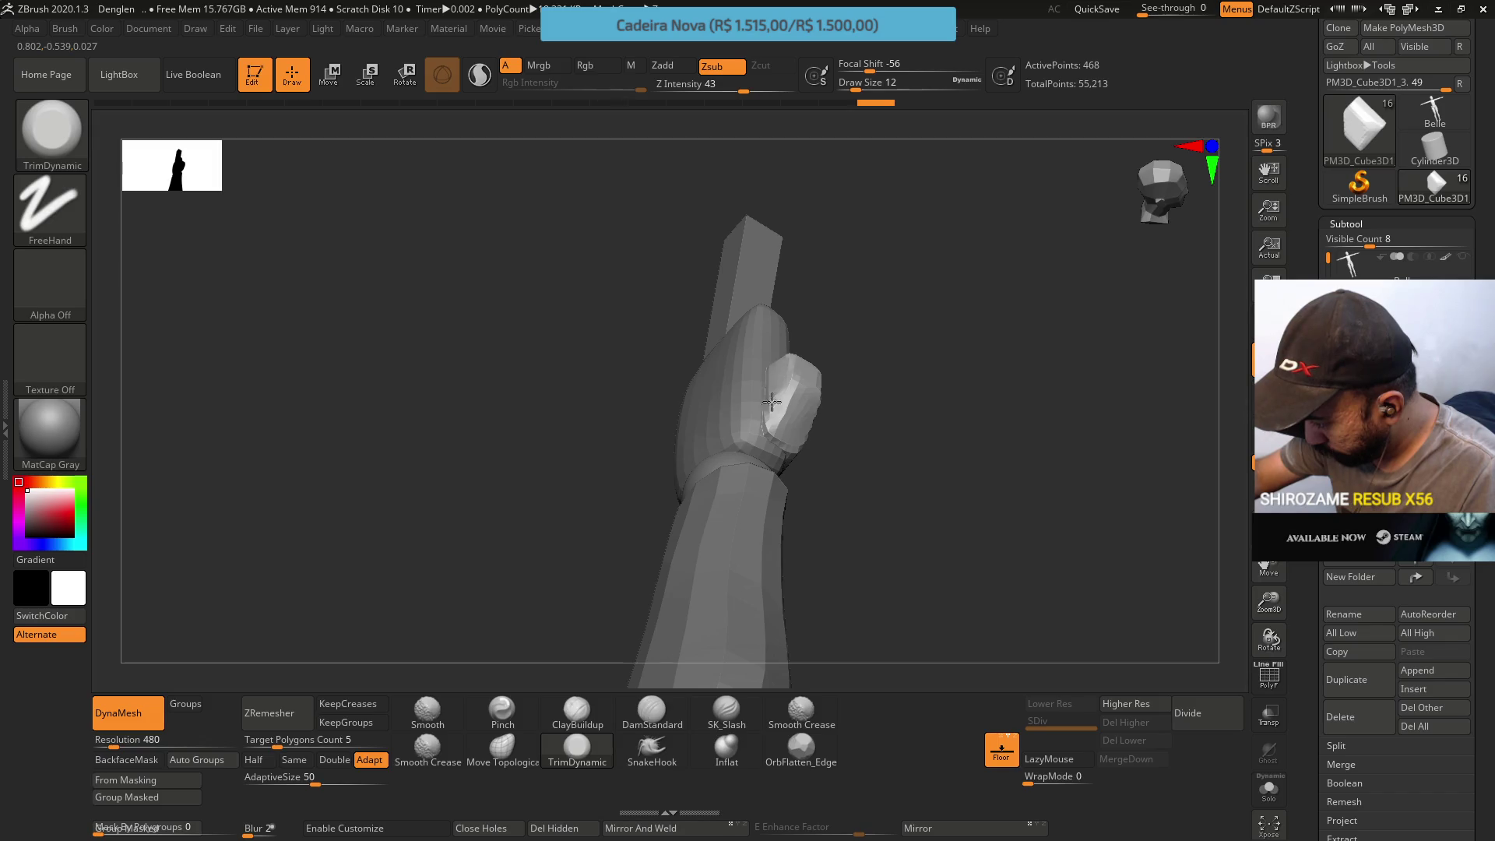
# Trim and smooth the thumb block into rounder planes, then Solo it to hide the other subtools
pyautogui.moveTo(777, 386)
pyautogui.mouseDown(button='right')
pyautogui.moveTo(801, 437)
pyautogui.moveTo(820, 430)
pyautogui.mouseUp(button='right')
pyautogui.moveTo(820, 430)
pyautogui.mouseDown()
pyautogui.moveTo(807, 467)
pyautogui.moveTo(848, 460)
pyautogui.mouseUp()
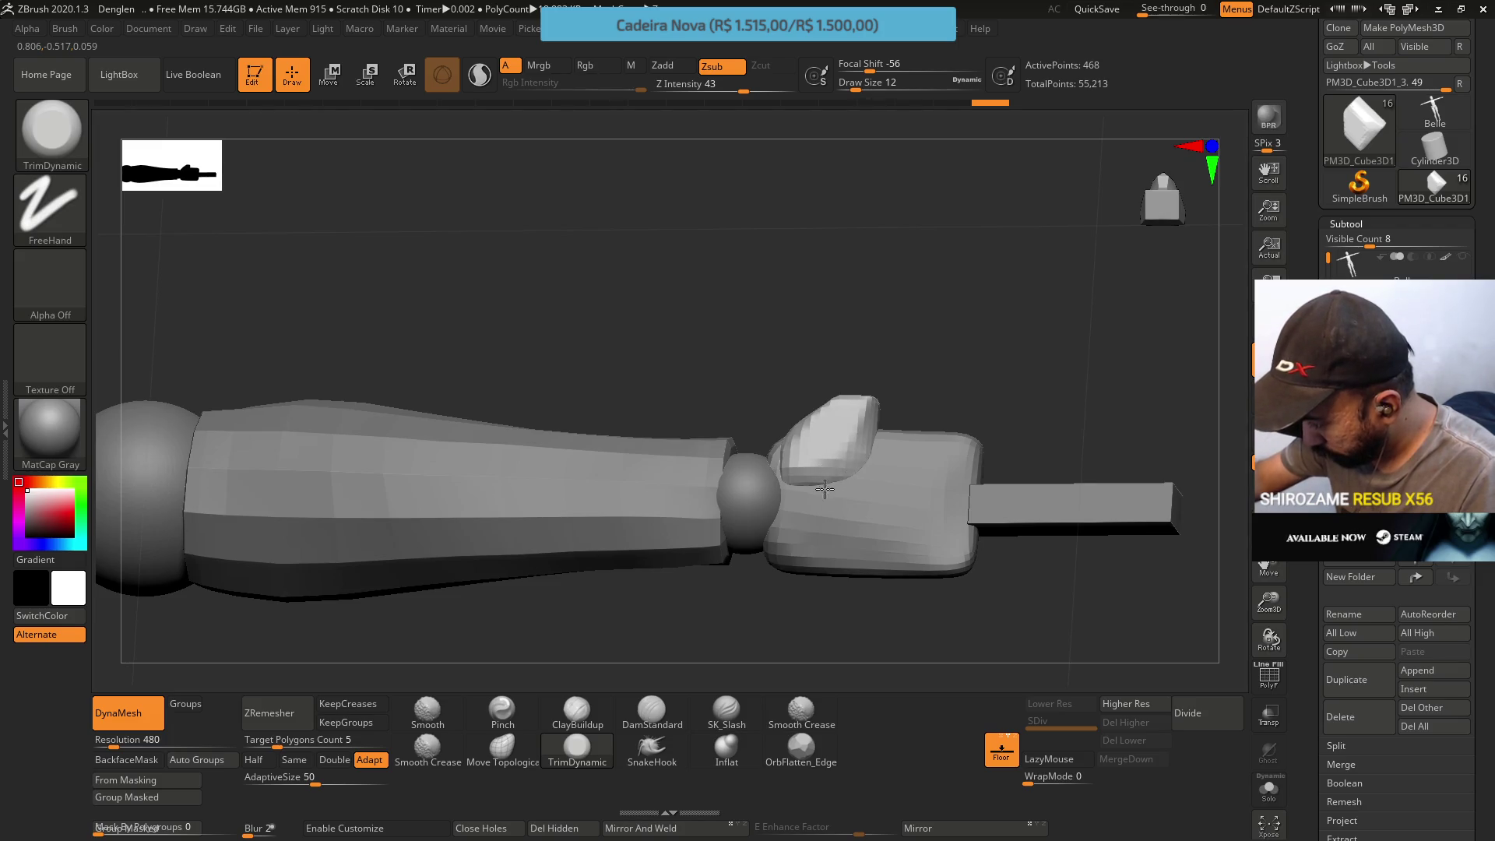
pyautogui.keyDown('shift'); pyautogui.moveTo(849, 437); pyautogui.dragTo(805, 420); pyautogui.keyUp('shift')
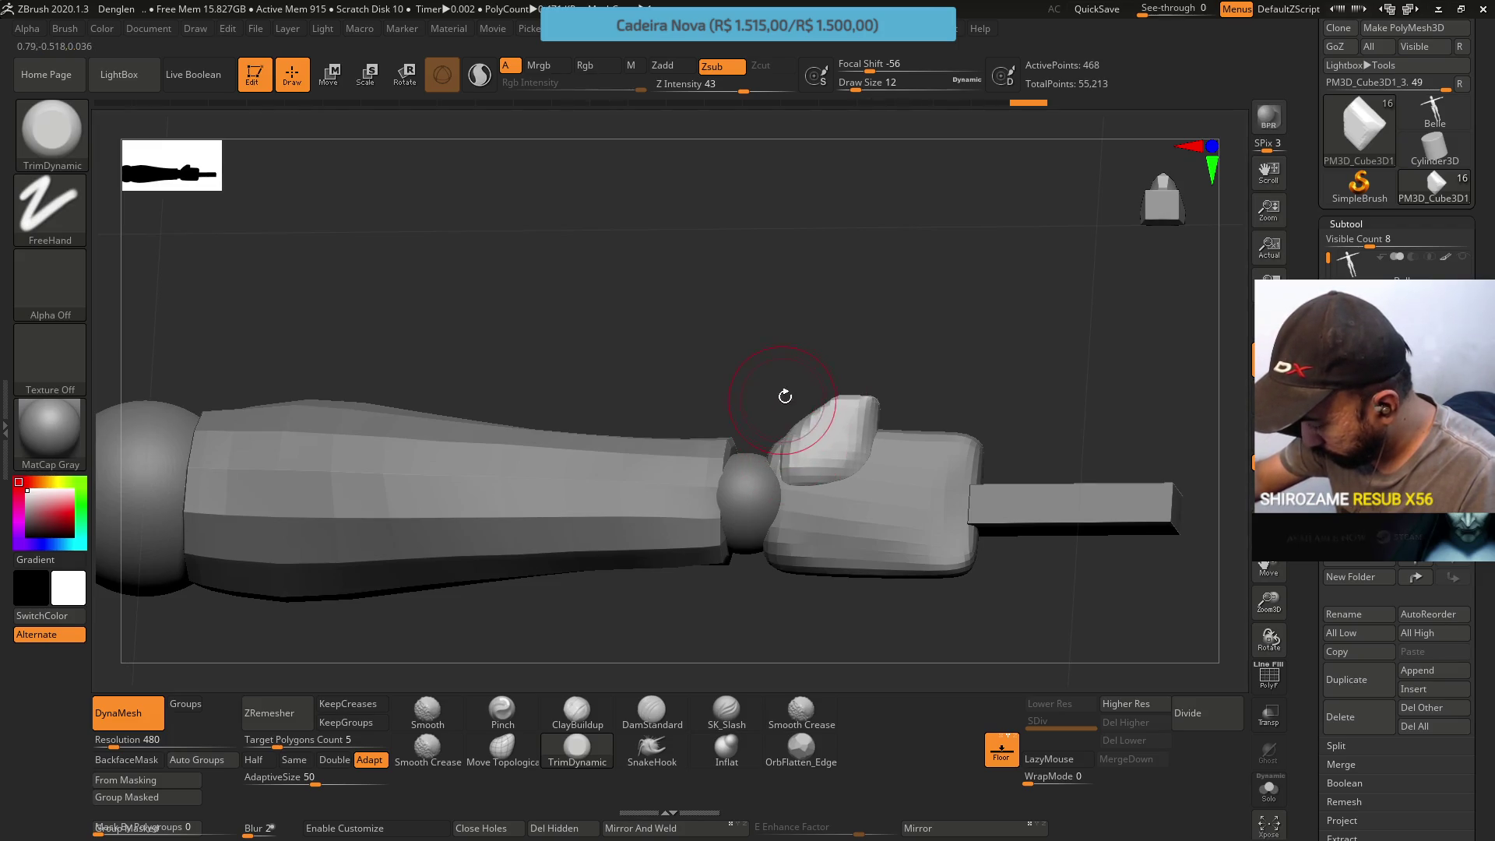
pyautogui.moveTo(818, 427); pyautogui.dragTo(807, 327, button='right')
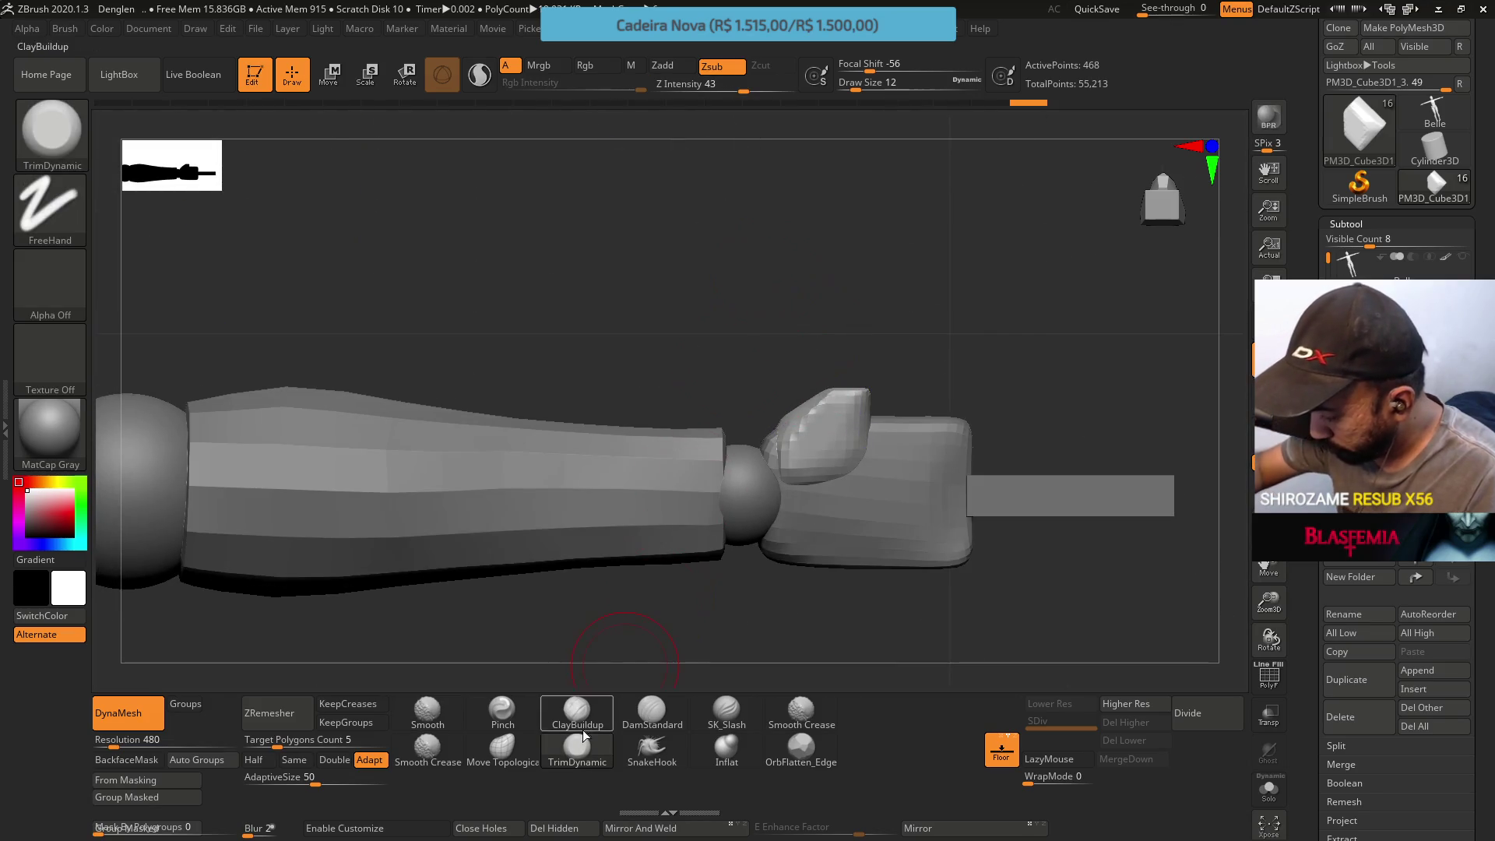
pyautogui.scroll(-1, 1389, 268)
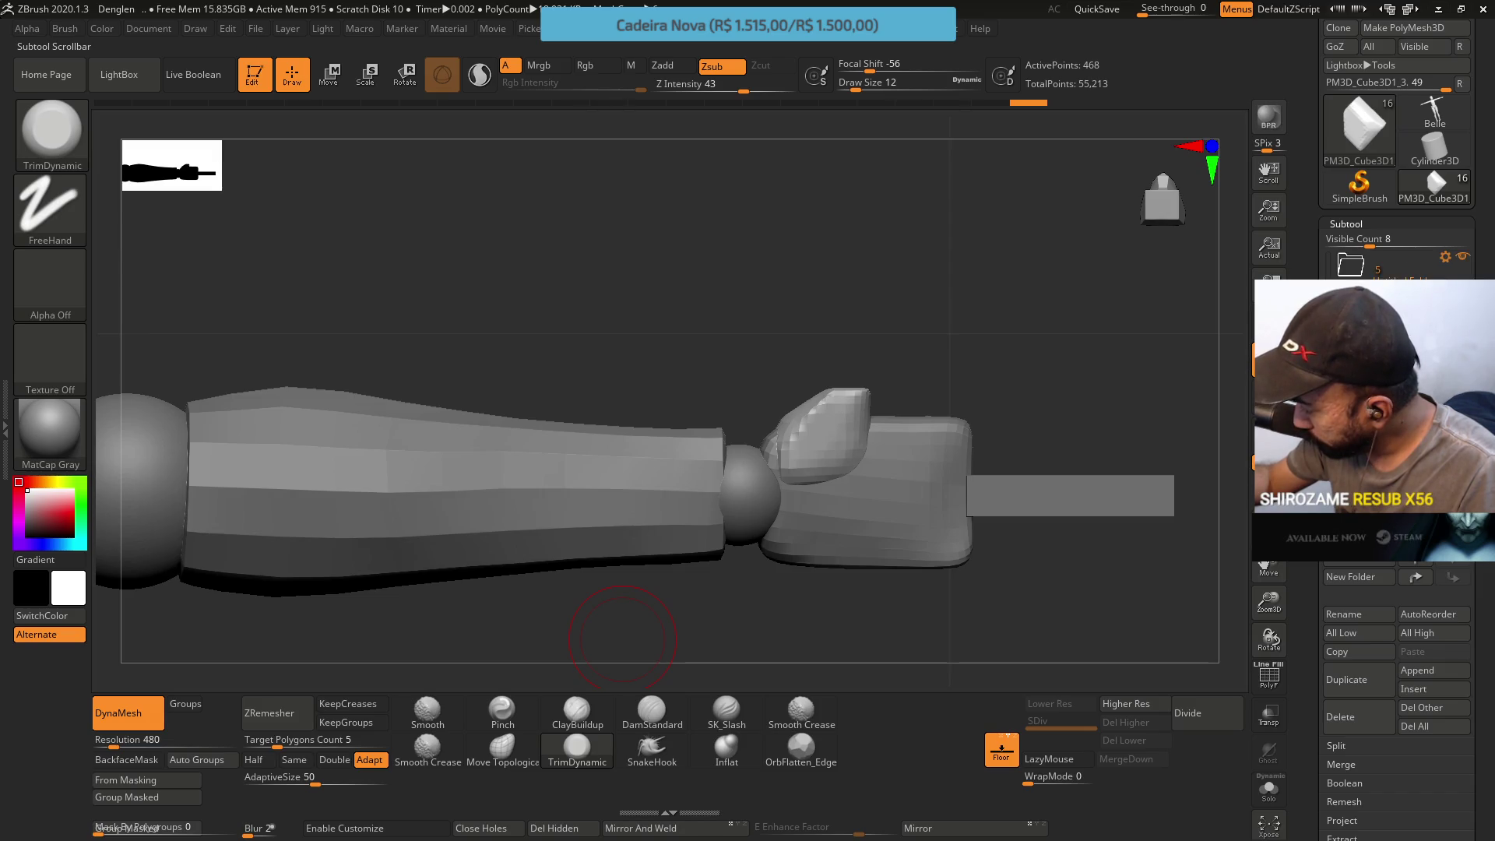
pyautogui.scroll(-1, 1390, 268)
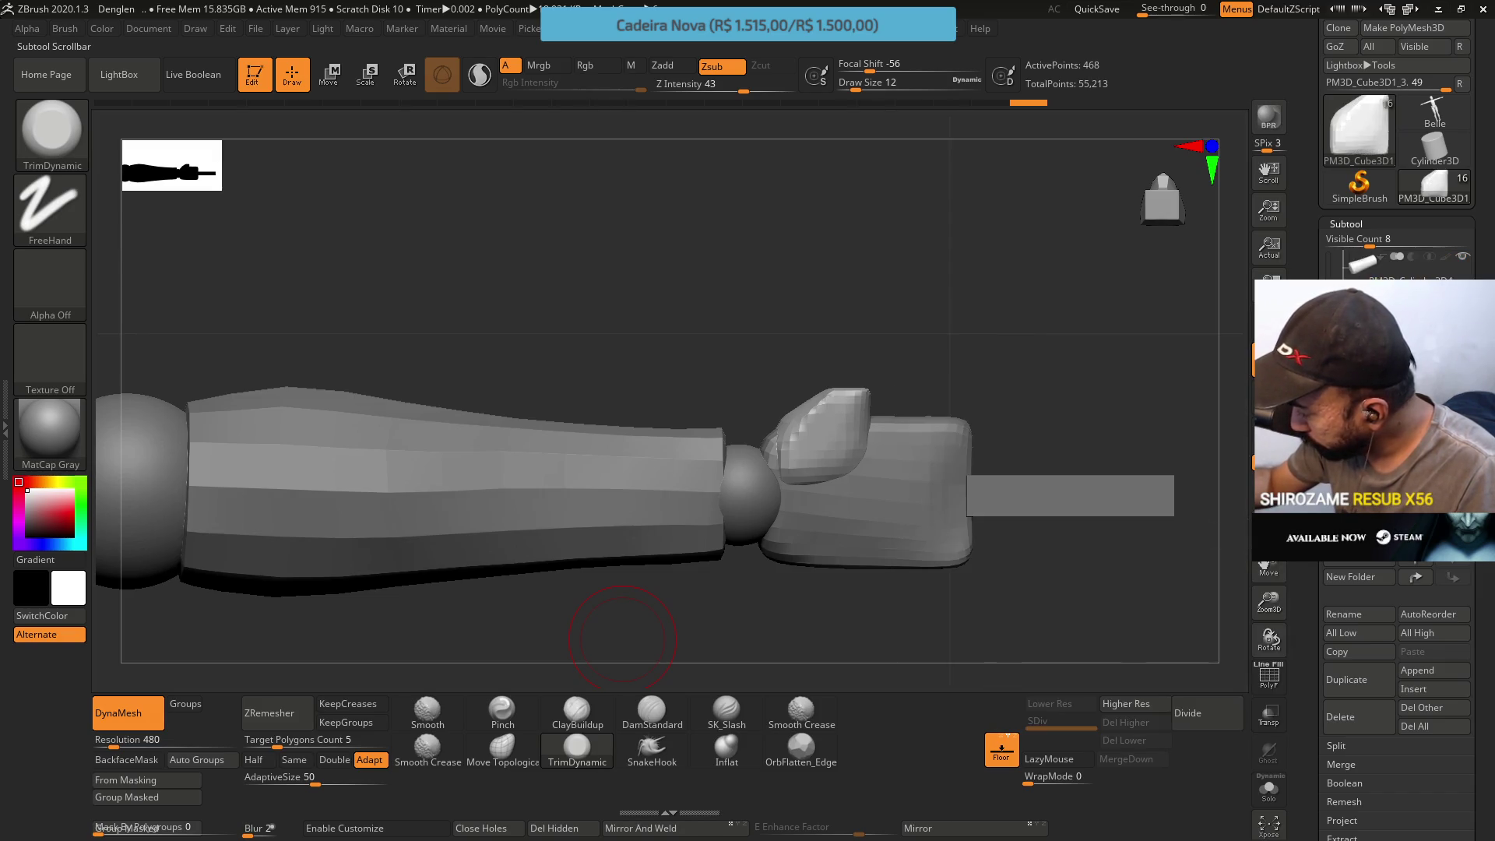
pyautogui.keyDown('ctrl'); pyautogui.keyDown('shift'); pyautogui.click(818, 435); pyautogui.keyUp('shift'); pyautogui.keyUp('ctrl')
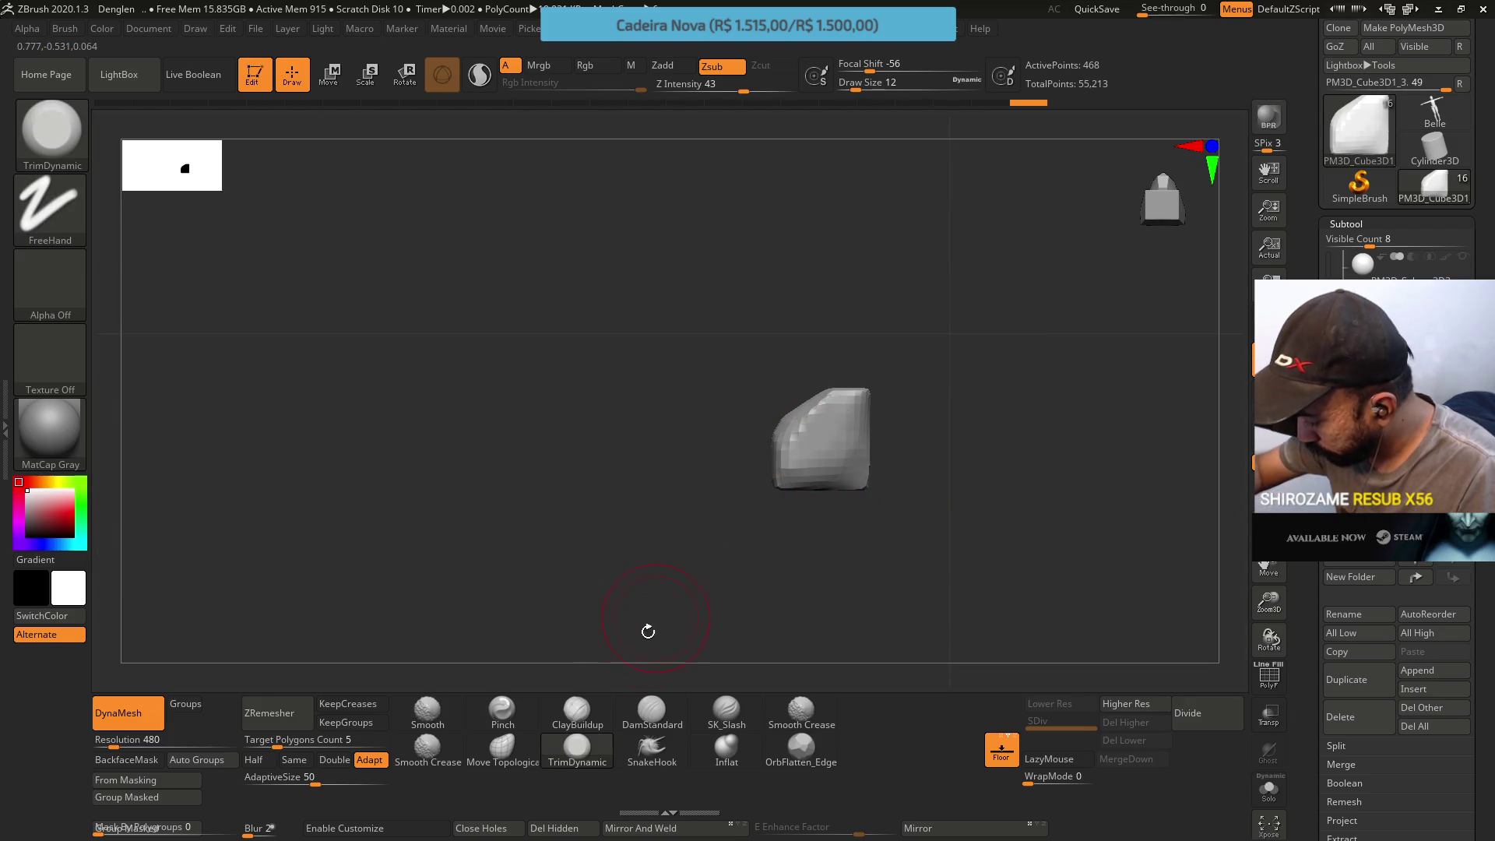
# Turn the isolated thumb block upright in view and set a smaller brush size
pyautogui.click(576, 711)
pyautogui.moveTo(598, 677); pyautogui.dragTo(829, 389)
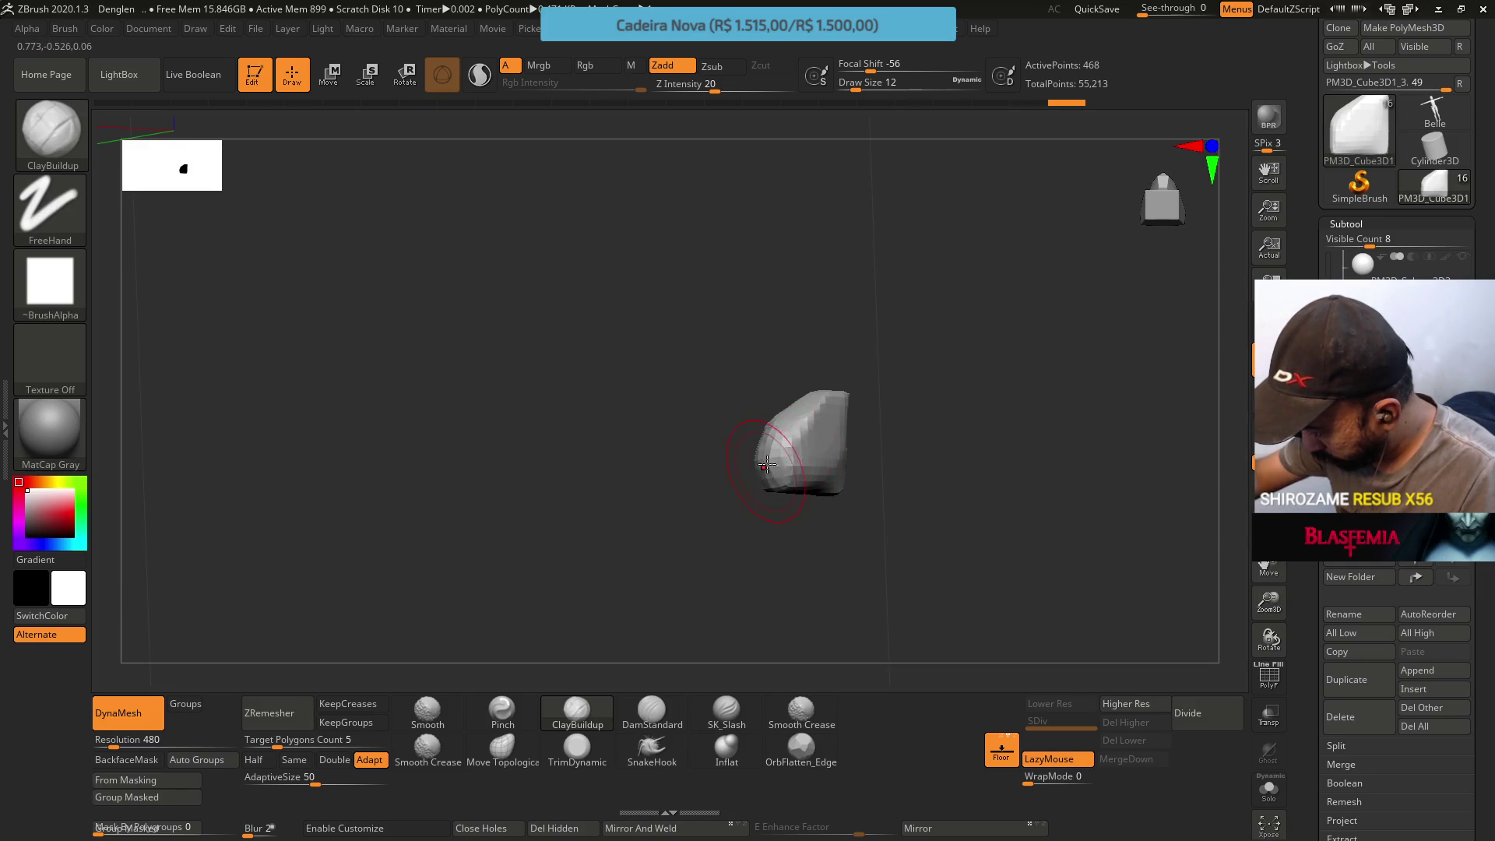
pyautogui.moveTo(773, 451); pyautogui.dragTo(787, 444, button='right')
pyautogui.press('s')
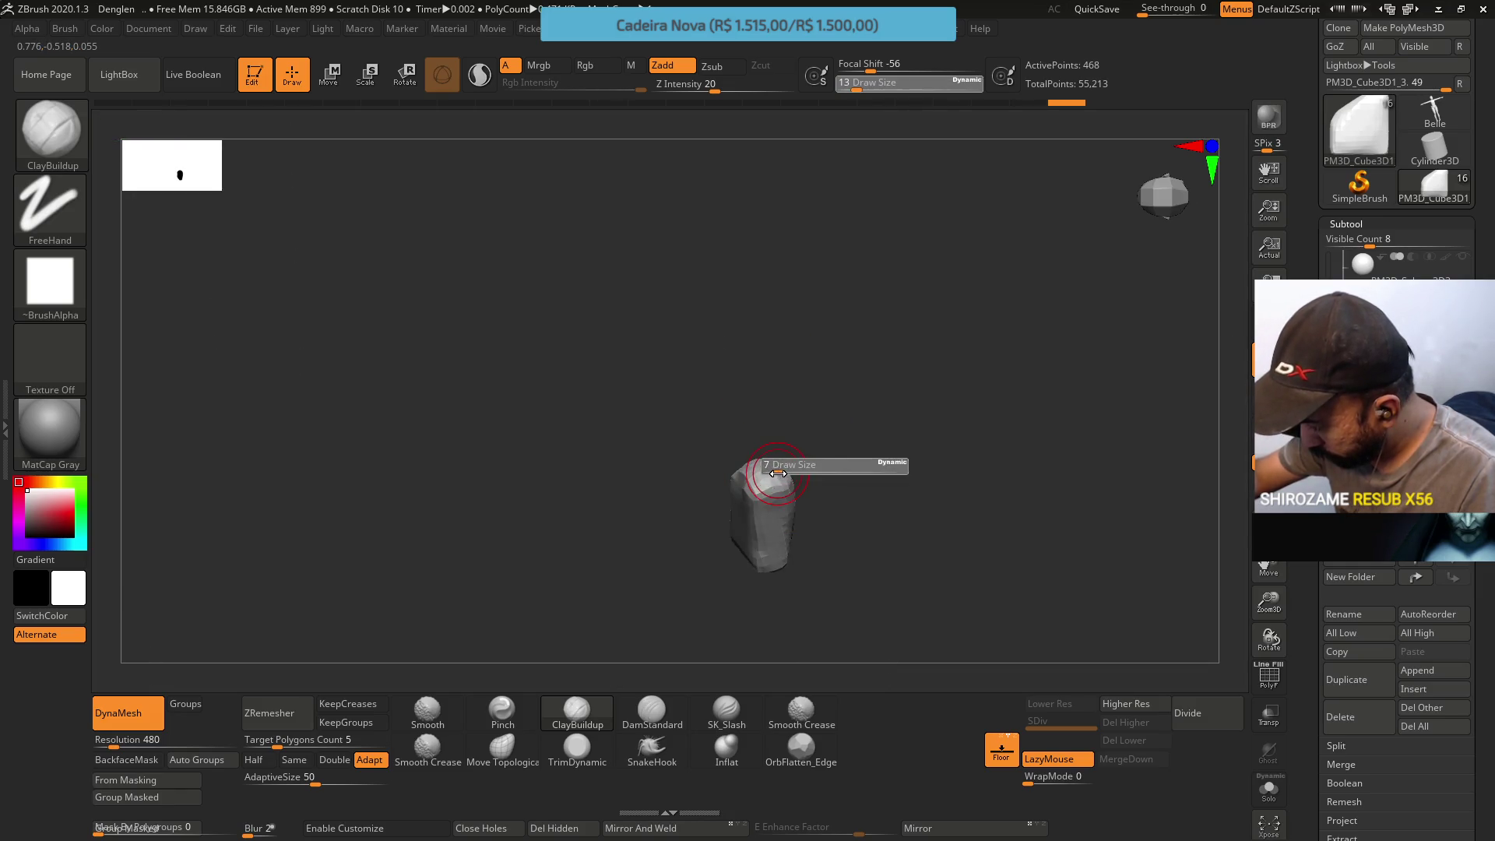
pyautogui.press('Return')
pyautogui.moveTo(762, 484); pyautogui.dragTo(770, 475, button='right')
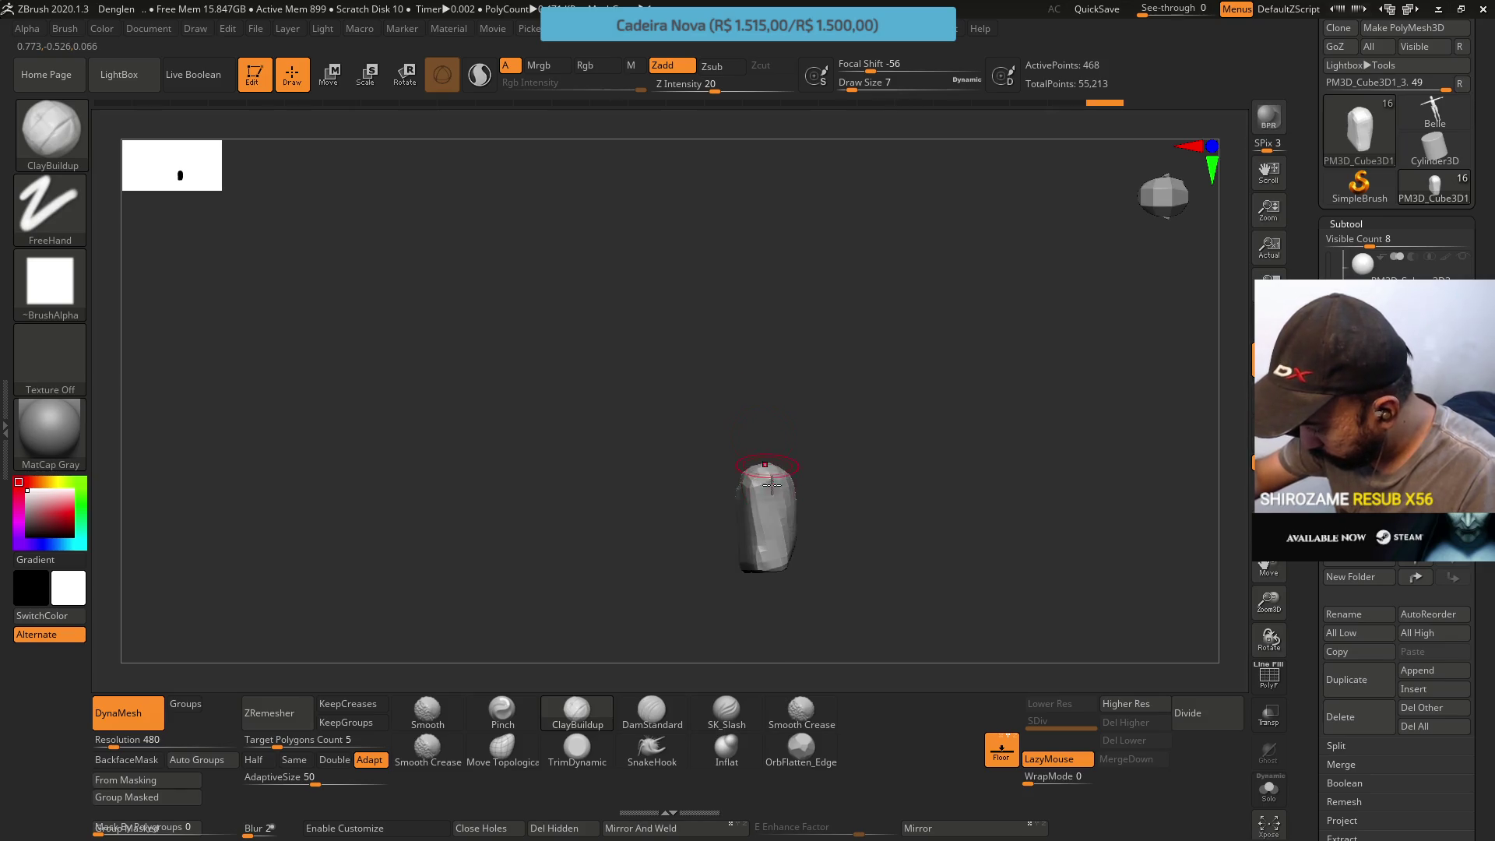
pyautogui.moveTo(861, 424)
pyautogui.mouseDown(button='right')
pyautogui.moveTo(788, 435)
pyautogui.moveTo(795, 329)
pyautogui.mouseUp(button='right')
# Trim the block's upper-left face with TrimDynamic, step through undo/redo, and turn Solo off
pyautogui.click(577, 751)
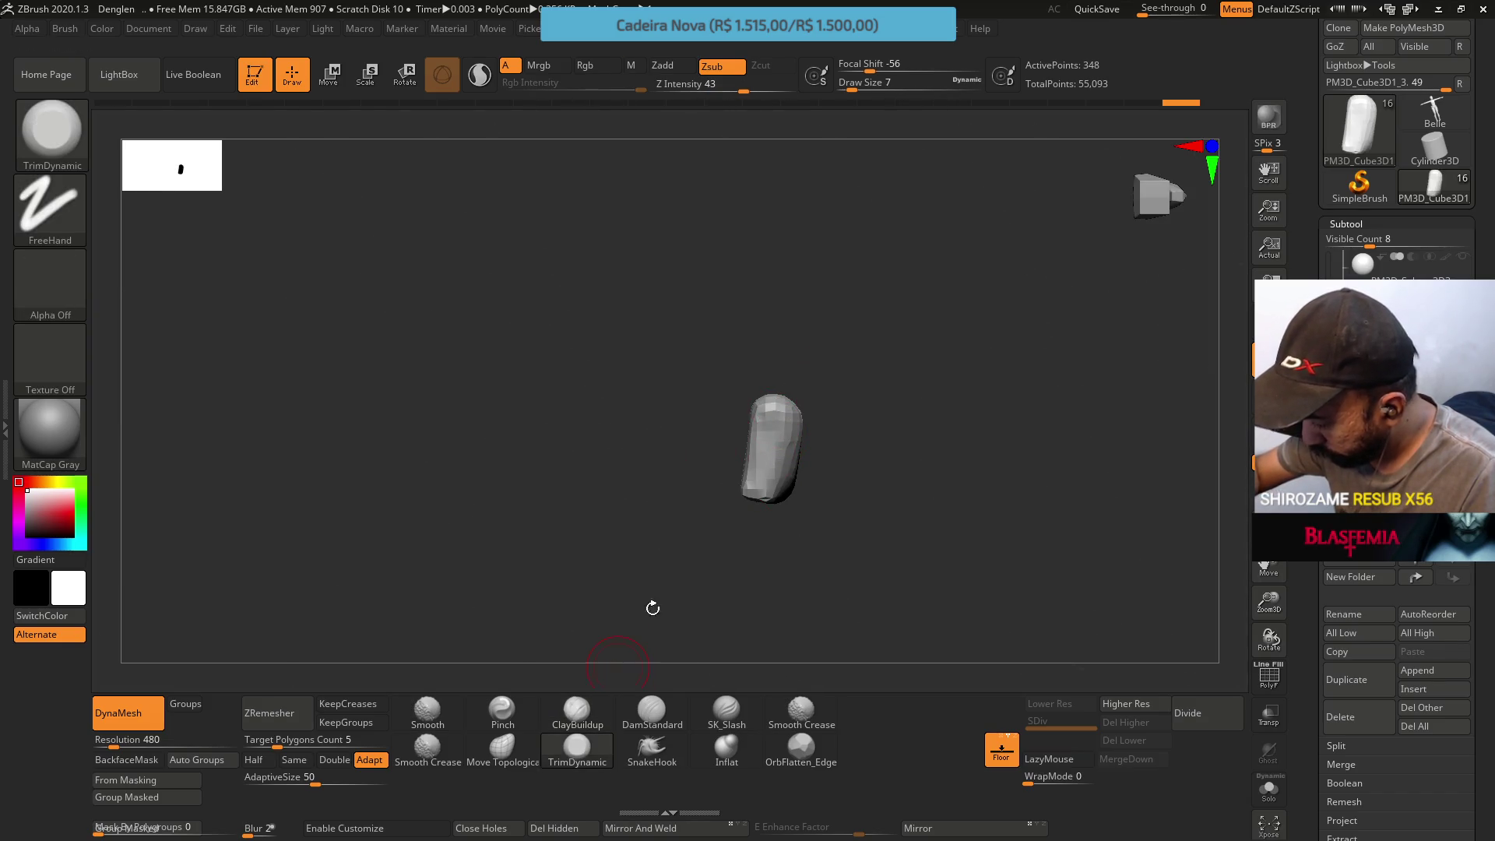
pyautogui.write('s14')
pyautogui.press('Return')
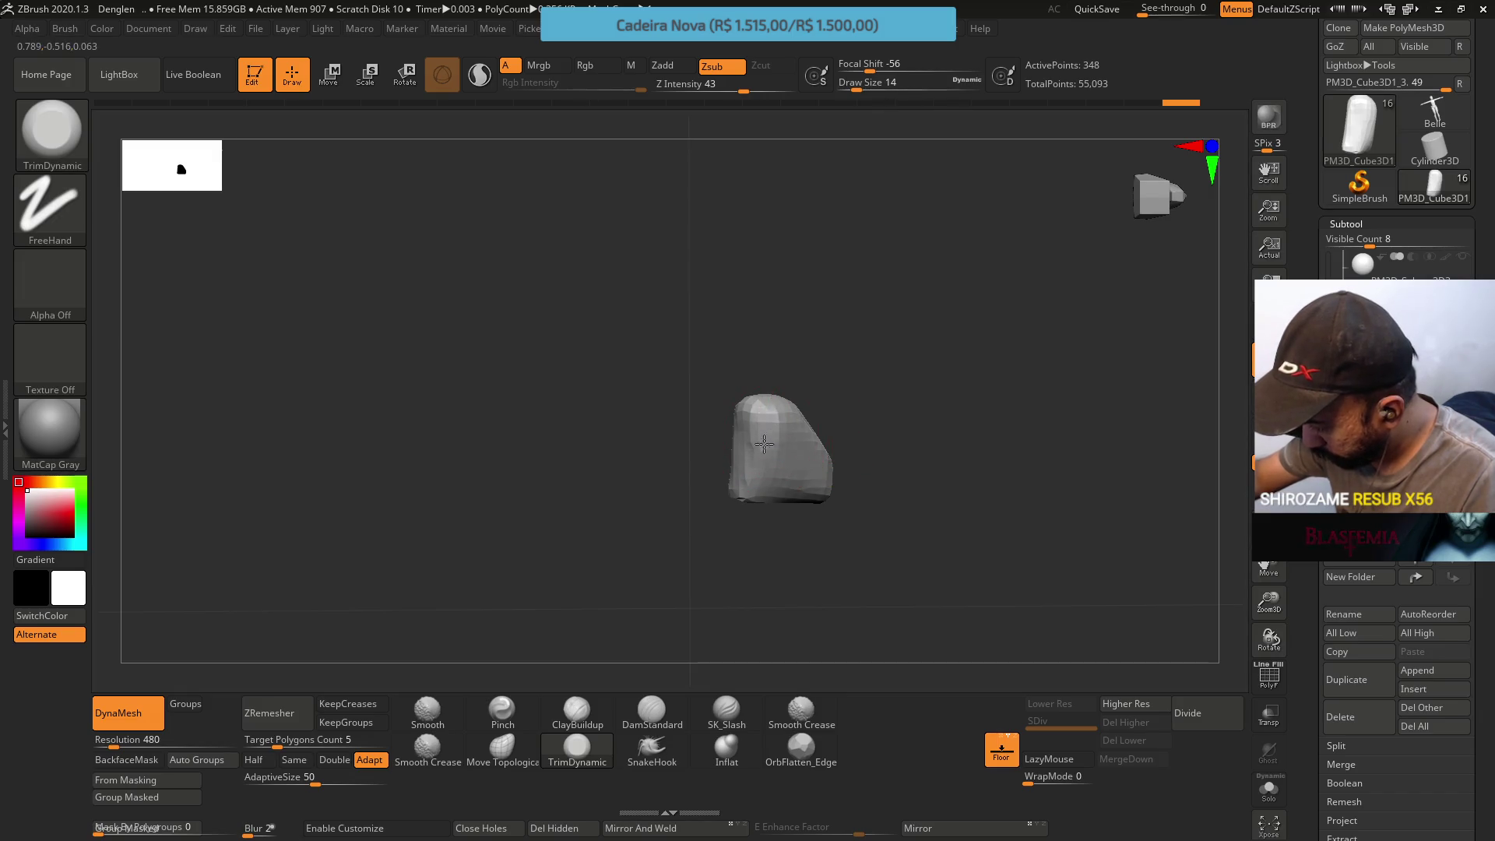
pyautogui.moveTo(767, 418); pyautogui.dragTo(744, 435)
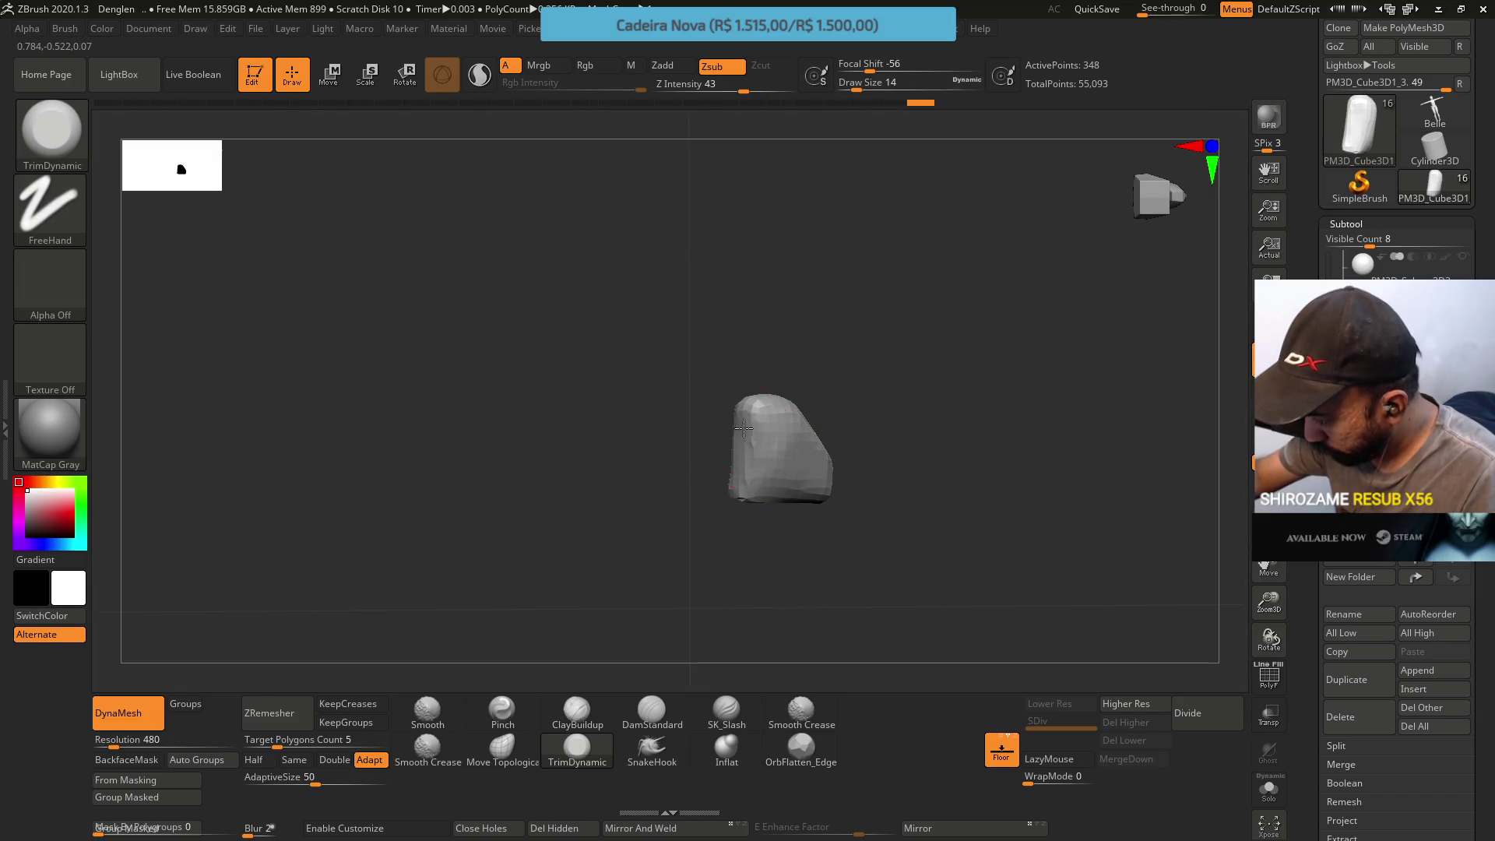
pyautogui.hotkey('ctrl', 'shift', 'z')
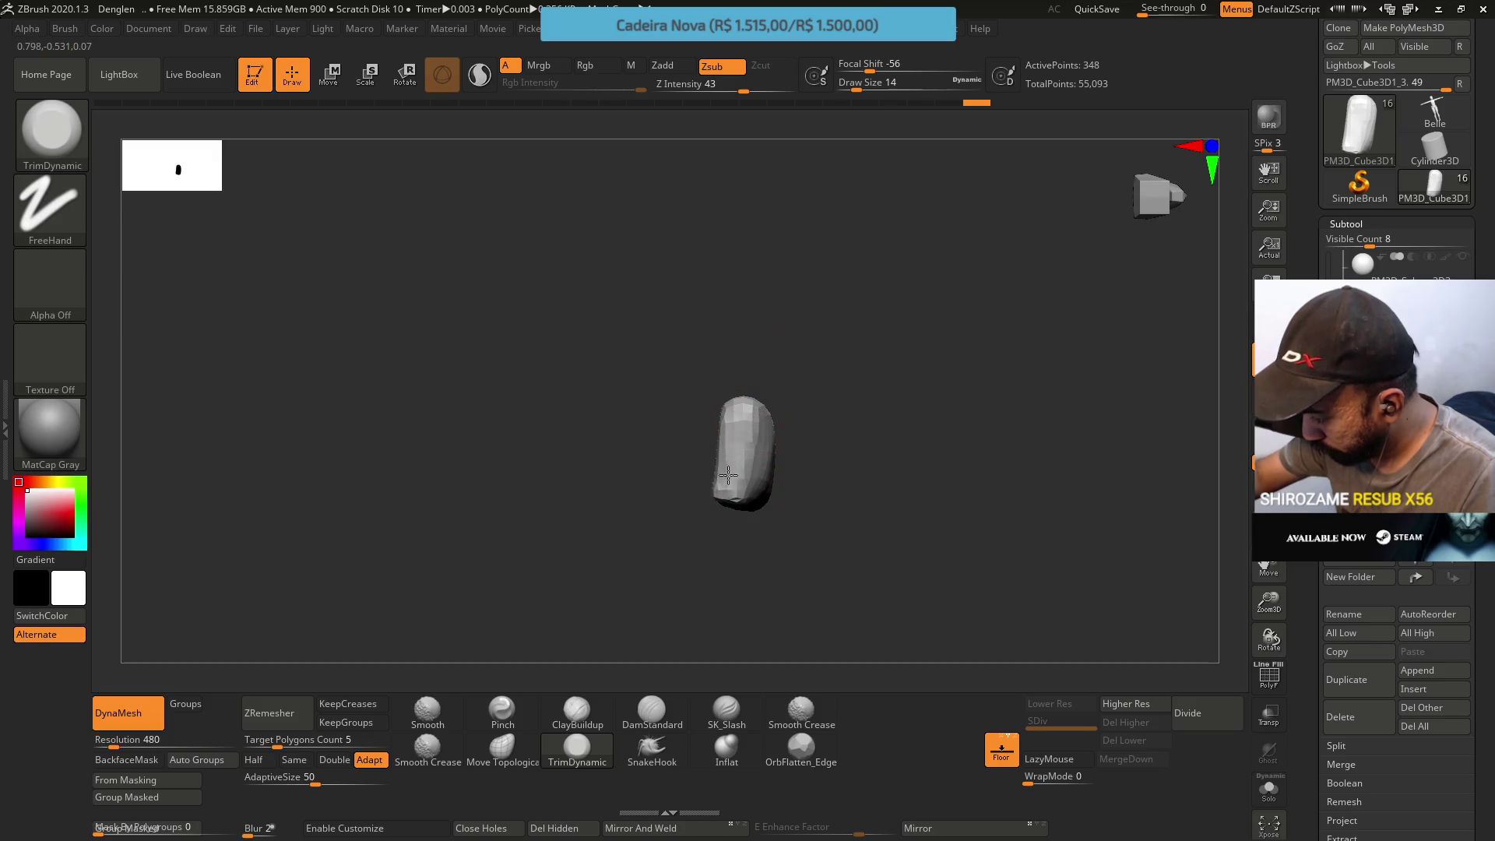
pyautogui.hotkey('ctrl', 'shift', 'z')
pyautogui.hotkey('ctrl', 'shift', 'z')
pyautogui.hotkey('ctrl', 'shift', 'z')
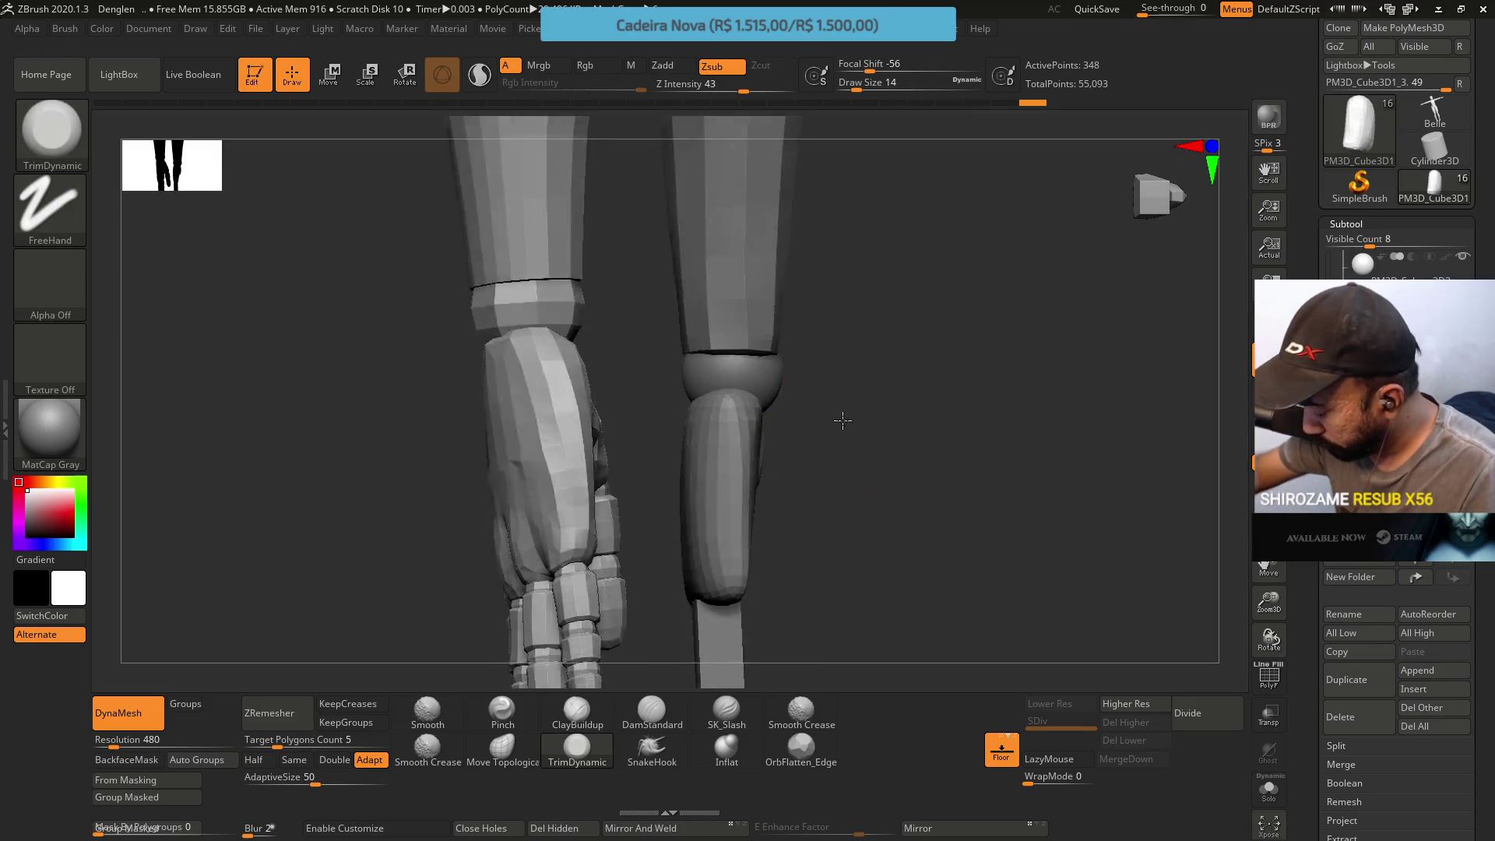
pyautogui.hotkey('ctrl', 'shift', 'z')
# Activate the Belle body subtool and rotate to a side view of the vertical arm
pyautogui.moveTo(971, 346); pyautogui.dragTo(998, 304)
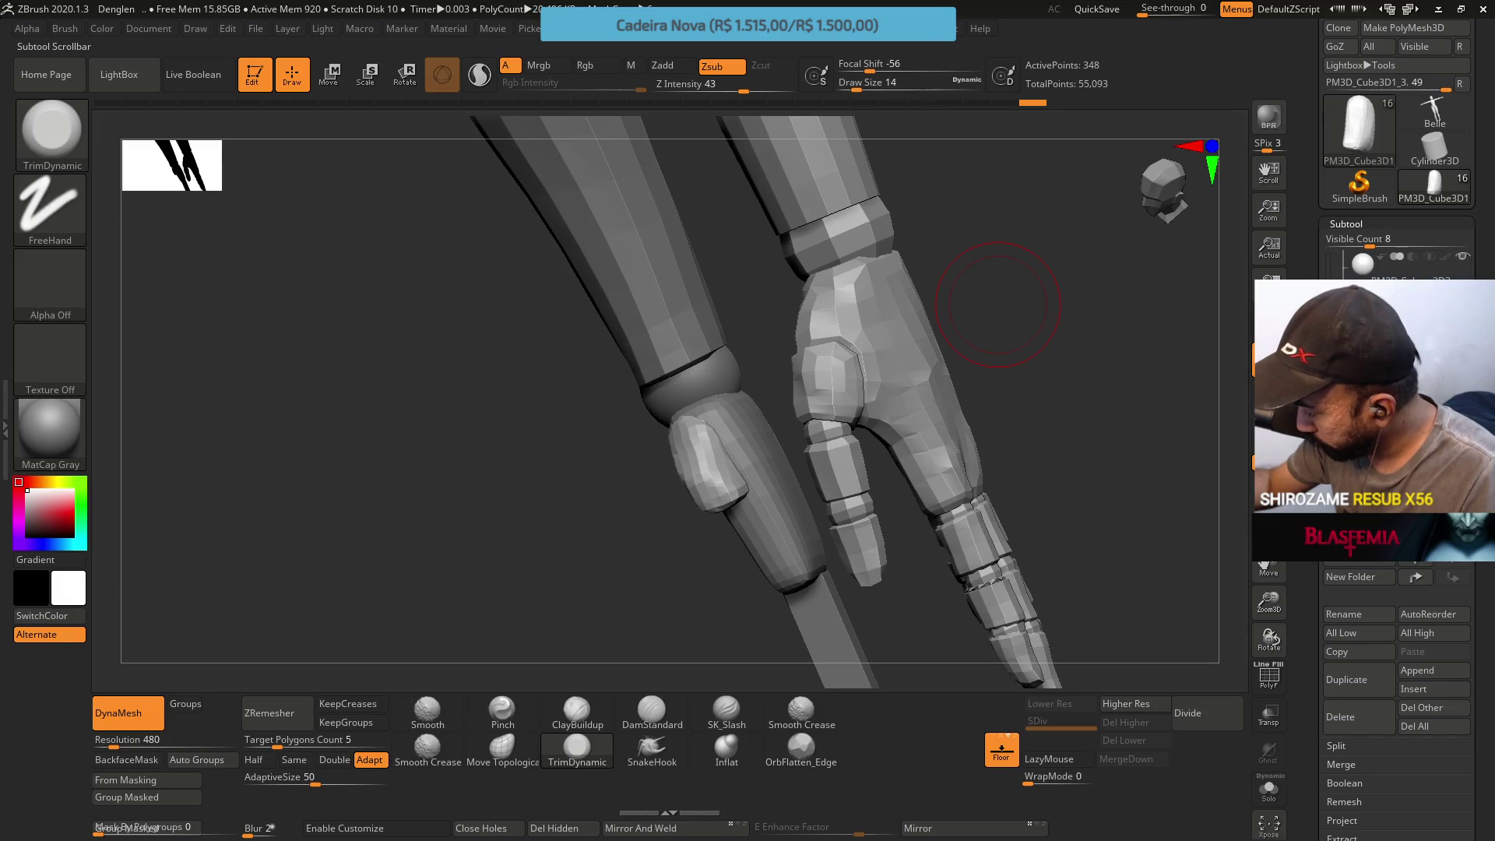
pyautogui.click(1344, 259)
pyautogui.moveTo(1015, 361); pyautogui.dragTo(818, 376)
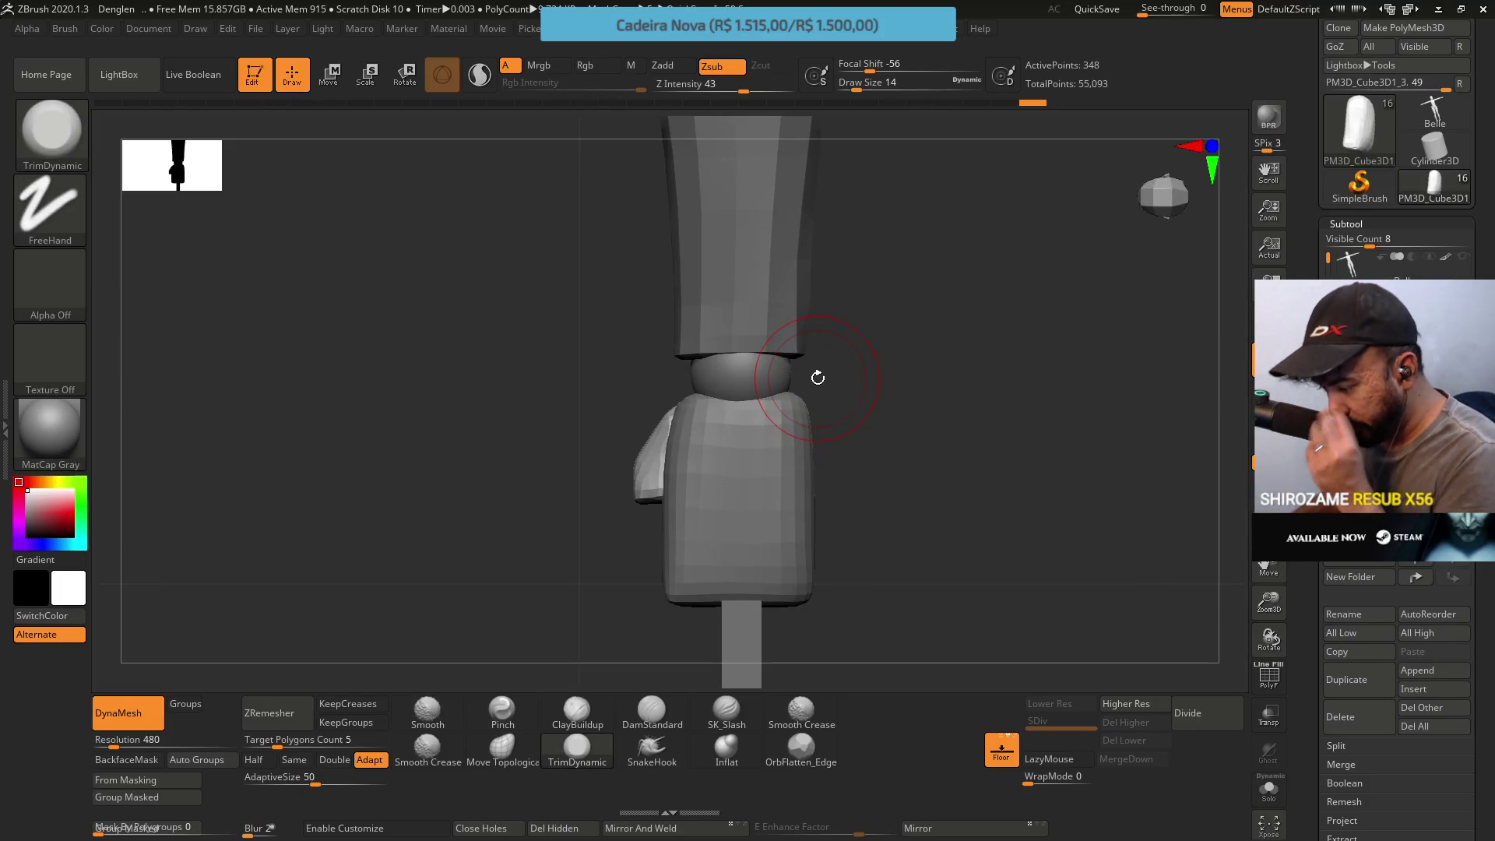
pyautogui.click(1454, 263)
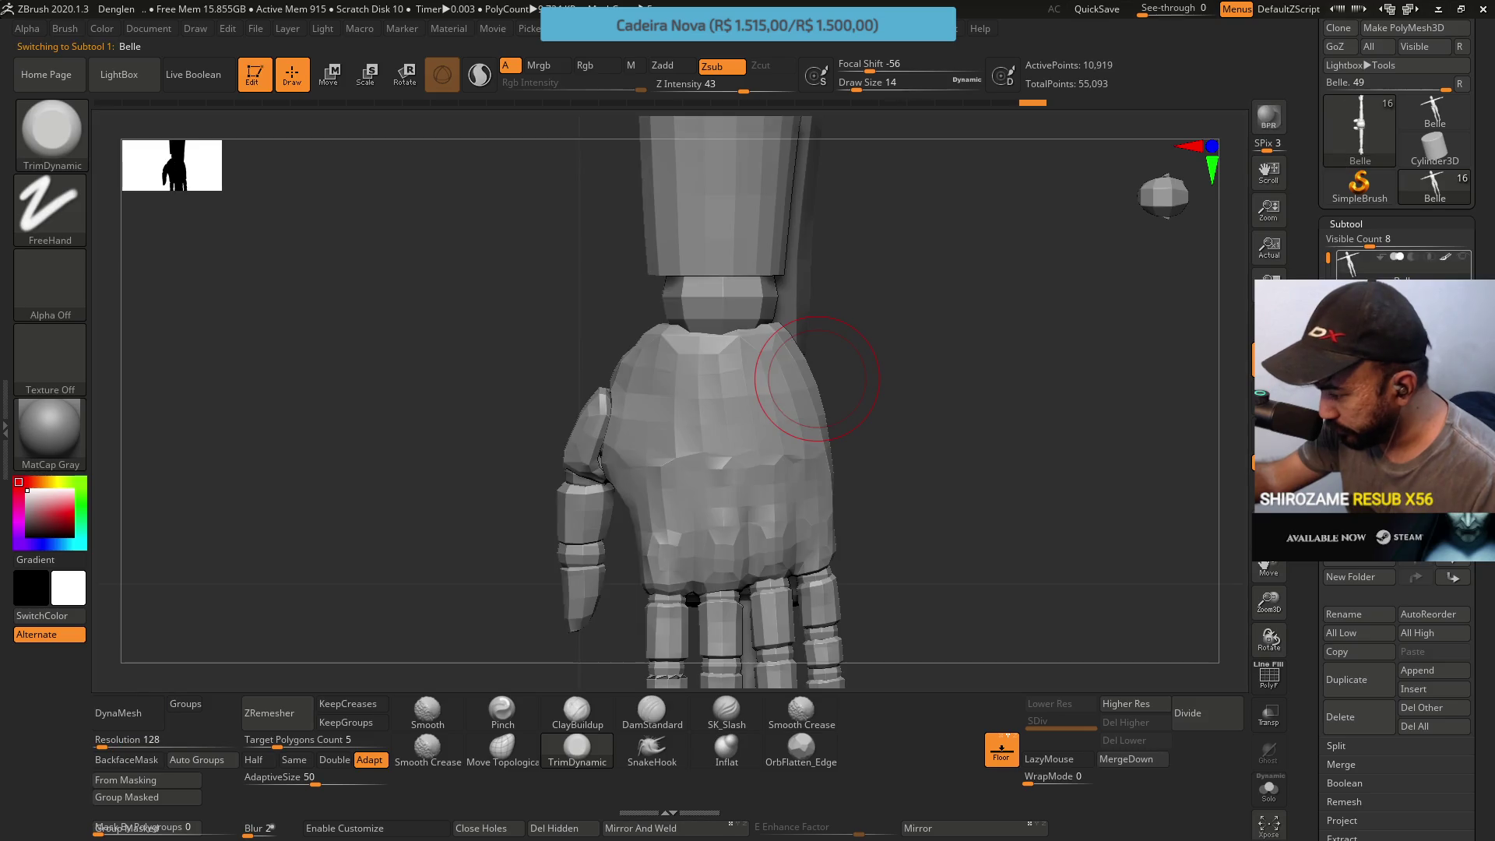
pyautogui.moveTo(627, 401); pyautogui.dragTo(666, 317, button='right')
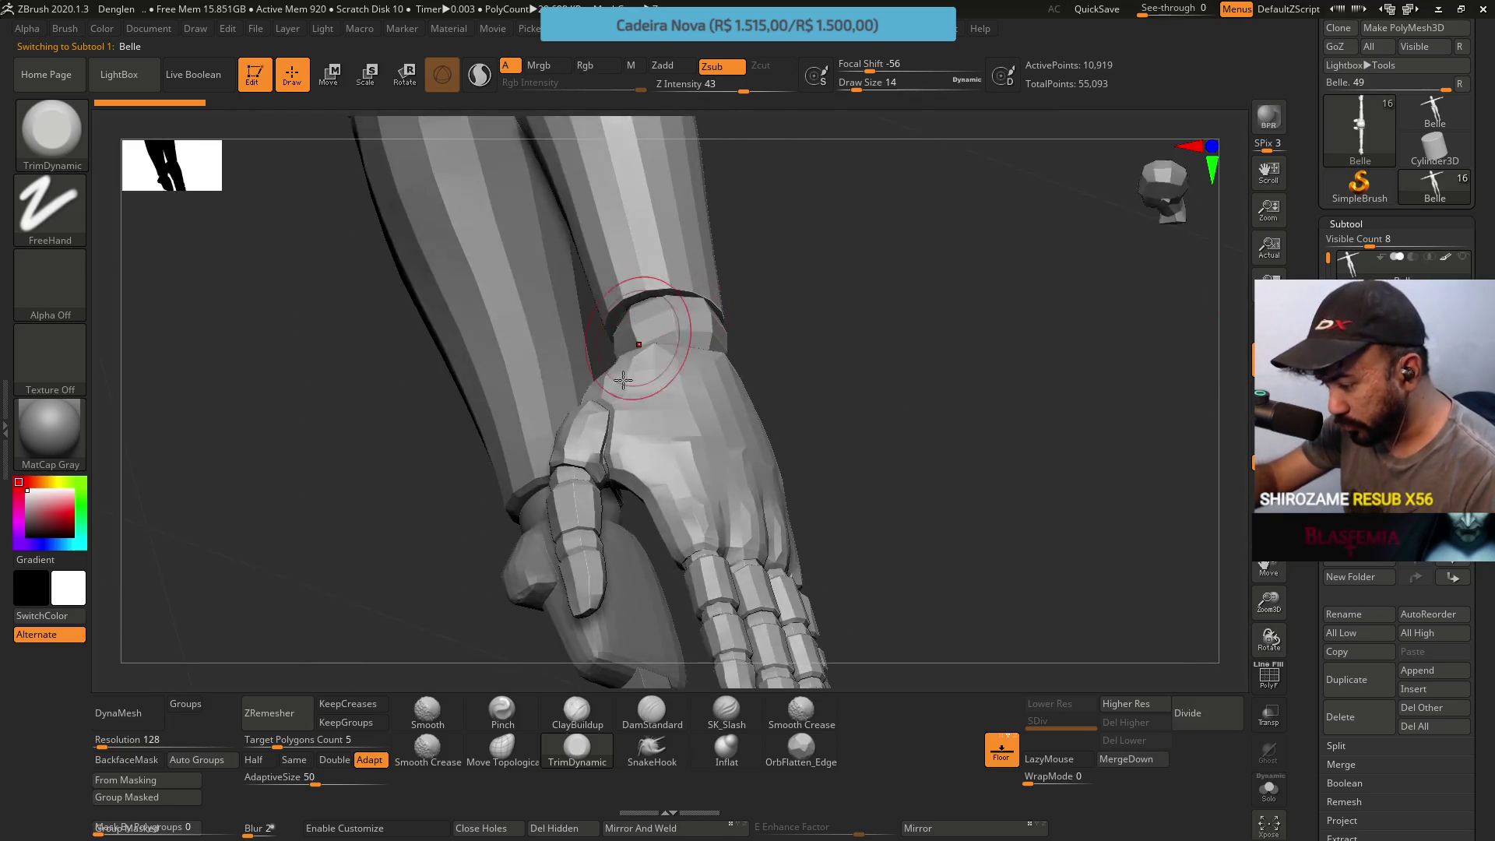
pyautogui.moveTo(618, 417)
pyautogui.mouseDown(button='right')
pyautogui.moveTo(689, 328)
pyautogui.moveTo(621, 475)
pyautogui.moveTo(608, 458)
pyautogui.moveTo(622, 488)
pyautogui.mouseUp(button='right')
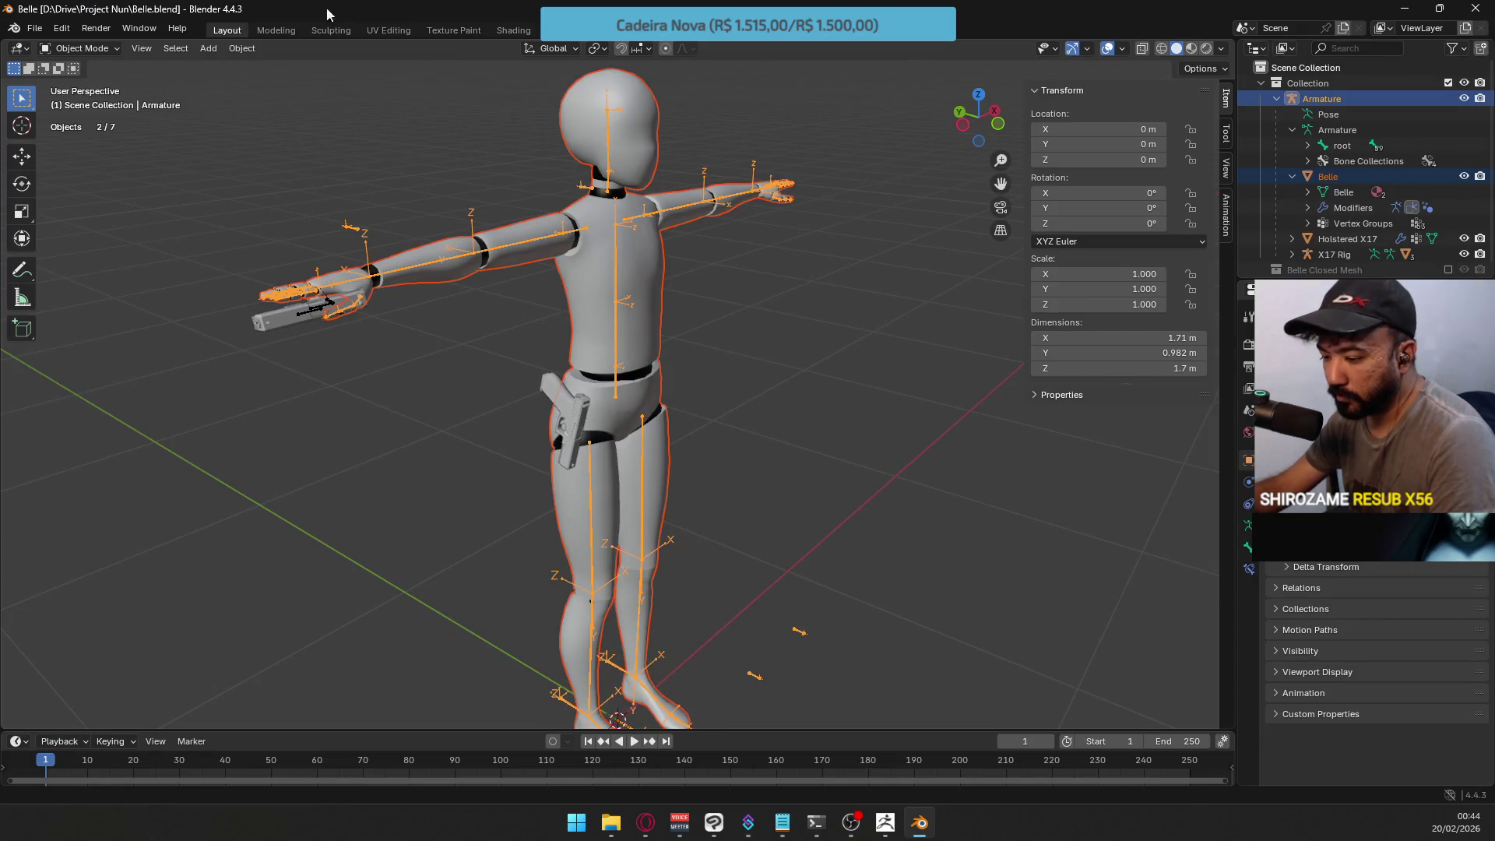
pyautogui.scroll(4, 378, 217)
pyautogui.scroll(-2, 396, 230)
pyautogui.scroll(-2, 433, 246)
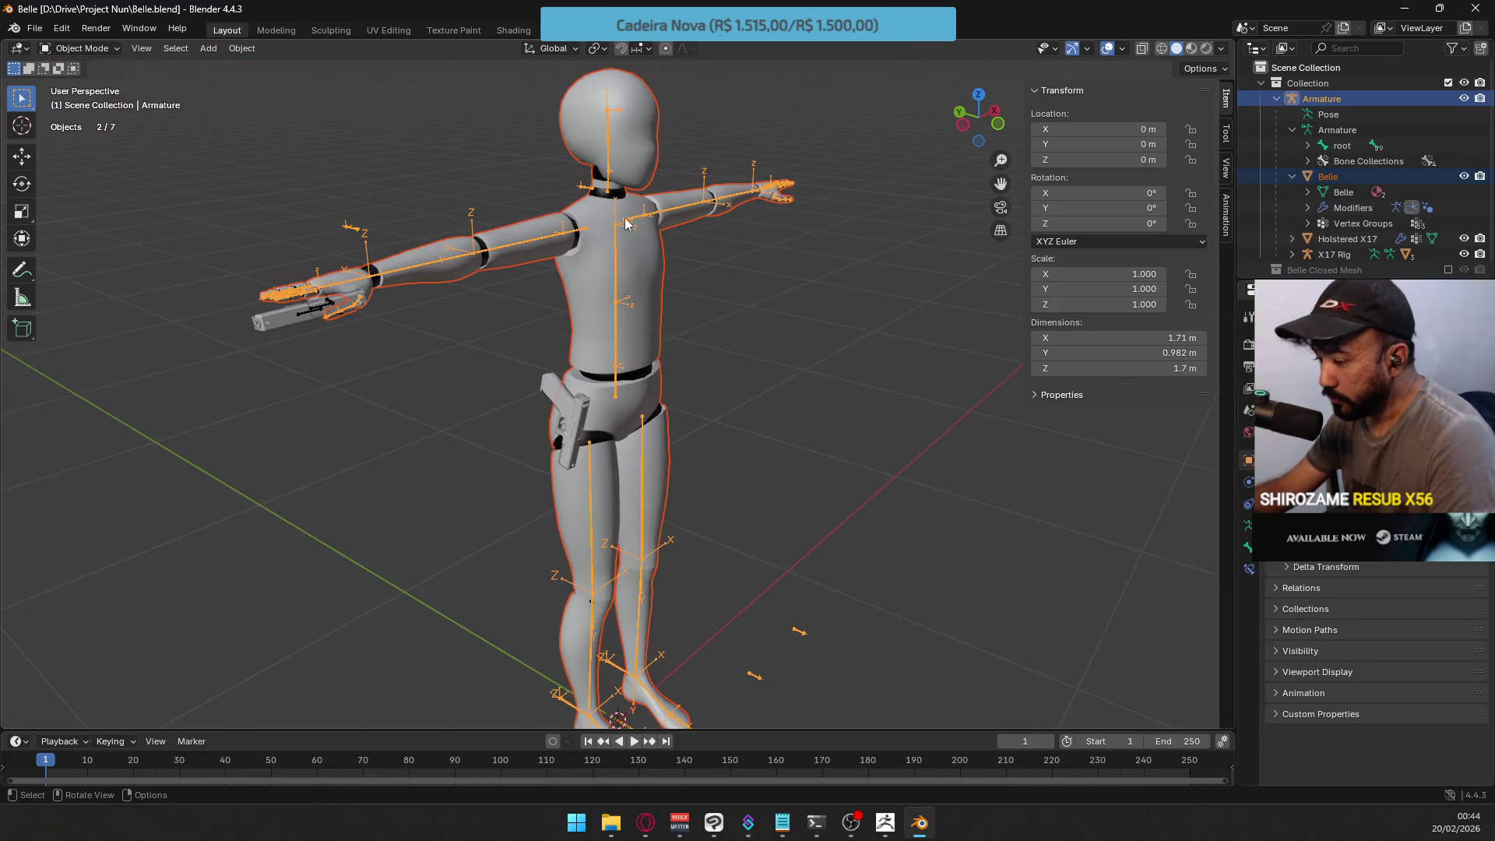
# Switch to the Animation workspace and pick the Hips bone while orbiting the mannequin
pyautogui.click(580, 30)
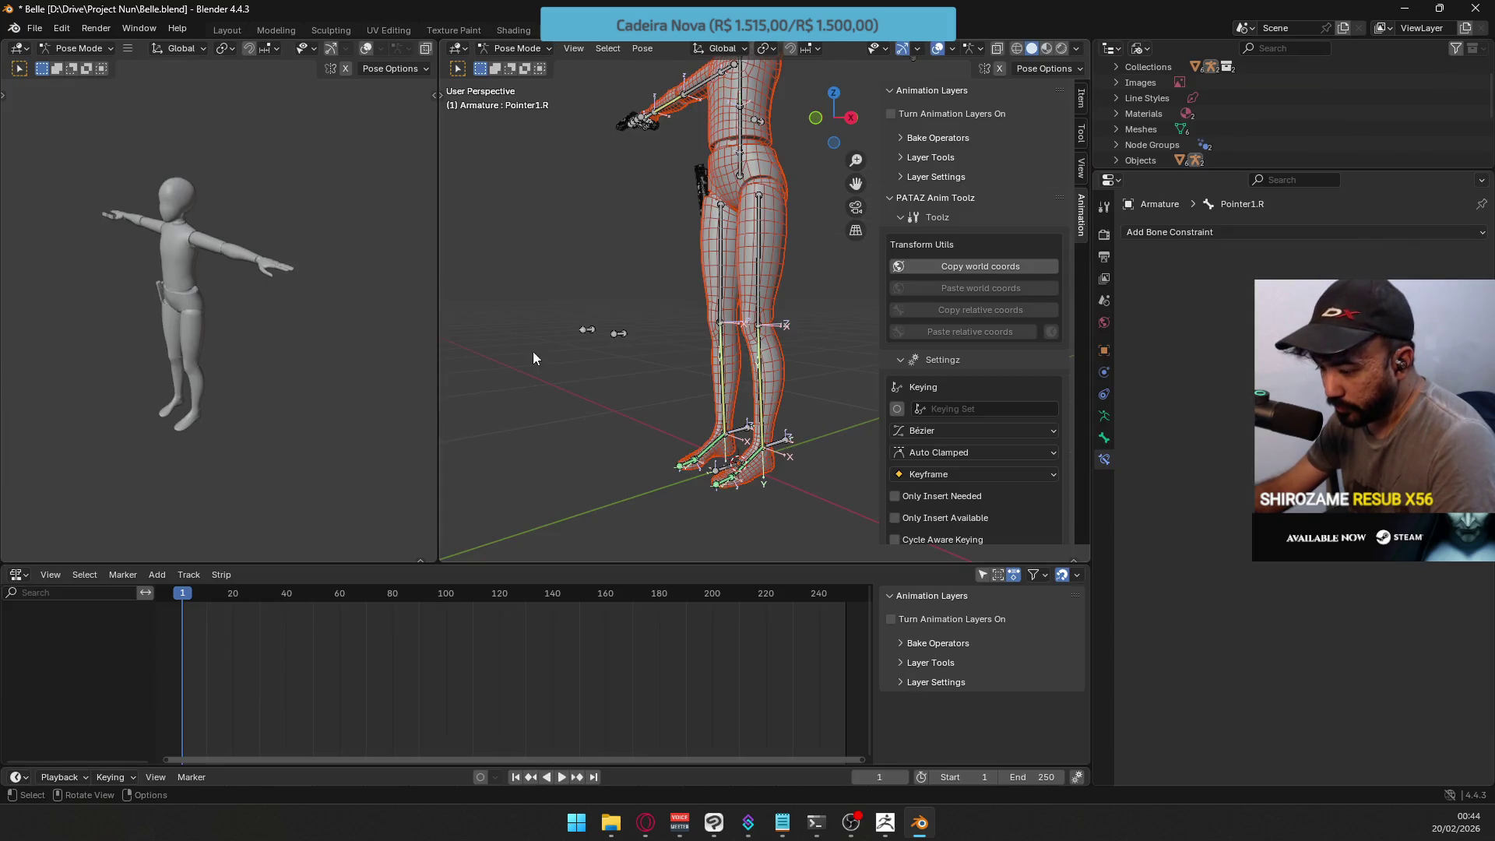
pyautogui.moveTo(622, 228)
pyautogui.mouseDown(button='middle')
pyautogui.moveTo(681, 276)
pyautogui.moveTo(763, 146)
pyautogui.moveTo(758, 162)
pyautogui.mouseUp(button='middle')
pyautogui.press('Tab')
pyautogui.press('Tab')
pyautogui.click(766, 107)
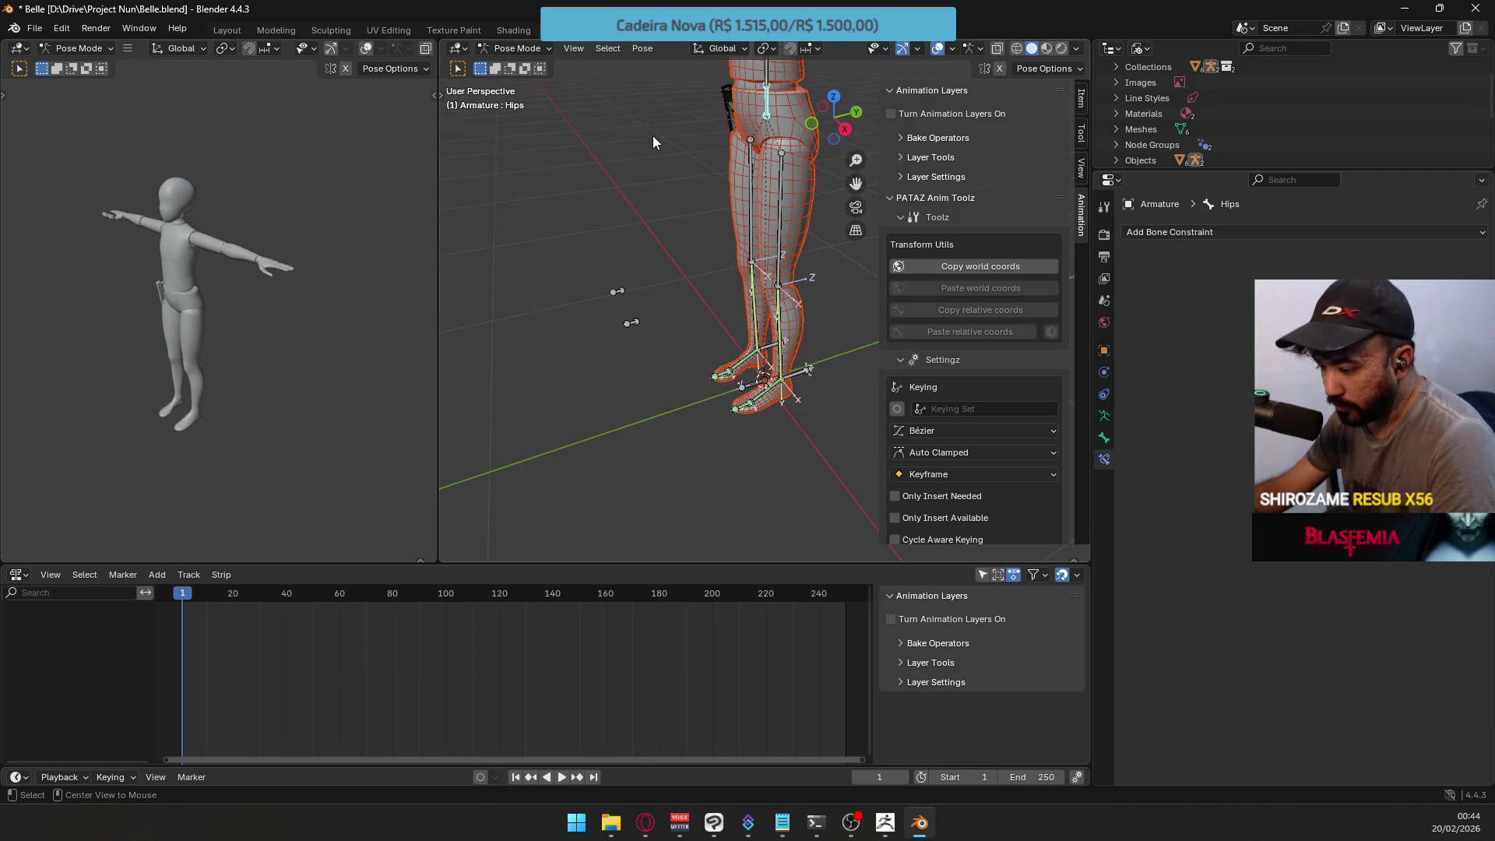
pyautogui.moveTo(609, 256); pyautogui.dragTo(390, 382, button='middle')
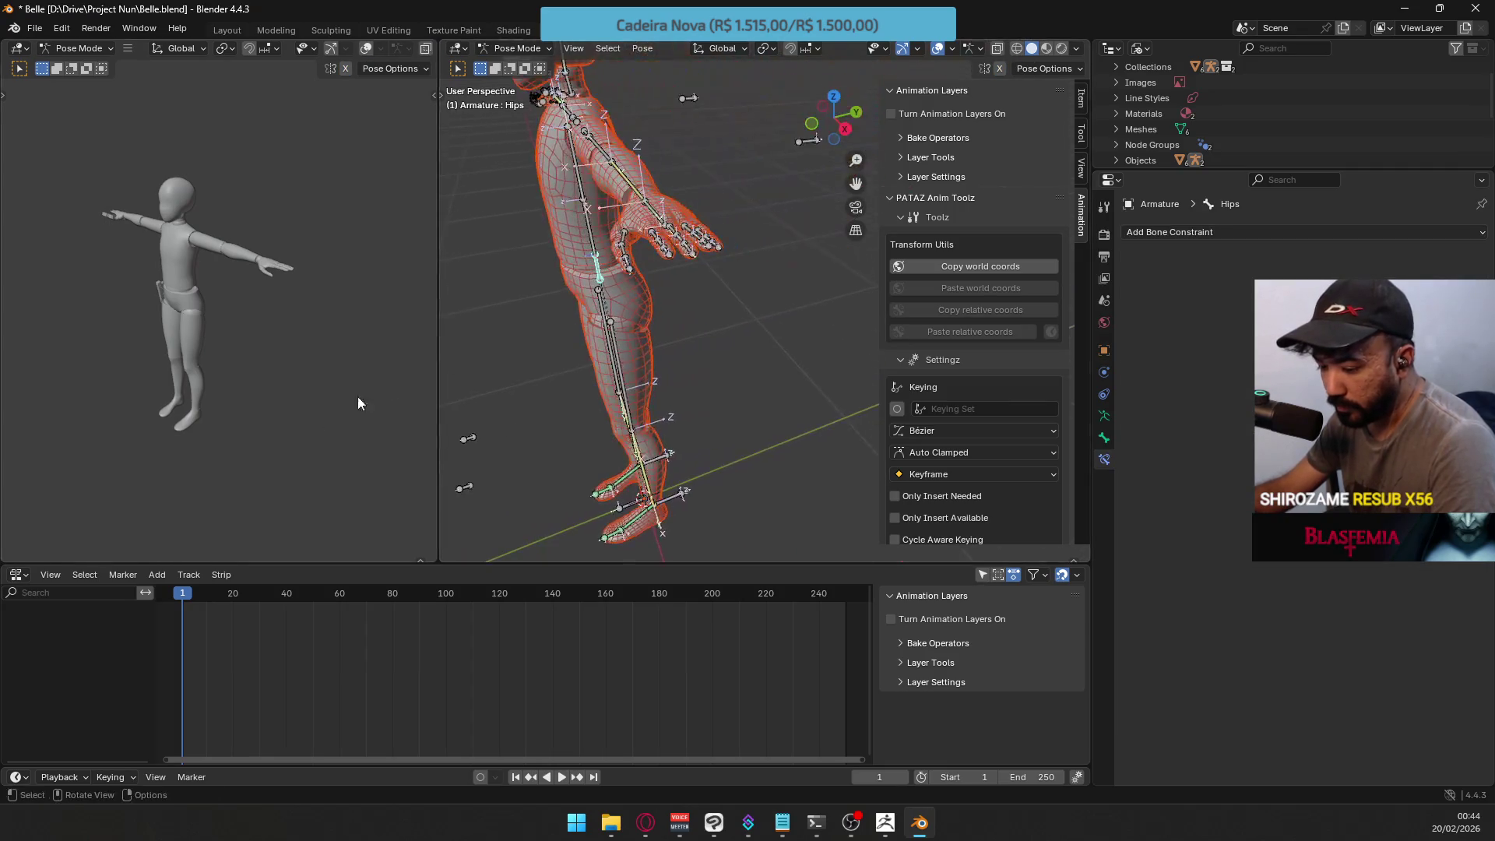
# Change the bottom editor to the Dope Sheet
pyautogui.click(20, 574)
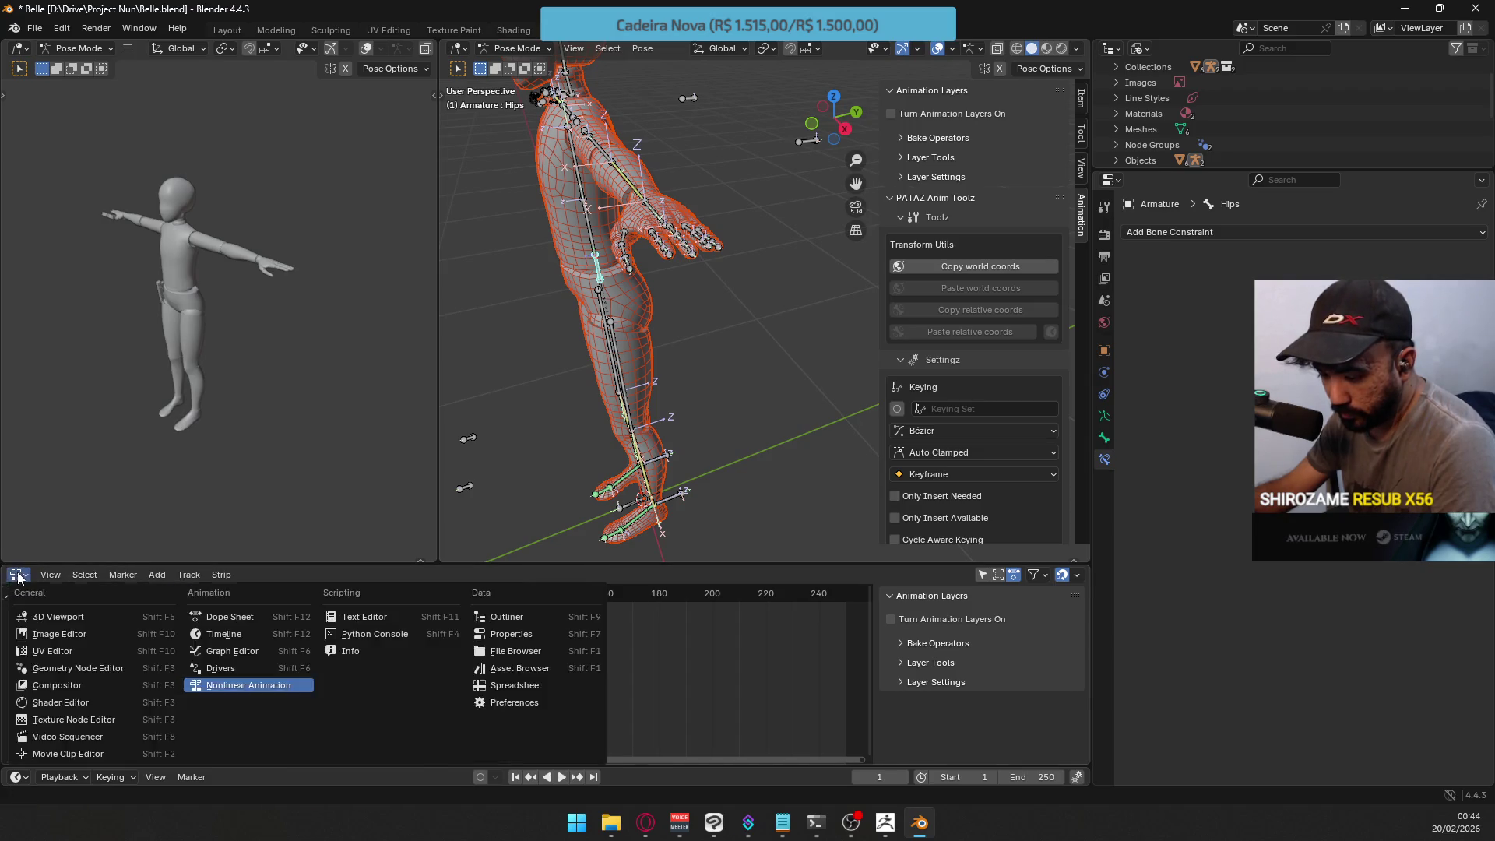
pyautogui.click(14, 575)
pyautogui.click(14, 575)
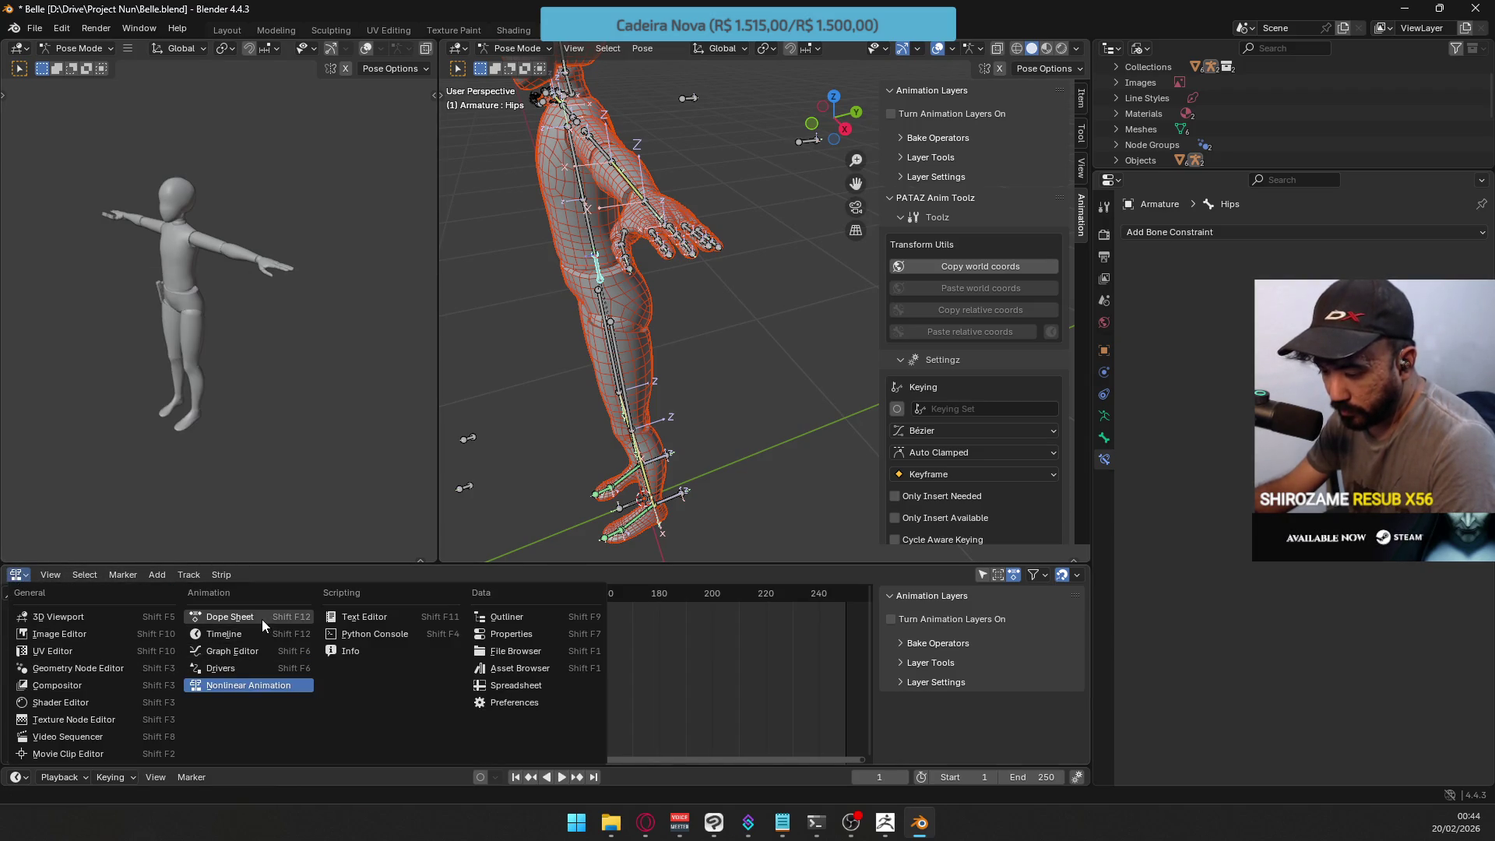
pyautogui.click(262, 619)
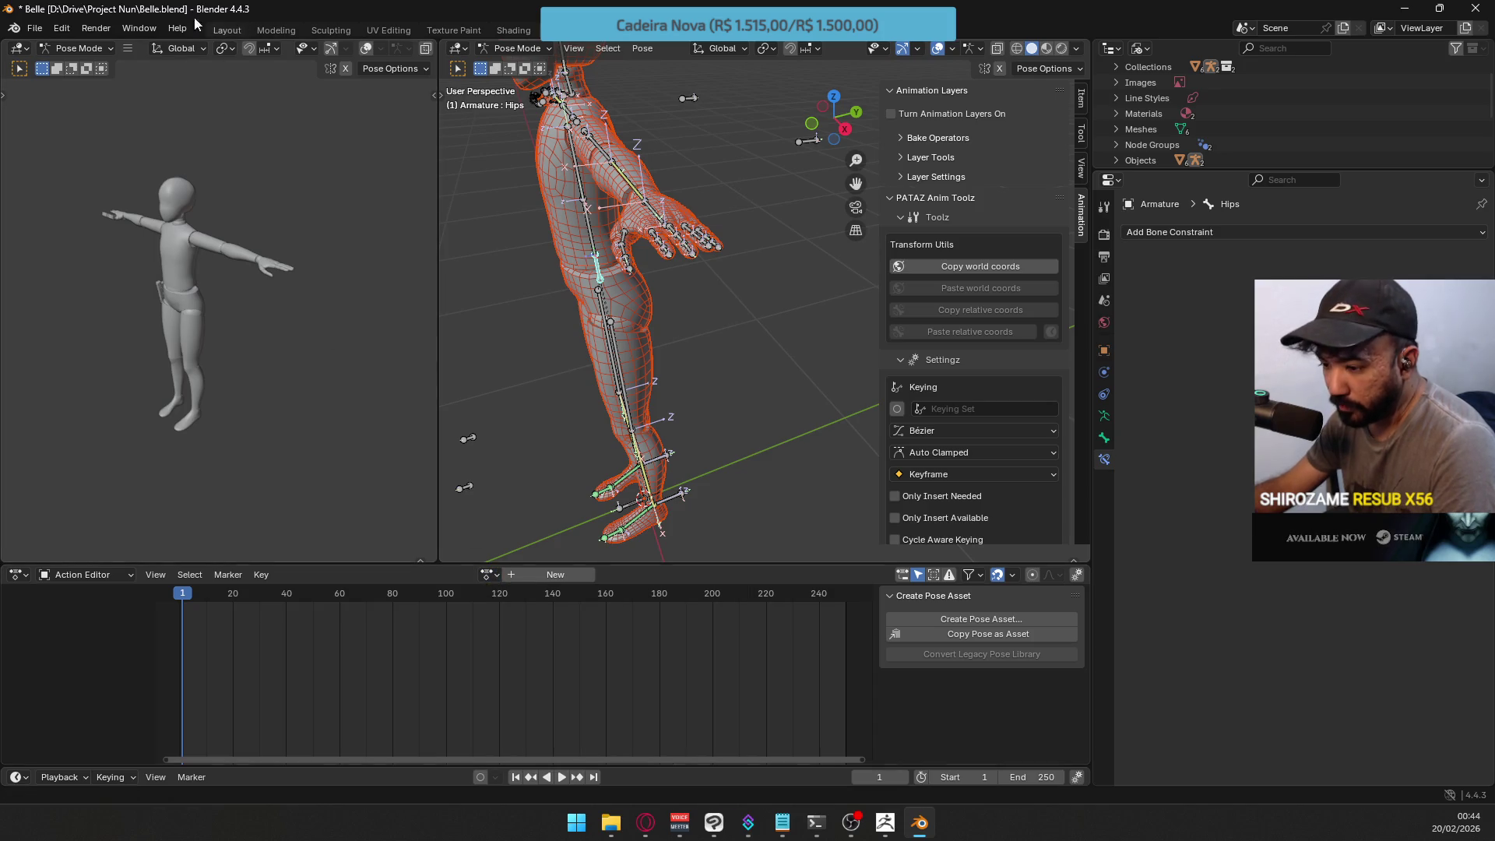
# Open Belle Animations.blend, discarding the unsaved changes to Belle
pyautogui.click(36, 27)
pyautogui.click(59, 65)
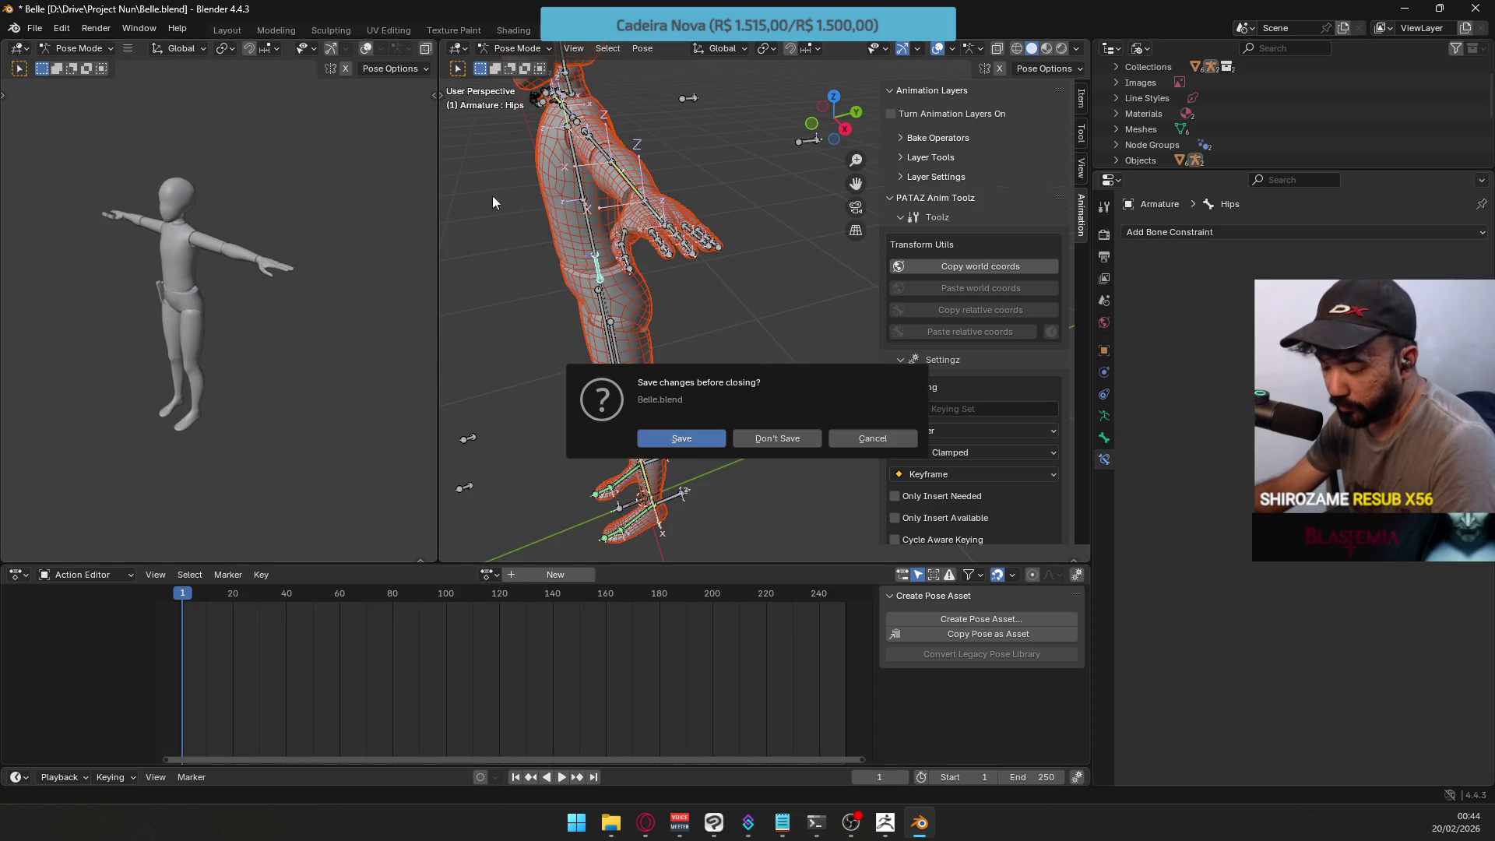
pyautogui.click(776, 438)
pyautogui.click(942, 477)
pyautogui.click(1012, 195)
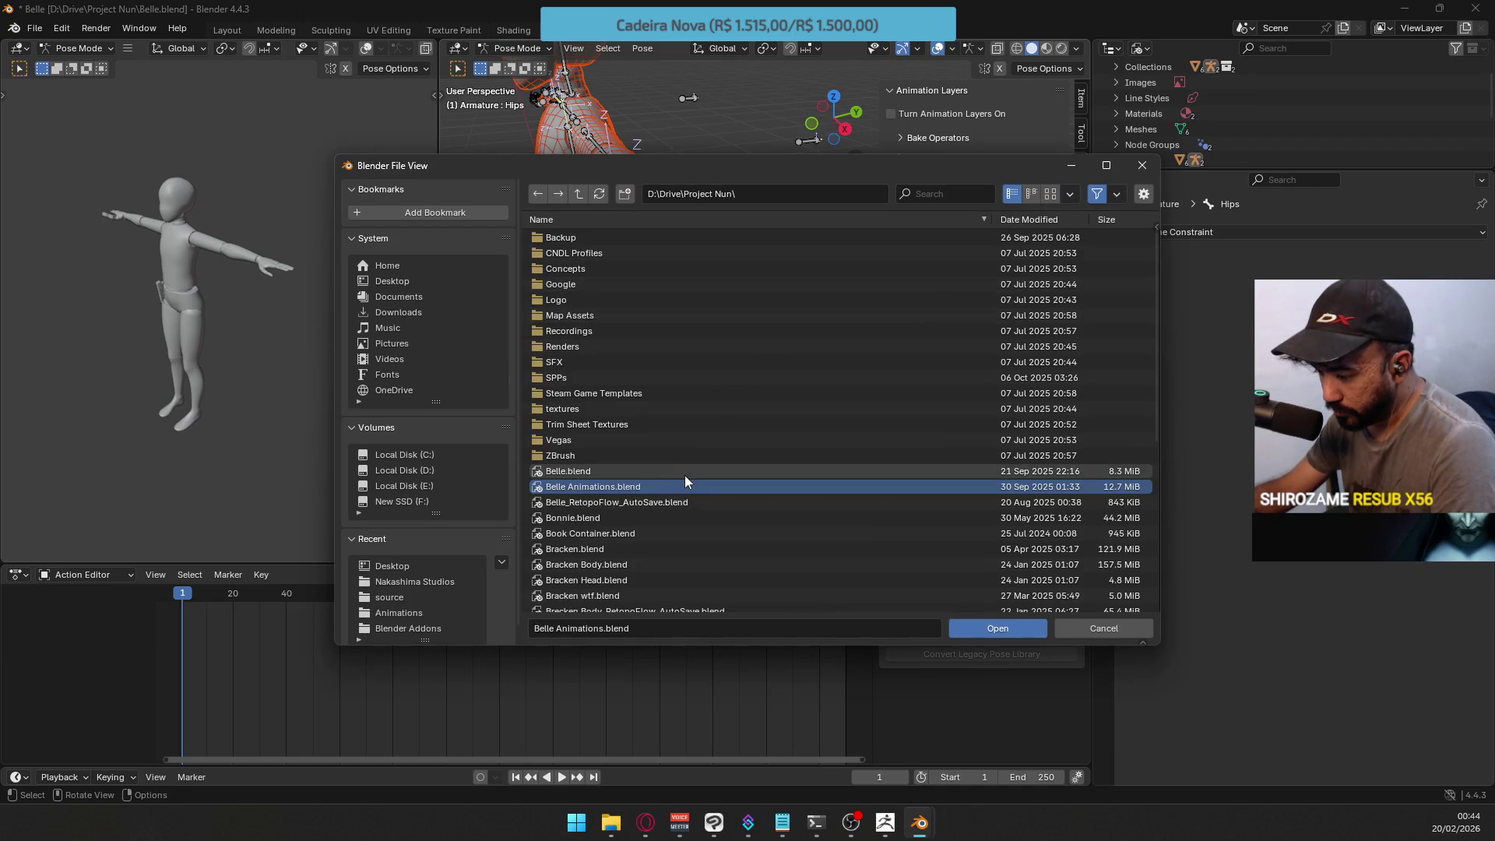
pyautogui.doubleClick(660, 490)
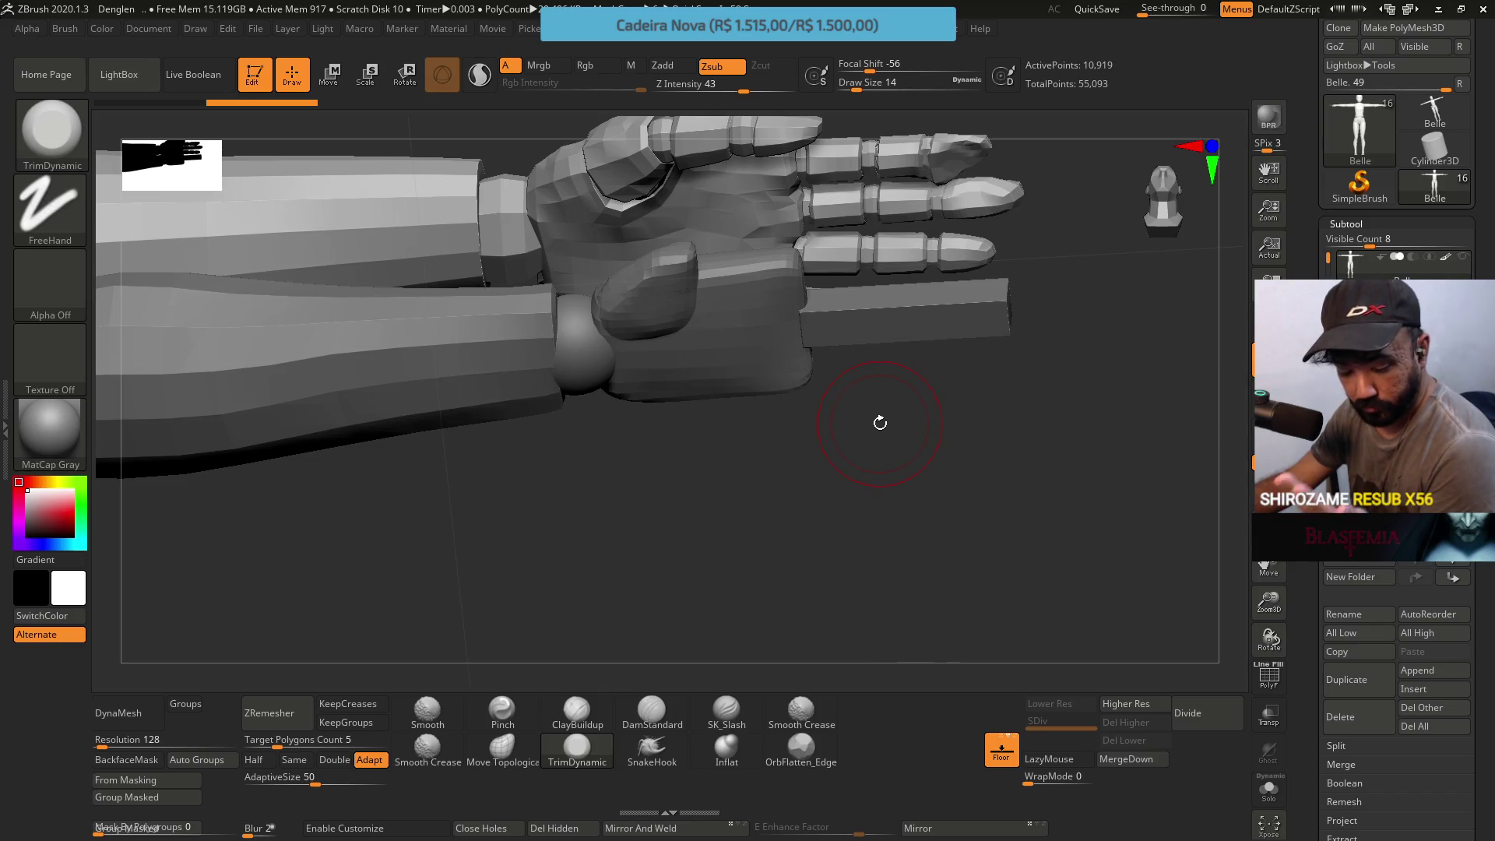
# Rotate the hand view and select the PM3D_Cube3D1_3 thumb block subtool
pyautogui.moveTo(858, 475)
pyautogui.mouseDown()
pyautogui.moveTo(861, 407)
pyautogui.moveTo(908, 567)
pyautogui.mouseUp()
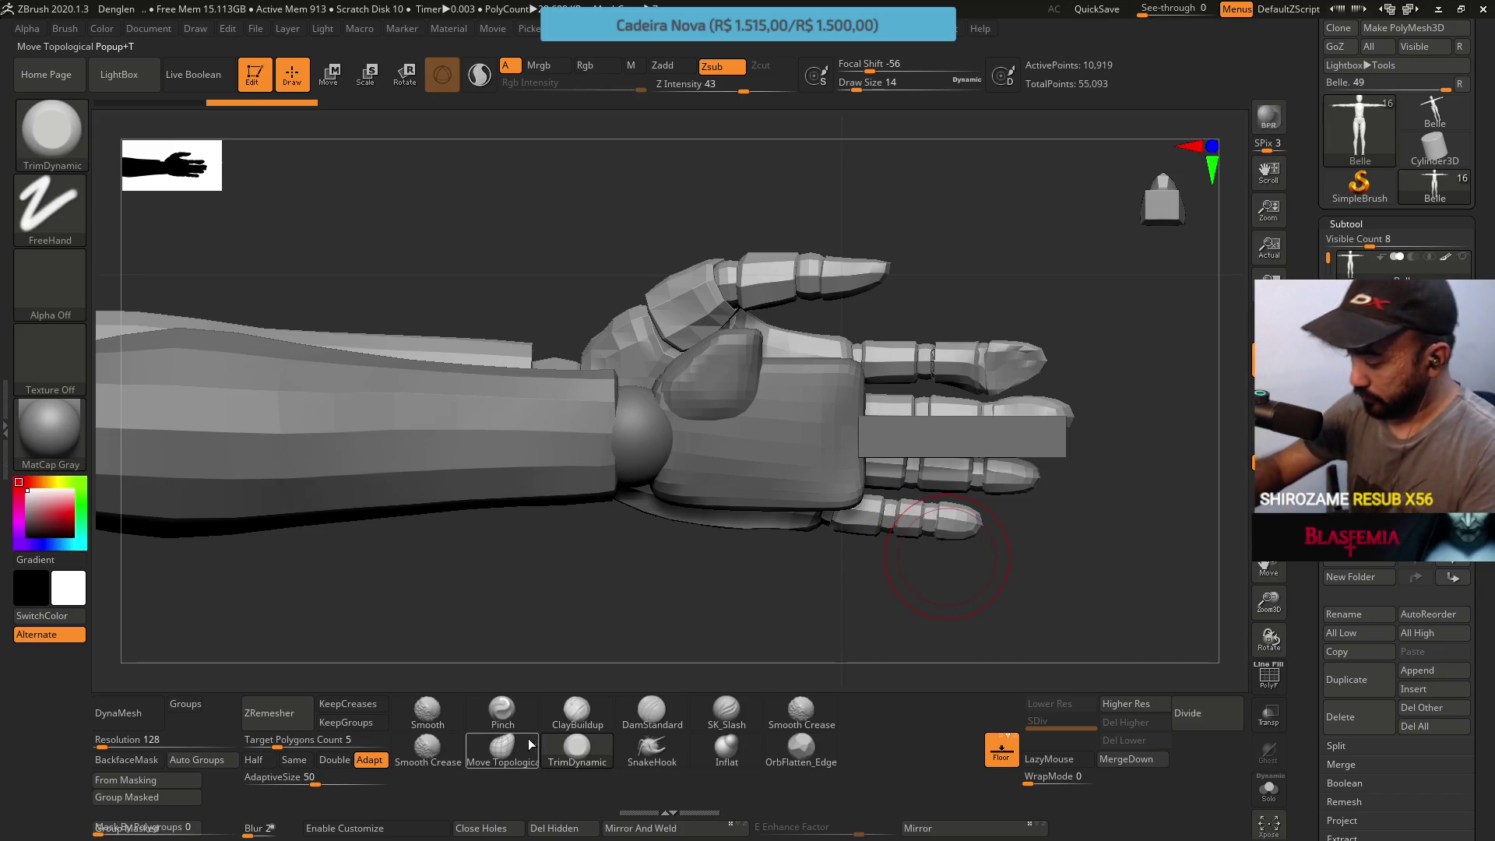
pyautogui.scroll(-2, 1332, 263)
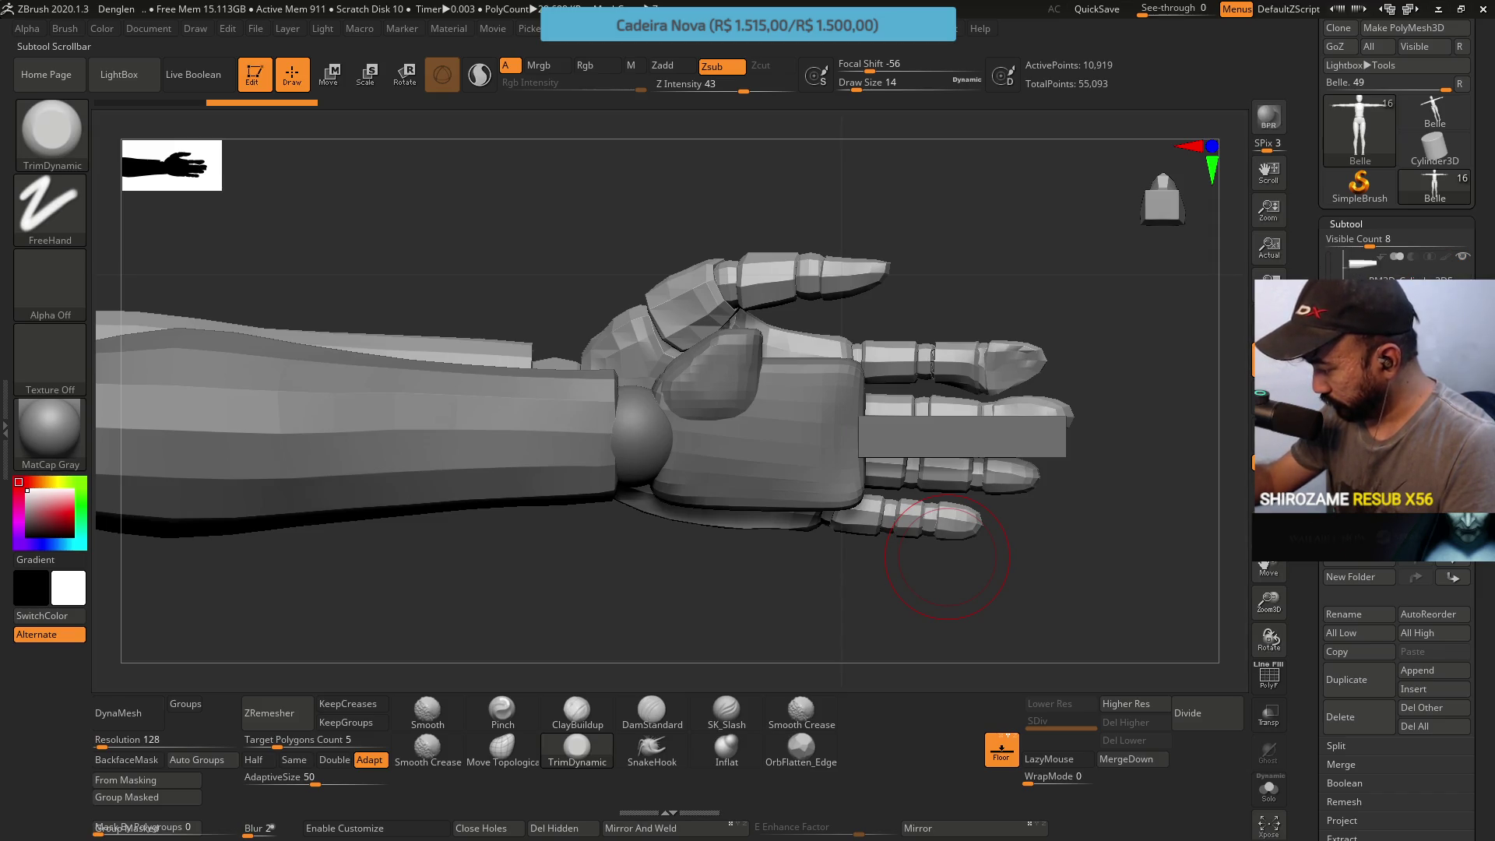
pyautogui.click(1391, 339)
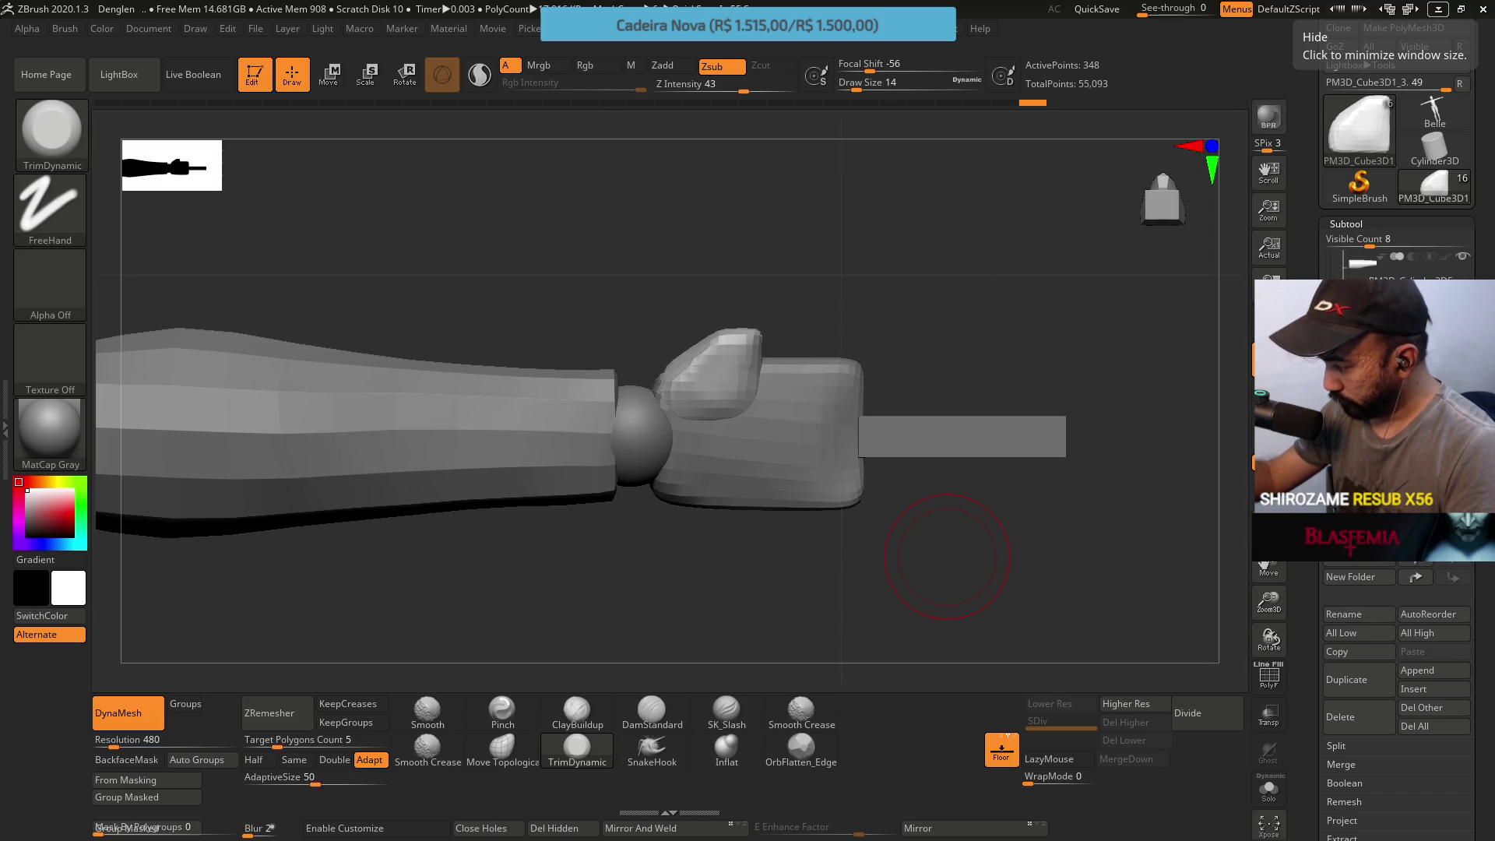
# With Move Topological at an adjusted brush size, push the upper block into a new shape
pyautogui.click(502, 748)
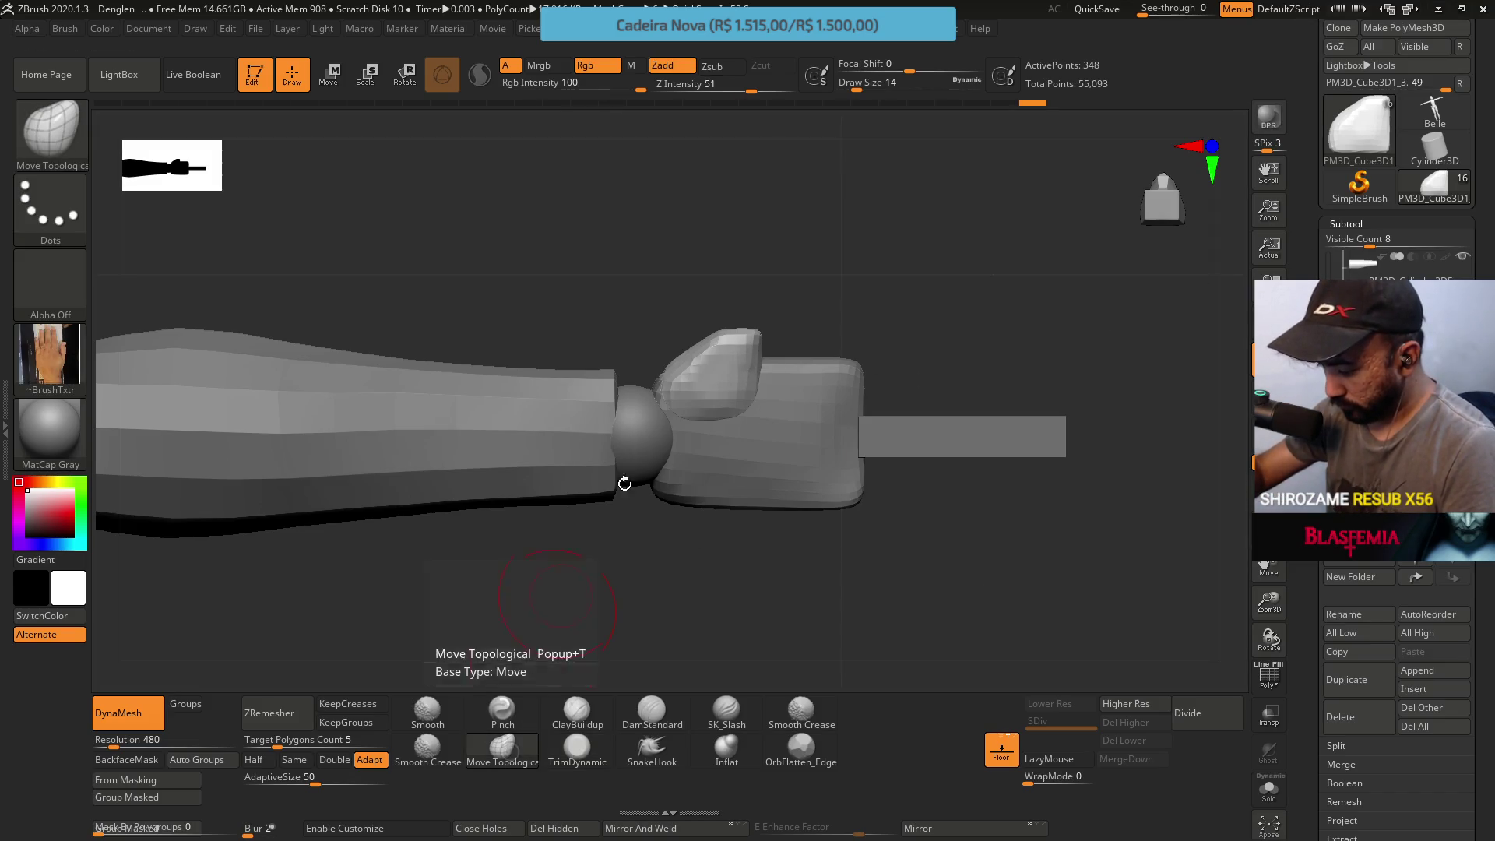
pyautogui.keyDown('alt'); pyautogui.moveTo(561, 594); pyautogui.dragTo(751, 468); pyautogui.keyUp('alt')
pyautogui.press(']')
pyautogui.press(']')
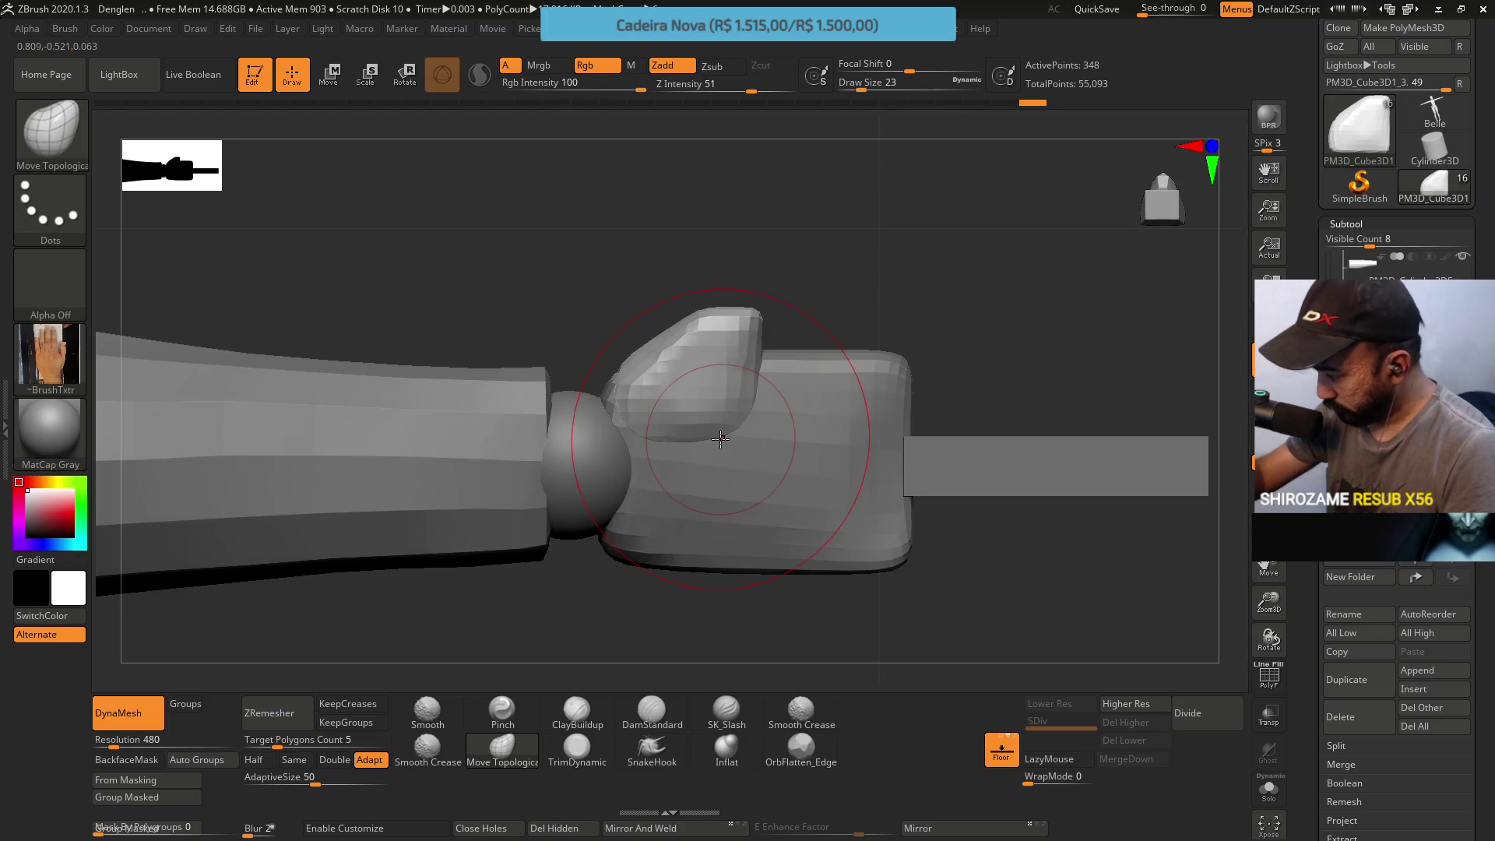
pyautogui.moveTo(1360, 264)
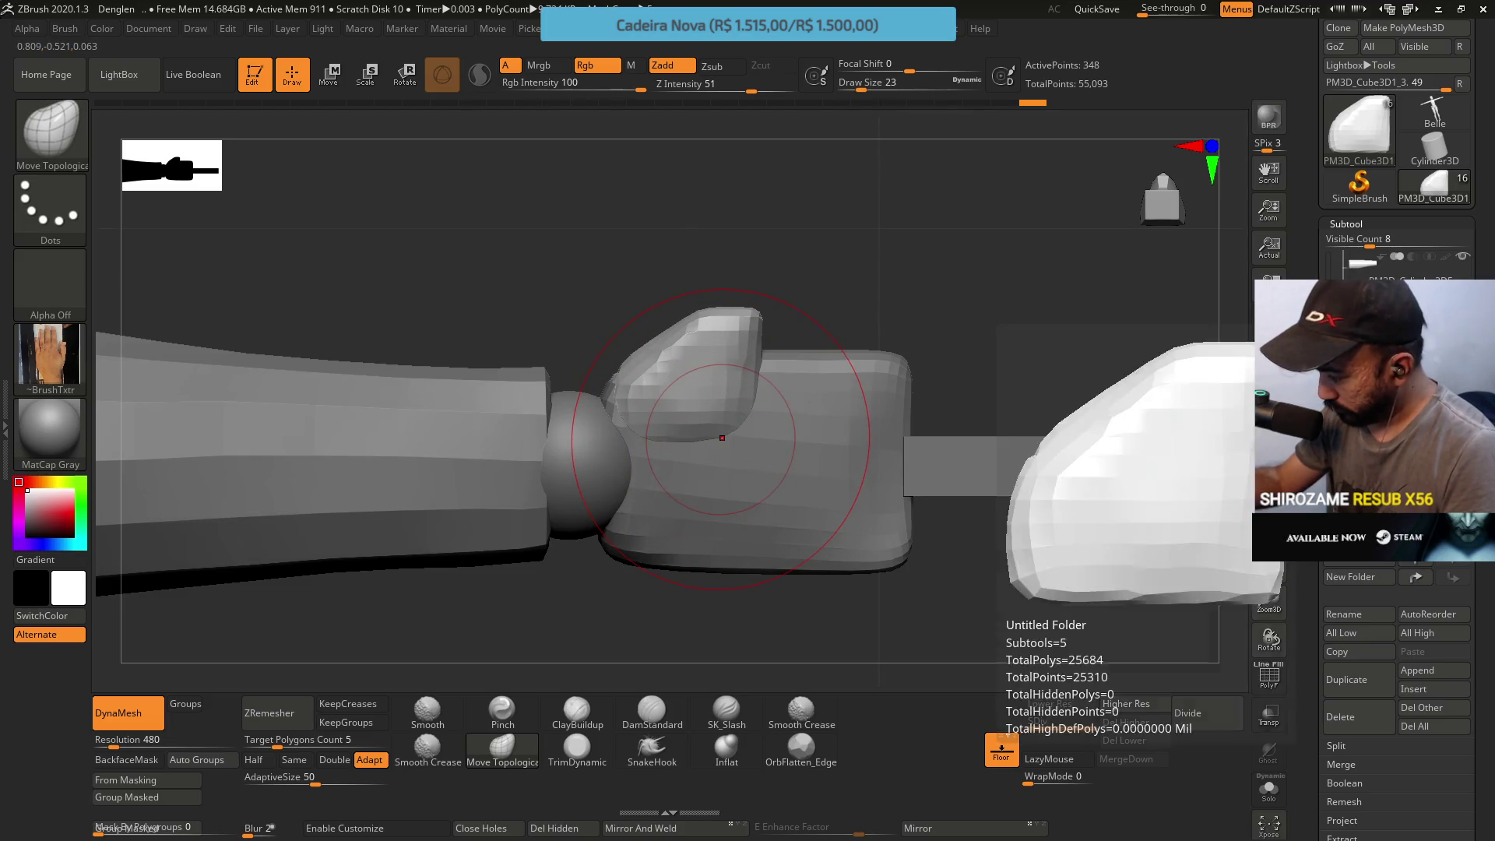
pyautogui.press('[')
pyautogui.moveTo(643, 386)
pyautogui.mouseDown()
pyautogui.moveTo(724, 438)
pyautogui.moveTo(758, 420)
pyautogui.mouseUp()
pyautogui.press('s')
pyautogui.moveTo(702, 375); pyautogui.dragTo(727, 417)
# Pull the block's top into a pointed tip and return to the TrimDynamic brush
pyautogui.moveTo(728, 417); pyautogui.dragTo(741, 386, button='right')
pyautogui.moveTo(700, 398); pyautogui.dragTo(748, 340)
pyautogui.moveTo(747, 338); pyautogui.dragTo(754, 339, button='right')
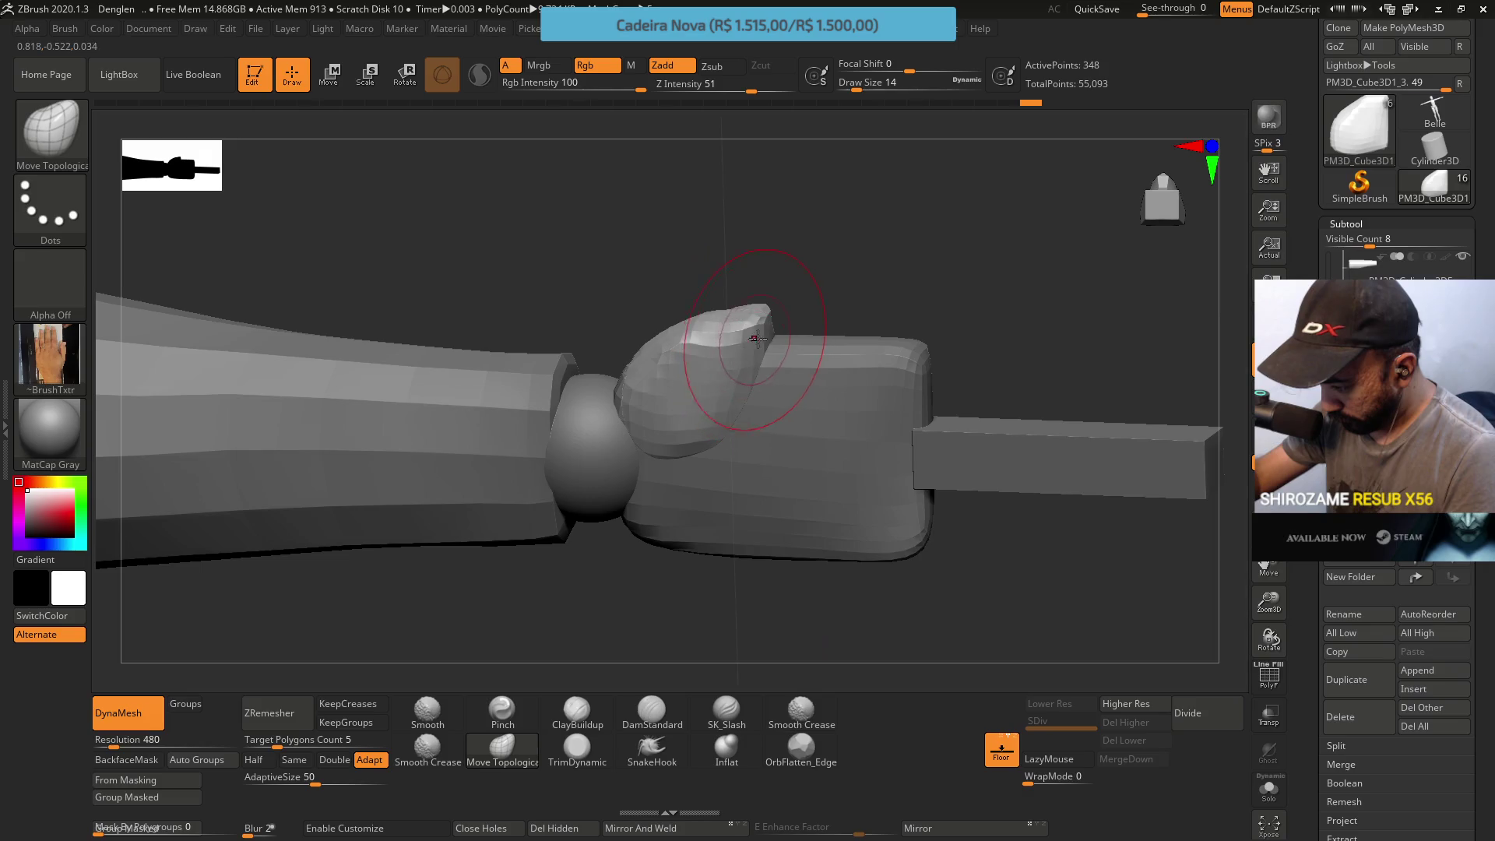
pyautogui.click(577, 747)
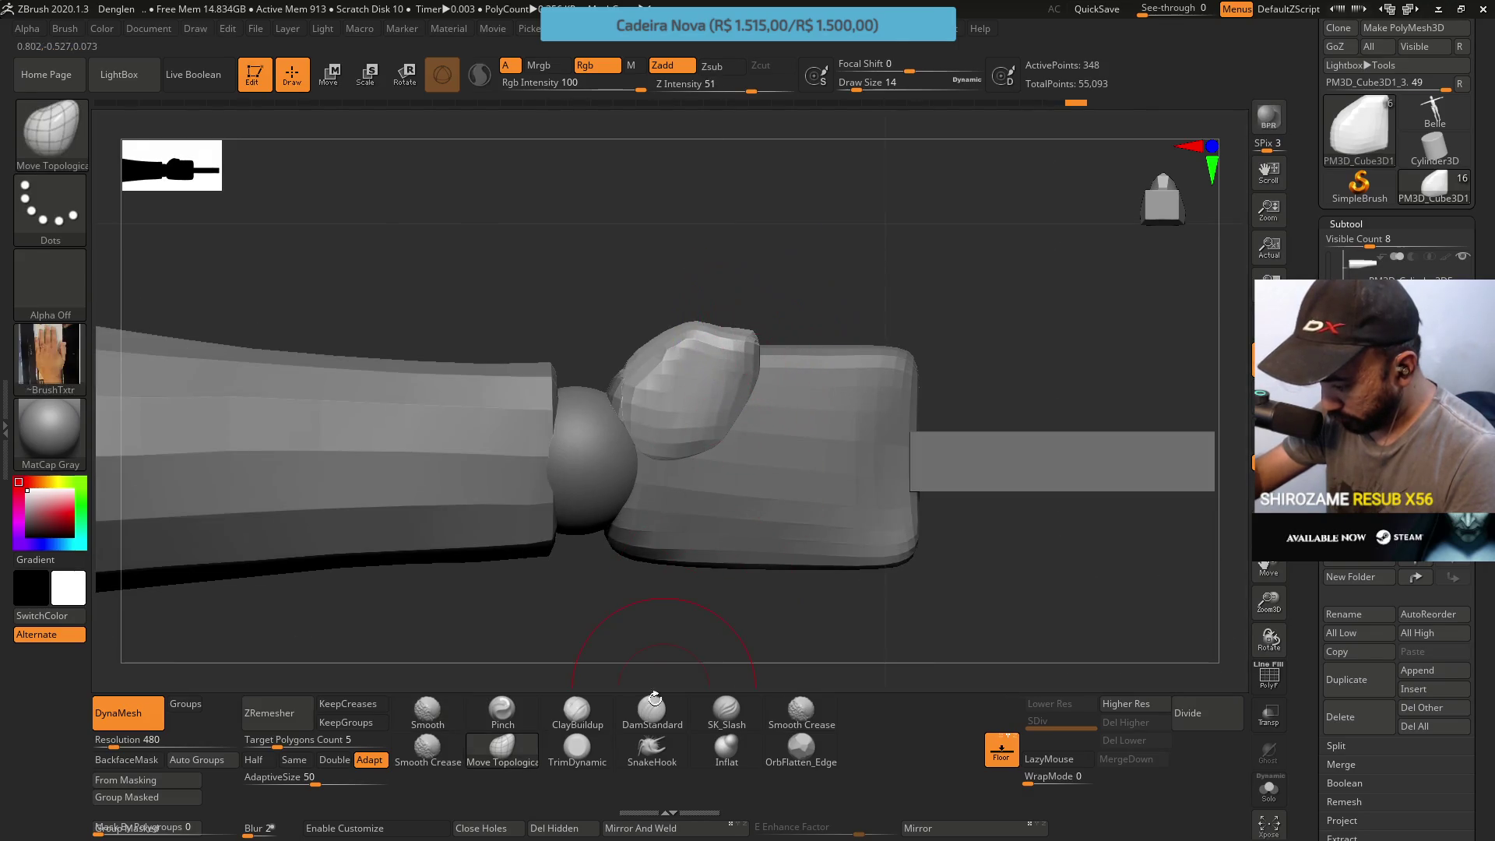
pyautogui.moveTo(591, 651); pyautogui.dragTo(727, 447, button='right')
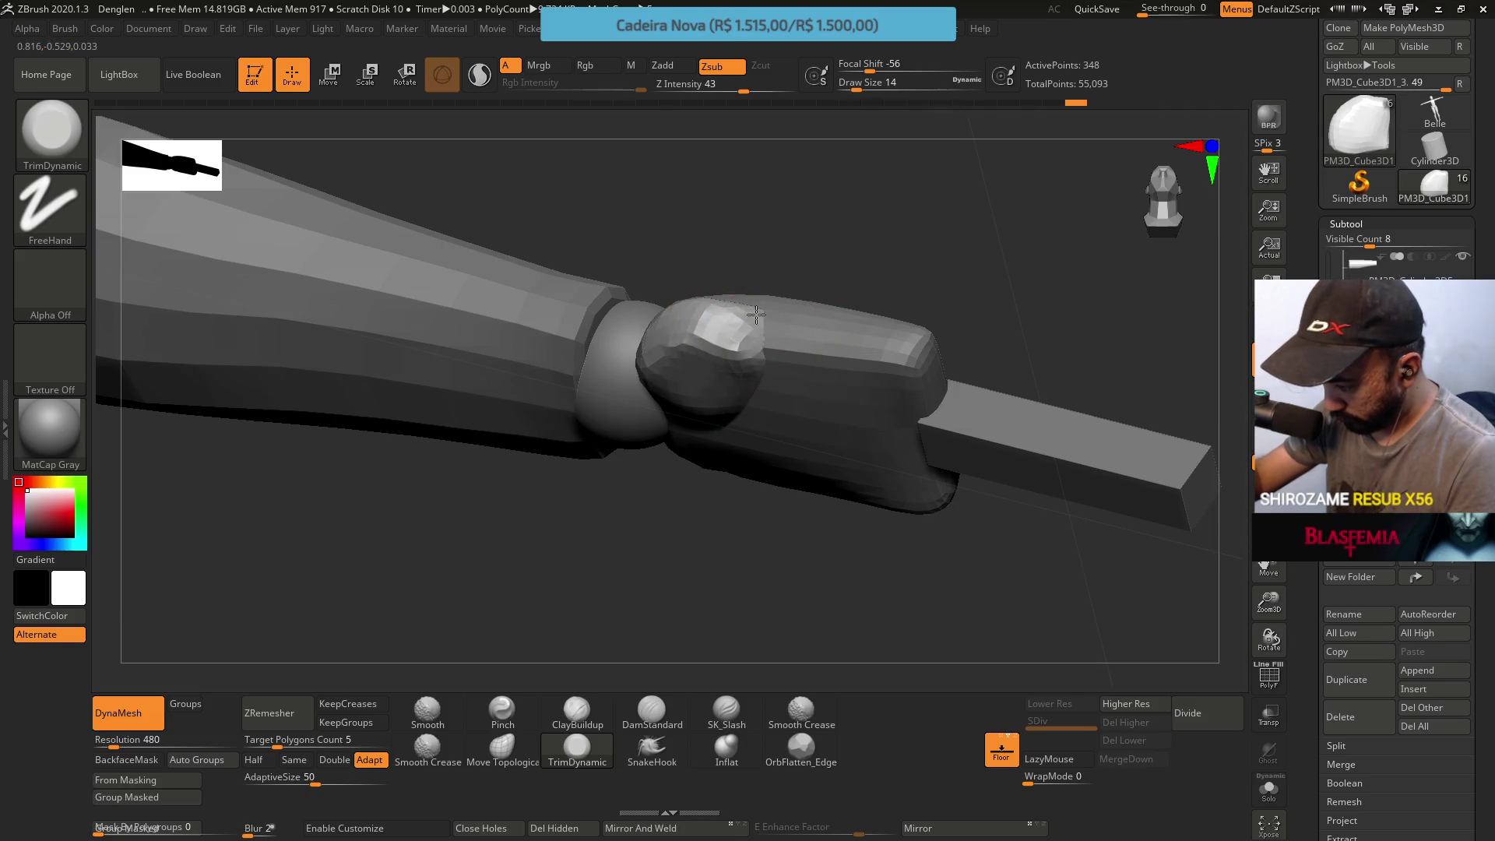
pyautogui.moveTo(702, 300)
pyautogui.mouseDown(button='right')
pyautogui.moveTo(771, 288)
pyautogui.moveTo(731, 384)
pyautogui.mouseUp(button='right')
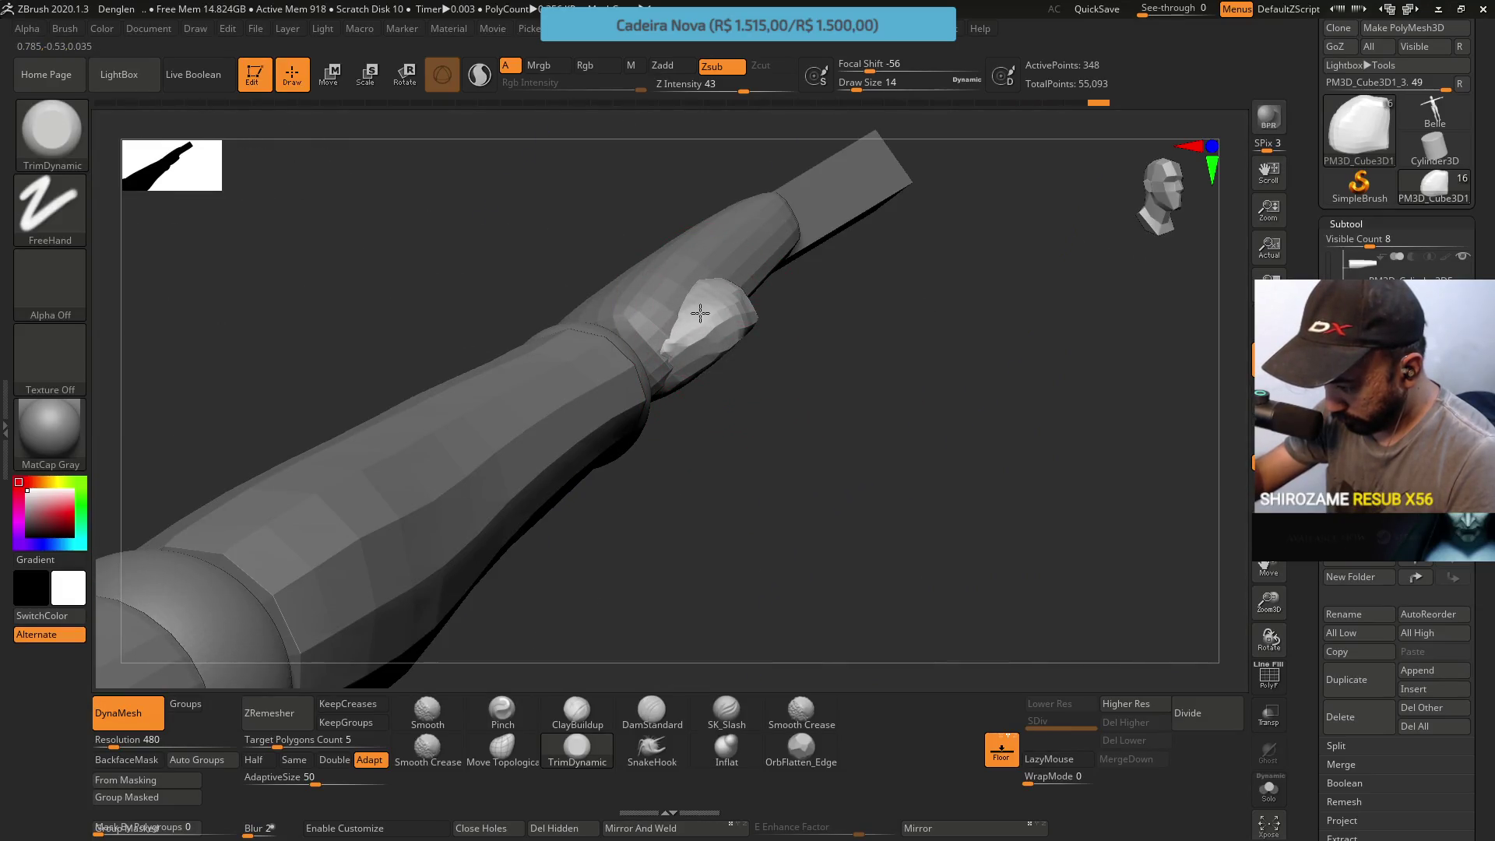
pyautogui.moveTo(676, 333); pyautogui.dragTo(740, 346, button='right')
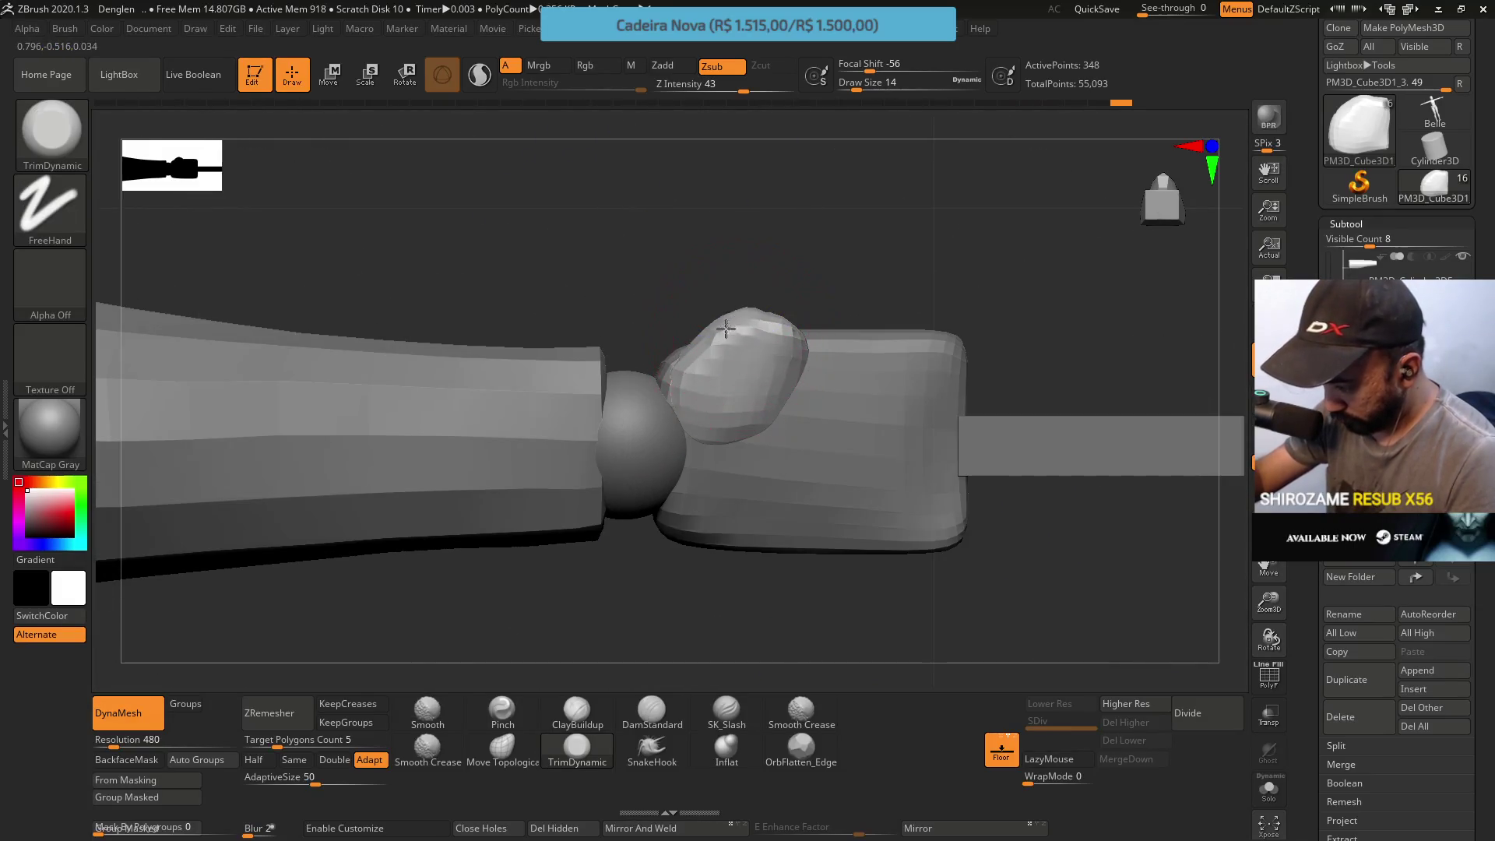
pyautogui.moveTo(804, 297)
pyautogui.mouseDown(button='right')
pyautogui.moveTo(774, 268)
pyautogui.moveTo(791, 293)
pyautogui.moveTo(778, 290)
pyautogui.mouseUp(button='right')
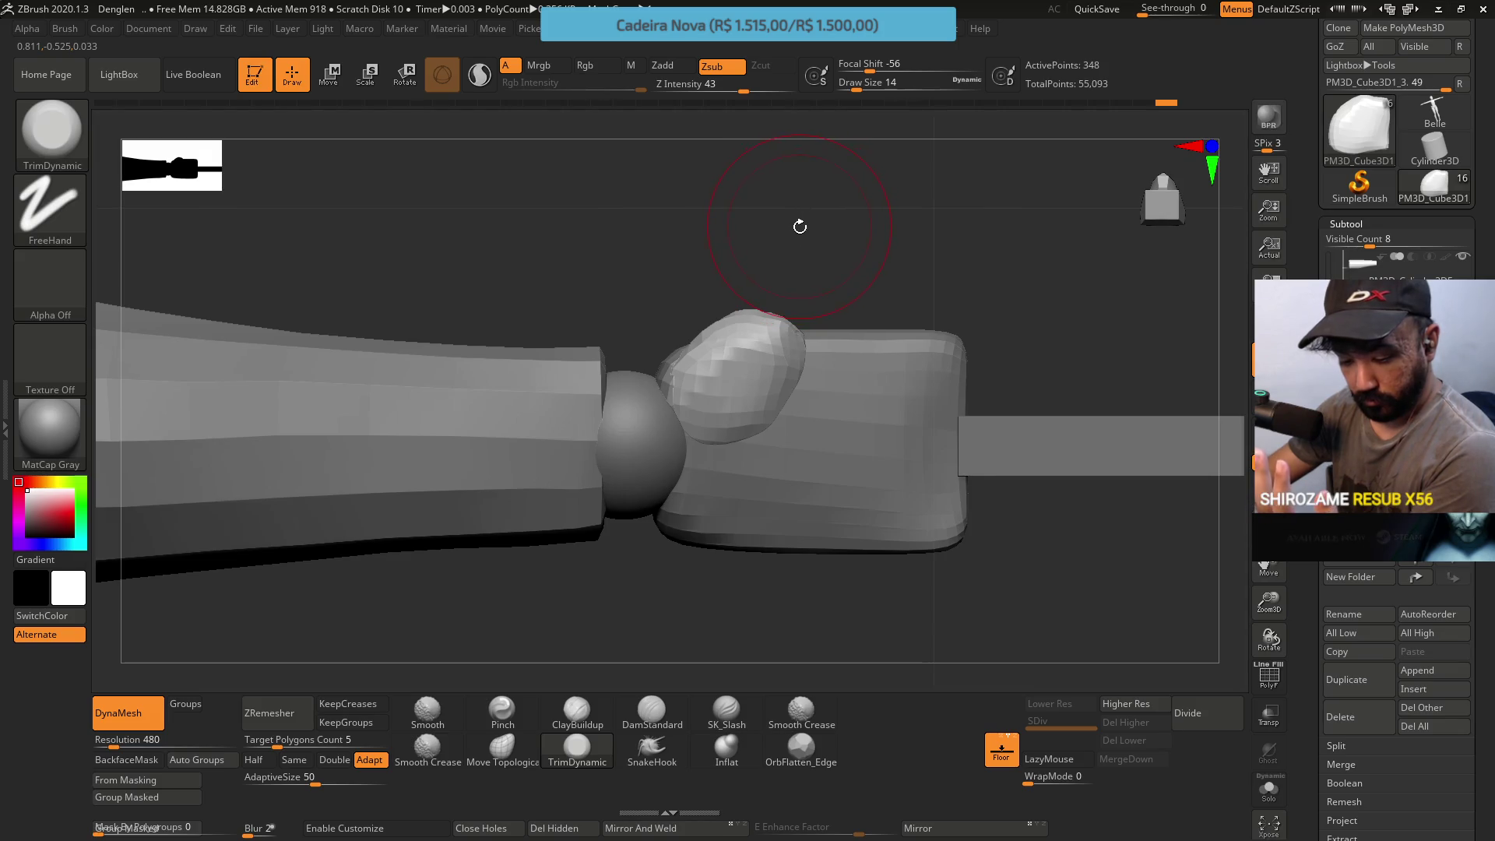
pyautogui.click(503, 747)
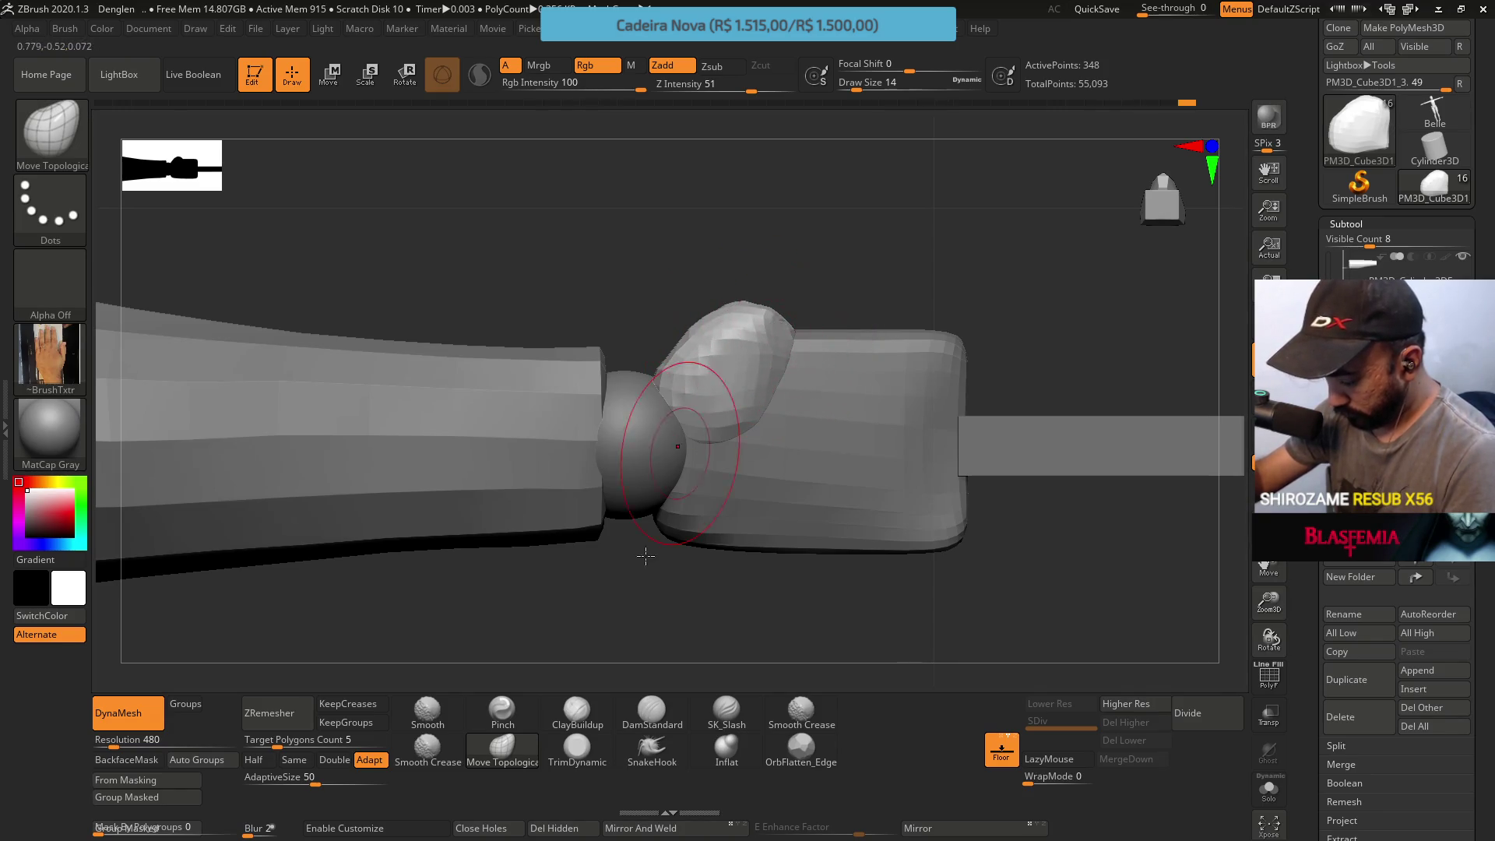
pyautogui.click(577, 748)
pyautogui.moveTo(774, 361)
pyautogui.mouseDown(button='right')
pyautogui.moveTo(741, 411)
pyautogui.moveTo(717, 273)
pyautogui.mouseUp(button='right')
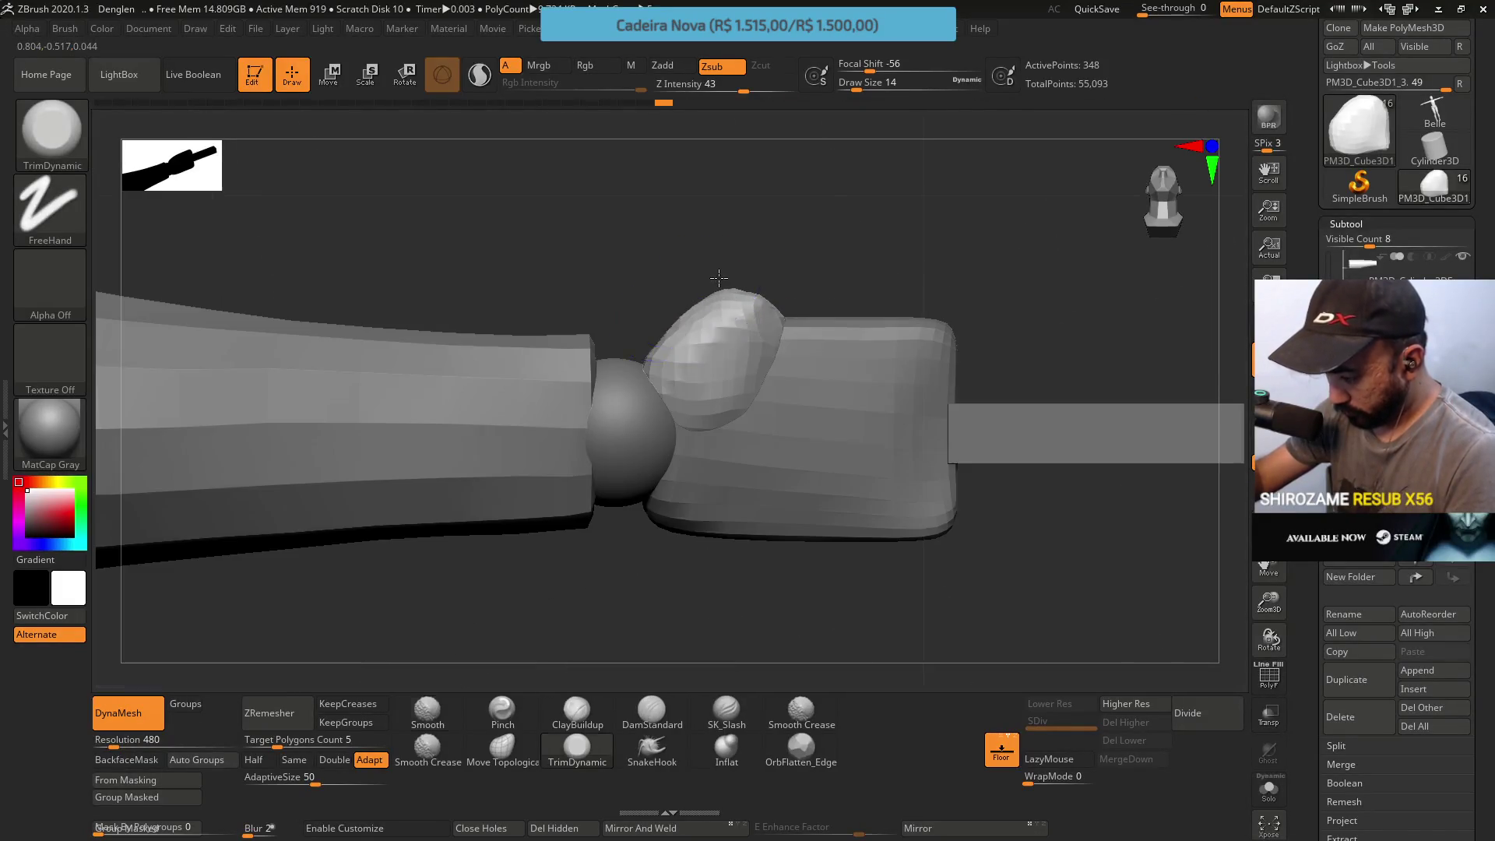
# ZRemesh the lump at Half polygon count and show the PolyF wireframe overlay
pyautogui.click(257, 760)
pyautogui.click(271, 714)
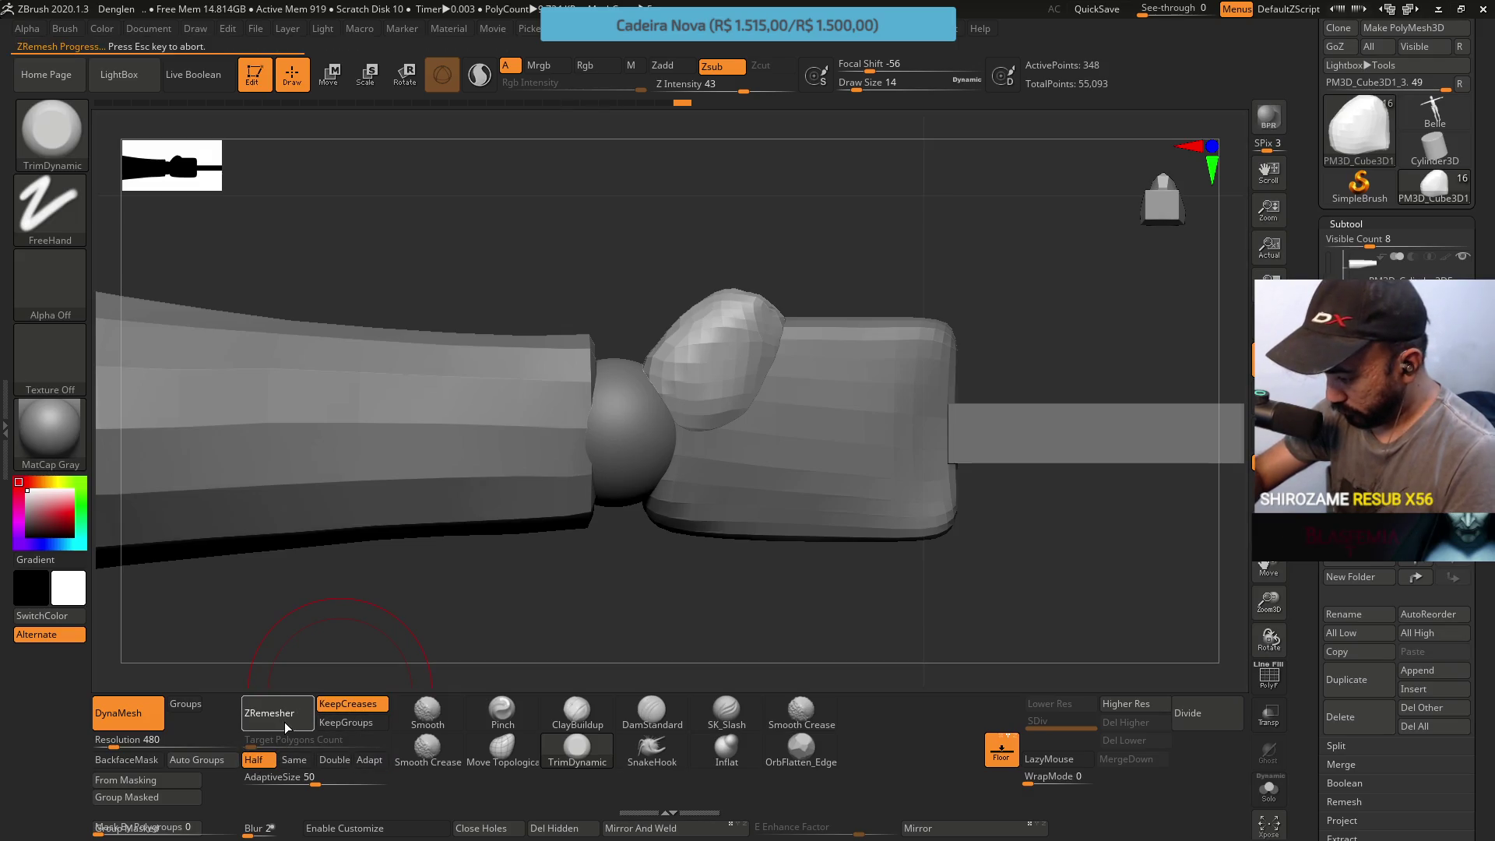
pyautogui.click(289, 720)
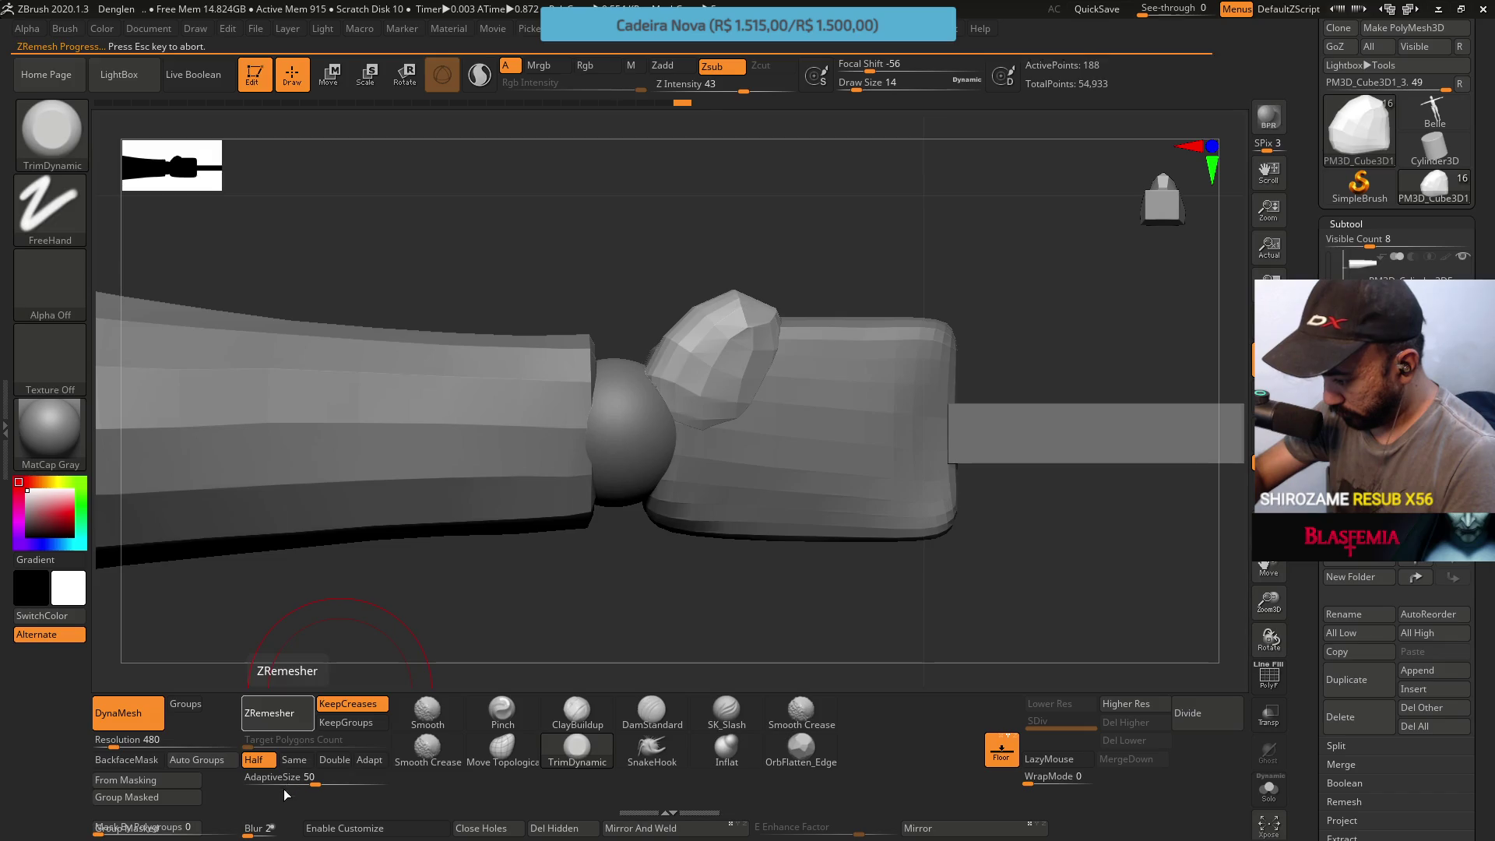
pyautogui.press('ctrl')
pyautogui.hotkey('shift', 'f')
pyautogui.moveTo(845, 264)
pyautogui.mouseDown()
pyautogui.moveTo(830, 413)
pyautogui.moveTo(852, 298)
pyautogui.mouseUp()
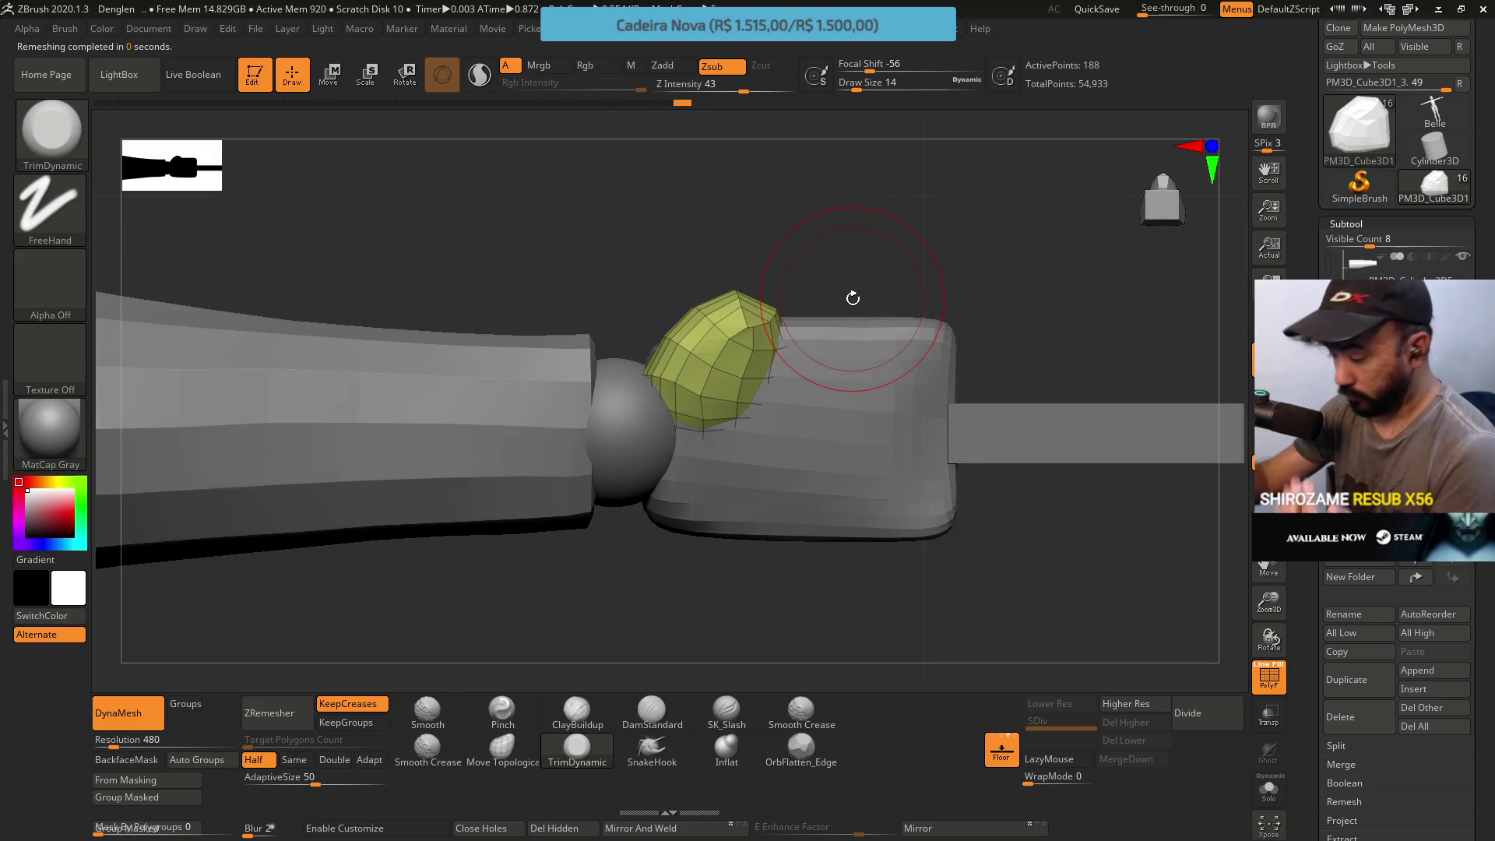
# Duplicate the lump as a new subtool and switch to the Move gizmo
pyautogui.click(1374, 665)
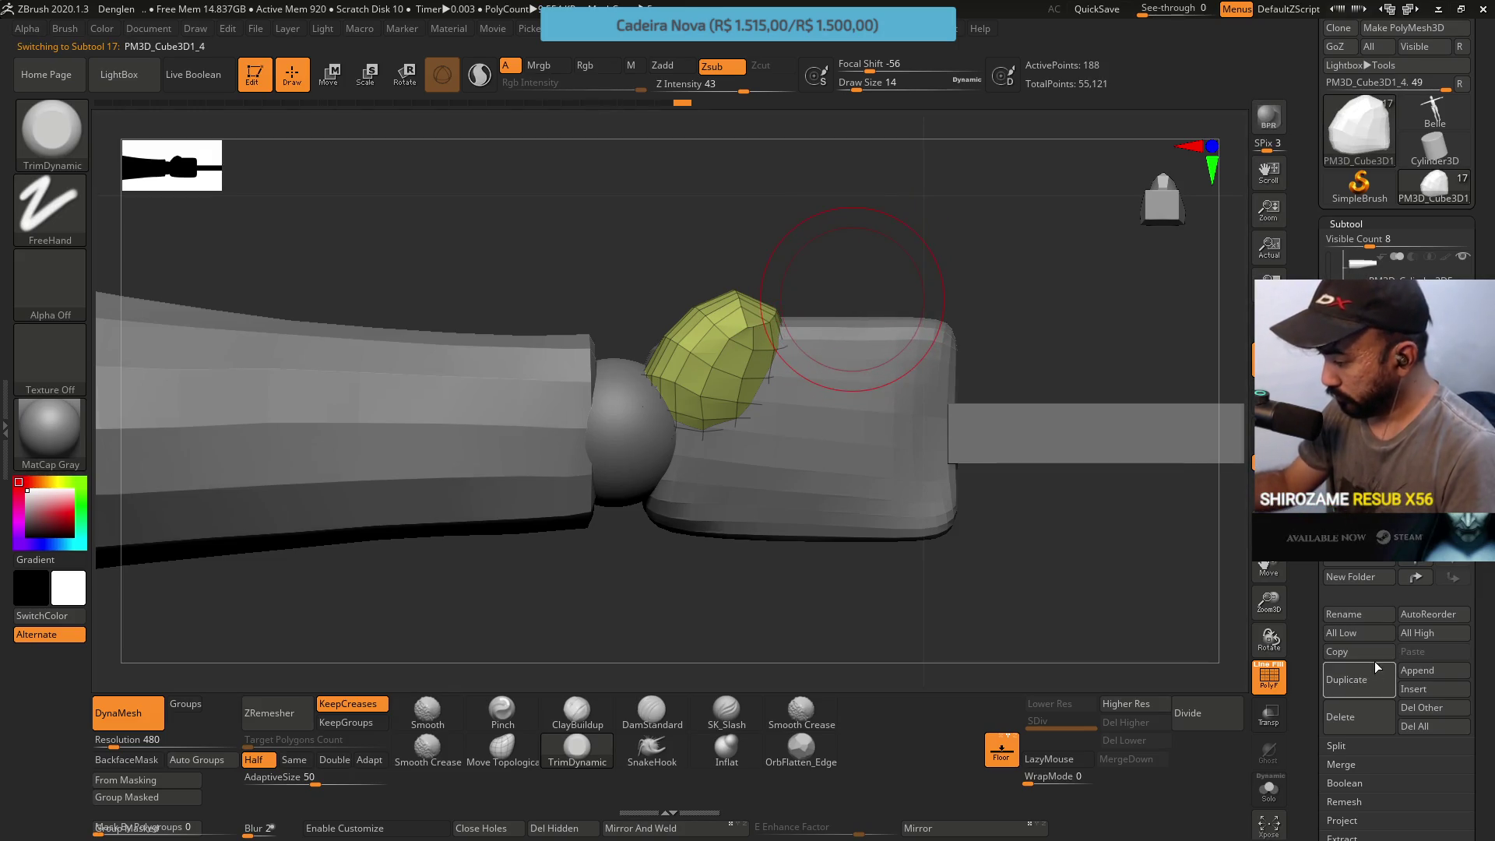
pyautogui.click(331, 77)
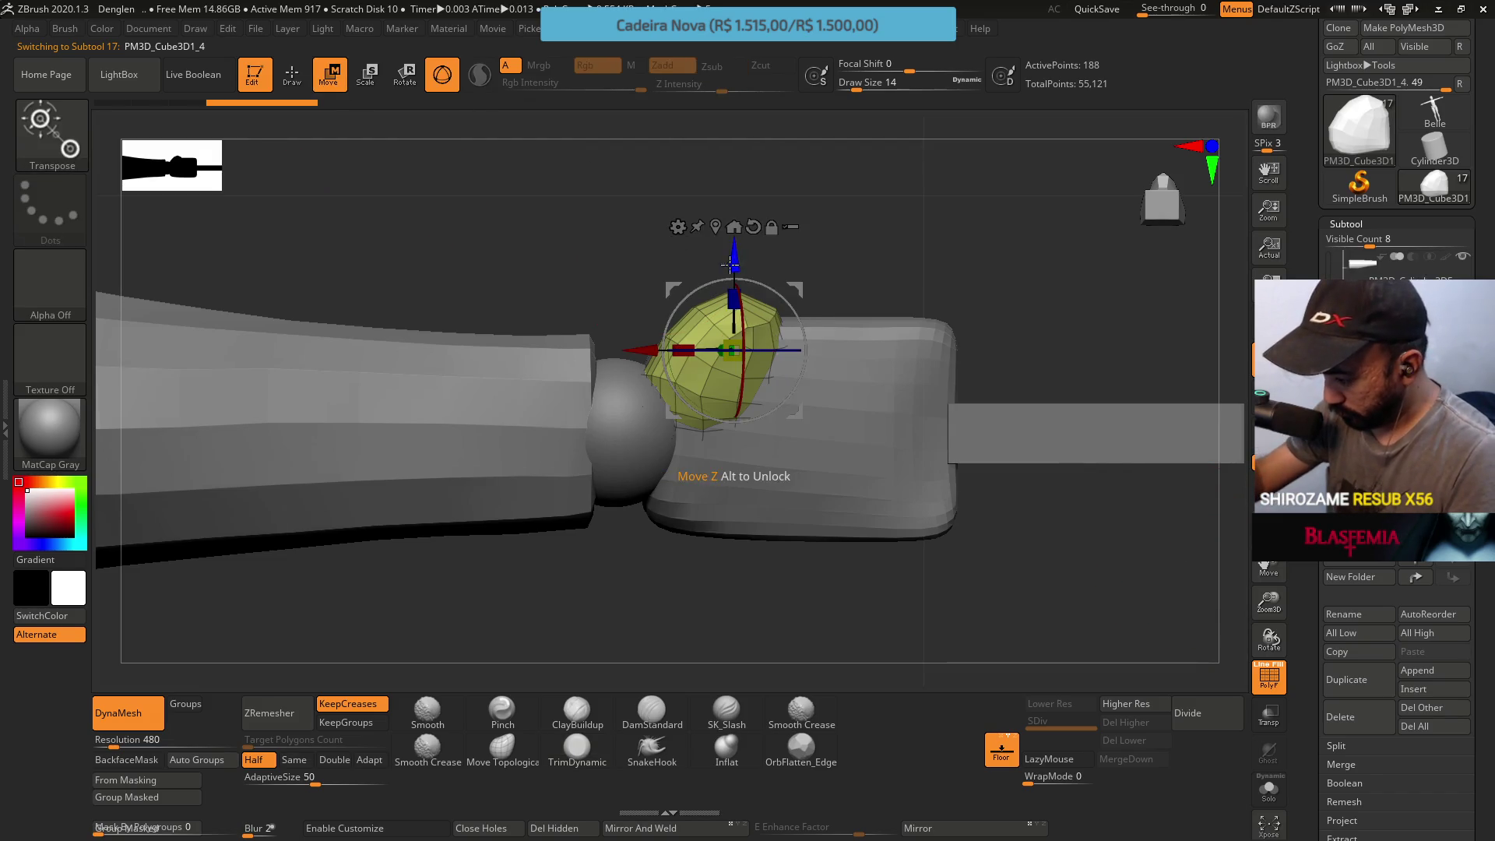
# Lower the duplicated lump on the joint and push its top down with Move Topological
pyautogui.moveTo(714, 350); pyautogui.dragTo(727, 470)
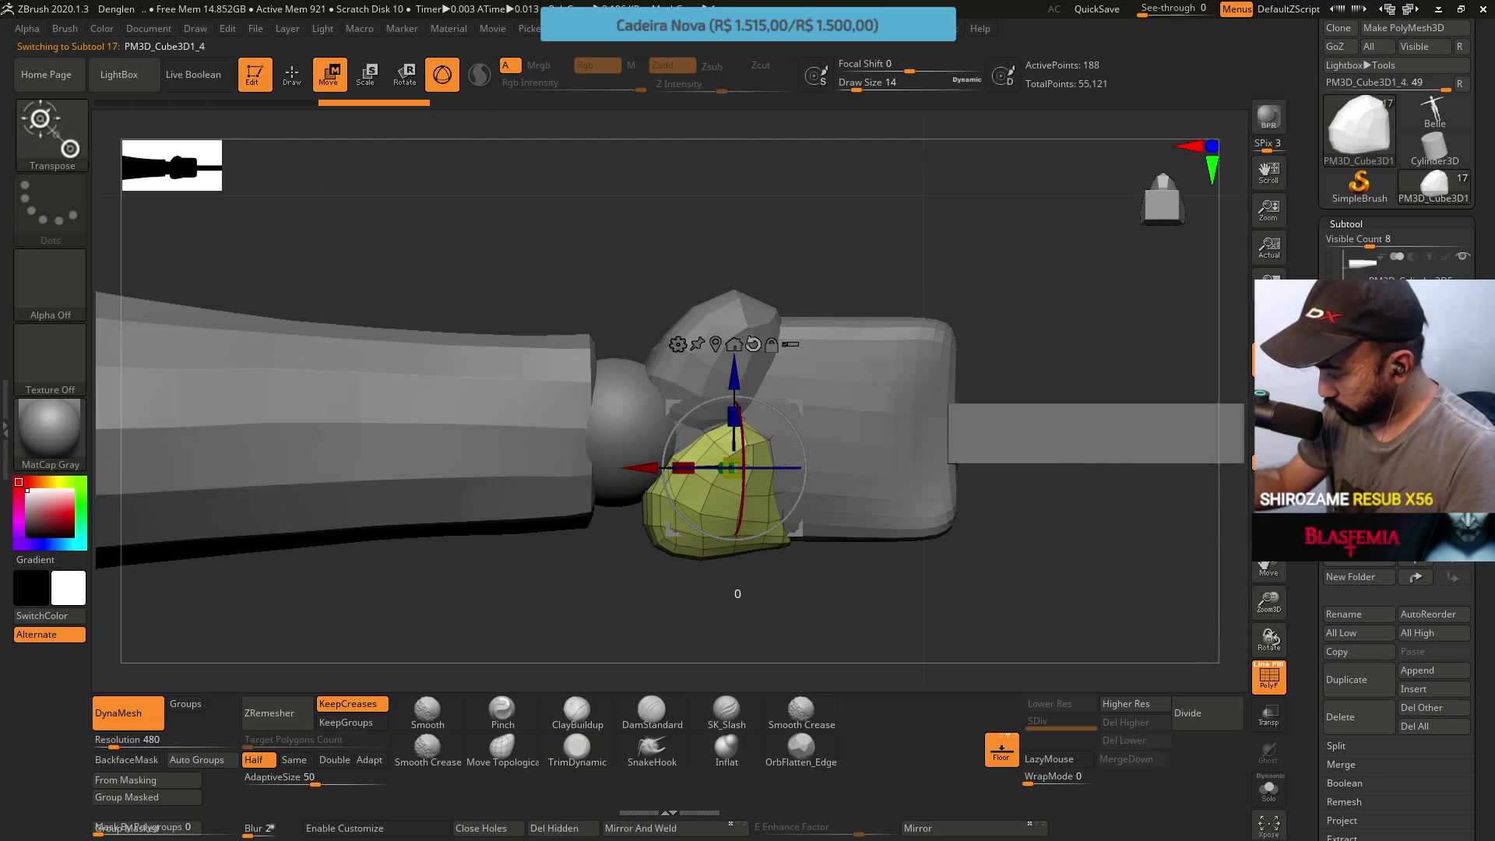
pyautogui.moveTo(734, 375); pyautogui.dragTo(734, 341)
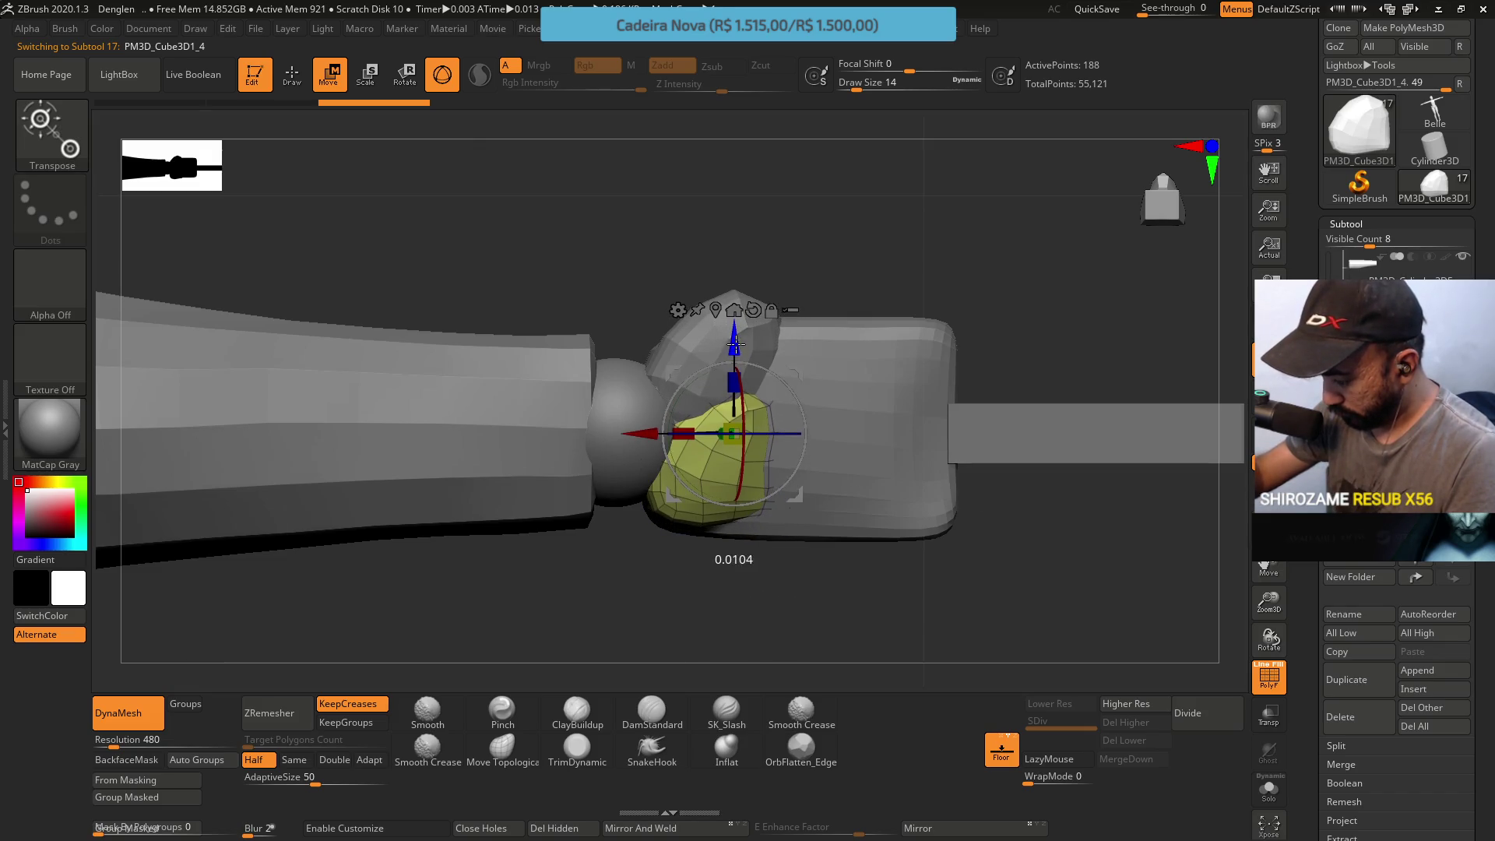
pyautogui.click(502, 748)
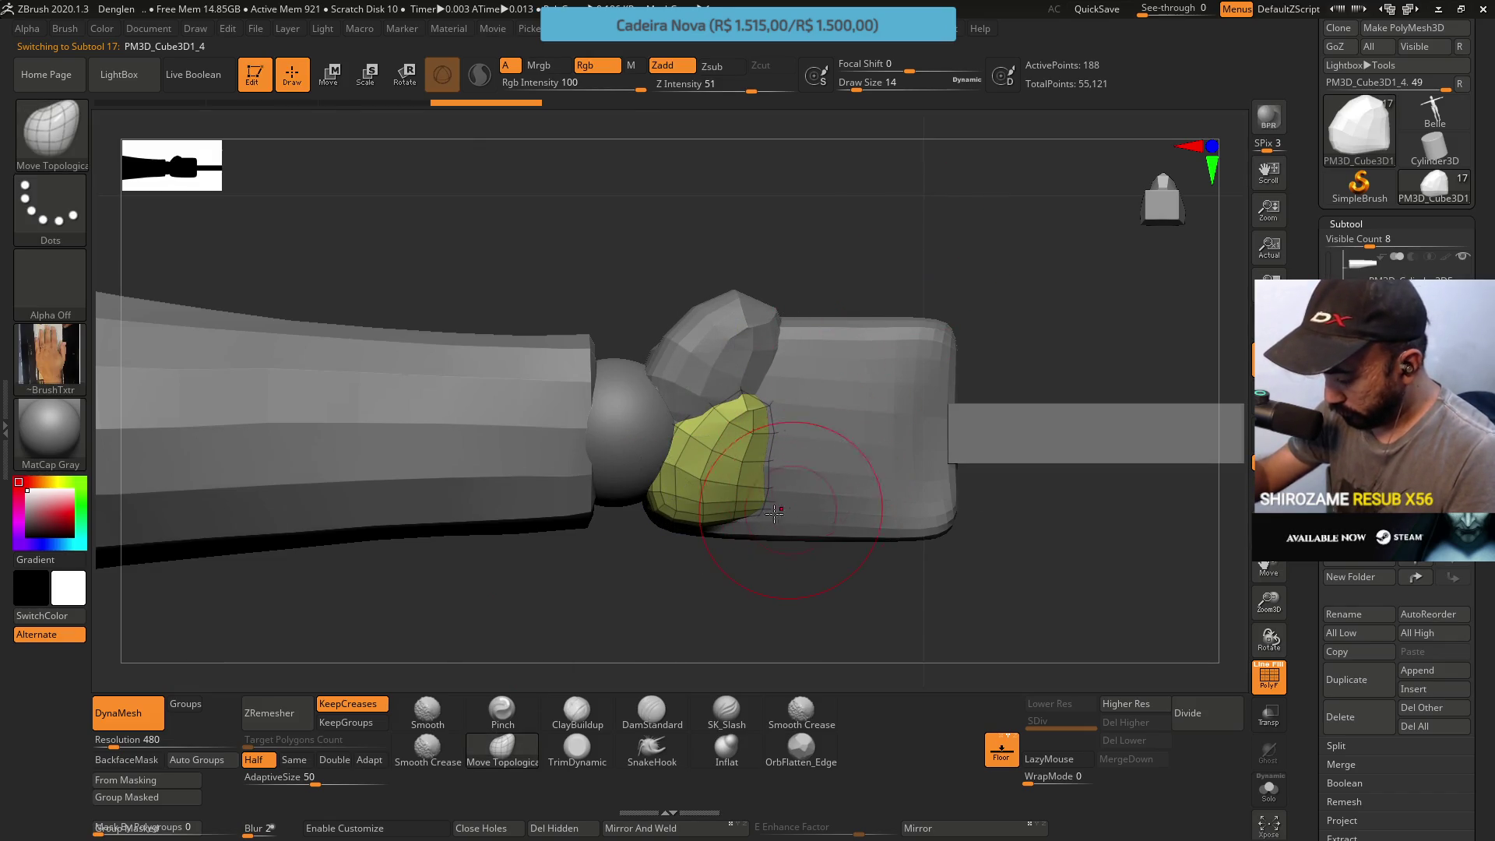
pyautogui.moveTo(743, 450); pyautogui.dragTo(783, 434)
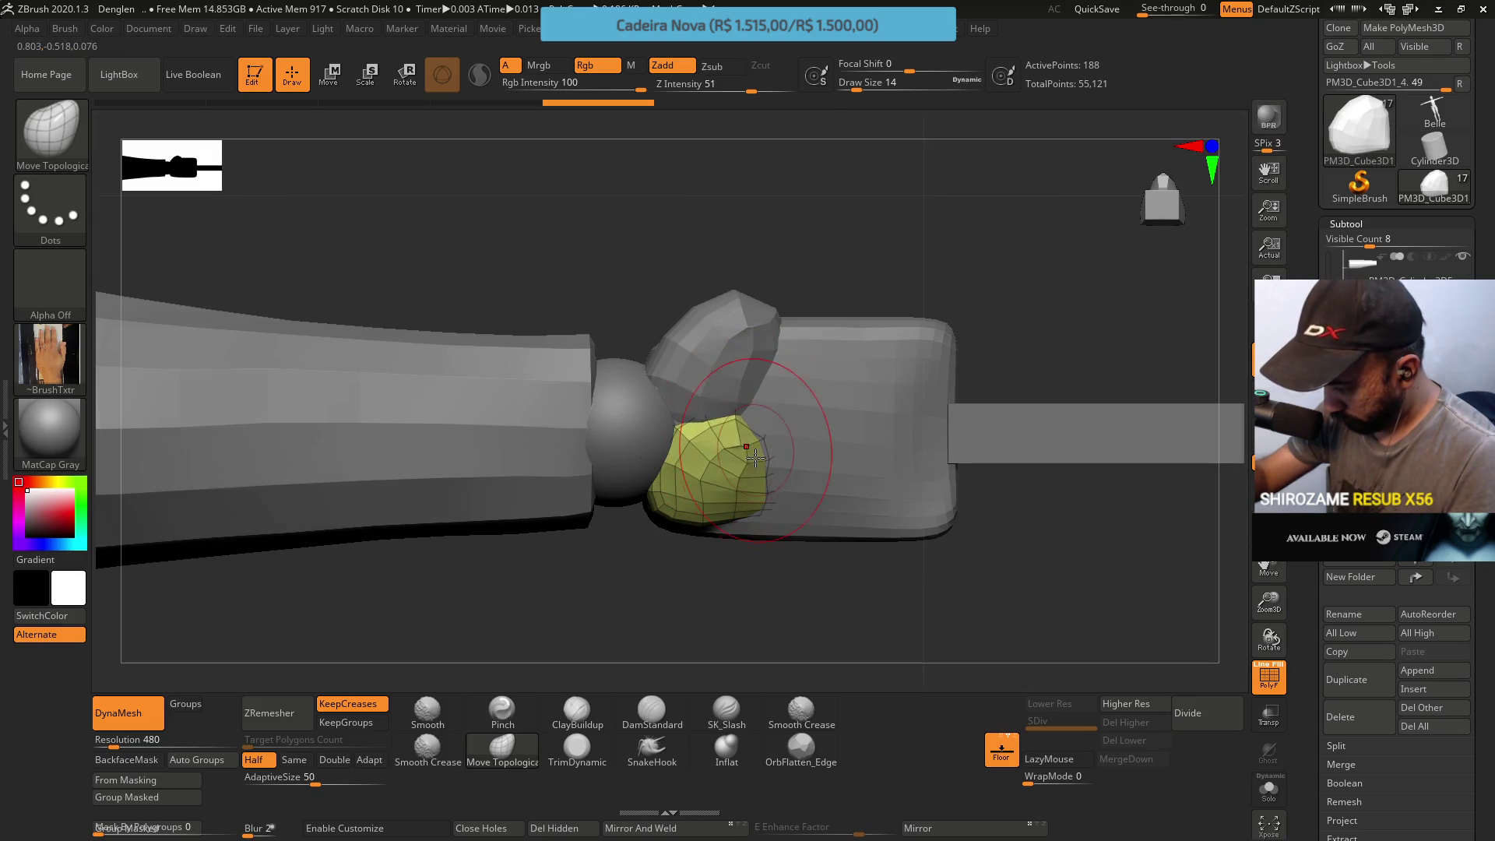
# ZRemesh the copy at Same count into an even grid and pull its lower edge down the cylinder
pyautogui.click(293, 759)
pyautogui.click(129, 722)
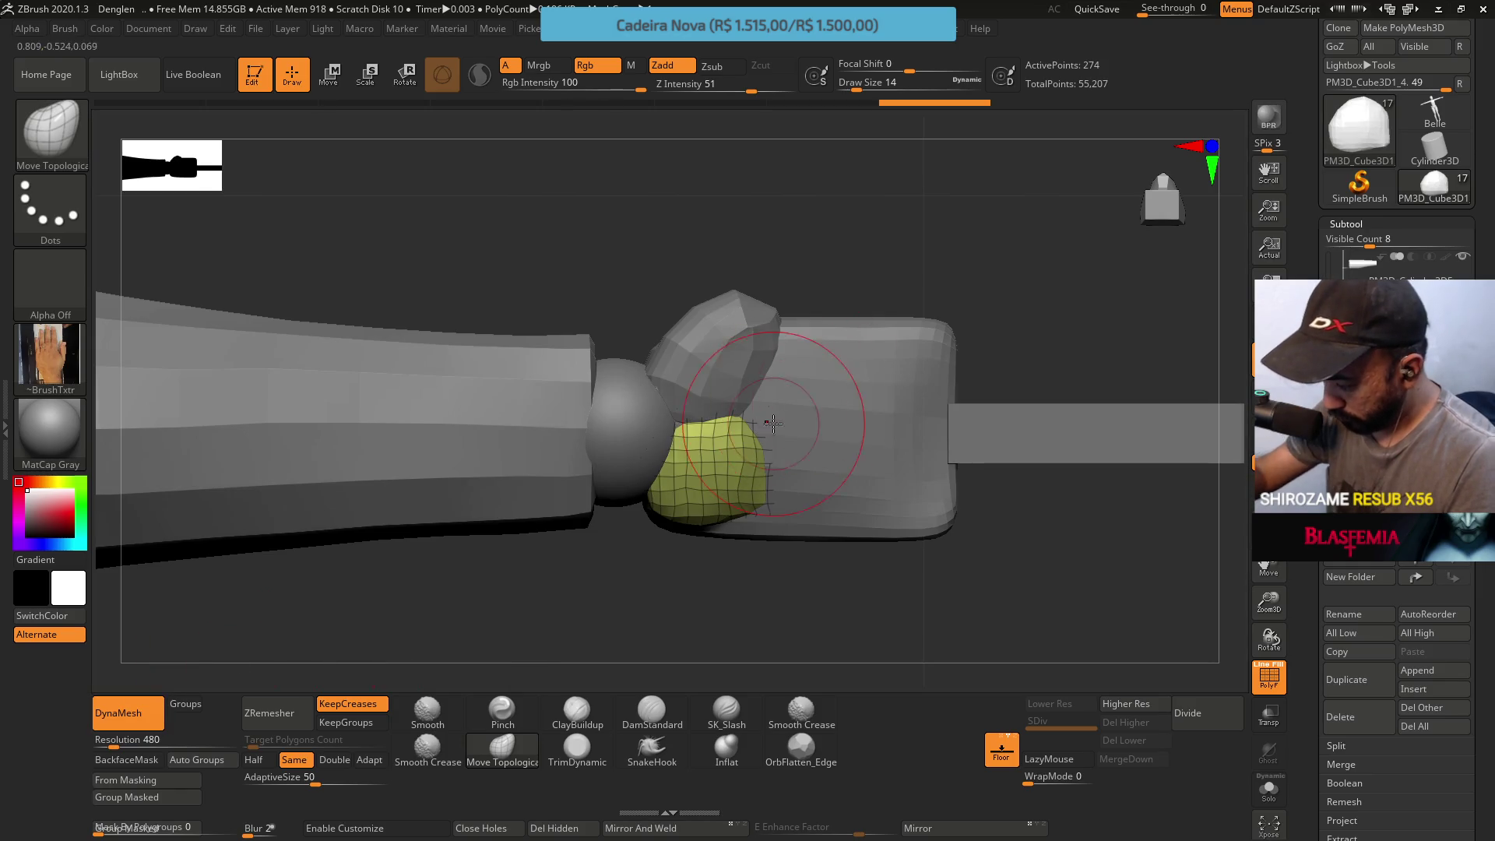
pyautogui.press('s')
pyautogui.moveTo(800, 512); pyautogui.dragTo(817, 509)
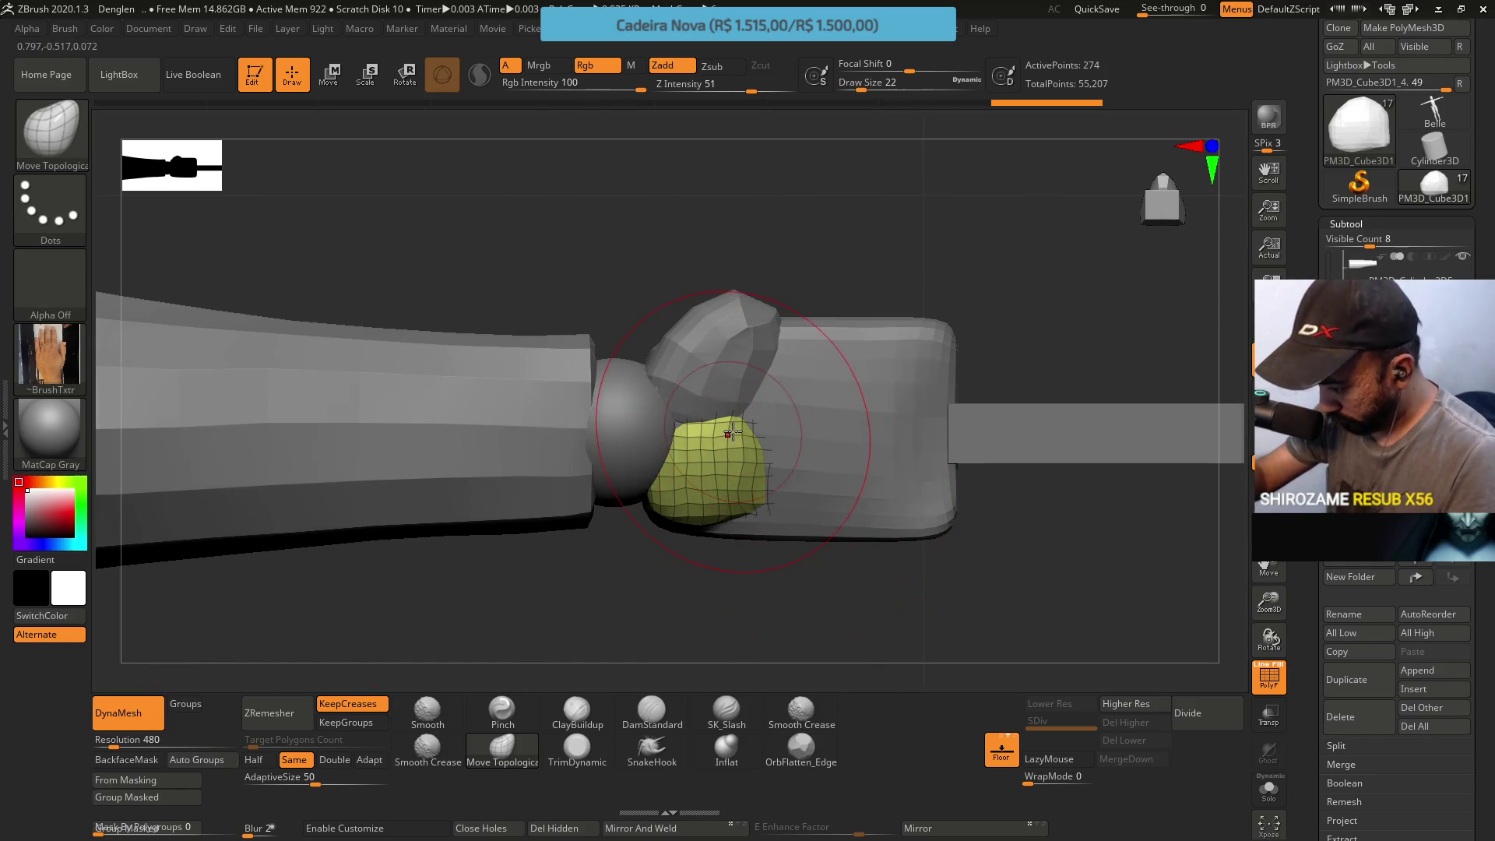
pyautogui.moveTo(756, 508); pyautogui.dragTo(768, 534)
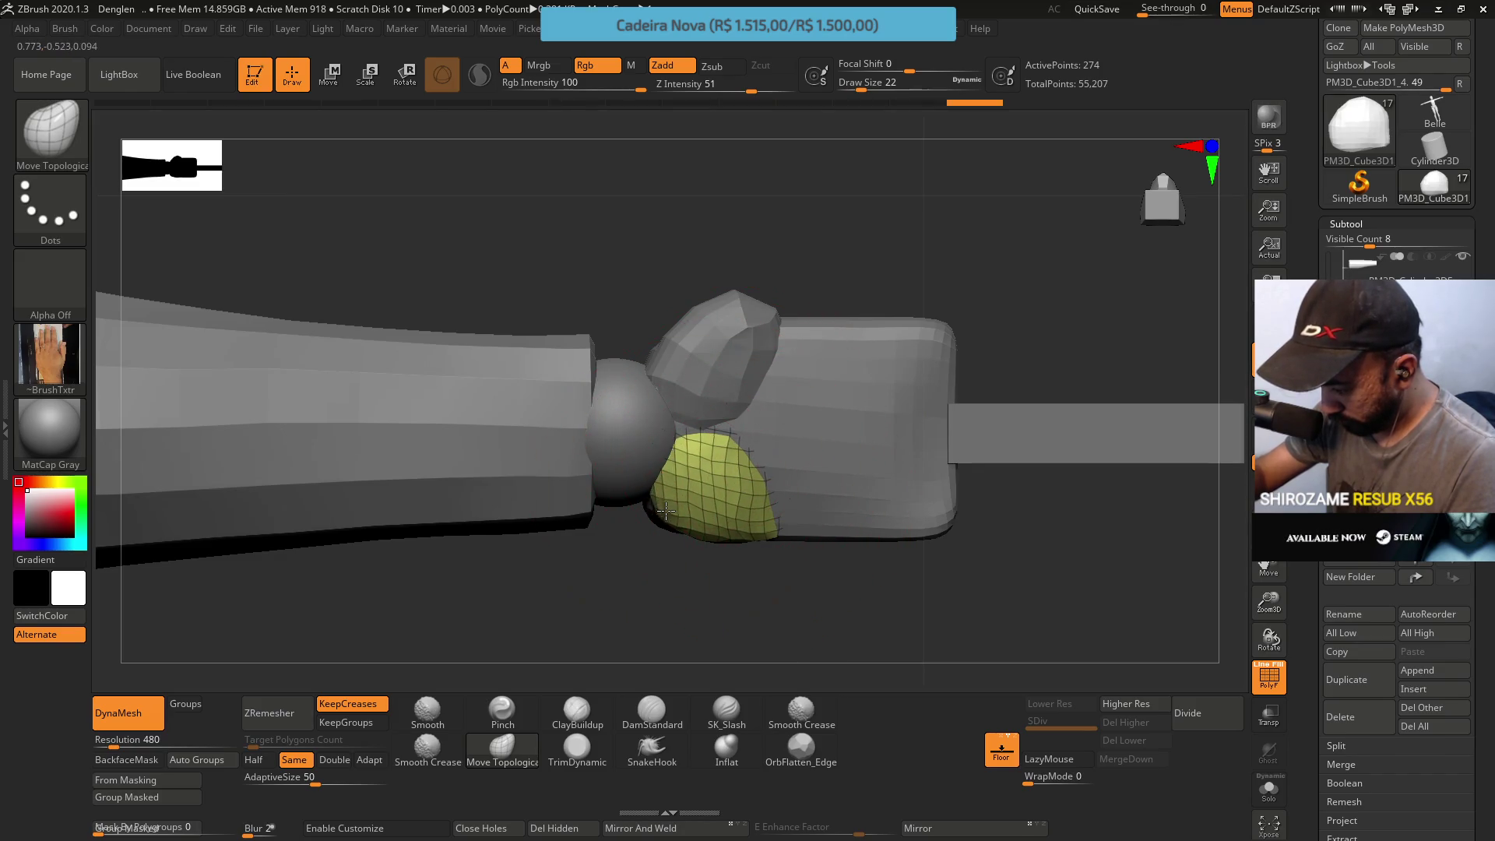
pyautogui.moveTo(650, 461); pyautogui.dragTo(769, 381, button='right')
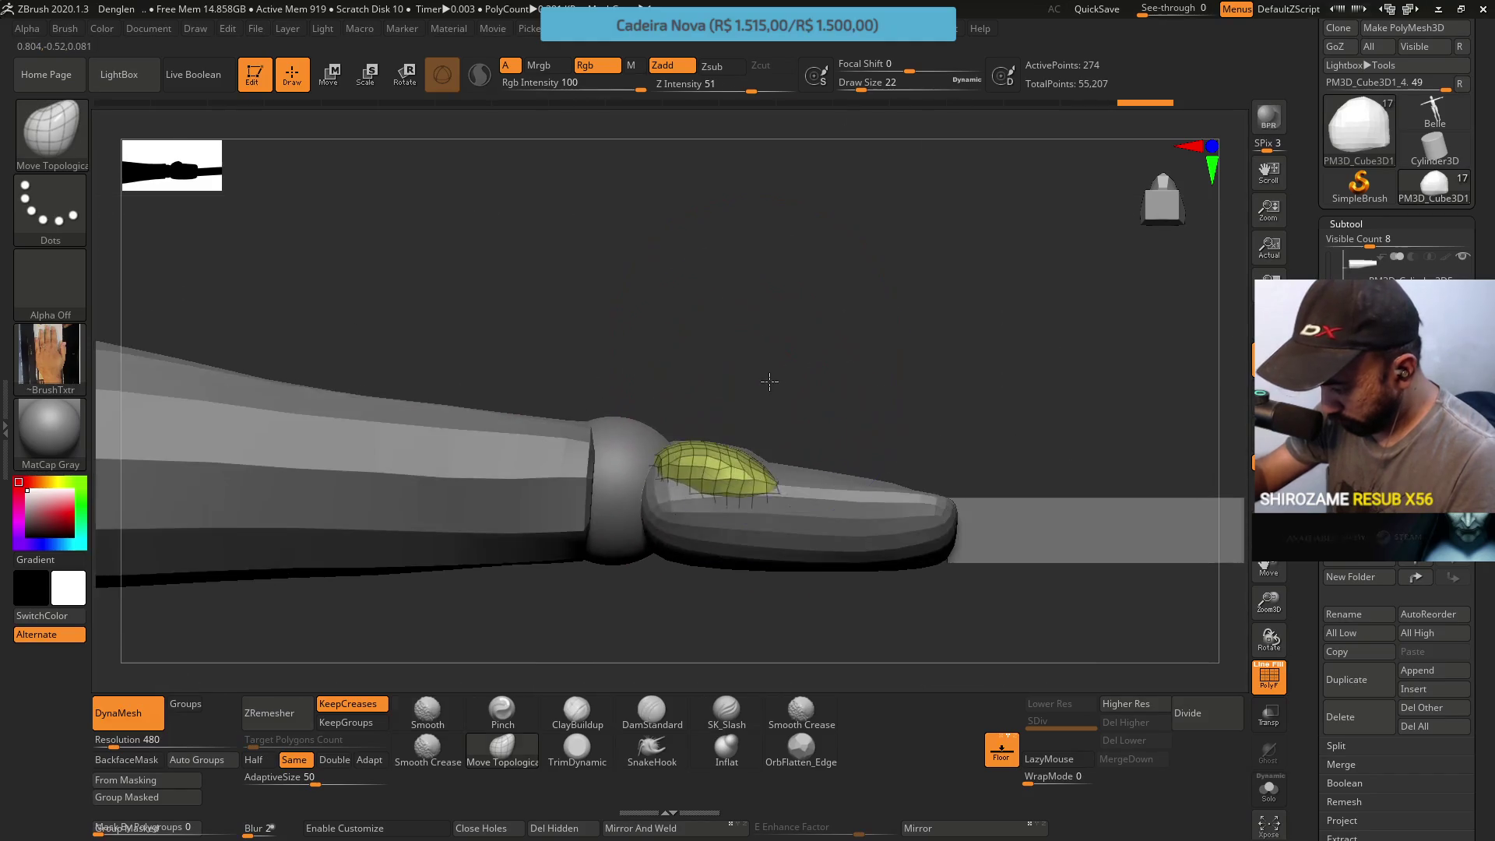
# Pull the pad's left lobe toward the centre and set a larger brush size
pyautogui.moveTo(749, 445)
pyautogui.mouseDown(button='right')
pyautogui.moveTo(788, 392)
pyautogui.moveTo(749, 496)
pyautogui.mouseUp(button='right')
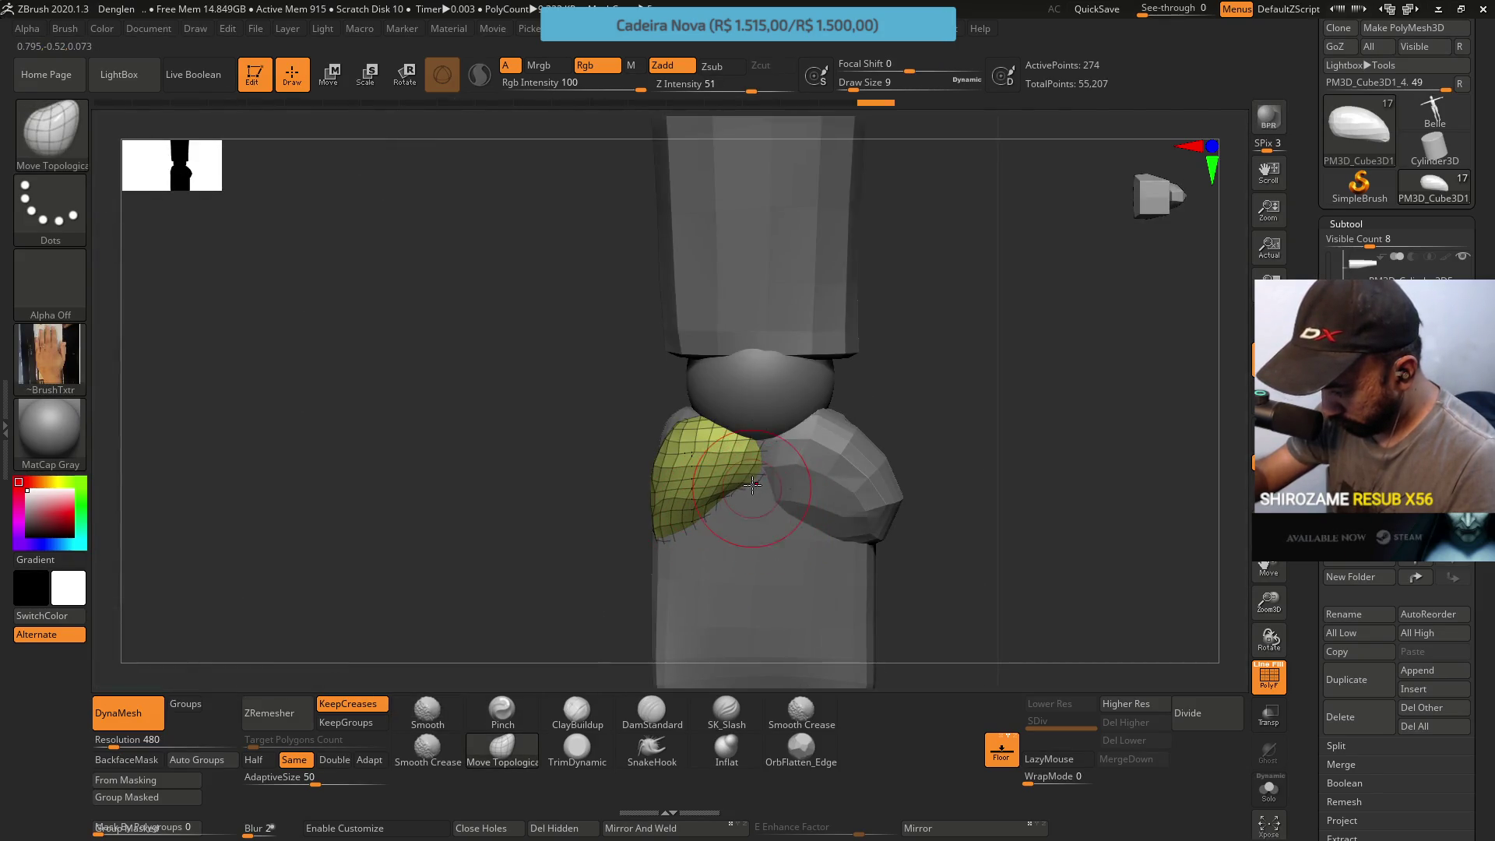
pyautogui.moveTo(751, 486); pyautogui.dragTo(759, 479)
pyautogui.moveTo(720, 443)
pyautogui.mouseDown(button='right')
pyautogui.moveTo(674, 468)
pyautogui.moveTo(781, 386)
pyautogui.mouseUp(button='right')
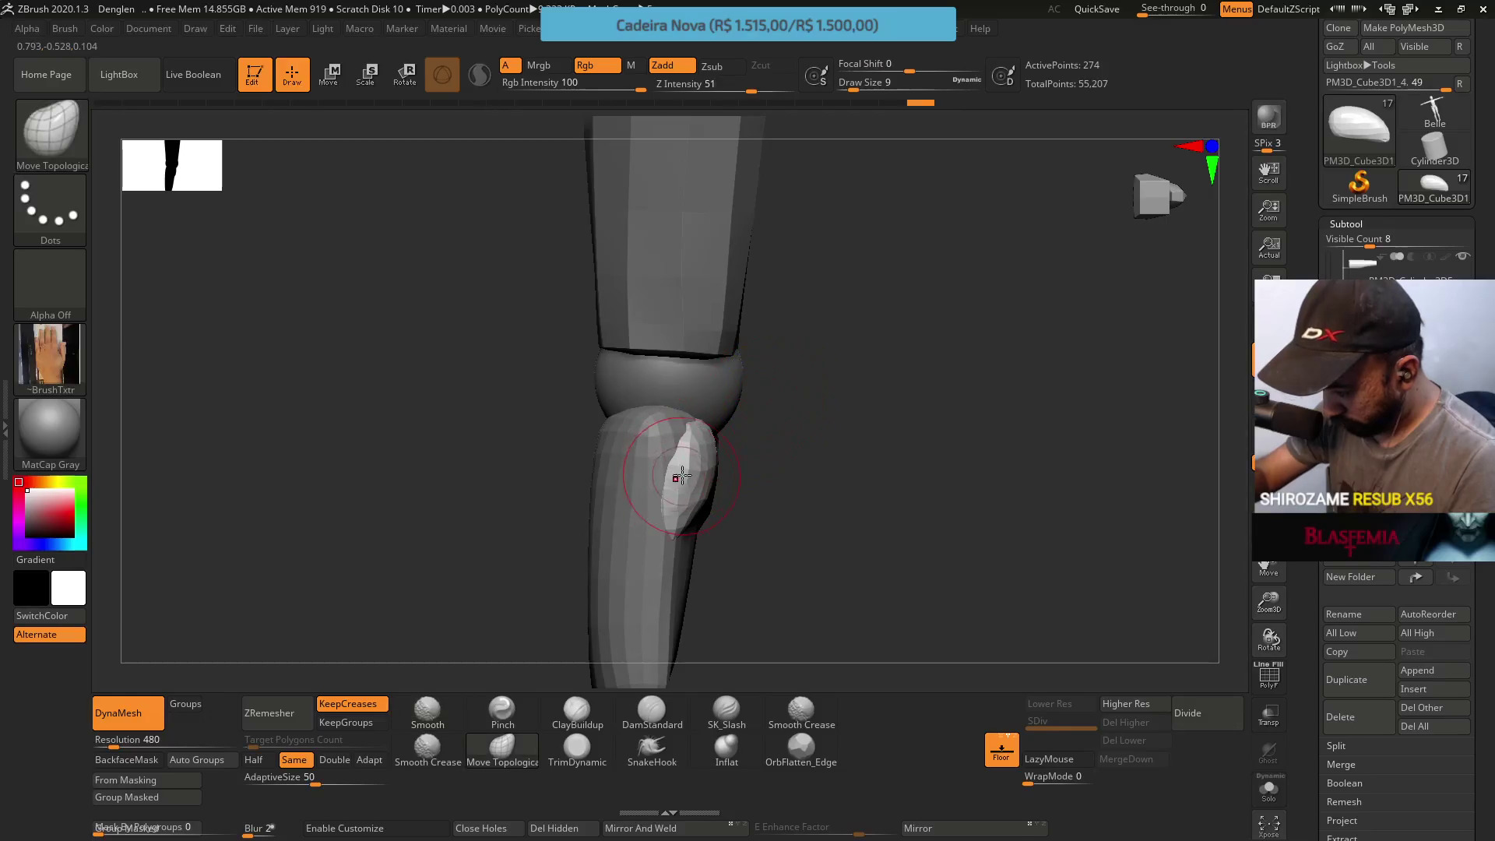
pyautogui.moveTo(682, 479); pyautogui.dragTo(703, 495, button='right')
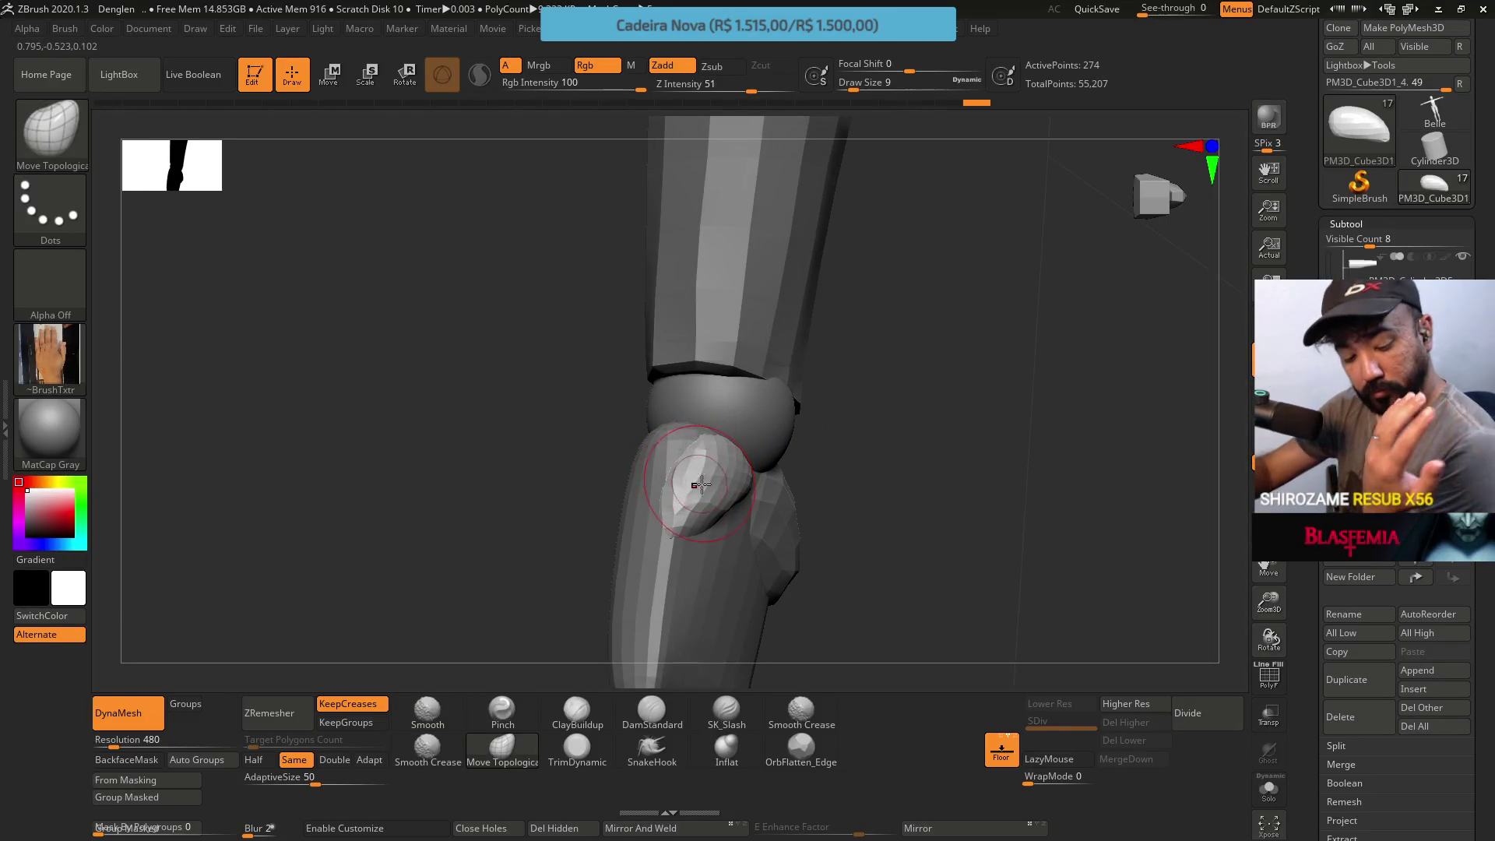
pyautogui.moveTo(702, 496)
pyautogui.mouseDown(button='right')
pyautogui.moveTo(768, 528)
pyautogui.moveTo(724, 502)
pyautogui.mouseUp(button='right')
pyautogui.press('s')
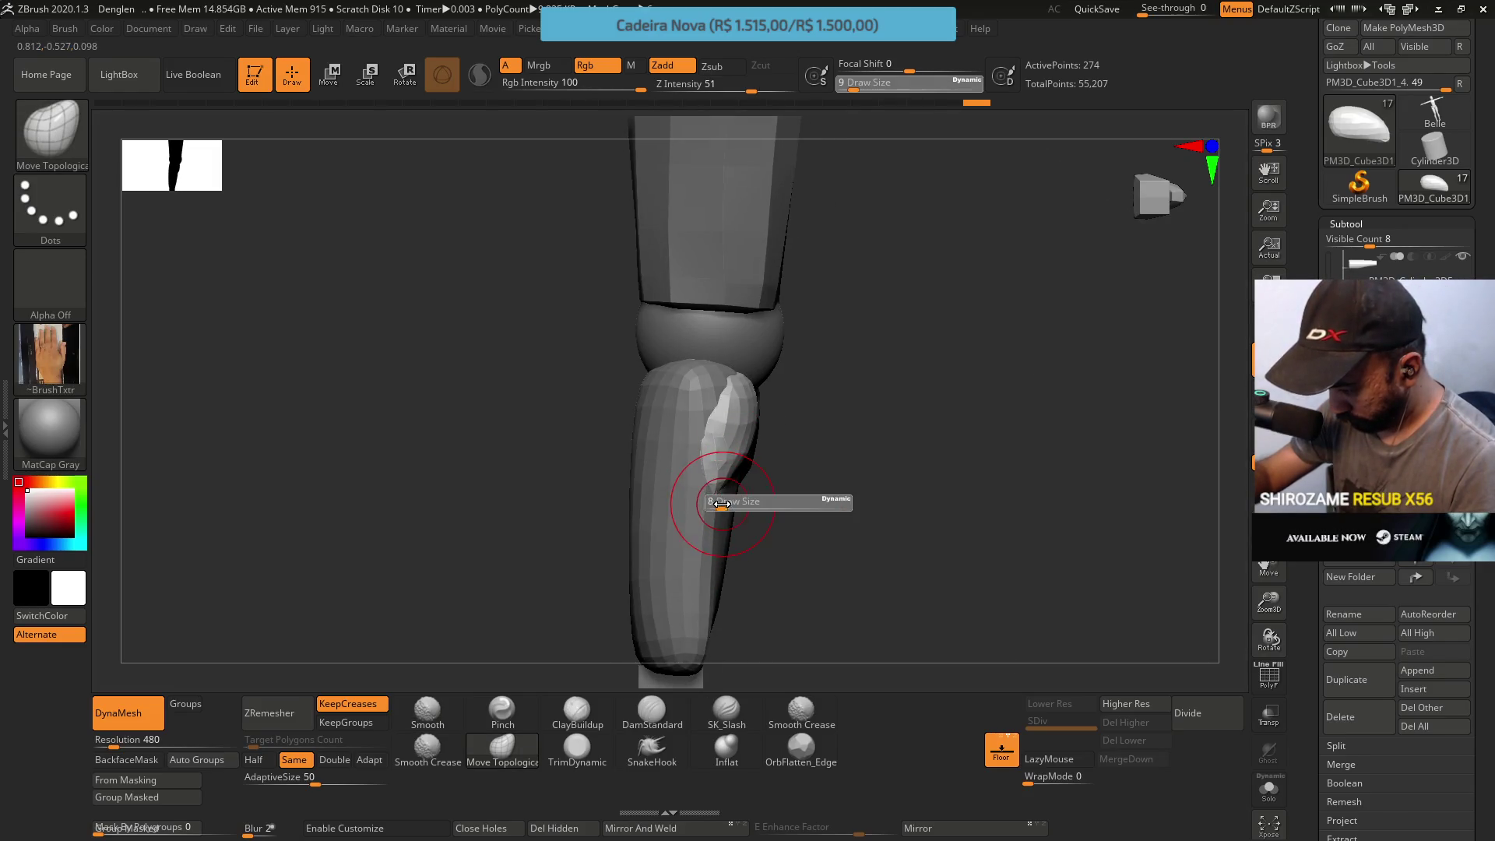
pyautogui.click(724, 502)
# Stretch the left flap into a longer fold, reshape the shoulder area, and select Subtool 16
pyautogui.moveTo(718, 526); pyautogui.dragTo(743, 543, button='right')
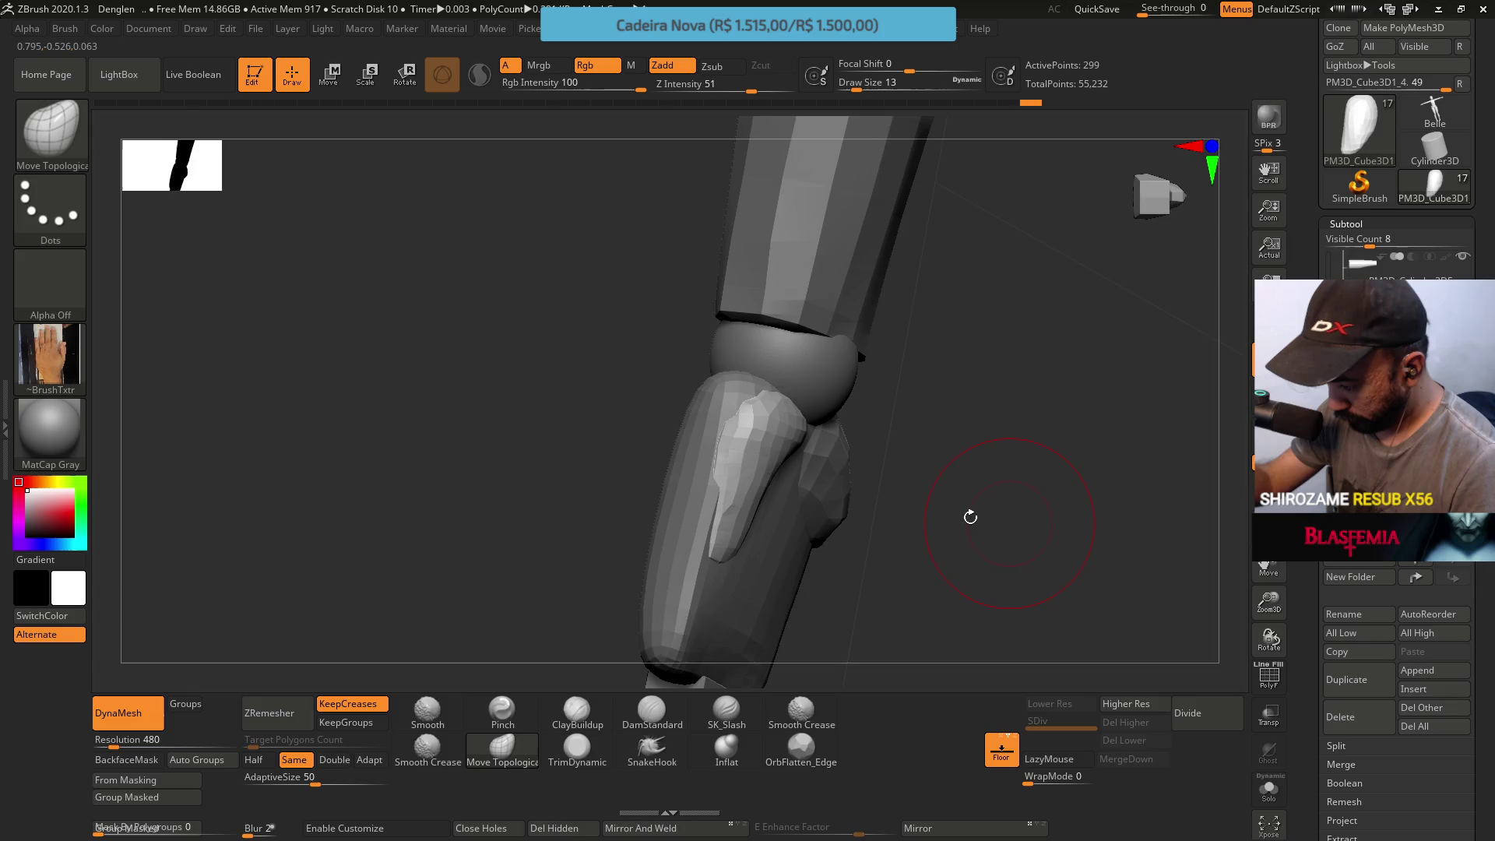
pyautogui.moveTo(988, 517); pyautogui.dragTo(830, 438, button='right')
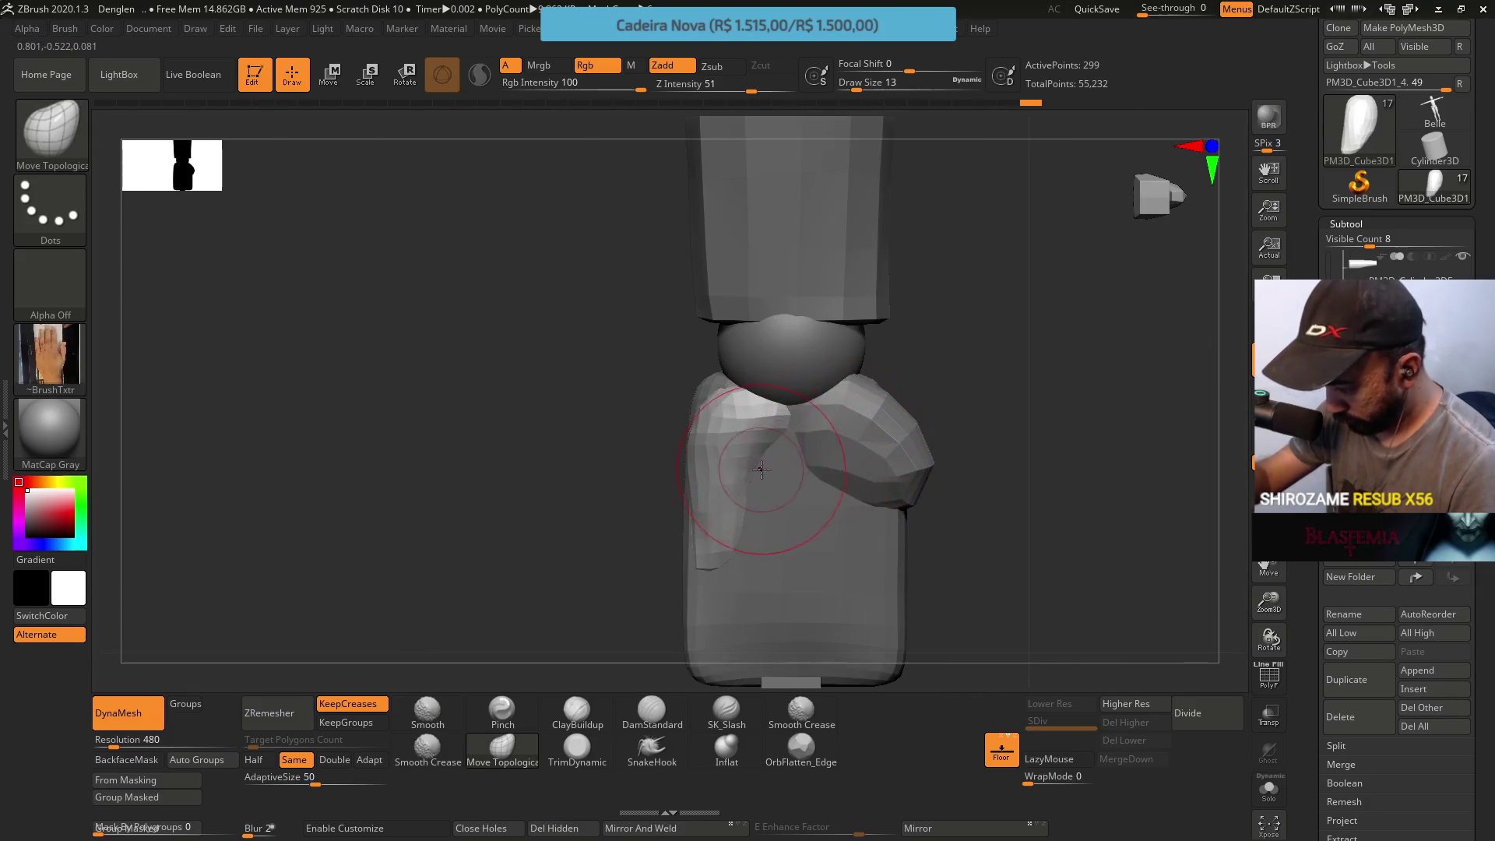
pyautogui.moveTo(751, 494); pyautogui.dragTo(734, 534)
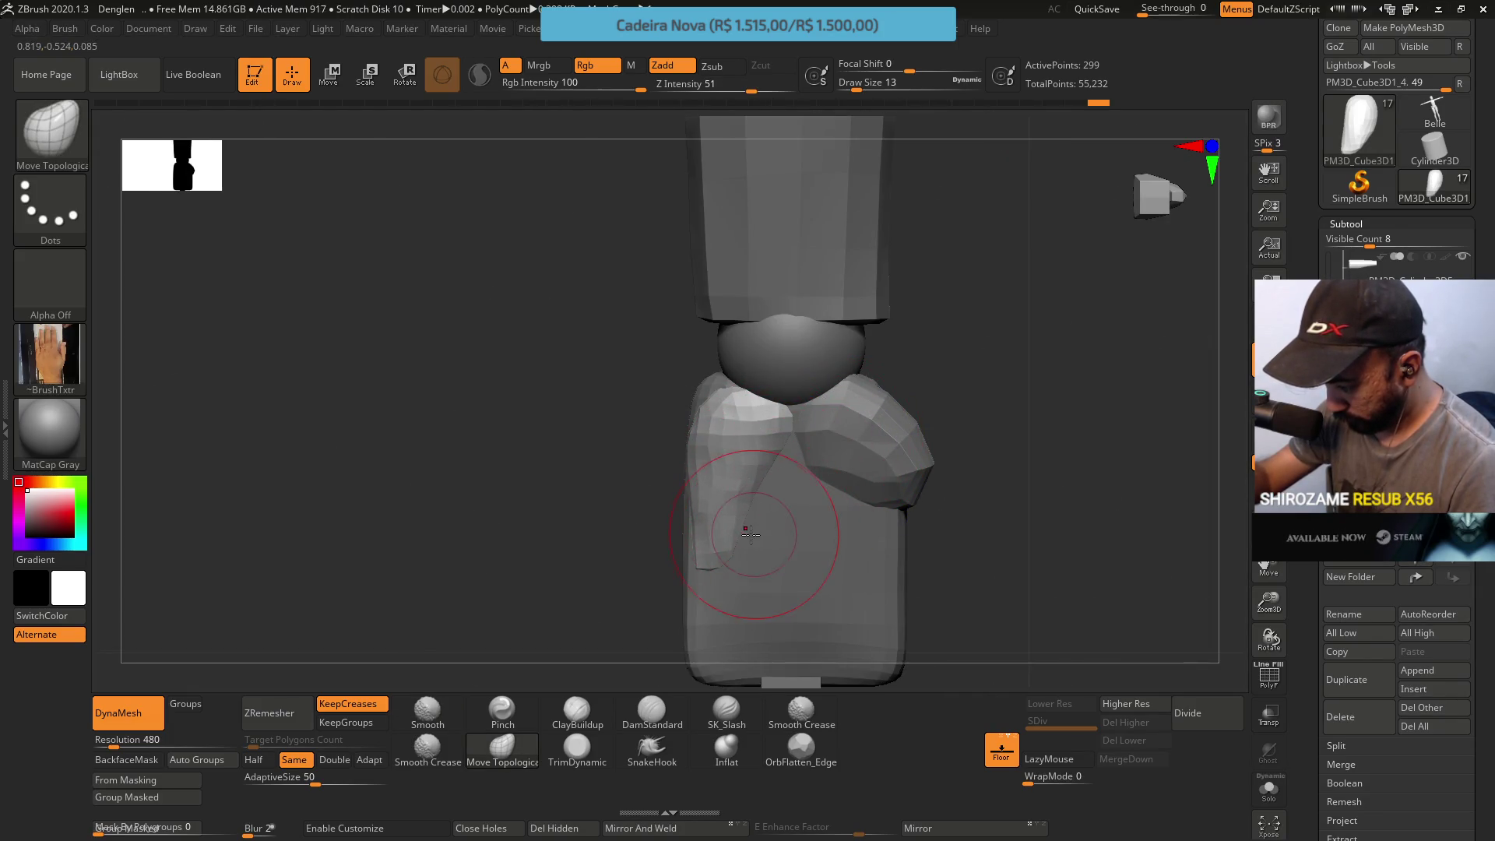
pyautogui.moveTo(774, 495); pyautogui.dragTo(731, 525, button='right')
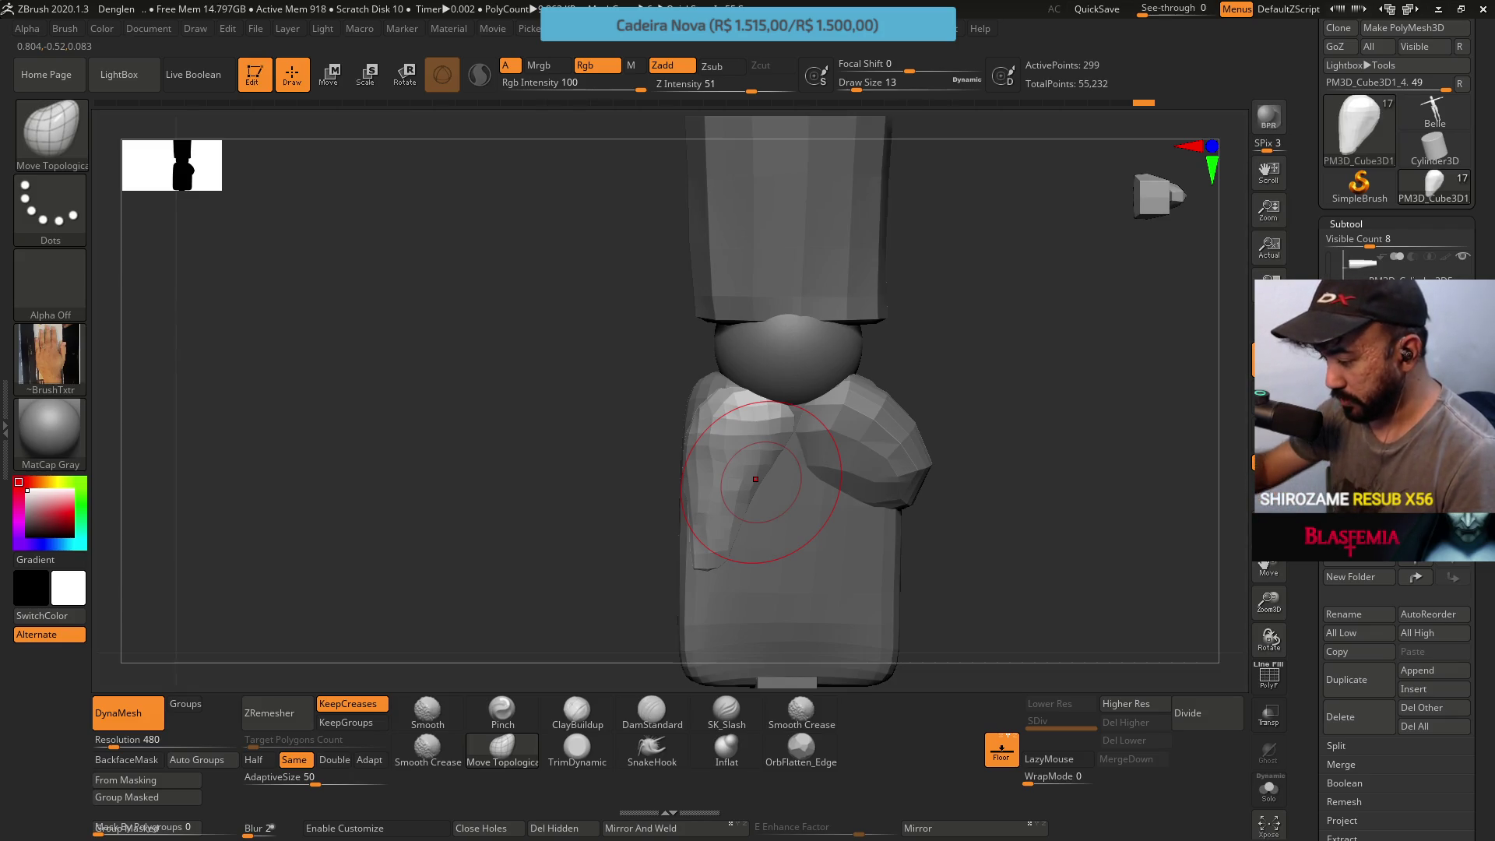
pyautogui.moveTo(715, 399); pyautogui.dragTo(718, 340)
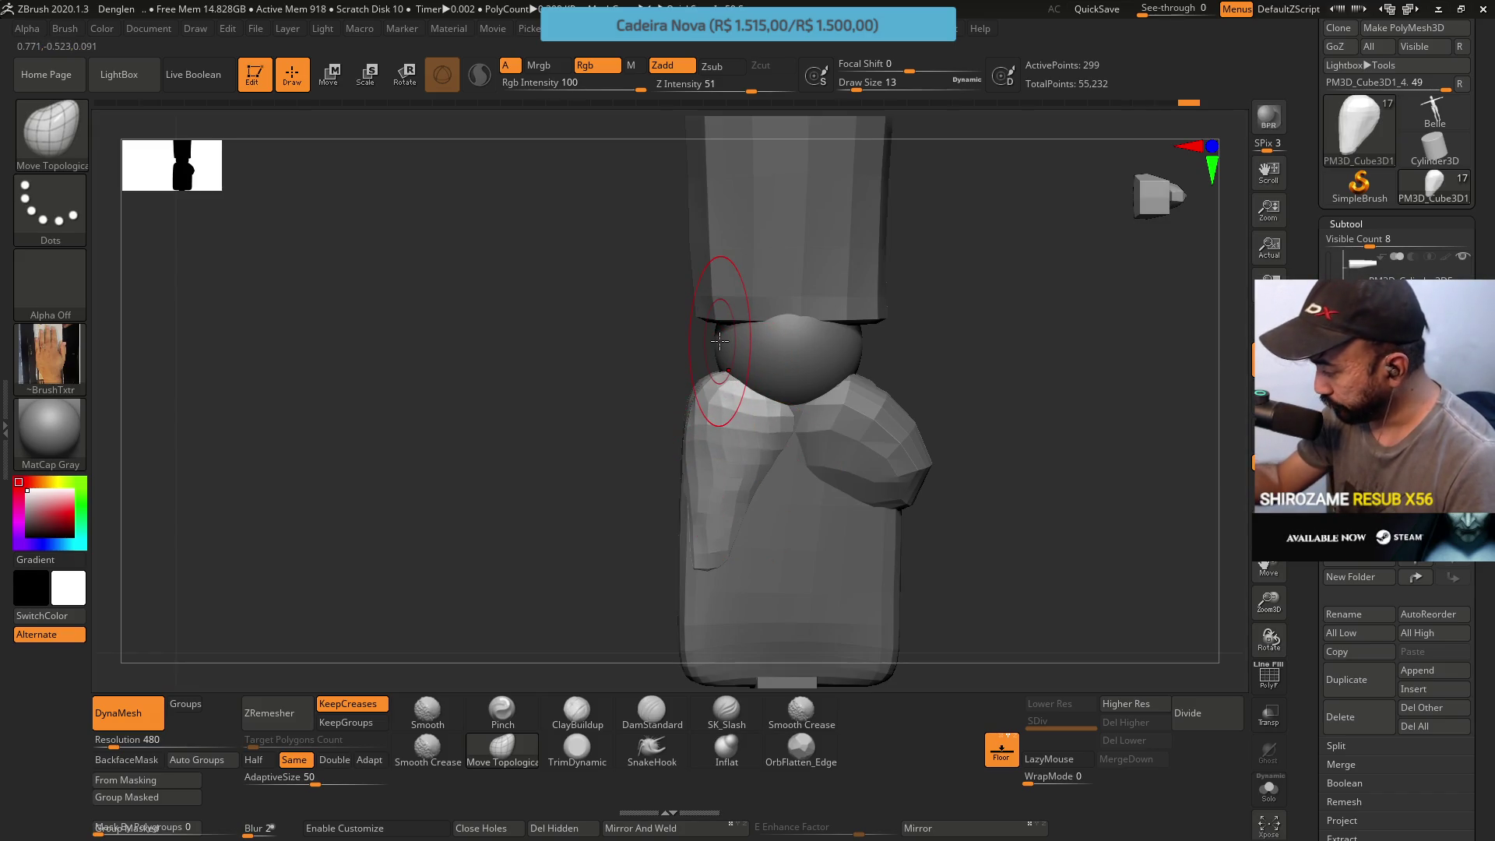
pyautogui.keyDown('alt'); pyautogui.click(783, 441); pyautogui.keyUp('alt')
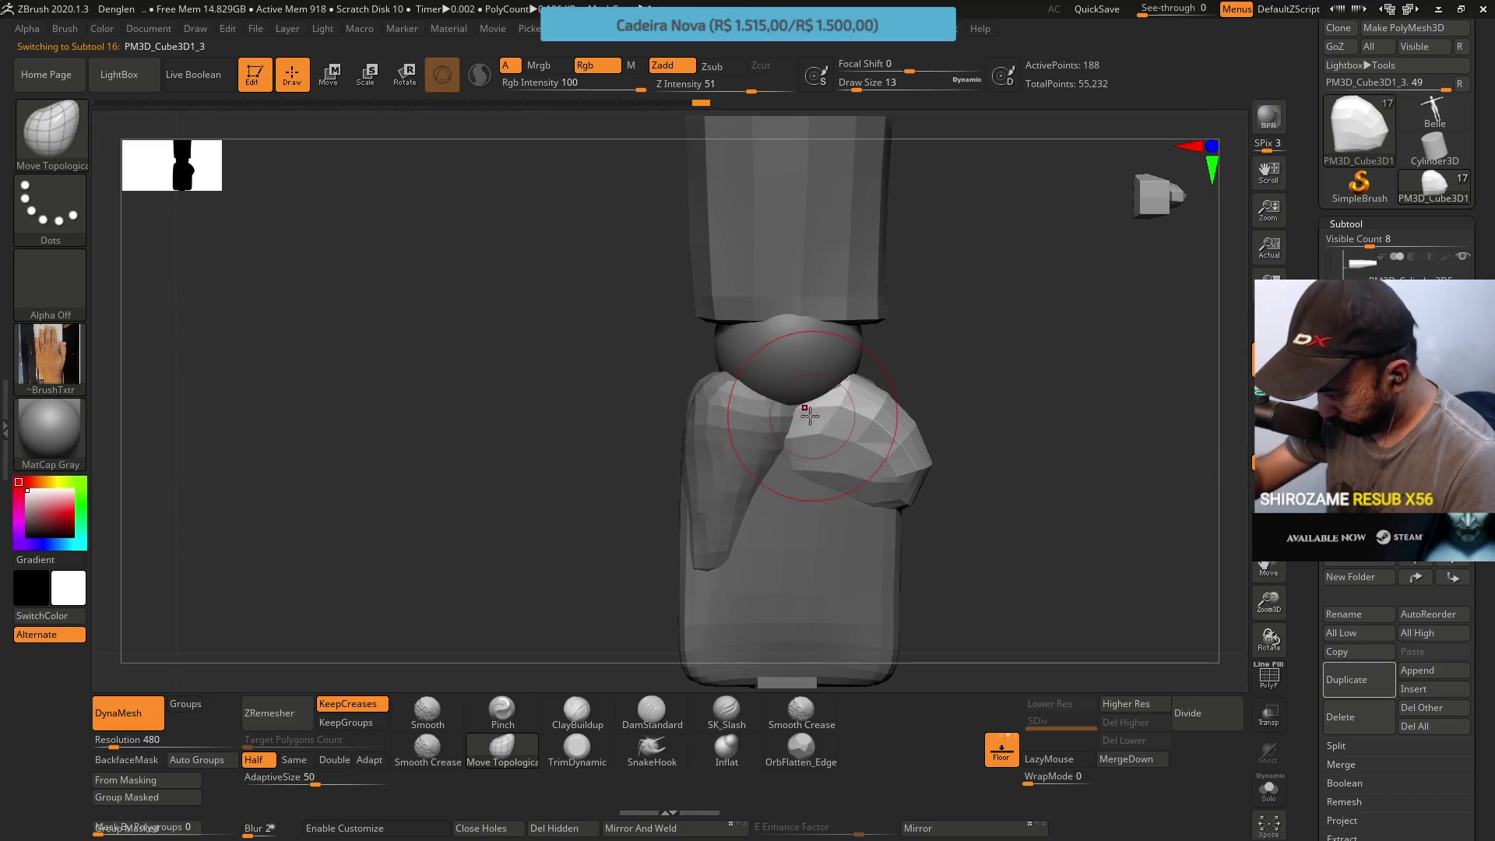
# DynaMesh the right hair block with a Ctrl-drag and reshape its surface
pyautogui.press('ctrl')
pyautogui.keyDown('ctrl'); pyautogui.moveTo(977, 427); pyautogui.dragTo(967, 433); pyautogui.keyUp('ctrl')
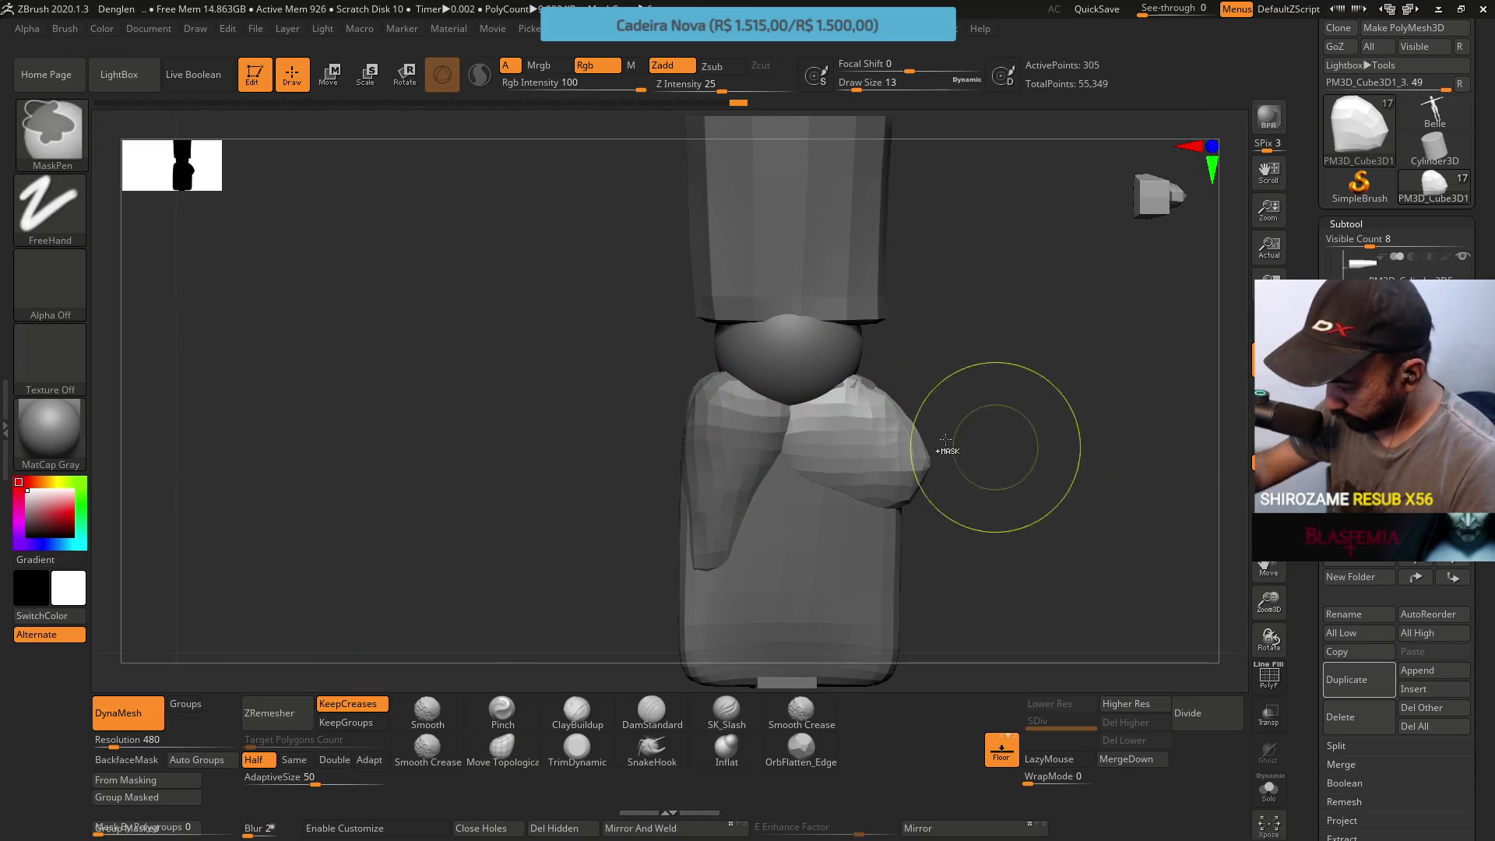
pyautogui.moveTo(801, 420); pyautogui.dragTo(792, 442, button='right')
pyautogui.moveTo(790, 441); pyautogui.dragTo(847, 393)
pyautogui.keyDown('shift'); pyautogui.moveTo(800, 438); pyautogui.dragTo(819, 436, button='right'); pyautogui.keyUp('shift')
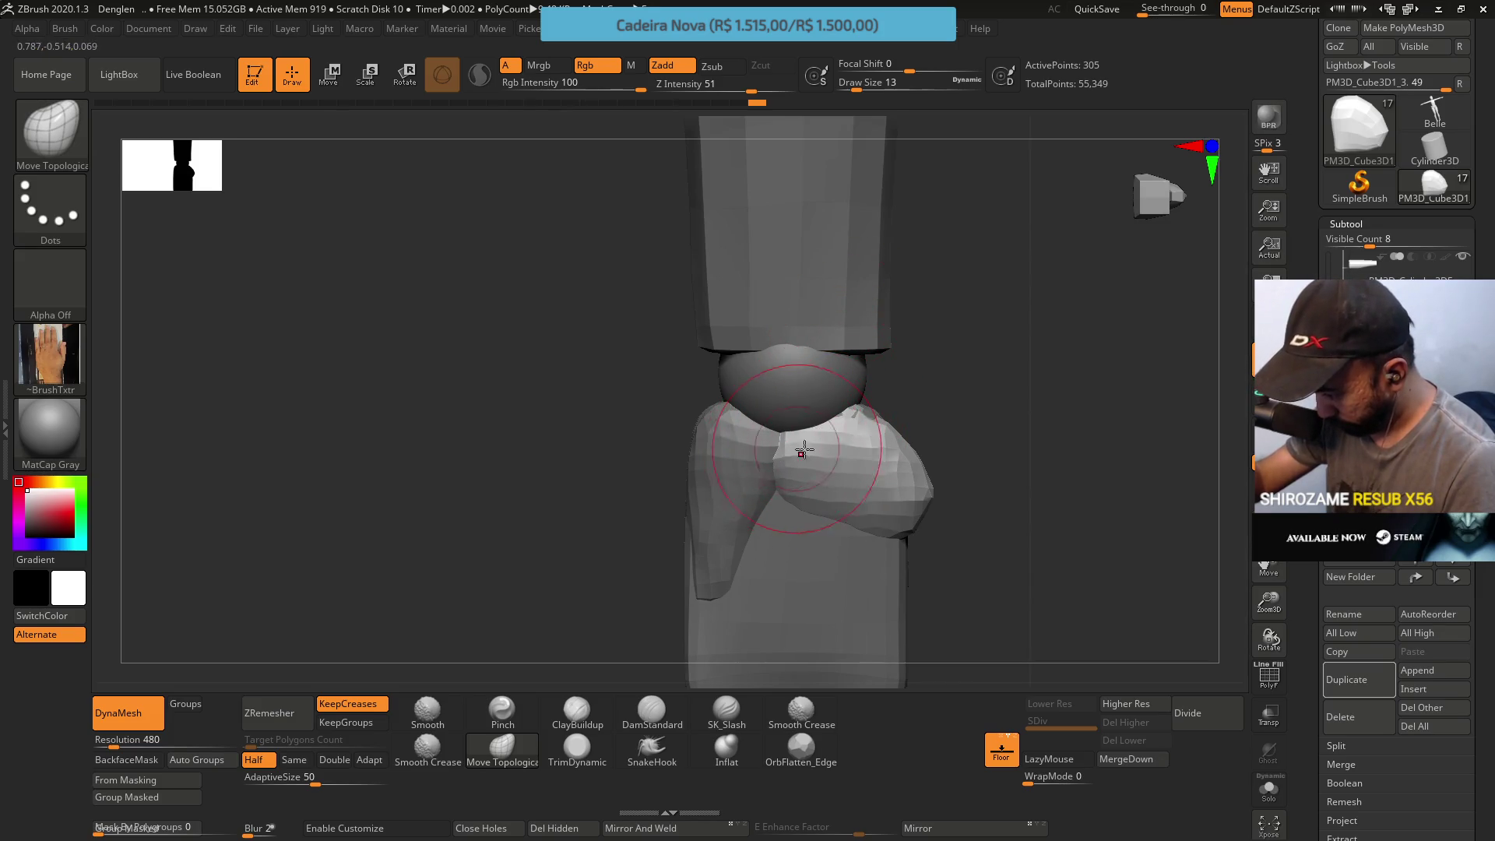
pyautogui.keyDown('alt'); pyautogui.moveTo(802, 449); pyautogui.dragTo(827, 415, button='right'); pyautogui.keyUp('alt')
# Select the left hair block (Subtool 17), orbit around it, and pick TrimDynamic
pyautogui.keyDown('alt'); pyautogui.click(795, 444); pyautogui.keyUp('alt')
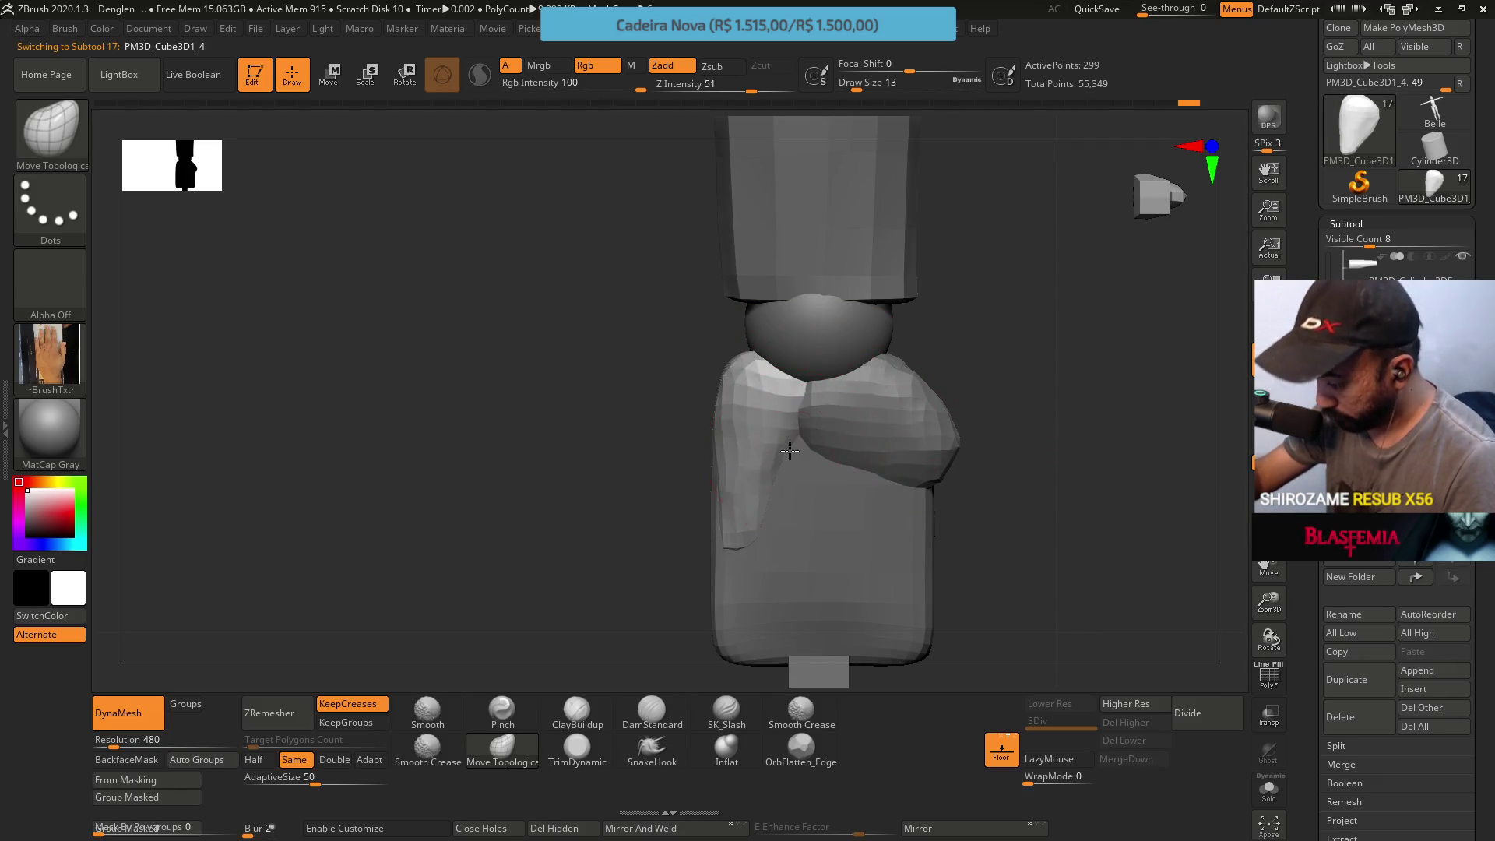
pyautogui.keyDown('shift'); pyautogui.moveTo(782, 374); pyautogui.dragTo(759, 370, button='right'); pyautogui.keyUp('shift')
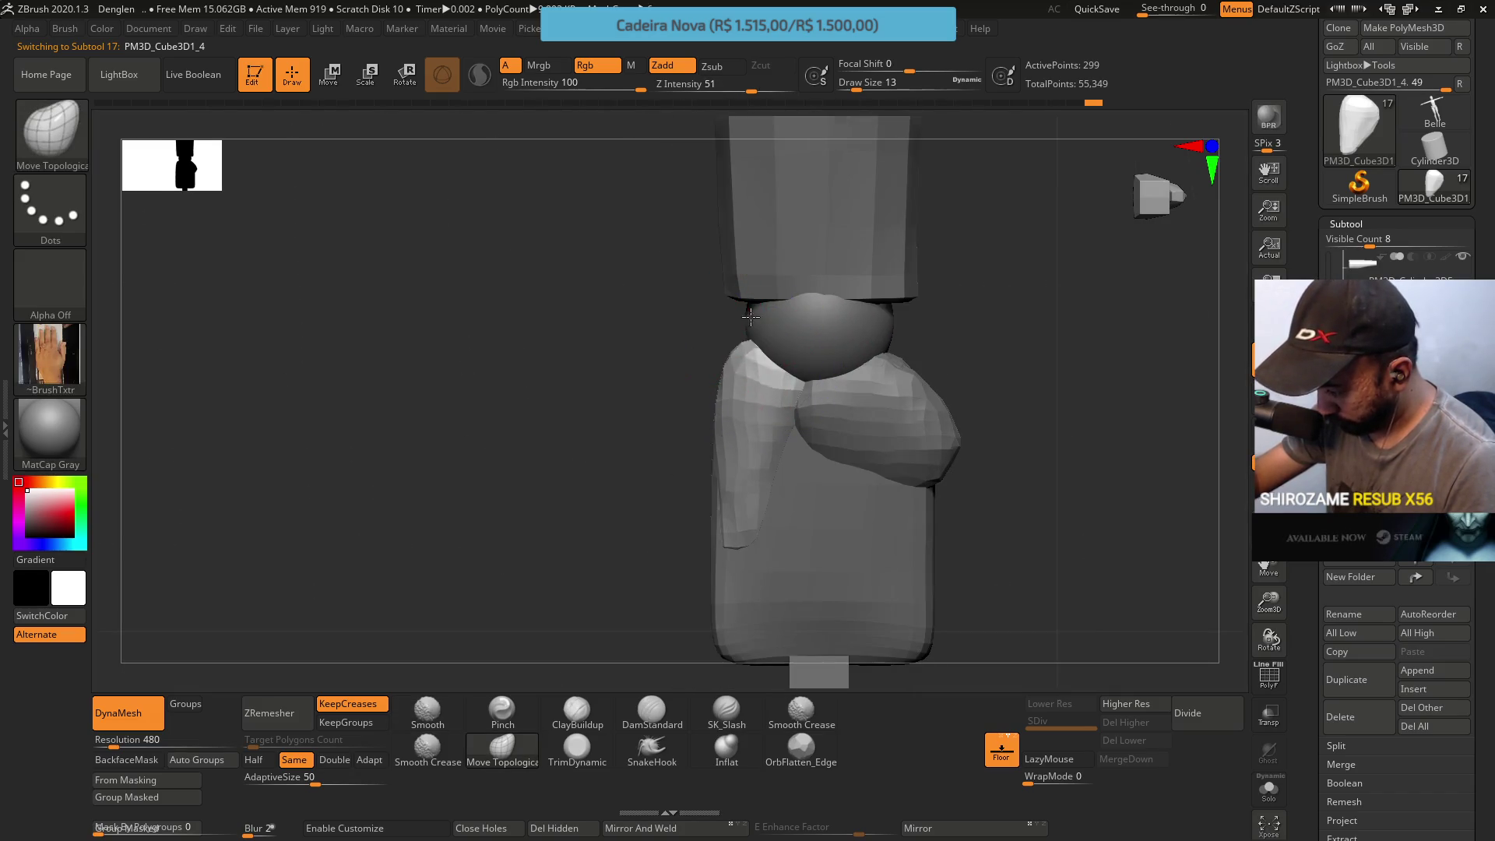
pyautogui.moveTo(808, 412)
pyautogui.mouseDown(button='right')
pyautogui.moveTo(834, 369)
pyautogui.moveTo(794, 390)
pyautogui.mouseUp(button='right')
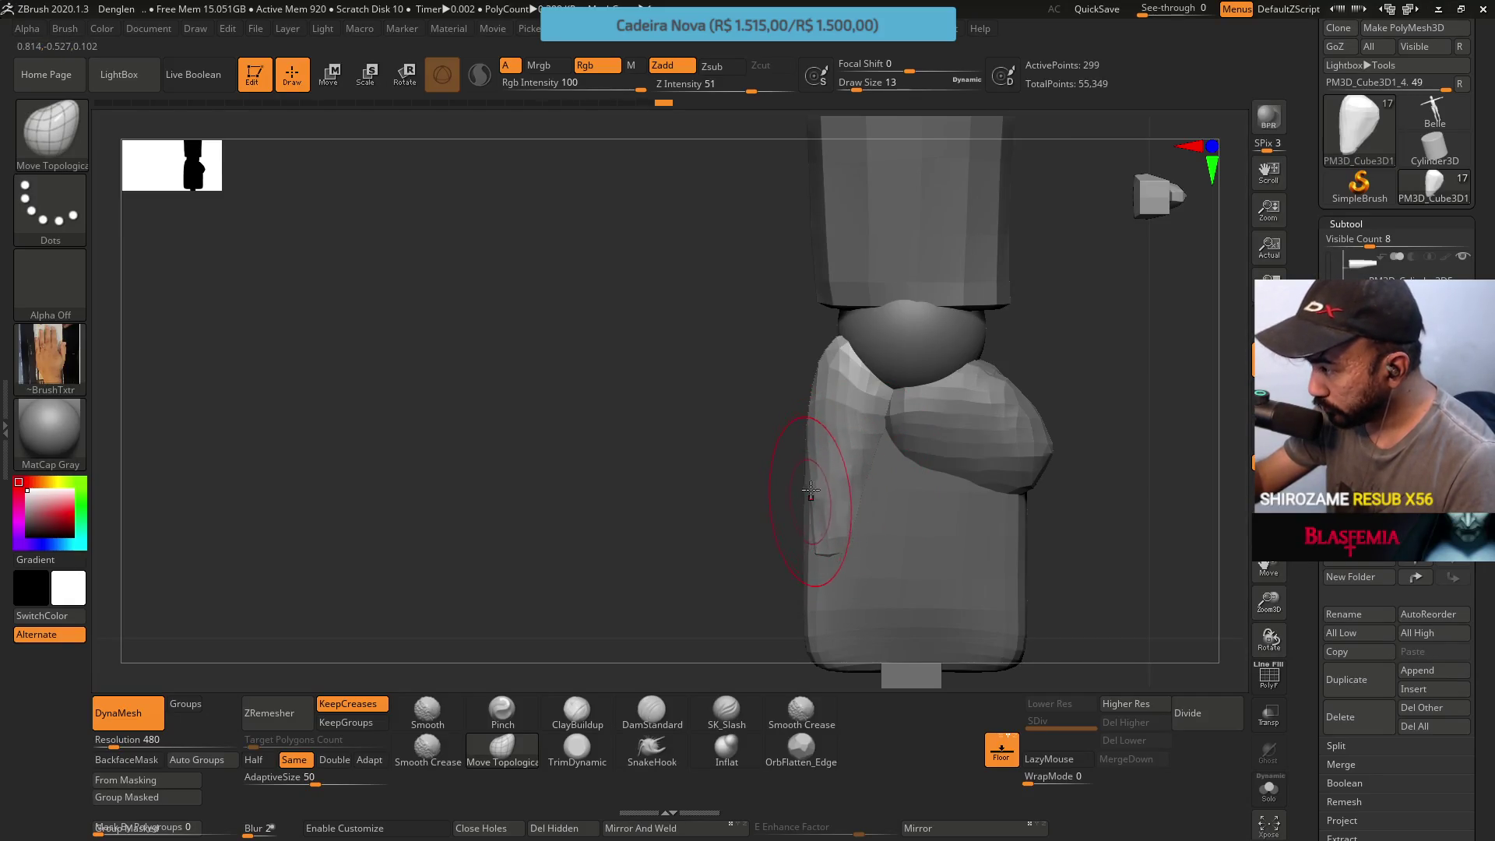
pyautogui.moveTo(824, 367); pyautogui.dragTo(742, 701, button='right')
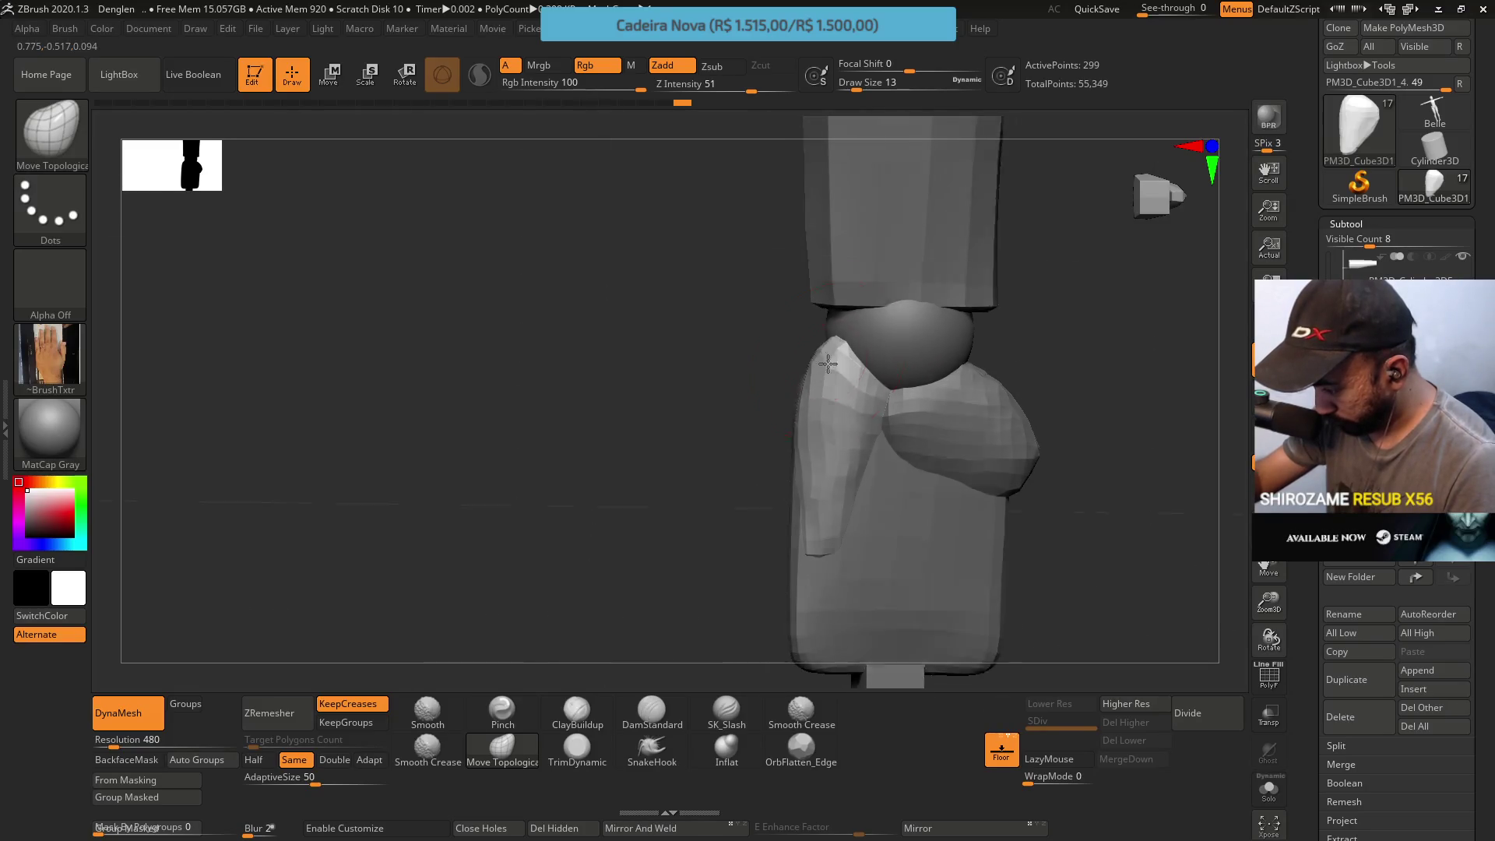
pyautogui.click(581, 754)
pyautogui.moveTo(748, 491); pyautogui.dragTo(818, 347, button='right')
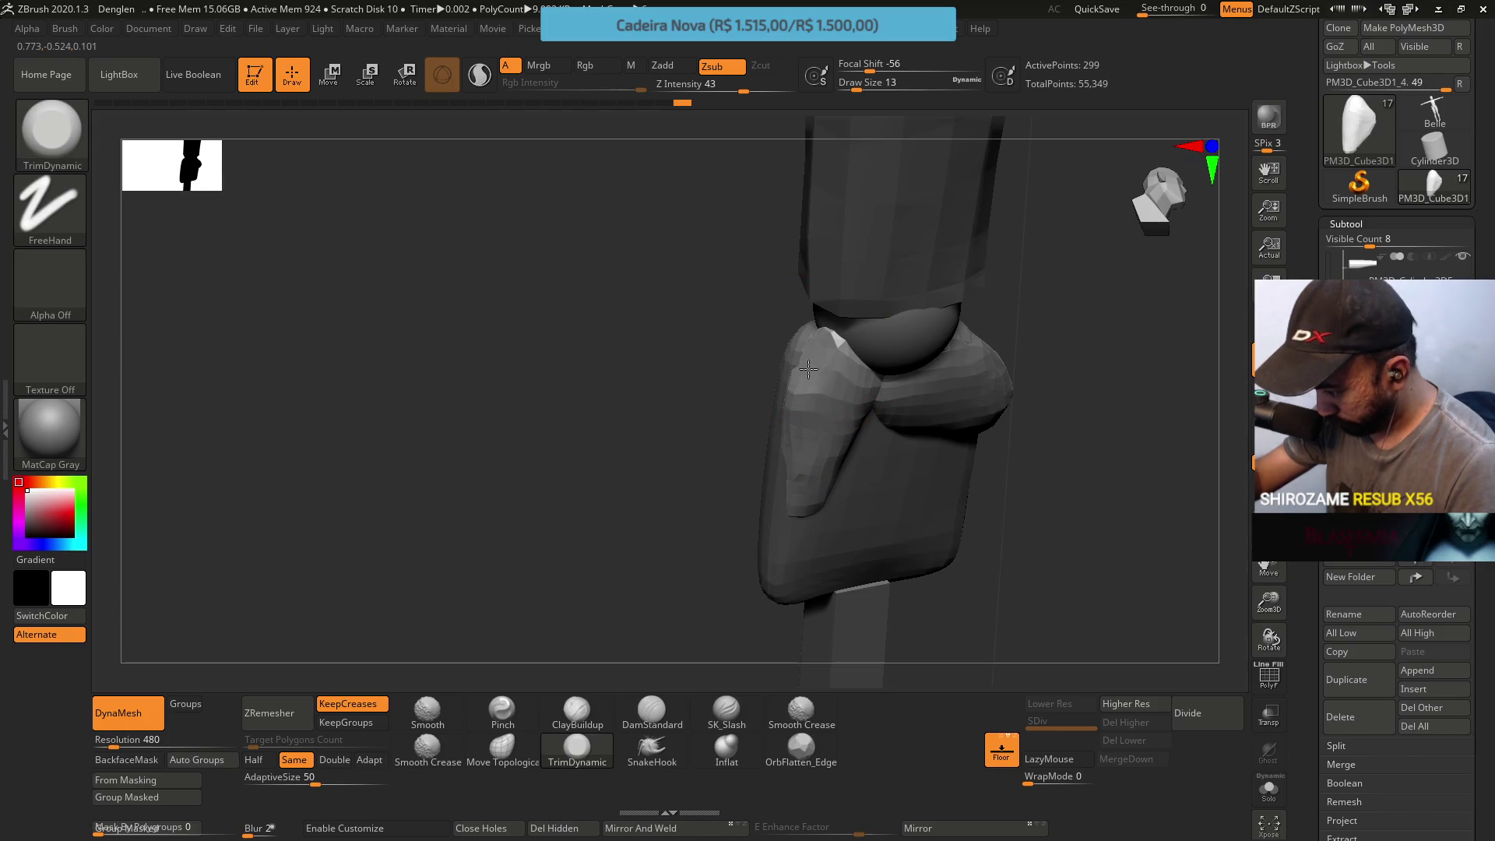
# Pinch the left hair block into a sharper ridge with the Pinch brush at draw size 5
pyautogui.moveTo(807, 377); pyautogui.dragTo(851, 250, button='right')
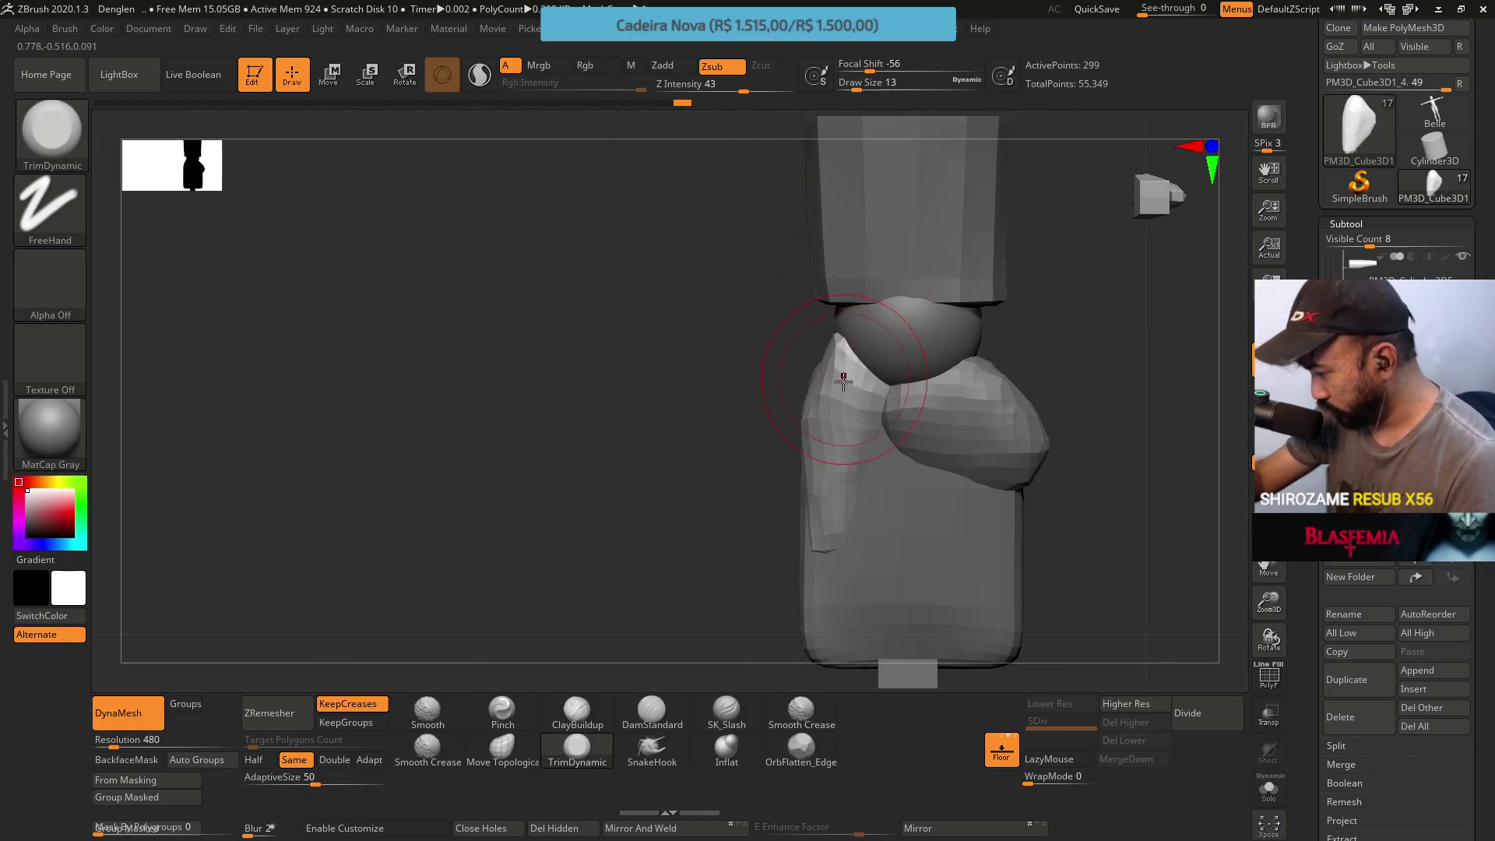
pyautogui.moveTo(840, 395); pyautogui.dragTo(780, 342, button='right')
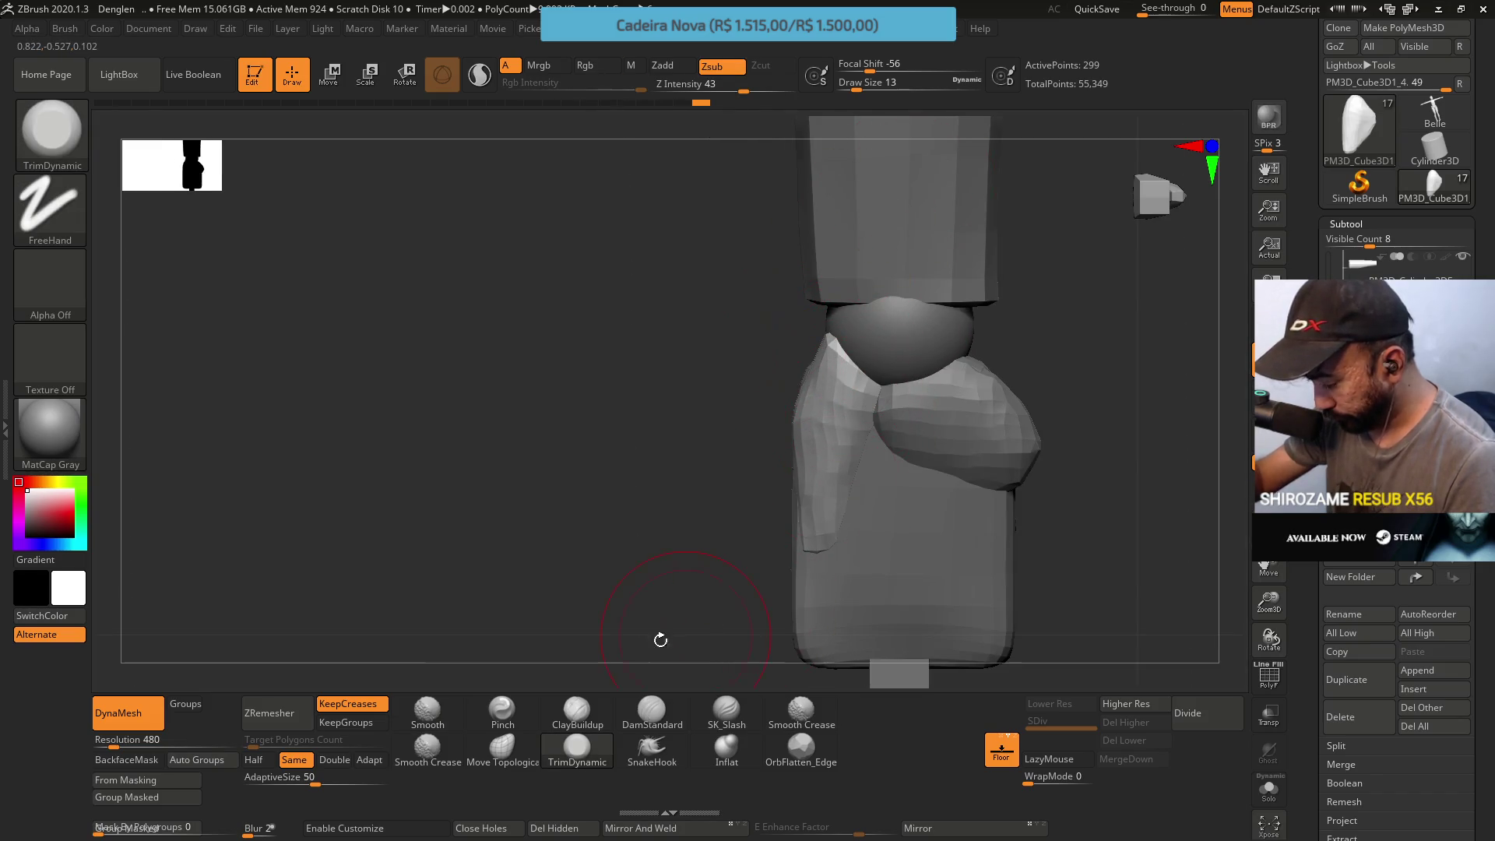
pyautogui.click(502, 712)
pyautogui.moveTo(784, 433); pyautogui.dragTo(801, 404, button='right')
pyautogui.write('s')
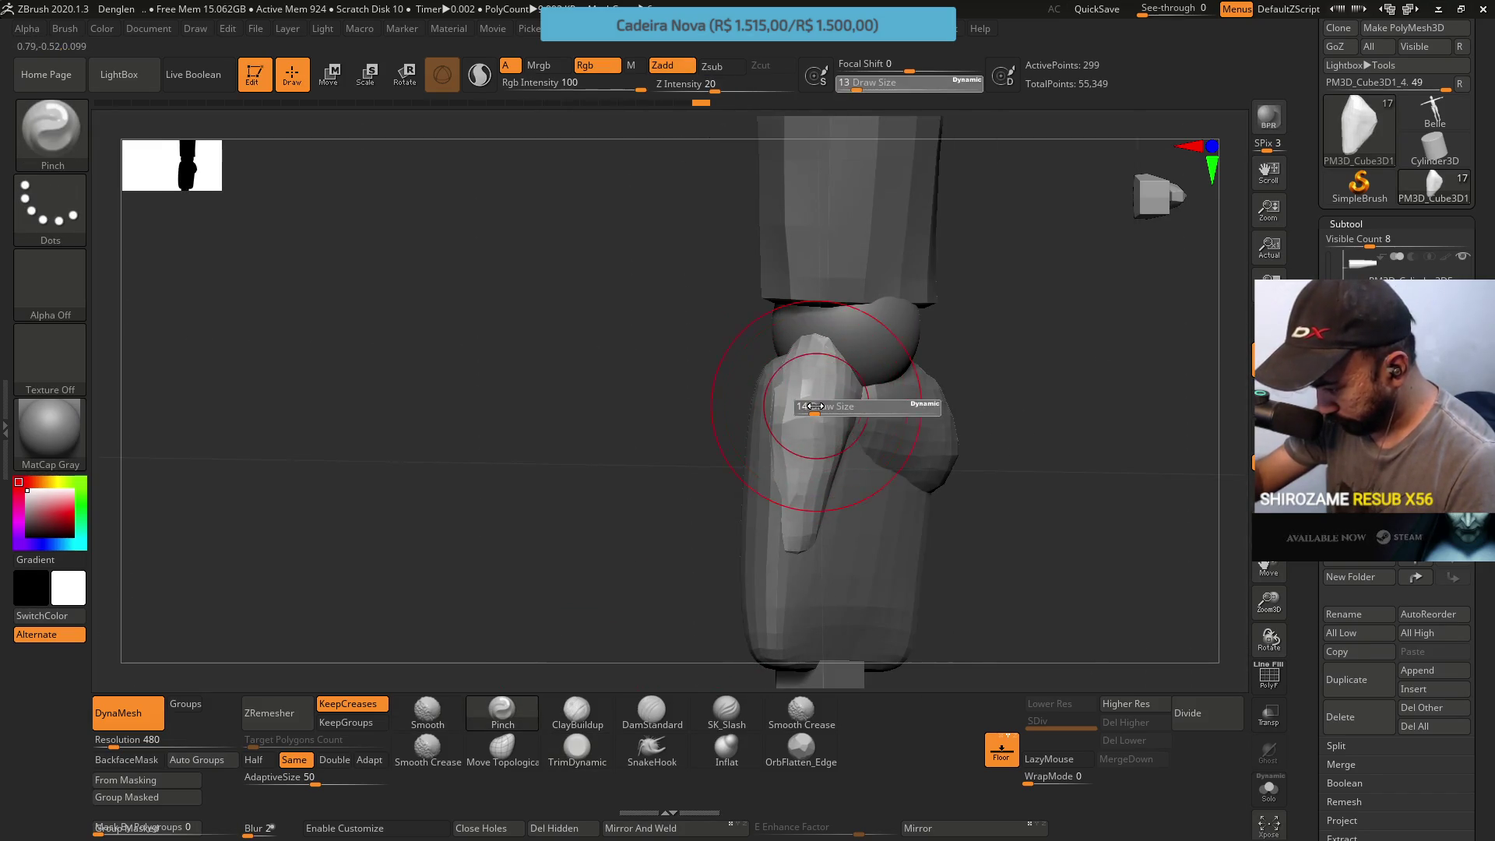
pyautogui.write('5')
pyautogui.press('Return')
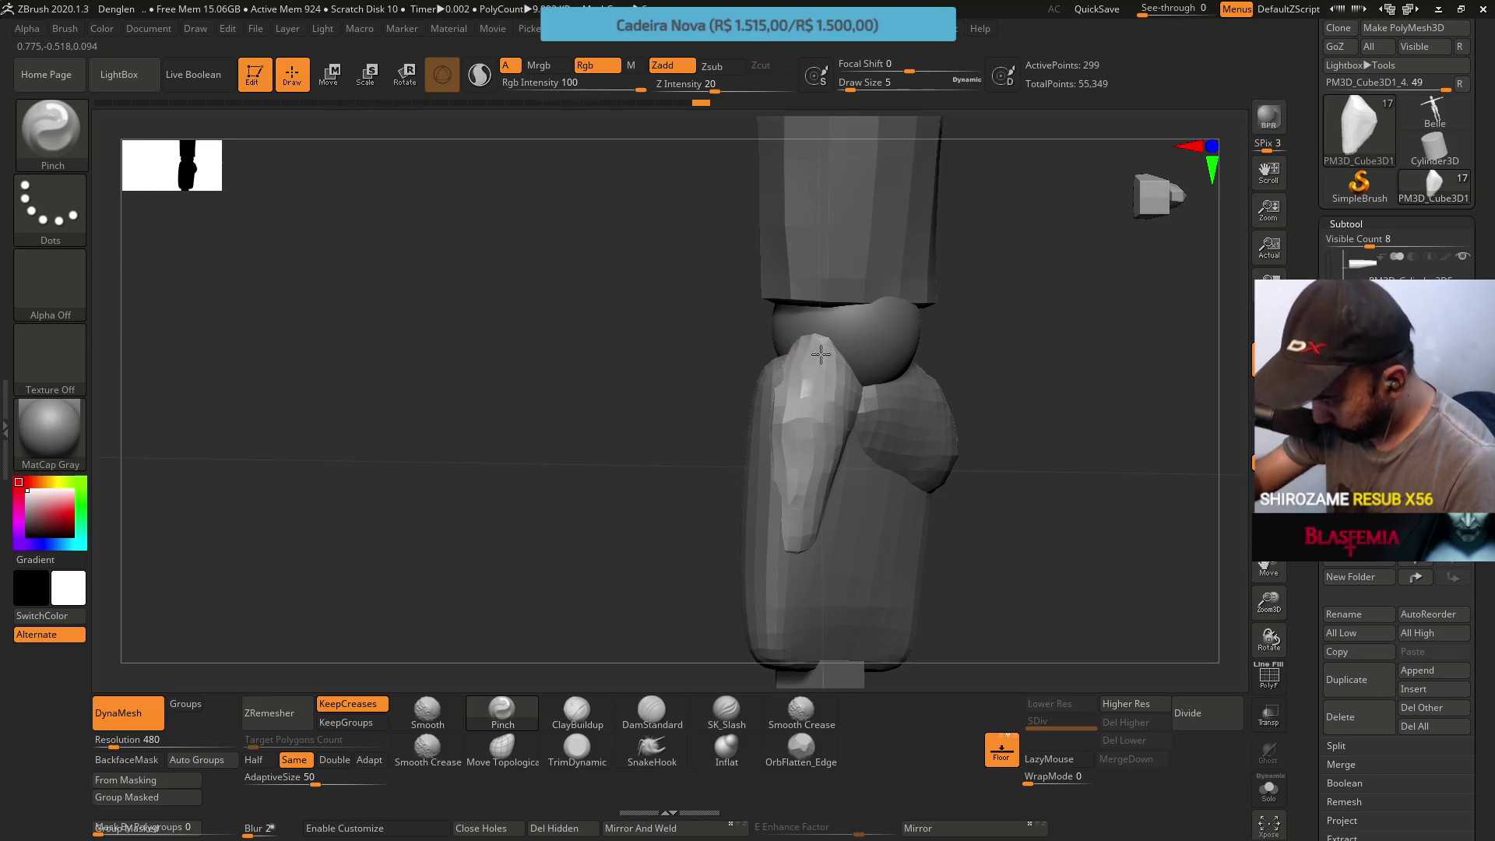
pyautogui.moveTo(820, 354); pyautogui.dragTo(810, 387)
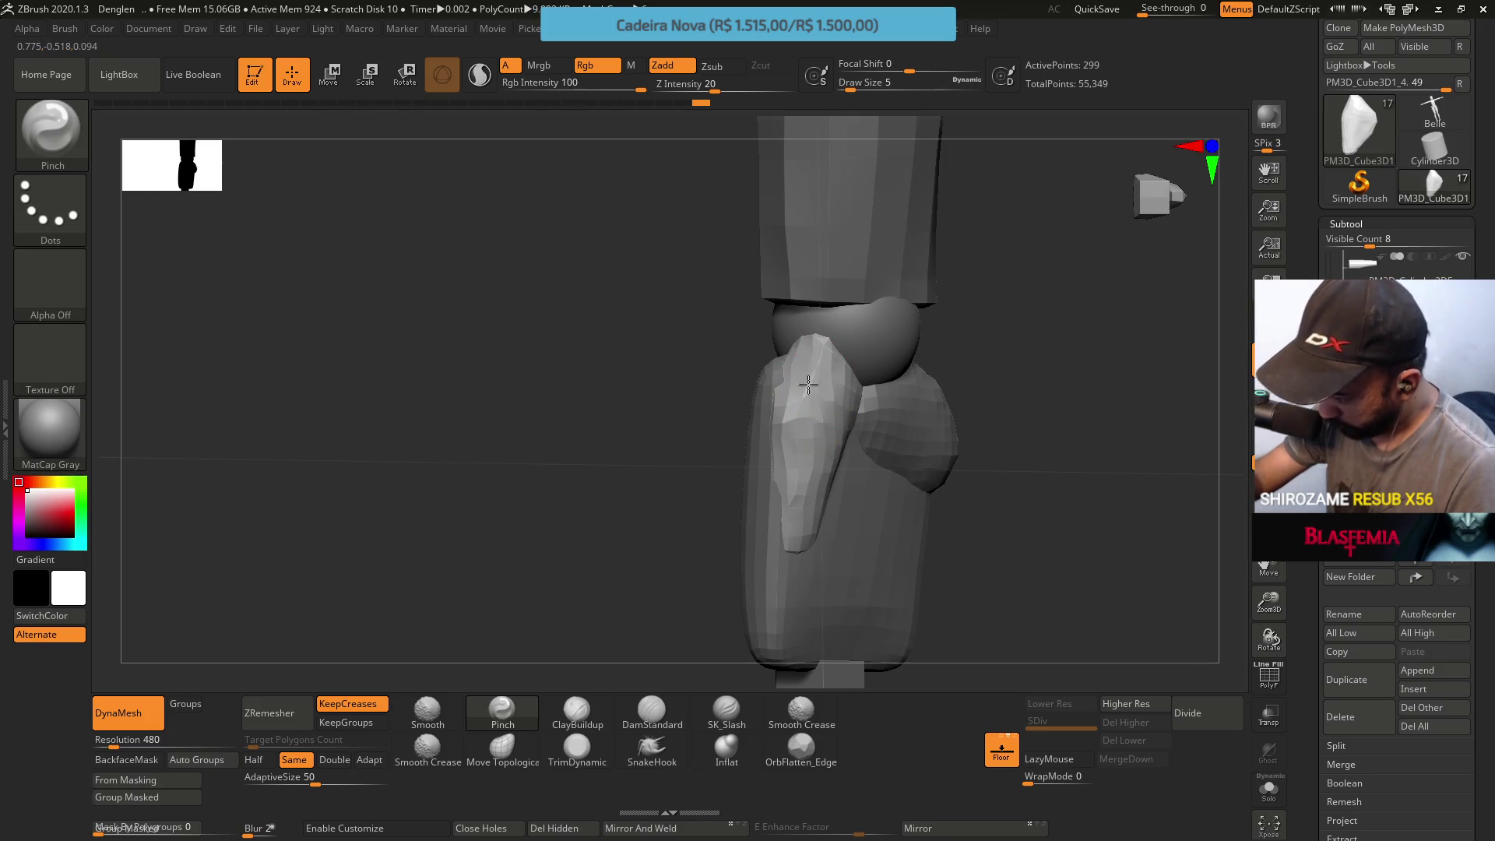
# Try brush size 8, then settle back on size 5 while turning the model
pyautogui.moveTo(803, 400); pyautogui.dragTo(801, 392, button='right')
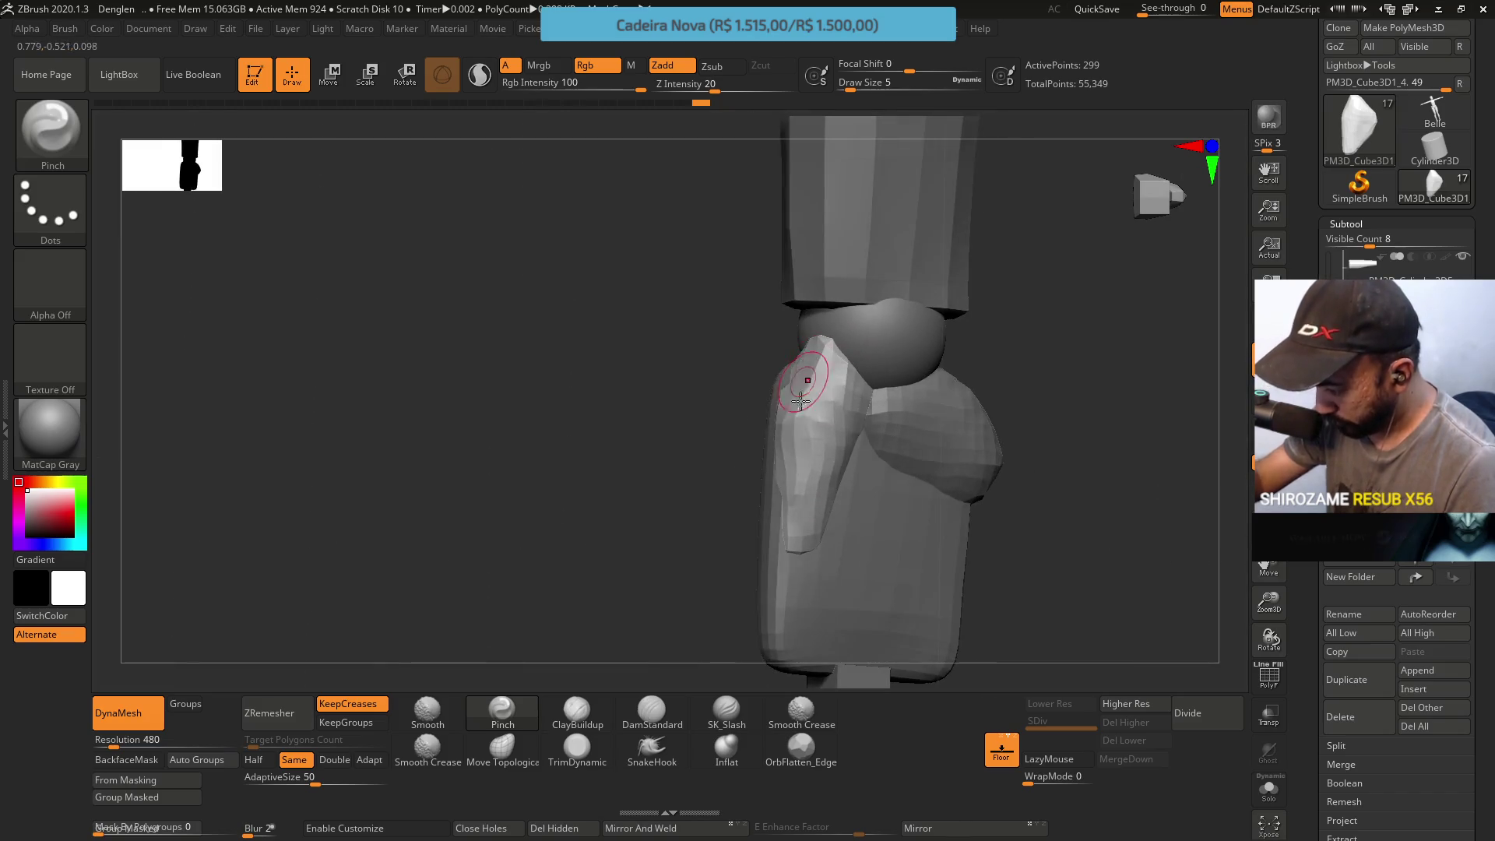
pyautogui.moveTo(790, 428)
pyautogui.mouseDown(button='right')
pyautogui.moveTo(774, 408)
pyautogui.moveTo(802, 401)
pyautogui.moveTo(812, 430)
pyautogui.mouseUp(button='right')
pyautogui.press('s')
pyautogui.click(805, 426)
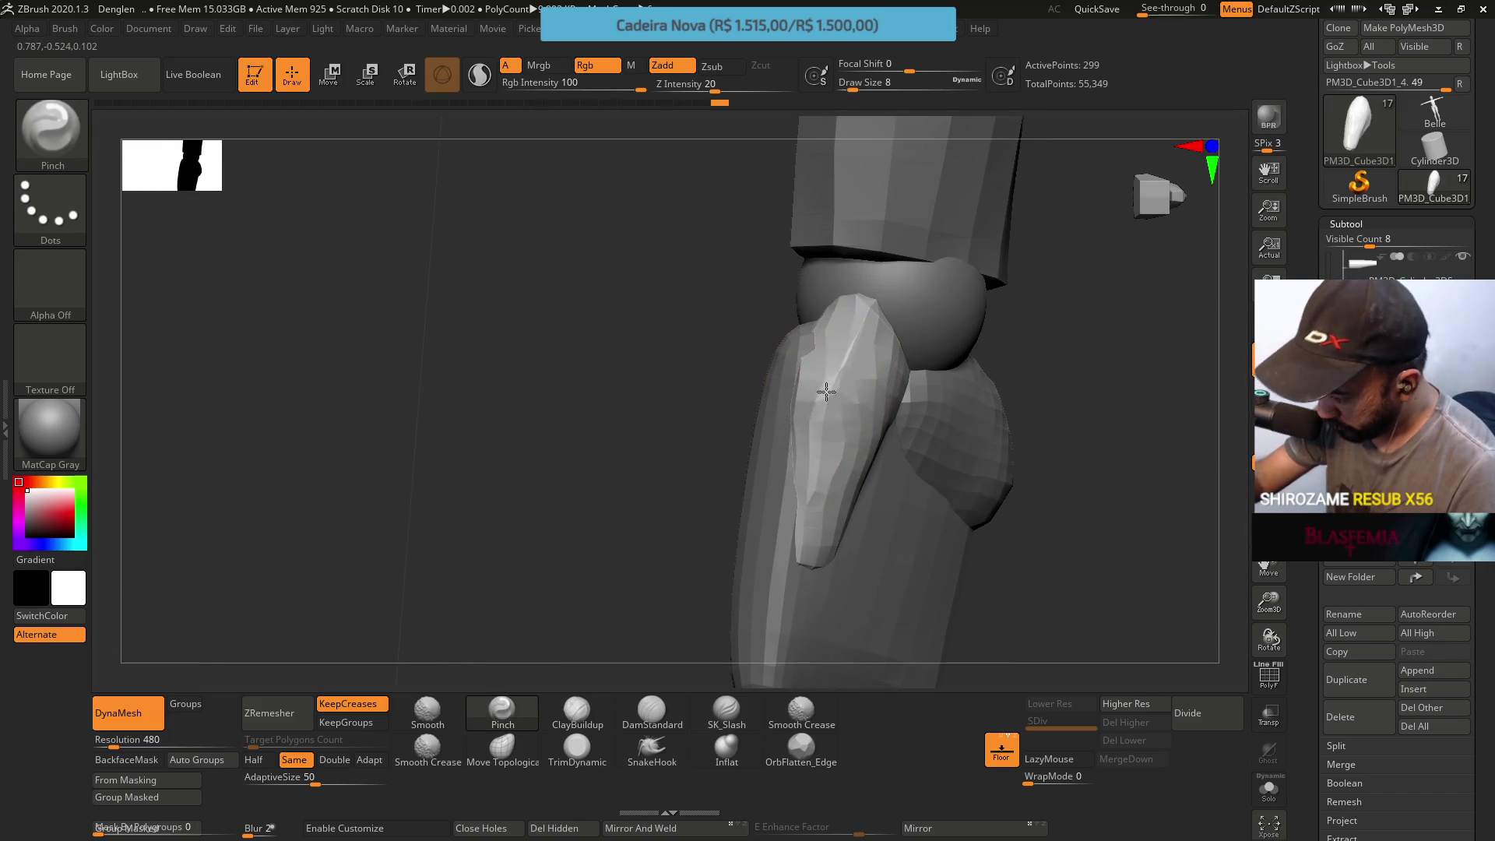
pyautogui.press('s')
pyautogui.click(819, 405)
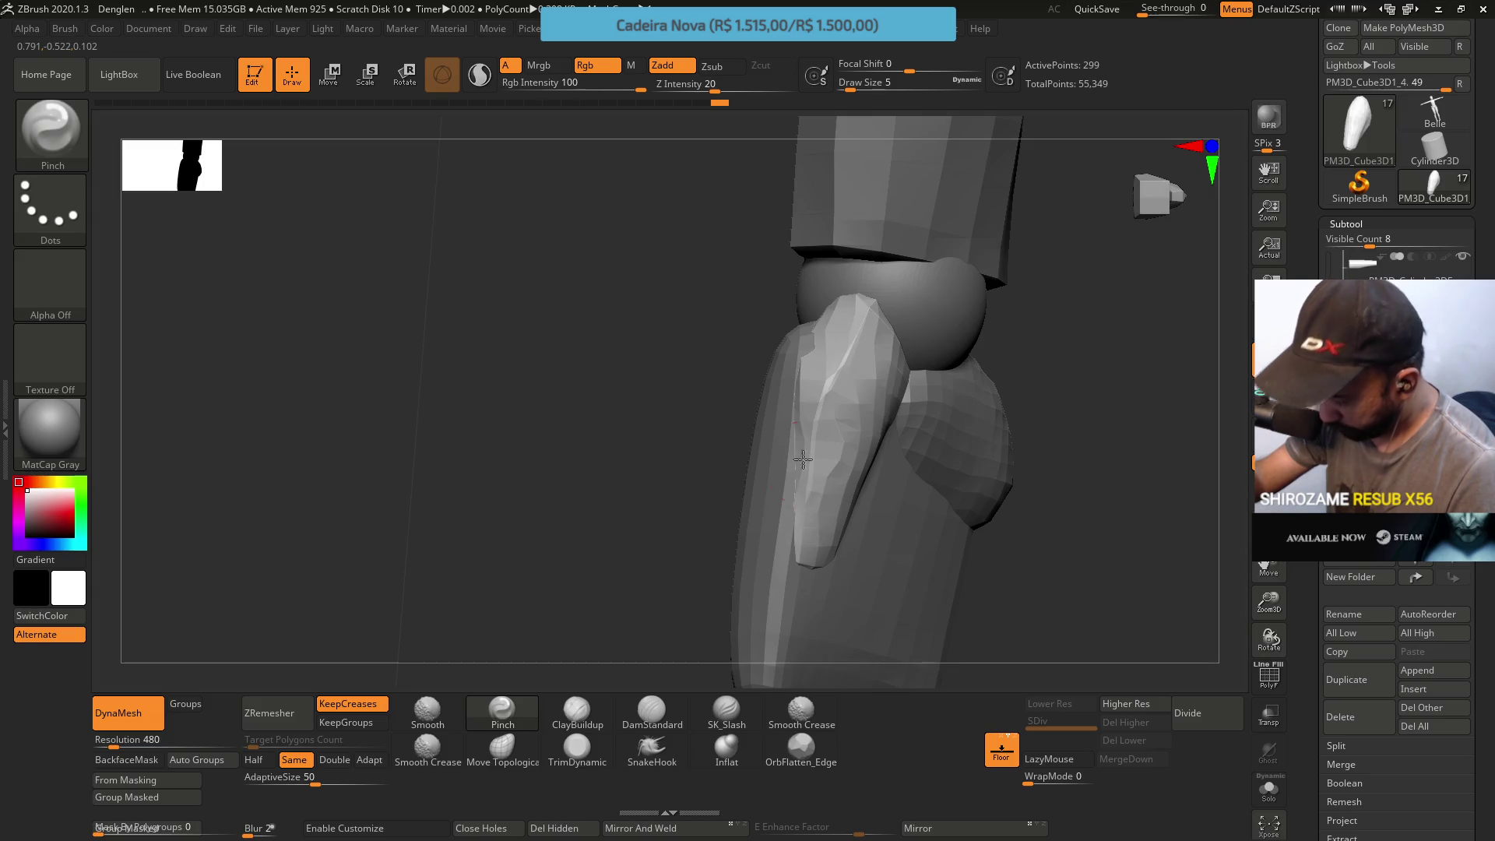
pyautogui.moveTo(814, 400); pyautogui.dragTo(804, 414, button='right')
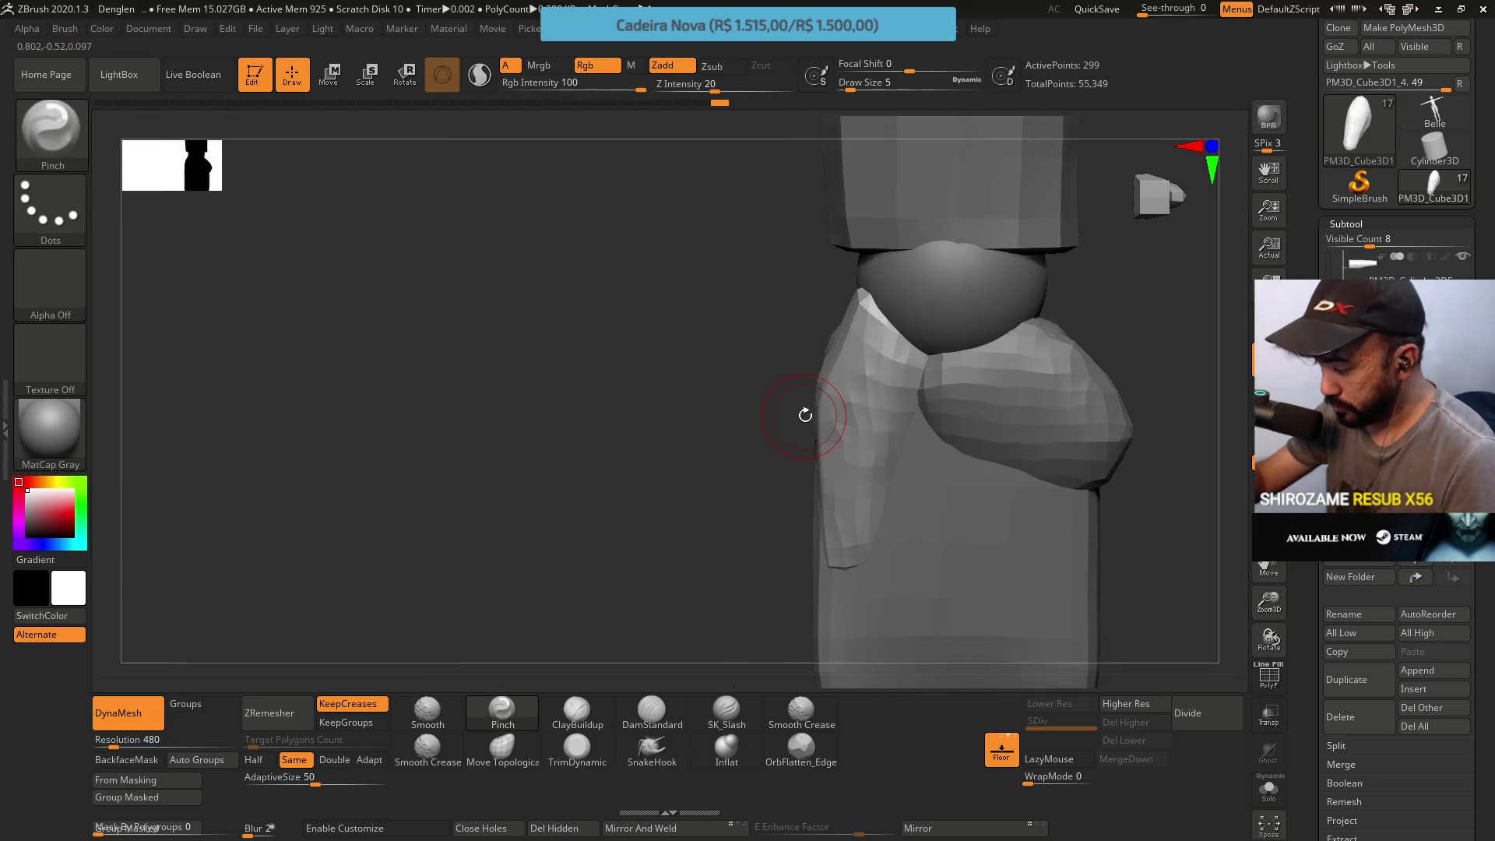
# Pull the hair block's left side into shape with Move Topological at draw size 16
pyautogui.click(502, 747)
pyautogui.write('s16')
pyautogui.press('Return')
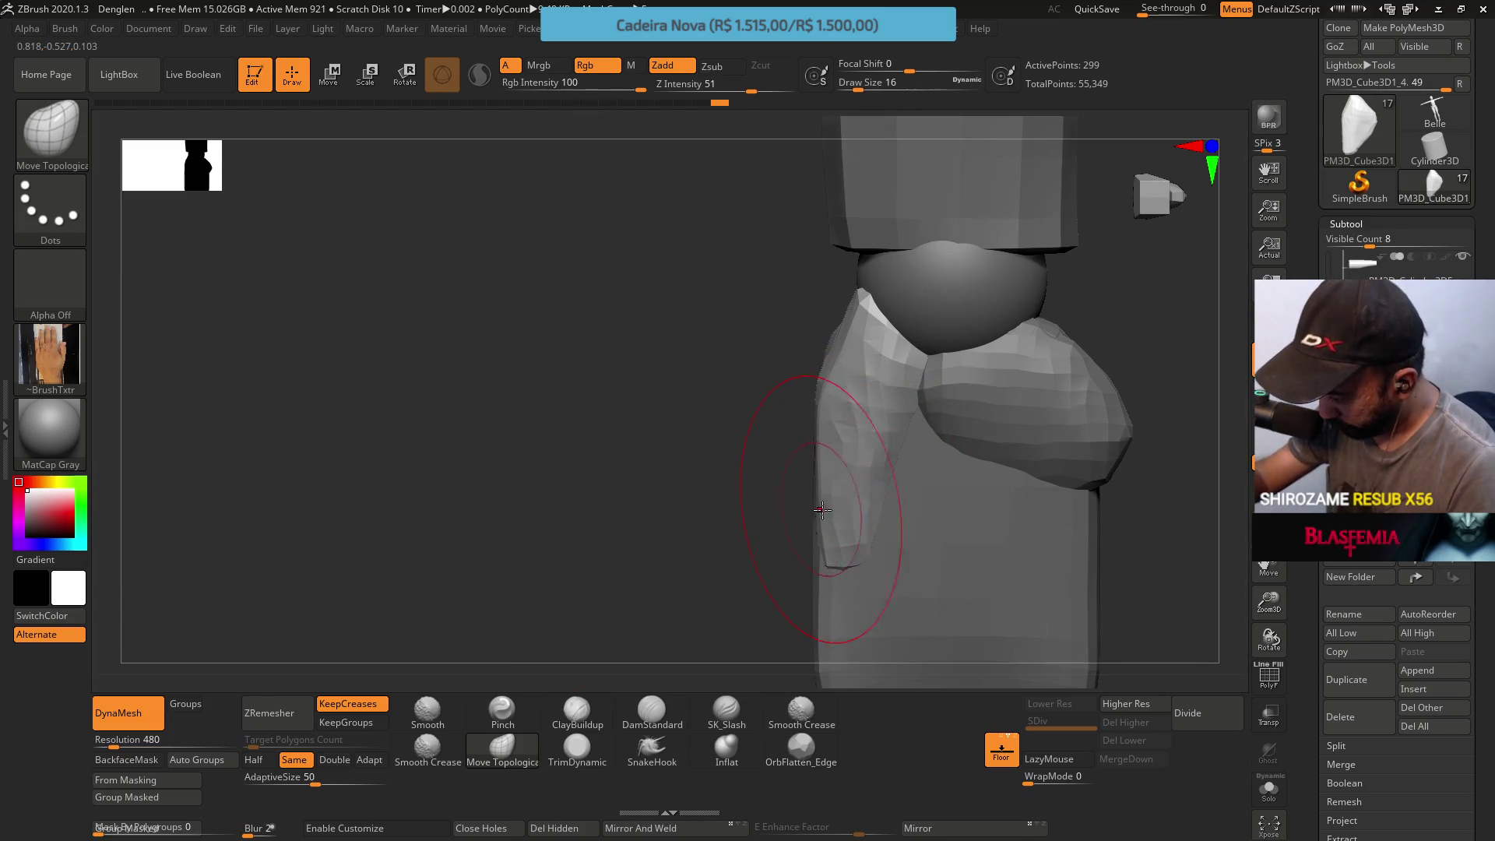
pyautogui.moveTo(872, 449); pyautogui.dragTo(920, 397)
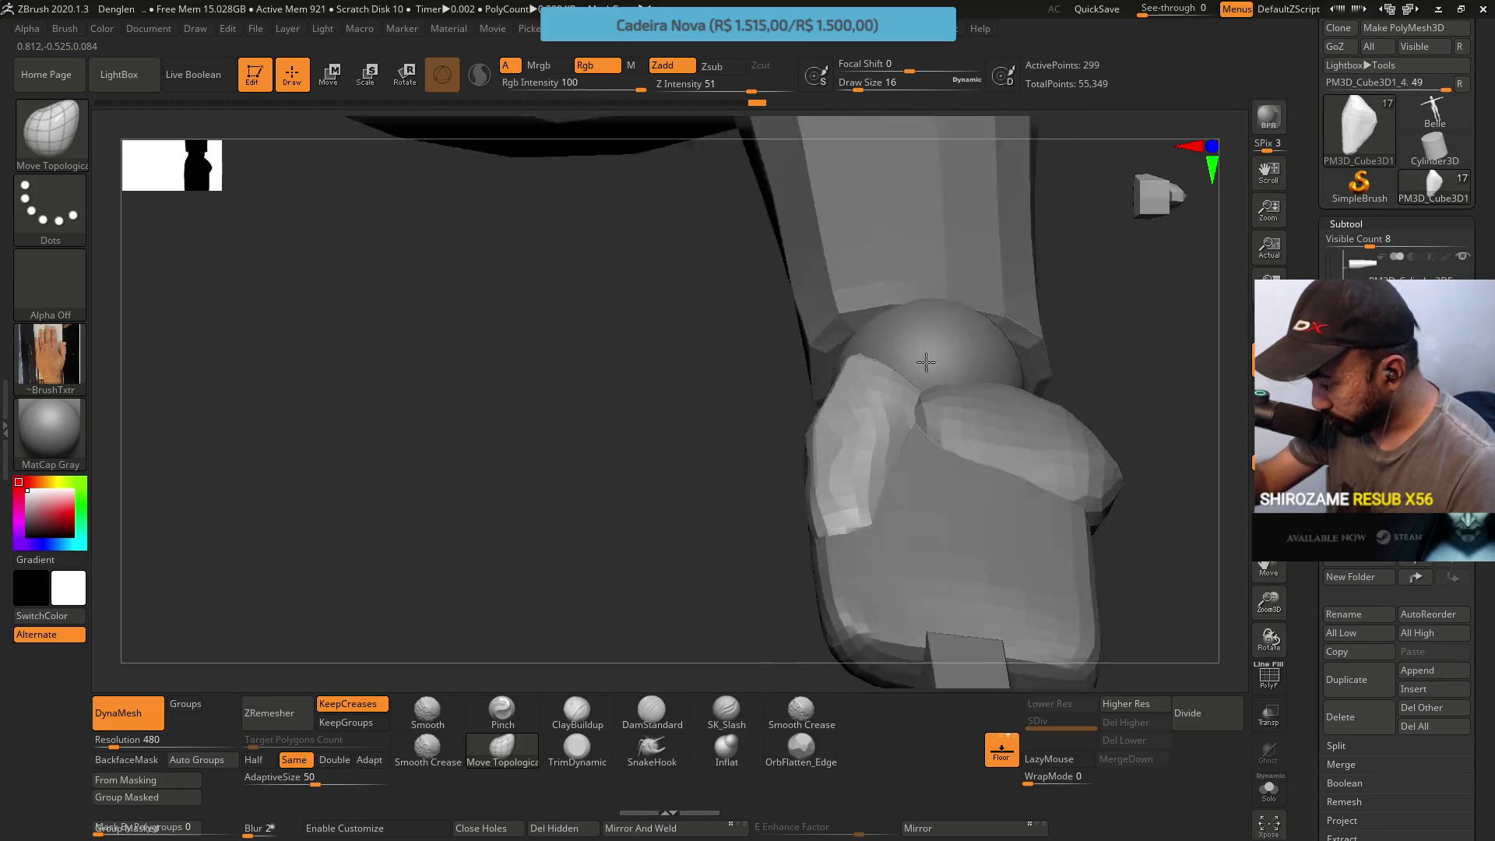
pyautogui.moveTo(909, 490); pyautogui.dragTo(900, 386)
pyautogui.click(573, 709)
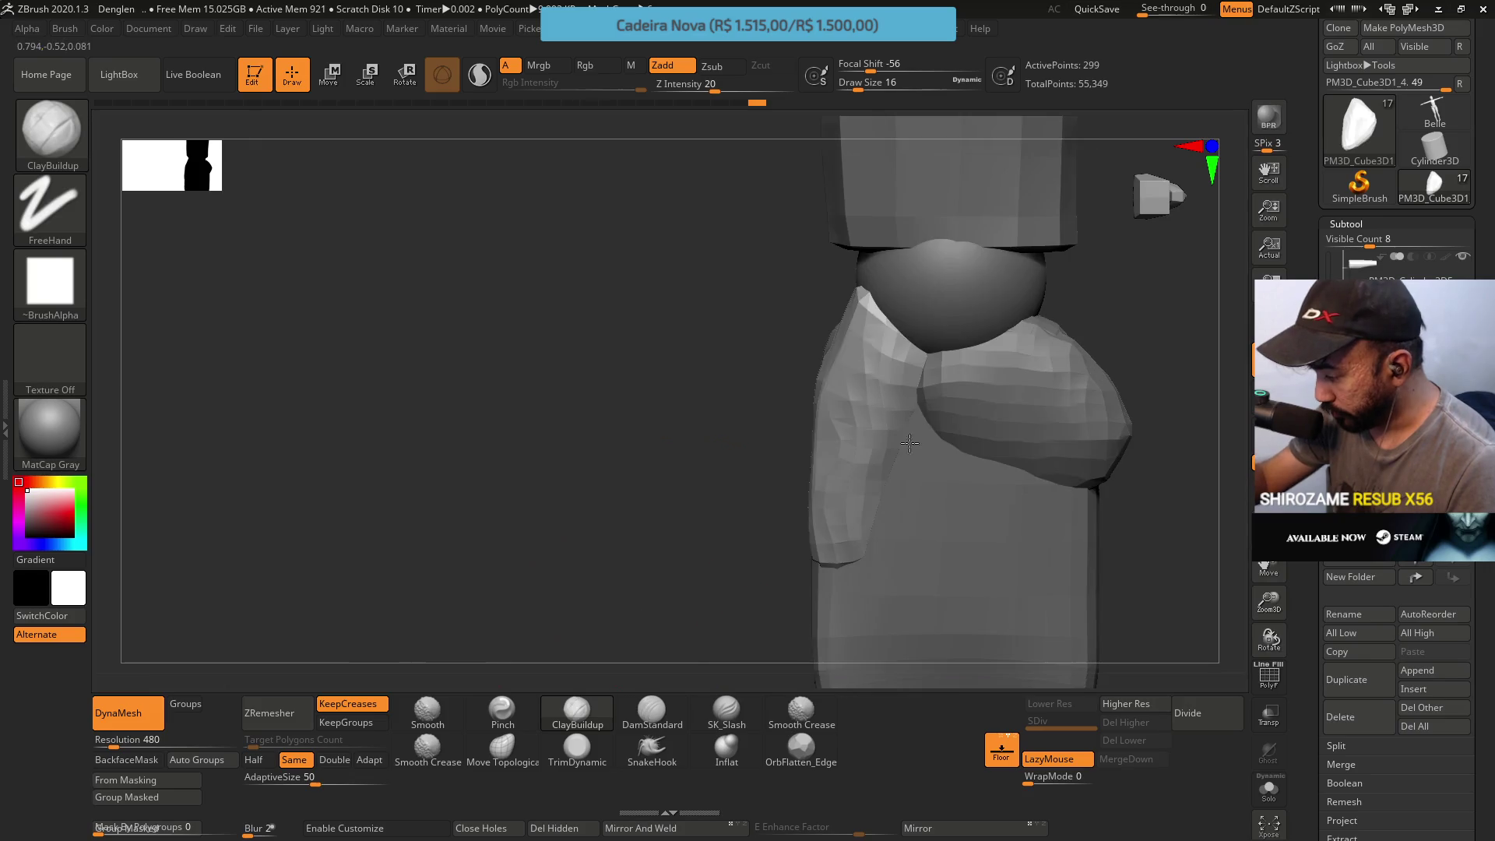
# Build up the left side and top of the hair block with ClayBuildup
pyautogui.moveTo(900, 451)
pyautogui.mouseDown()
pyautogui.moveTo(901, 432)
pyautogui.moveTo(889, 472)
pyautogui.mouseUp()
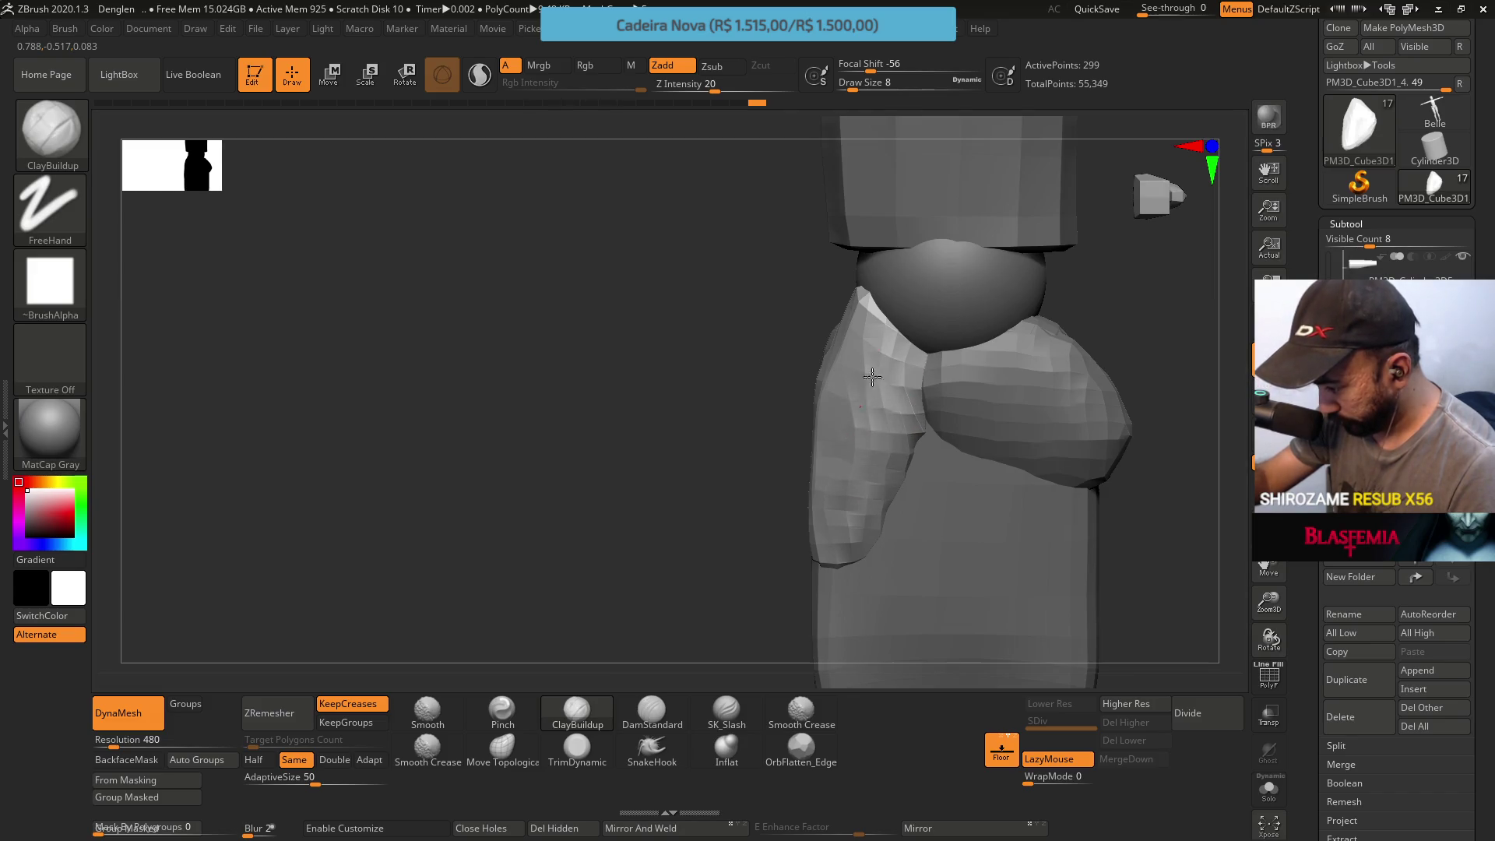
pyautogui.moveTo(867, 387); pyautogui.dragTo(871, 377, button='right')
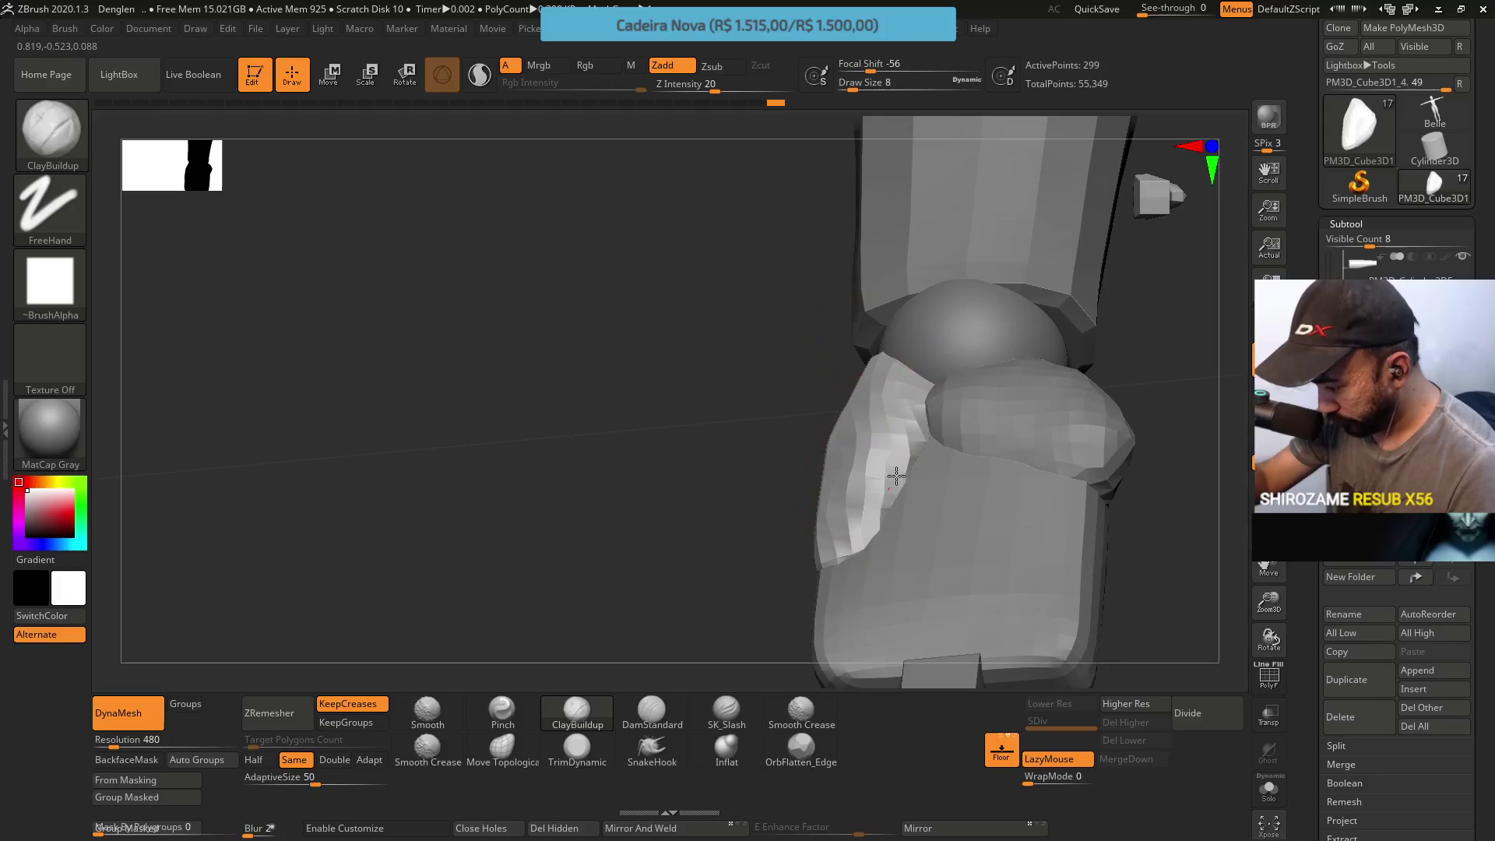
pyautogui.moveTo(918, 427); pyautogui.dragTo(887, 457, button='right')
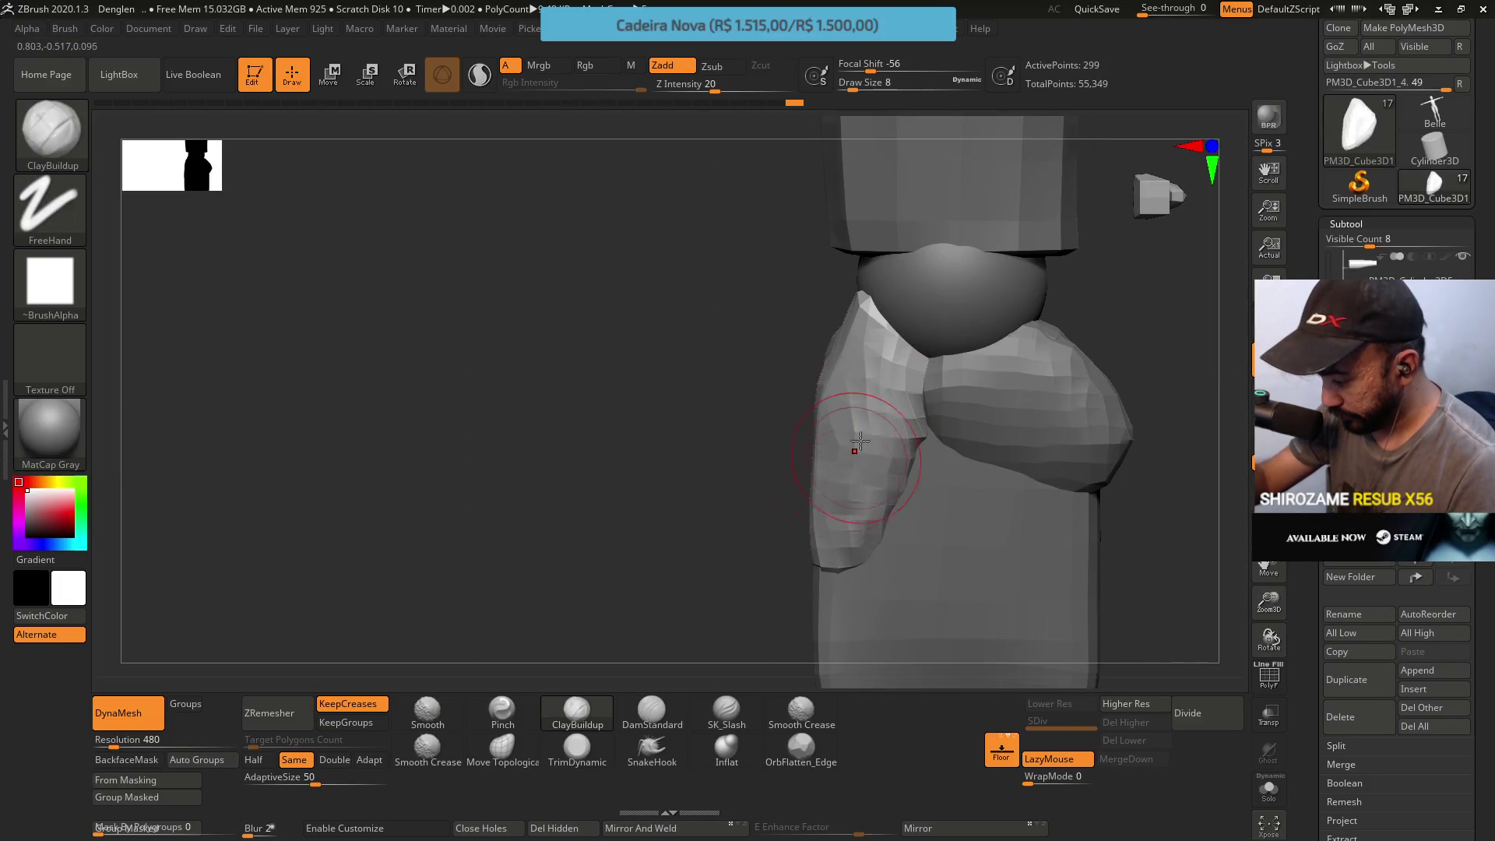
pyautogui.moveTo(853, 500)
pyautogui.mouseDown(button='right')
pyautogui.moveTo(945, 374)
pyautogui.moveTo(930, 368)
pyautogui.moveTo(831, 476)
pyautogui.mouseUp(button='right')
# Trim the left piece's lower-left edge flat with TrimDynamic (BTD)
pyautogui.press('b')
pyautogui.press('t')
pyautogui.press('d')
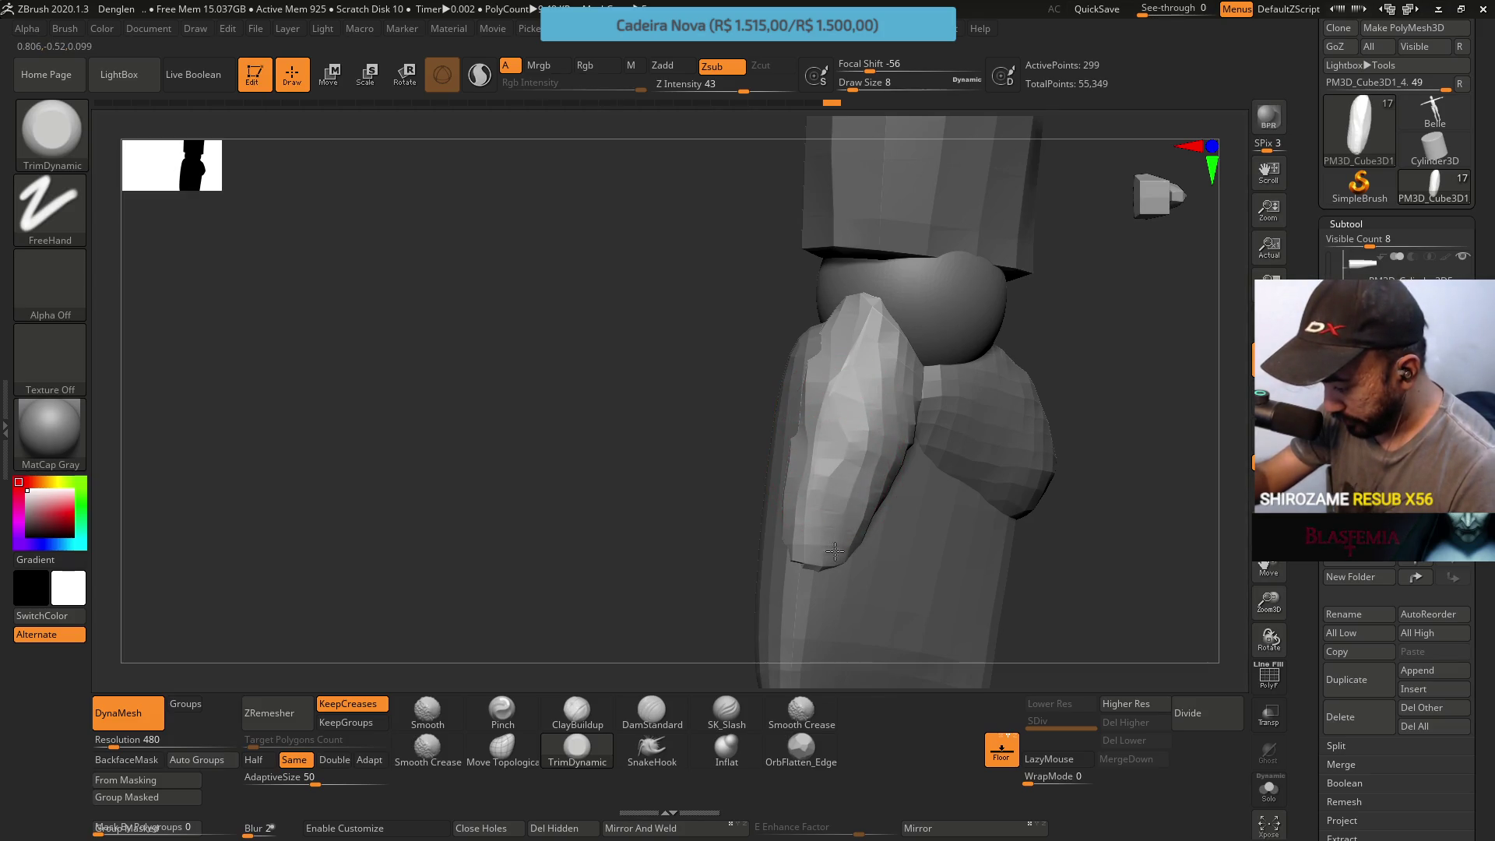
pyautogui.moveTo(832, 467); pyautogui.dragTo(841, 554)
pyautogui.moveTo(821, 548)
pyautogui.mouseDown(button='right')
pyautogui.moveTo(905, 342)
pyautogui.moveTo(870, 351)
pyautogui.mouseUp(button='right')
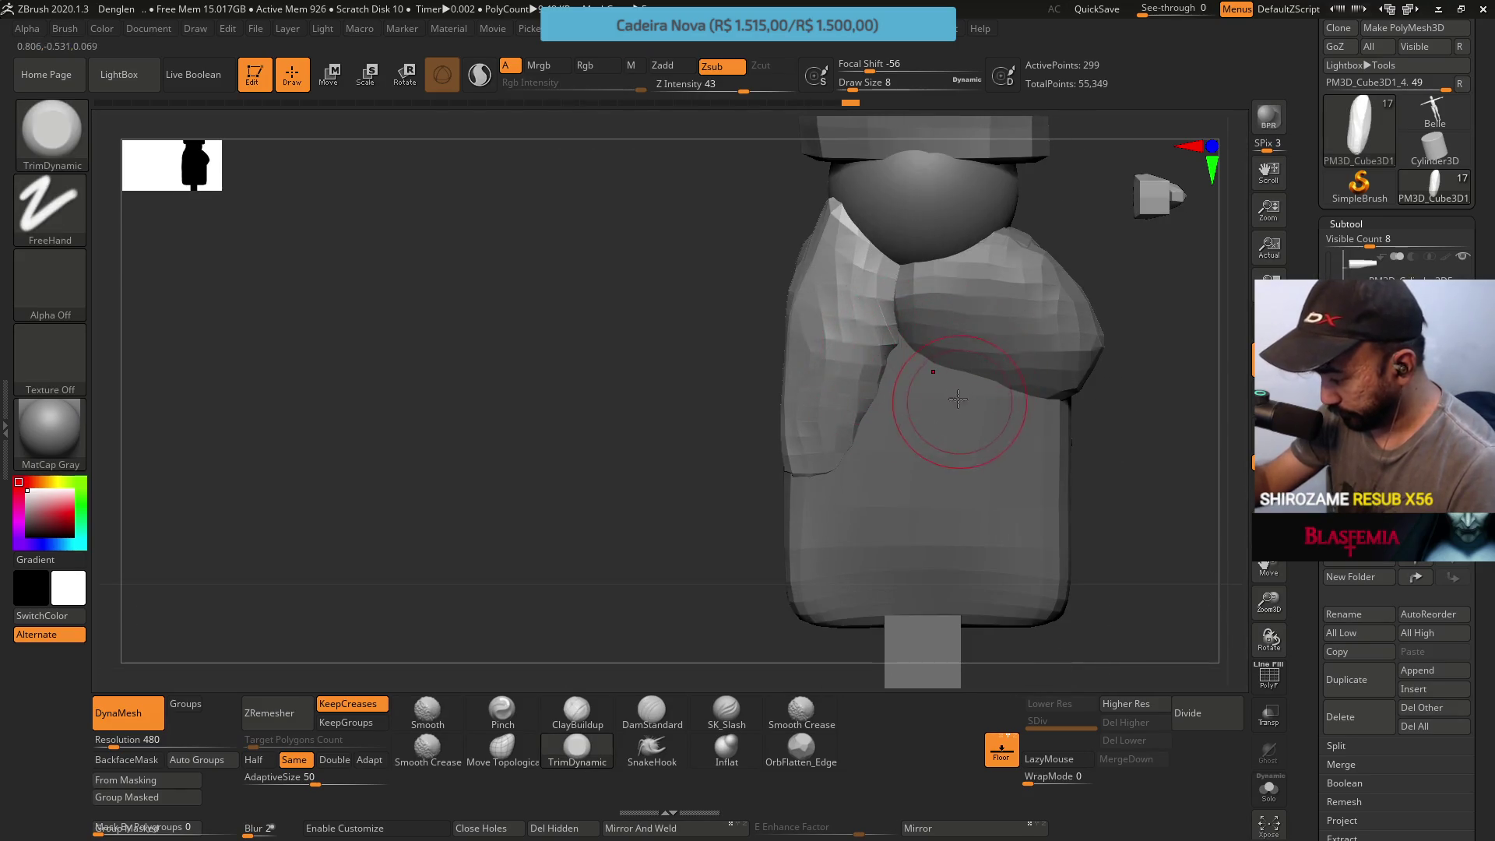
# Smooth out the crease on the left panel with Move Topological
pyautogui.click(503, 748)
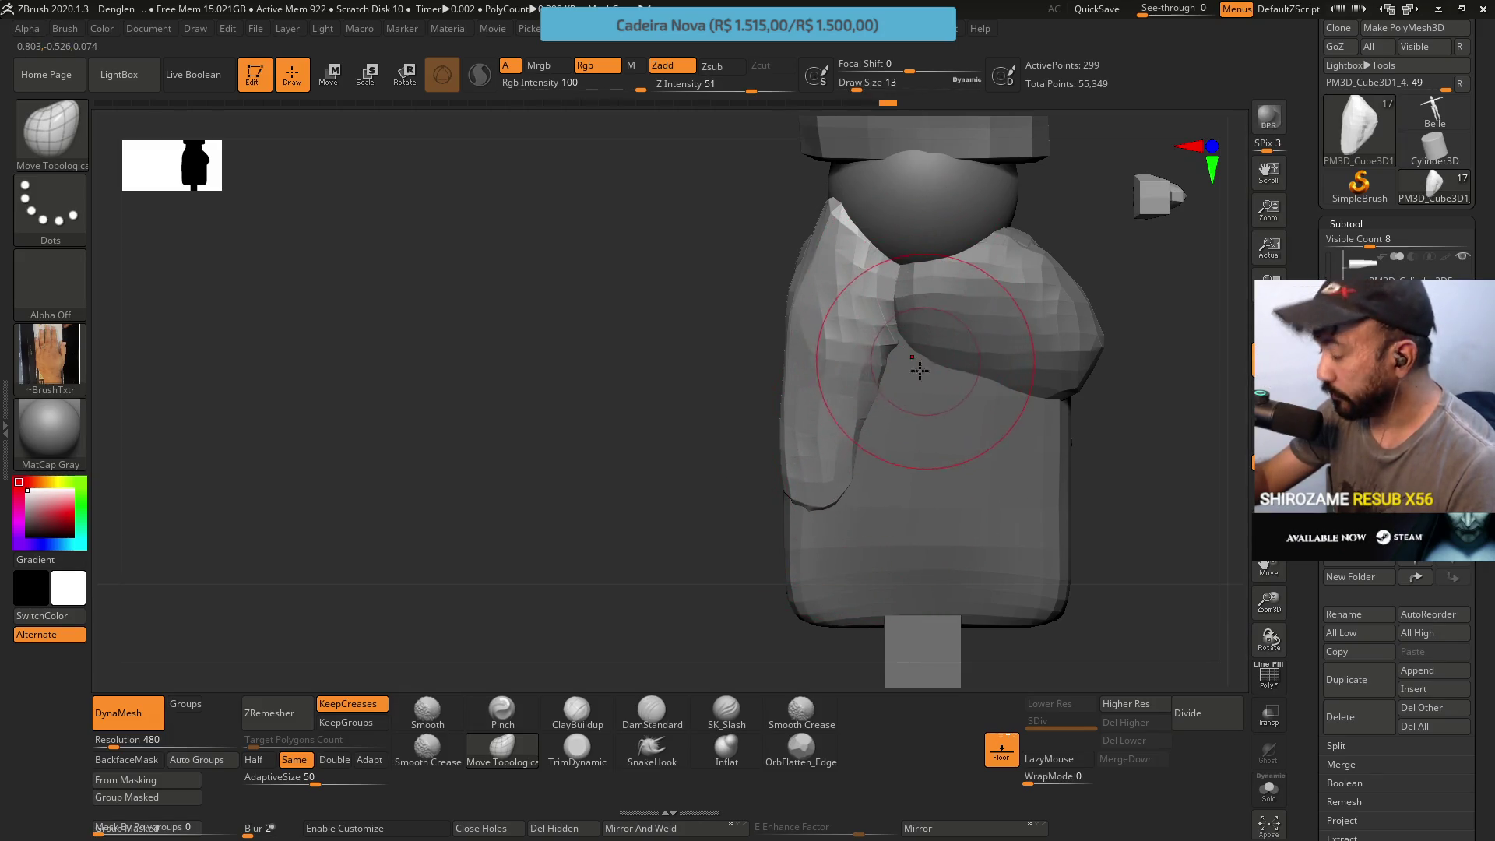
pyautogui.moveTo(874, 422); pyautogui.dragTo(870, 292)
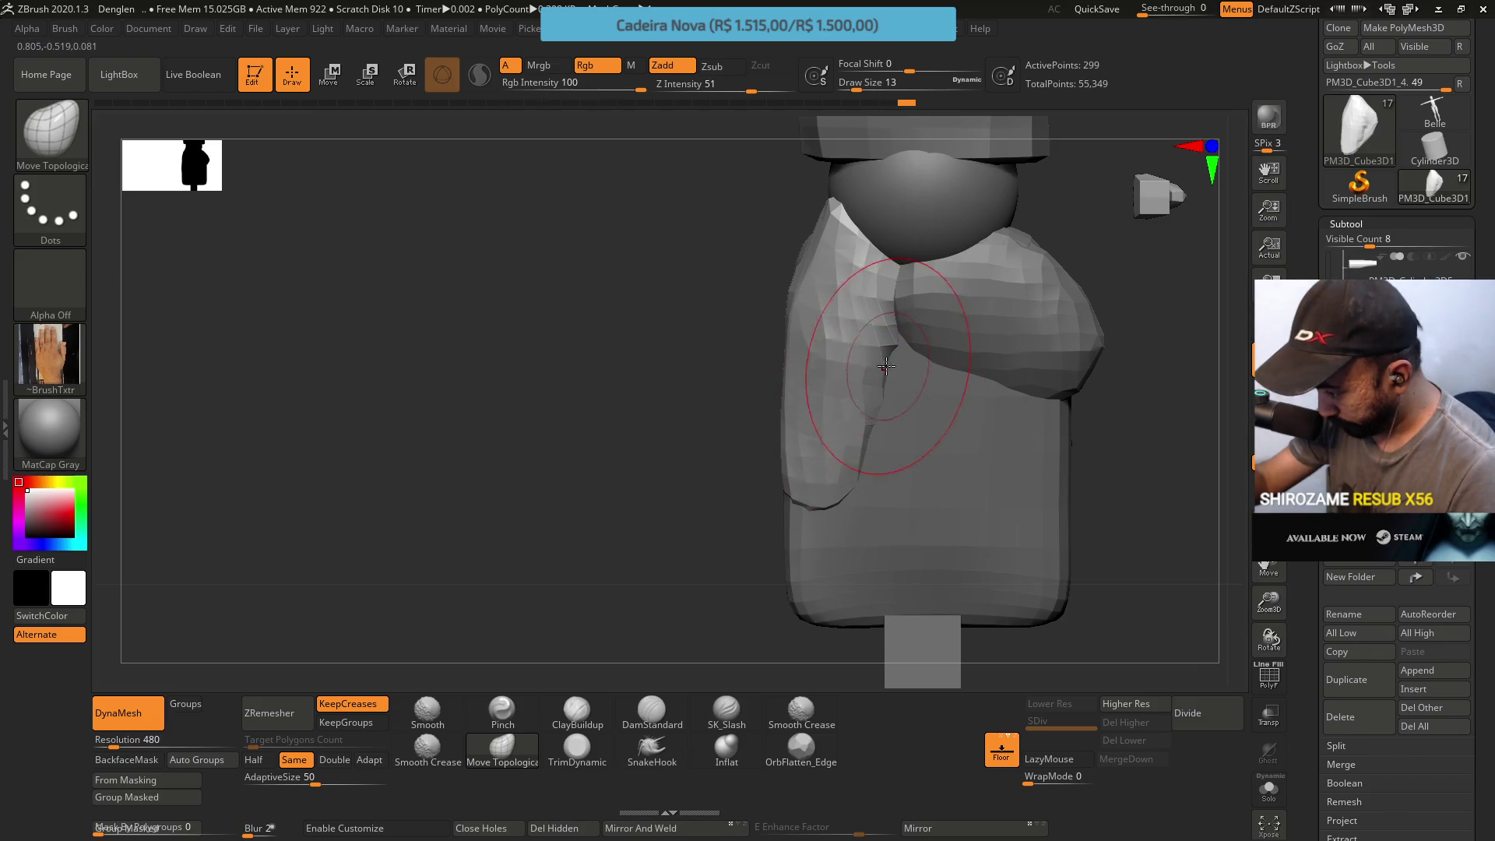
pyautogui.moveTo(869, 293)
pyautogui.mouseDown(button='right')
pyautogui.moveTo(899, 289)
pyautogui.moveTo(919, 385)
pyautogui.moveTo(881, 387)
pyautogui.mouseUp(button='right')
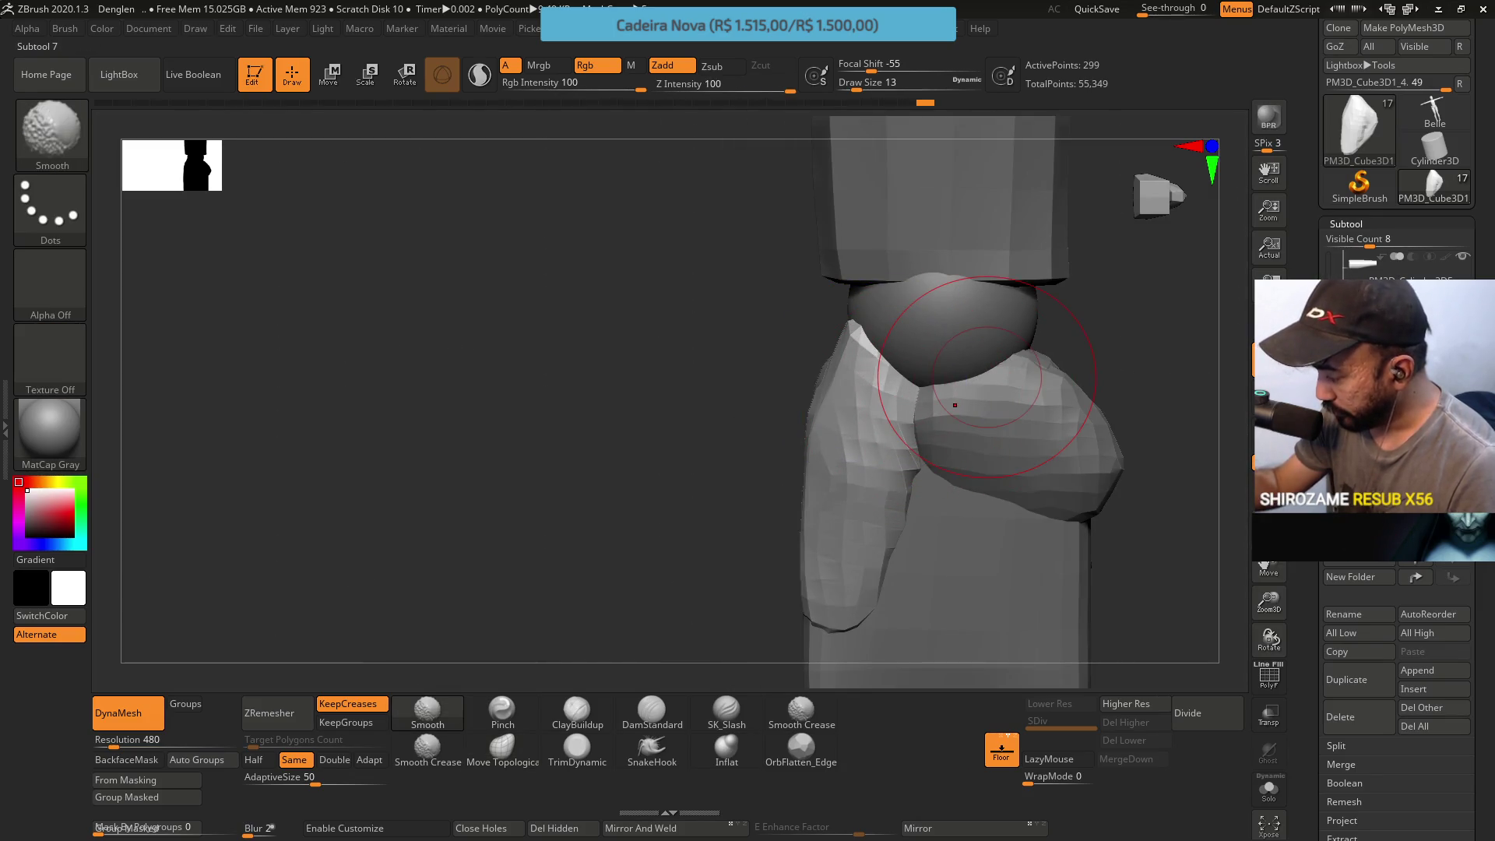
# Solo the left hair panel and trim a flat band along its right side
pyautogui.keyDown('ctrl'); pyautogui.keyDown('shift'); pyautogui.click(911, 388); pyautogui.keyUp('shift'); pyautogui.keyUp('ctrl')
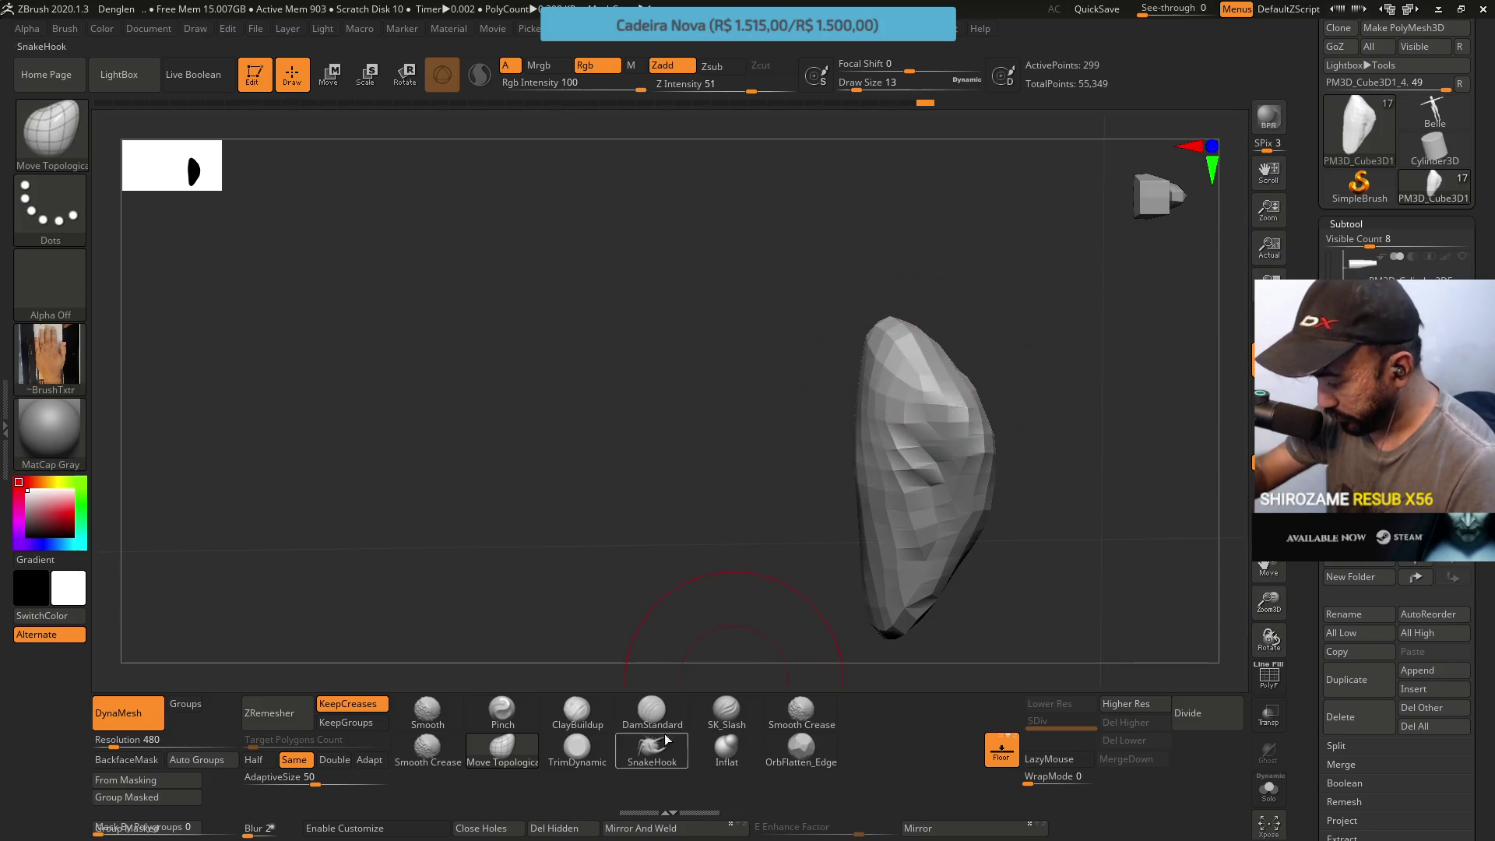
pyautogui.click(577, 748)
pyautogui.moveTo(999, 464); pyautogui.dragTo(948, 419, button='right')
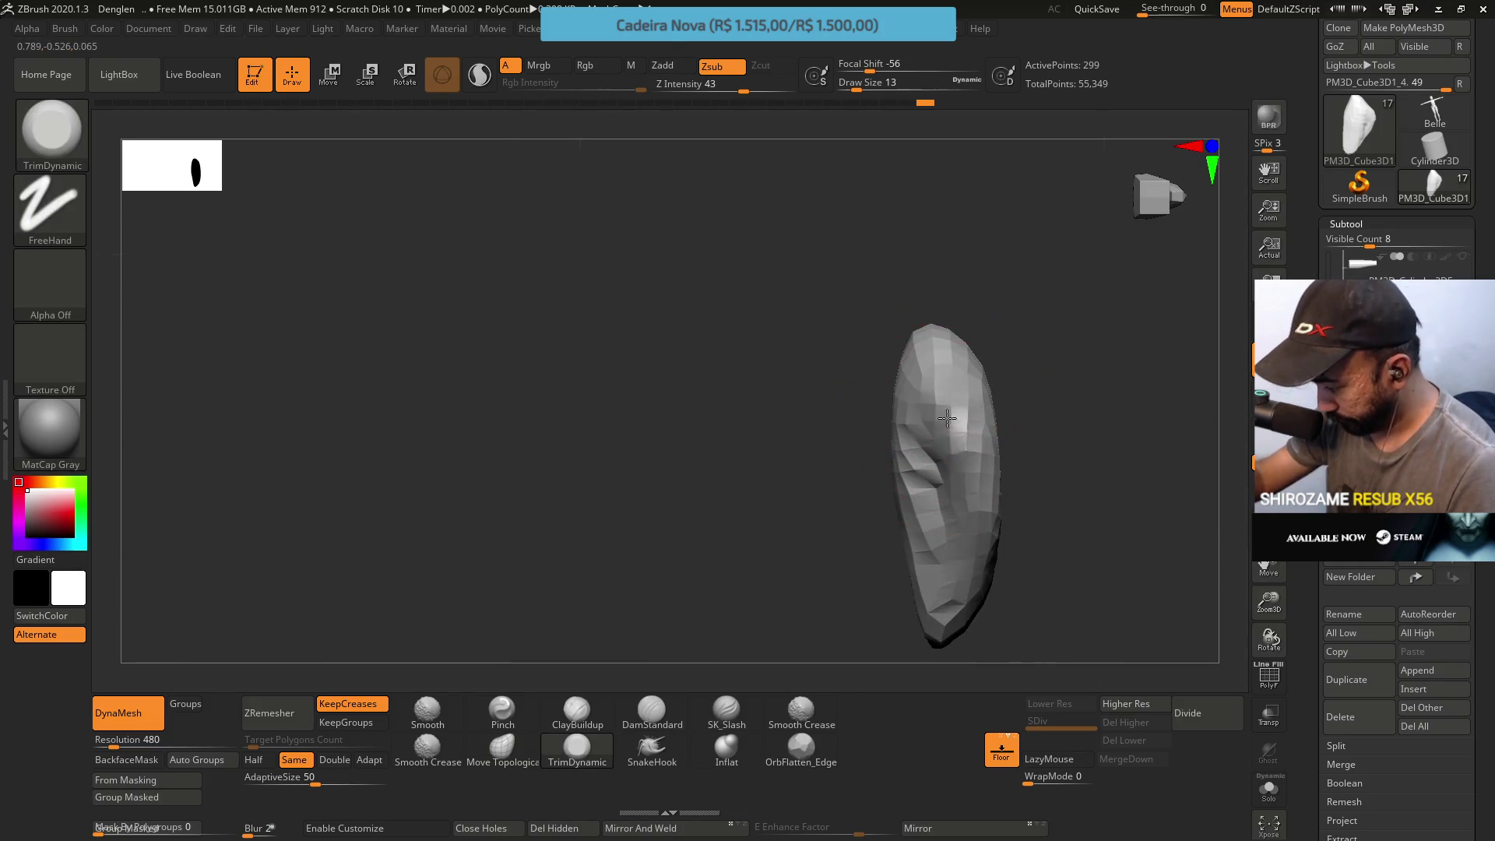
pyautogui.moveTo(957, 448); pyautogui.dragTo(979, 578)
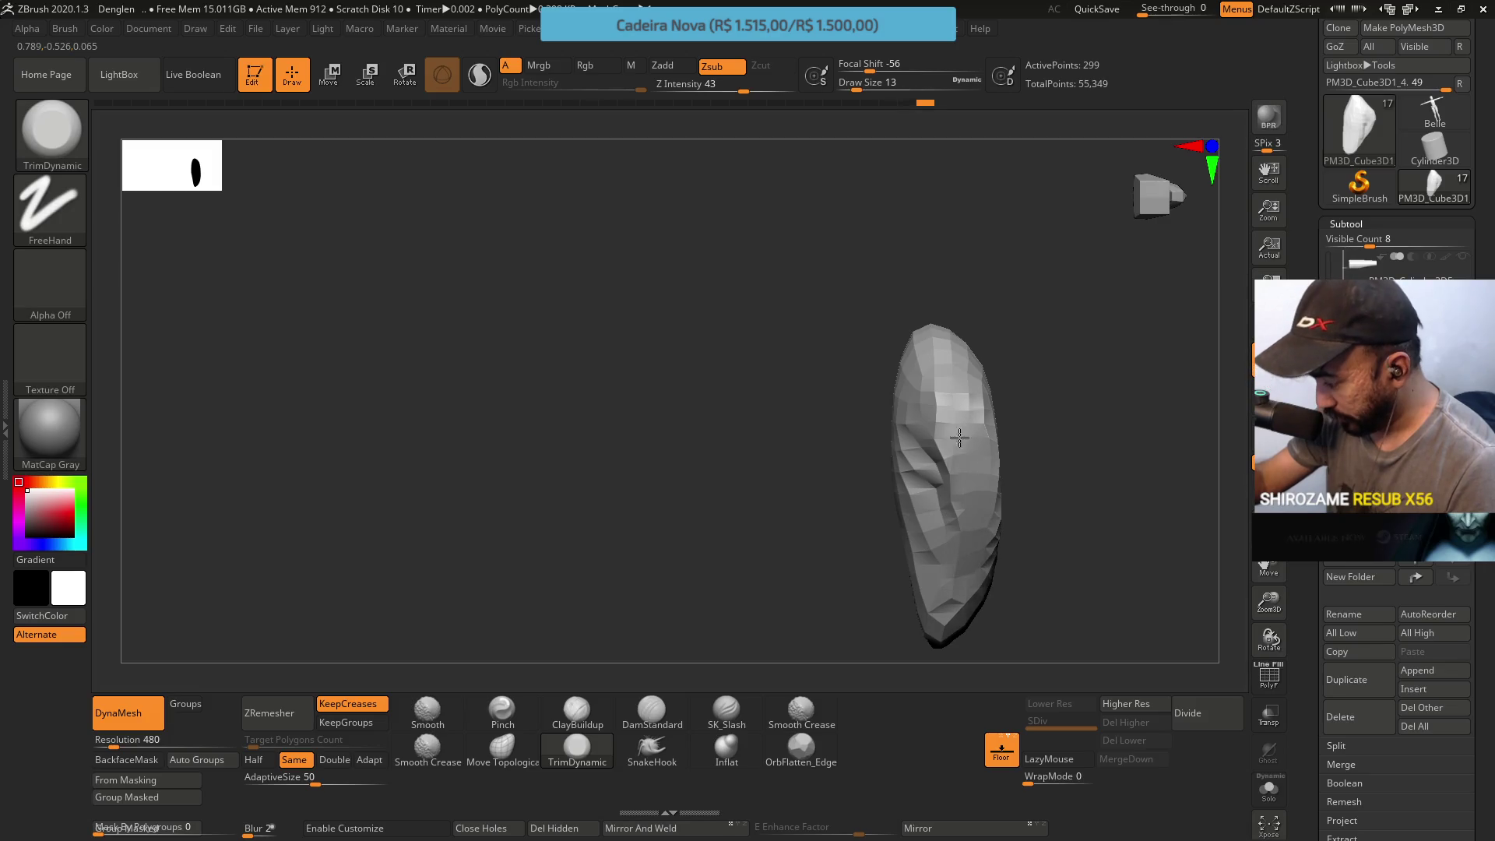
pyautogui.moveTo(963, 506)
pyautogui.mouseDown(button='right')
pyautogui.moveTo(974, 364)
pyautogui.moveTo(795, 434)
pyautogui.mouseUp(button='right')
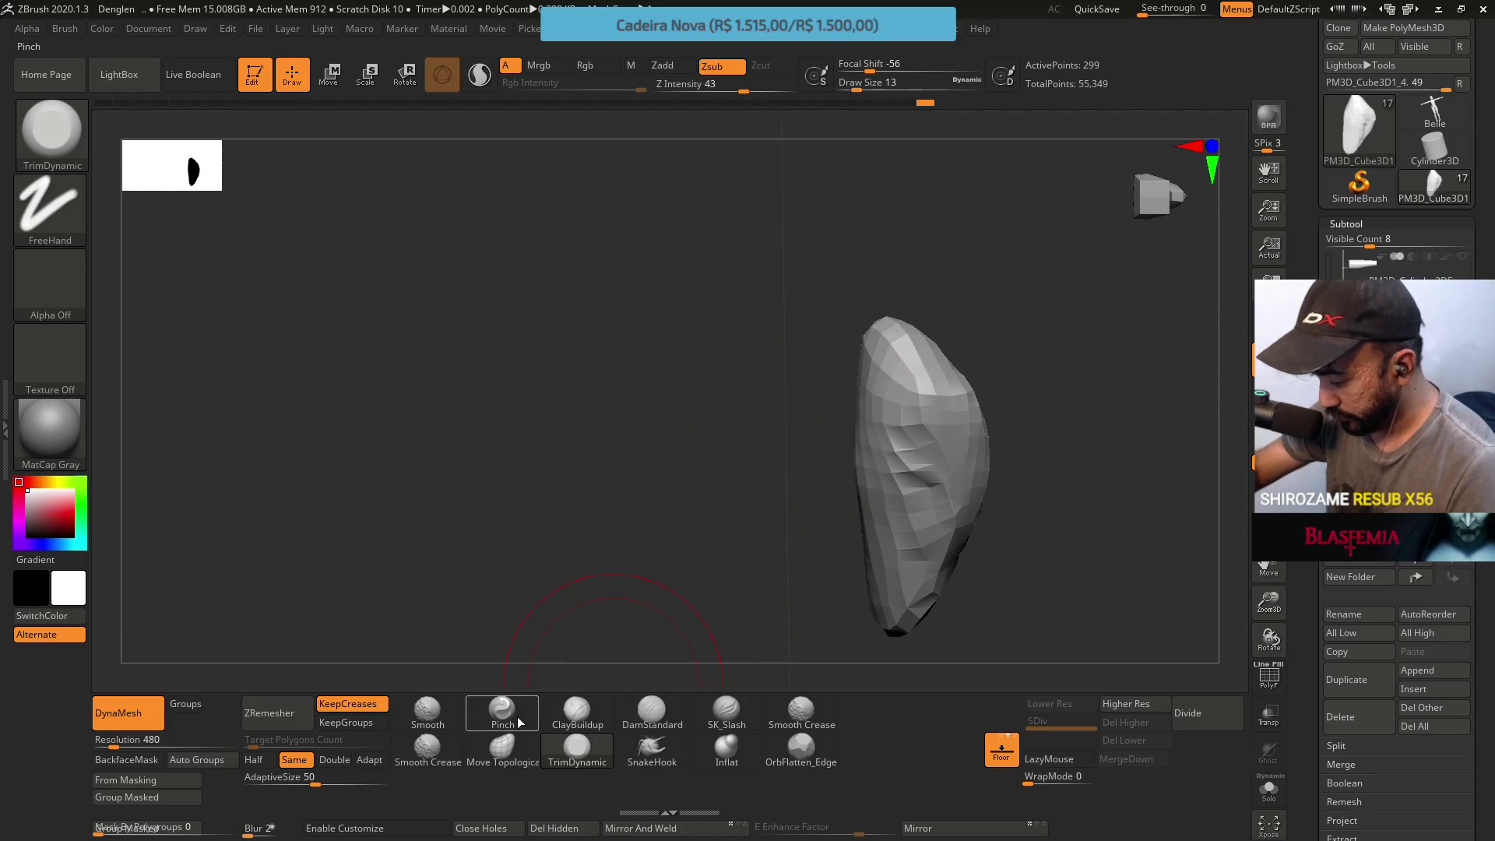
# ZRemesh the isolated hair piece into an even low-poly mesh, inspect it and reveal the second piece
pyautogui.click(614, 723)
pyautogui.press('s')
pyautogui.write('s9')
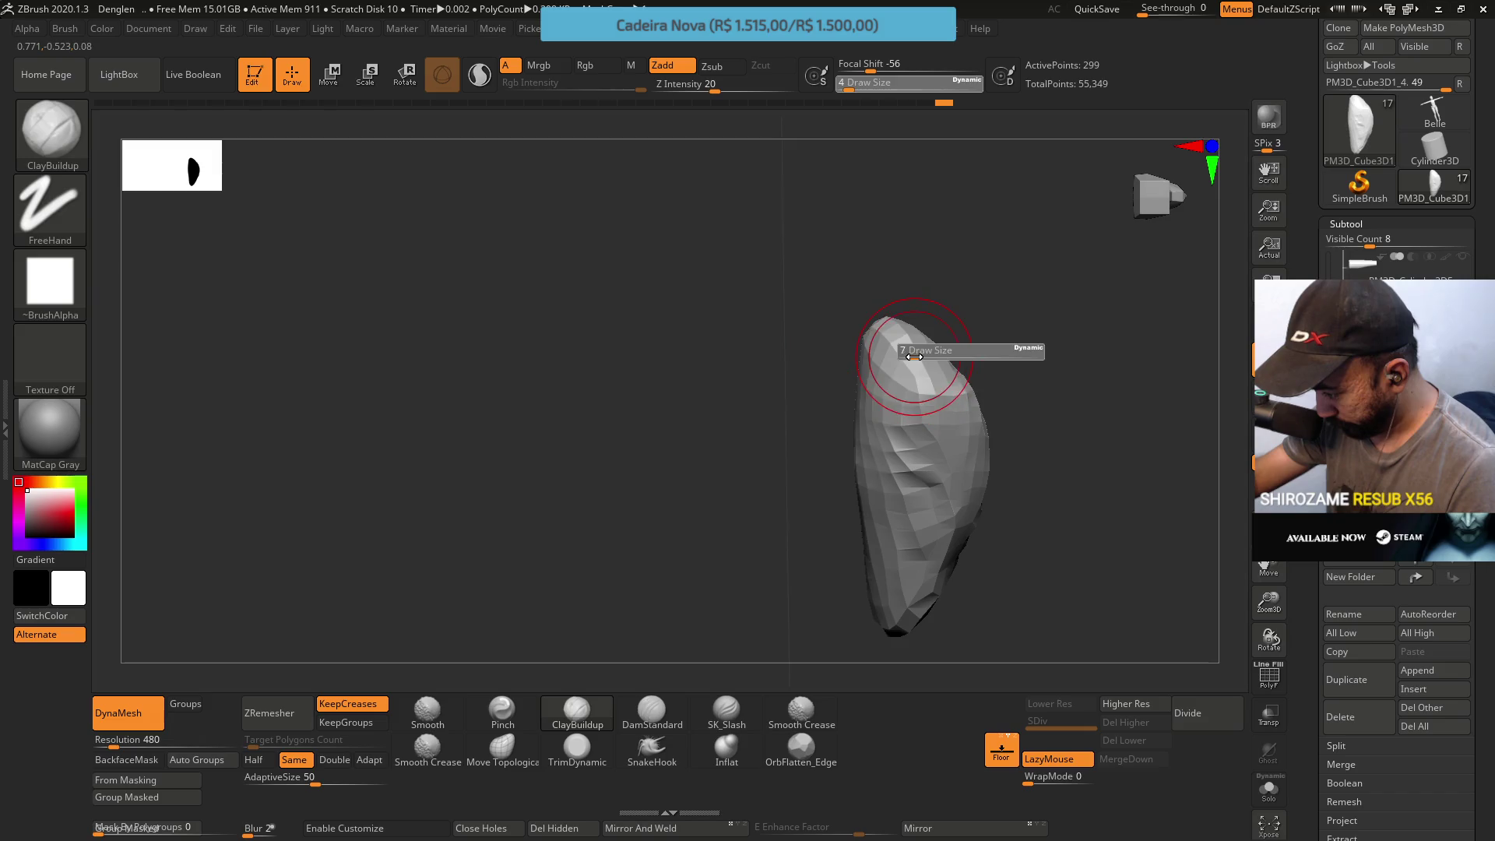
pyautogui.press('Return')
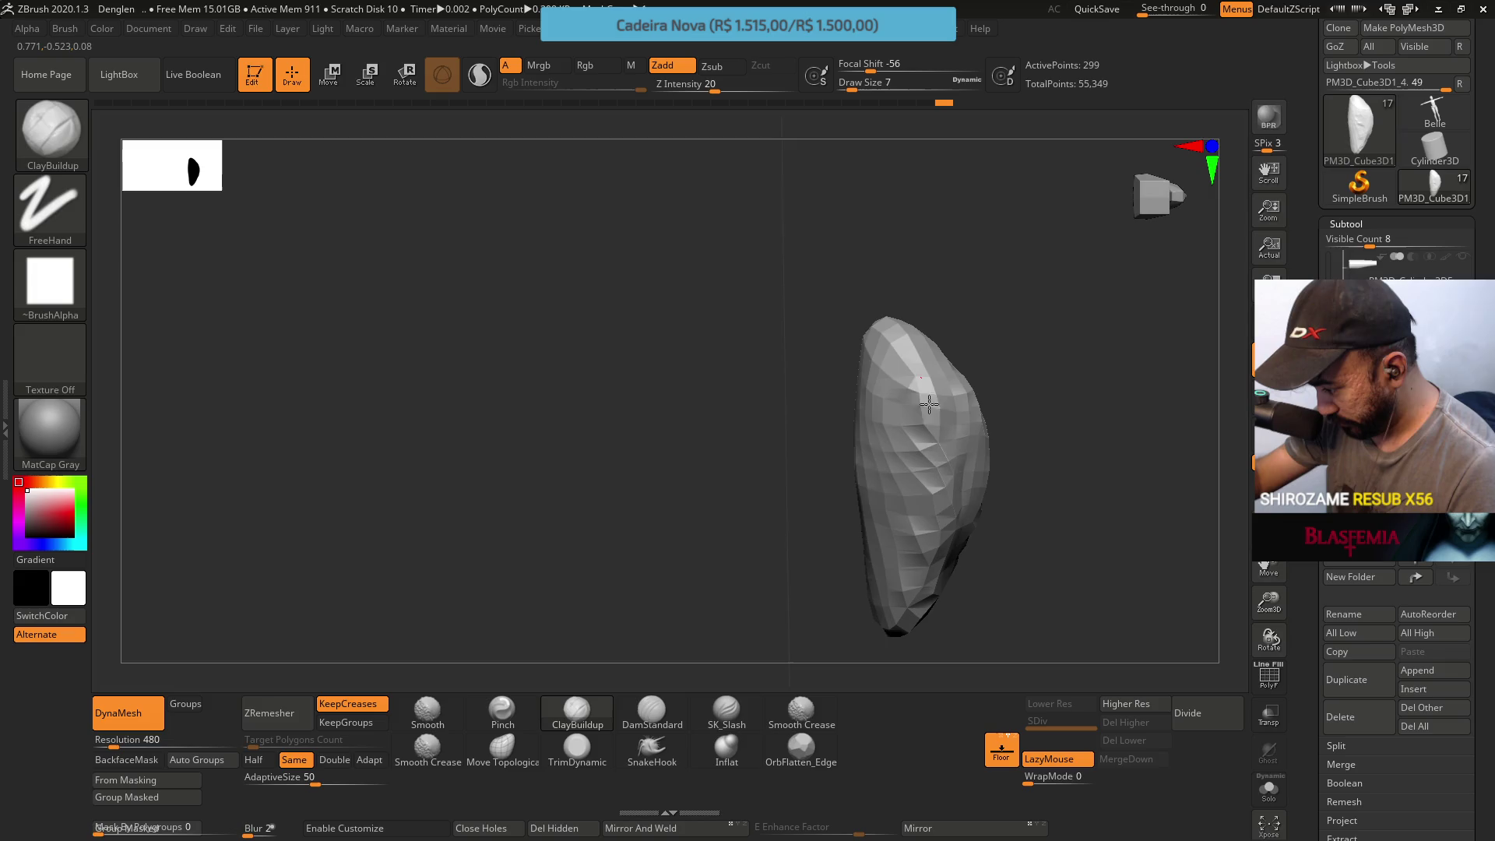
pyautogui.moveTo(933, 493)
pyautogui.mouseDown()
pyautogui.moveTo(991, 401)
pyautogui.moveTo(980, 284)
pyautogui.mouseUp()
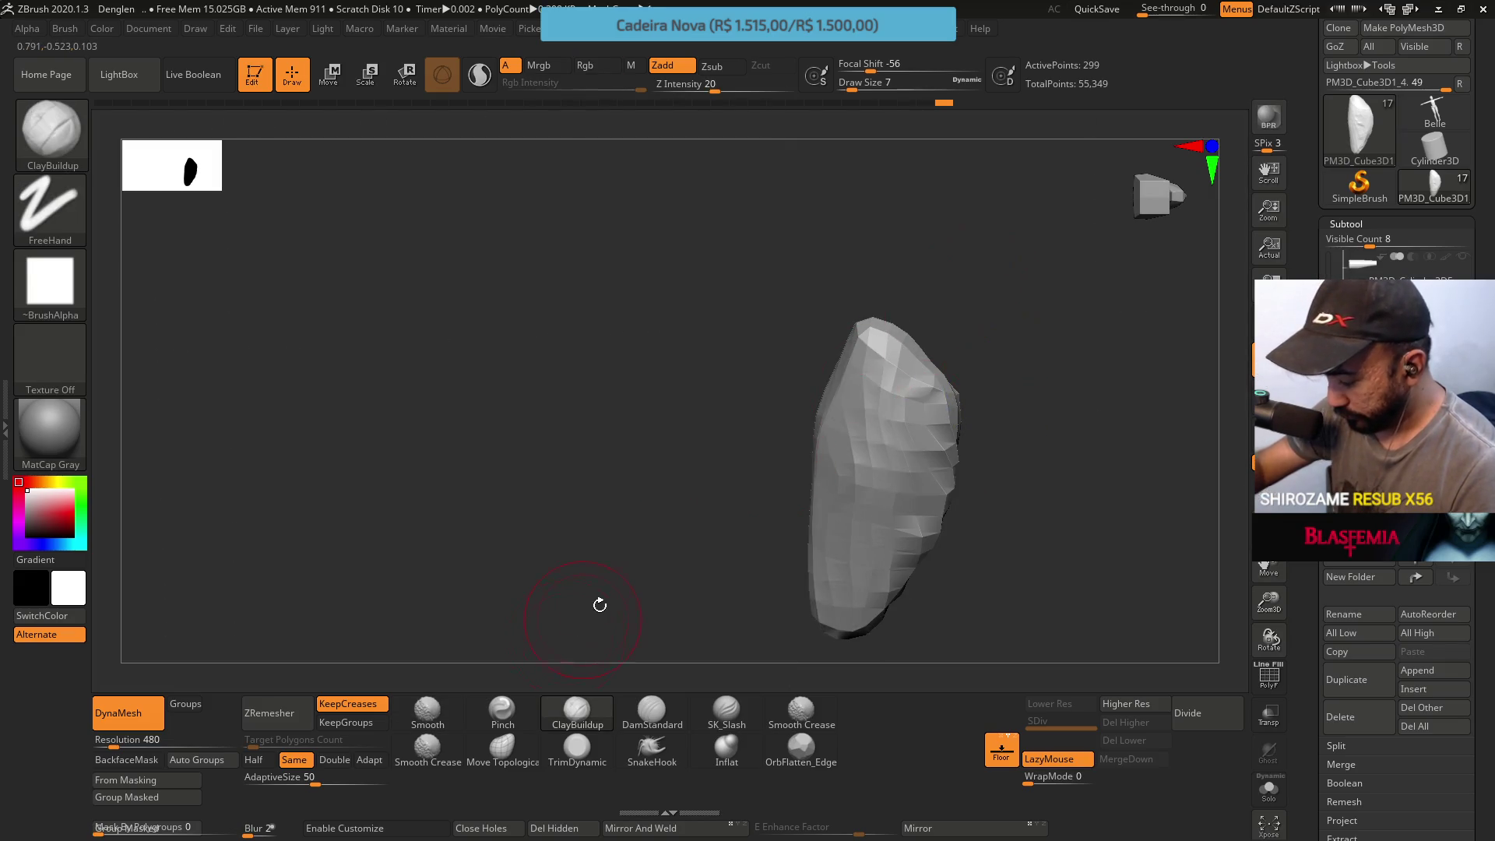
pyautogui.click(269, 713)
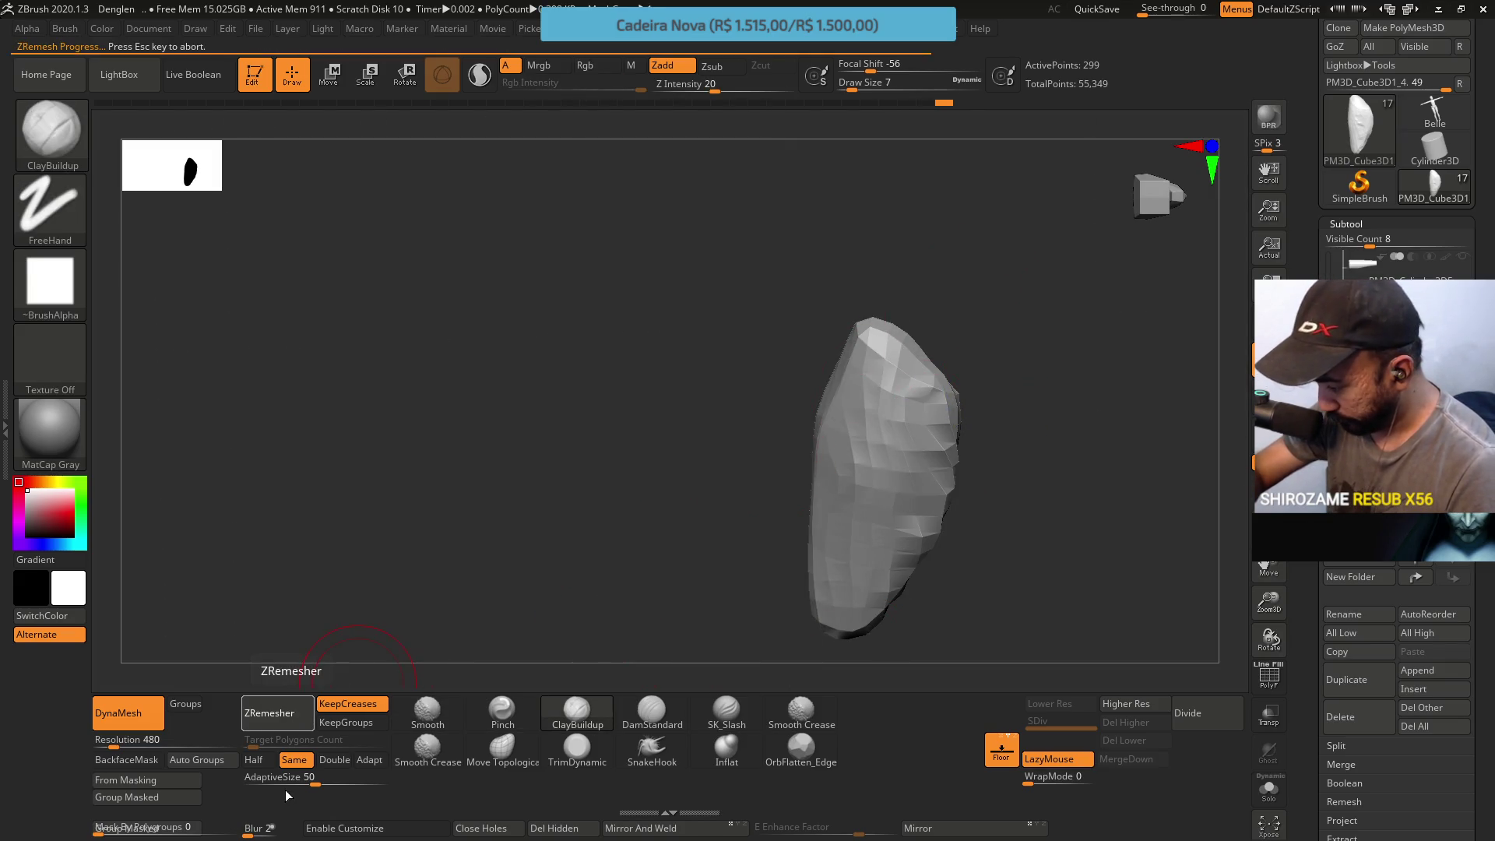
pyautogui.moveTo(634, 457)
pyautogui.mouseDown()
pyautogui.moveTo(864, 364)
pyautogui.moveTo(884, 326)
pyautogui.mouseUp()
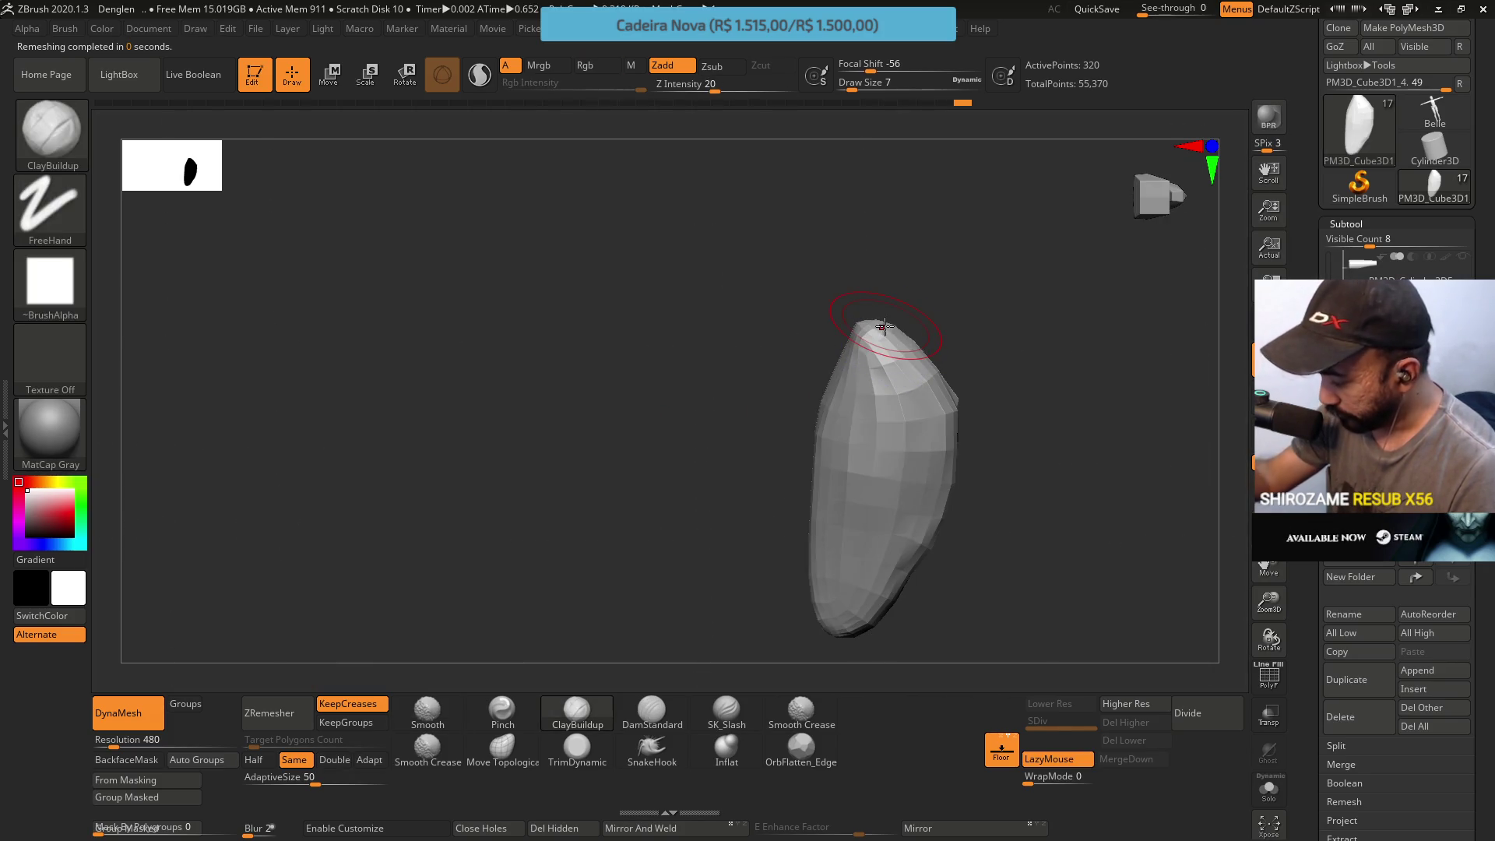
pyautogui.keyDown('shift'); pyautogui.moveTo(1001, 404); pyautogui.dragTo(1179, 460); pyautogui.keyUp('shift')
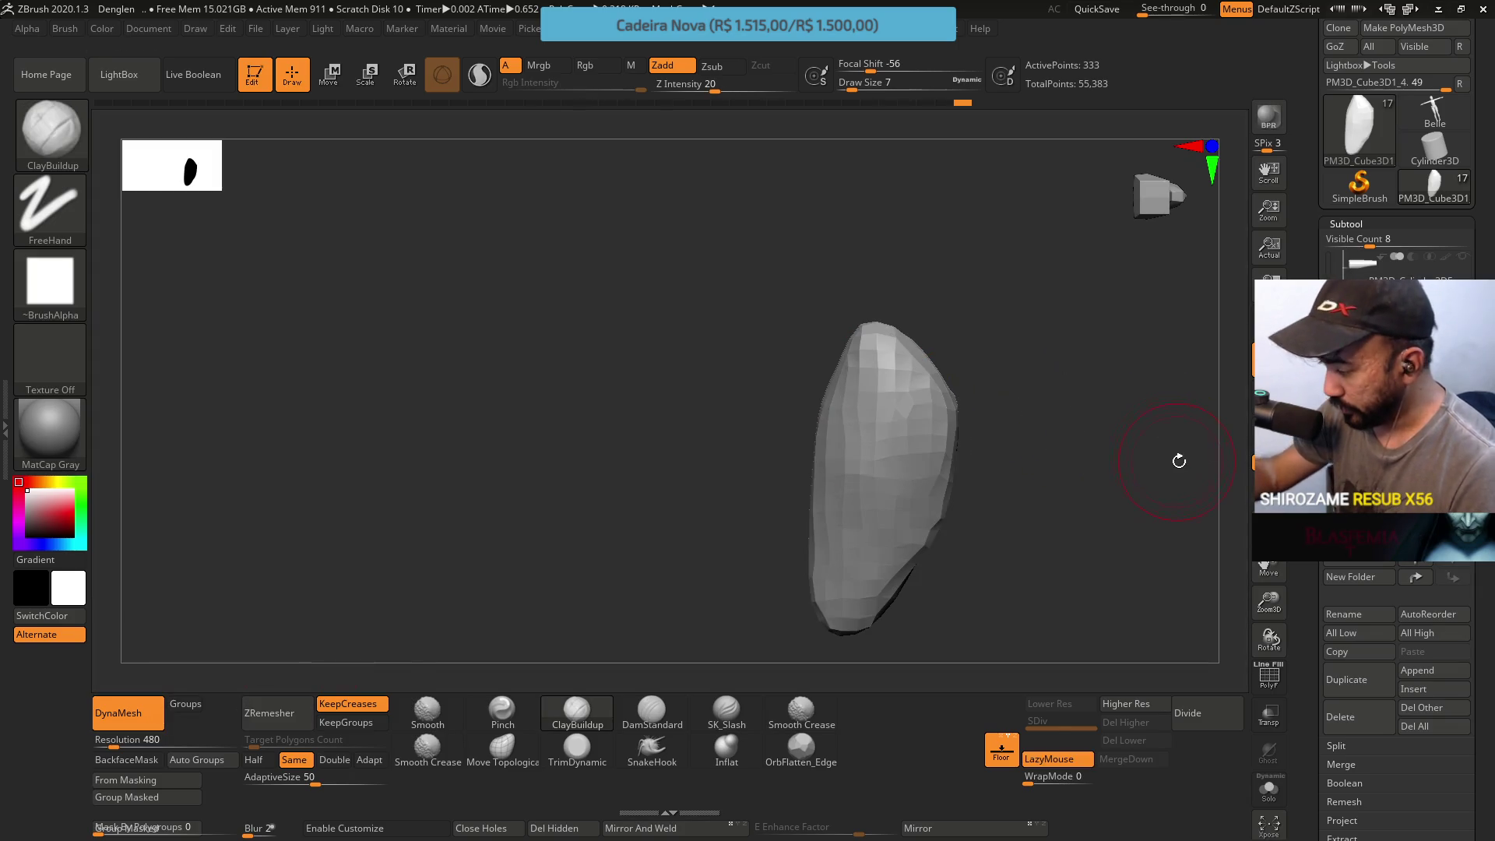
pyautogui.click(1215, 389)
pyautogui.moveTo(952, 526)
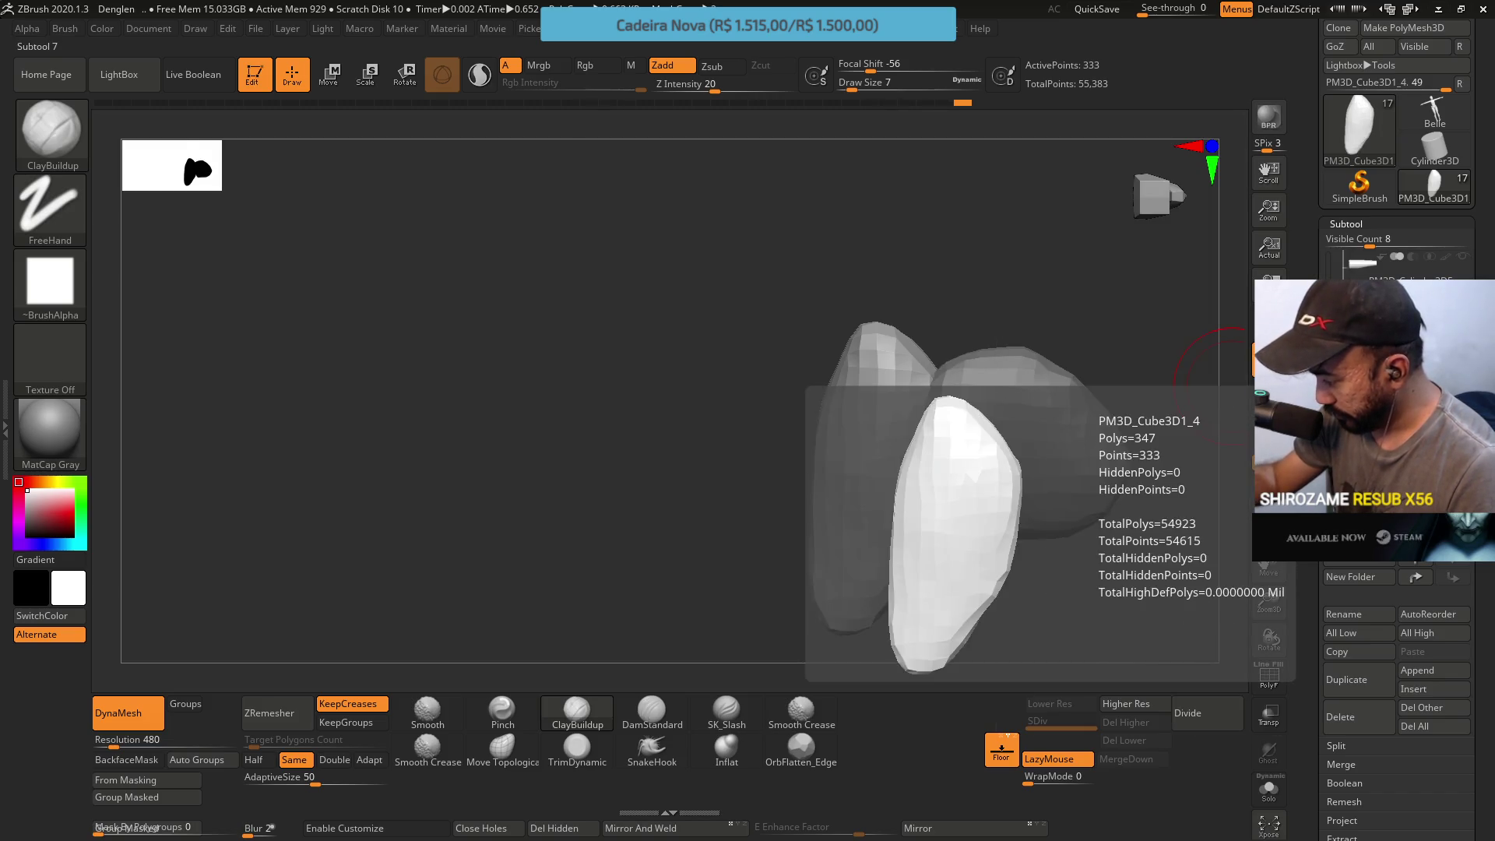
# Activate the second hair piece, show the tall head block beside it and duplicate the piece
pyautogui.click(1355, 350)
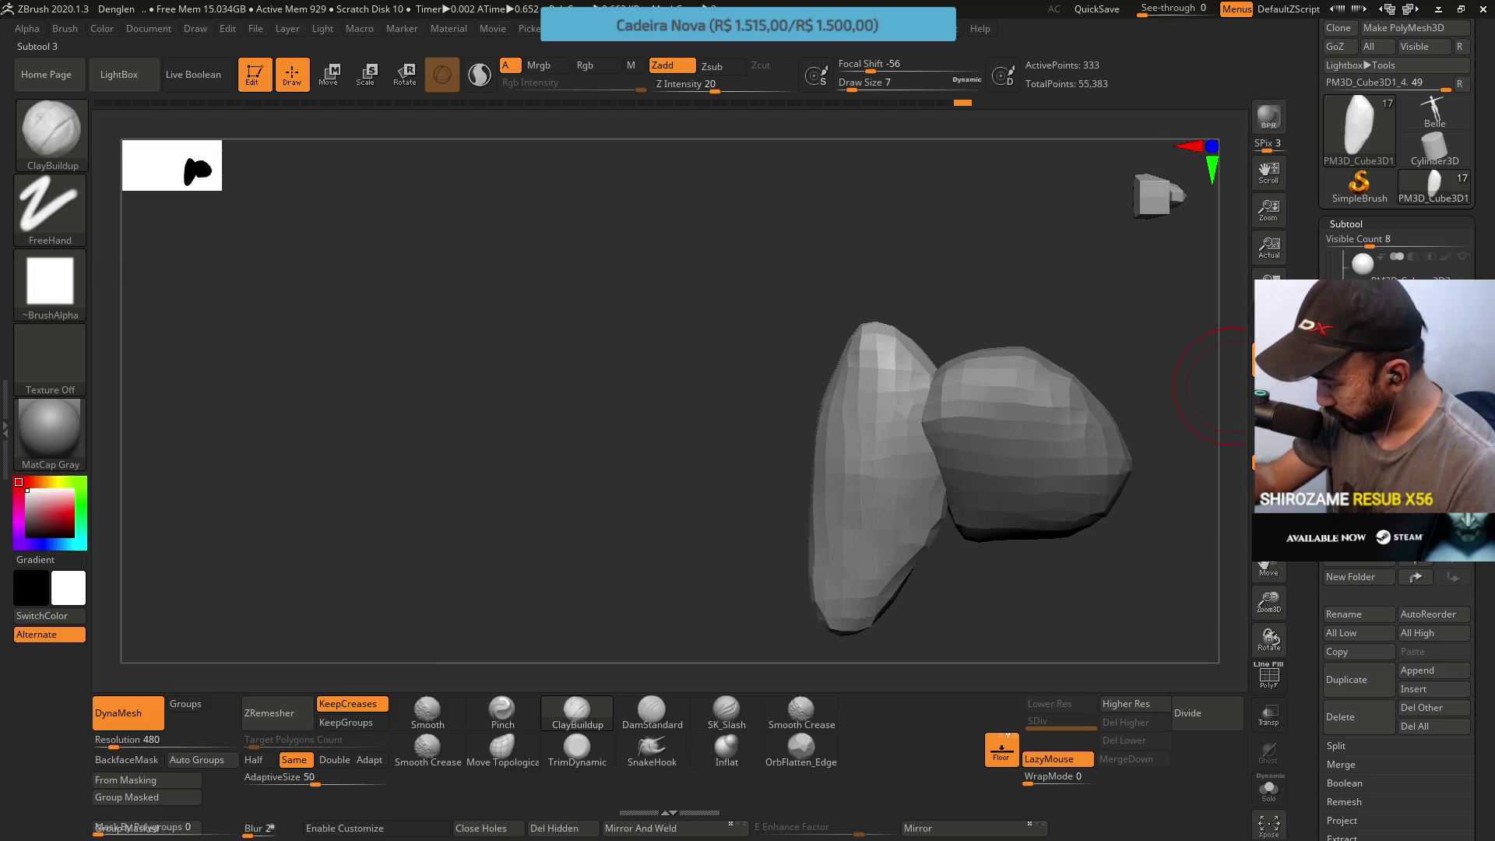
pyautogui.click(1459, 351)
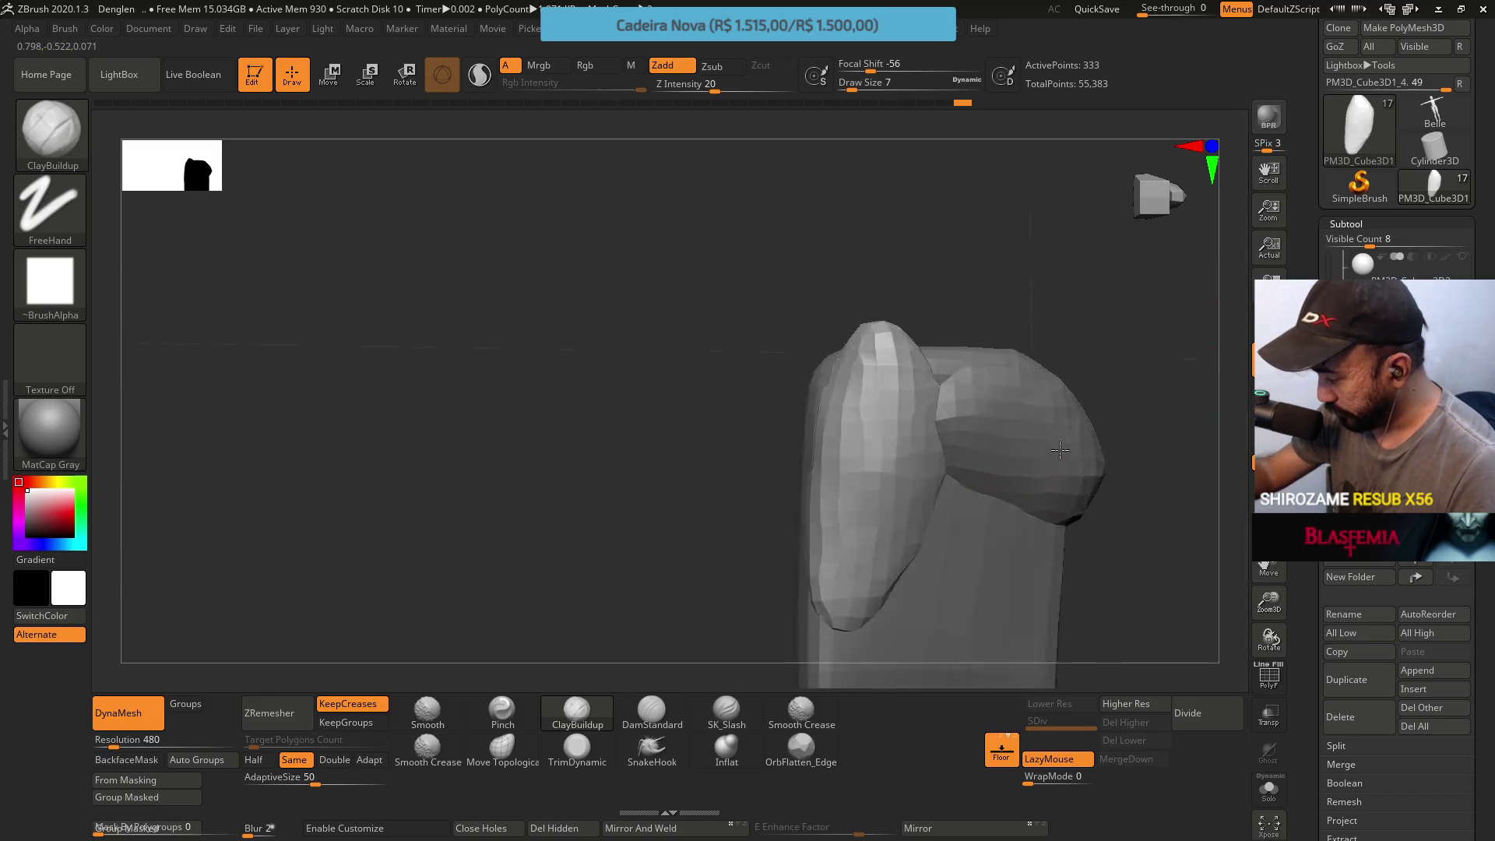
pyautogui.keyDown('alt'); pyautogui.moveTo(998, 479); pyautogui.dragTo(1025, 323, button='right'); pyautogui.keyUp('alt')
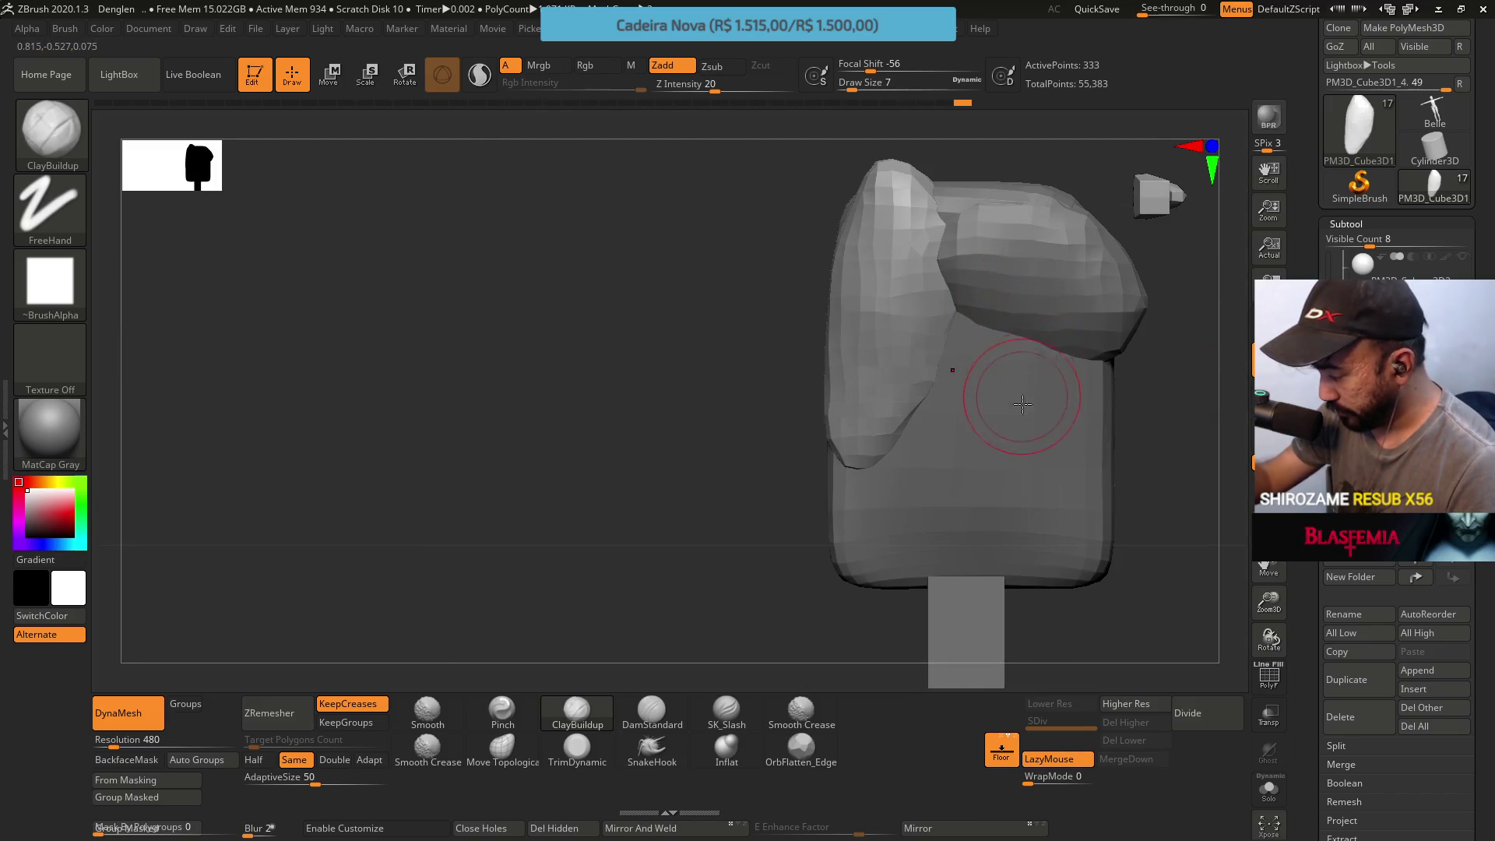
pyautogui.moveTo(1061, 399)
pyautogui.mouseDown(button='right')
pyautogui.moveTo(1016, 394)
pyautogui.moveTo(1040, 318)
pyautogui.mouseUp(button='right')
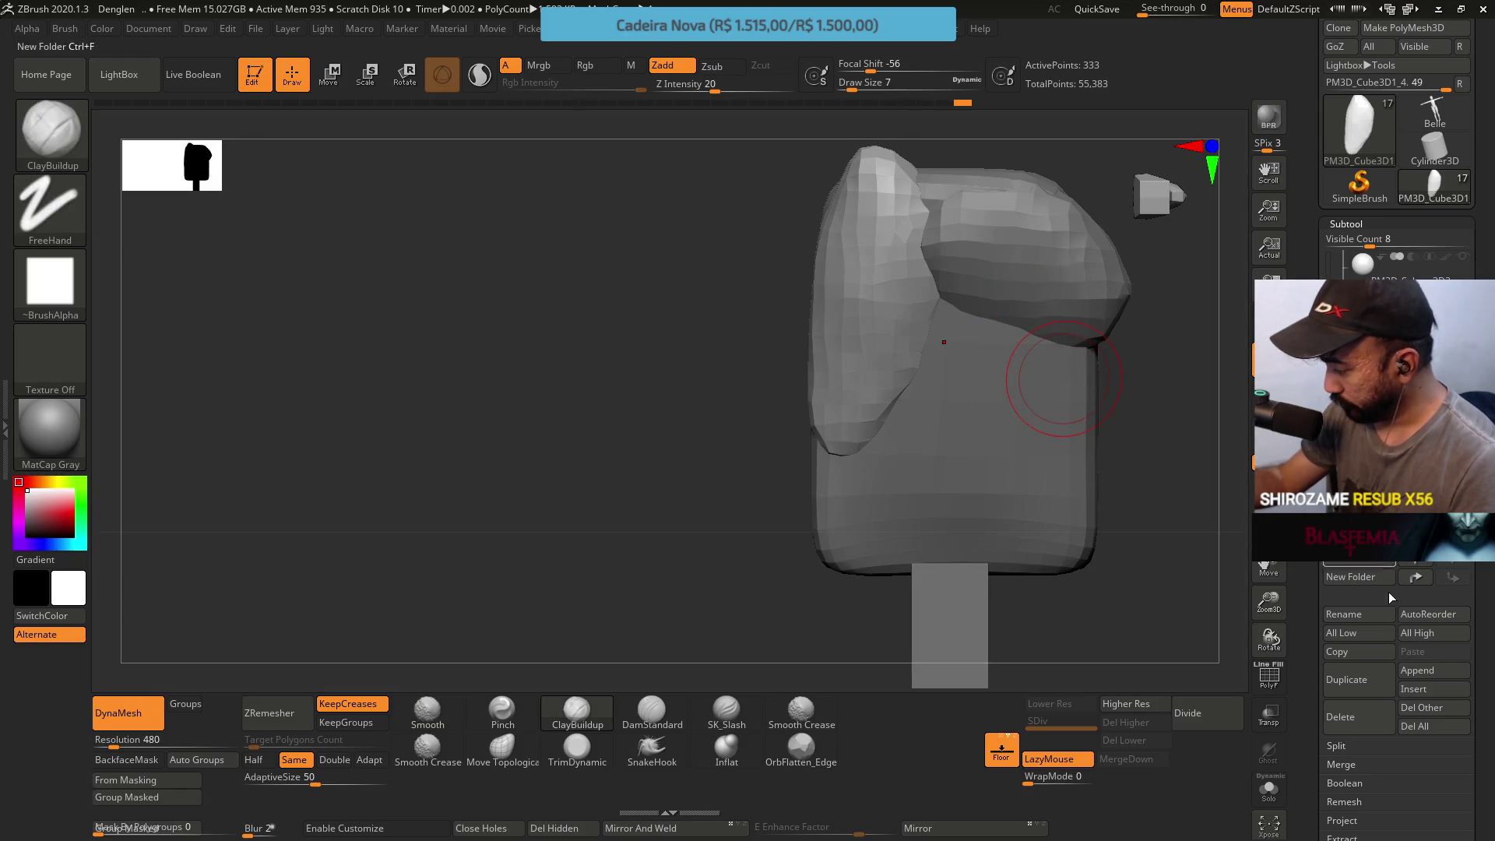
pyautogui.click(1345, 679)
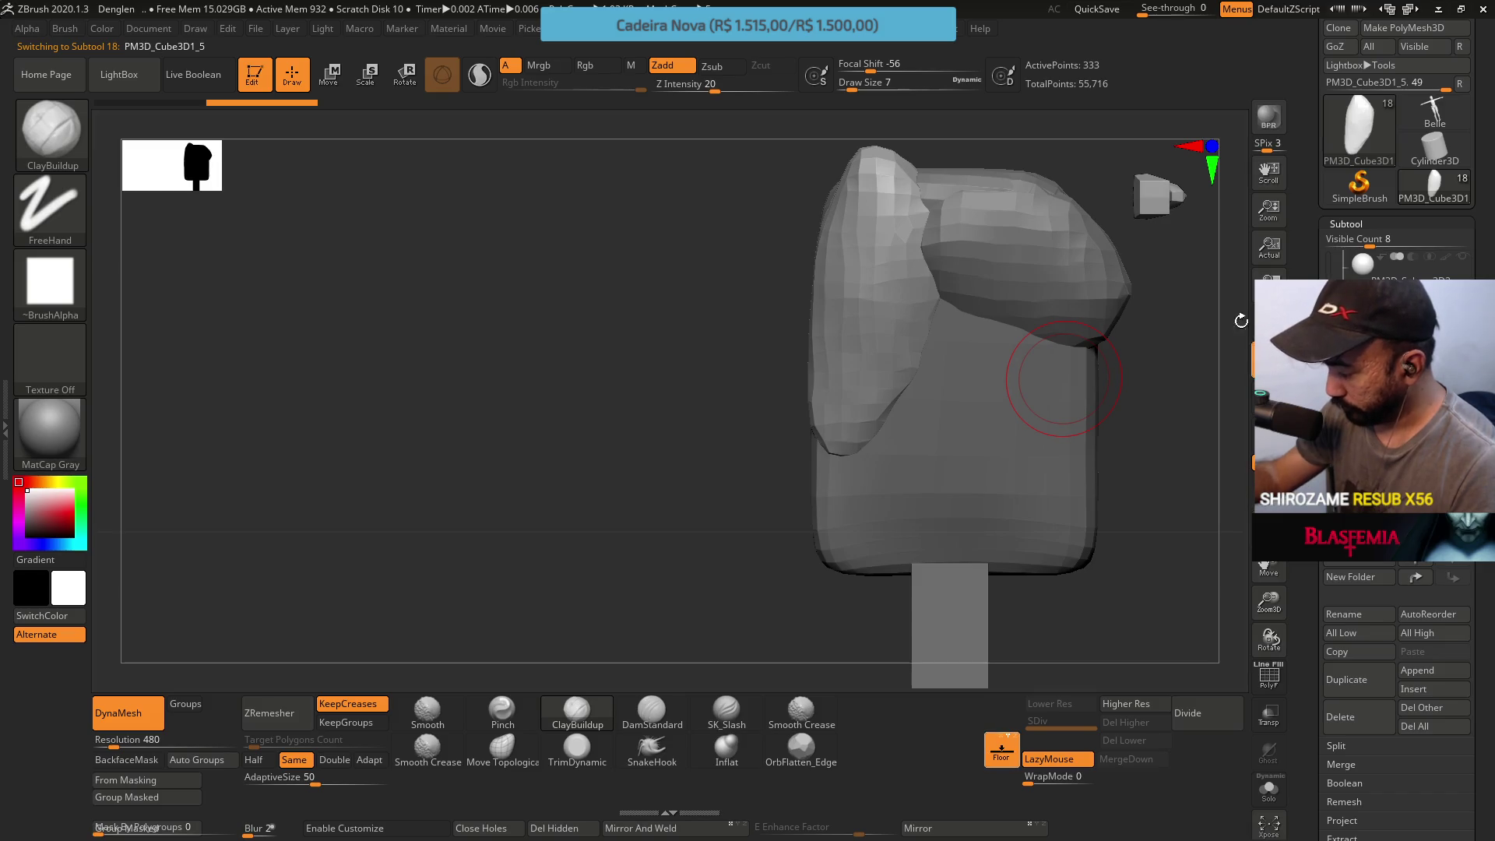
# Move the duplicated piece down and right onto the head block with the Transpose gizmo
pyautogui.press('w')
pyautogui.moveTo(946, 272)
pyautogui.mouseDown()
pyautogui.moveTo(947, 395)
pyautogui.moveTo(998, 510)
pyautogui.mouseUp()
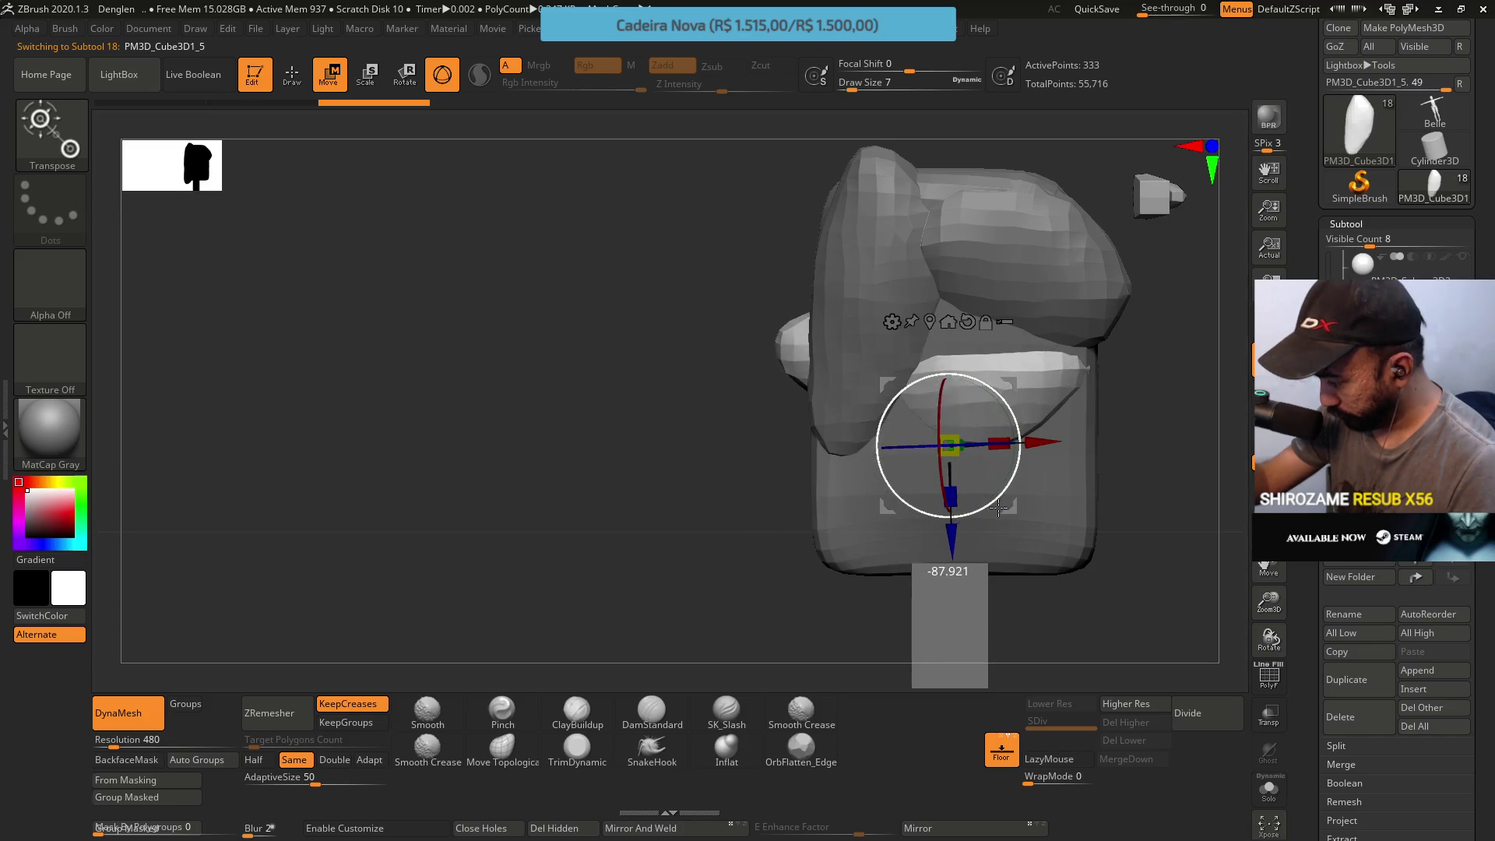
pyautogui.moveTo(948, 444); pyautogui.dragTo(955, 663)
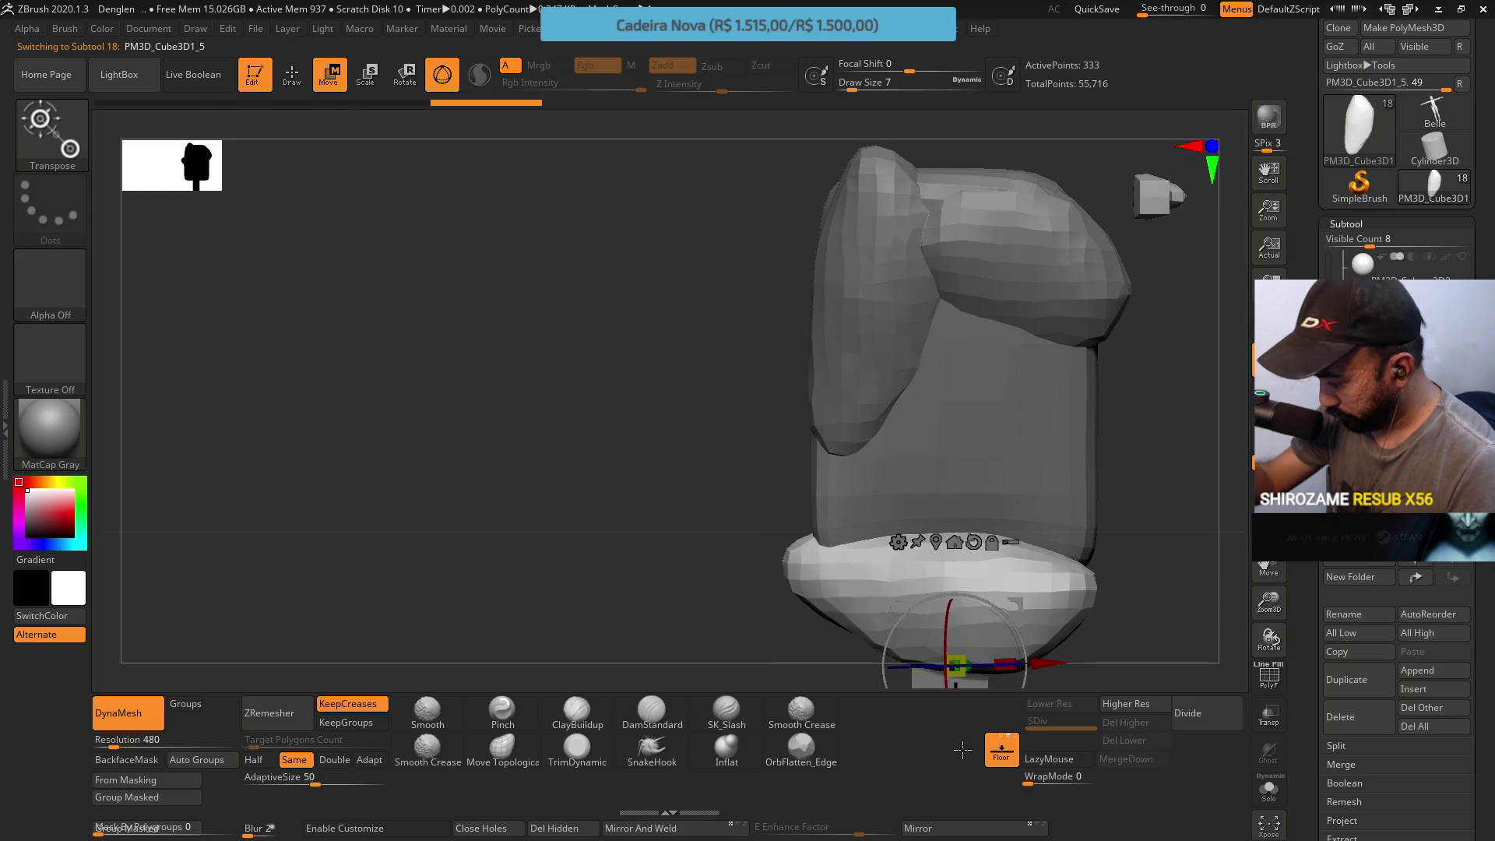
pyautogui.moveTo(960, 749)
pyautogui.mouseDown()
pyautogui.moveTo(1034, 495)
pyautogui.moveTo(993, 549)
pyautogui.mouseUp()
pyautogui.moveTo(894, 590)
pyautogui.mouseDown()
pyautogui.moveTo(1026, 590)
pyautogui.moveTo(1041, 345)
pyautogui.mouseUp()
# Flatten the egg-shaped copy's surface into facets with TrimDynamic at draw size 12
pyautogui.click(577, 748)
pyautogui.press('s')
pyautogui.moveTo(1001, 451)
pyautogui.mouseDown()
pyautogui.moveTo(1035, 467)
pyautogui.moveTo(956, 459)
pyautogui.mouseUp()
pyautogui.press('s')
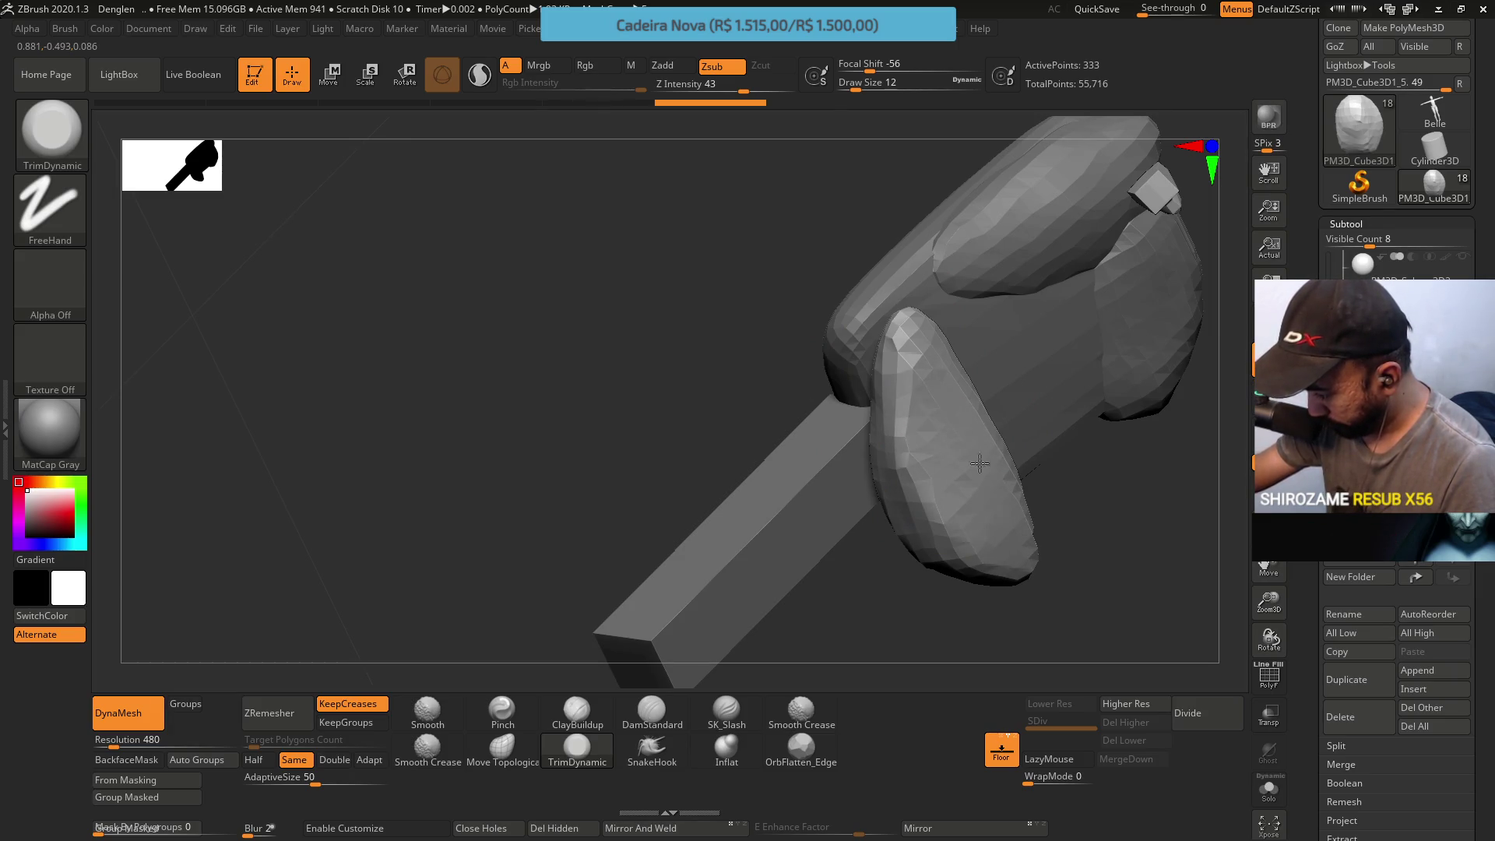
pyautogui.moveTo(1013, 538)
pyautogui.mouseDown()
pyautogui.moveTo(968, 434)
pyautogui.moveTo(1001, 414)
pyautogui.moveTo(945, 323)
pyautogui.moveTo(923, 468)
pyautogui.moveTo(928, 372)
pyautogui.mouseUp()
pyautogui.moveTo(934, 432)
pyautogui.keyDown('shift'); pyautogui.mouseDown()
pyautogui.moveTo(922, 416)
pyautogui.moveTo(920, 436)
pyautogui.mouseUp(); pyautogui.keyUp('shift')
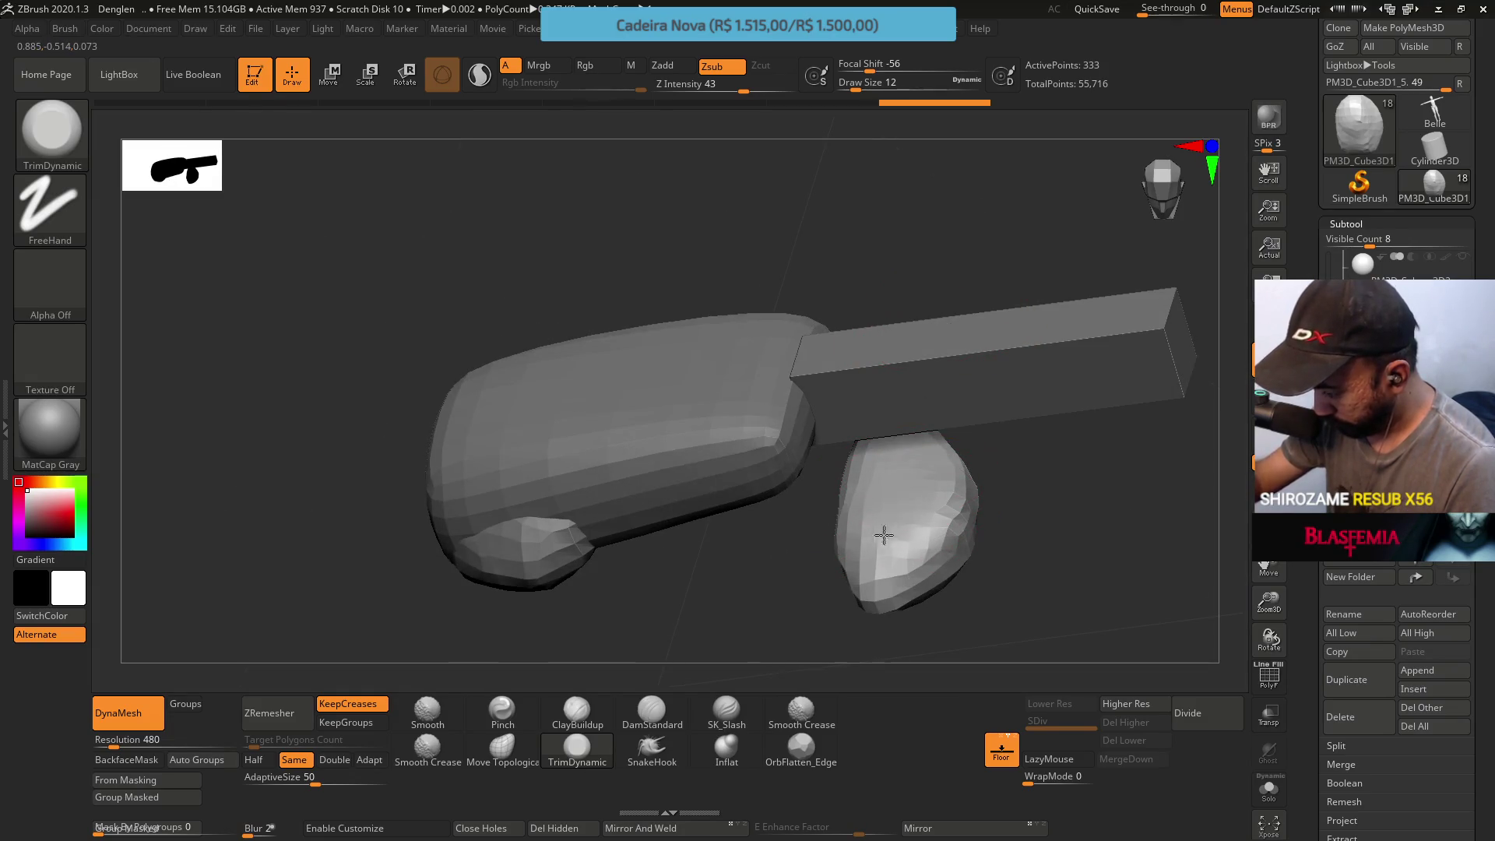
pyautogui.moveTo(899, 539)
pyautogui.keyDown('shift'); pyautogui.mouseDown()
pyautogui.moveTo(931, 526)
pyautogui.moveTo(904, 404)
pyautogui.moveTo(937, 396)
pyautogui.moveTo(951, 367)
pyautogui.moveTo(967, 500)
pyautogui.moveTo(895, 521)
pyautogui.moveTo(992, 485)
pyautogui.moveTo(900, 501)
pyautogui.moveTo(918, 461)
pyautogui.moveTo(1040, 407)
pyautogui.moveTo(1015, 450)
pyautogui.mouseUp(); pyautogui.keyUp('shift')
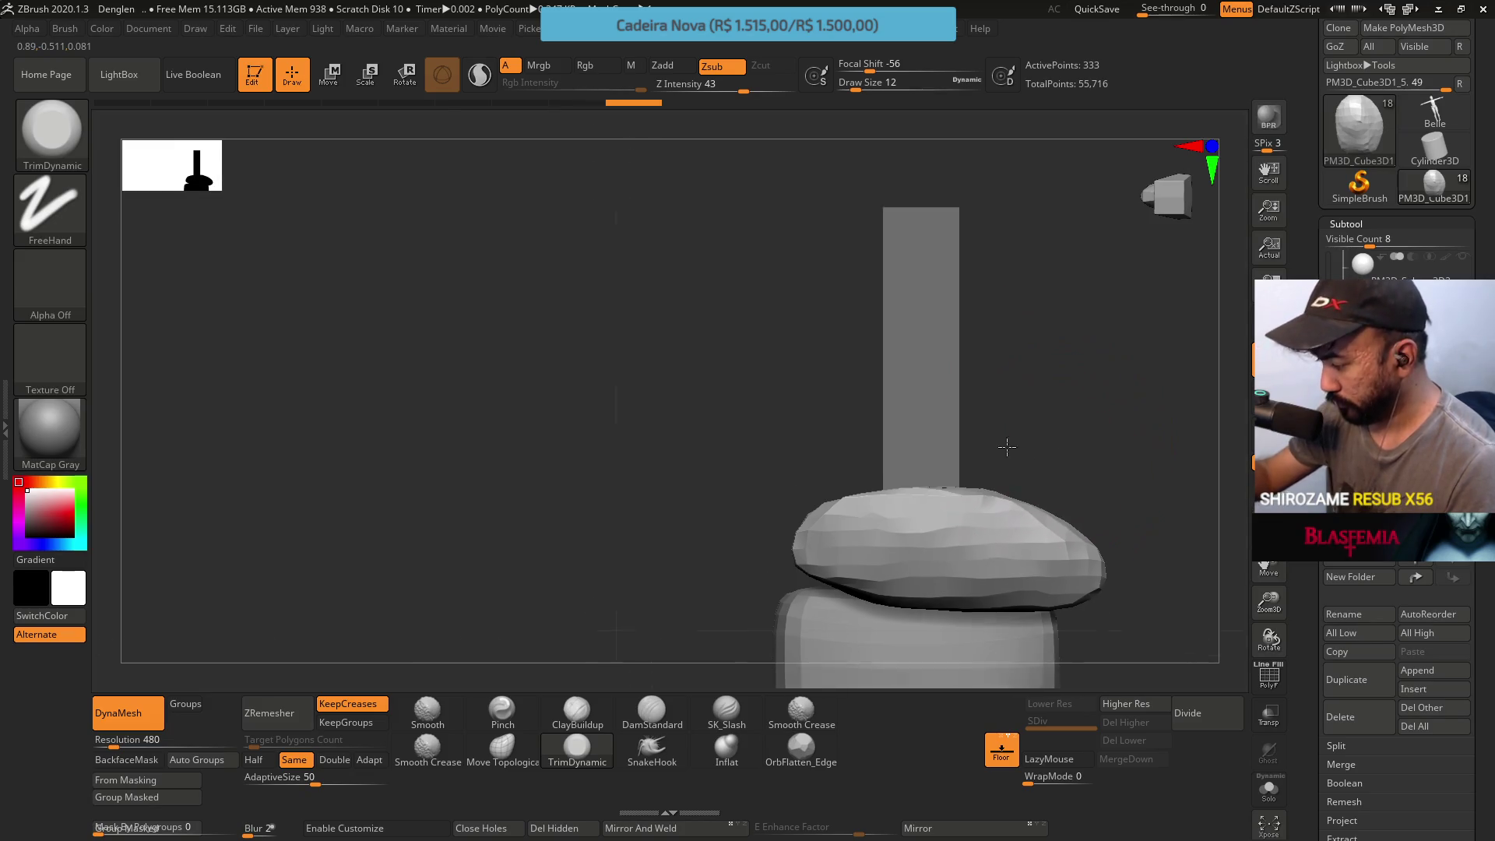
# Re-centre the gizmo on the copy, ZRemesh it and reset its orientation upright
pyautogui.press('w')
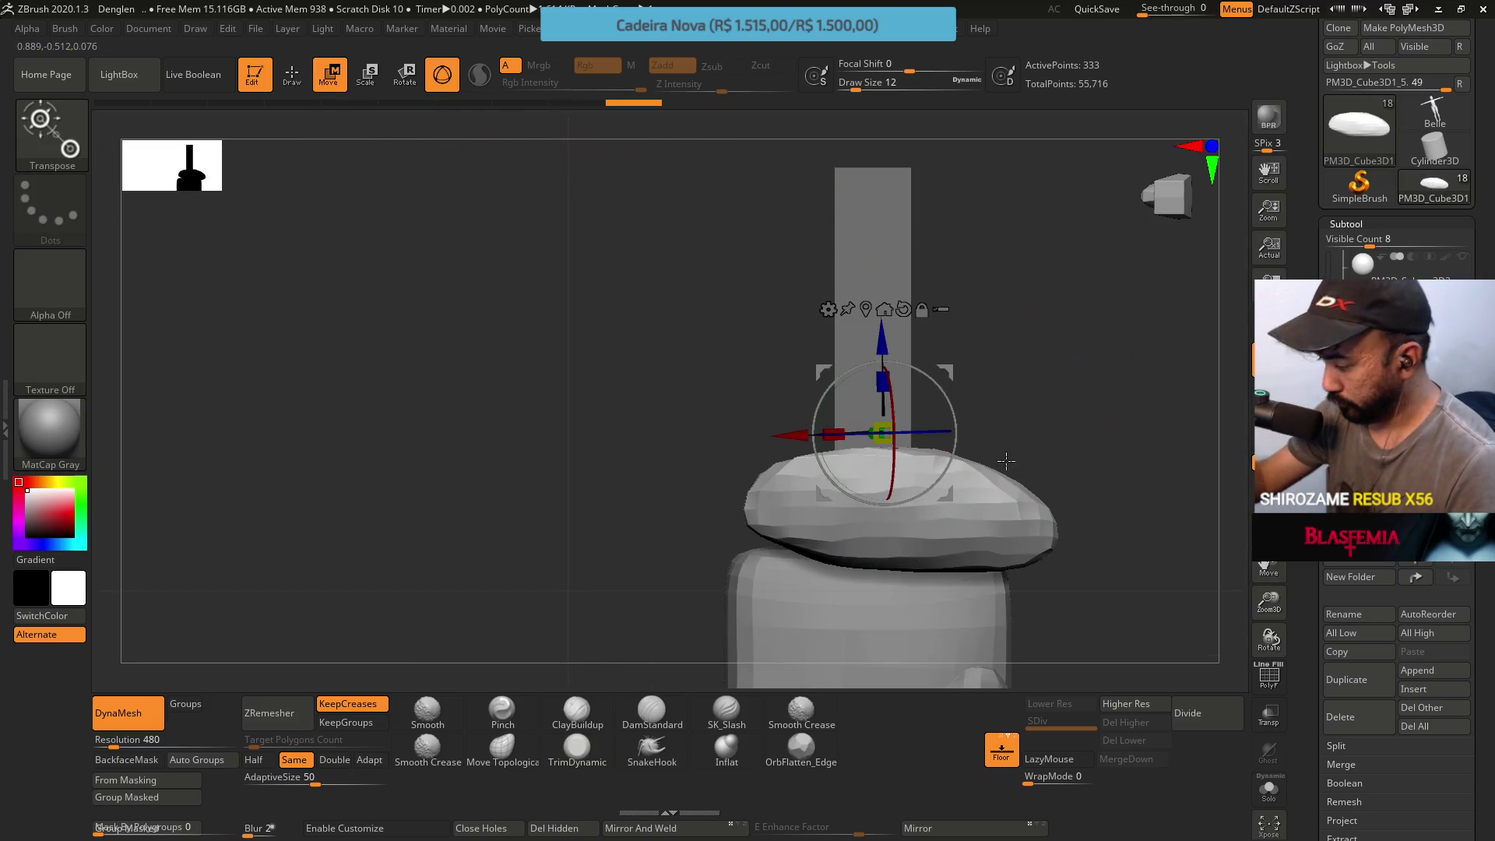
pyautogui.moveTo(955, 438); pyautogui.dragTo(942, 385)
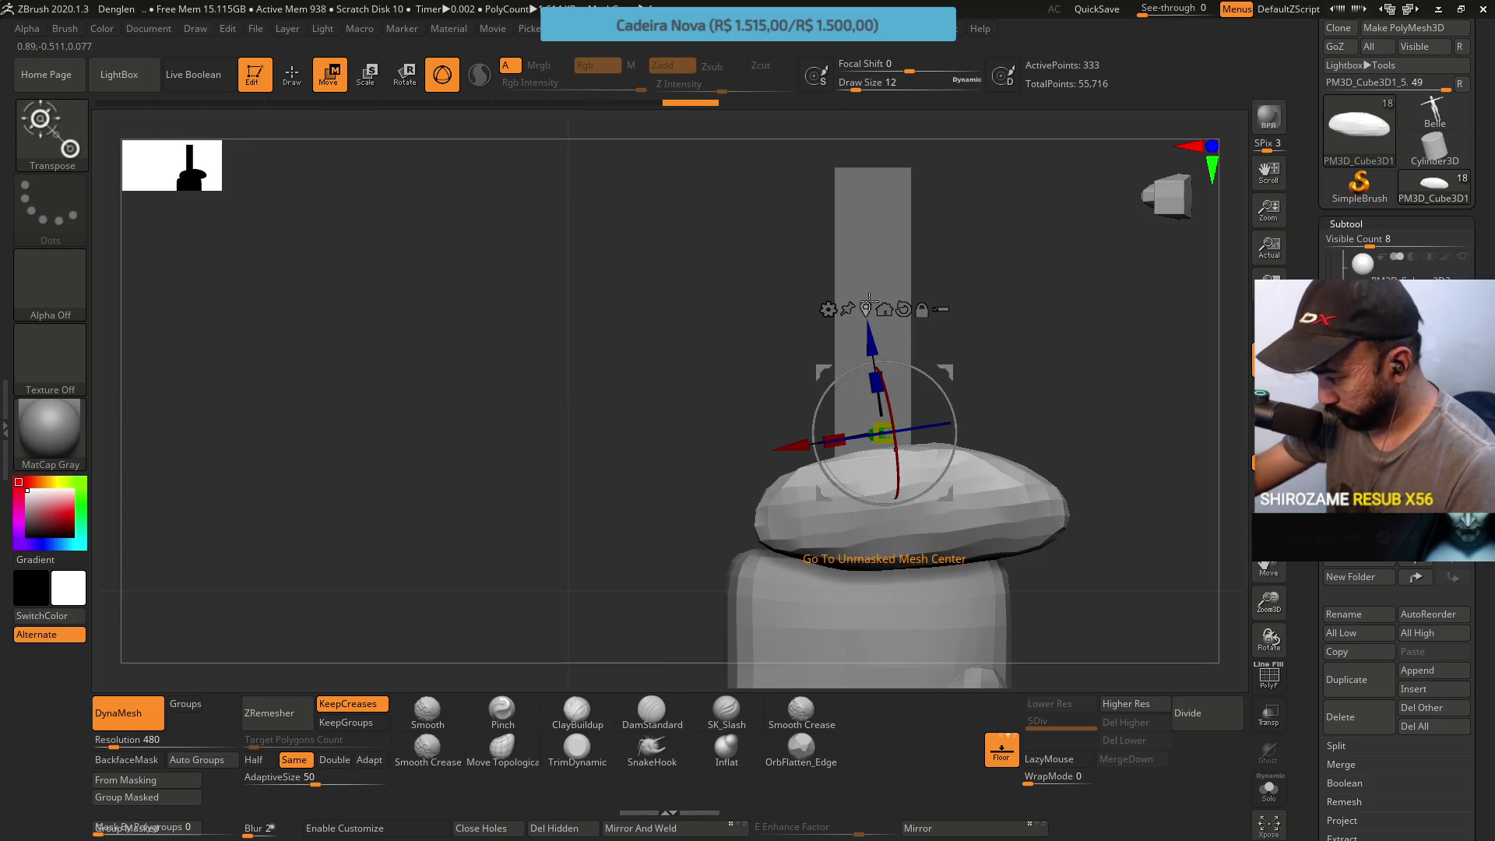
pyautogui.click(884, 310)
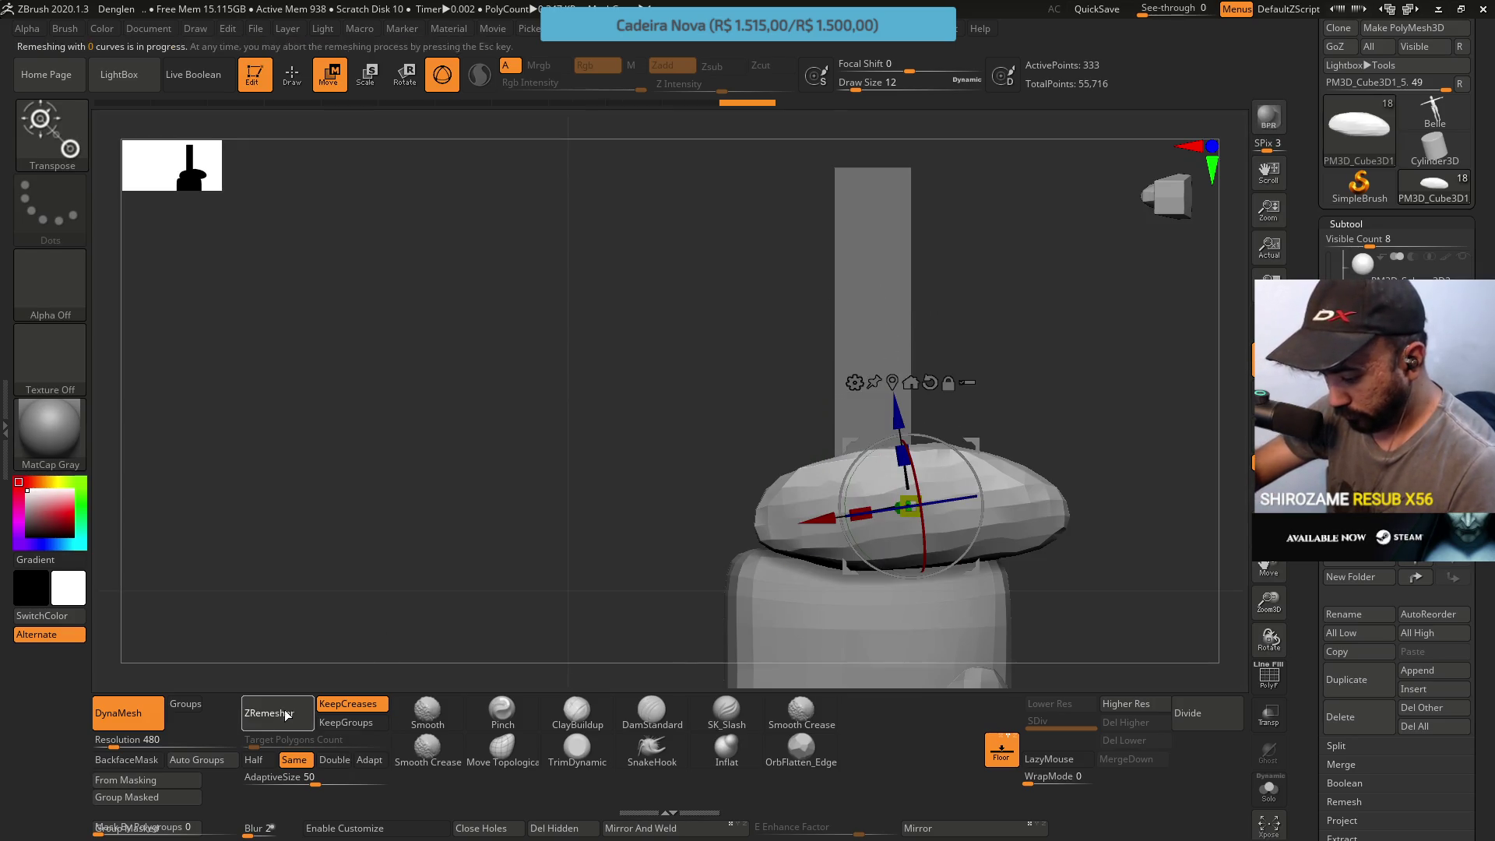
pyautogui.keyDown('ctrl'); pyautogui.moveTo(303, 673); pyautogui.dragTo(313, 666); pyautogui.keyUp('ctrl')
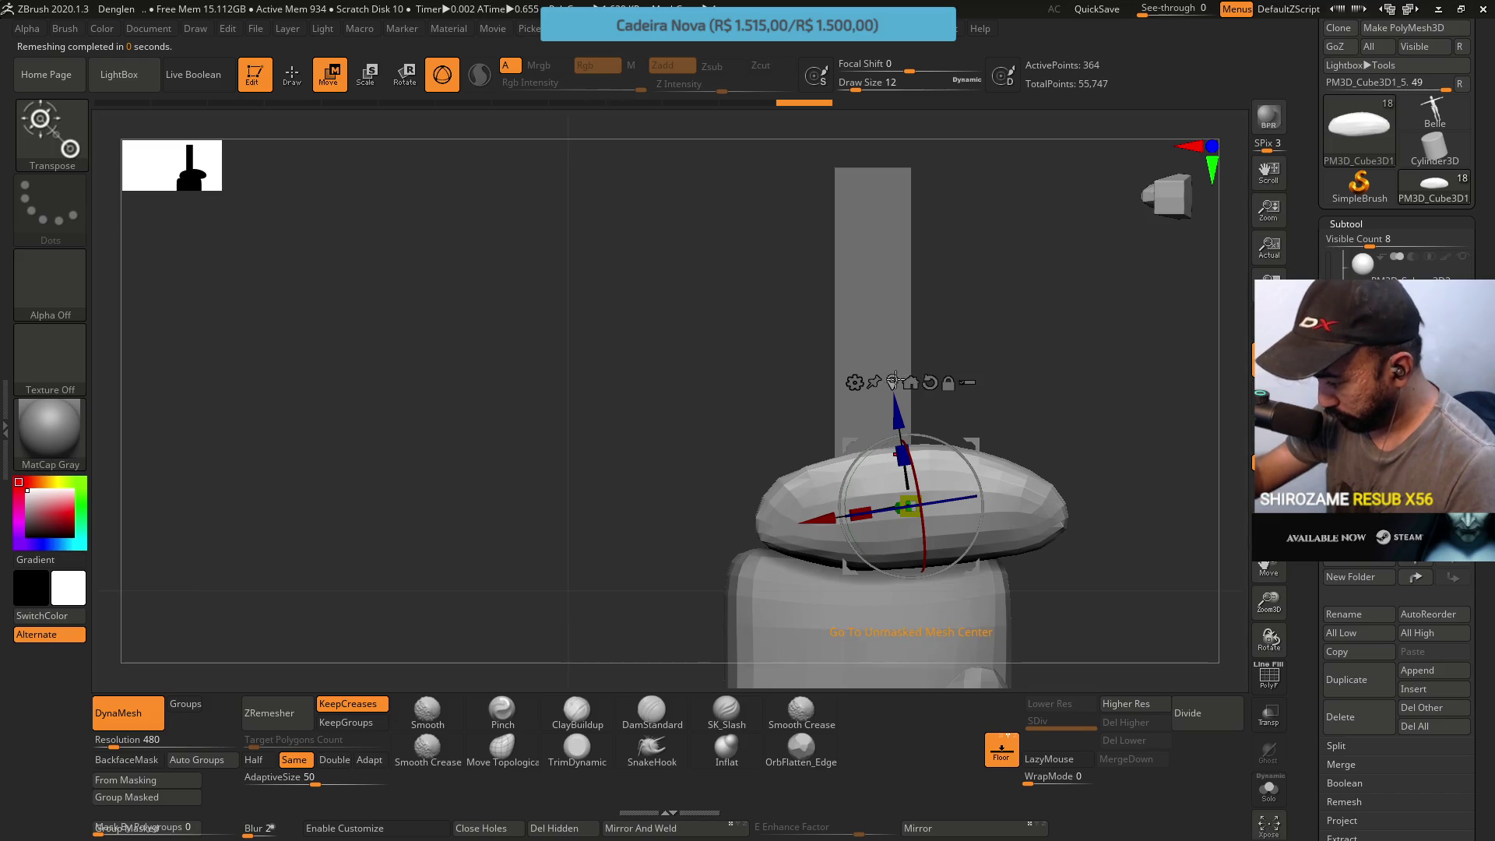
pyautogui.click(932, 386)
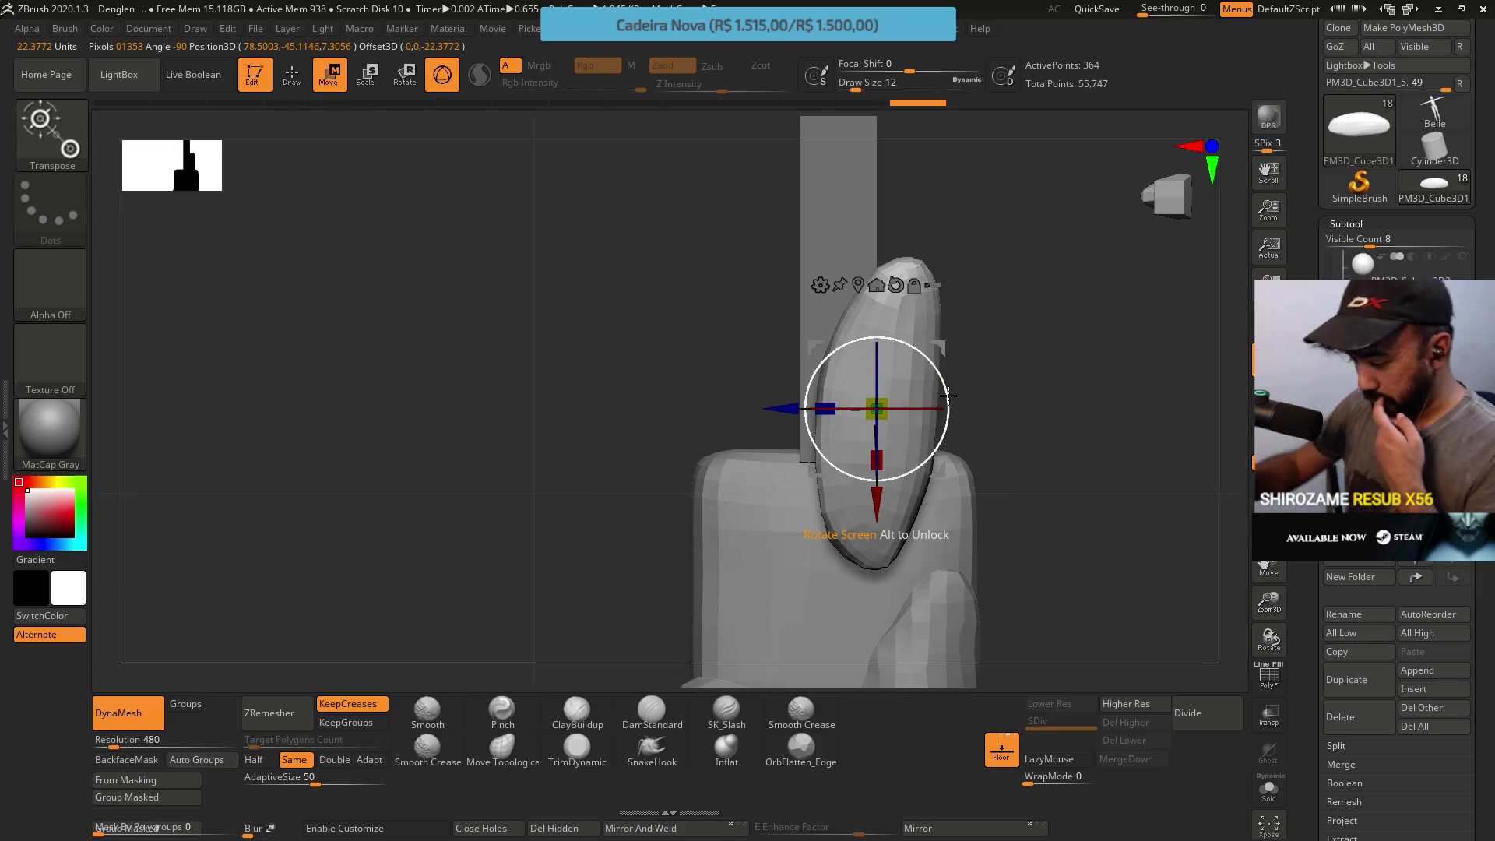
# Pull the oval's lower-left into a wedge with Move Topological, then smooth it back
pyautogui.press('q')
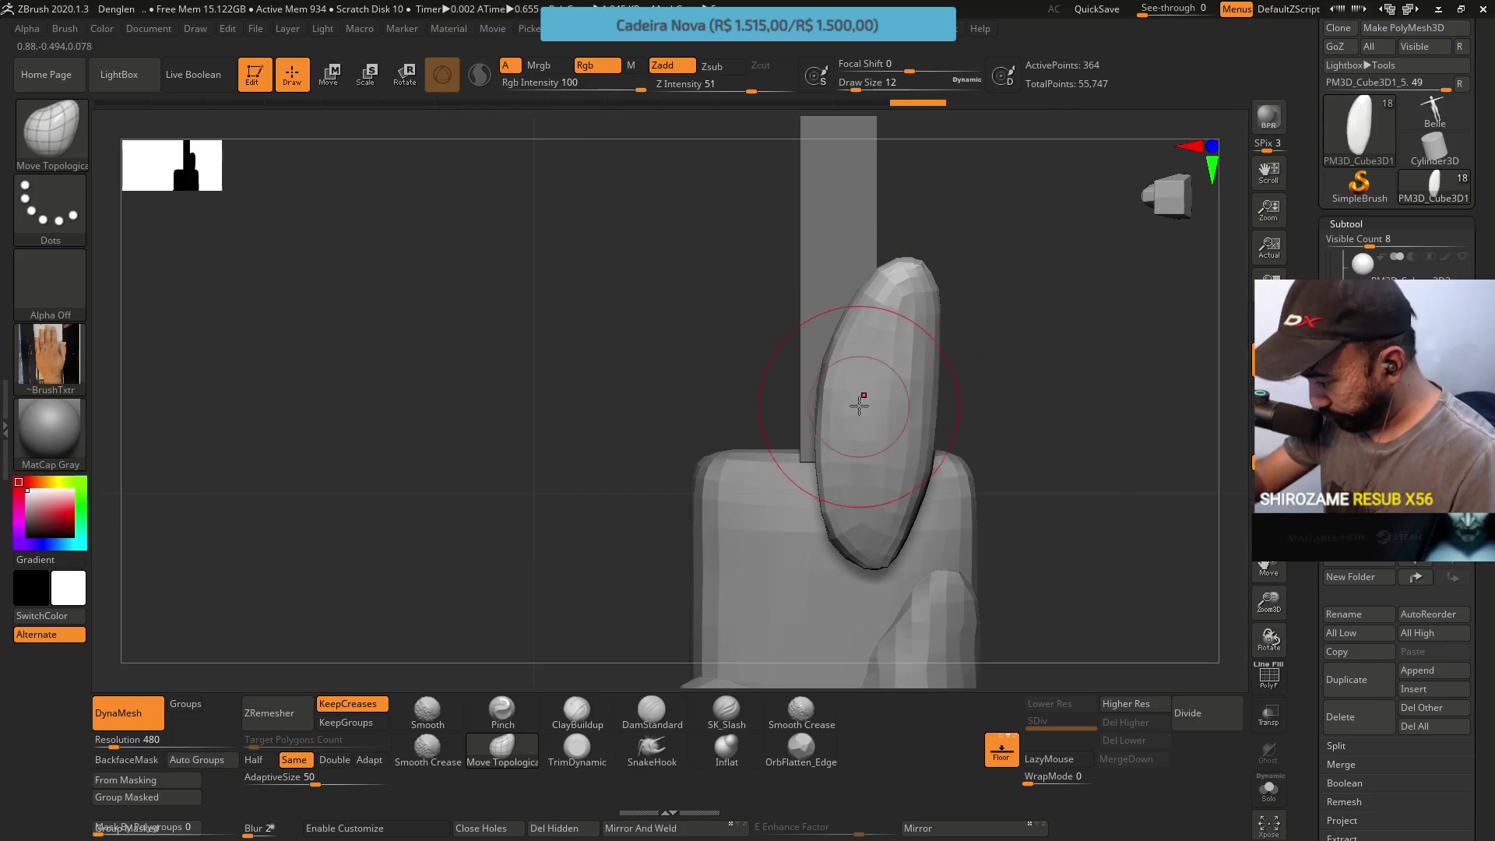
pyautogui.moveTo(820, 461); pyautogui.dragTo(712, 459)
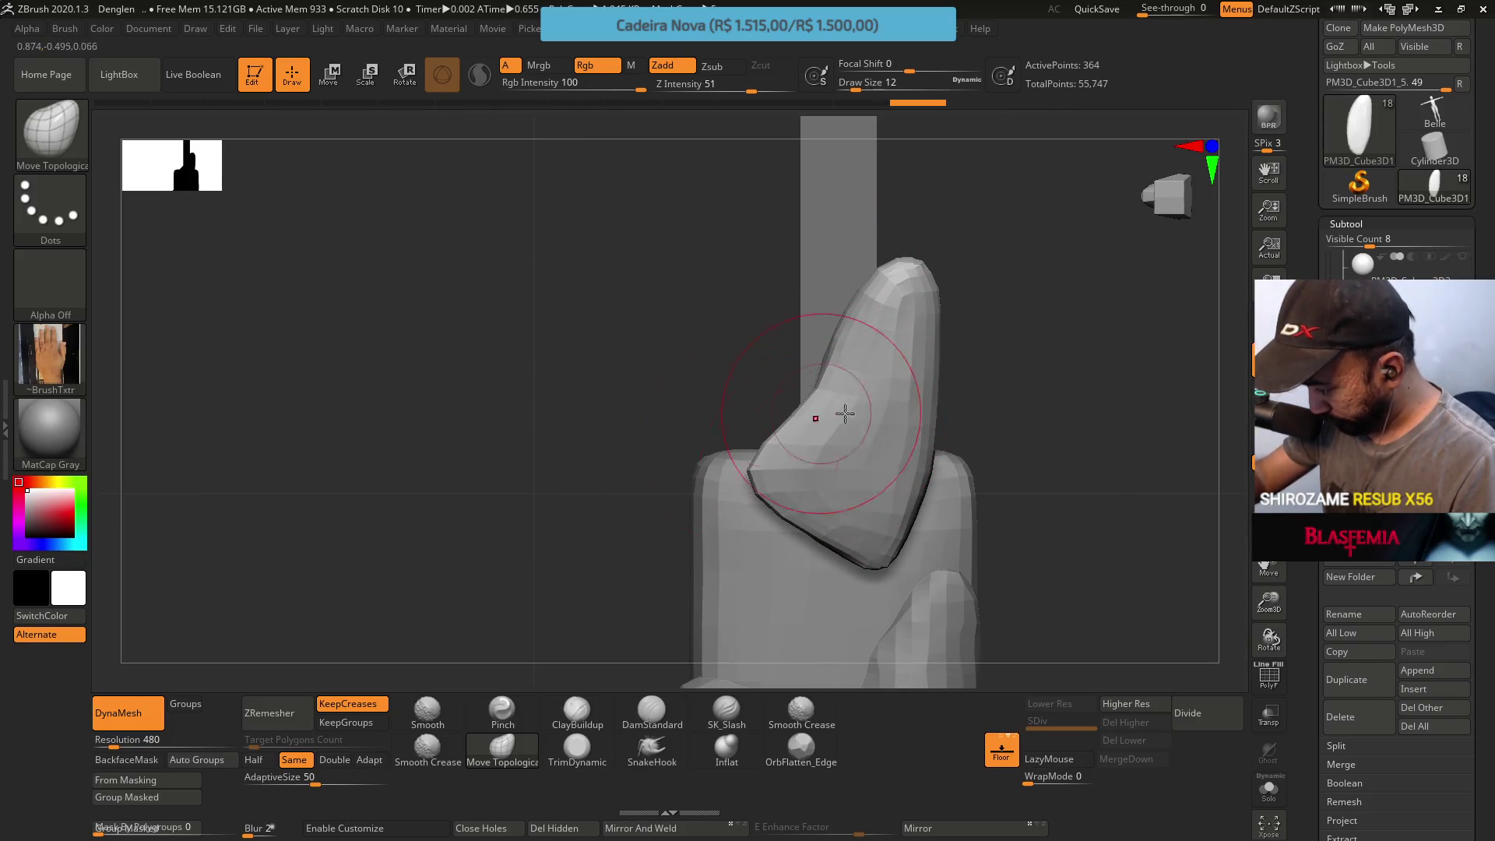
pyautogui.moveTo(842, 438); pyautogui.dragTo(861, 525)
pyautogui.keyDown('shift'); pyautogui.moveTo(751, 501); pyautogui.dragTo(868, 393); pyautogui.keyUp('shift')
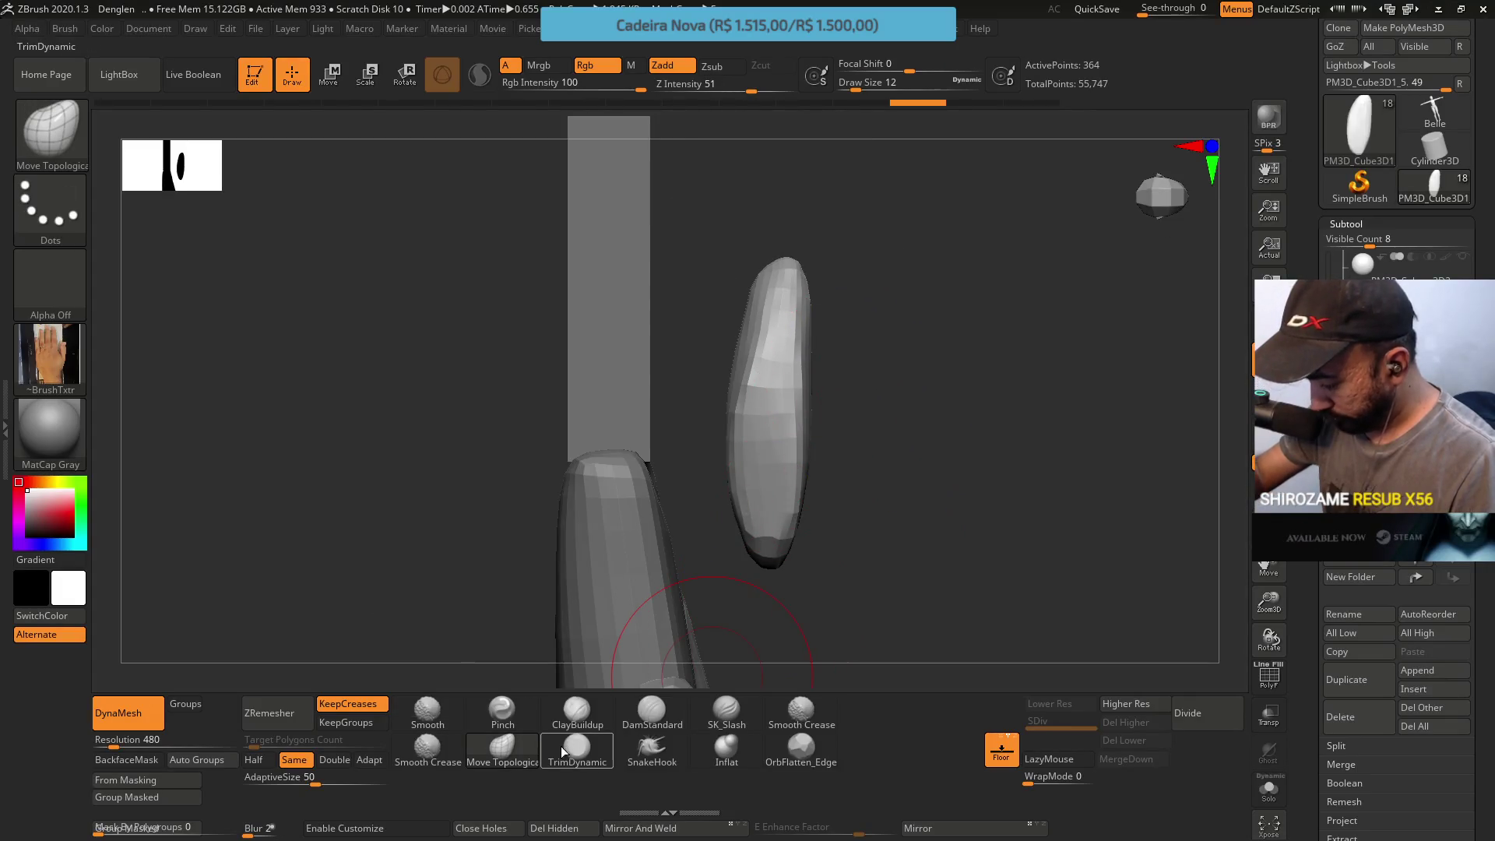
pyautogui.click(578, 714)
pyautogui.moveTo(724, 491)
pyautogui.mouseDown()
pyautogui.moveTo(768, 269)
pyautogui.moveTo(764, 312)
pyautogui.moveTo(800, 237)
pyautogui.moveTo(651, 310)
pyautogui.mouseUp()
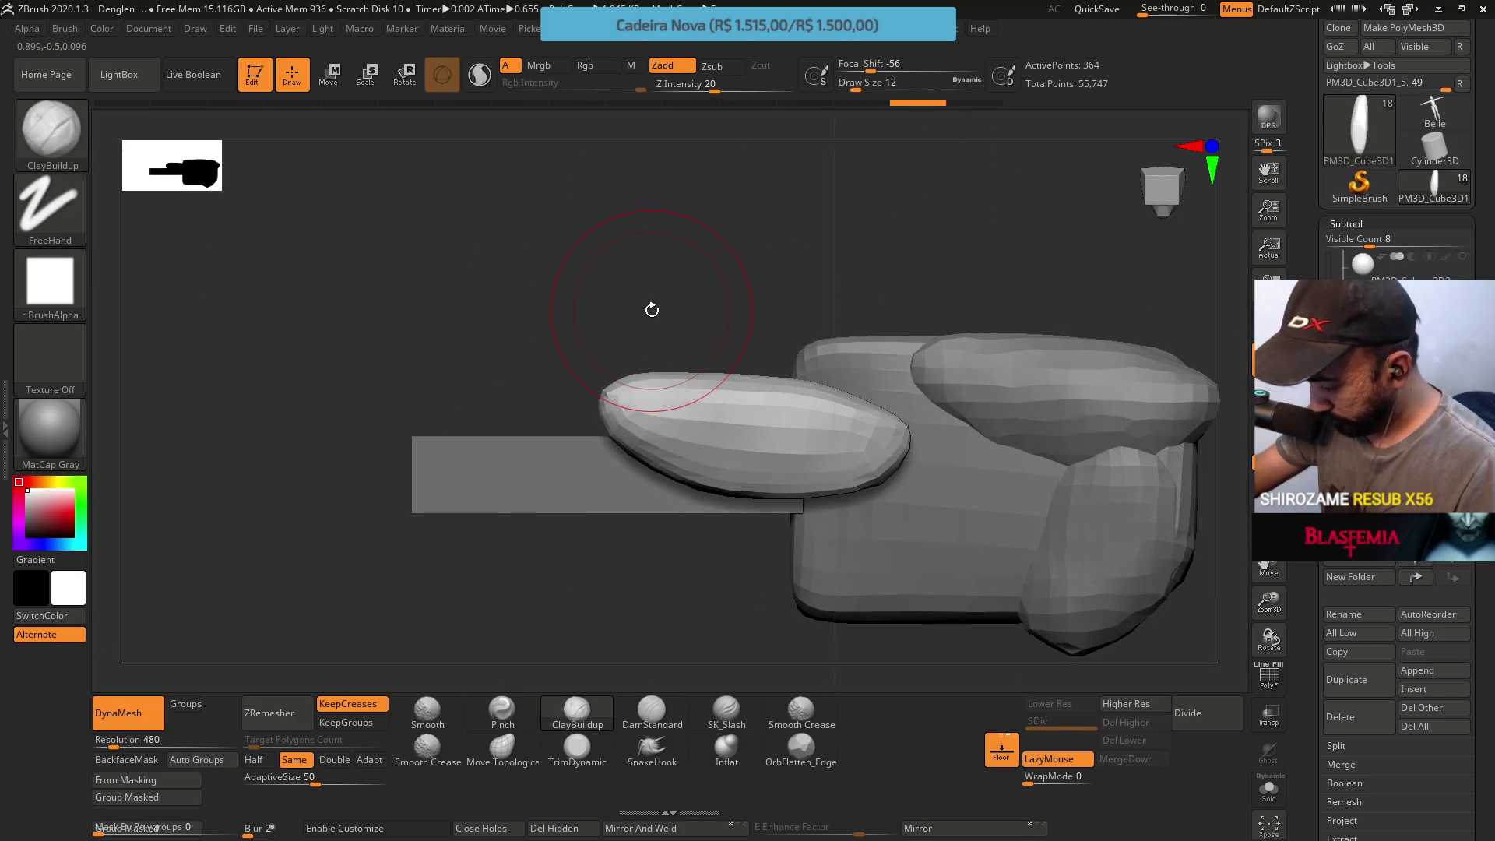
# Pick the TrimLasso brush from the Ctrl+Shift selection palette
pyautogui.hotkey('ctrl', 'shift')
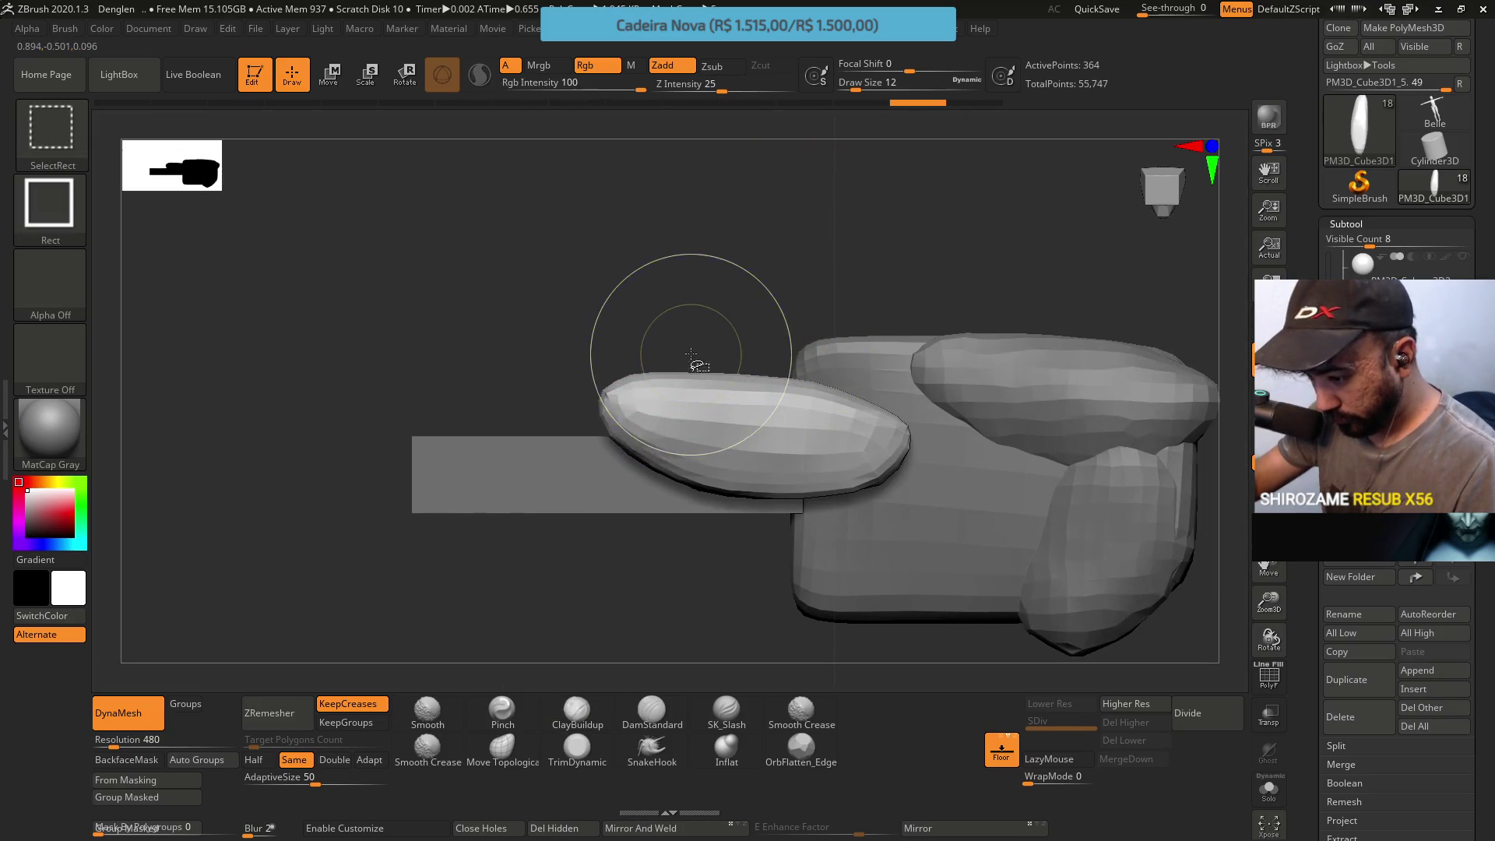
pyautogui.click(52, 132)
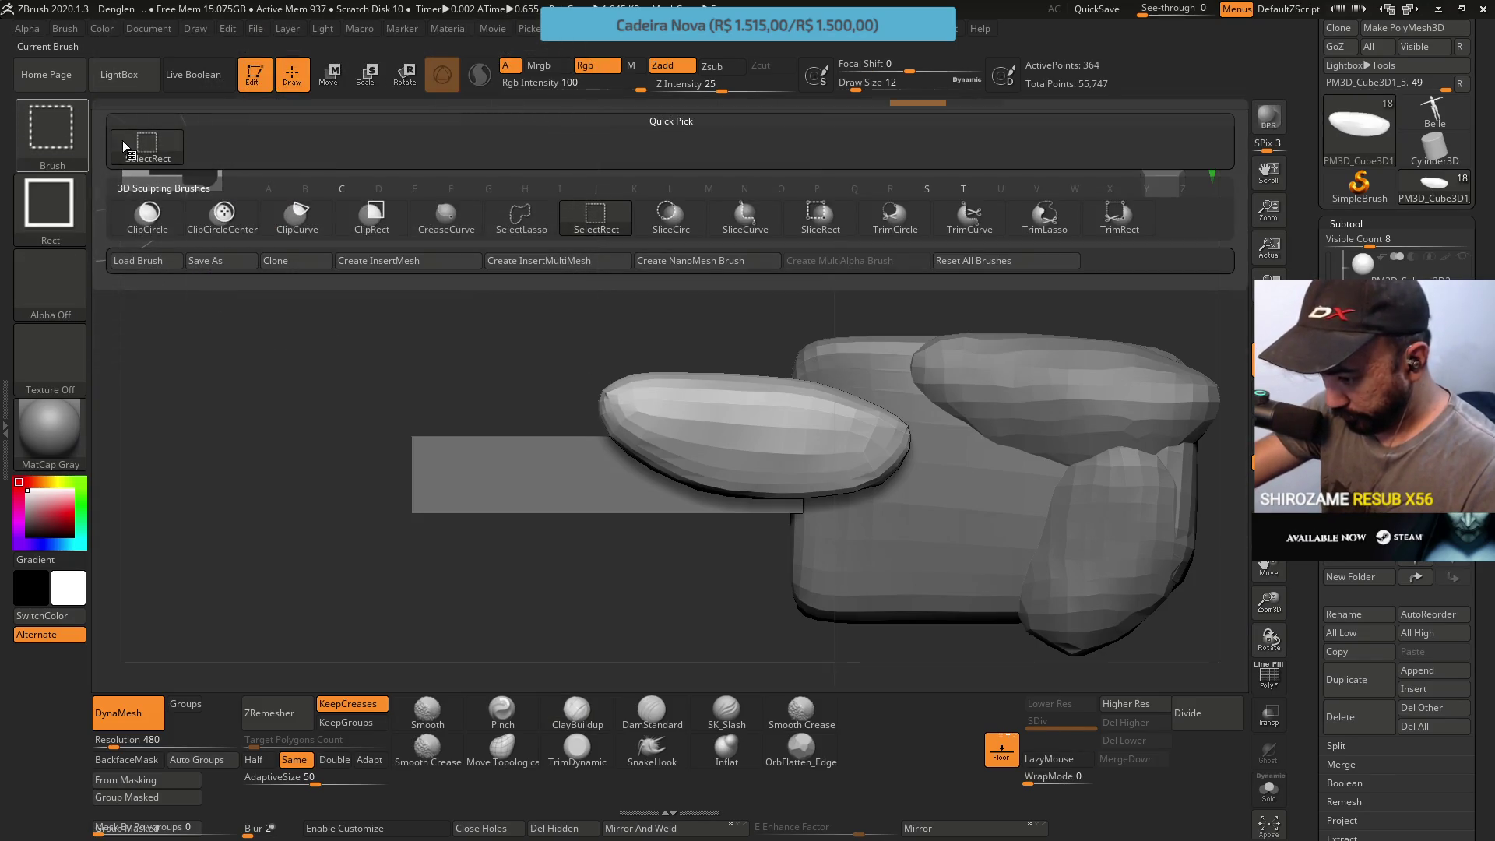
pyautogui.click(45, 151)
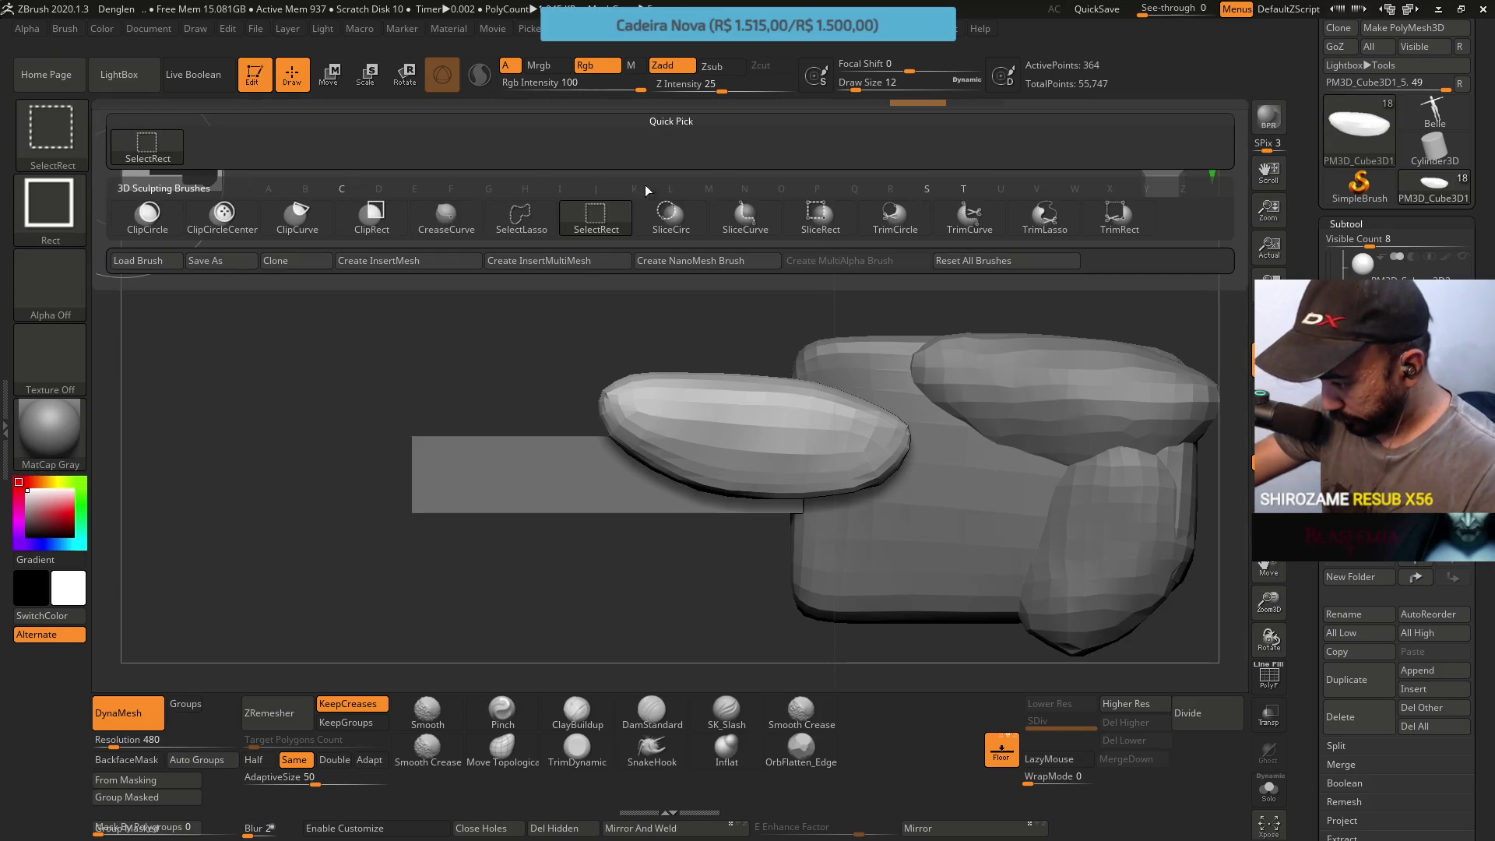
pyautogui.click(1028, 218)
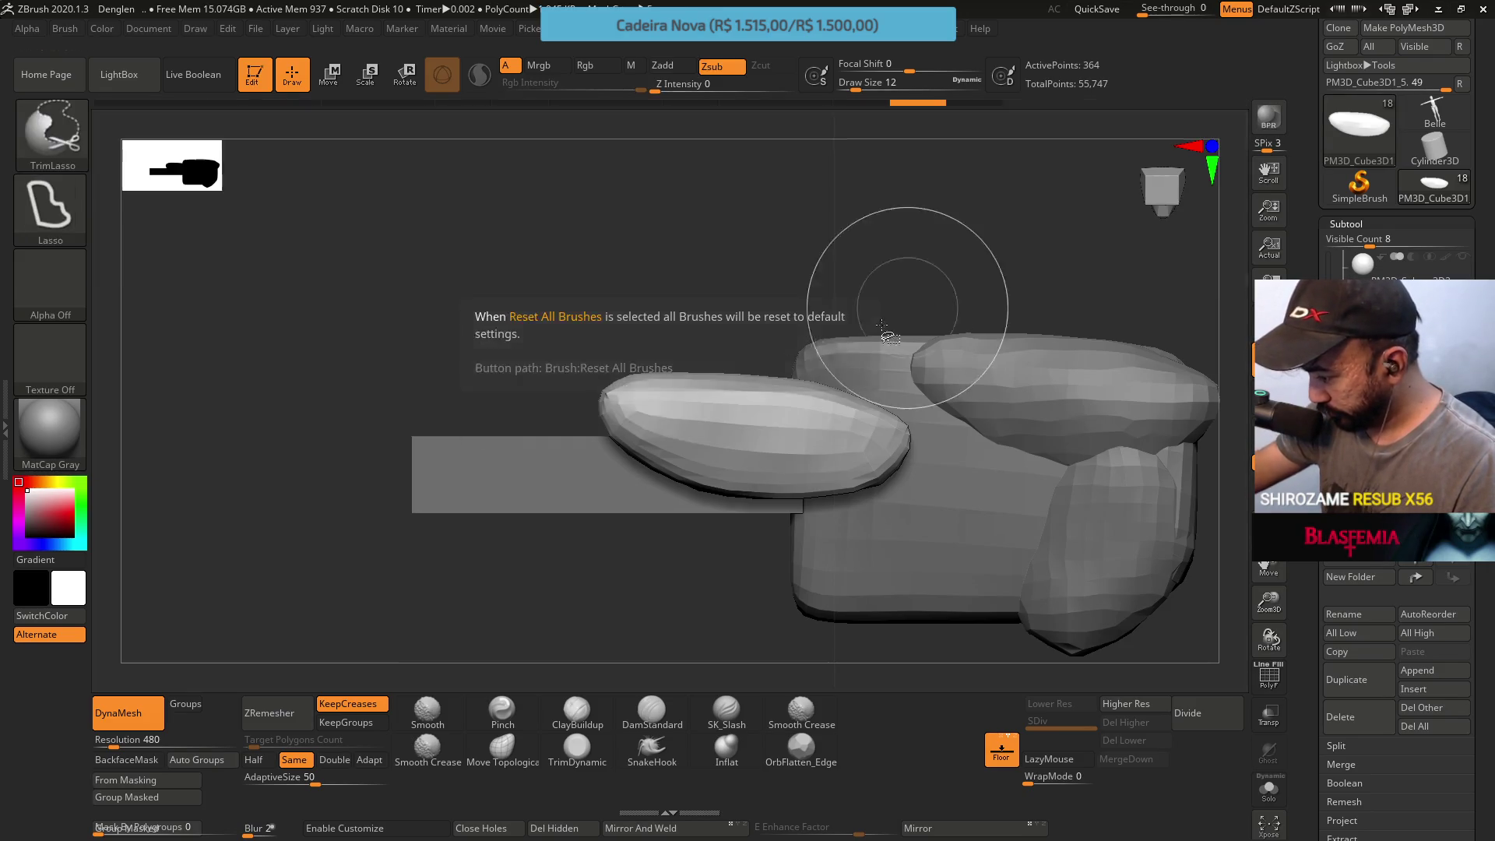
# Slice the rounded tip off the small piece, undoing two misplaced cuts first
pyautogui.keyDown('ctrl'); pyautogui.keyDown('shift'); pyautogui.moveTo(667, 335); pyautogui.dragTo(686, 659); pyautogui.keyUp('shift'); pyautogui.keyUp('ctrl')
pyautogui.hotkey('ctrl', 'z')
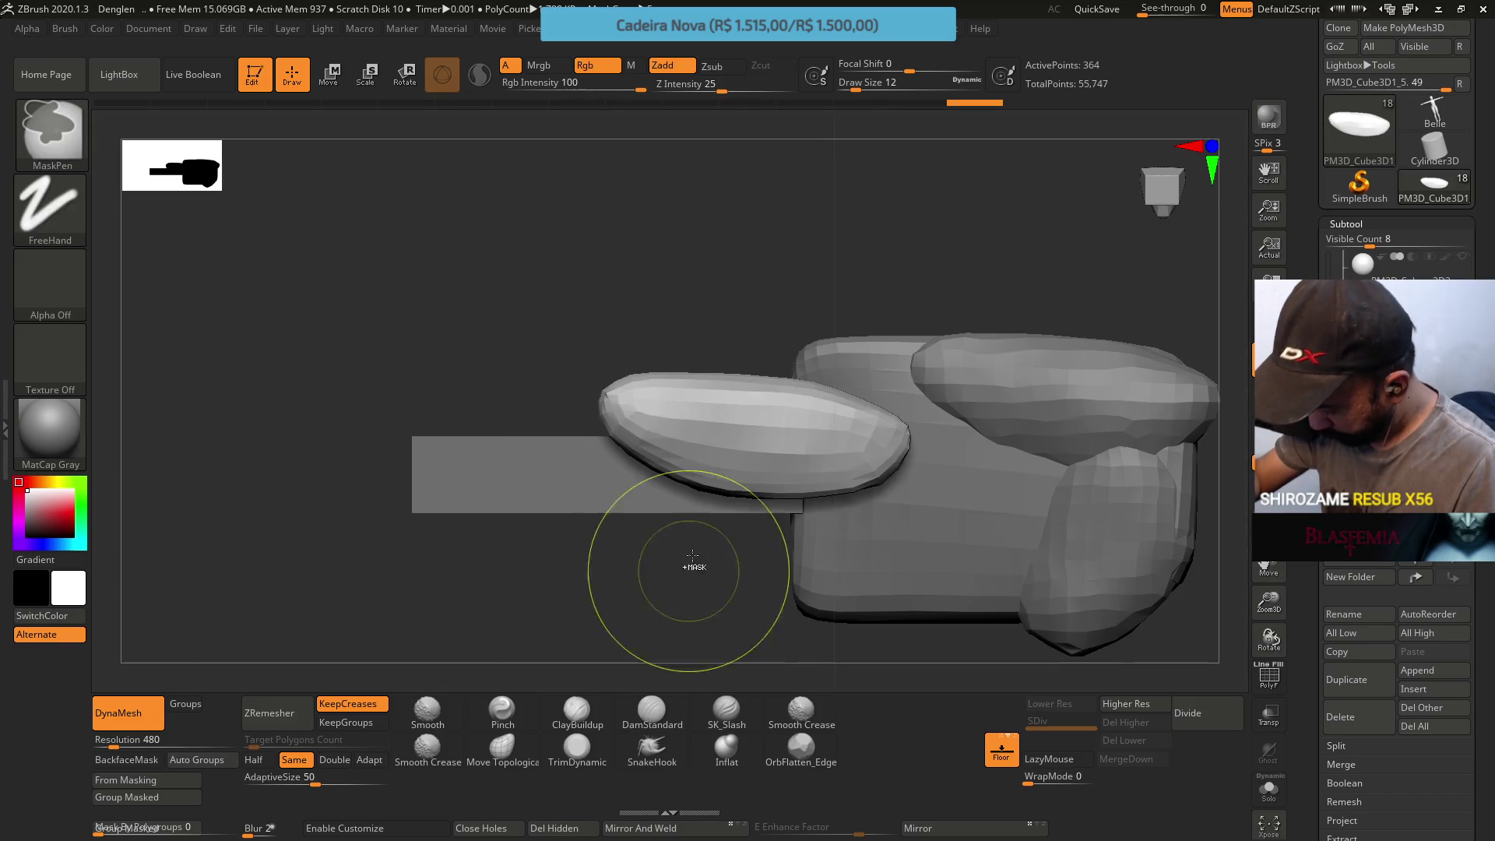
pyautogui.keyDown('ctrl'); pyautogui.keyDown('shift'); pyautogui.moveTo(684, 574); pyautogui.dragTo(718, 167); pyautogui.keyUp('shift'); pyautogui.keyUp('ctrl')
pyautogui.hotkey('ctrl', 'z')
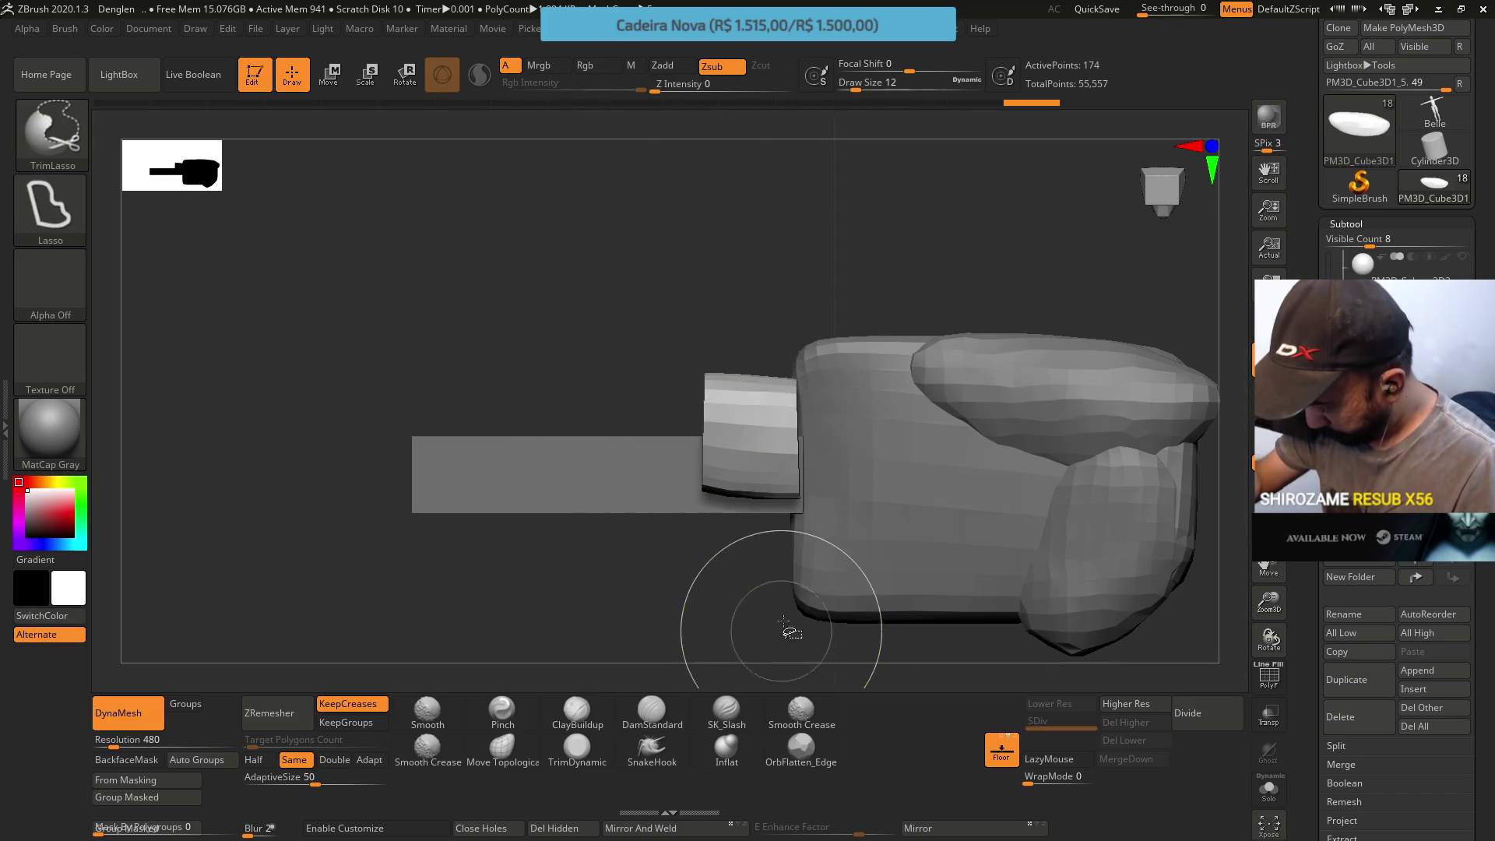
pyautogui.keyDown('shift'); pyautogui.moveTo(767, 400); pyautogui.dragTo(833, 409); pyautogui.keyUp('shift')
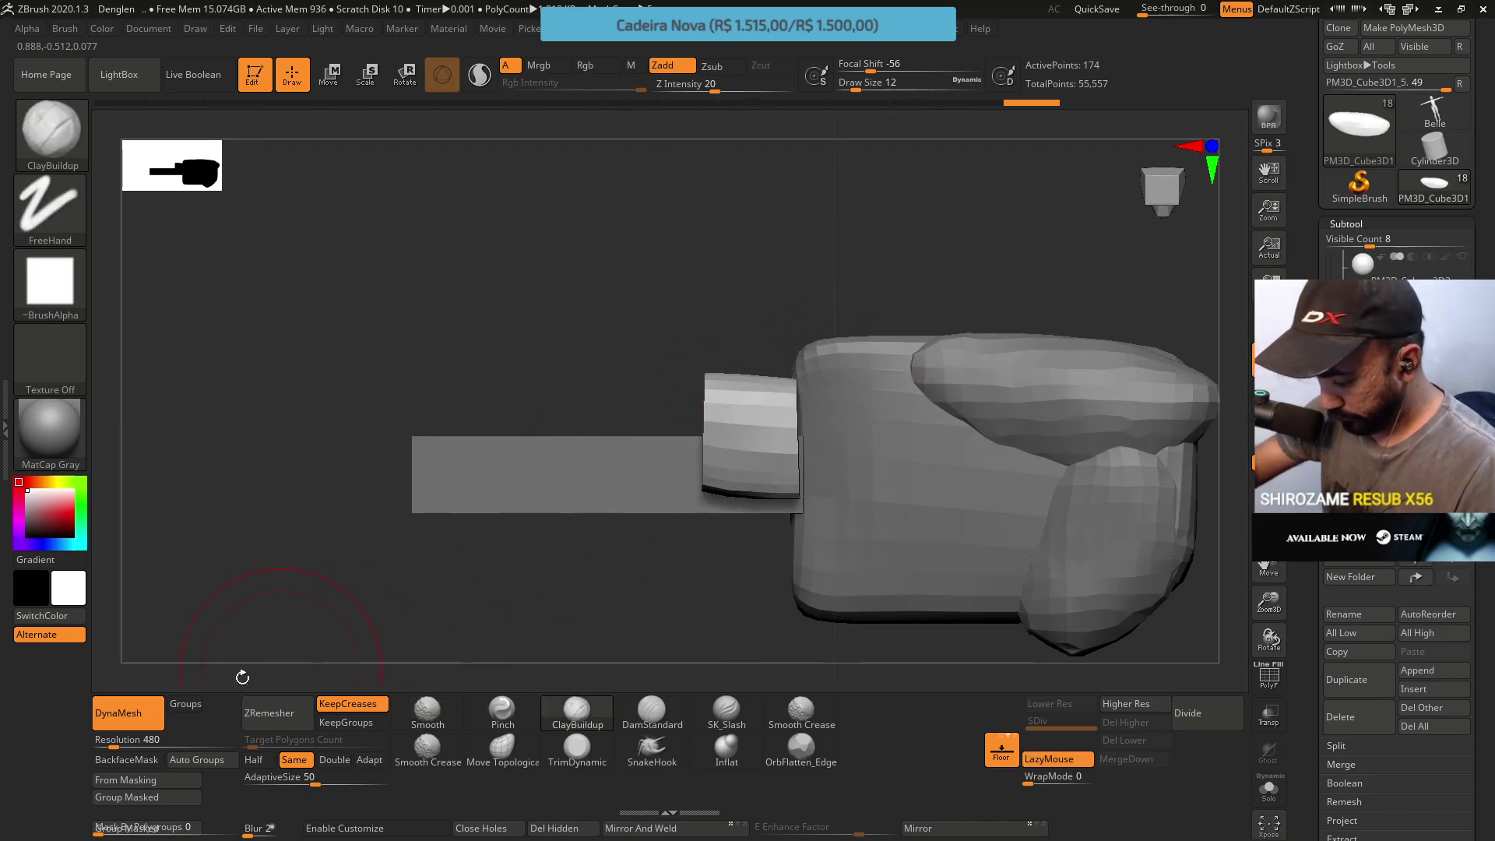
# DynaMesh the trimmed piece, stretch it taller and shift it against the head's front
pyautogui.click(137, 714)
pyautogui.moveTo(654, 350)
pyautogui.mouseDown()
pyautogui.moveTo(803, 374)
pyautogui.moveTo(736, 351)
pyautogui.mouseUp()
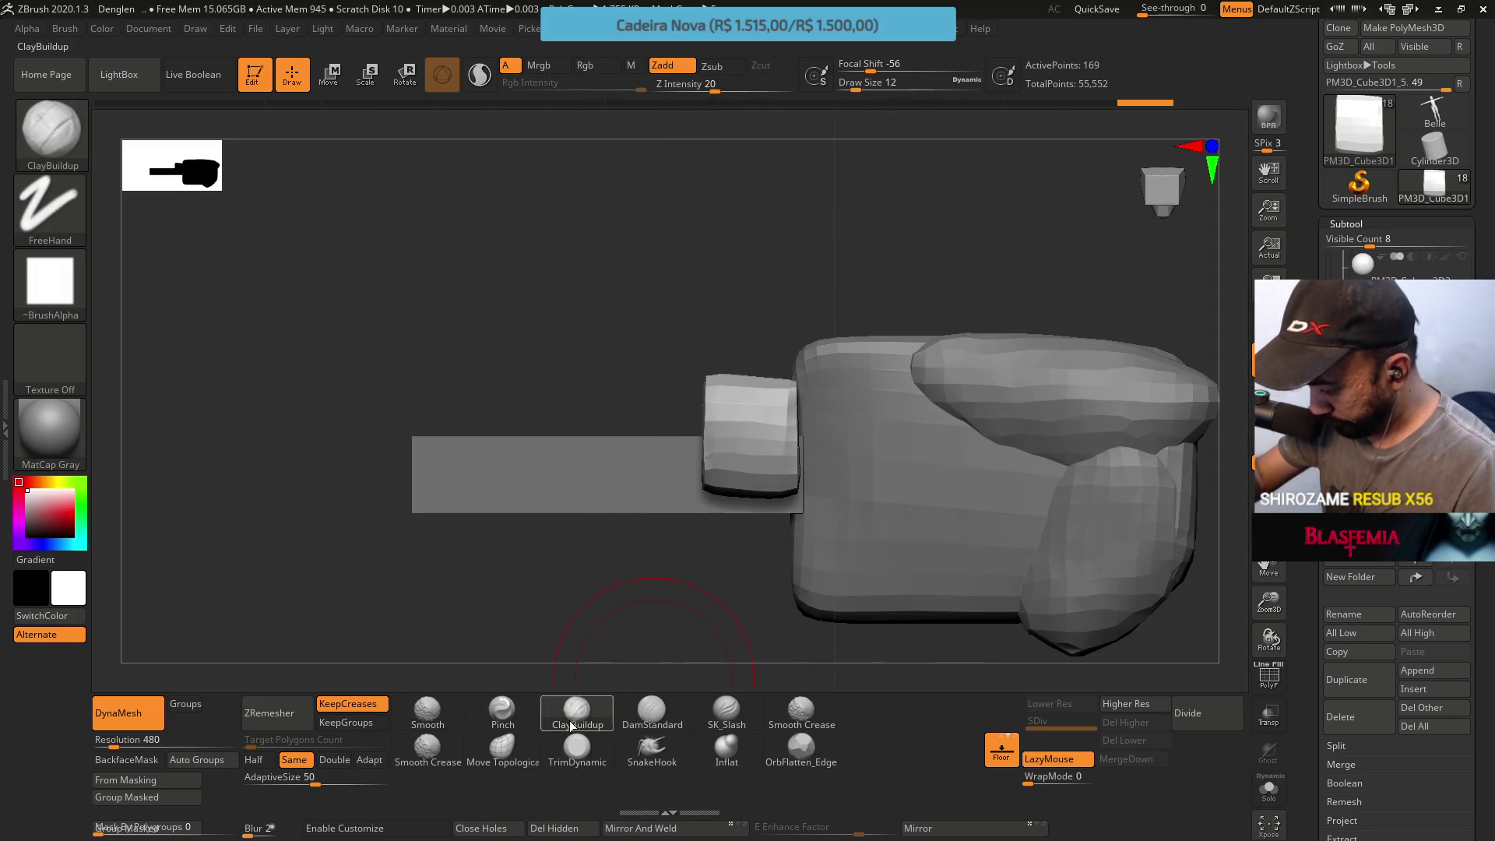
pyautogui.click(328, 78)
pyautogui.moveTo(748, 491); pyautogui.dragTo(752, 547)
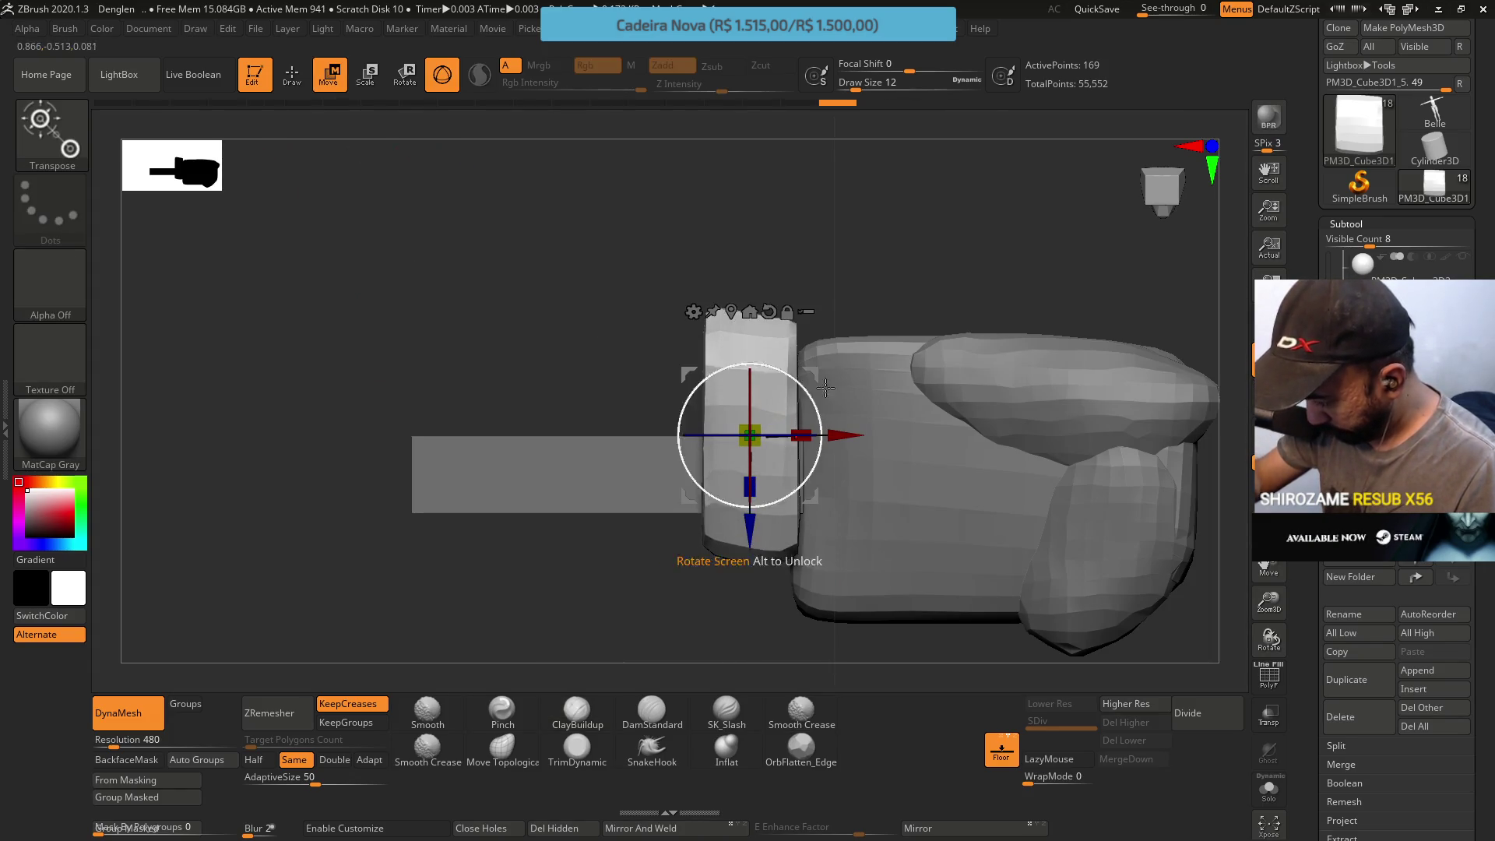
pyautogui.moveTo(748, 435); pyautogui.dragTo(813, 472)
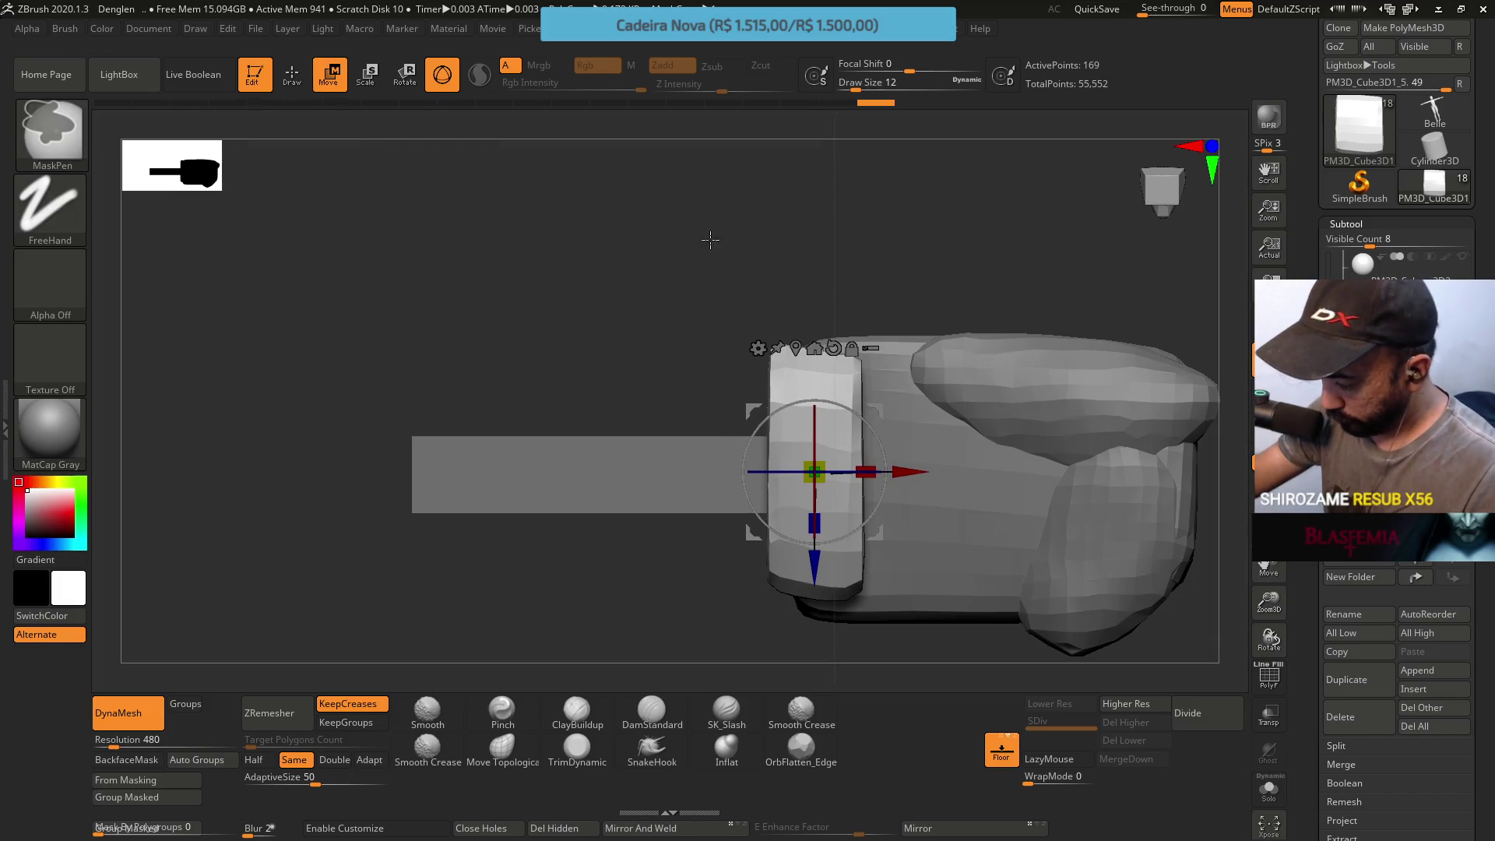
# DynaMesh the stretched block again and tilt it slightly with the gizmo
pyautogui.keyDown('ctrl'); pyautogui.click(566, 186); pyautogui.keyUp('ctrl')
pyautogui.click(293, 73)
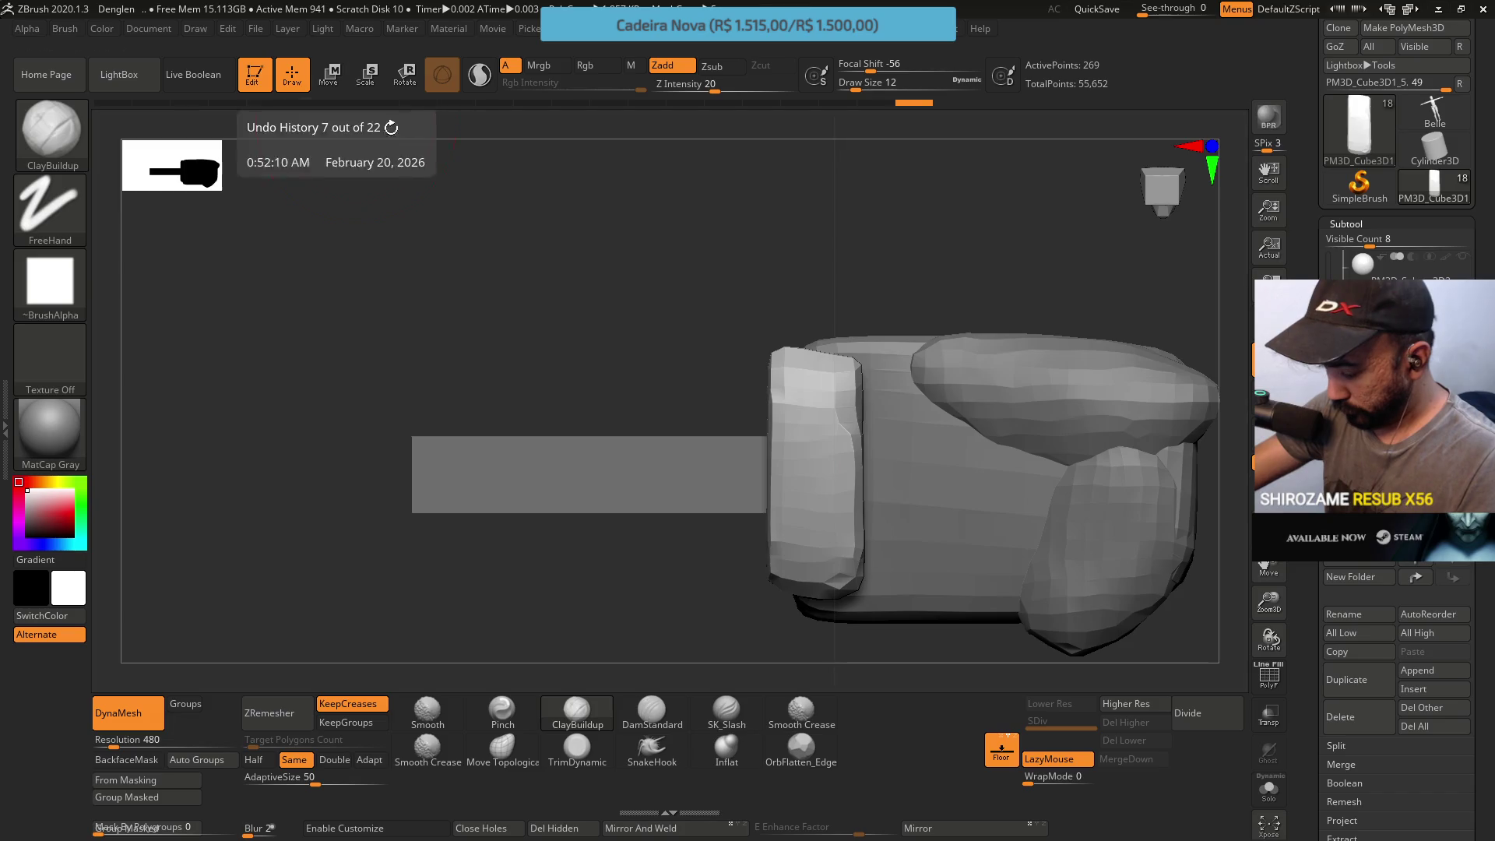
pyautogui.press('w')
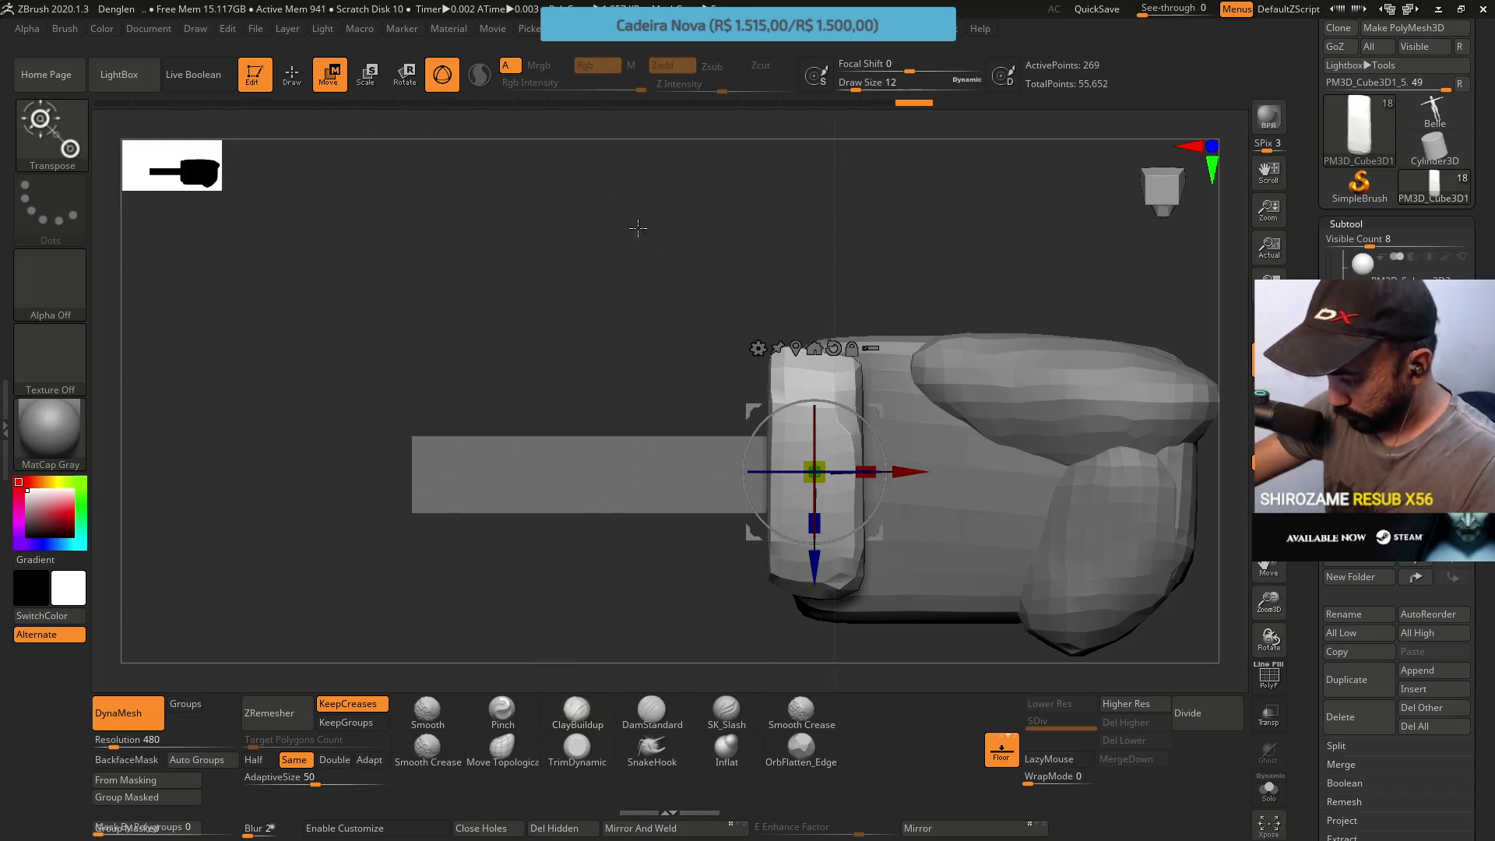
pyautogui.moveTo(870, 434)
pyautogui.mouseDown()
pyautogui.moveTo(912, 417)
pyautogui.moveTo(903, 379)
pyautogui.mouseUp()
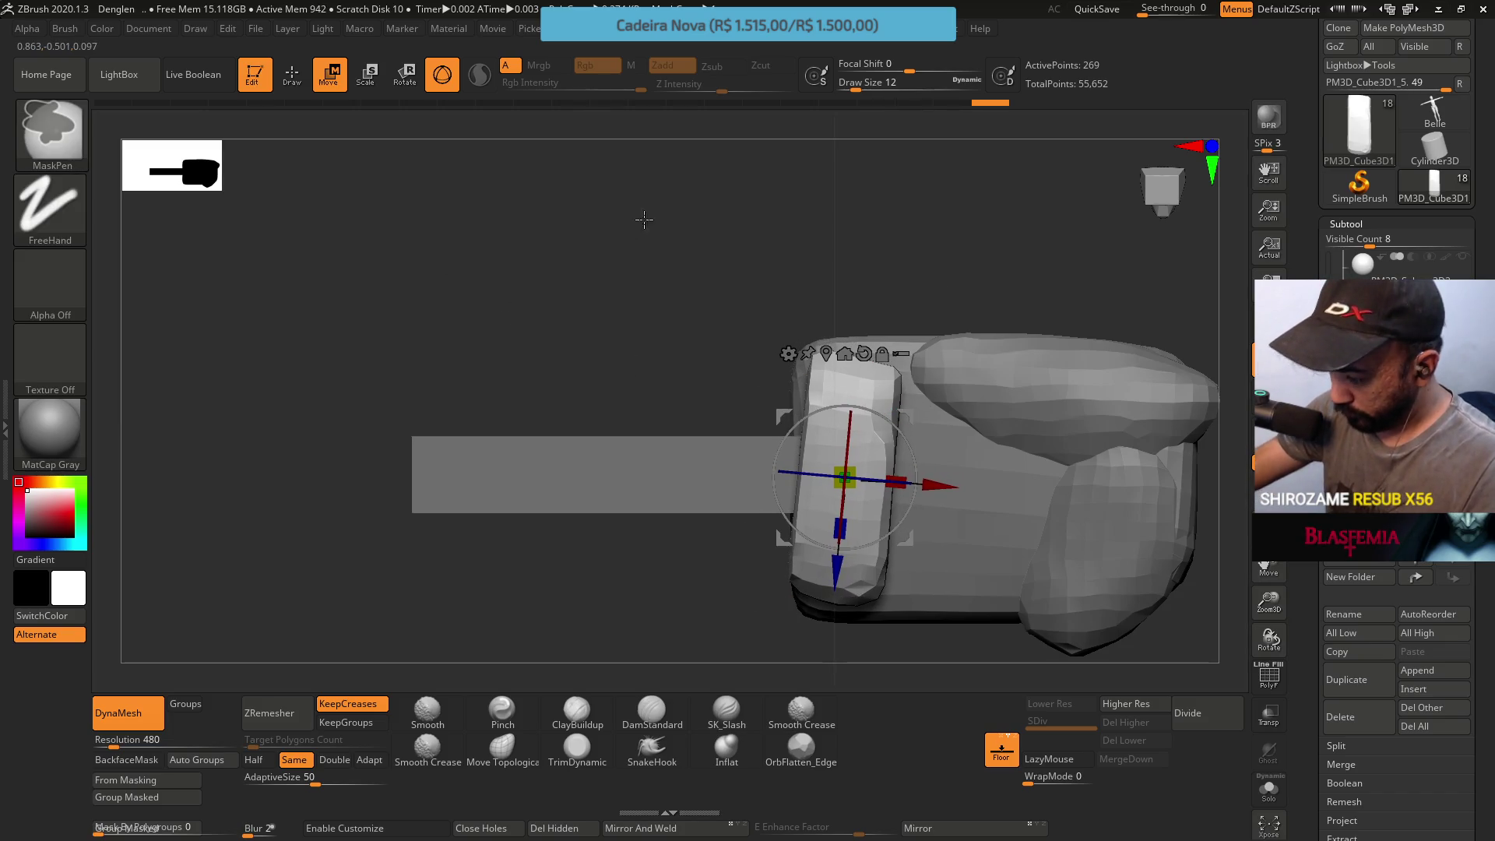
pyautogui.press('q')
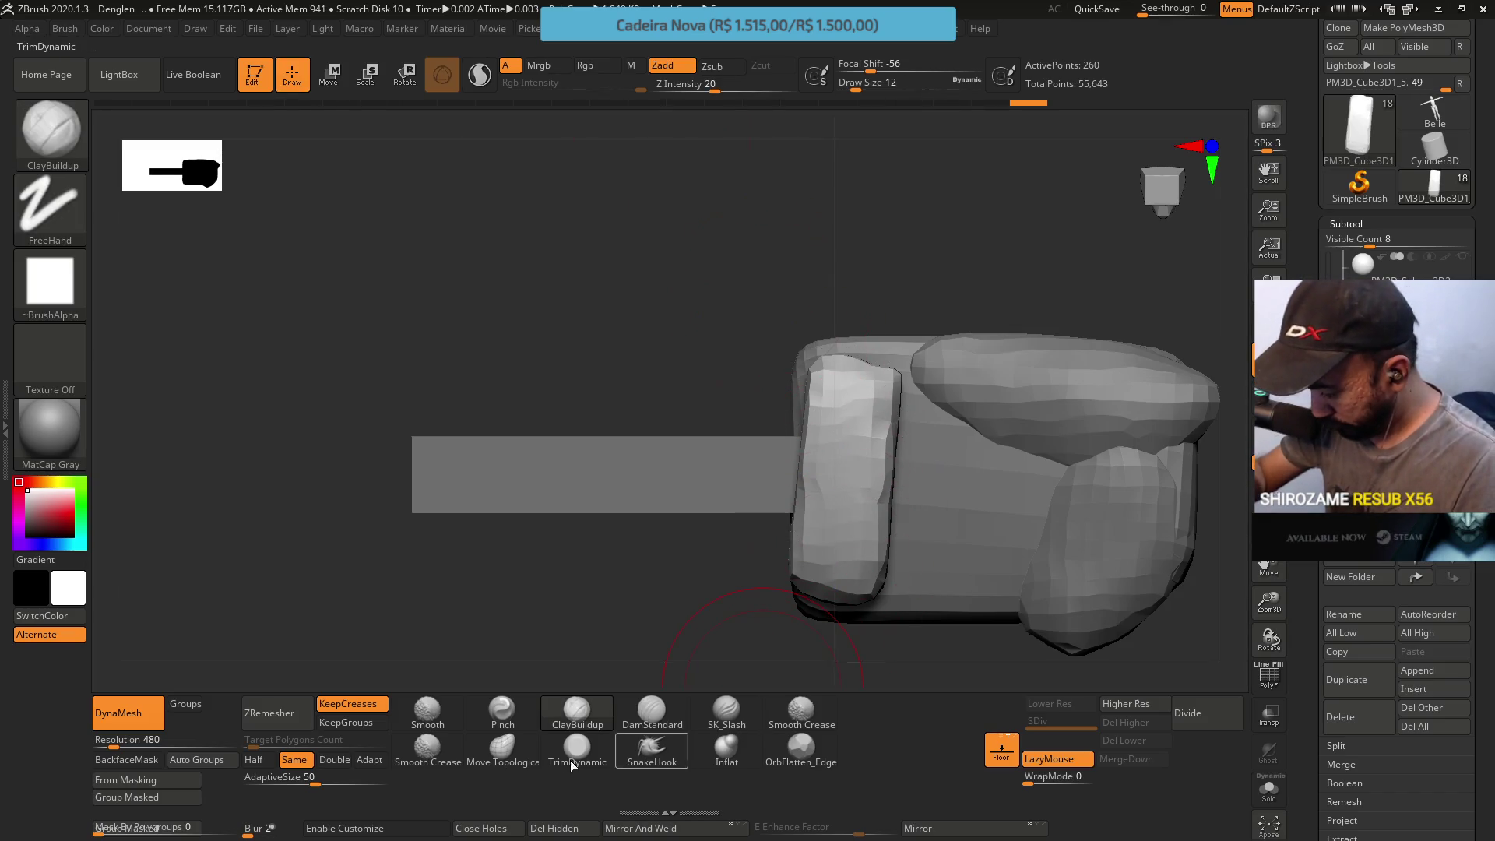
# Scale the side block thinner with a Transpose axis handle and push it into the head
pyautogui.click(532, 753)
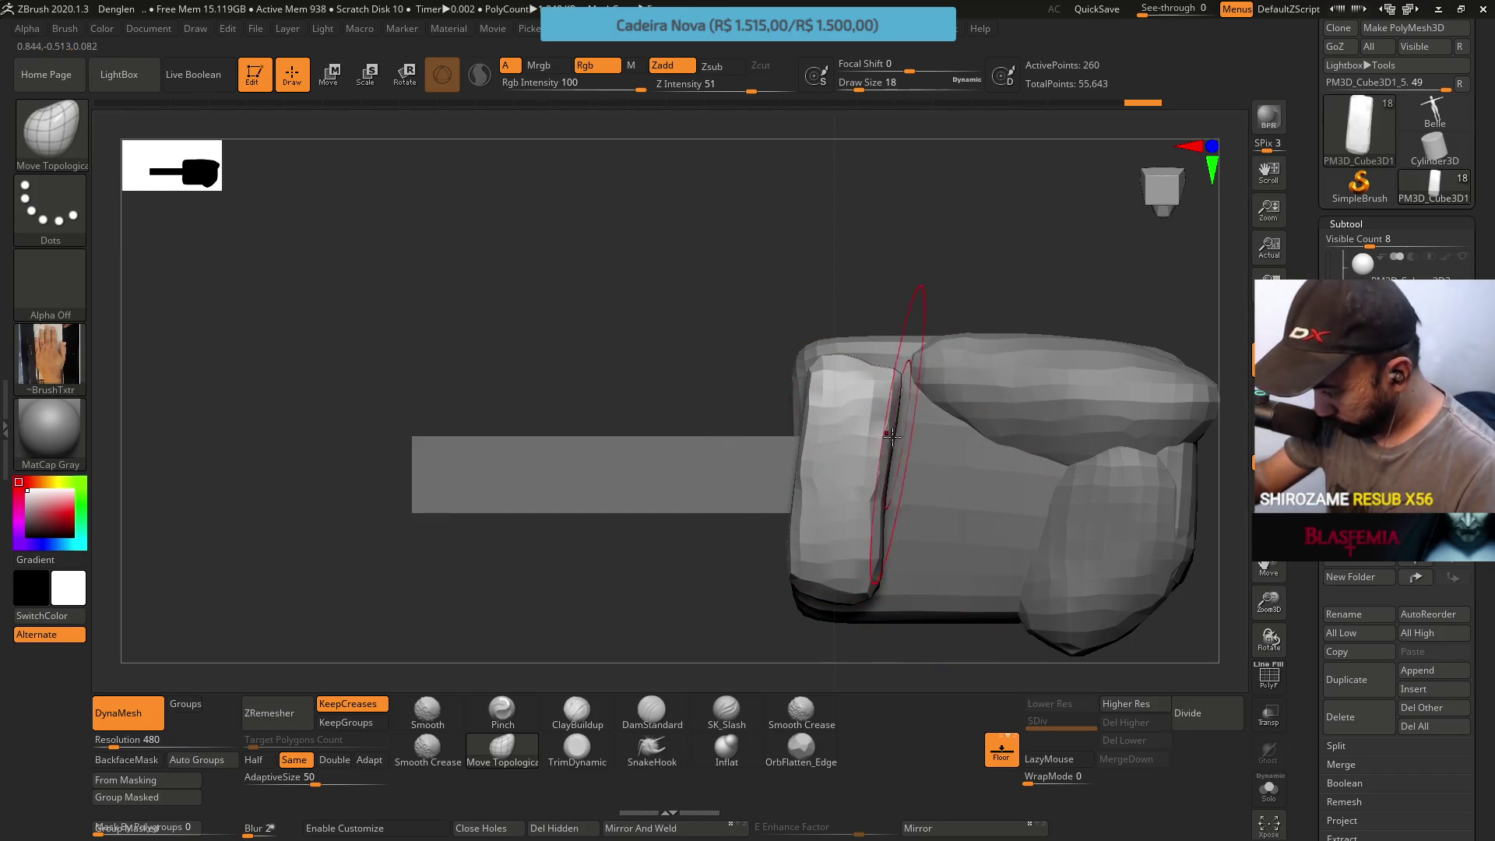
pyautogui.moveTo(870, 412)
pyautogui.mouseDown(button='right')
pyautogui.moveTo(934, 434)
pyautogui.moveTo(924, 421)
pyautogui.mouseUp(button='right')
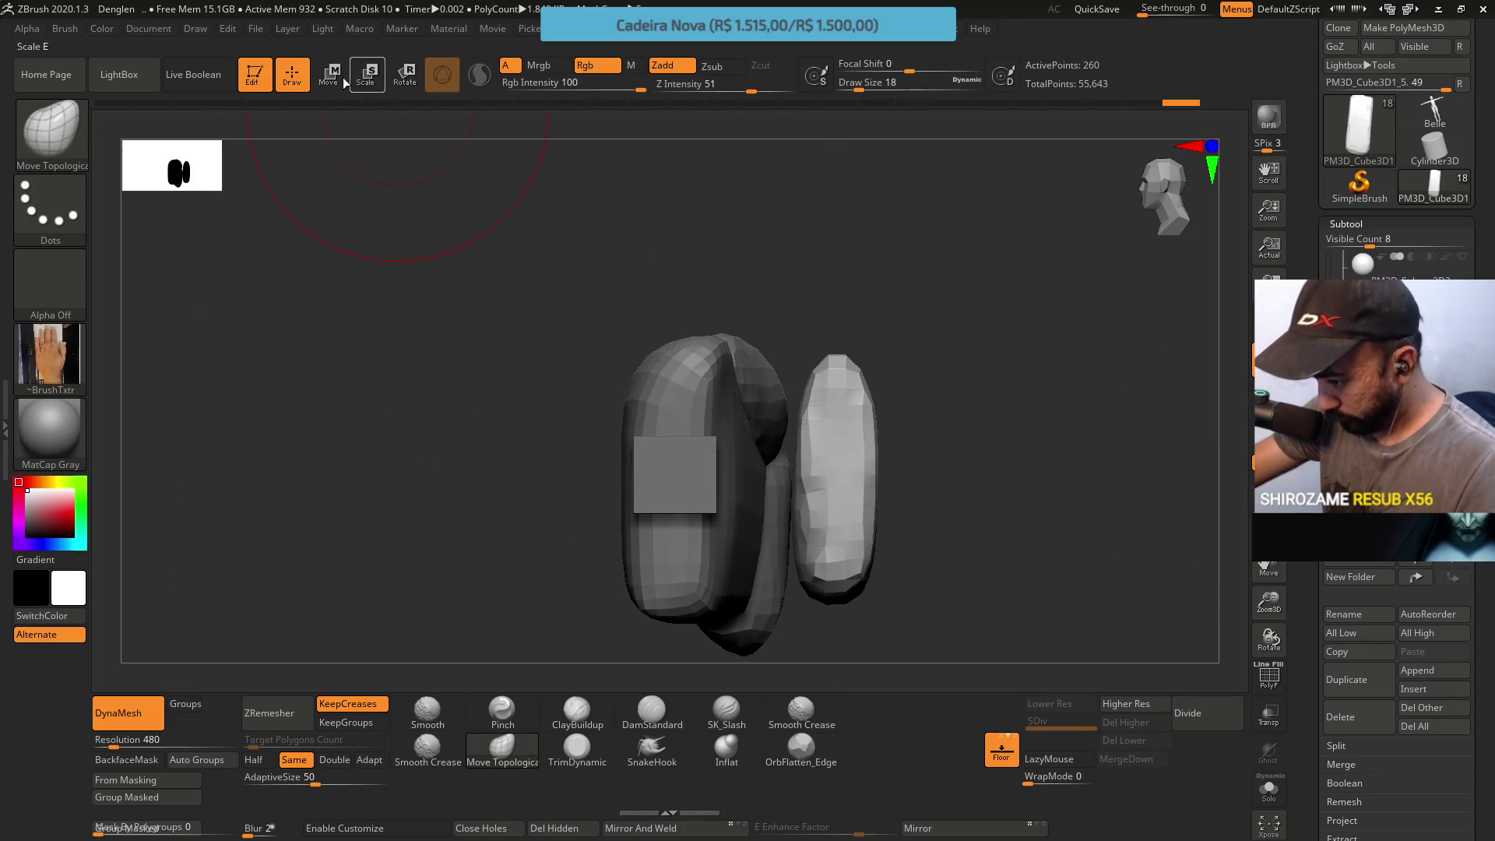
pyautogui.click(331, 75)
pyautogui.moveTo(785, 476); pyautogui.dragTo(772, 445)
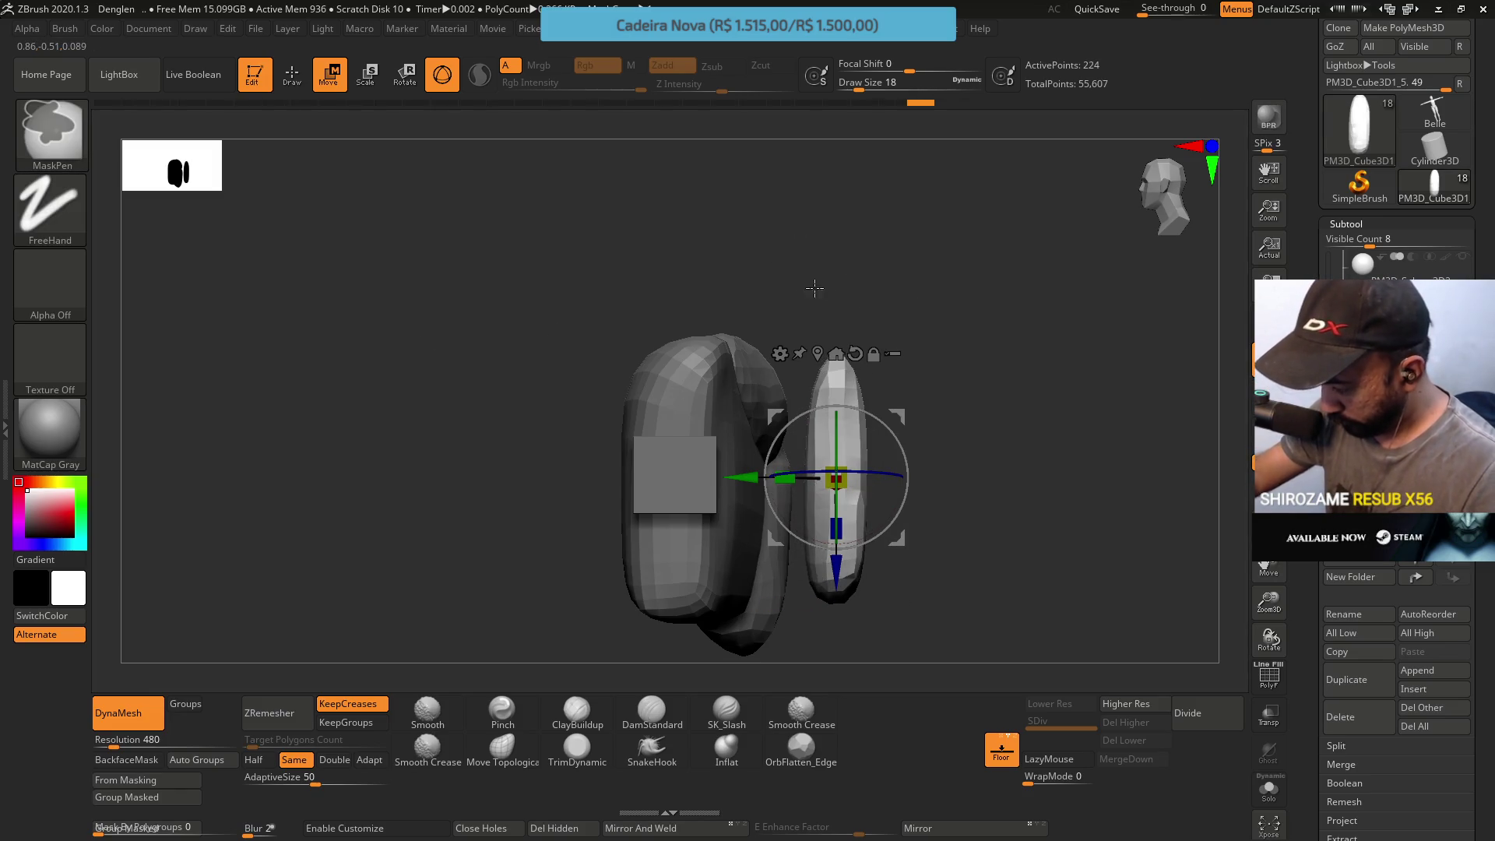
pyautogui.moveTo(897, 416)
pyautogui.mouseDown()
pyautogui.moveTo(769, 426)
pyautogui.moveTo(762, 453)
pyautogui.mouseUp()
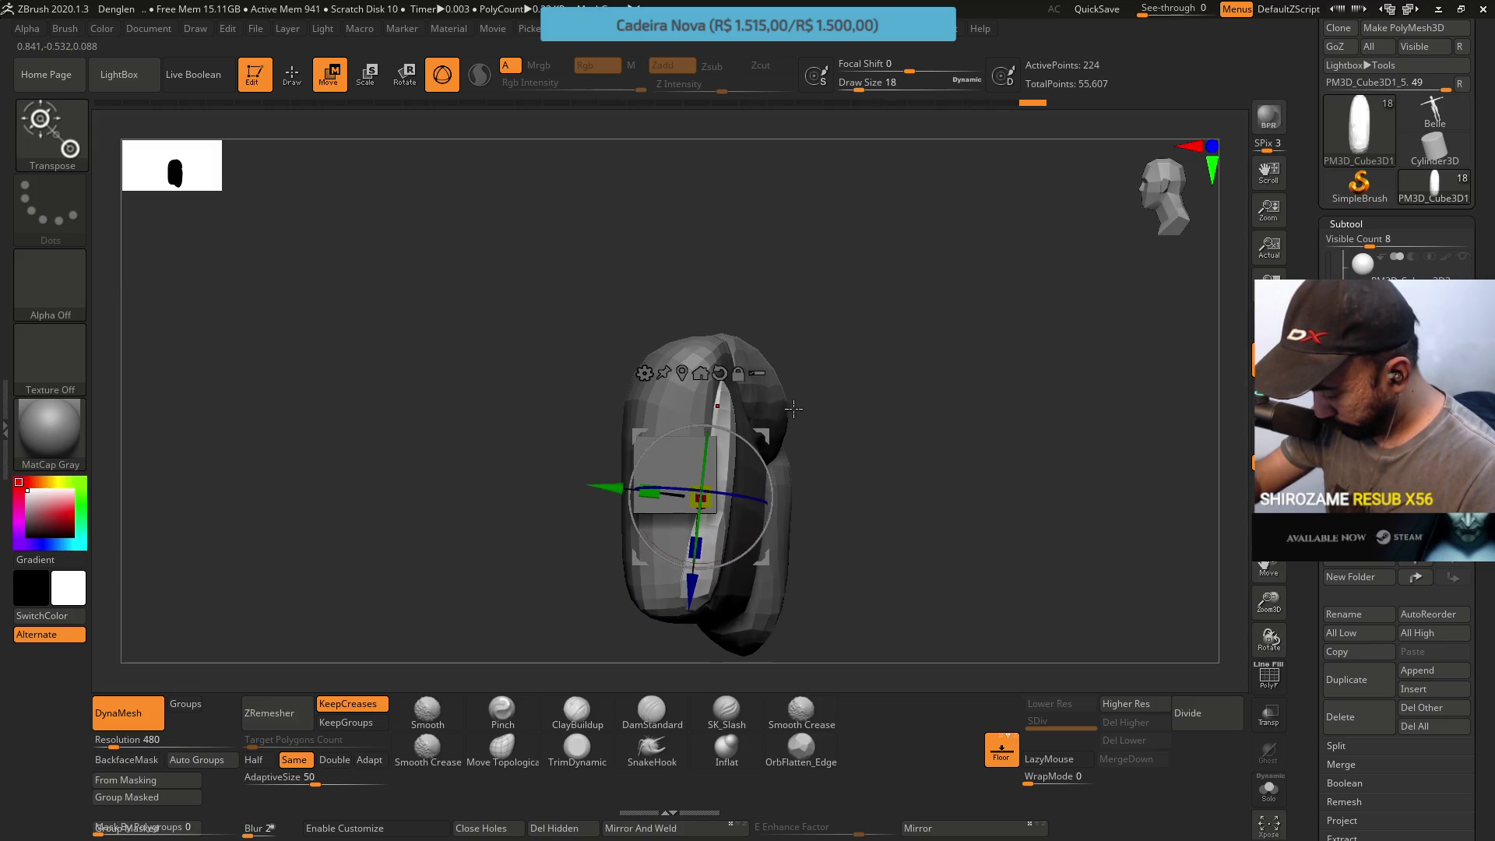
# Orbit to check the block sits flush, then return to sculpting mode
pyautogui.moveTo(761, 452); pyautogui.dragTo(736, 383)
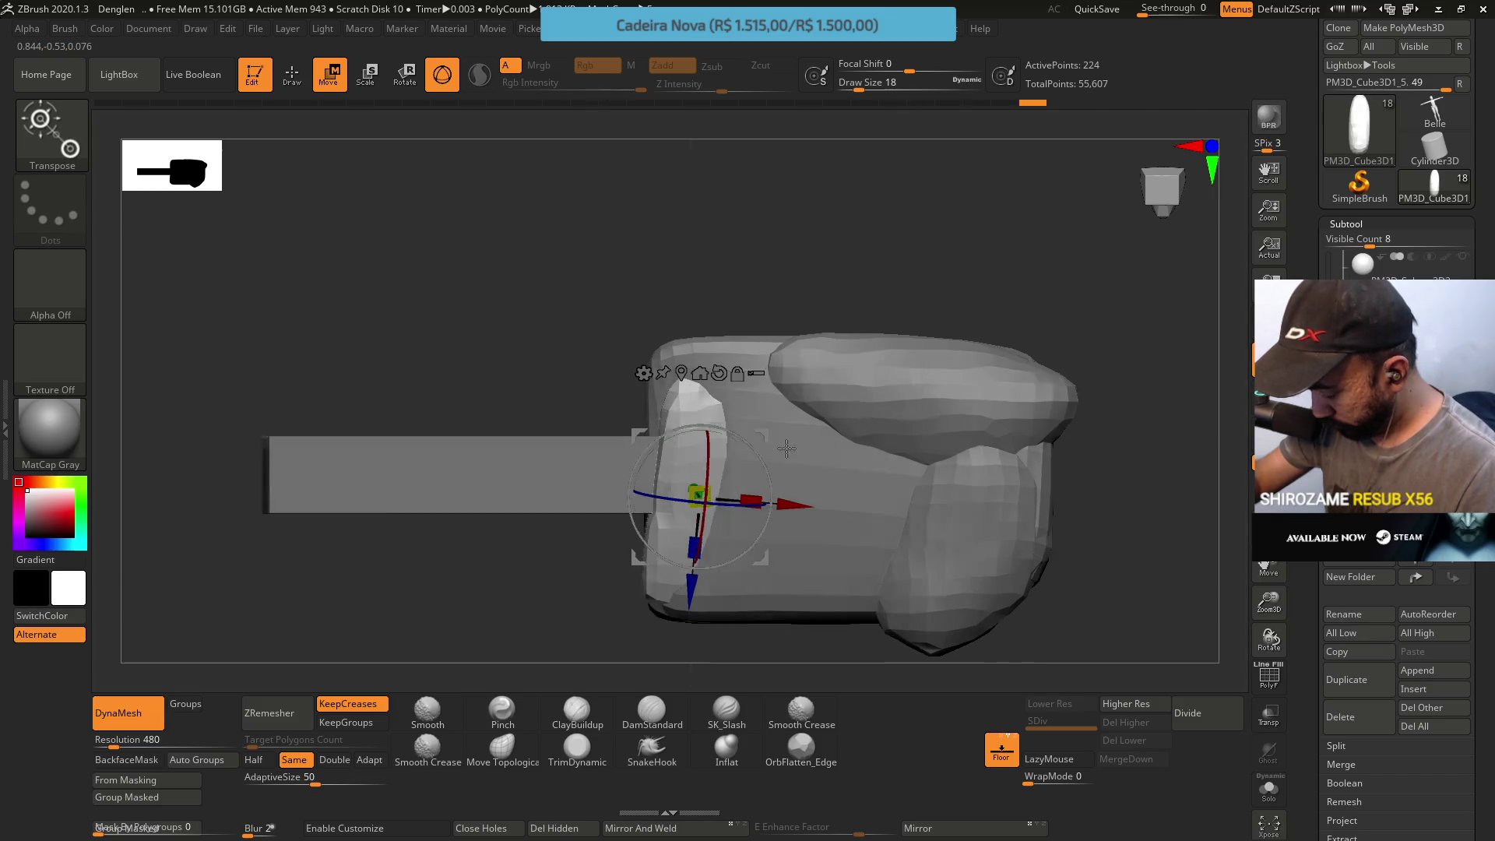
pyautogui.moveTo(782, 447); pyautogui.dragTo(805, 438)
pyautogui.click(814, 433)
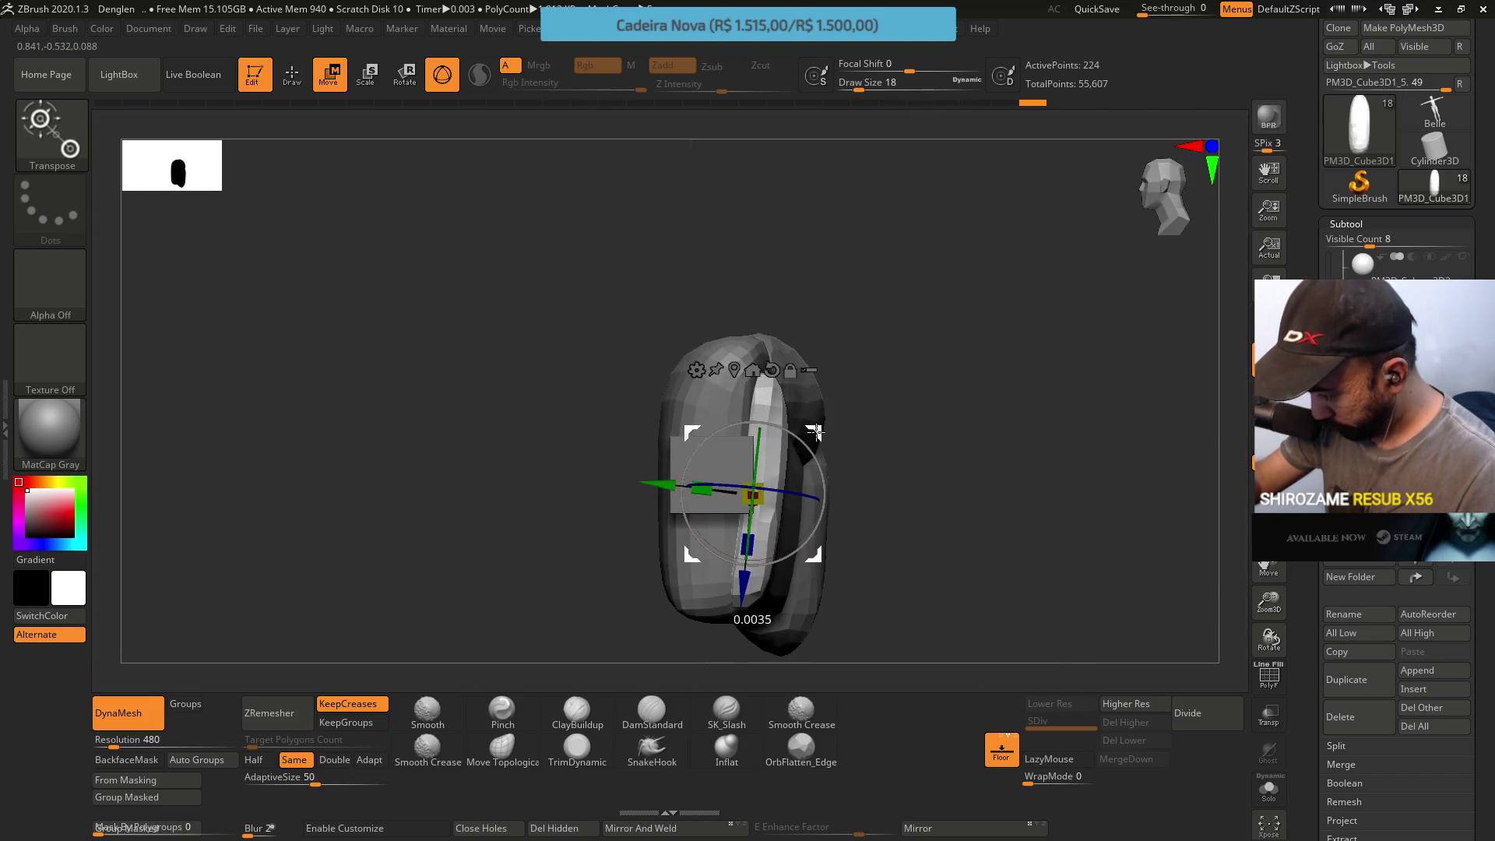
pyautogui.click(285, 79)
pyautogui.moveTo(735, 237); pyautogui.dragTo(778, 311)
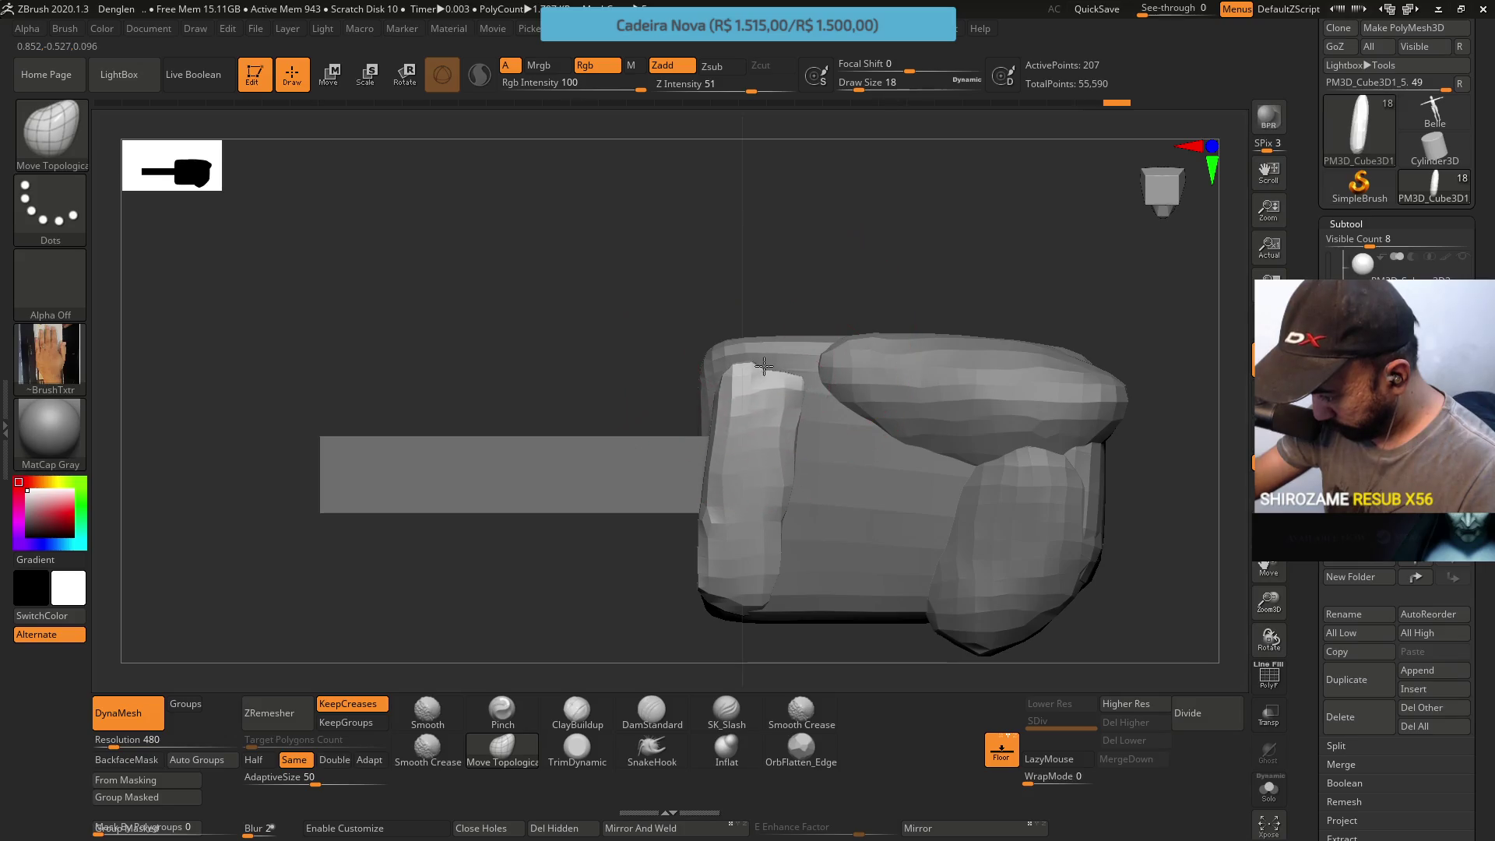
# Halve and further shrink the Move Topological brush while framing the side block
pyautogui.keyDown('alt'); pyautogui.moveTo(768, 365); pyautogui.dragTo(776, 280, button='right'); pyautogui.keyUp('alt')
pyautogui.moveTo(759, 514); pyautogui.dragTo(769, 412, button='right')
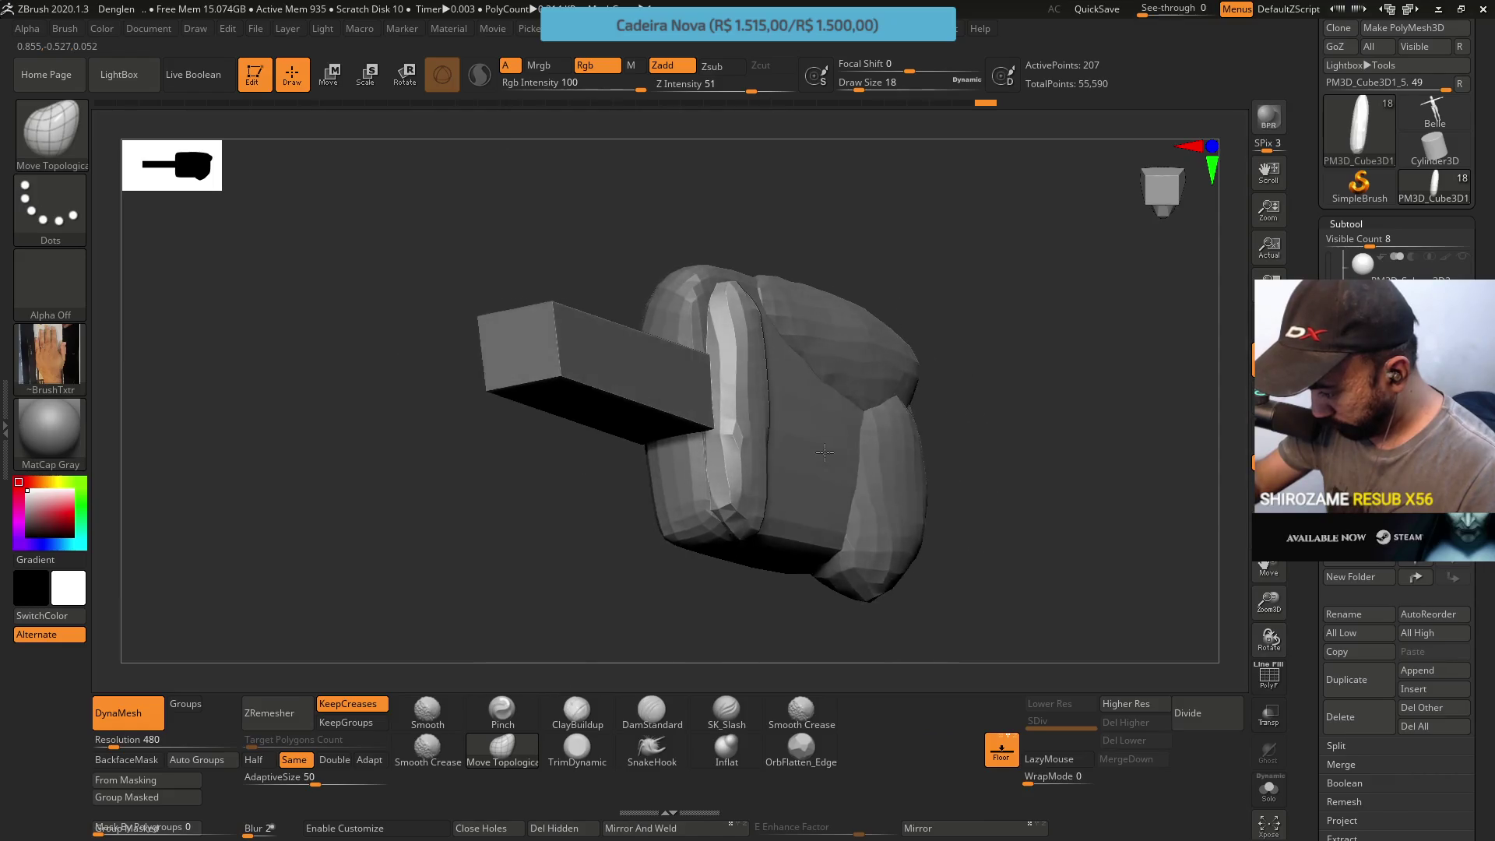
pyautogui.press('s')
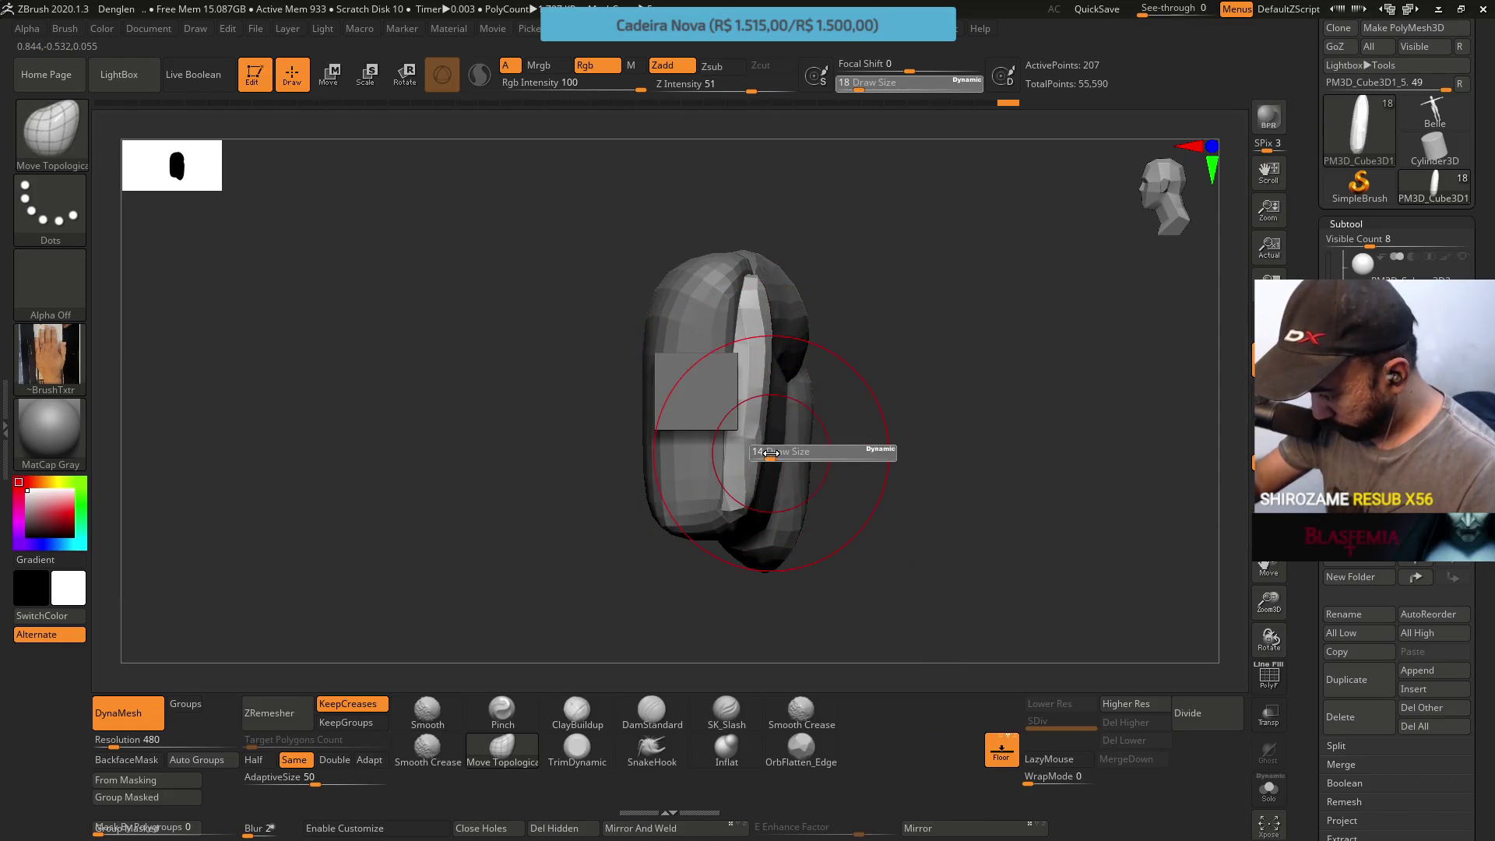
pyautogui.moveTo(766, 452); pyautogui.dragTo(754, 447)
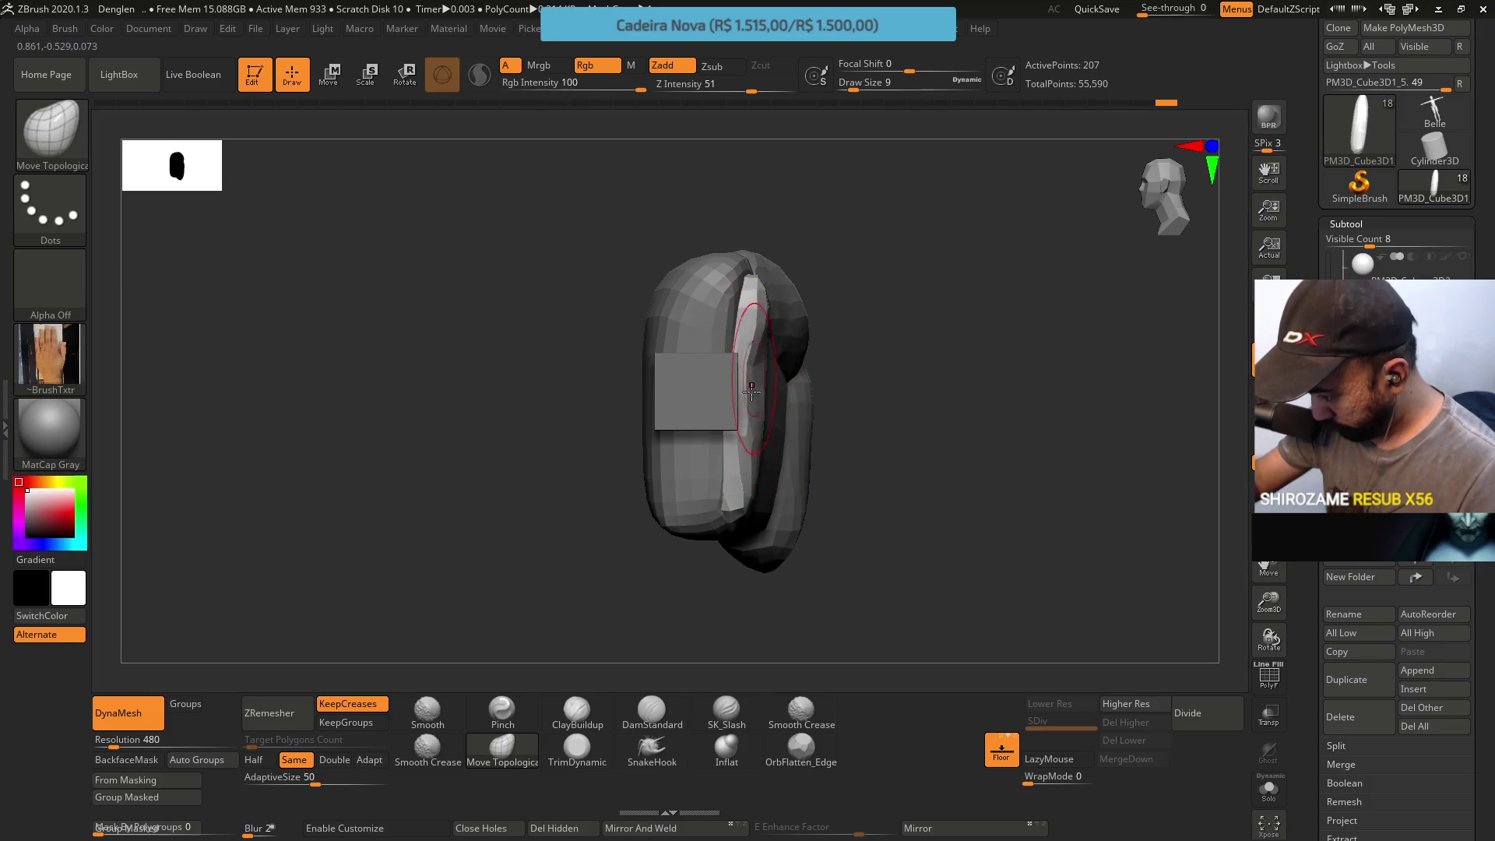
pyautogui.press('s')
pyautogui.moveTo(762, 330); pyautogui.dragTo(758, 329)
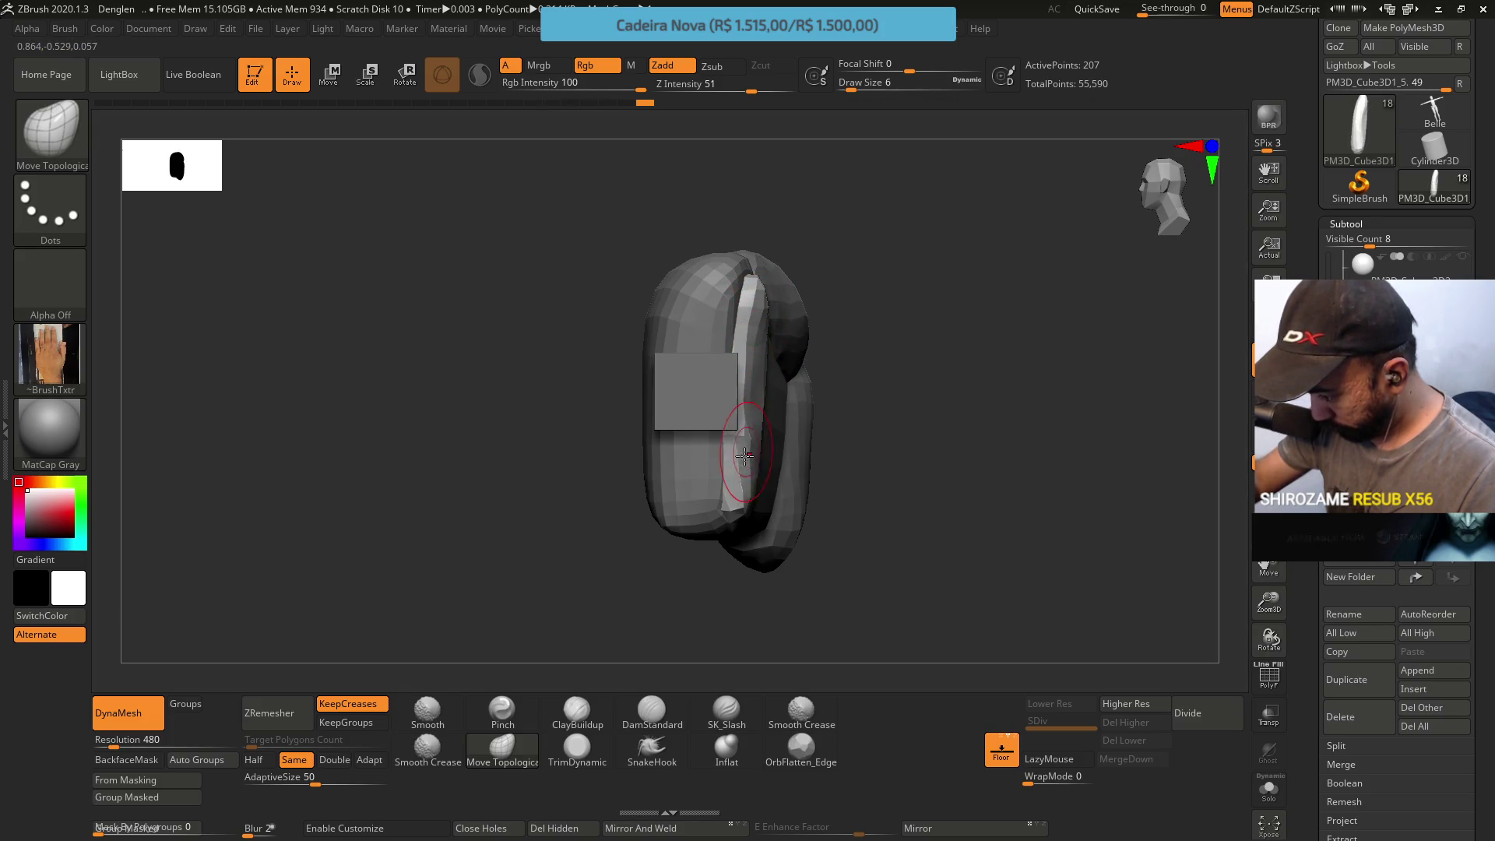
pyautogui.moveTo(771, 430)
pyautogui.mouseDown(button='right')
pyautogui.moveTo(717, 390)
pyautogui.moveTo(707, 462)
pyautogui.moveTo(727, 498)
pyautogui.moveTo(718, 451)
pyautogui.mouseUp(button='right')
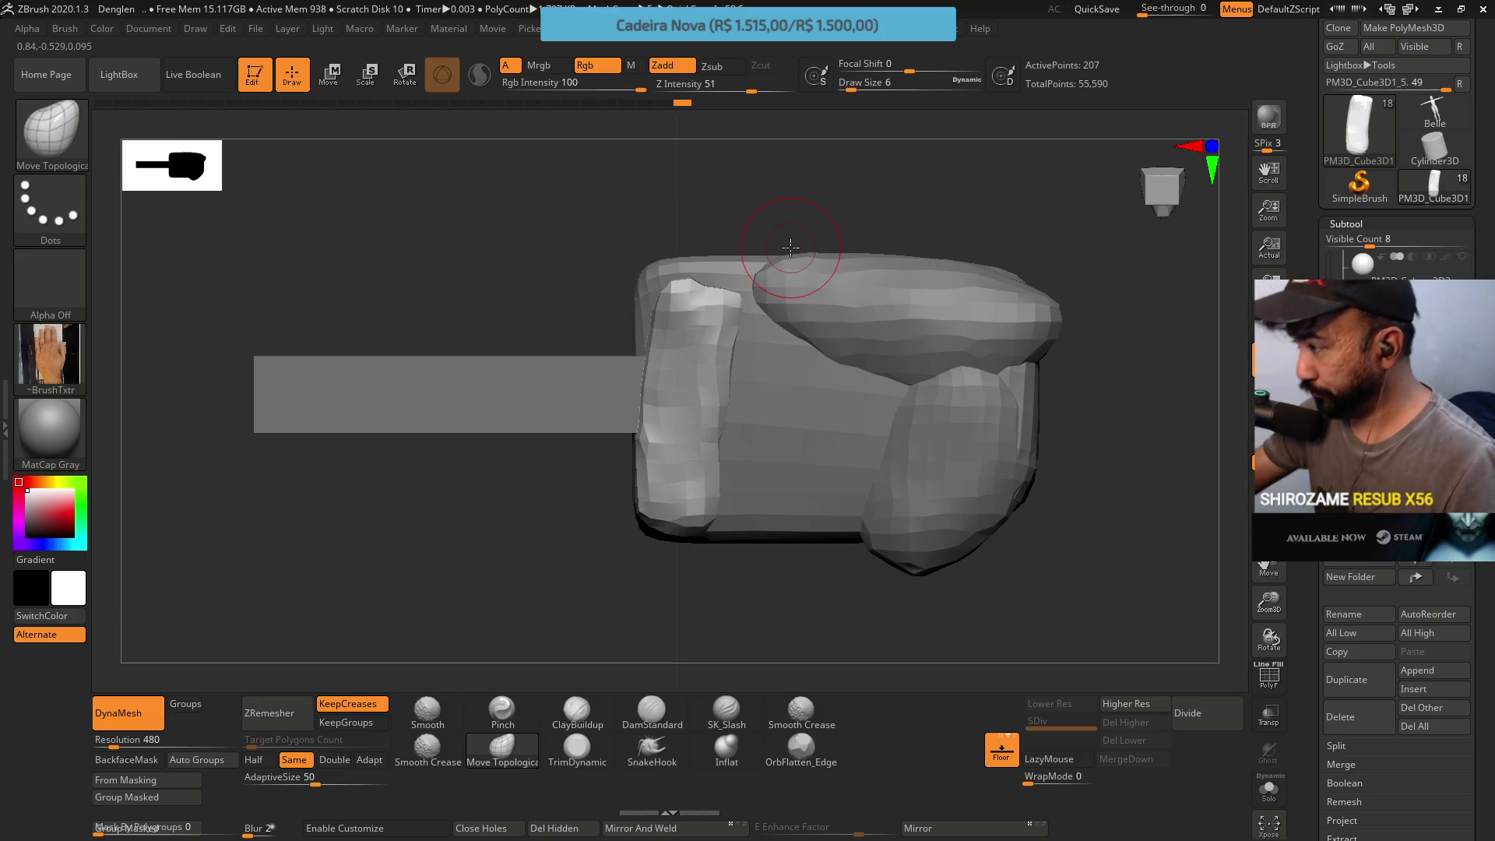
# Push the side block's top edge to follow the head's outline and inspect from several angles
pyautogui.press('s')
pyautogui.moveTo(710, 524)
pyautogui.mouseDown()
pyautogui.moveTo(726, 528)
pyautogui.moveTo(694, 529)
pyautogui.mouseUp()
pyautogui.moveTo(759, 327)
pyautogui.mouseDown()
pyautogui.moveTo(707, 294)
pyautogui.moveTo(751, 350)
pyautogui.moveTo(825, 315)
pyautogui.mouseUp()
pyautogui.press('s')
pyautogui.moveTo(801, 400); pyautogui.dragTo(783, 408)
pyautogui.press('s')
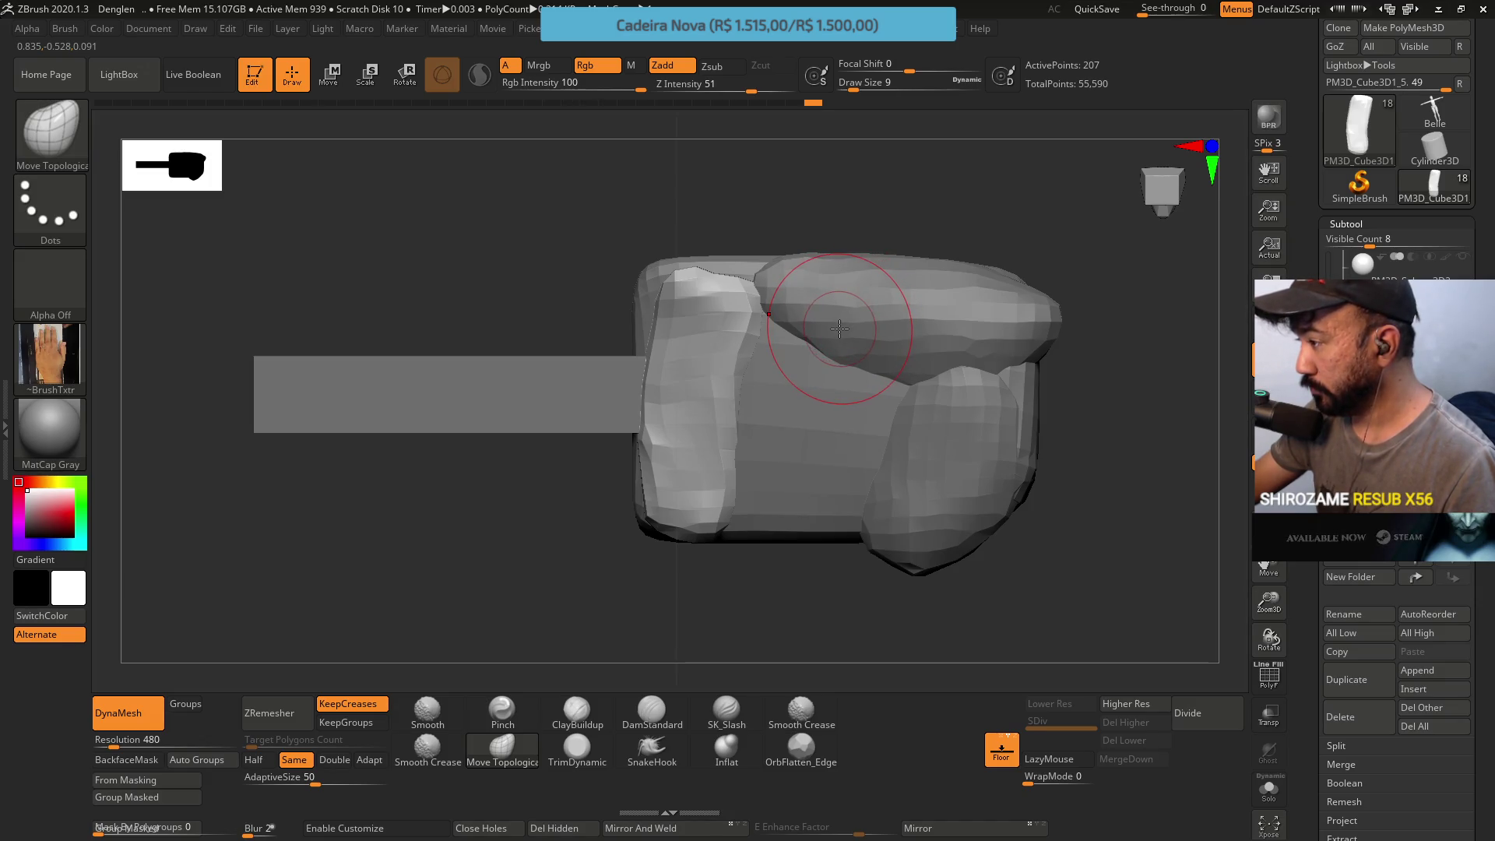
pyautogui.moveTo(739, 381)
pyautogui.mouseDown(button='right')
pyautogui.moveTo(767, 335)
pyautogui.moveTo(778, 417)
pyautogui.mouseUp(button='right')
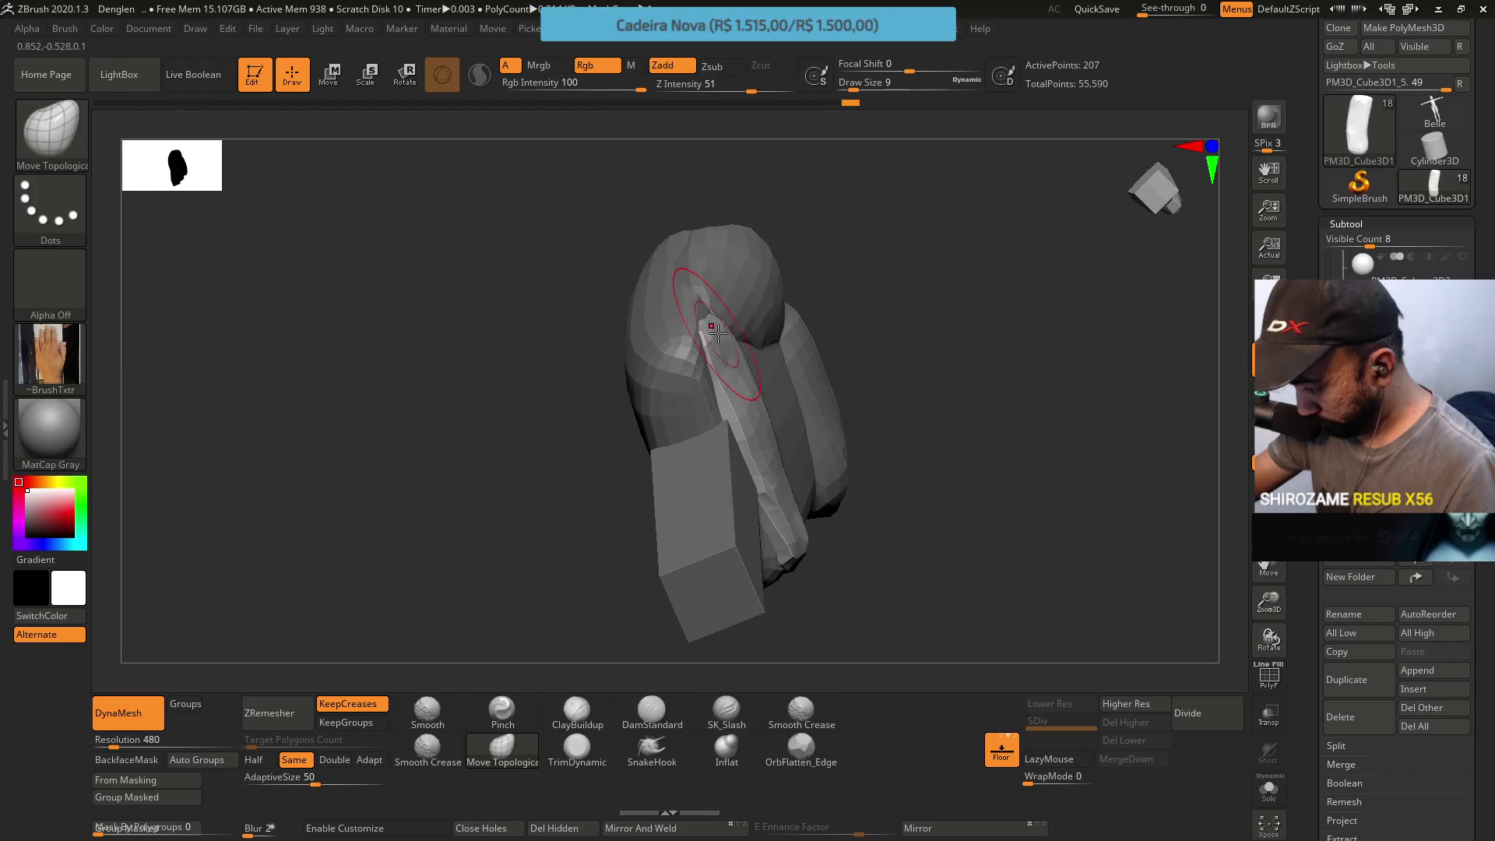
pyautogui.keyDown('shift'); pyautogui.moveTo(716, 332); pyautogui.dragTo(704, 281, button='right'); pyautogui.keyUp('shift')
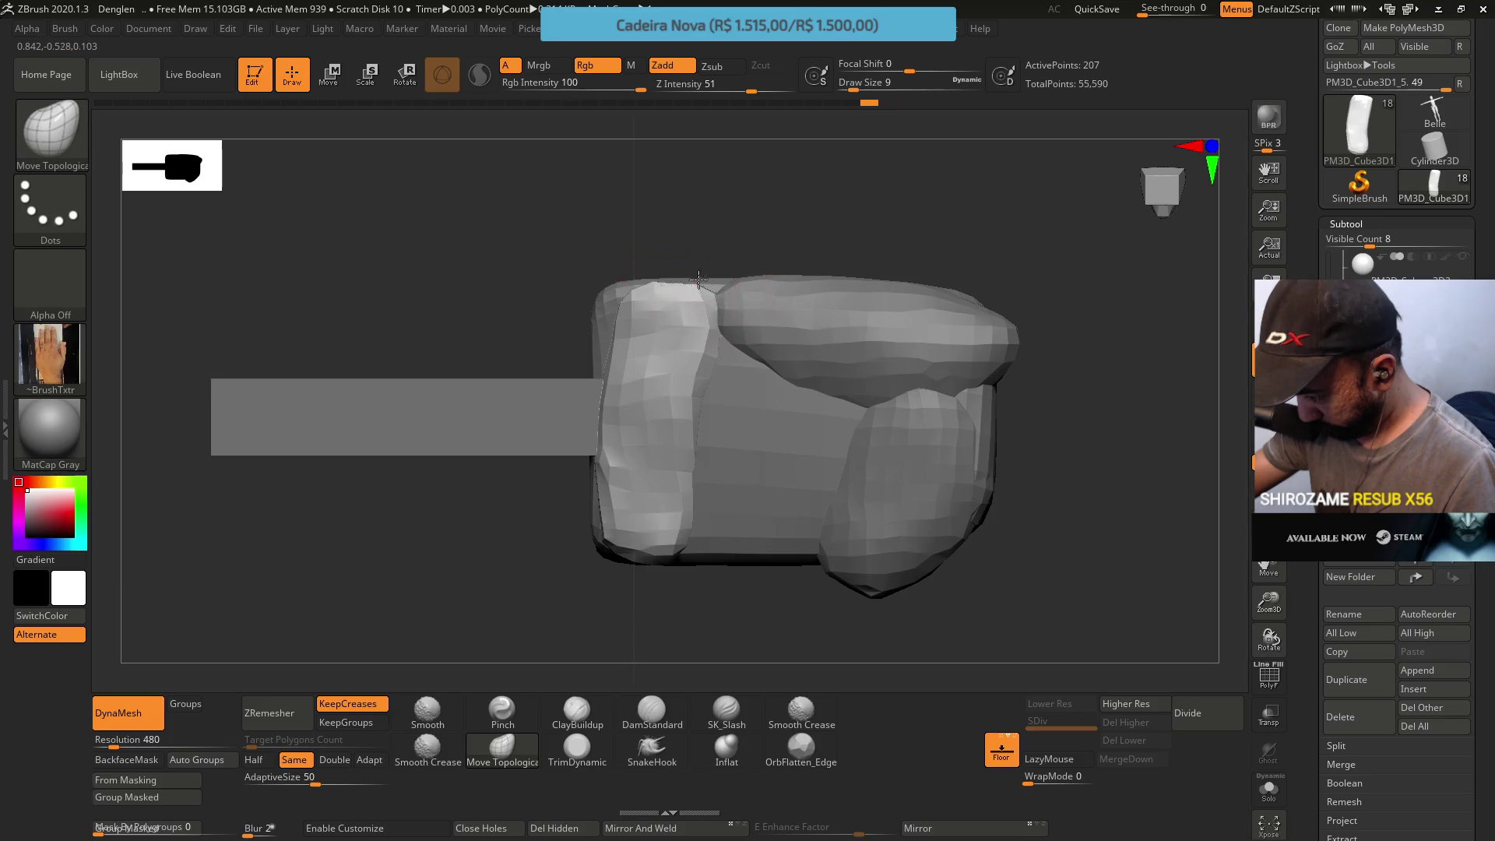
pyautogui.moveTo(691, 250)
pyautogui.mouseDown(button='right')
pyautogui.moveTo(944, 464)
pyautogui.moveTo(961, 447)
pyautogui.moveTo(932, 469)
pyautogui.mouseUp(button='right')
# Toggle the head band piece, select another part, reveal the hidden sphere and settle on a side view
pyautogui.hotkey('ctrl', 'z')
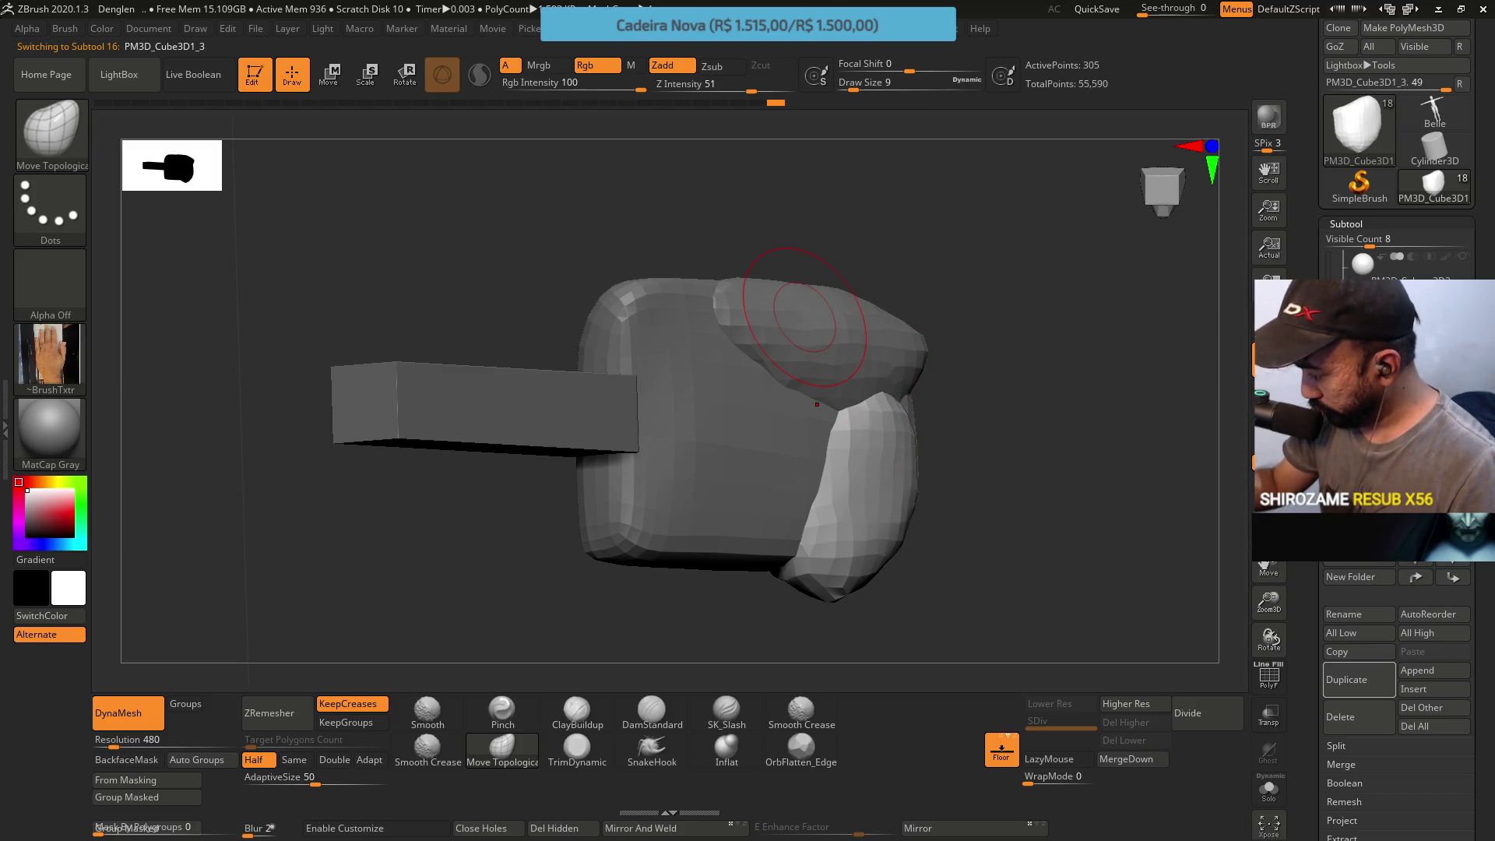
pyautogui.hotkey('ctrl', 'shift', 'z')
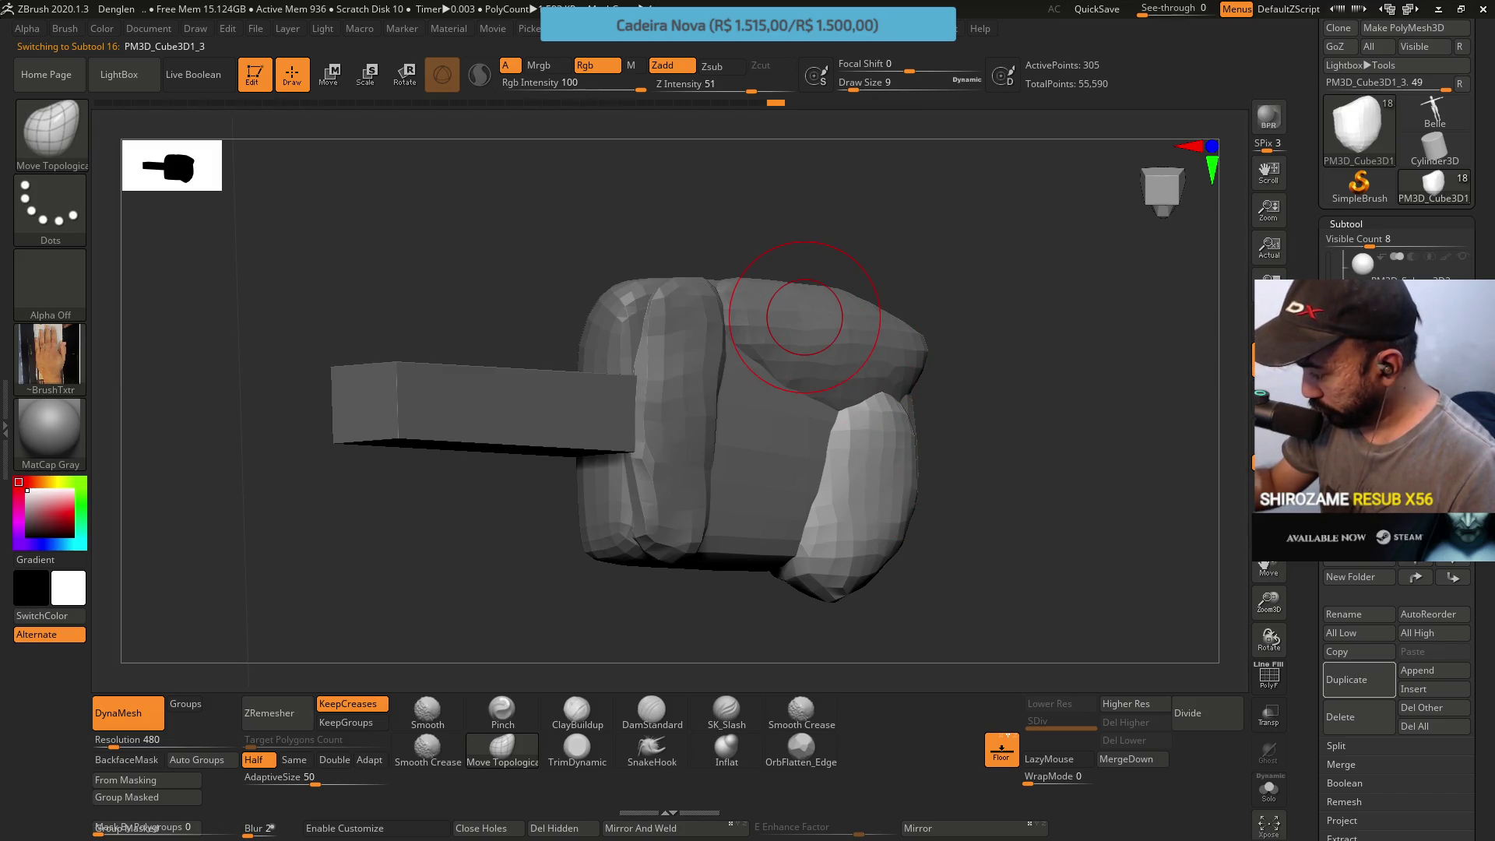
pyautogui.keyDown('alt'); pyautogui.click(804, 315); pyautogui.keyUp('alt')
pyautogui.keyDown('shift'); pyautogui.moveTo(861, 424); pyautogui.dragTo(735, 342, button='right'); pyautogui.keyUp('shift')
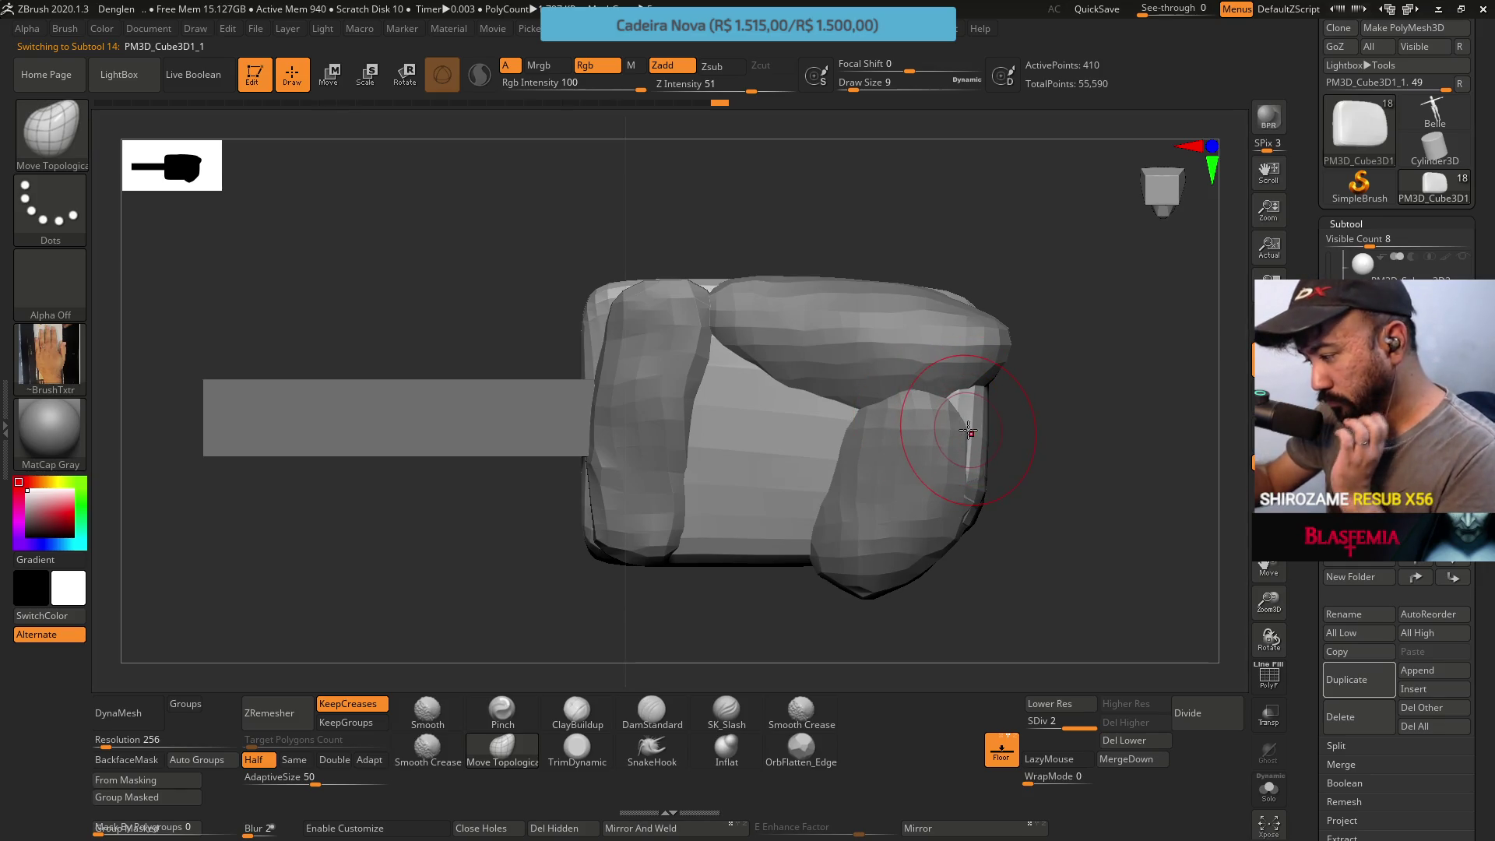
pyautogui.click(1462, 256)
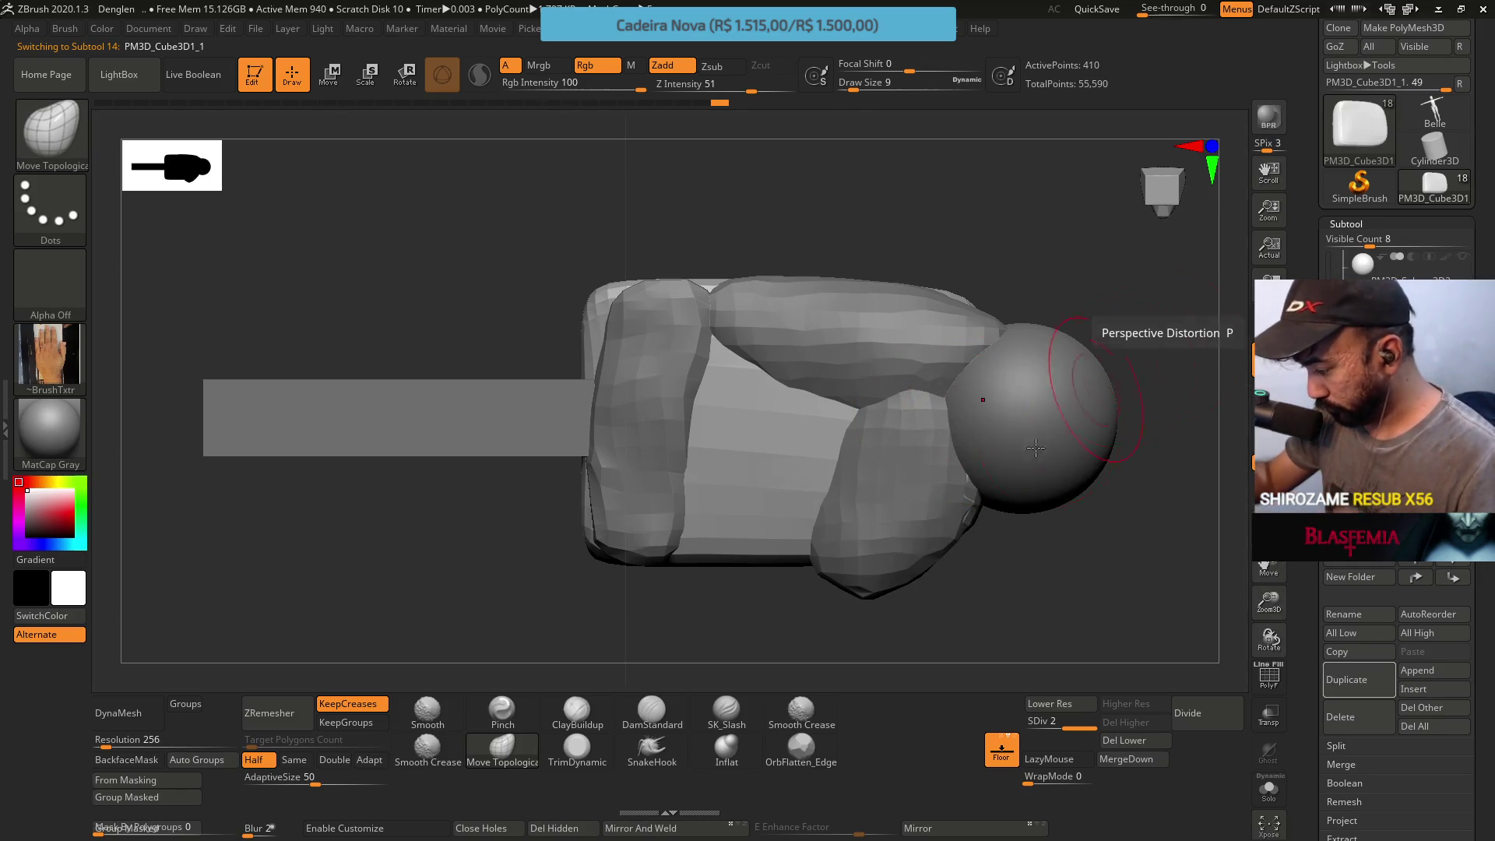
pyautogui.moveTo(878, 316)
pyautogui.mouseDown()
pyautogui.moveTo(864, 595)
pyautogui.moveTo(865, 580)
pyautogui.moveTo(840, 580)
pyautogui.mouseUp()
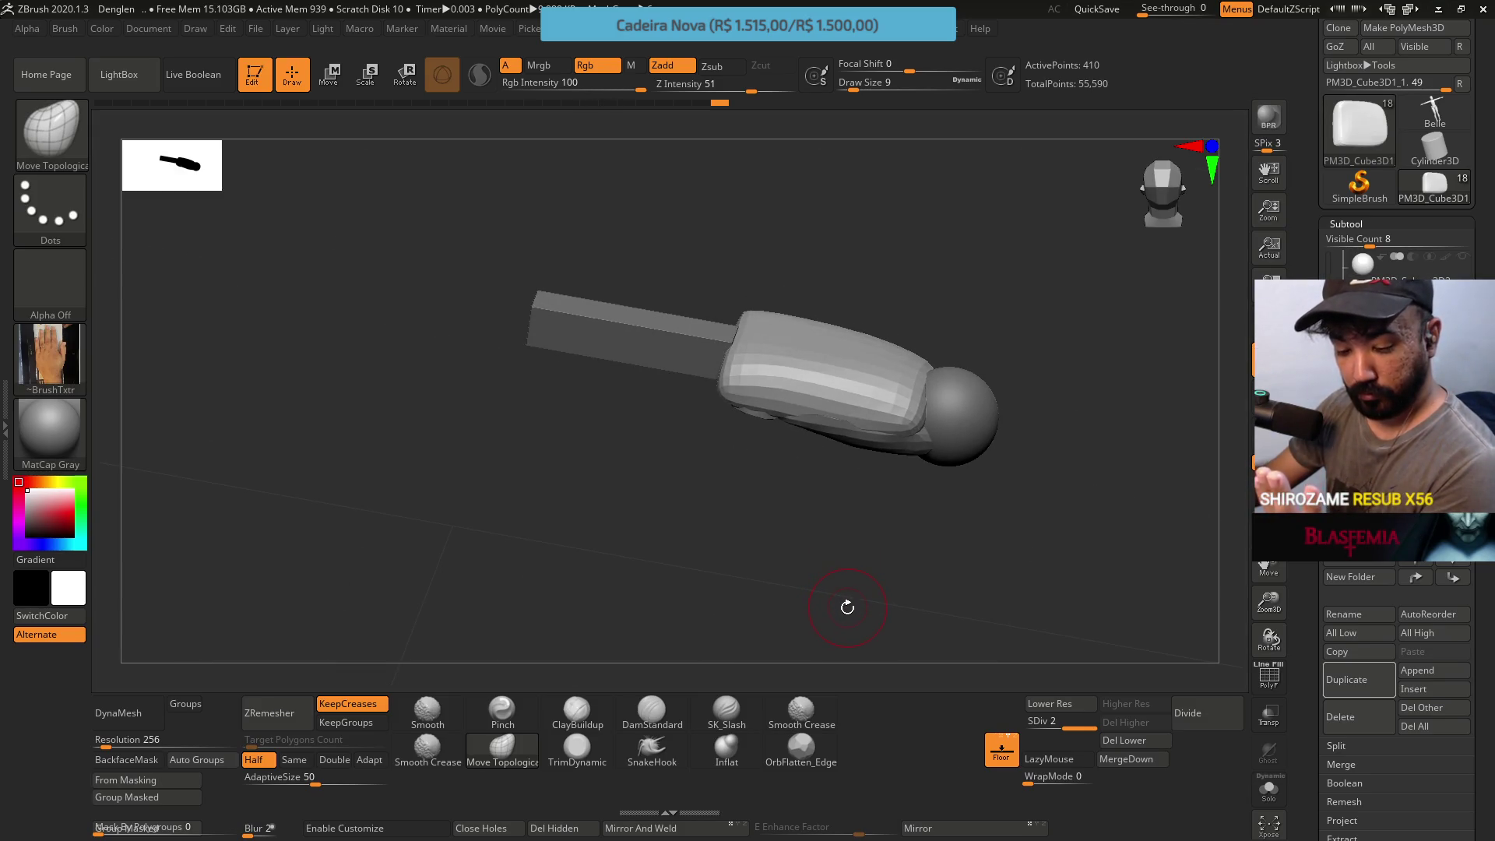
pyautogui.keyDown('shift'); pyautogui.moveTo(908, 443); pyautogui.dragTo(904, 391); pyautogui.keyUp('shift')
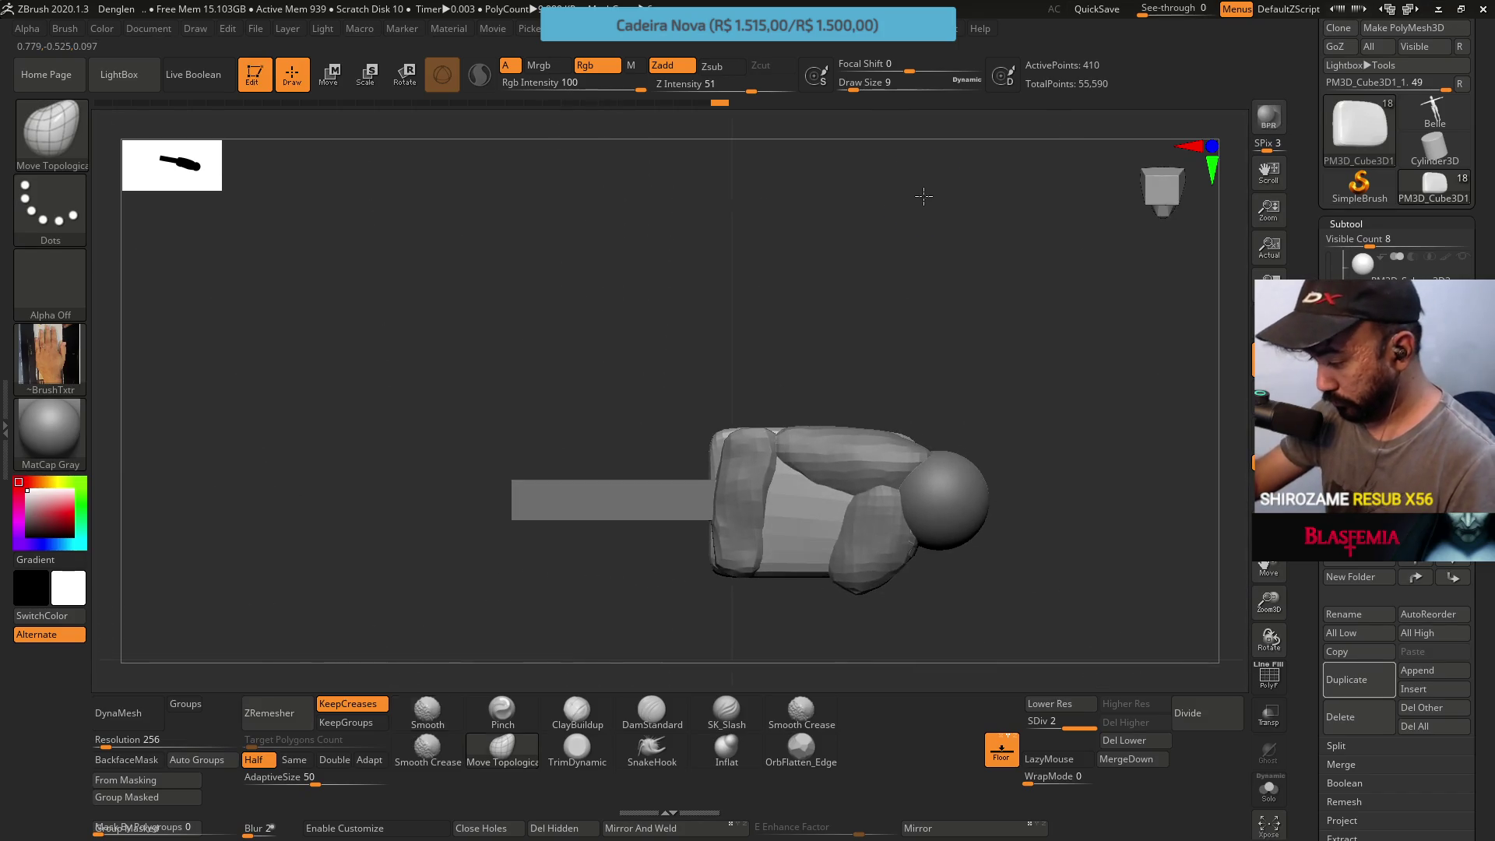
# Pull the lower chunk up and inward against the arm with a larger Move Topological brush, then activate the upper block
pyautogui.keyDown('alt'); pyautogui.click(870, 532); pyautogui.keyUp('alt')
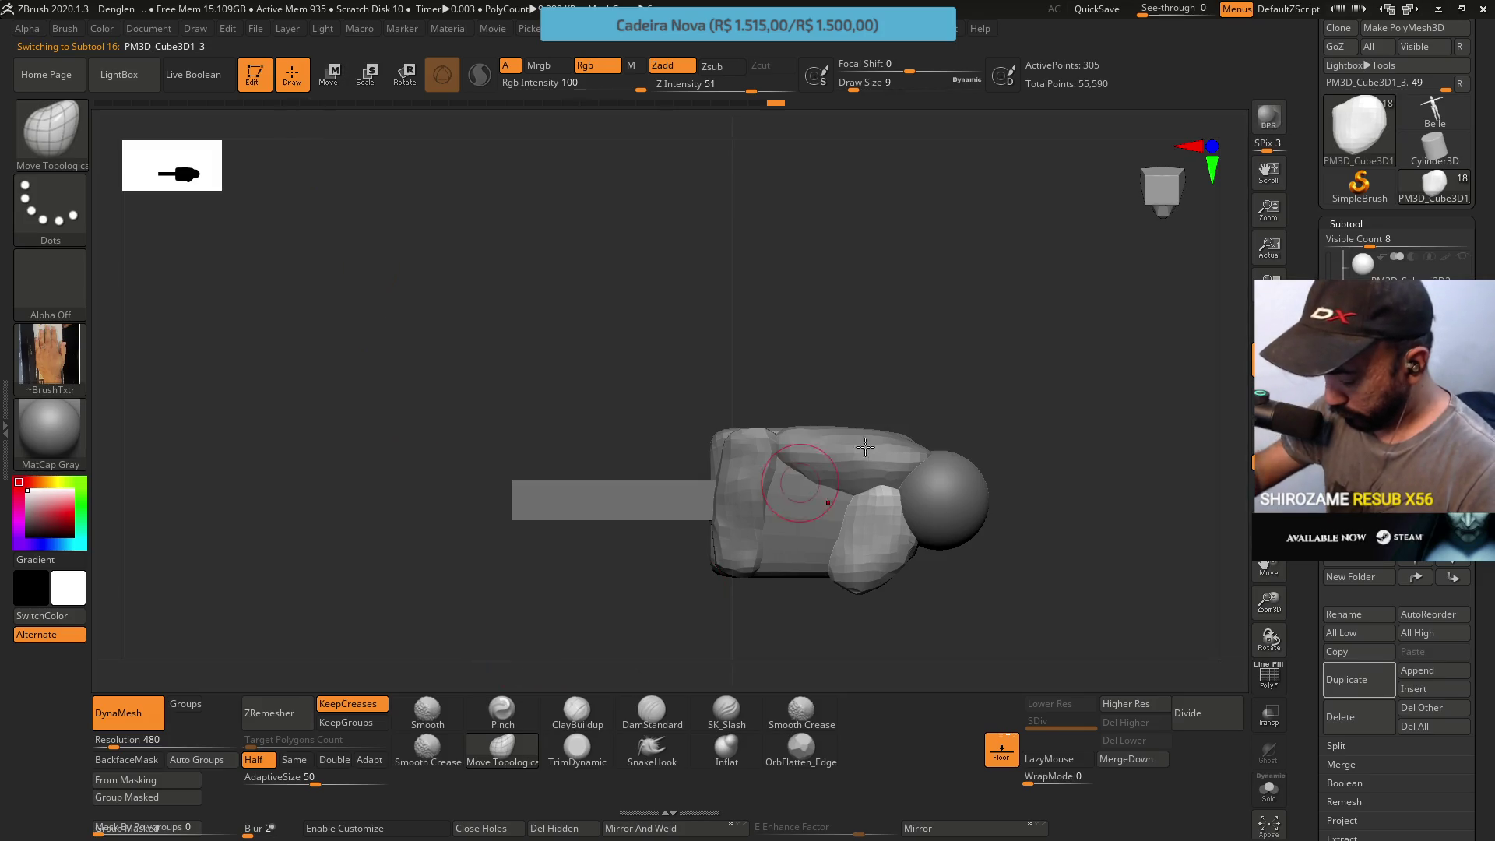
pyautogui.press('s')
pyautogui.click(911, 490)
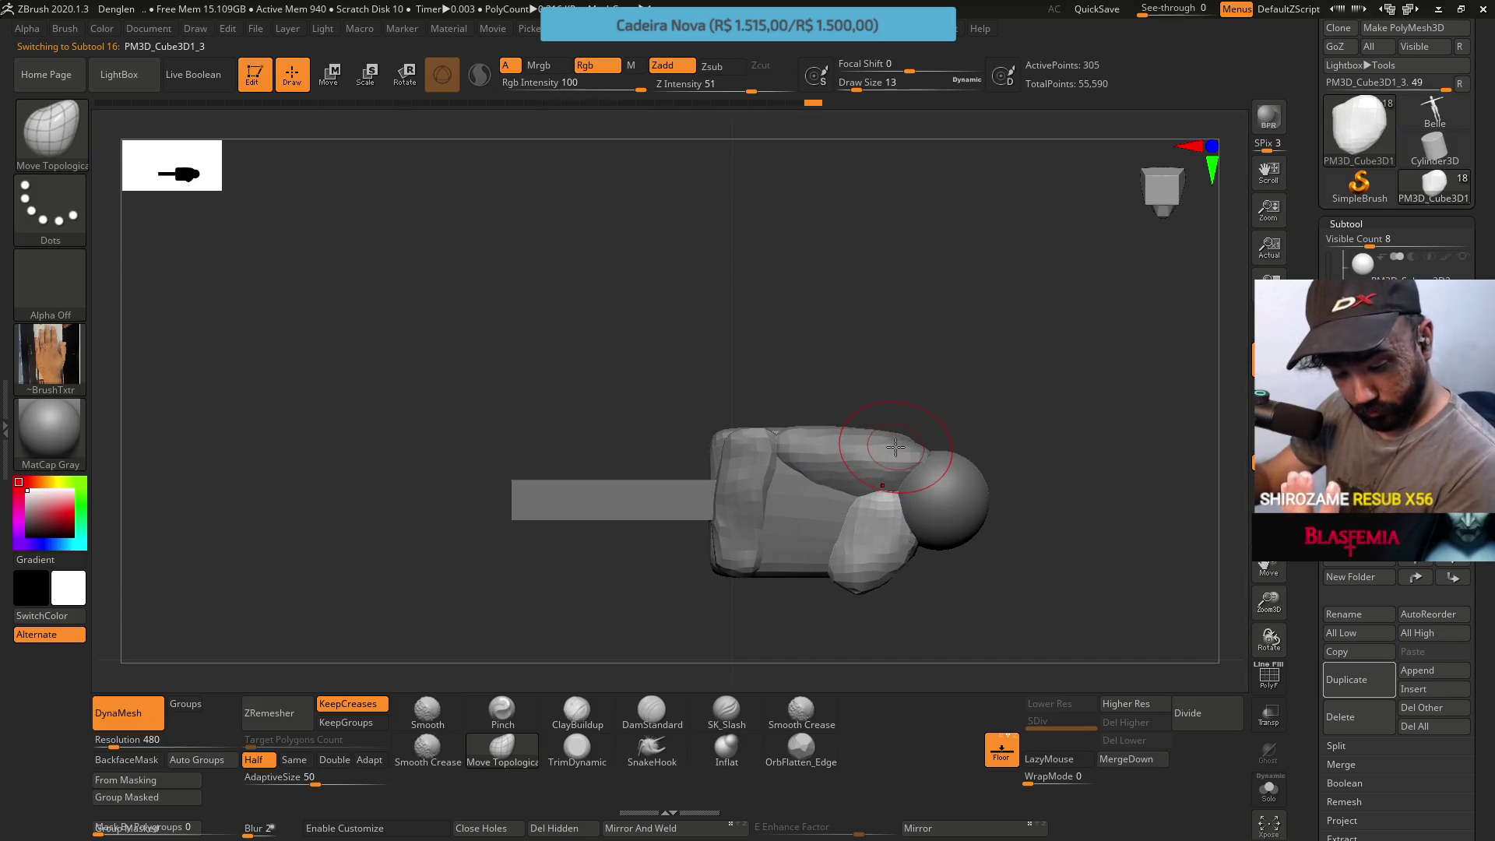
pyautogui.moveTo(894, 423); pyautogui.dragTo(860, 346)
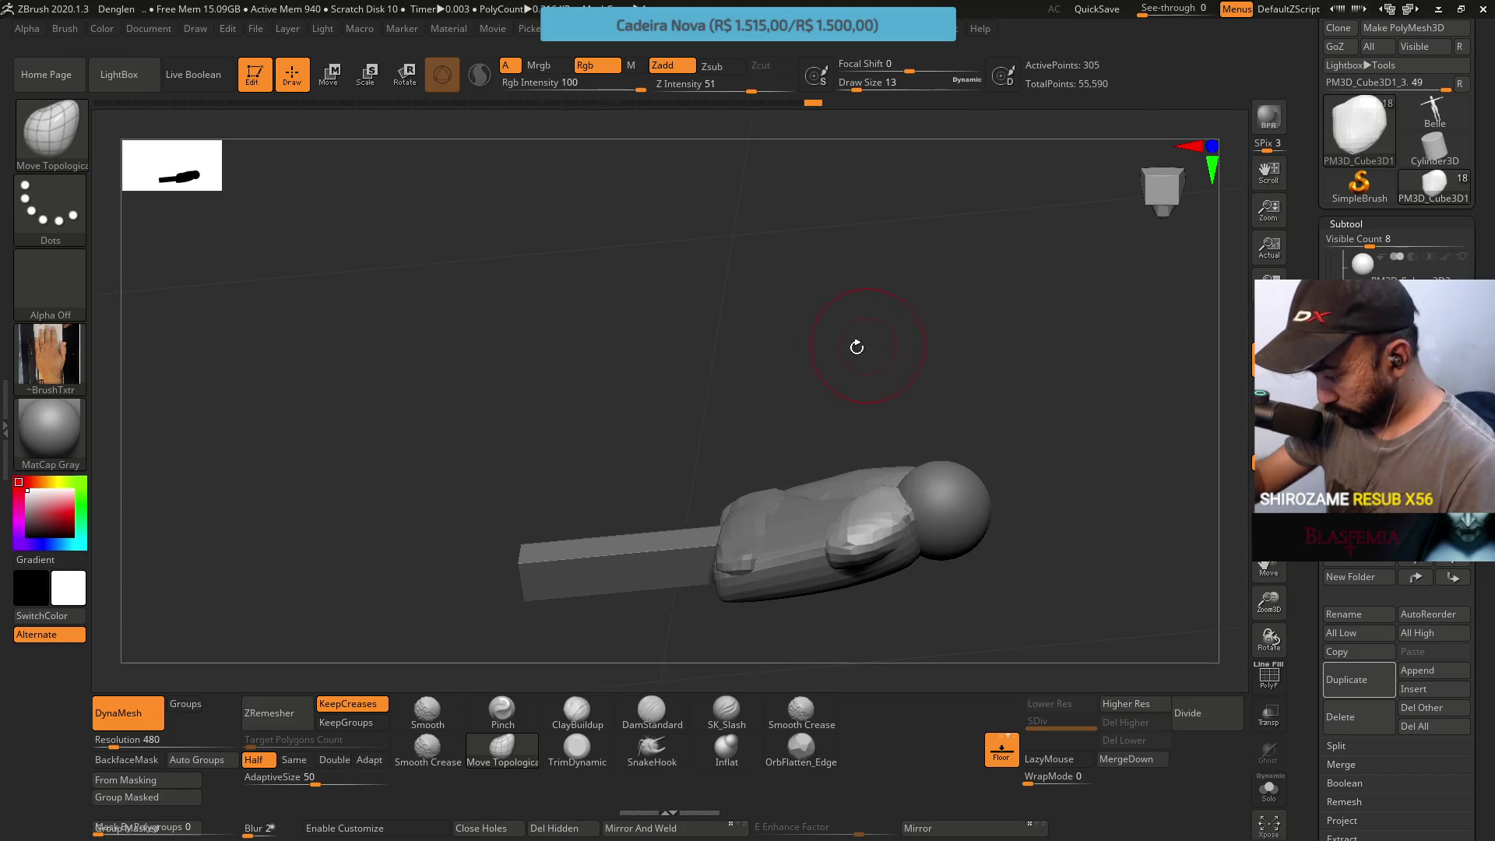
pyautogui.click(569, 709)
pyautogui.moveTo(908, 416)
pyautogui.keyDown('alt'); pyautogui.mouseDown()
pyautogui.moveTo(866, 518)
pyautogui.moveTo(969, 432)
pyautogui.mouseUp(); pyautogui.keyUp('alt')
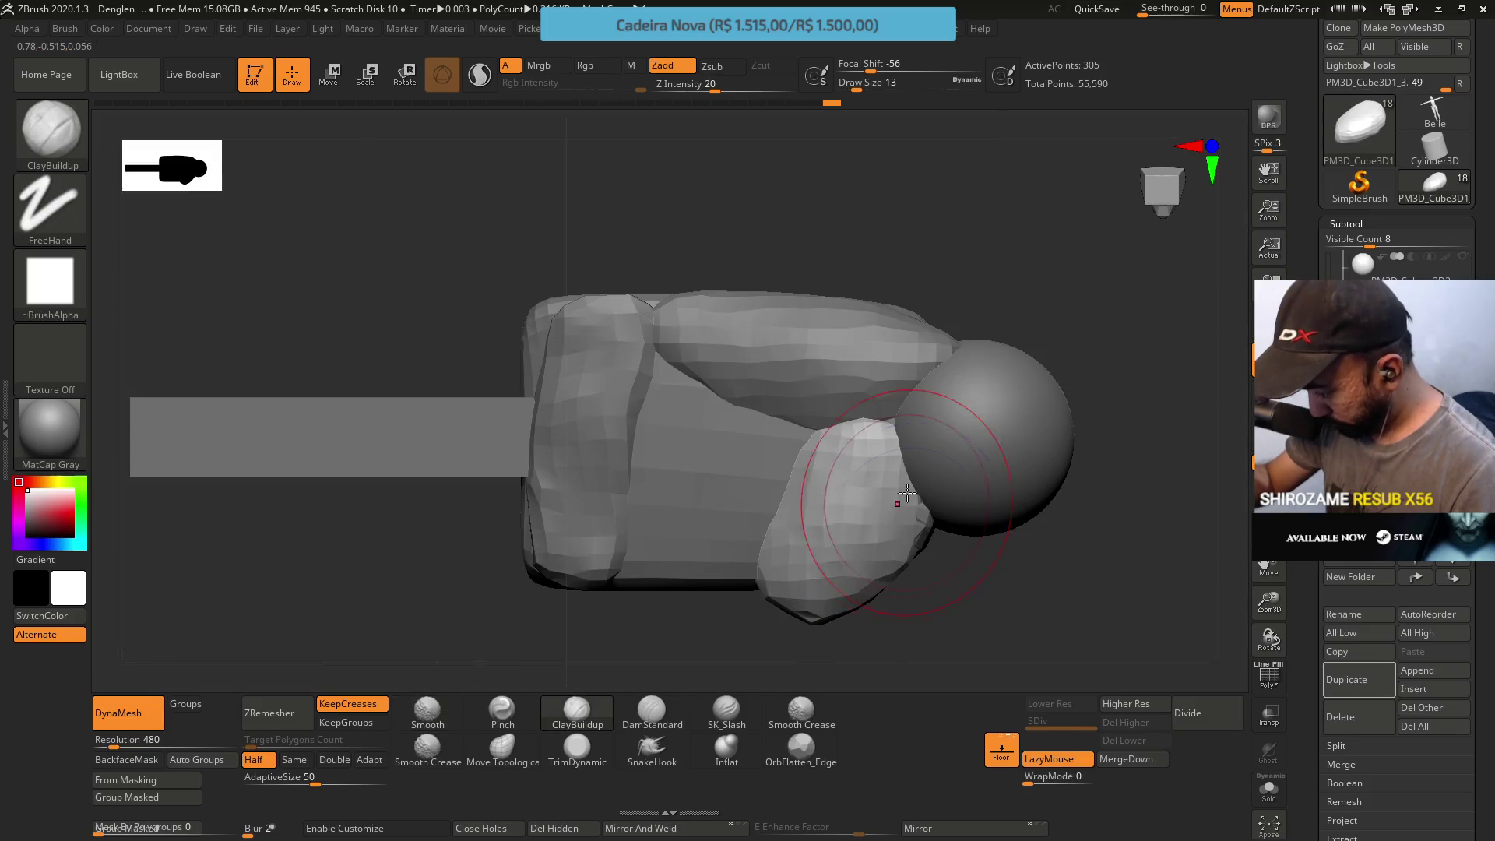
pyautogui.click(521, 749)
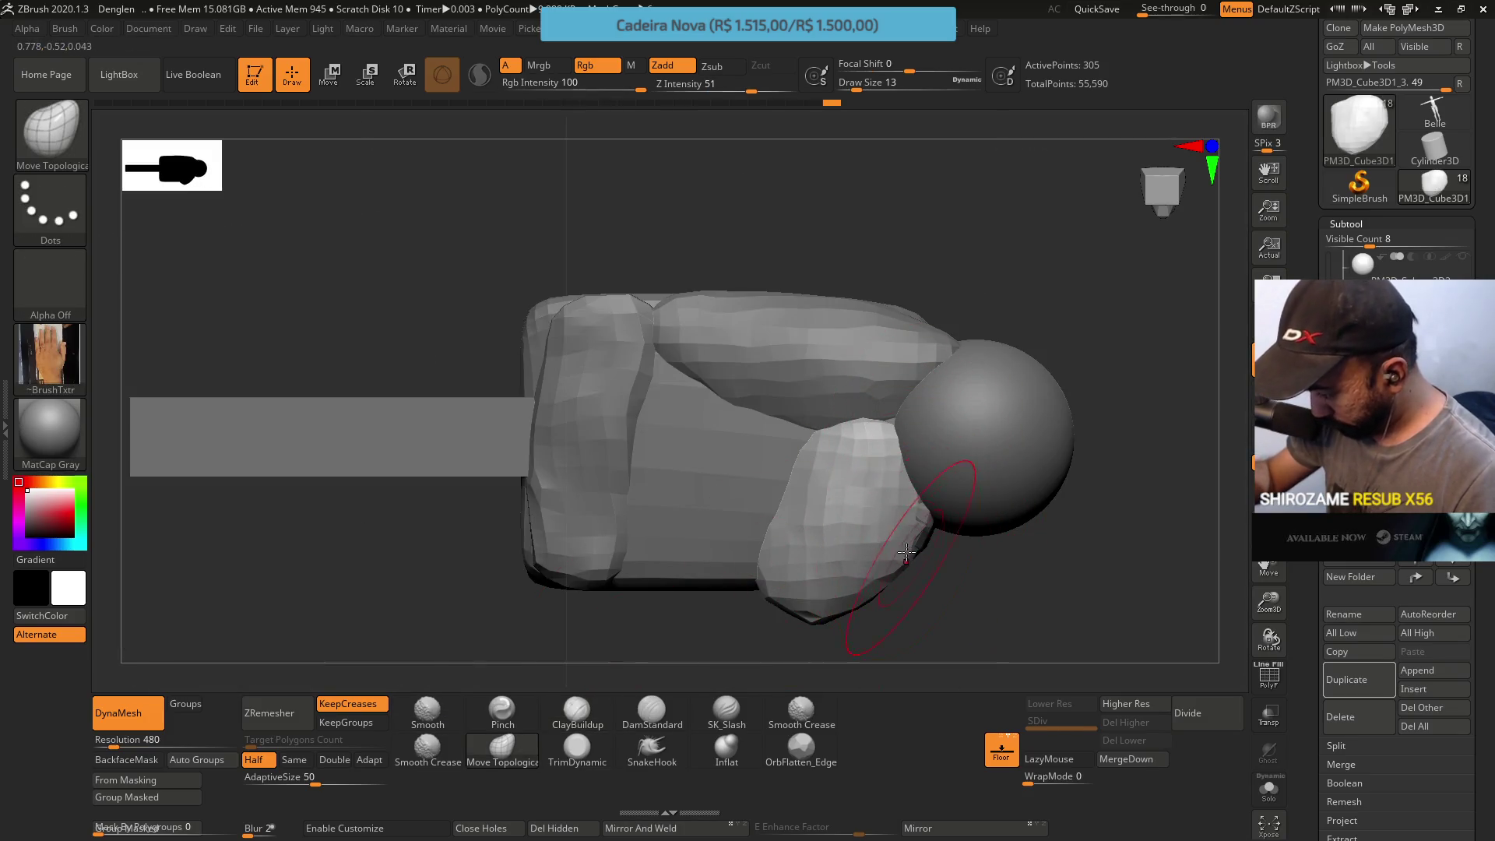
pyautogui.moveTo(909, 534); pyautogui.dragTo(843, 416)
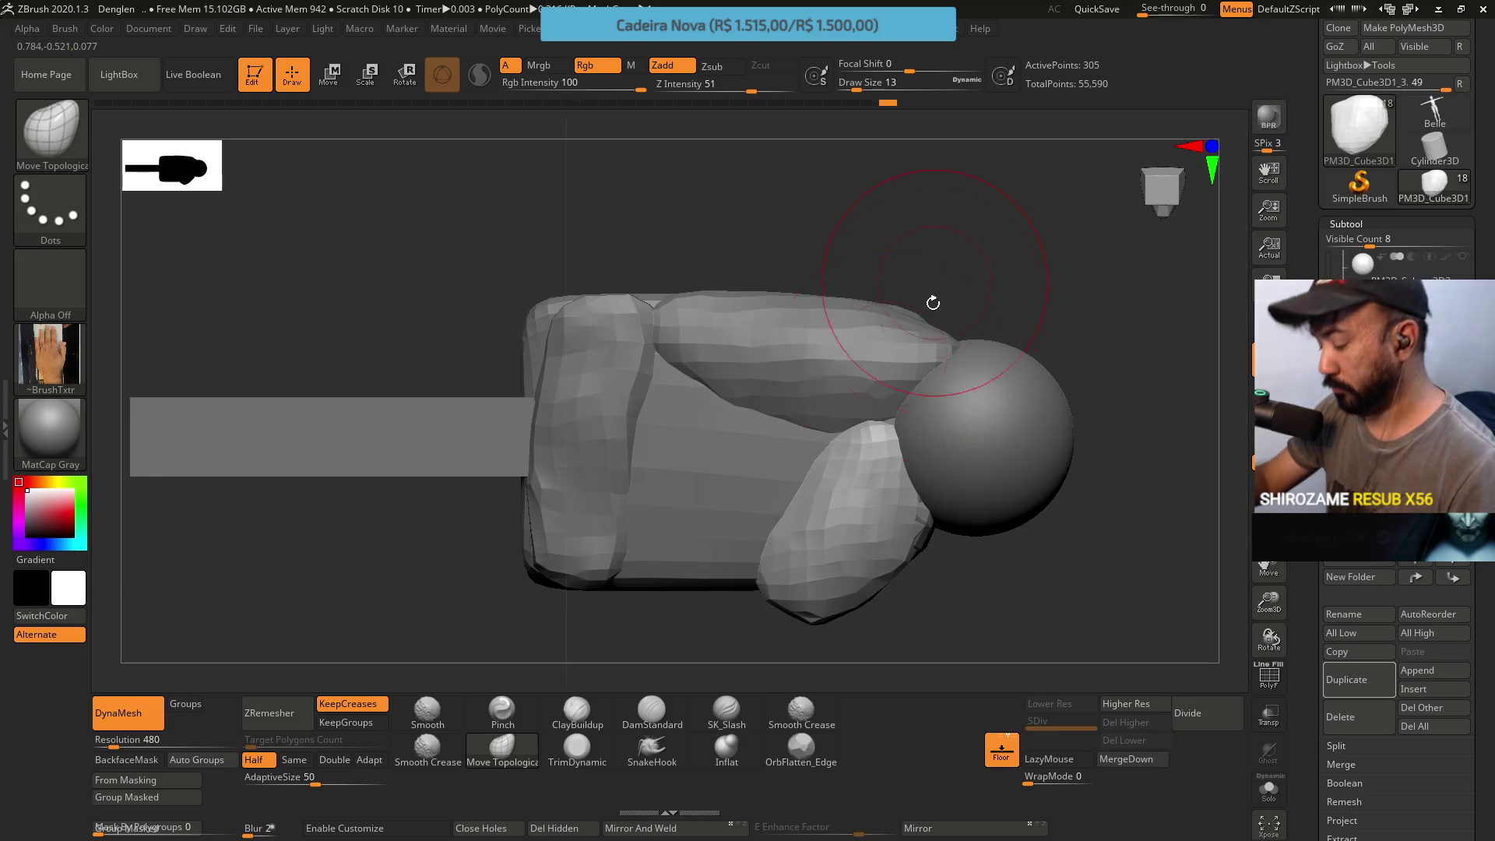
pyautogui.keyDown('alt'); pyautogui.click(922, 338); pyautogui.keyUp('alt')
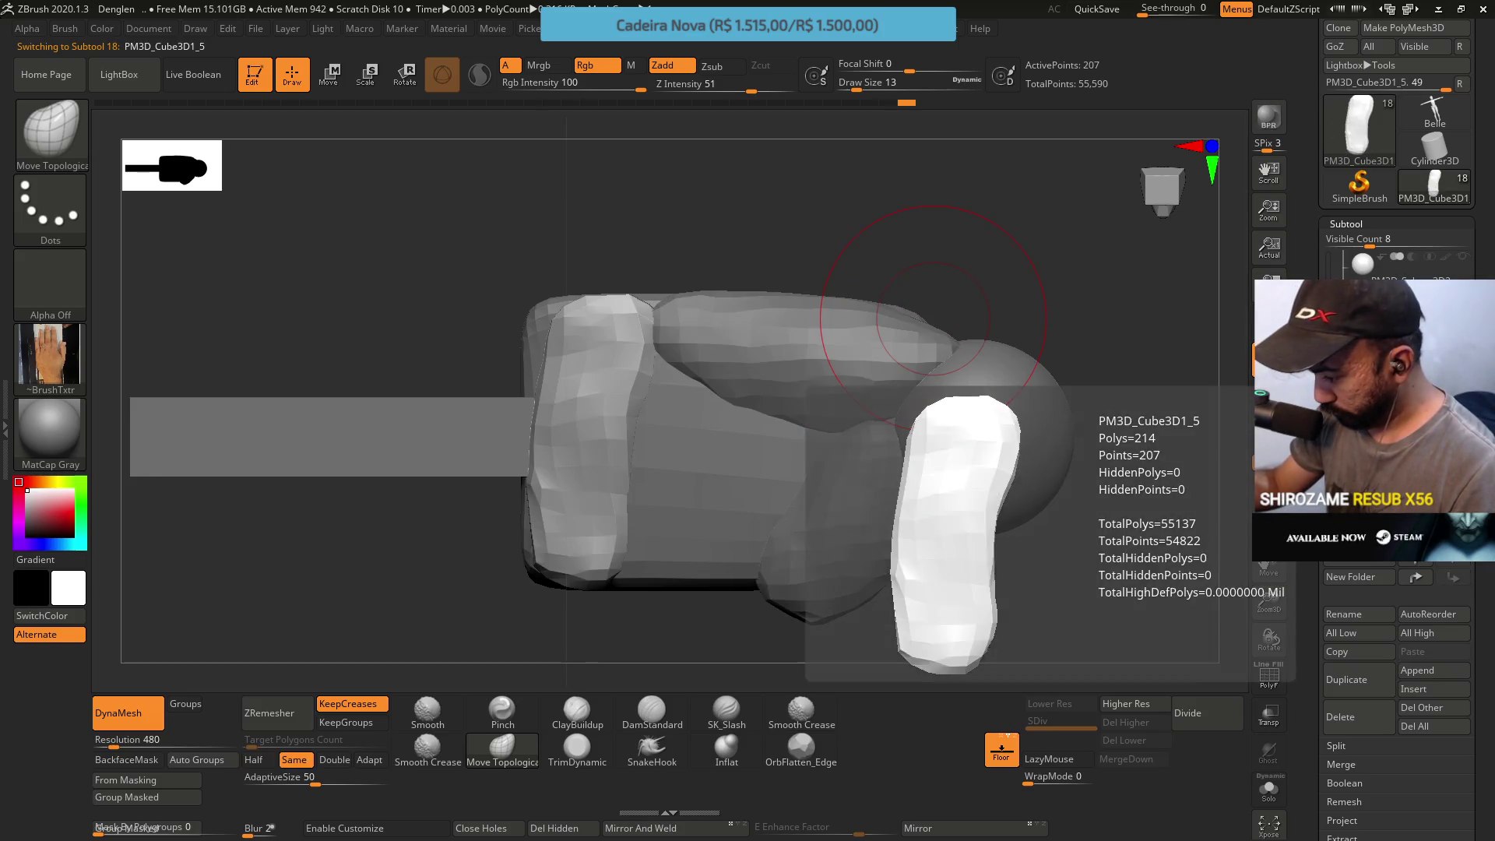
pyautogui.moveTo(900, 424)
pyautogui.keyDown('alt'); pyautogui.mouseDown()
pyautogui.moveTo(869, 358)
pyautogui.moveTo(876, 389)
pyautogui.mouseUp(); pyautogui.keyUp('alt')
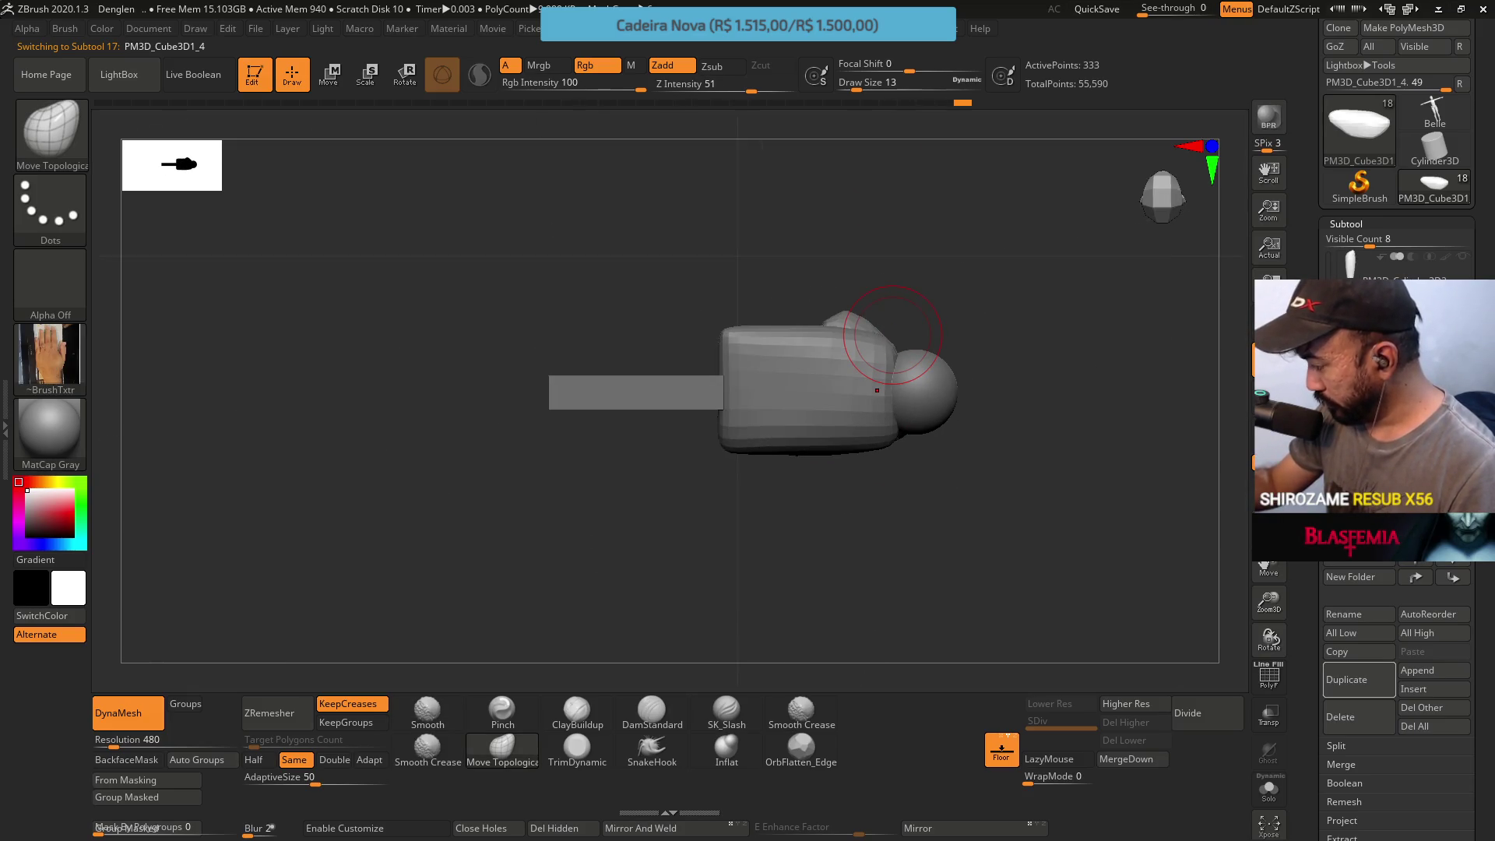
pyautogui.scroll(5, 1401, 263)
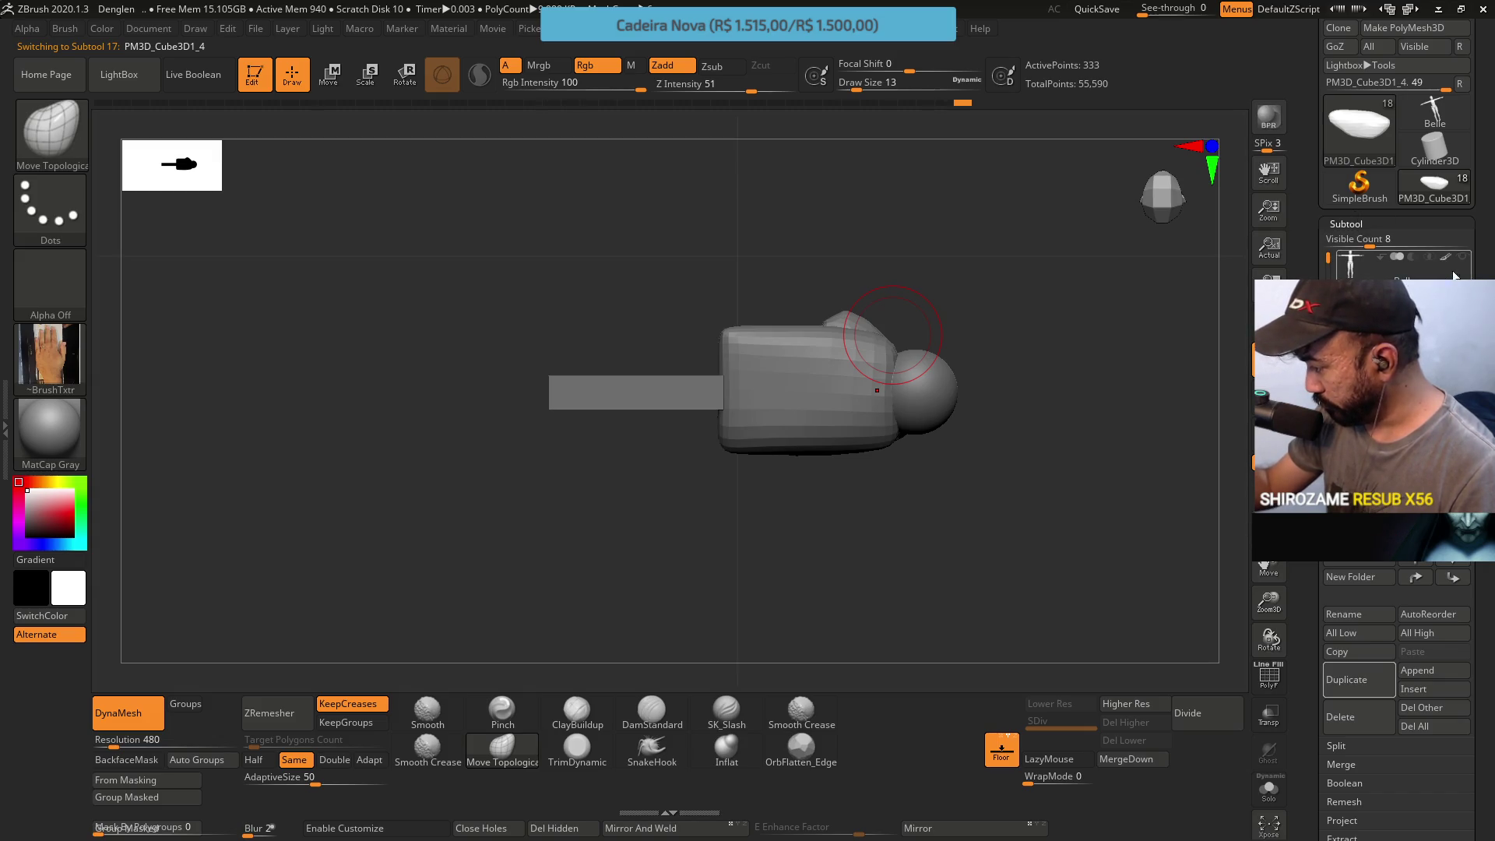
# Step through the Belle hand, Cube3D1_1 and Cylinder3D3_1 subtools to review them
pyautogui.click(1449, 267)
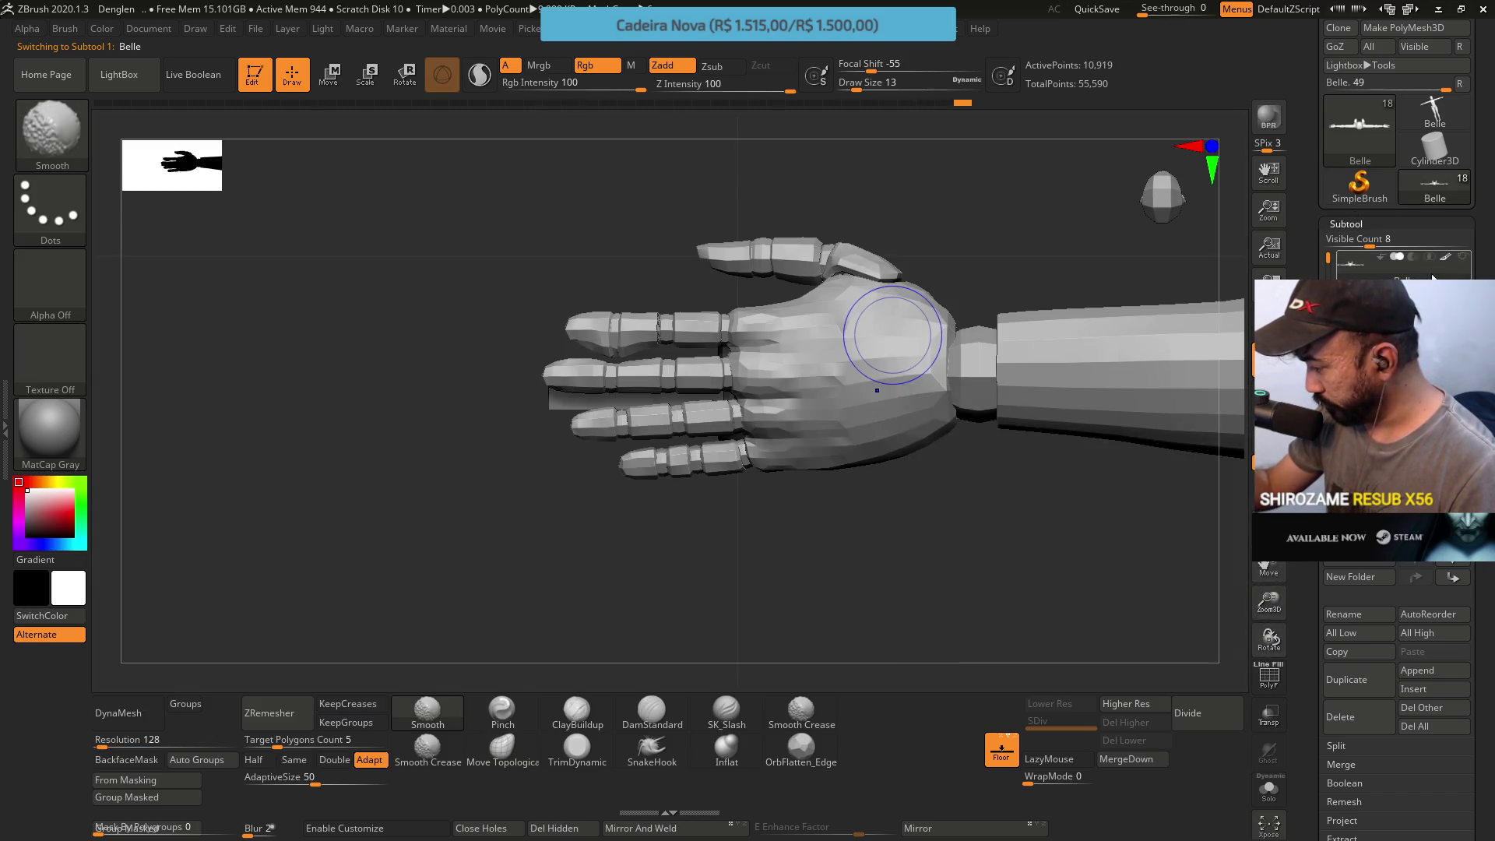
pyautogui.scroll(-2, 1402, 264)
pyautogui.scroll(-2, 1401, 264)
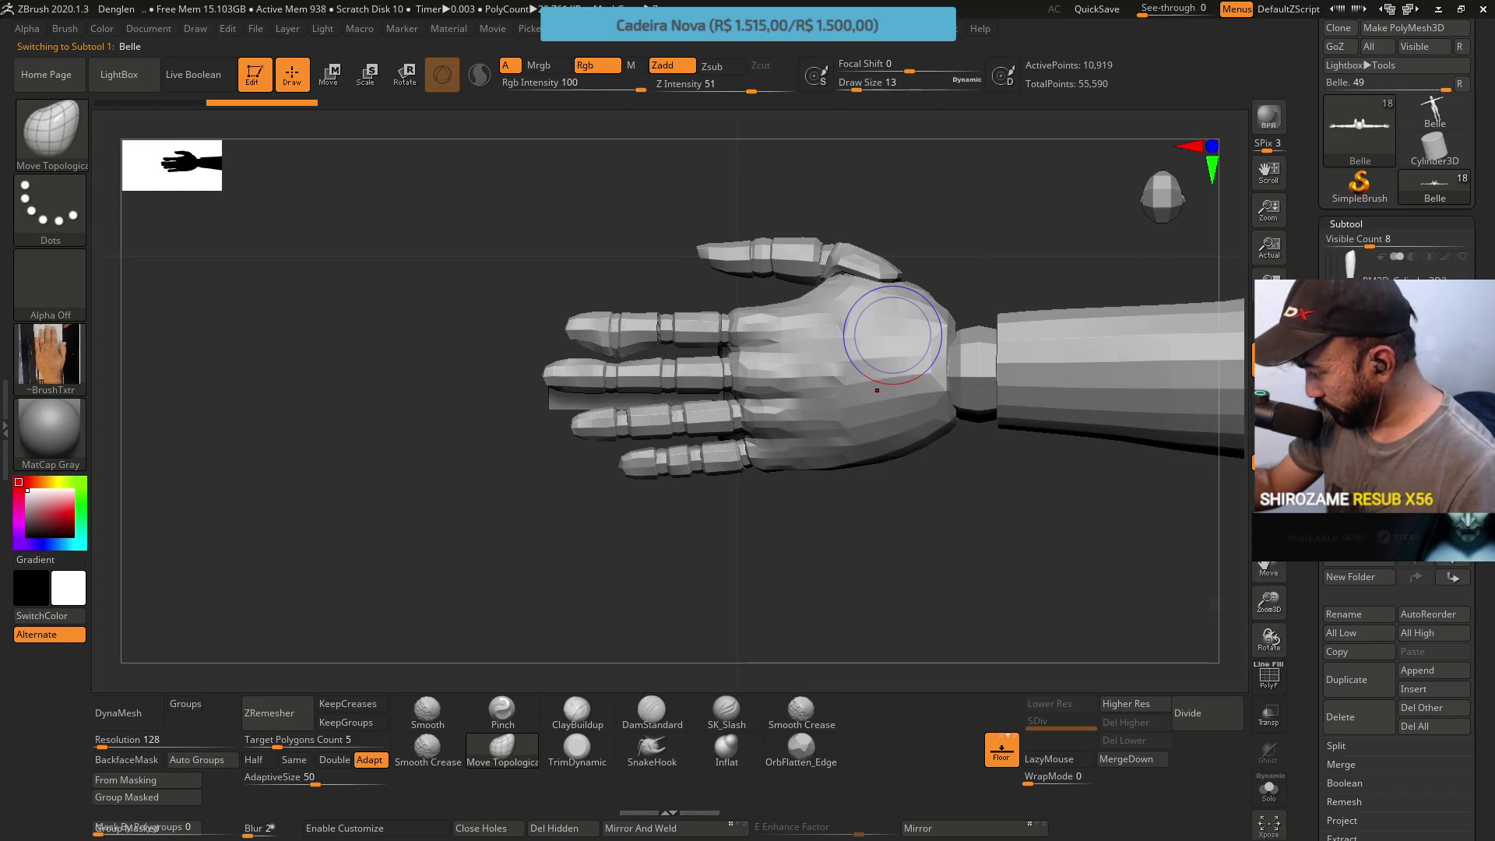
pyautogui.click(1391, 286)
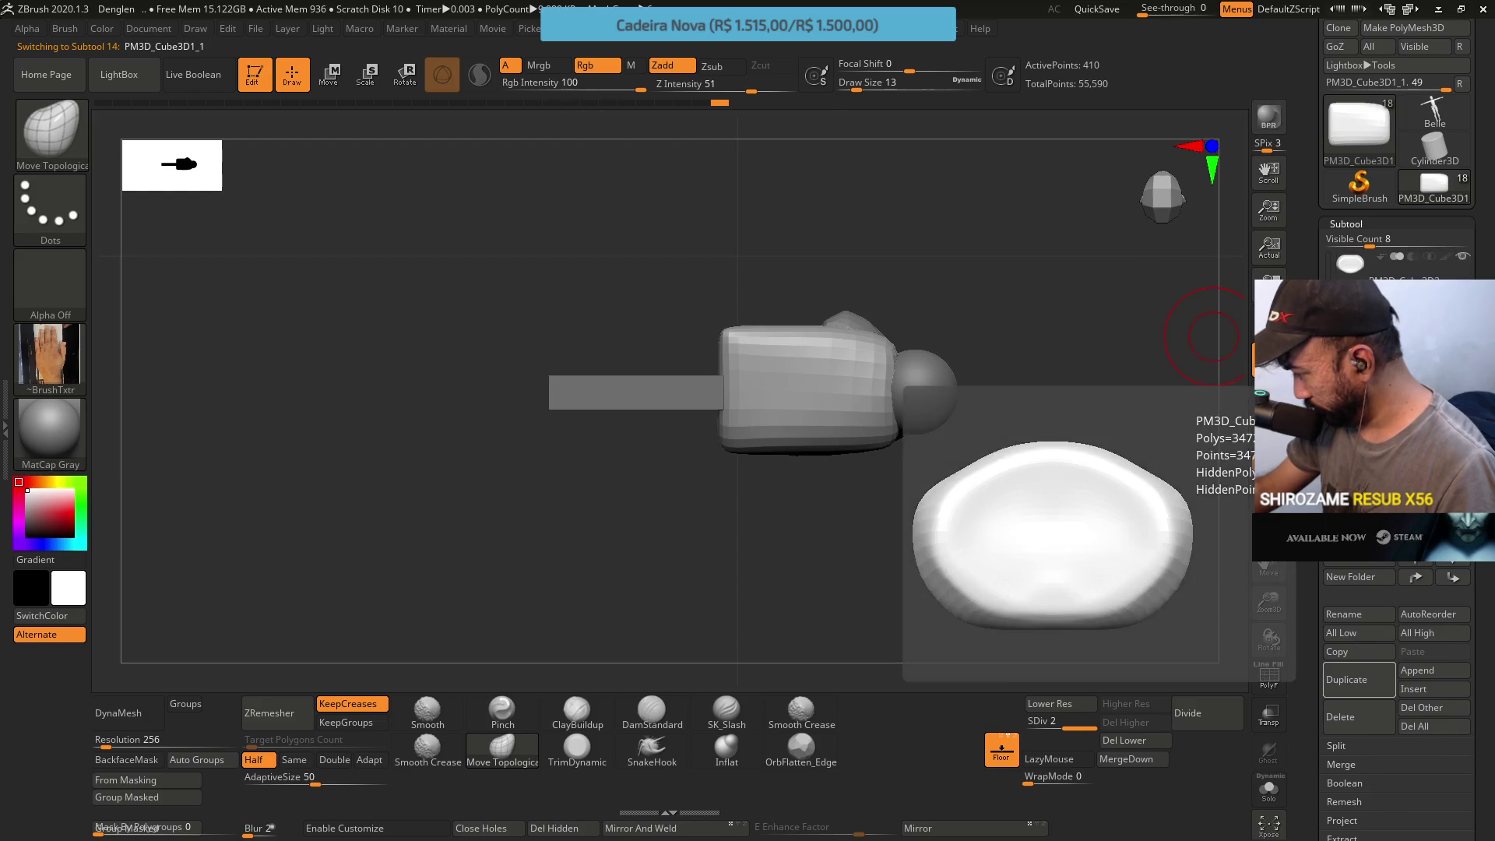
pyautogui.click(1215, 336)
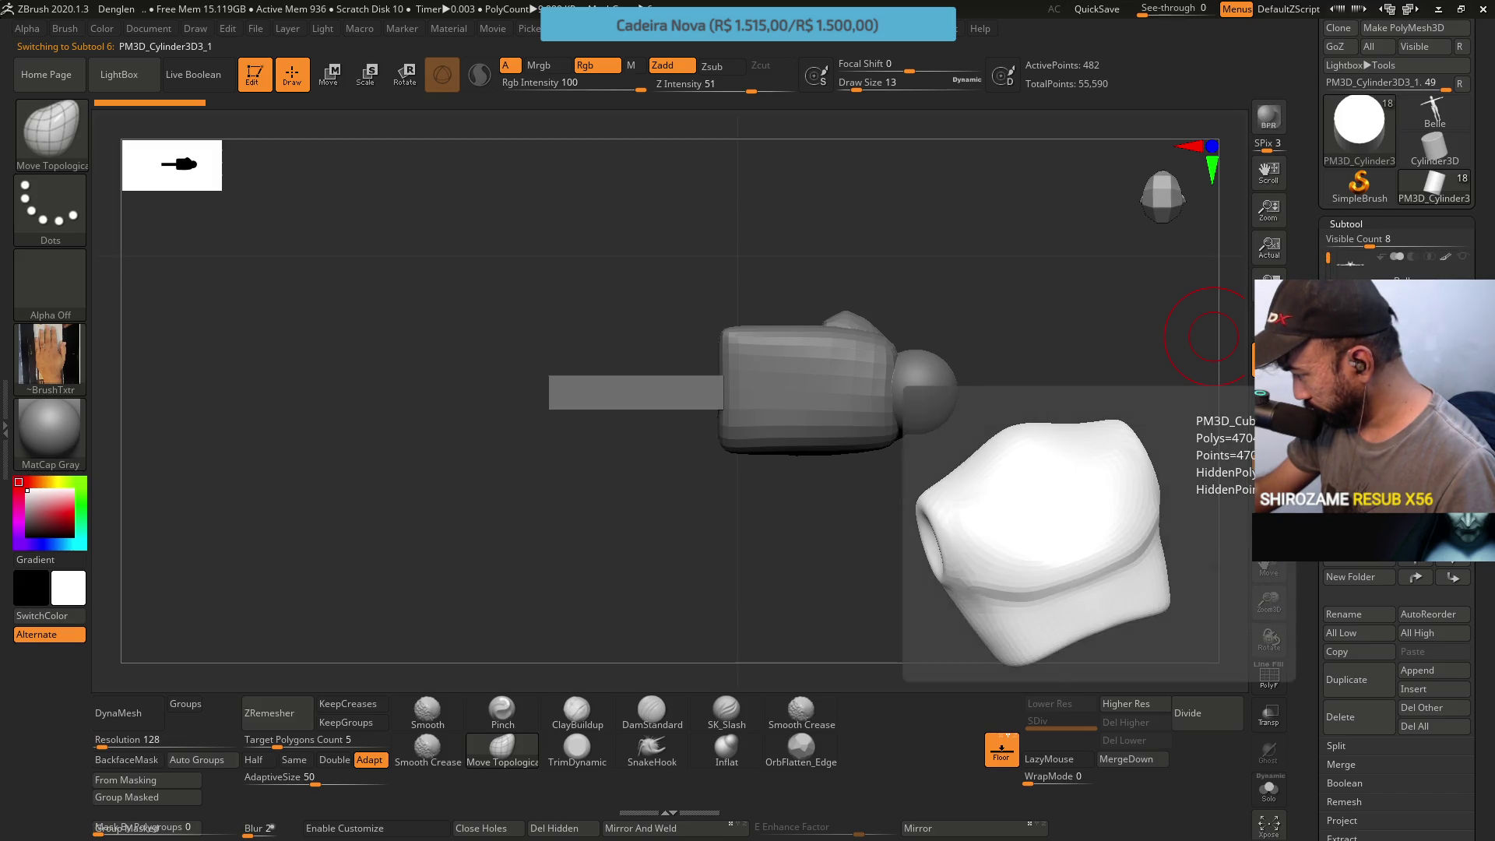
# Orbit and zoom the canvas to bring the mannequin's torso and head into view
pyautogui.moveTo(1330, 254); pyautogui.dragTo(1329, 292)
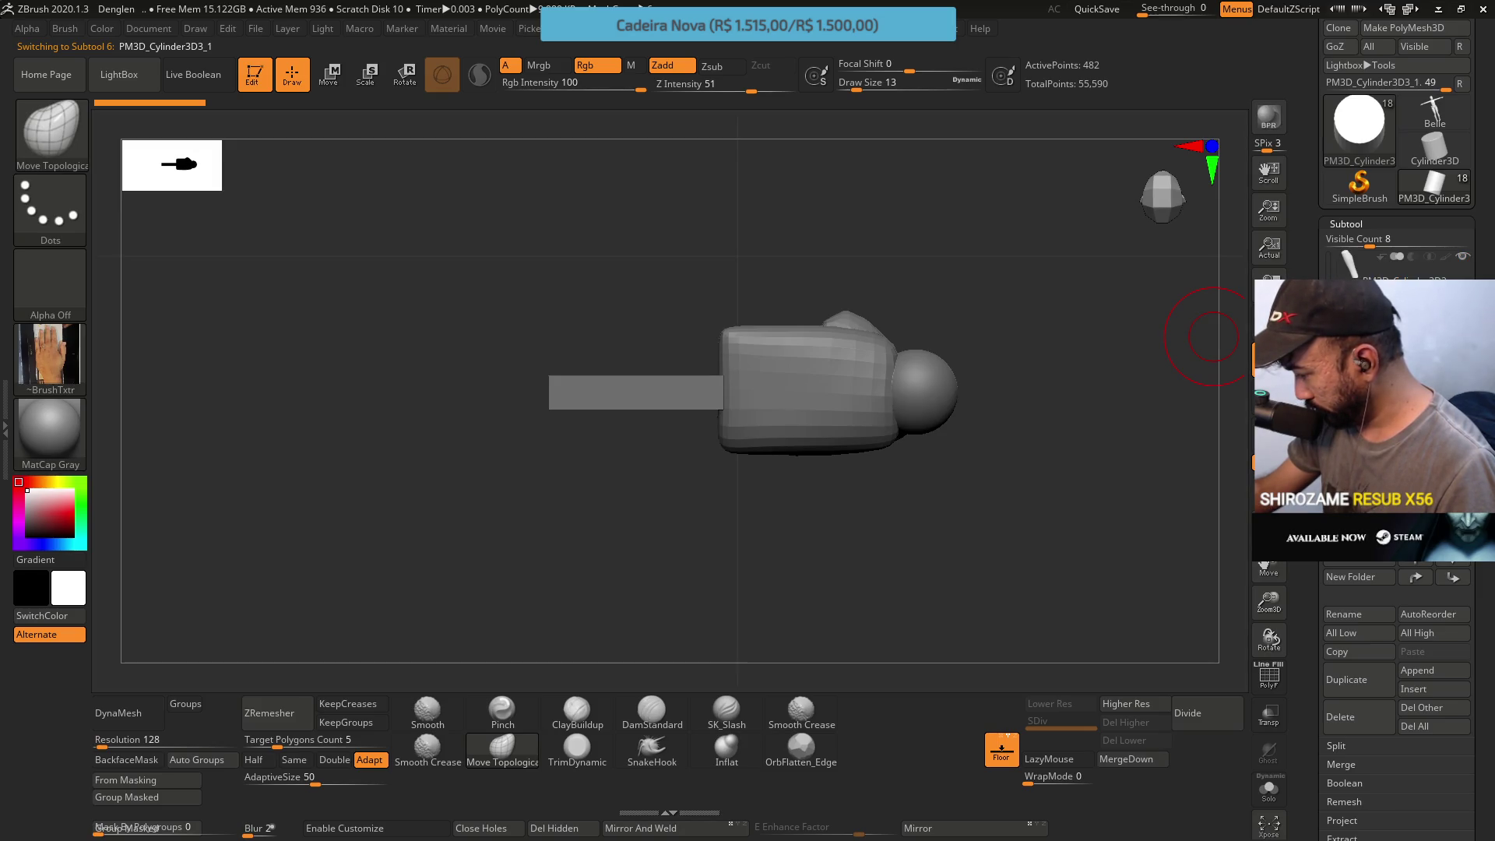
pyautogui.moveTo(1024, 479); pyautogui.dragTo(1001, 267)
pyautogui.moveTo(972, 367)
pyautogui.mouseDown()
pyautogui.moveTo(860, 411)
pyautogui.moveTo(1208, 447)
pyautogui.mouseUp()
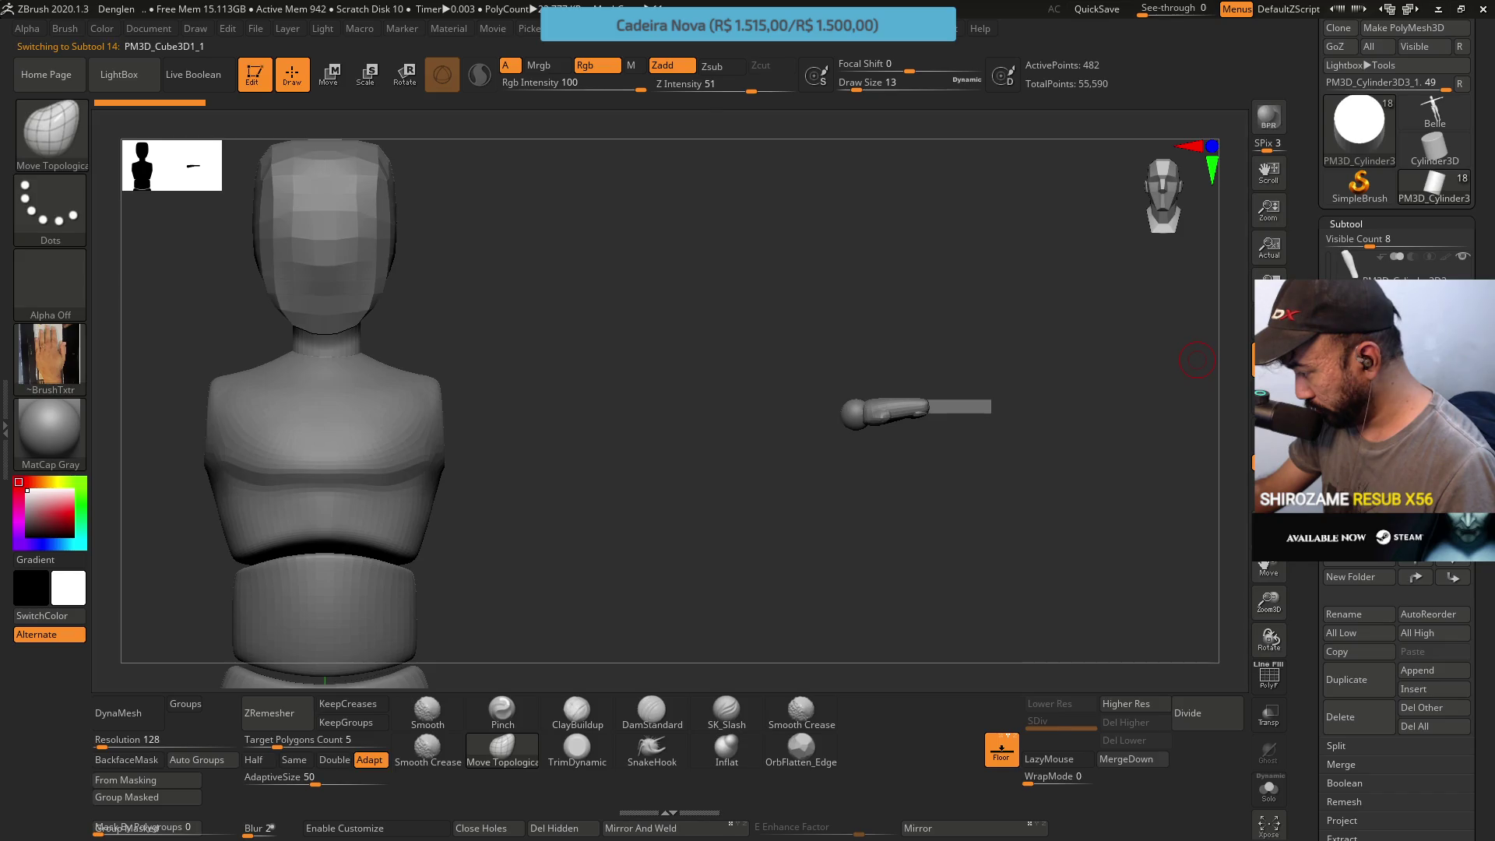
# Select the Sphere3D1_1 sphere and shrink it with the gizmo to neck-joint size
pyautogui.click(1390, 339)
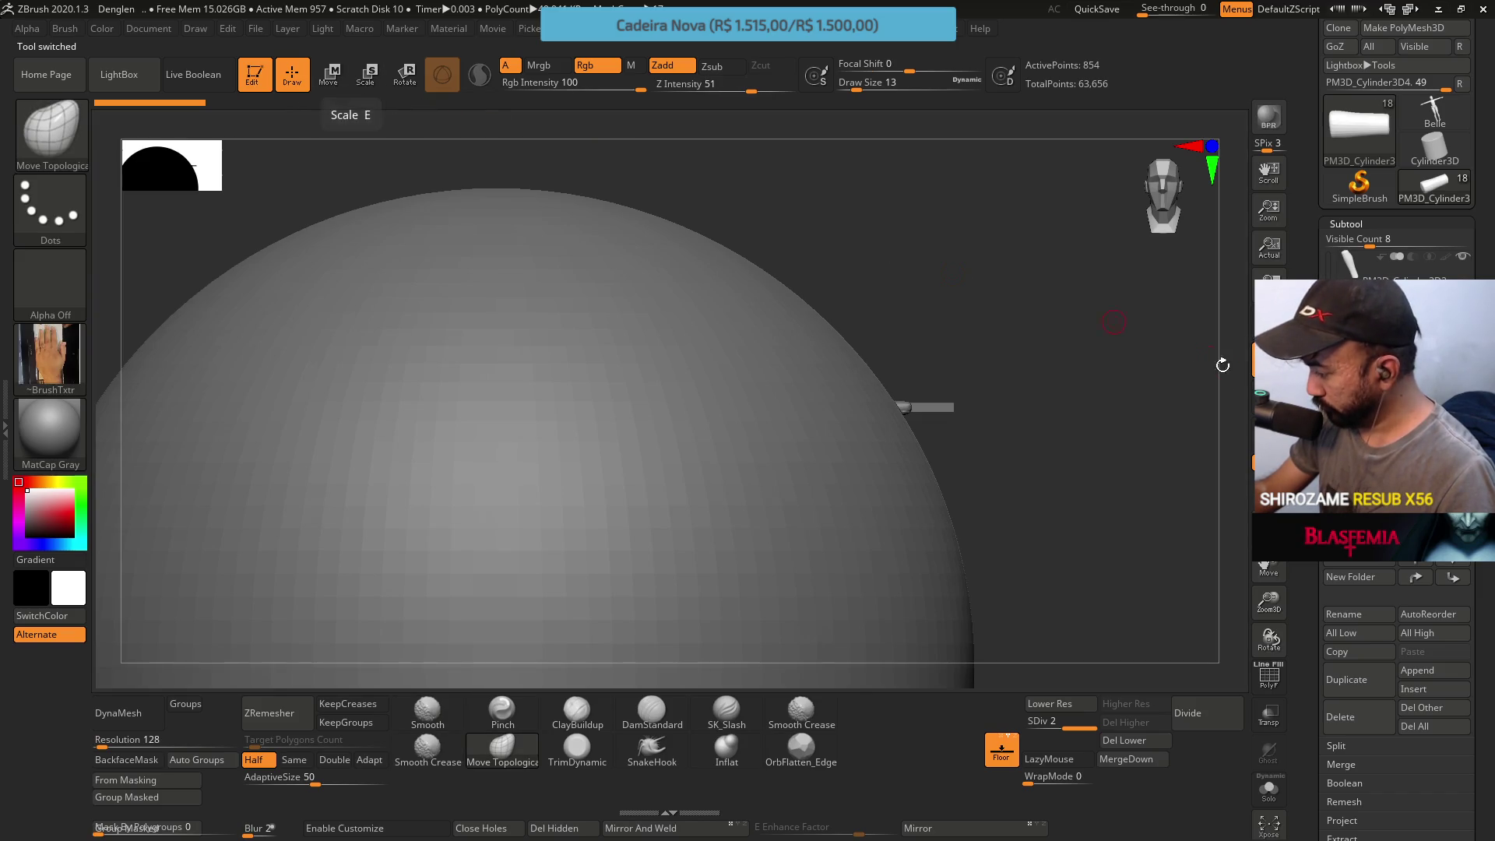
pyautogui.keyDown('alt'); pyautogui.click(741, 301); pyautogui.keyUp('alt')
pyautogui.click(333, 74)
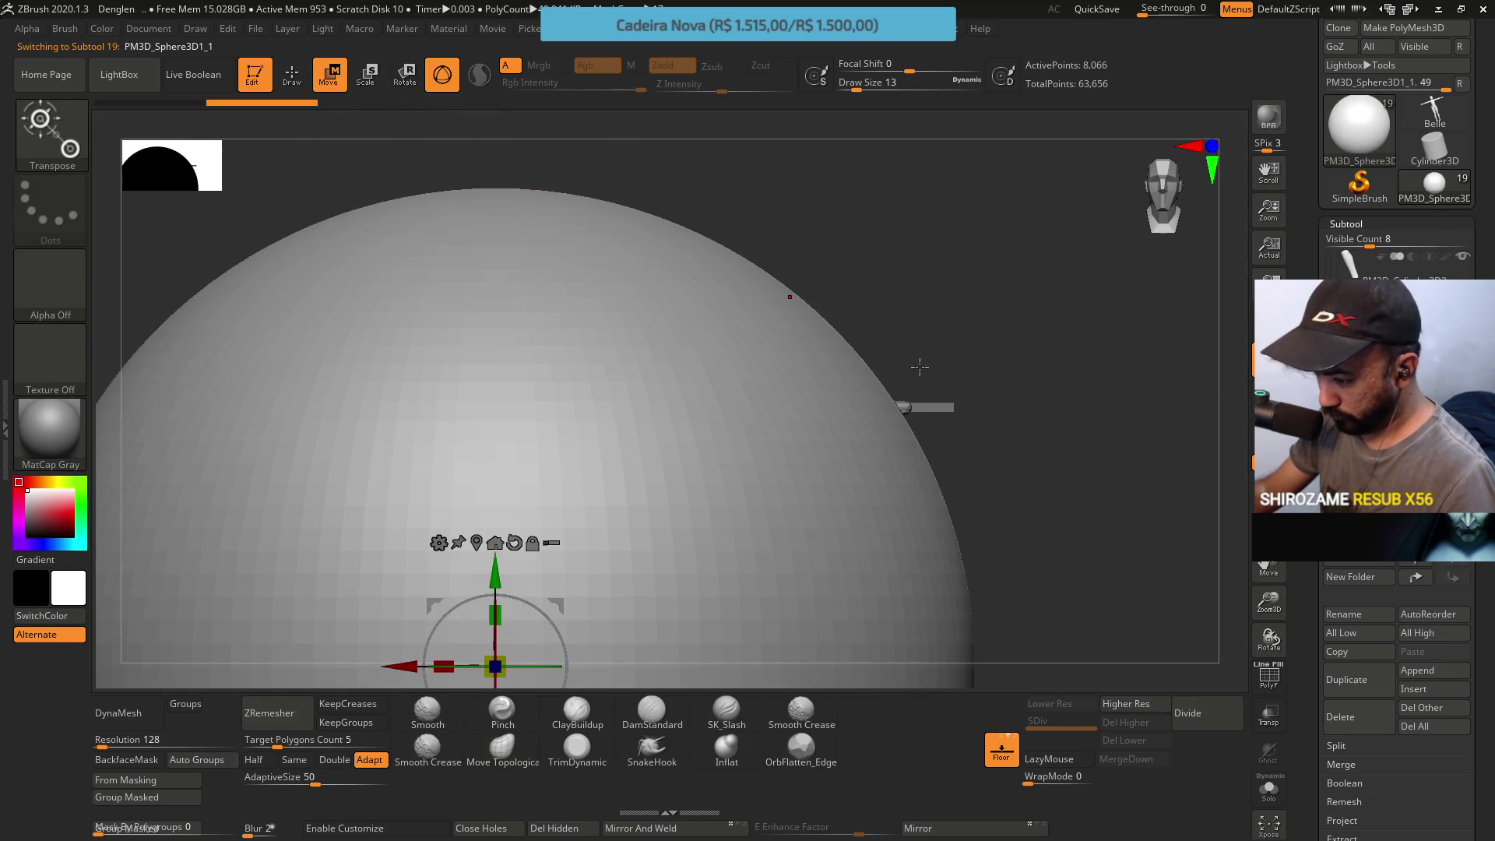
pyautogui.press('f')
pyautogui.press('f')
pyautogui.moveTo(578, 467); pyautogui.dragTo(443, 548)
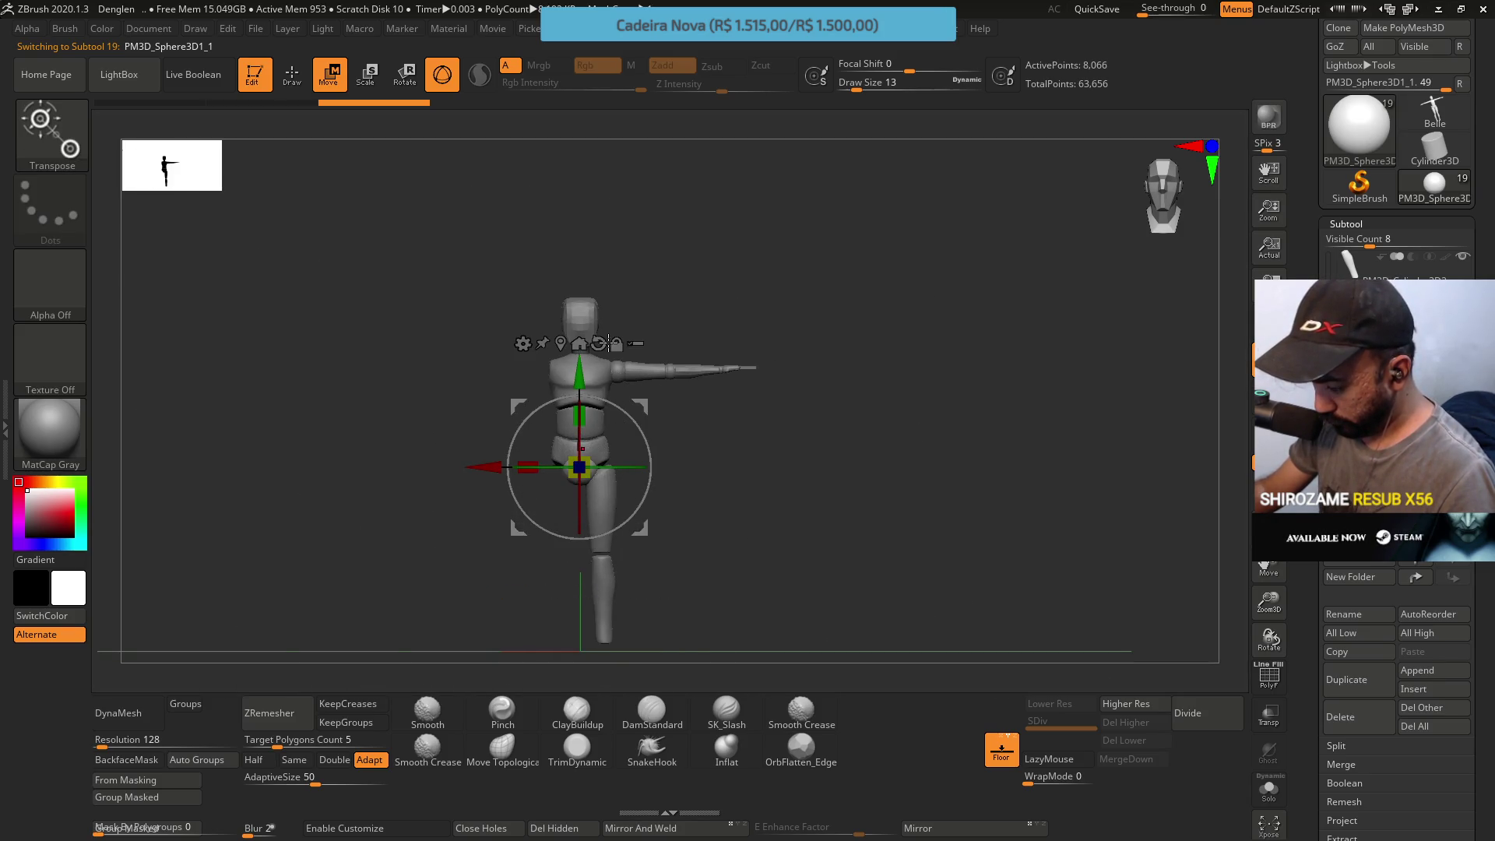
pyautogui.moveTo(549, 584)
pyautogui.keyDown('alt'); pyautogui.mouseDown(button='right')
pyautogui.moveTo(675, 213)
pyautogui.moveTo(570, 291)
pyautogui.moveTo(666, 386)
pyautogui.mouseUp(button='right'); pyautogui.keyUp('alt')
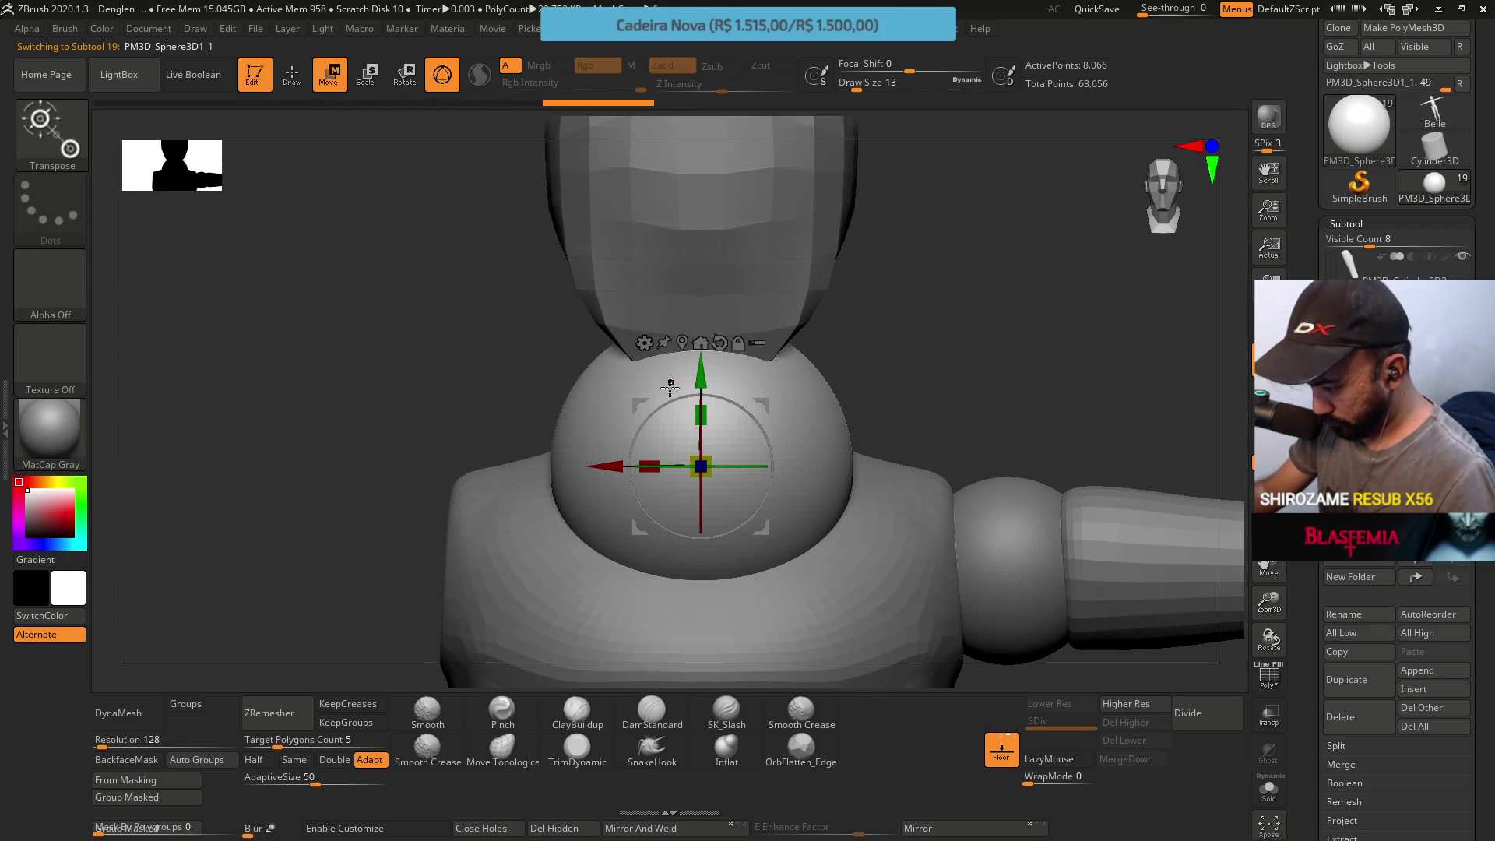
pyautogui.moveTo(716, 451); pyautogui.dragTo(649, 491)
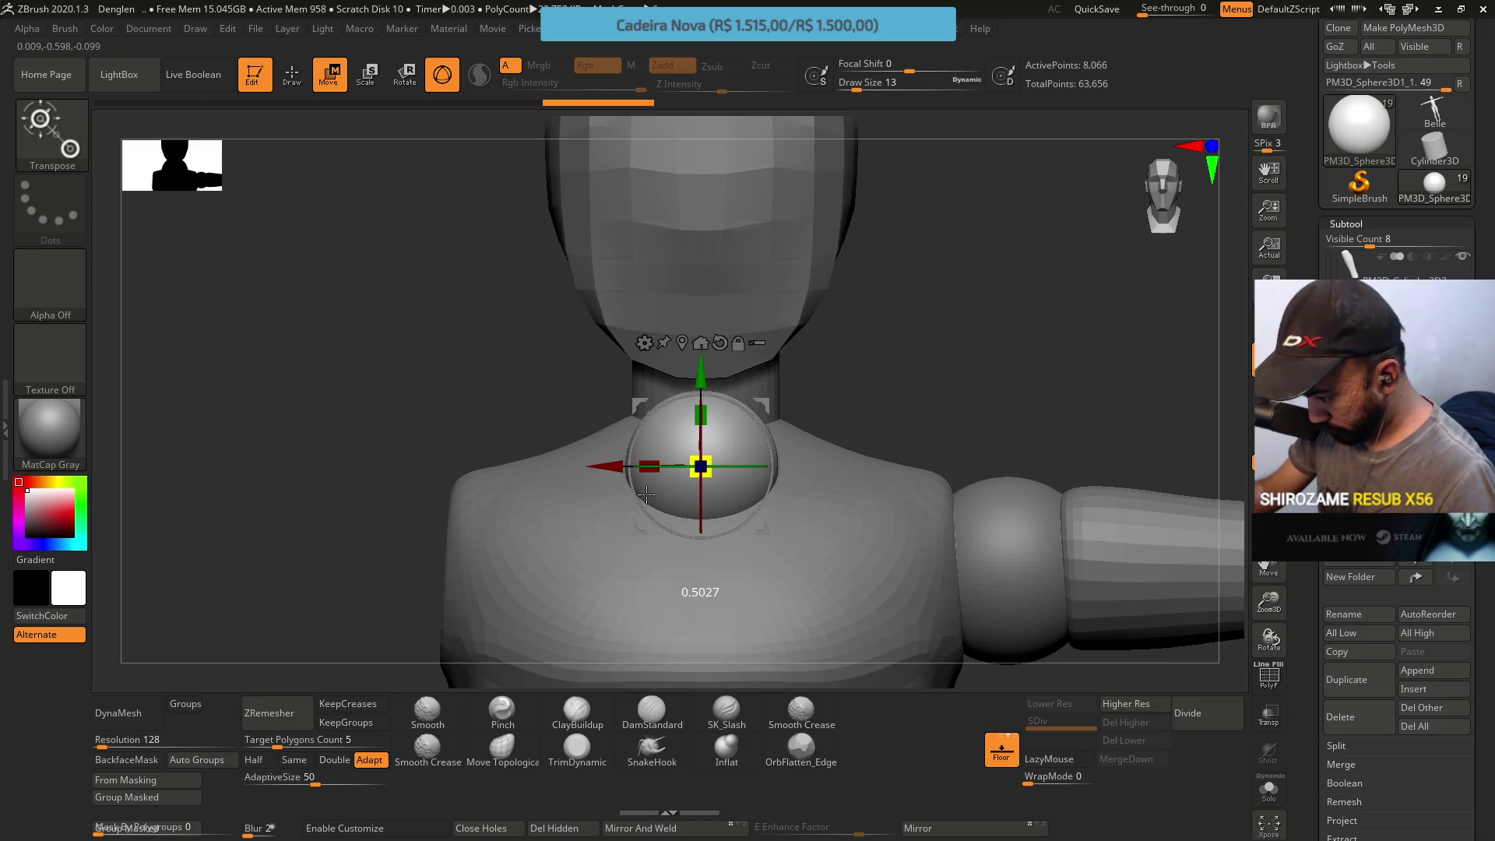
# Move the sphere up onto the neck base and duplicate a copy higher on the neck
pyautogui.moveTo(400, 360)
pyautogui.keyDown('shift'); pyautogui.mouseDown()
pyautogui.moveTo(1016, 434)
pyautogui.moveTo(871, 430)
pyautogui.mouseUp(); pyautogui.keyUp('shift')
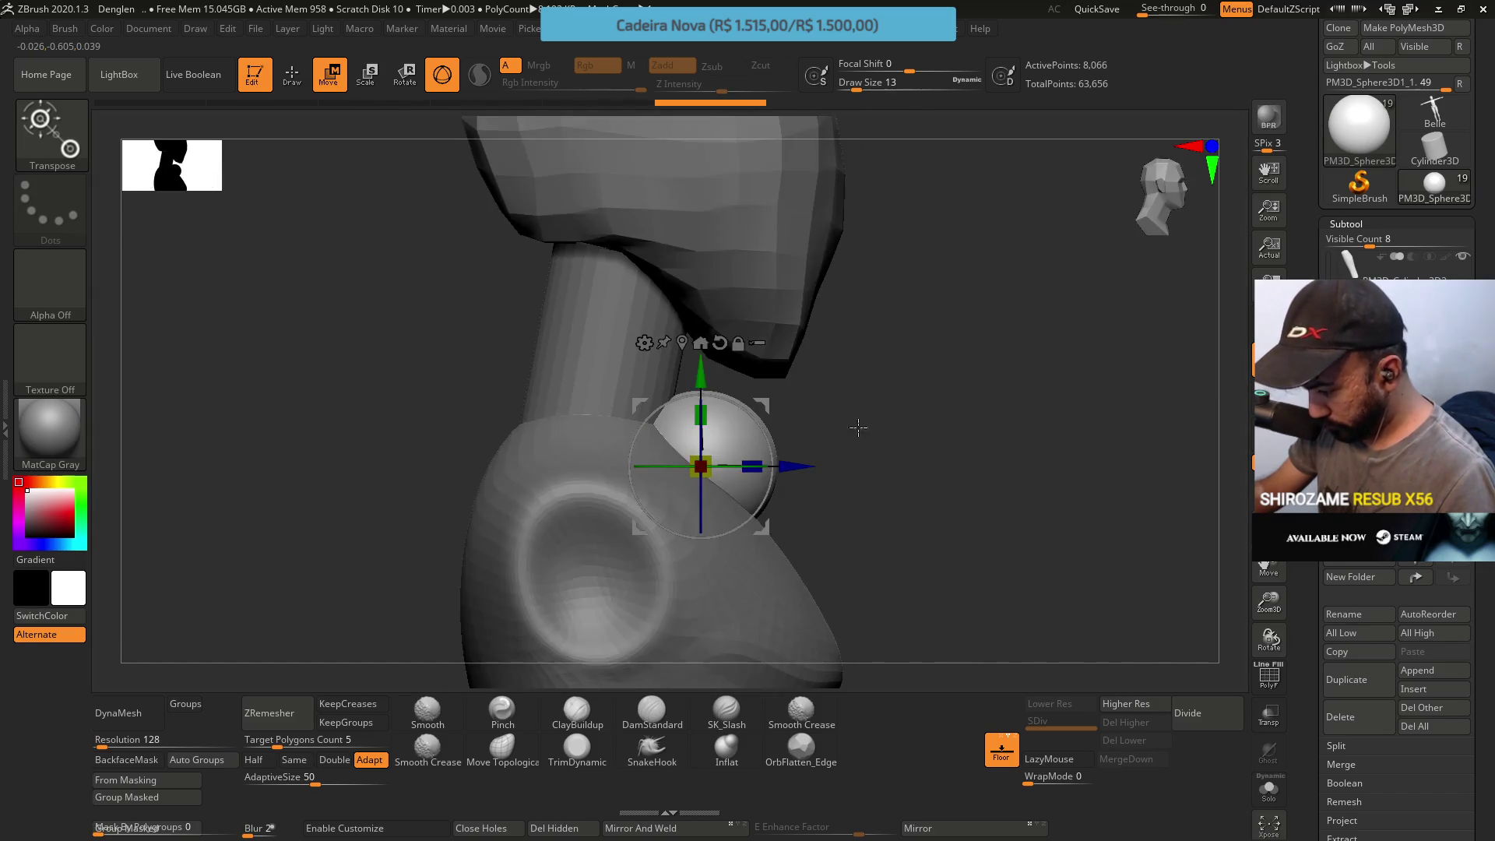
pyautogui.moveTo(774, 407); pyautogui.dragTo(665, 349)
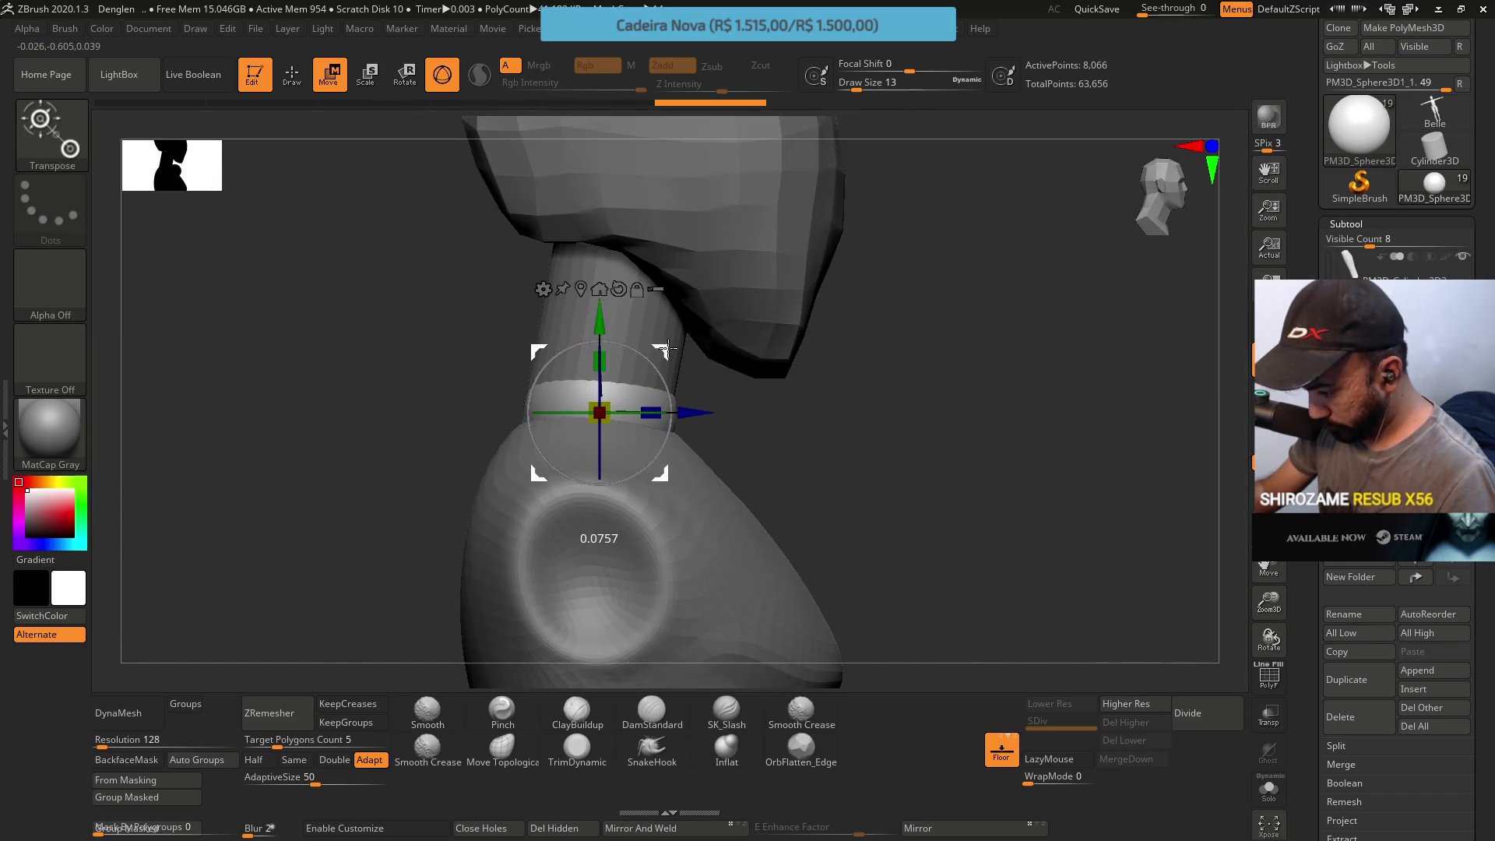
pyautogui.moveTo(597, 317)
pyautogui.mouseDown()
pyautogui.moveTo(599, 330)
pyautogui.moveTo(595, 319)
pyautogui.mouseUp()
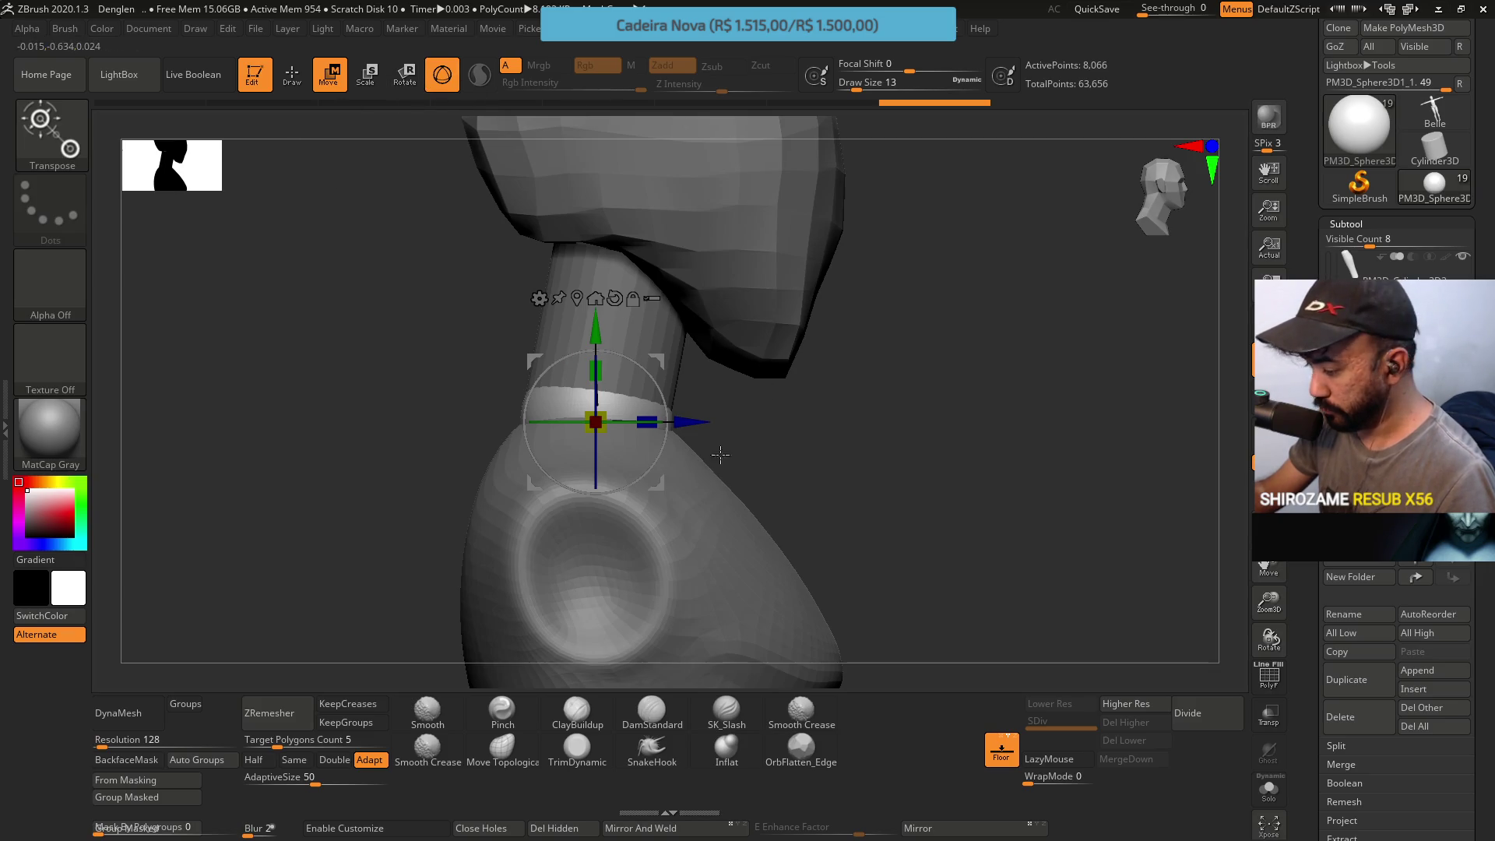
pyautogui.keyDown('ctrl'); pyautogui.moveTo(590, 327); pyautogui.dragTo(682, 223); pyautogui.keyUp('ctrl')
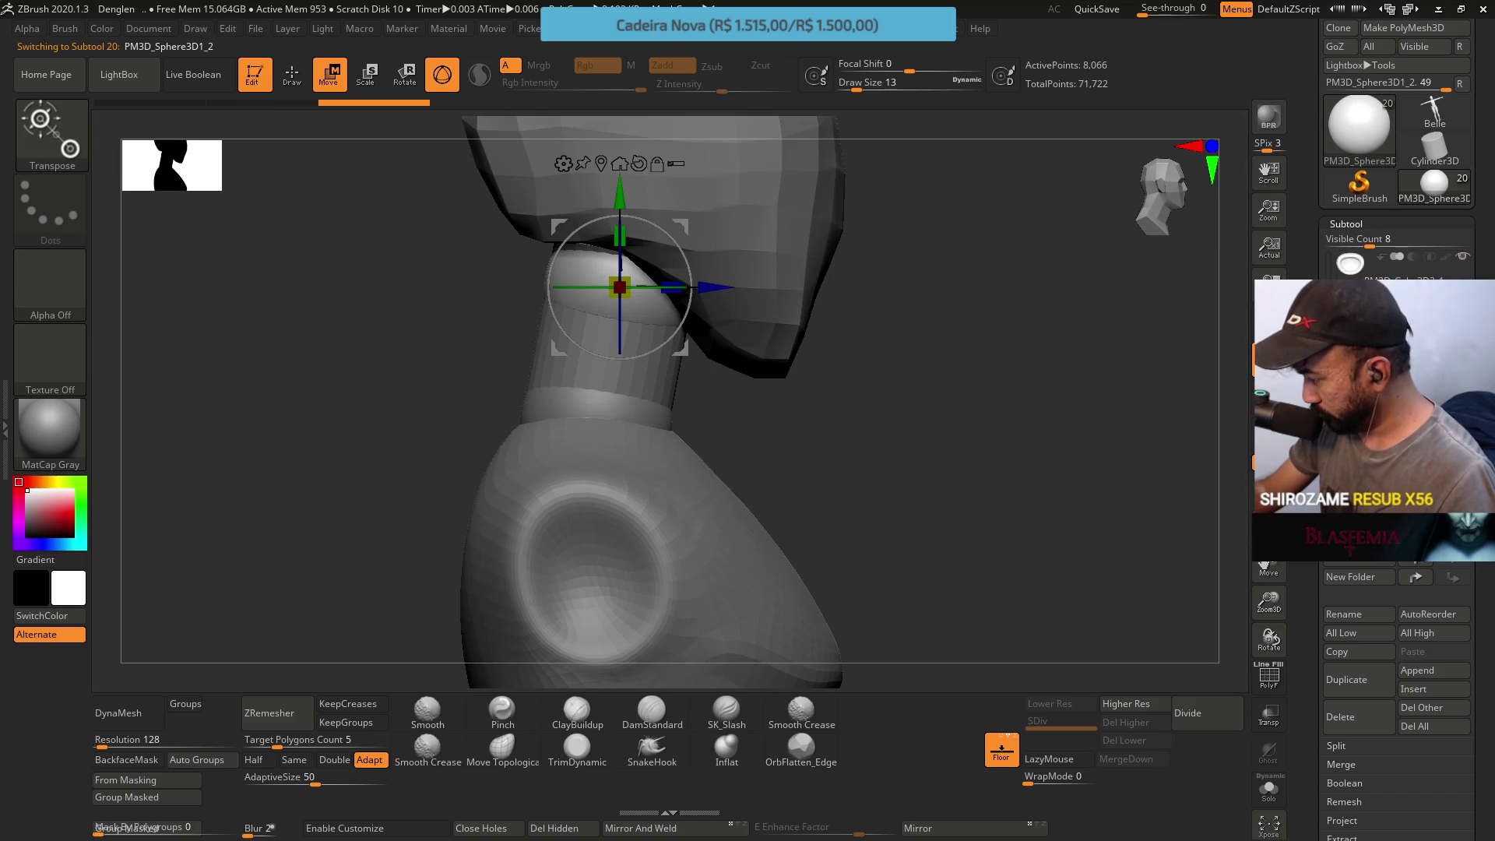
# Scale down and tilt the neck cylinder, centre it and Mirror-and-Weld it across the axis
pyautogui.keyDown('alt'); pyautogui.click(619, 339); pyautogui.keyUp('alt')
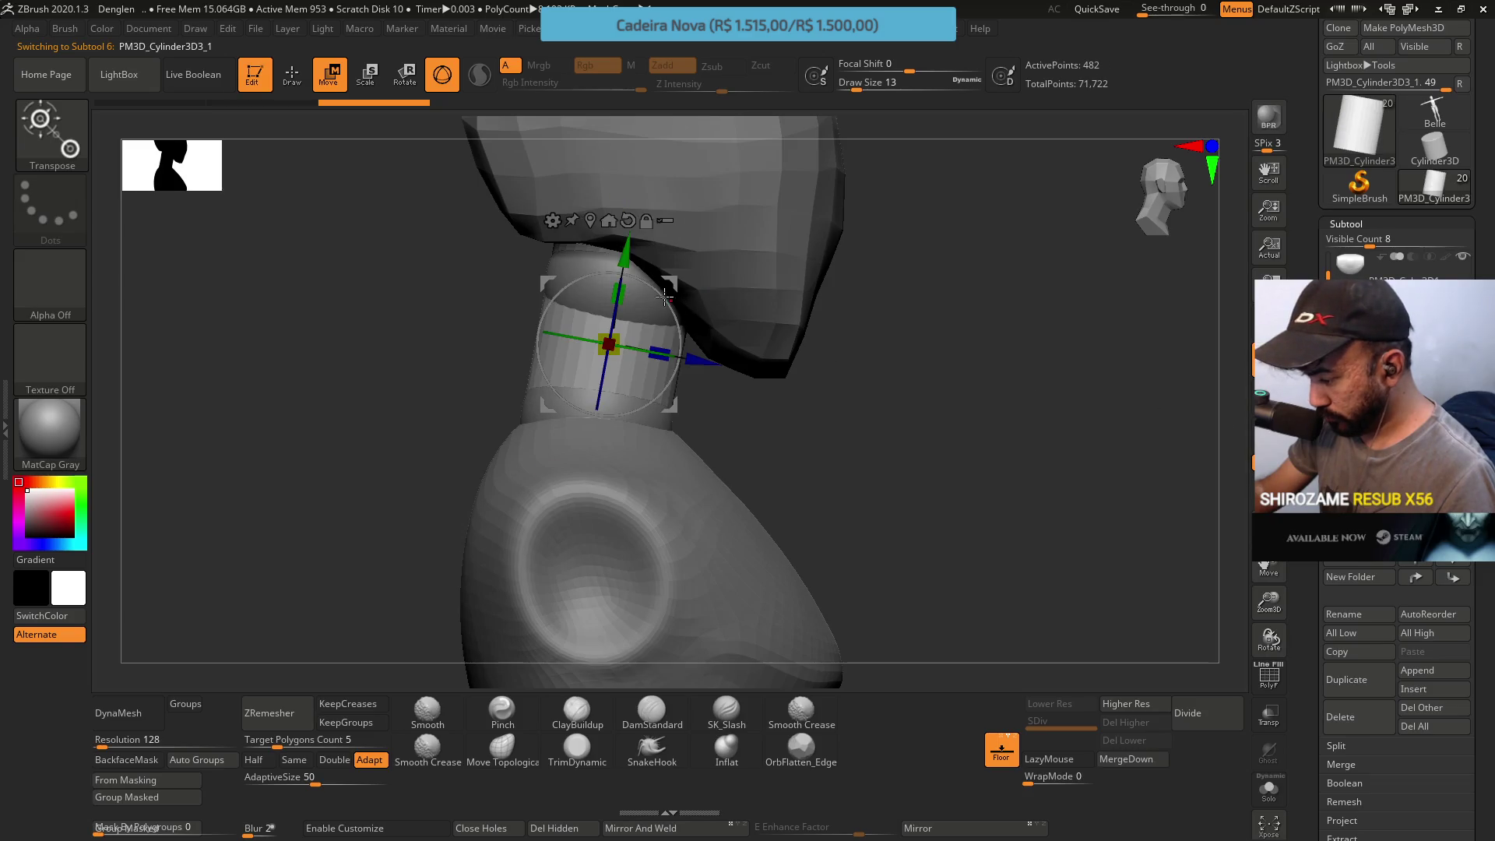
pyautogui.moveTo(616, 338); pyautogui.dragTo(609, 342)
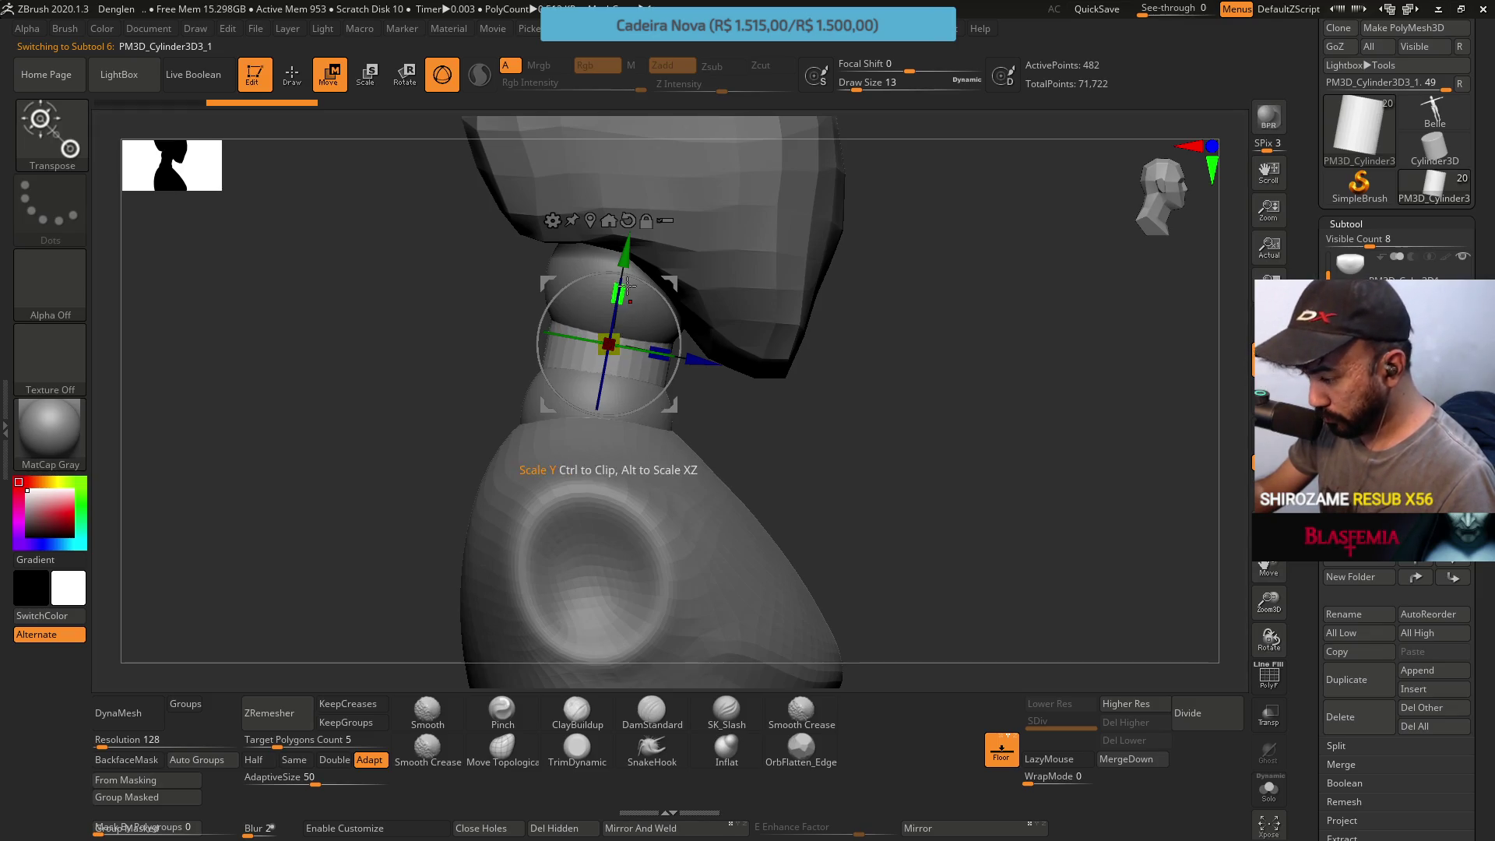
pyautogui.moveTo(615, 280); pyautogui.dragTo(610, 355)
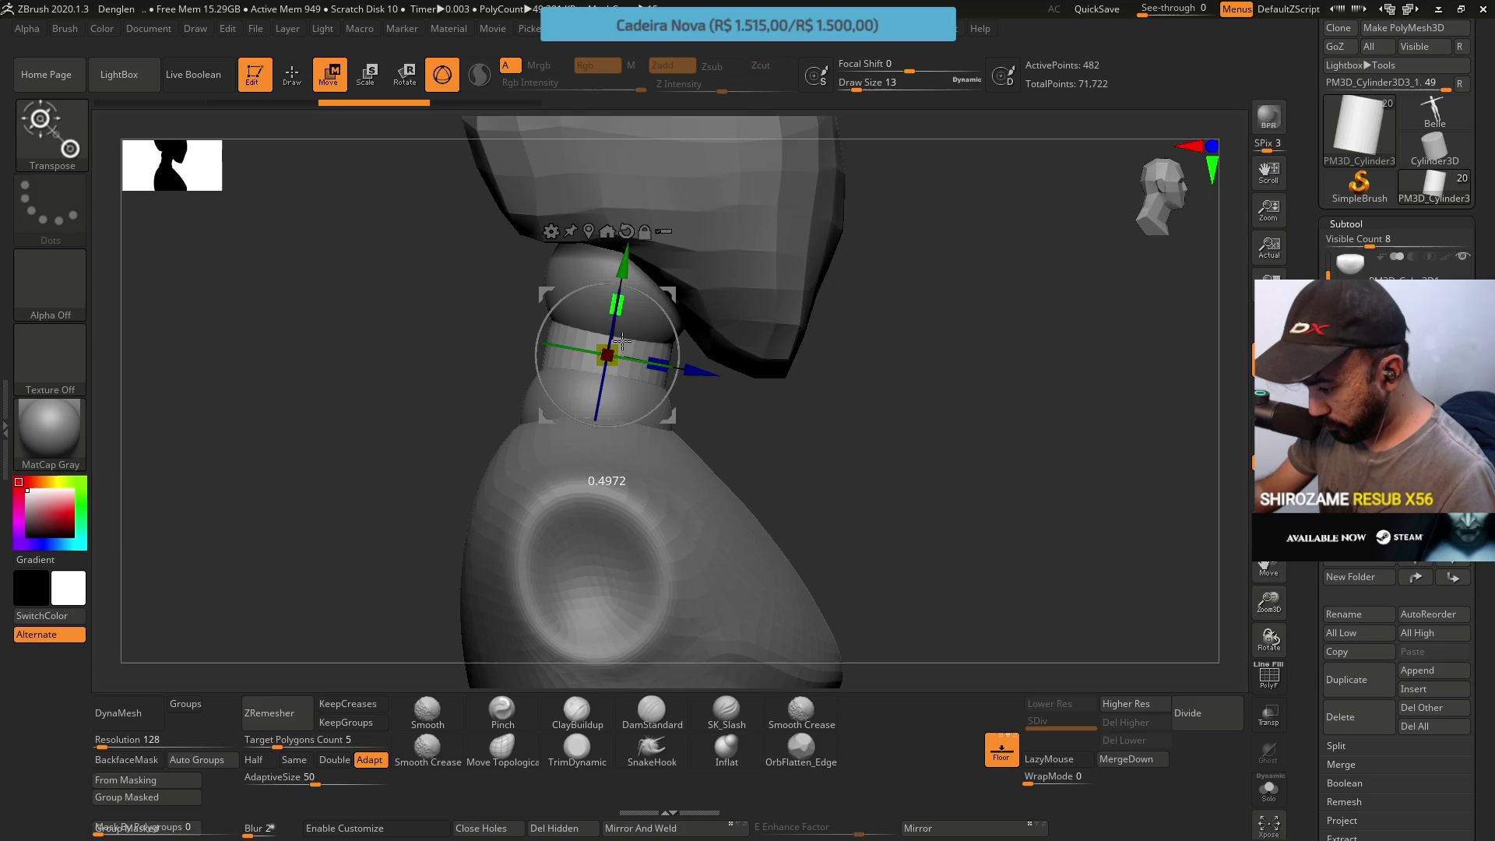
pyautogui.keyDown('shift'); pyautogui.moveTo(621, 340); pyautogui.dragTo(745, 351, button='right'); pyautogui.keyUp('shift')
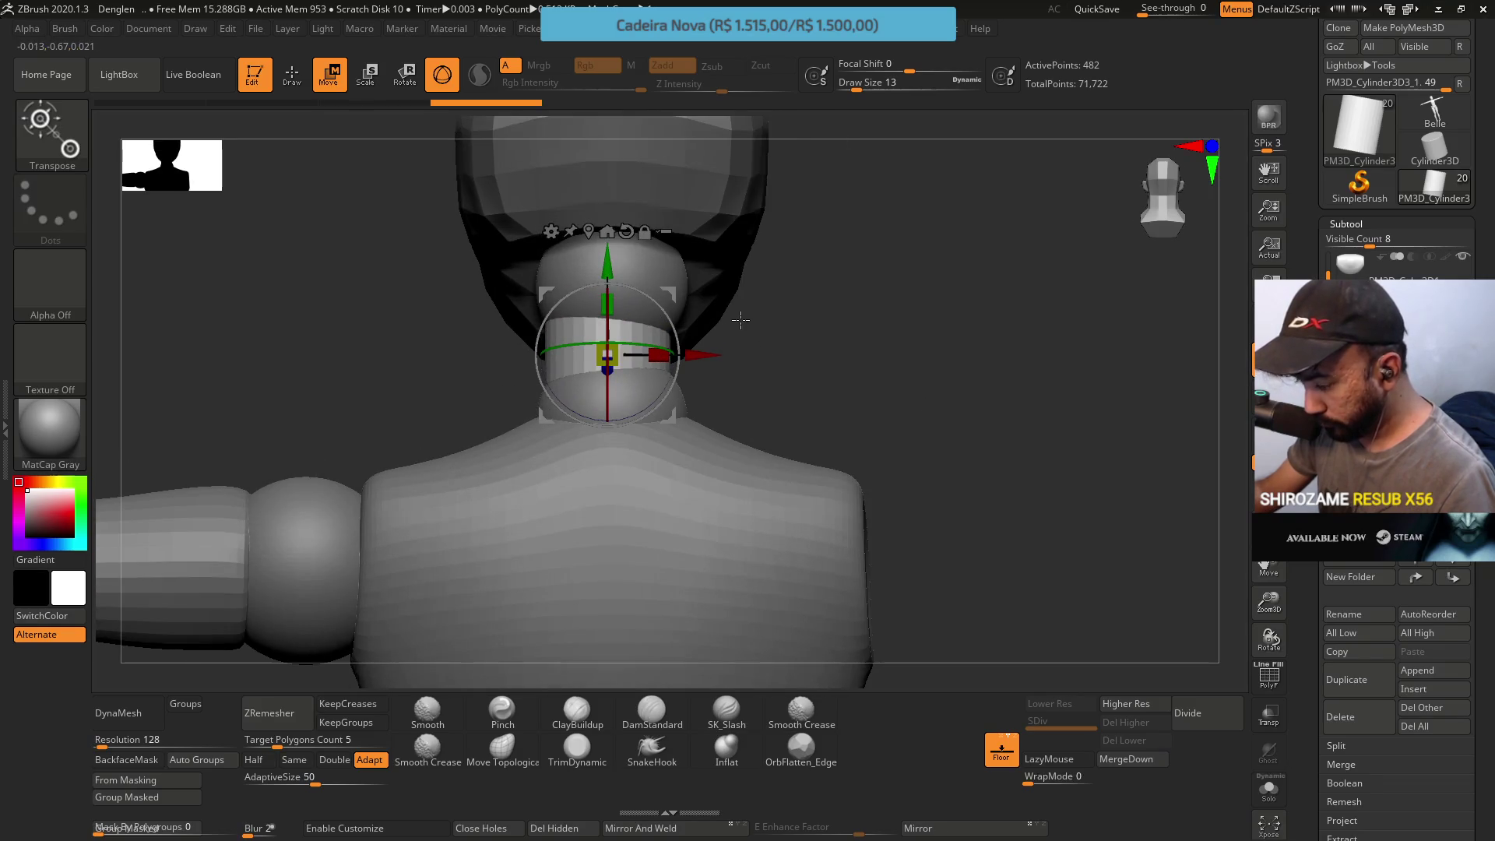
pyautogui.moveTo(711, 356); pyautogui.dragTo(715, 357)
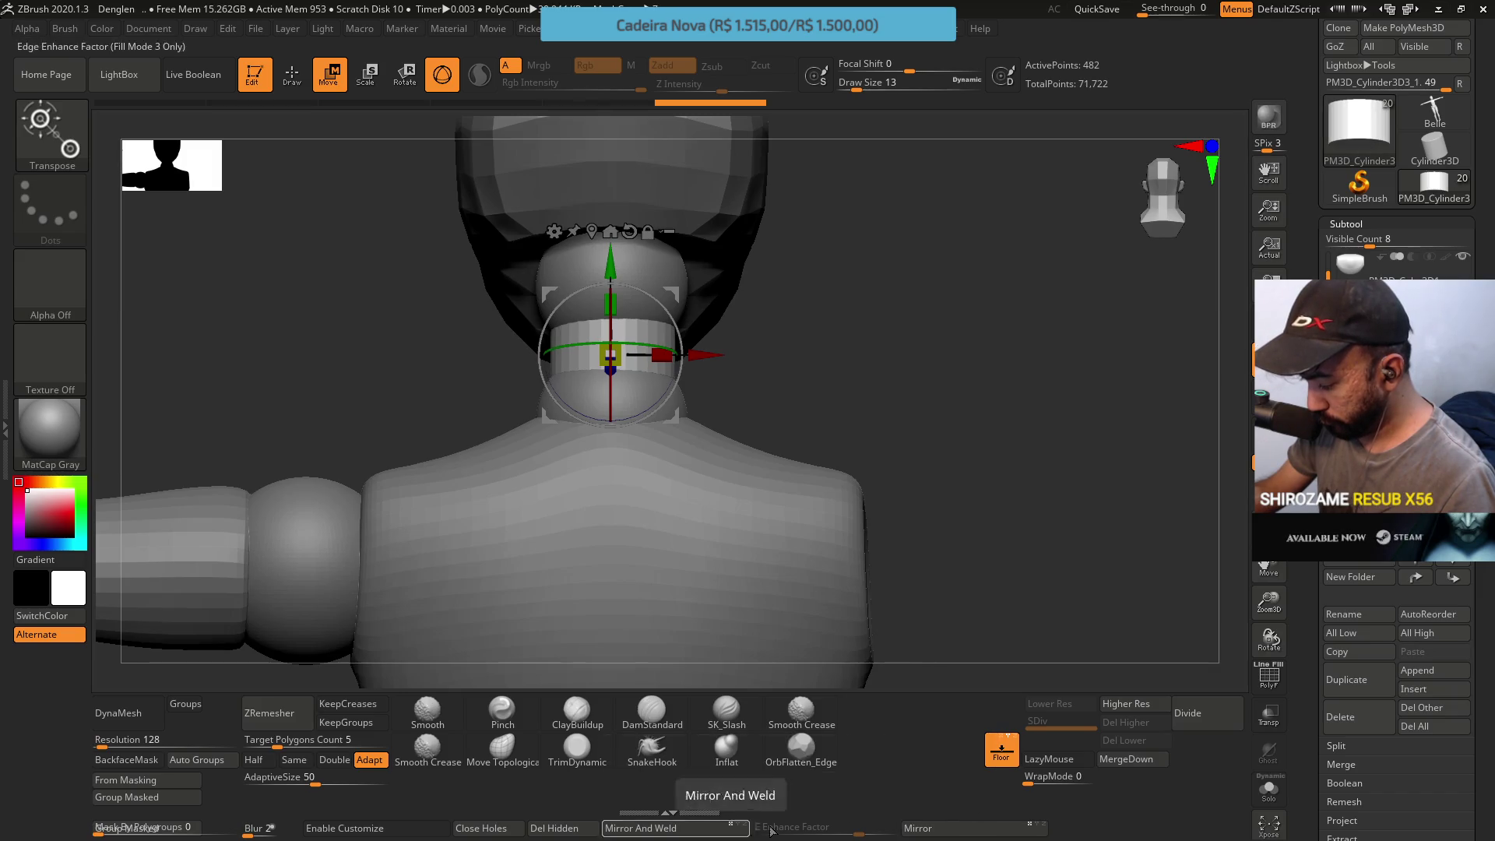
pyautogui.moveTo(700, 344); pyautogui.dragTo(697, 344)
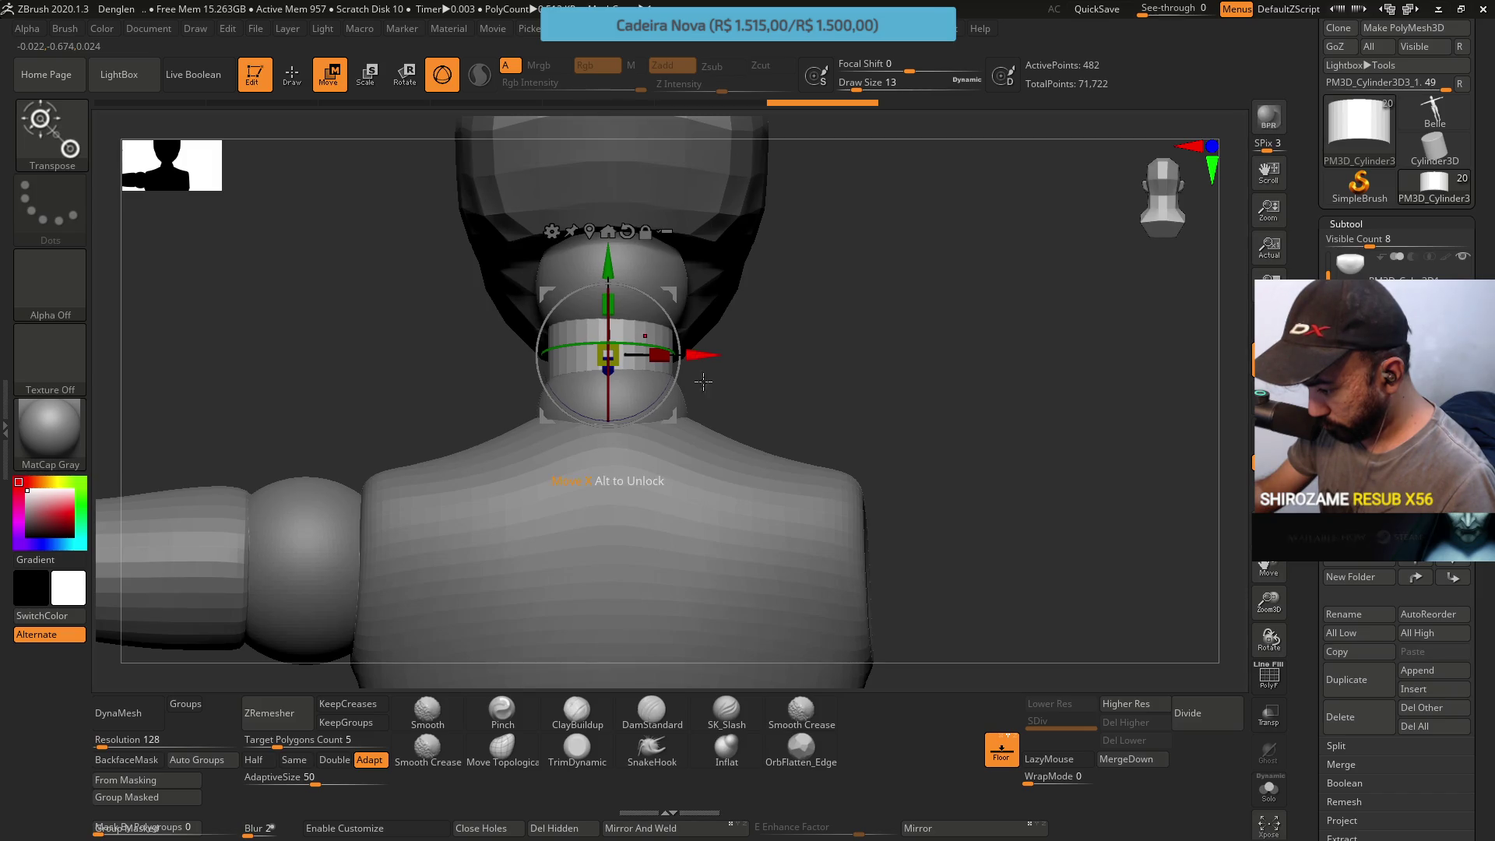
pyautogui.click(699, 830)
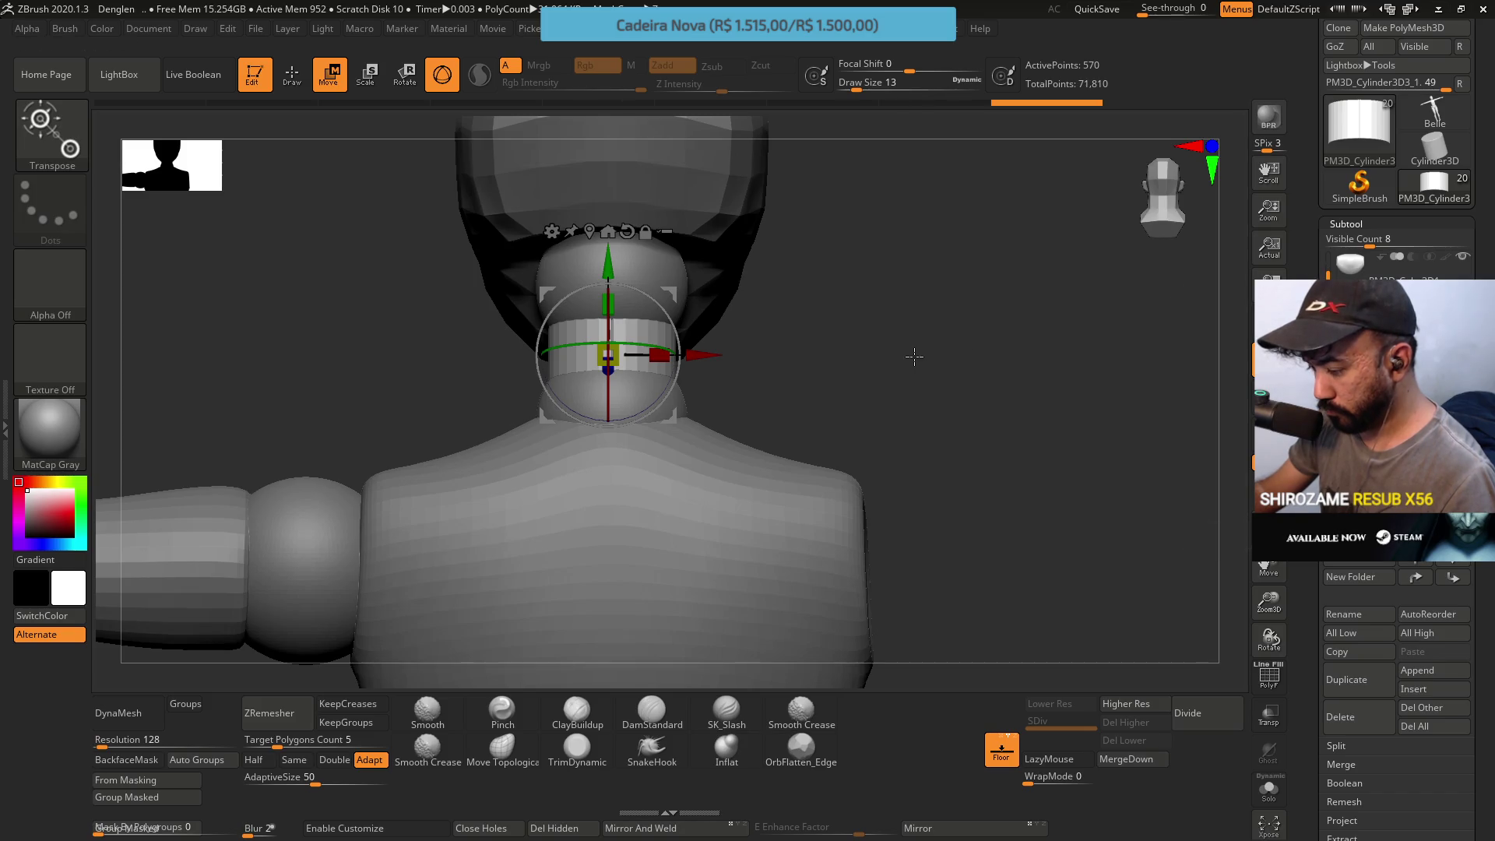
# Review the neck spheres, reselect the cylinder and move it within the subtool list
pyautogui.moveTo(1051, 374); pyautogui.dragTo(745, 374)
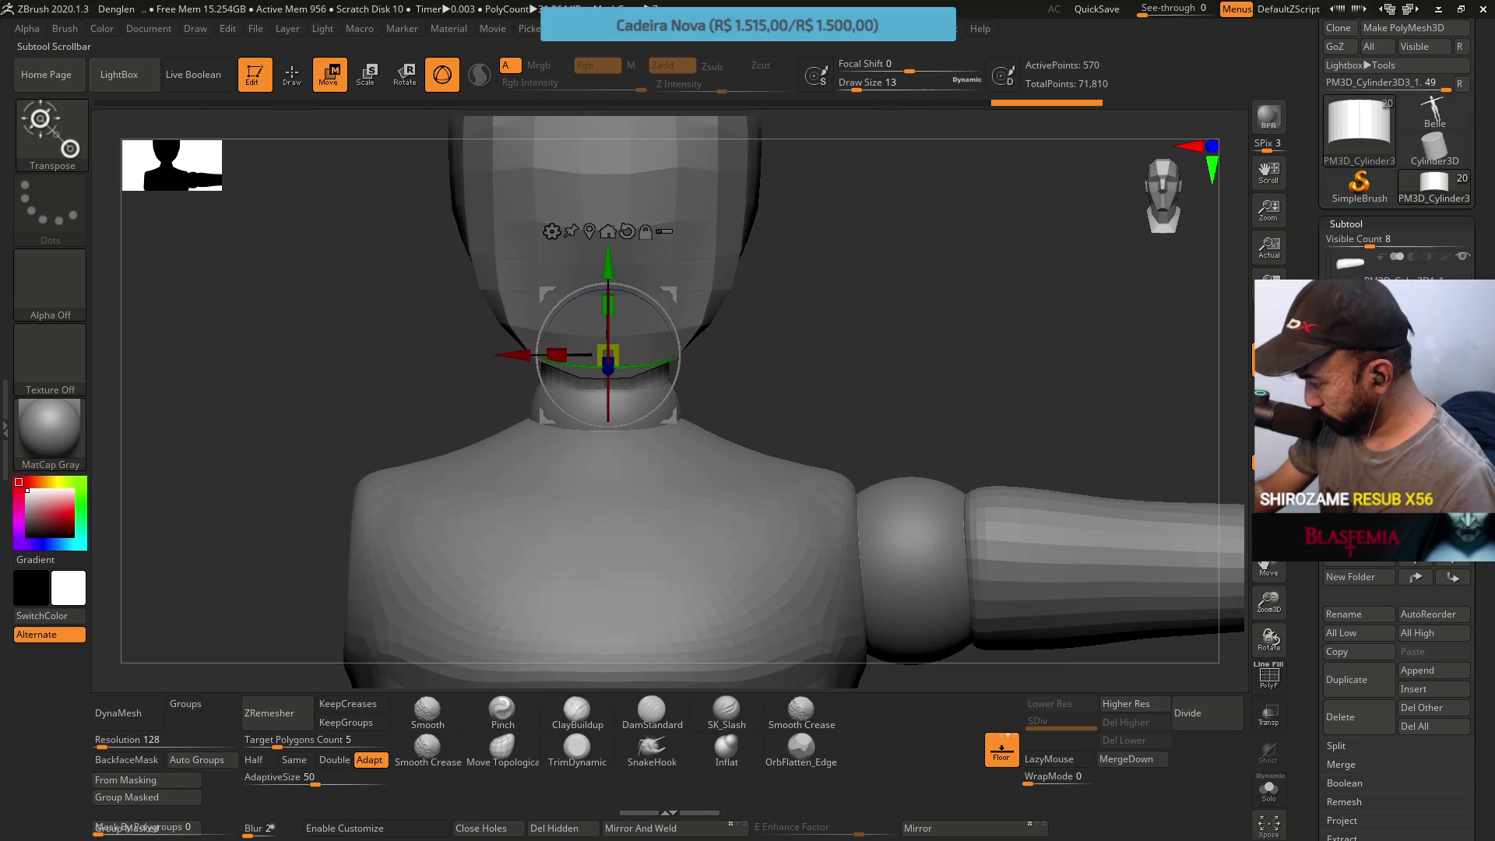
pyautogui.click(1343, 467)
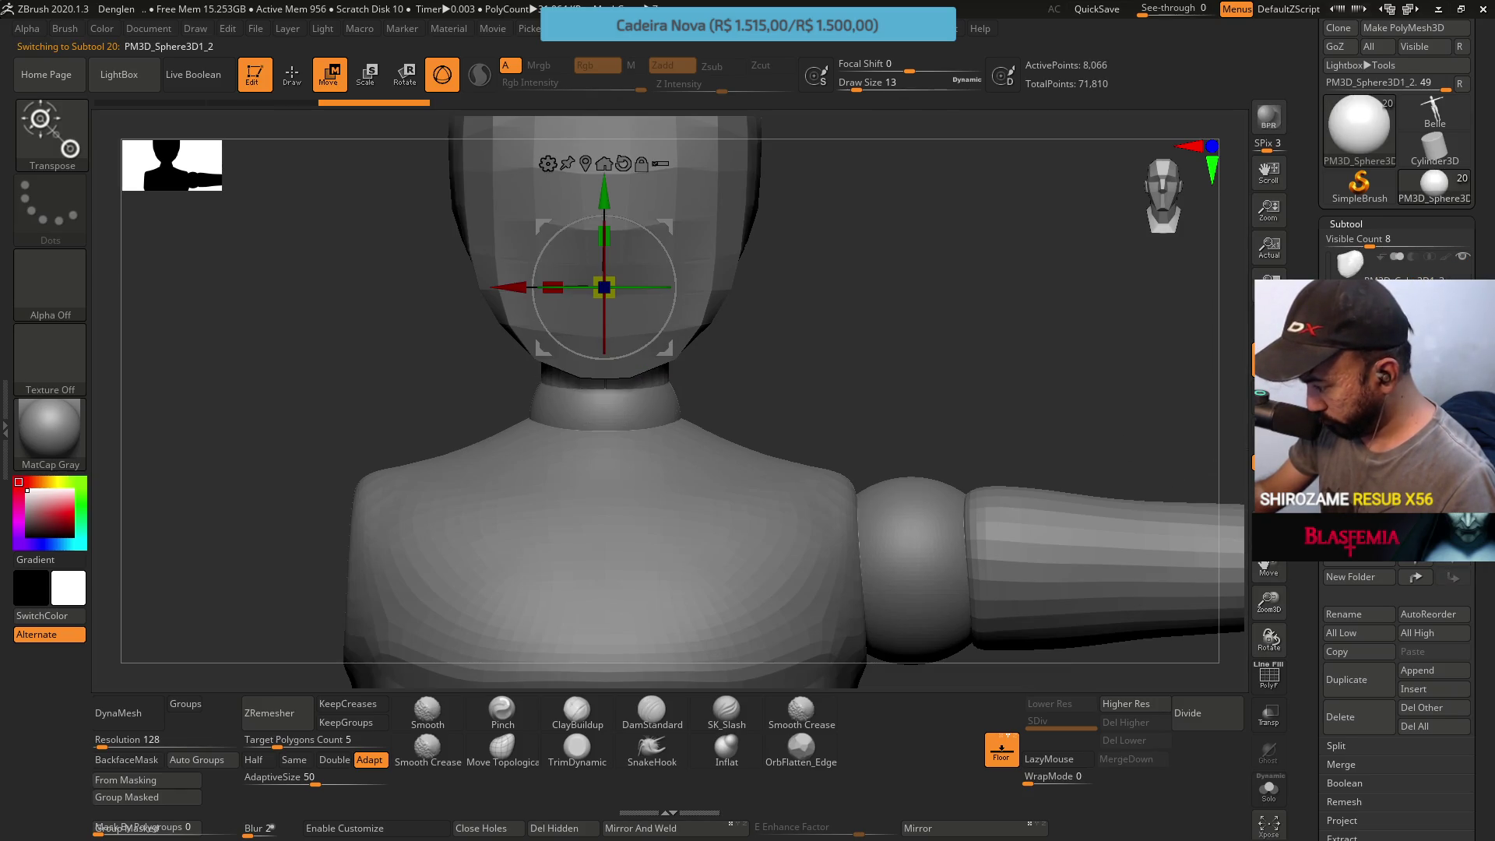
pyautogui.click(1342, 456)
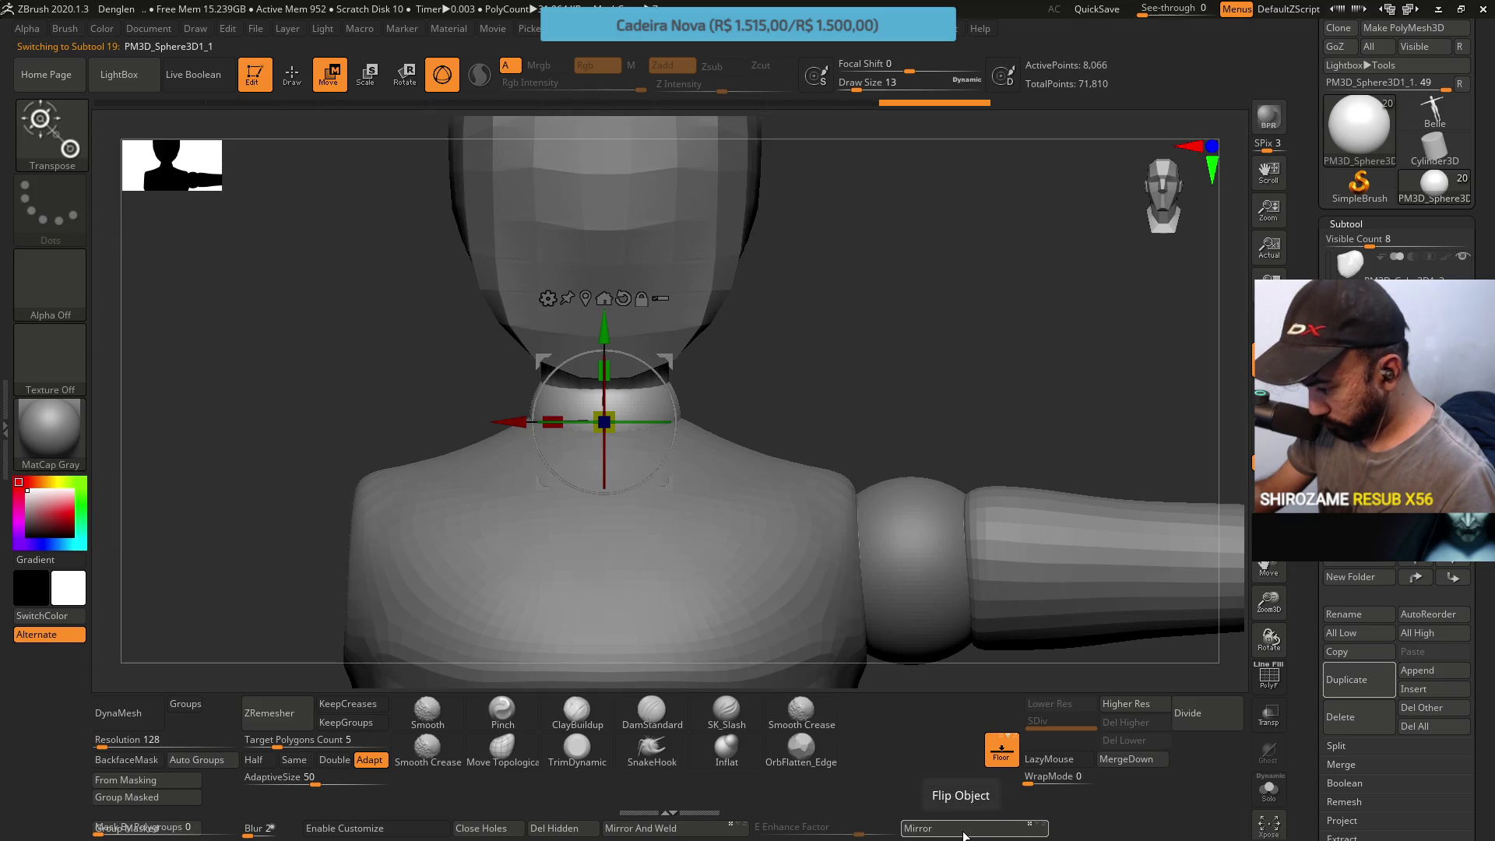
pyautogui.moveTo(1005, 467); pyautogui.dragTo(934, 401)
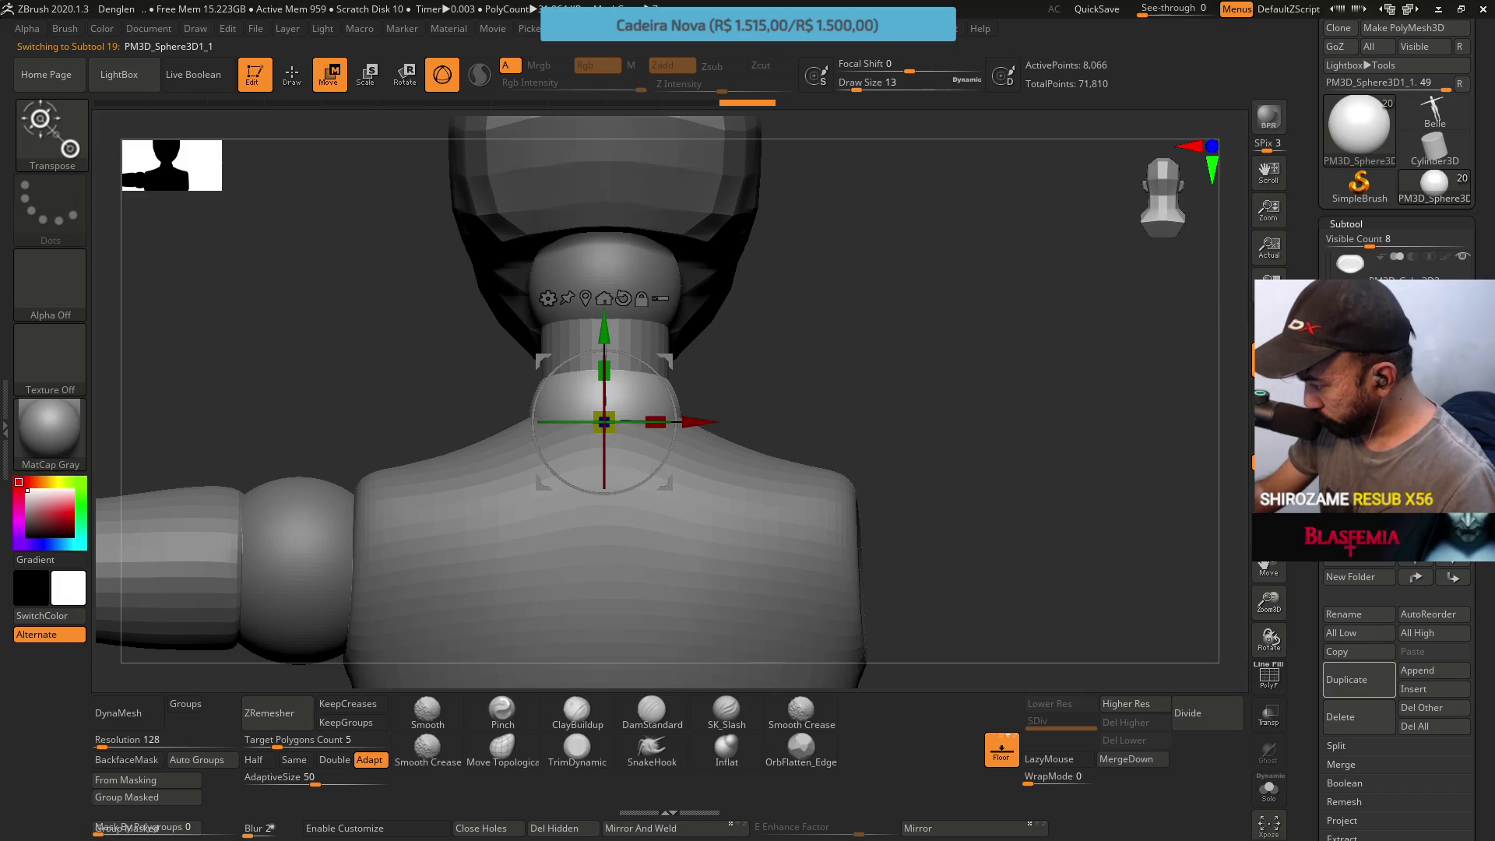
pyautogui.keyDown('alt'); pyautogui.click(601, 350); pyautogui.keyUp('alt')
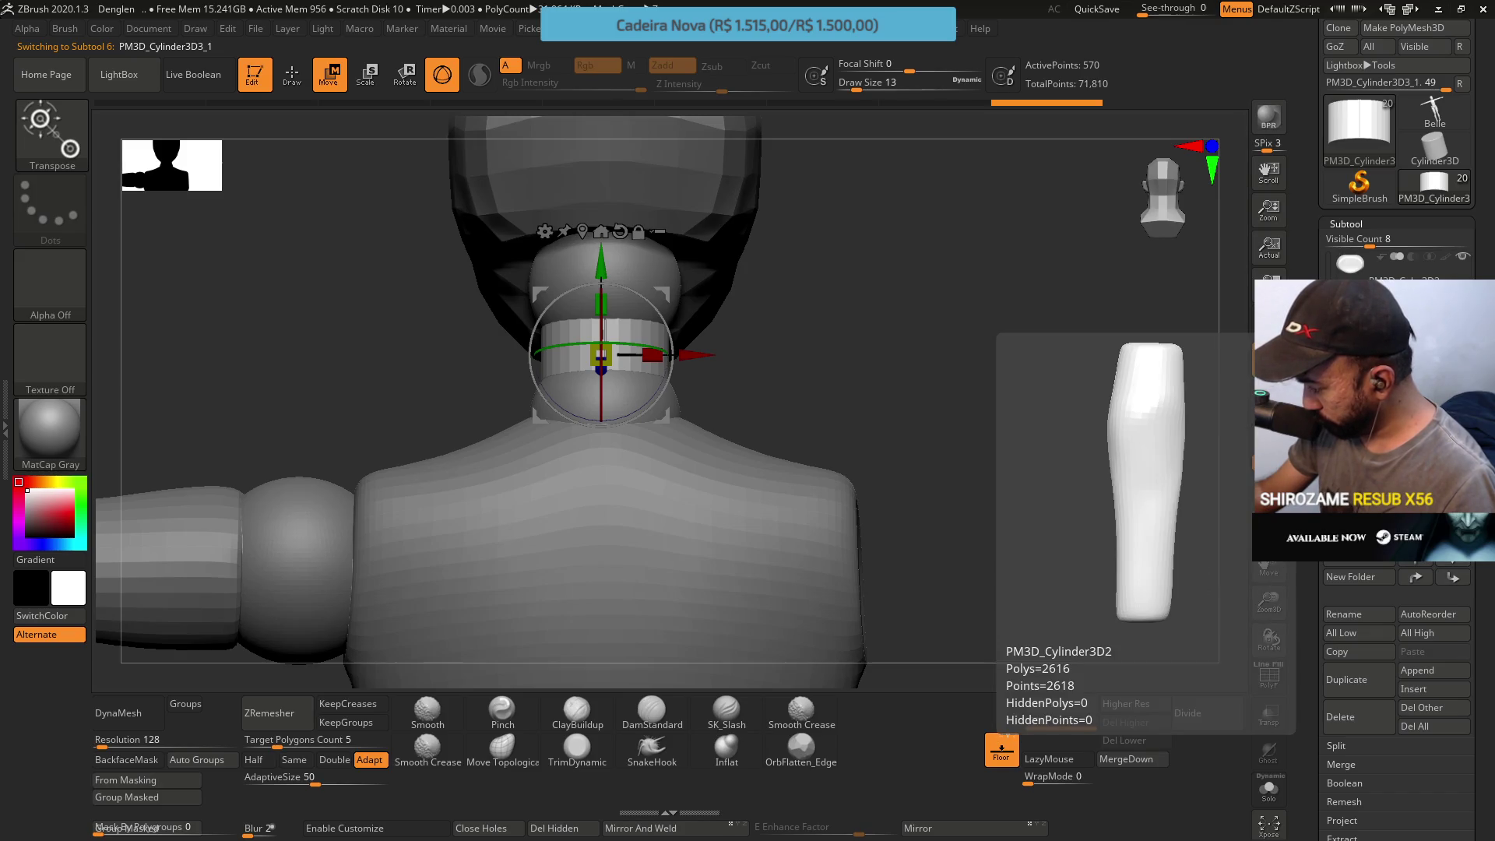
pyautogui.click(1451, 581)
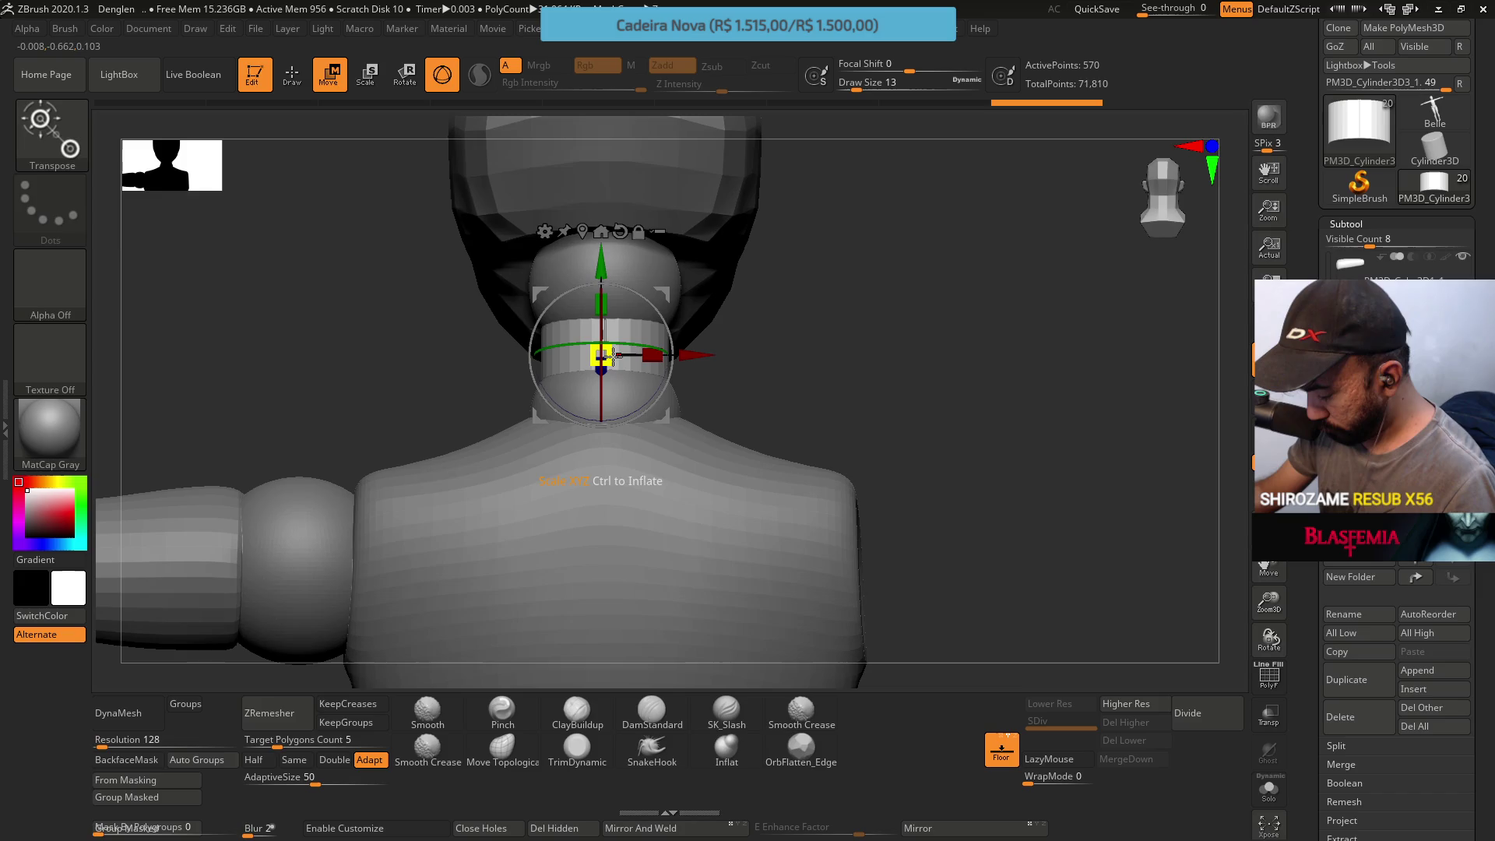
# Fine-tune the neck band's size so it sits snugly between head and shoulders, then select the lower sphere
pyautogui.moveTo(609, 358); pyautogui.dragTo(600, 352)
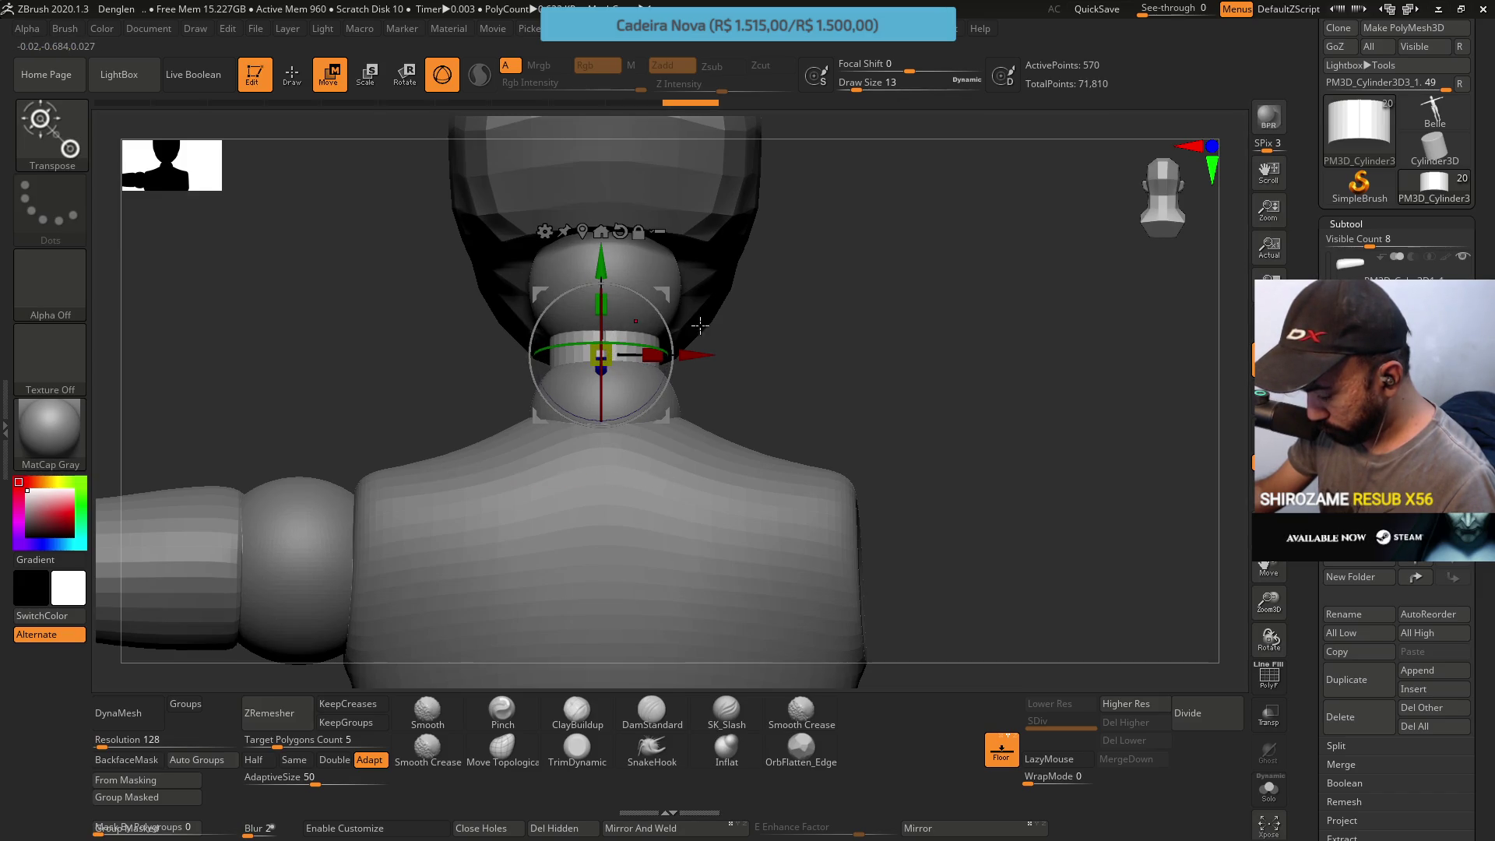
pyautogui.moveTo(801, 343); pyautogui.dragTo(701, 310)
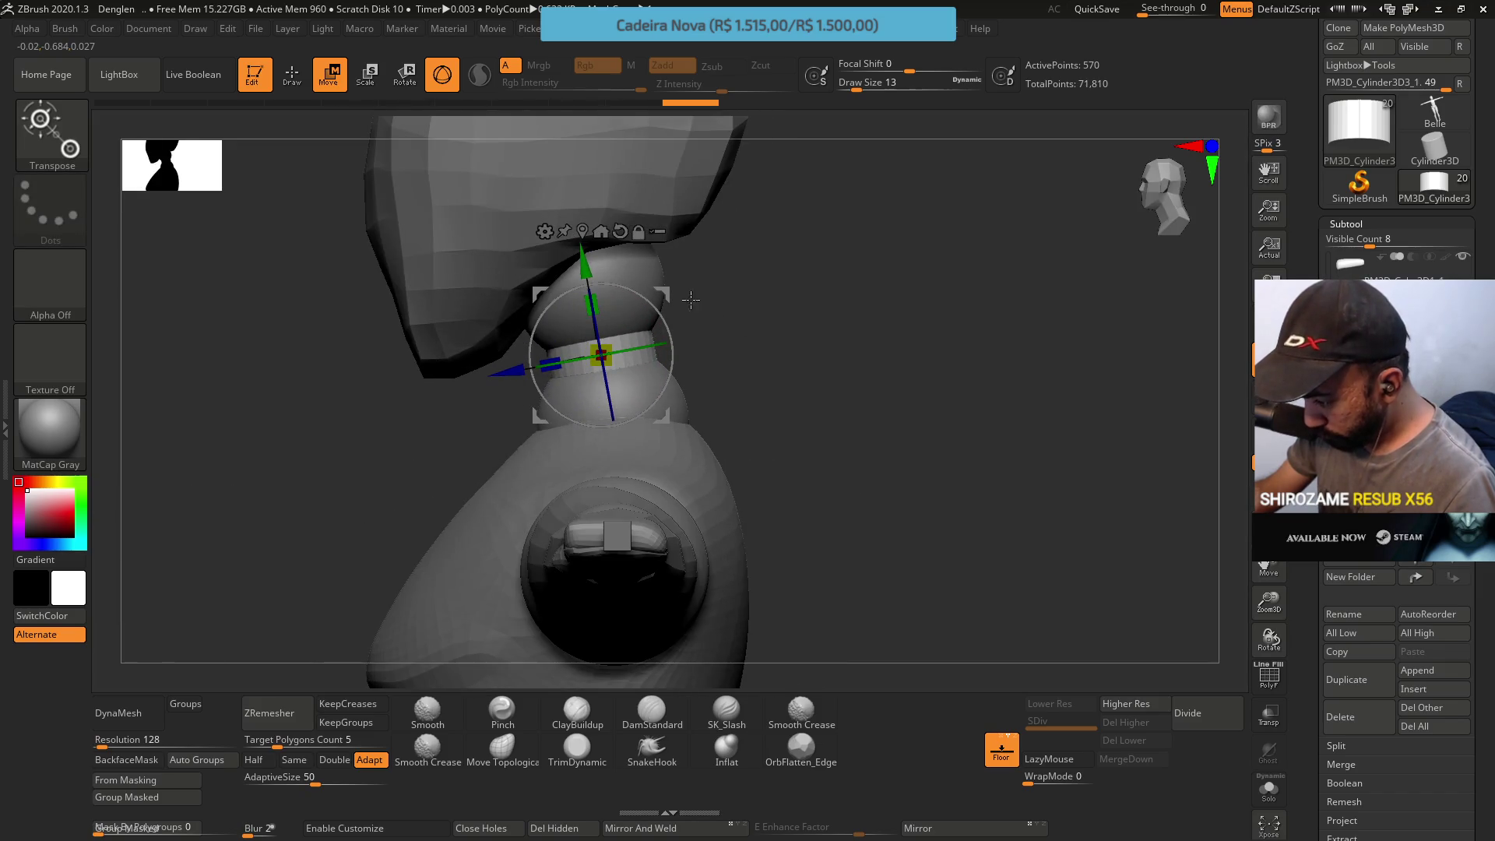
pyautogui.moveTo(519, 367); pyautogui.dragTo(521, 367)
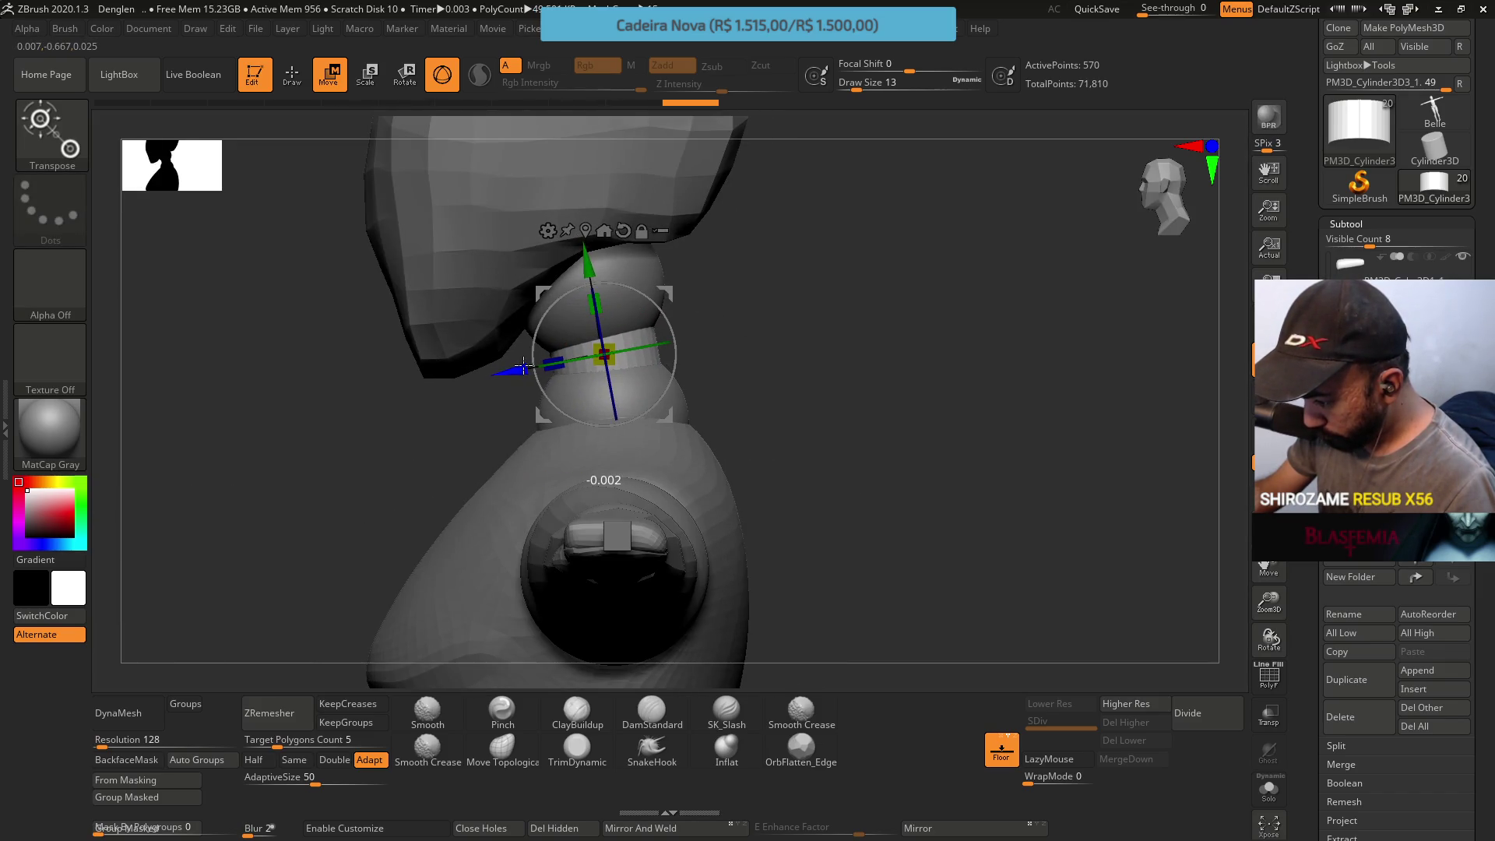
pyautogui.hotkey('ctrl', 'z')
pyautogui.moveTo(818, 372); pyautogui.dragTo(771, 375)
pyautogui.moveTo(605, 353); pyautogui.dragTo(609, 355)
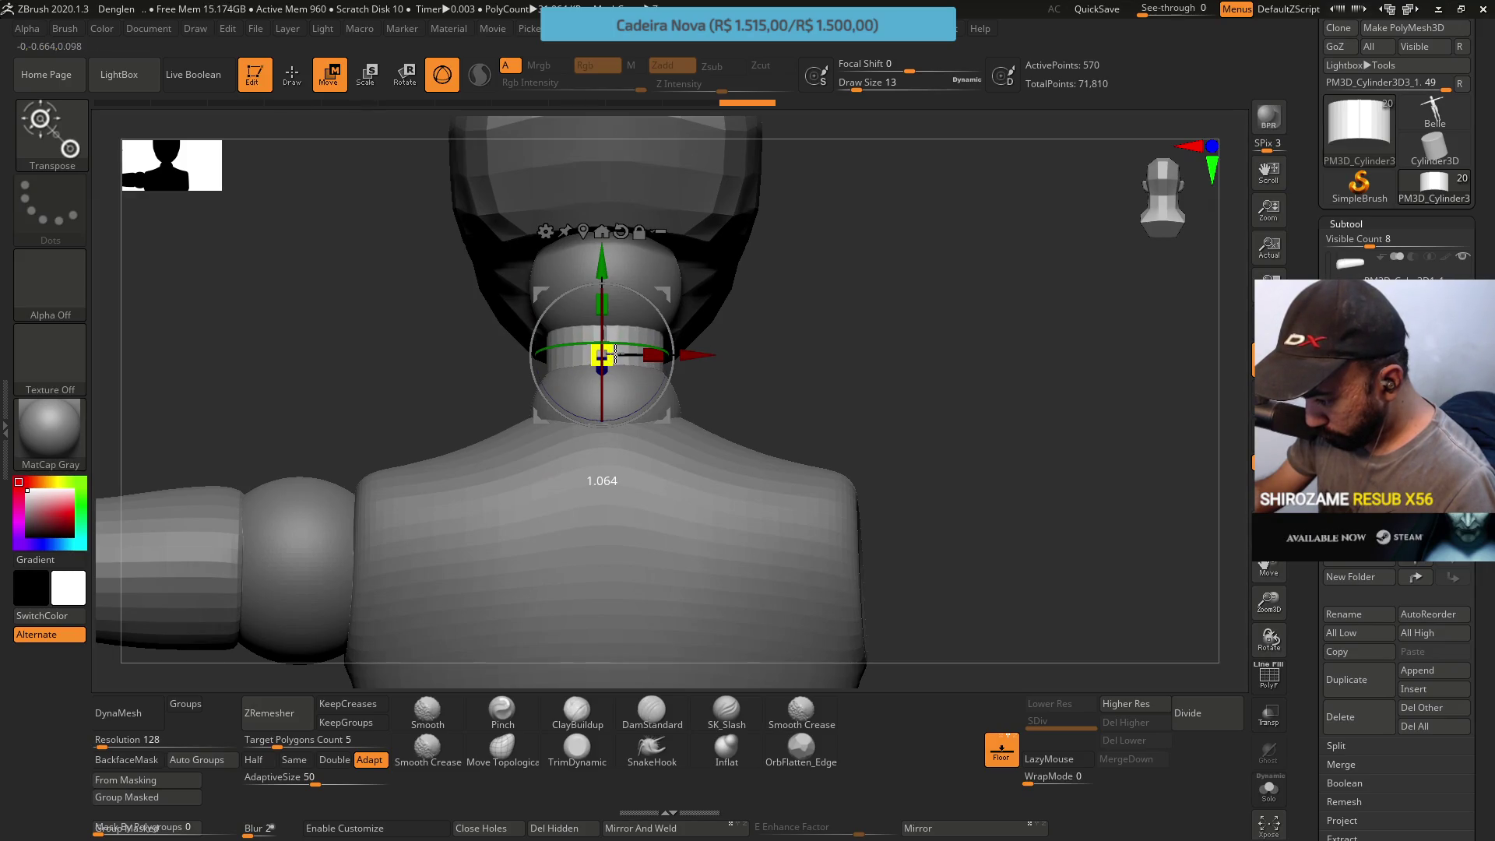
pyautogui.moveTo(791, 358)
pyautogui.mouseDown()
pyautogui.moveTo(861, 358)
pyautogui.moveTo(859, 391)
pyautogui.mouseUp()
pyautogui.keyDown('alt'); pyautogui.click(620, 421); pyautogui.keyUp('alt')
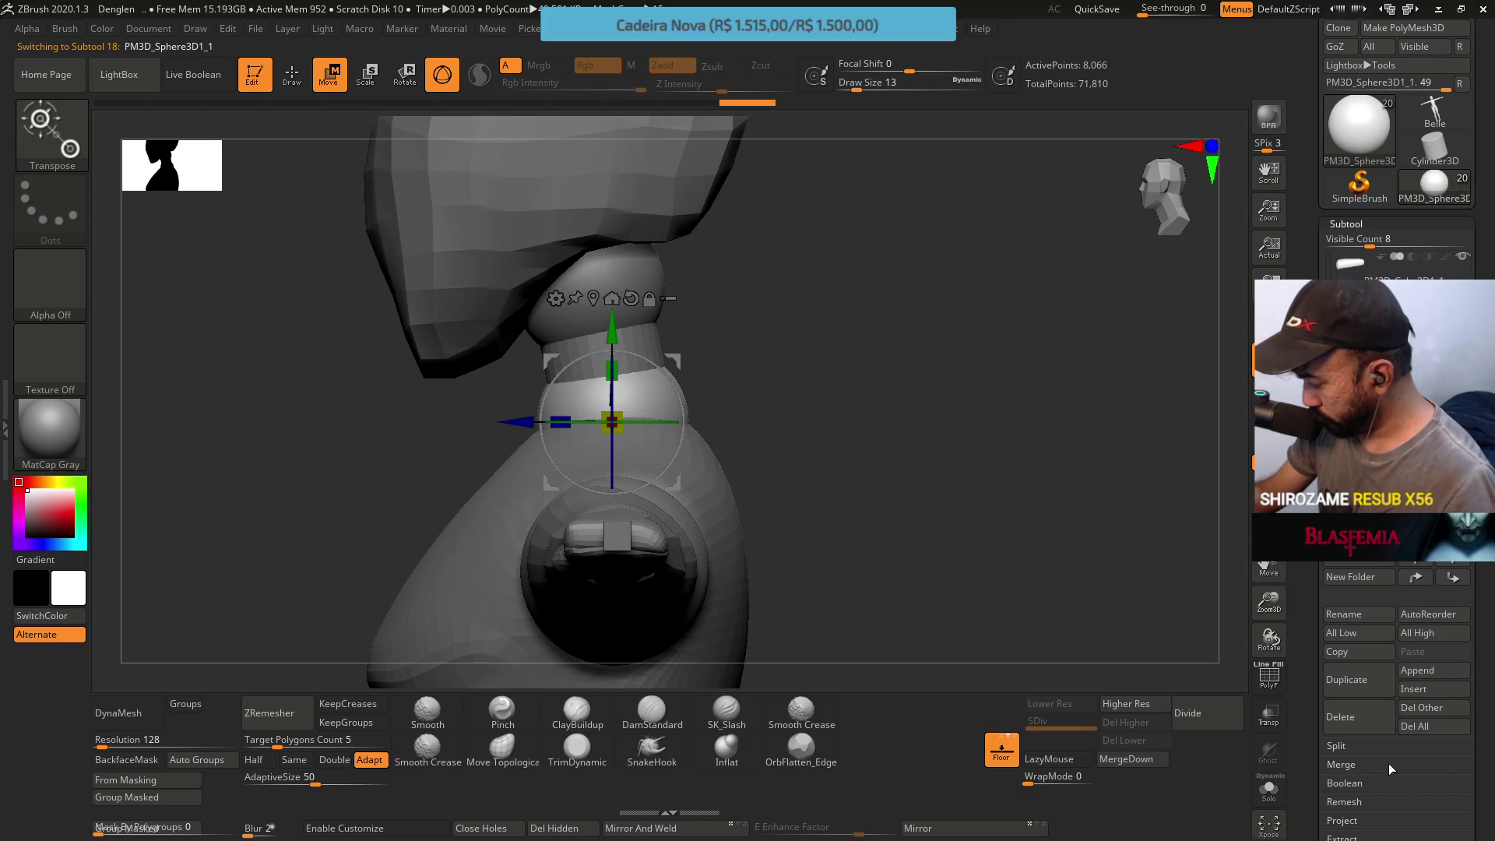
pyautogui.scroll(-3, 1489, 671)
pyautogui.moveTo(1035, 477)
pyautogui.mouseDown()
pyautogui.moveTo(834, 364)
pyautogui.moveTo(989, 431)
pyautogui.mouseUp()
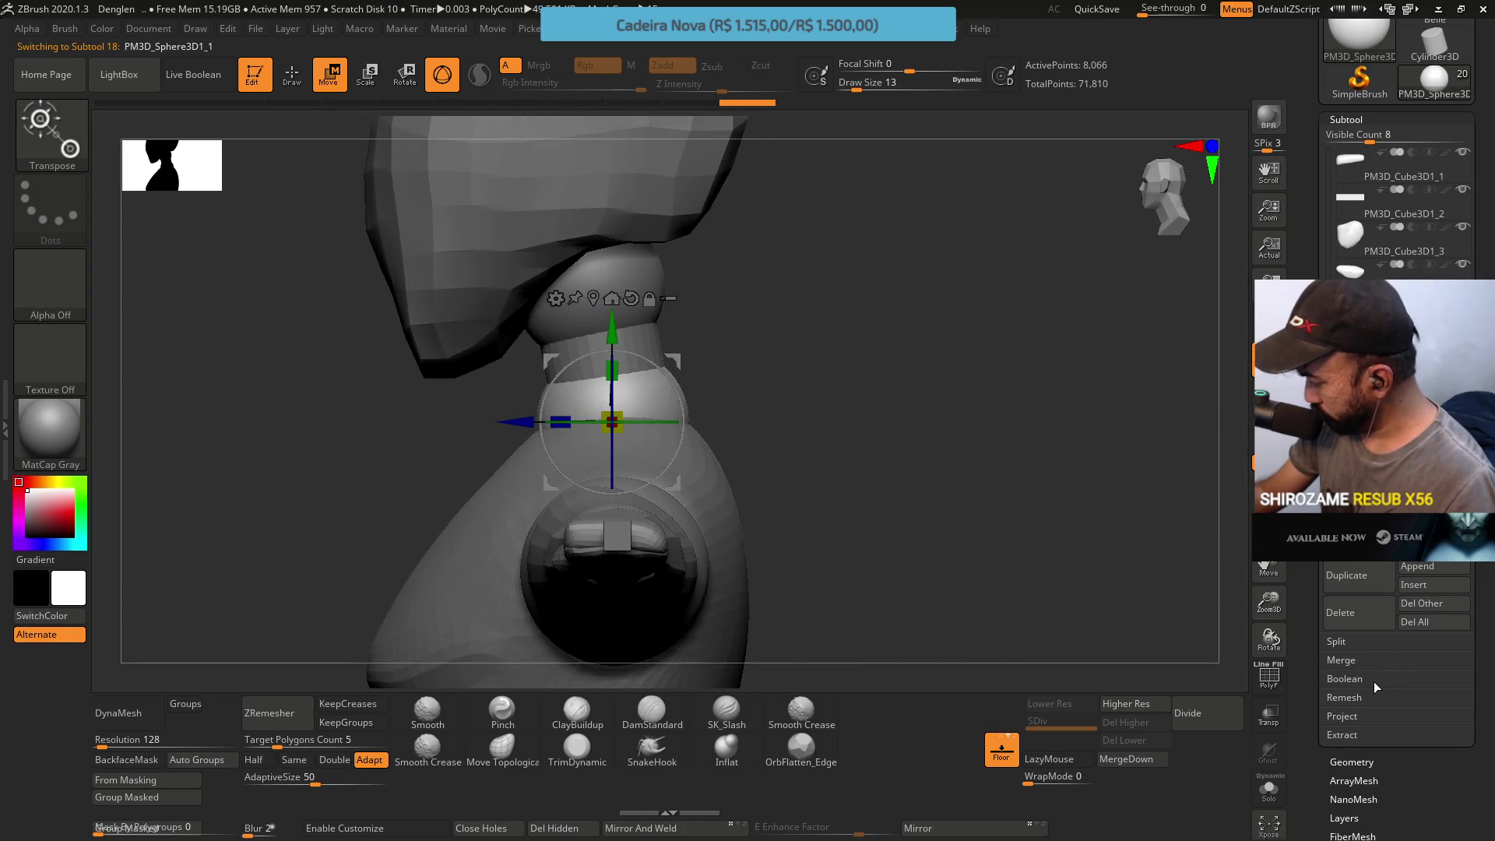
# Show PolyFrame, then delete the upper neck sphere and the neck cylinder subtools
pyautogui.hotkey('shift', 'f')
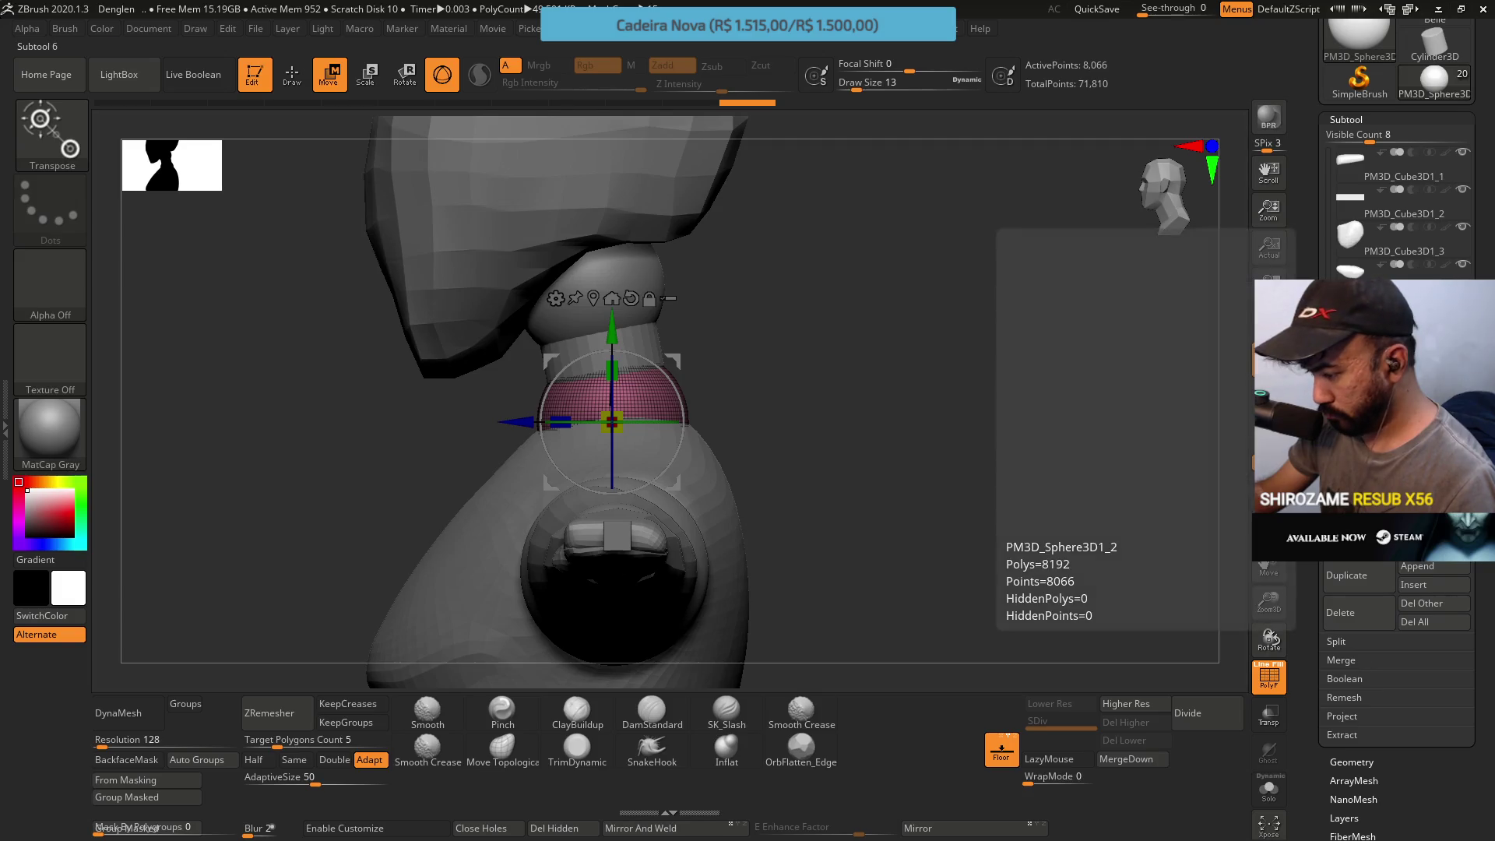
pyautogui.click(587, 286)
pyautogui.click(1420, 604)
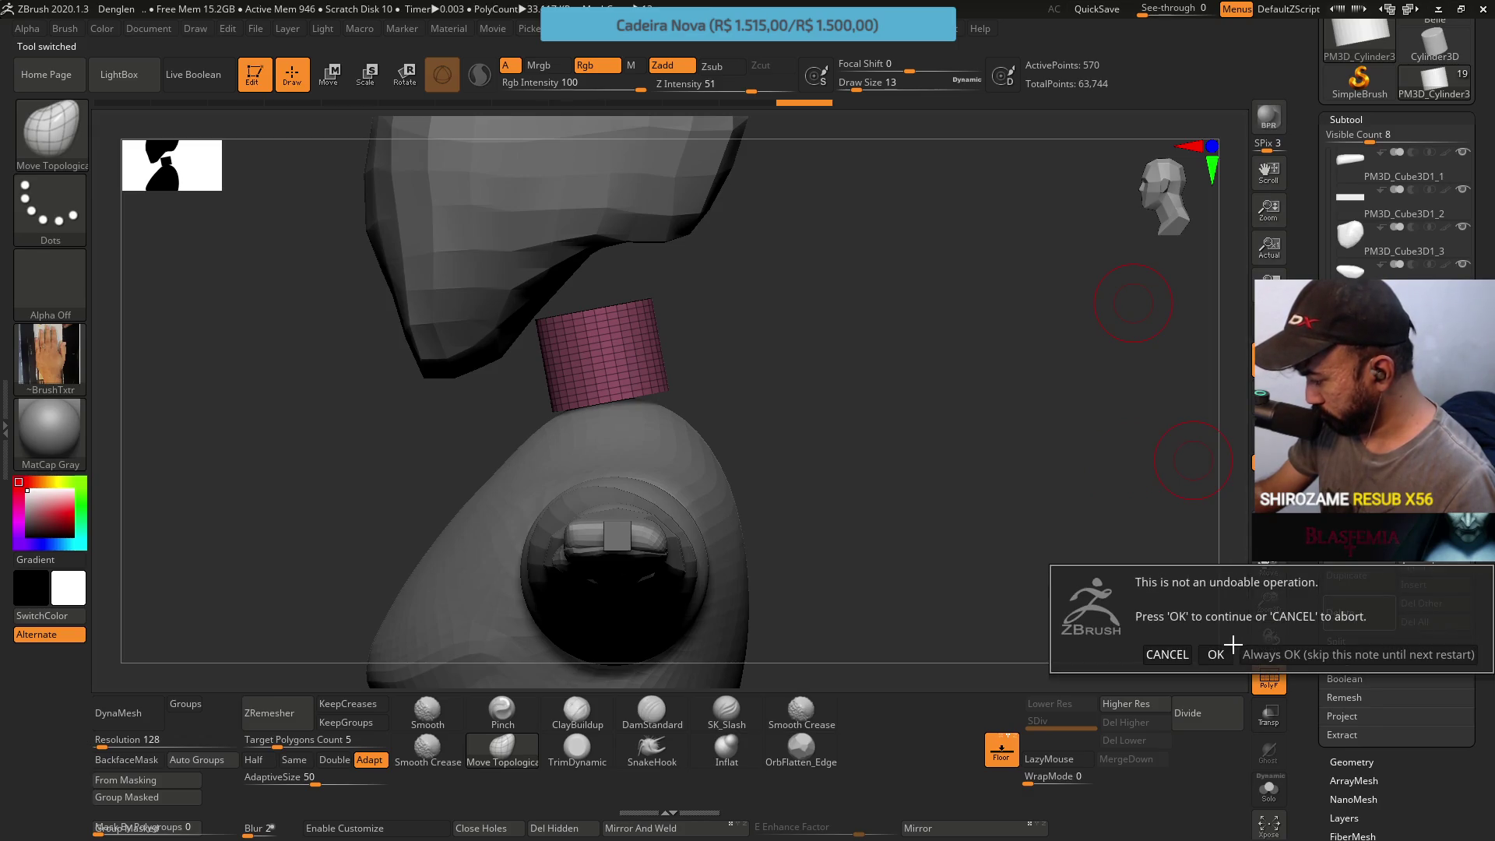
pyautogui.click(1228, 651)
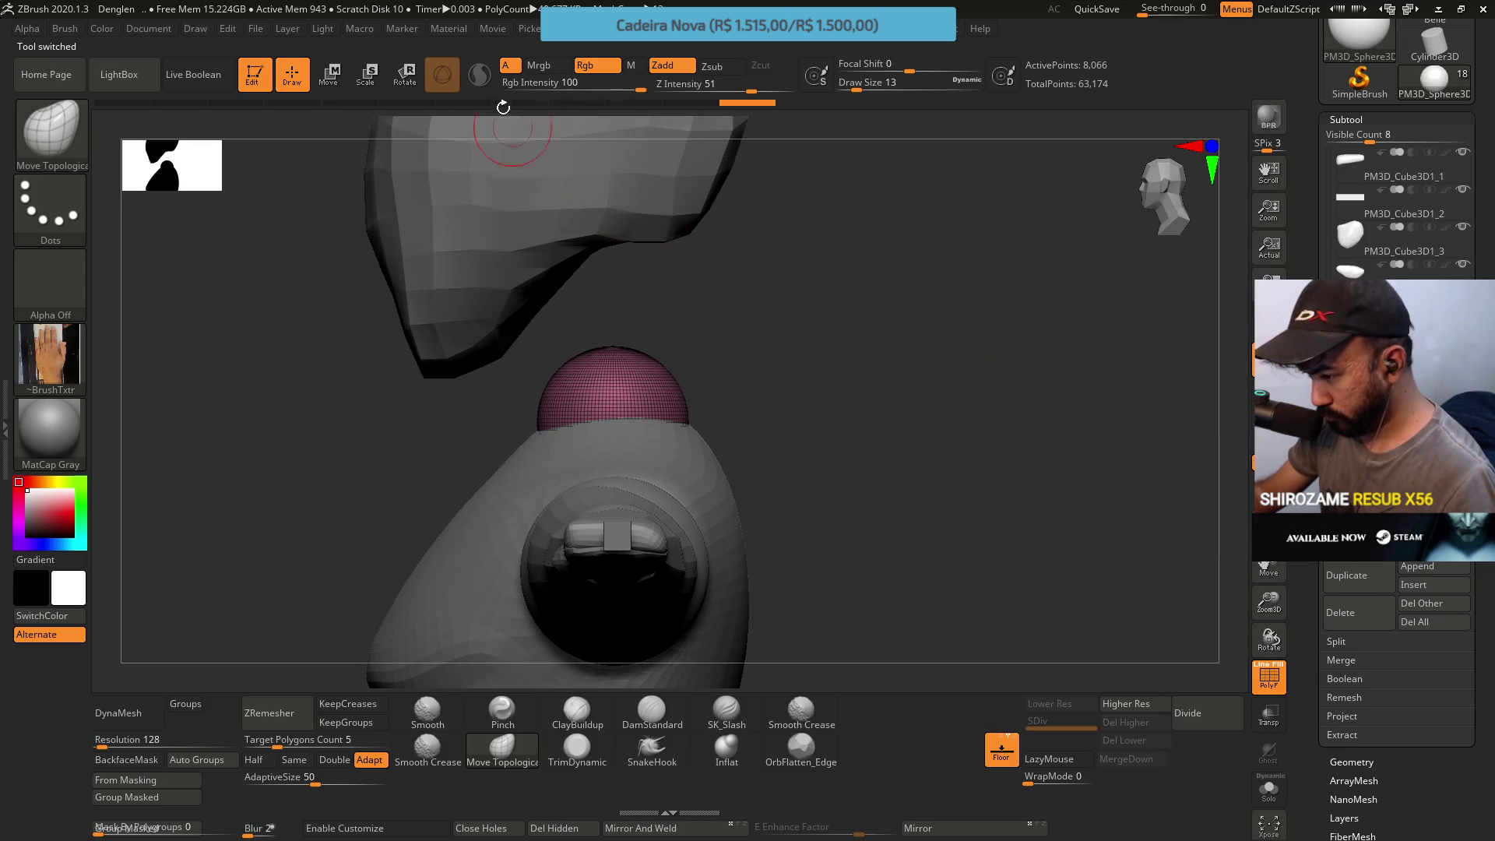
# Try moving and duplicating the remaining sphere upward with the gizmo, undoing each attempt
pyautogui.click(331, 77)
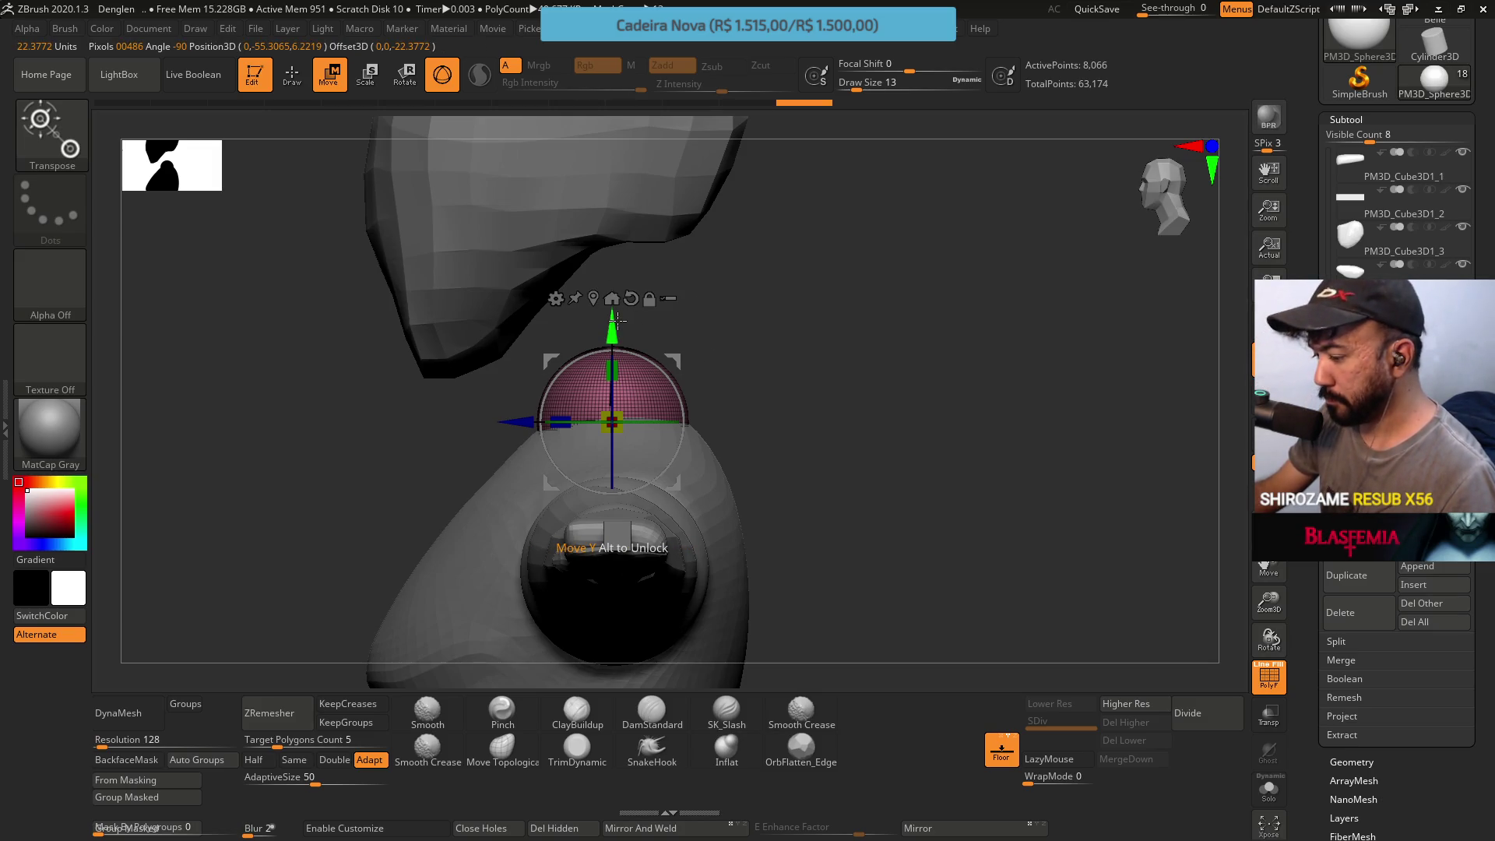
pyautogui.moveTo(613, 324); pyautogui.dragTo(612, 199)
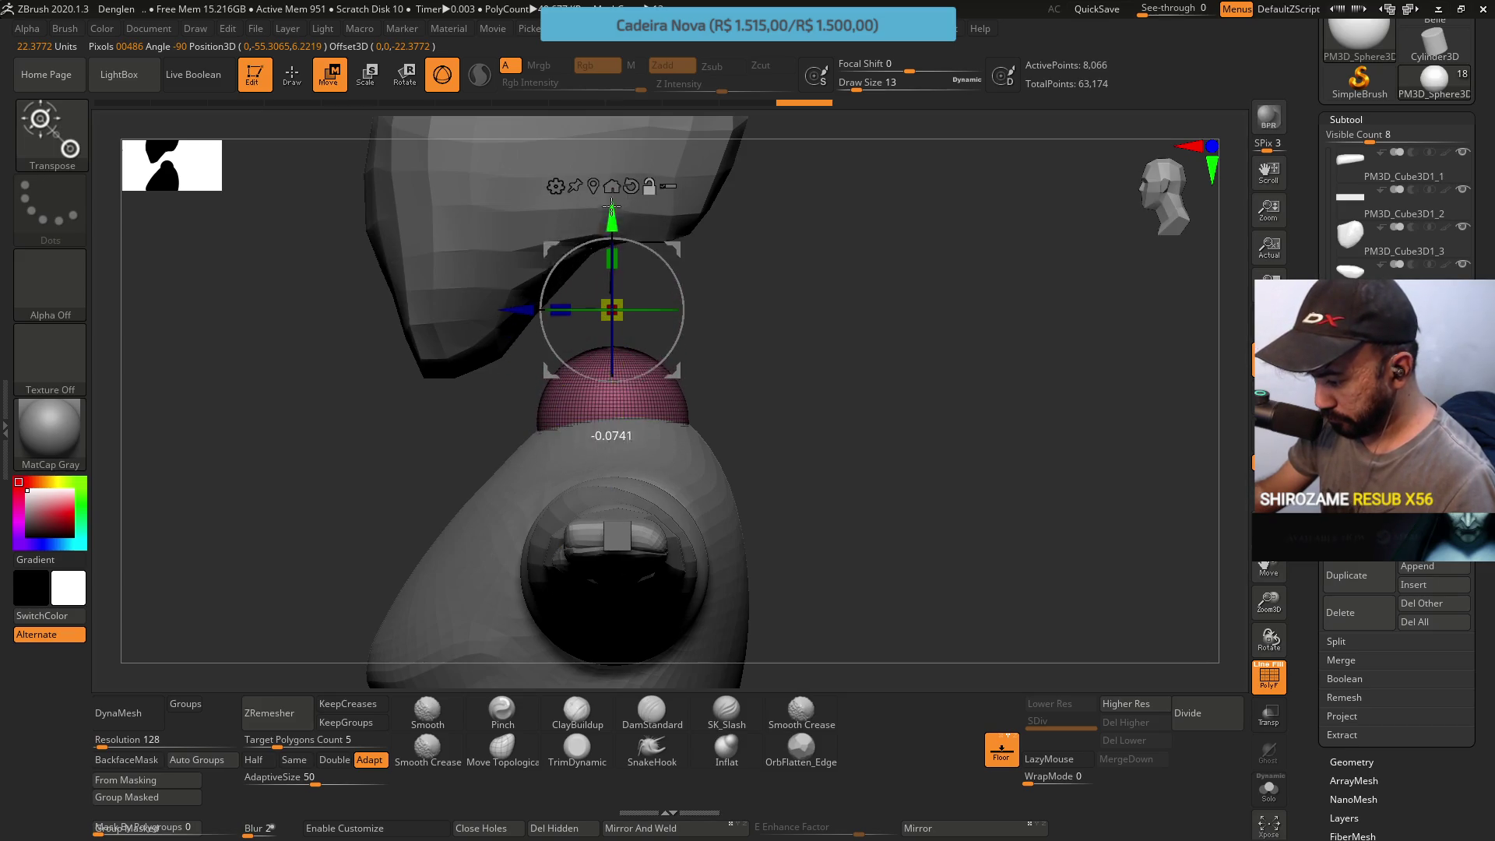
pyautogui.hotkey('ctrl', 'z')
pyautogui.hotkey('ctrl', 'z')
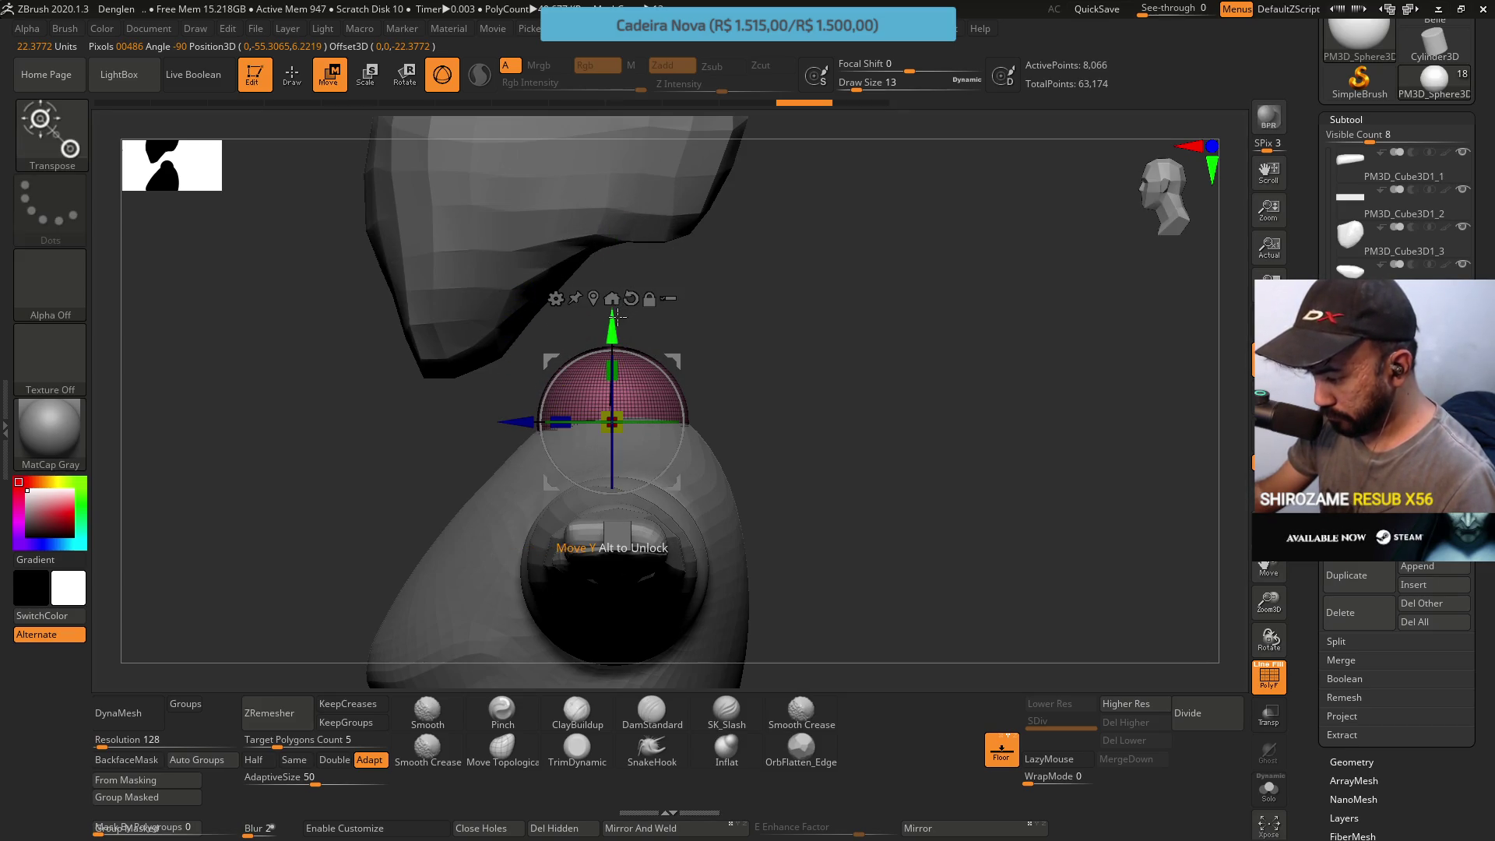
pyautogui.moveTo(618, 316); pyautogui.dragTo(619, 189)
pyautogui.hotkey('ctrl', 'z')
pyautogui.hotkey('ctrl', 'z')
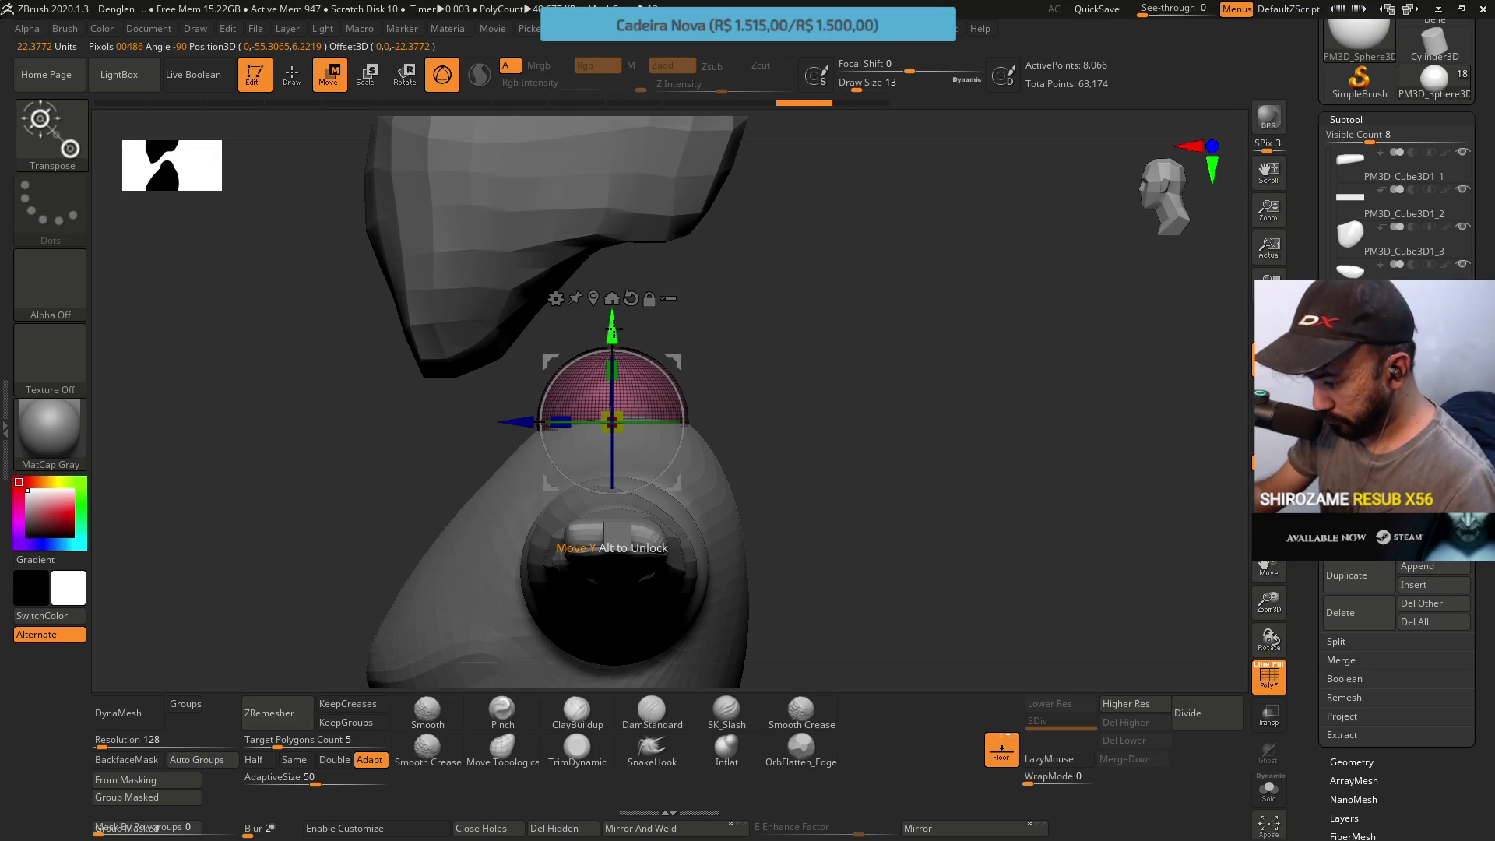
pyautogui.keyDown('ctrl'); pyautogui.moveTo(613, 328); pyautogui.dragTo(611, 170); pyautogui.keyUp('ctrl')
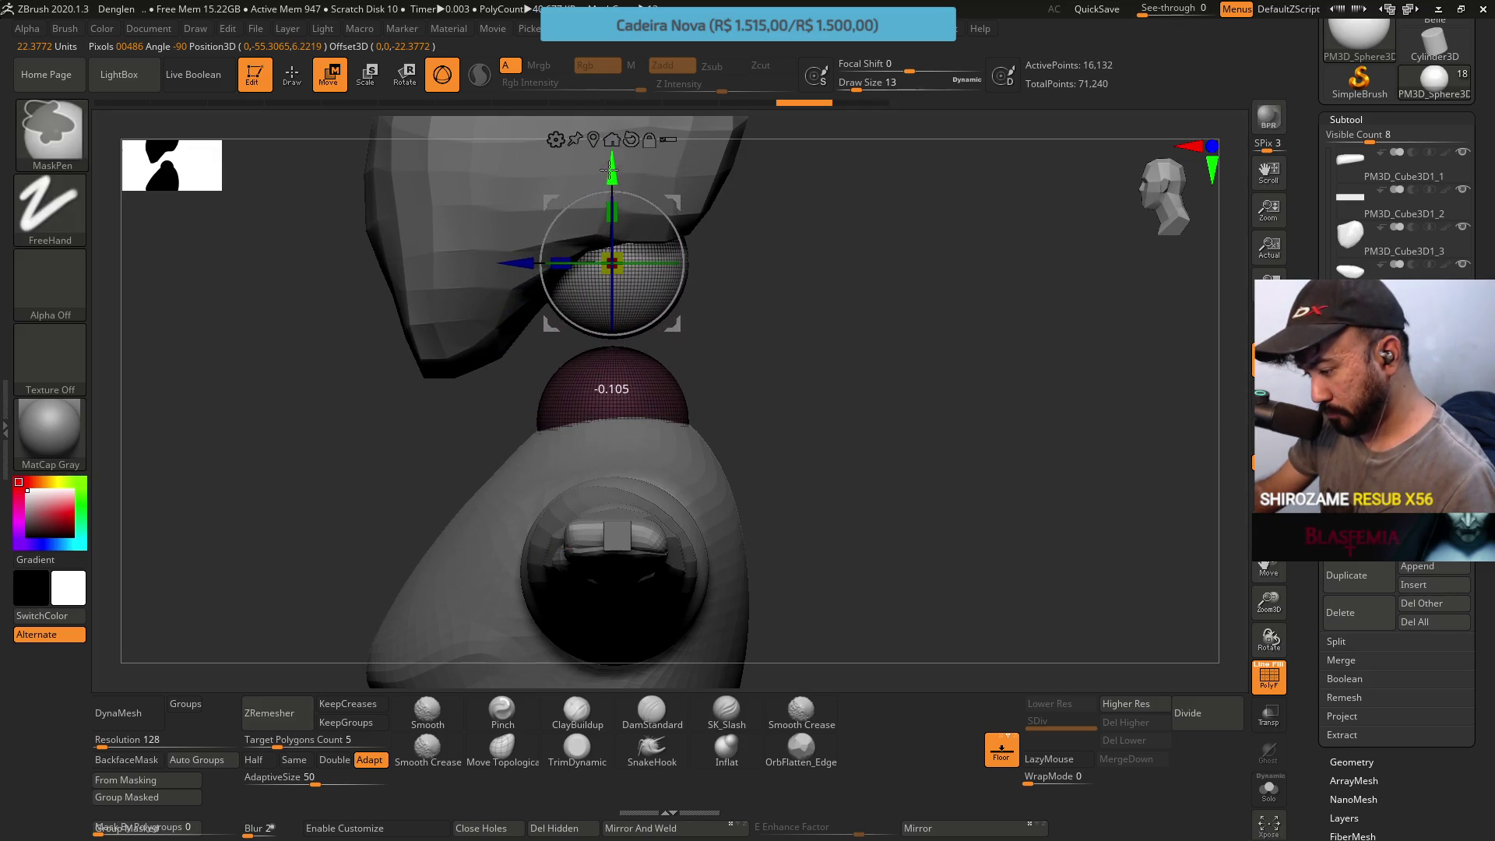
pyautogui.hotkey('ctrl', 'z')
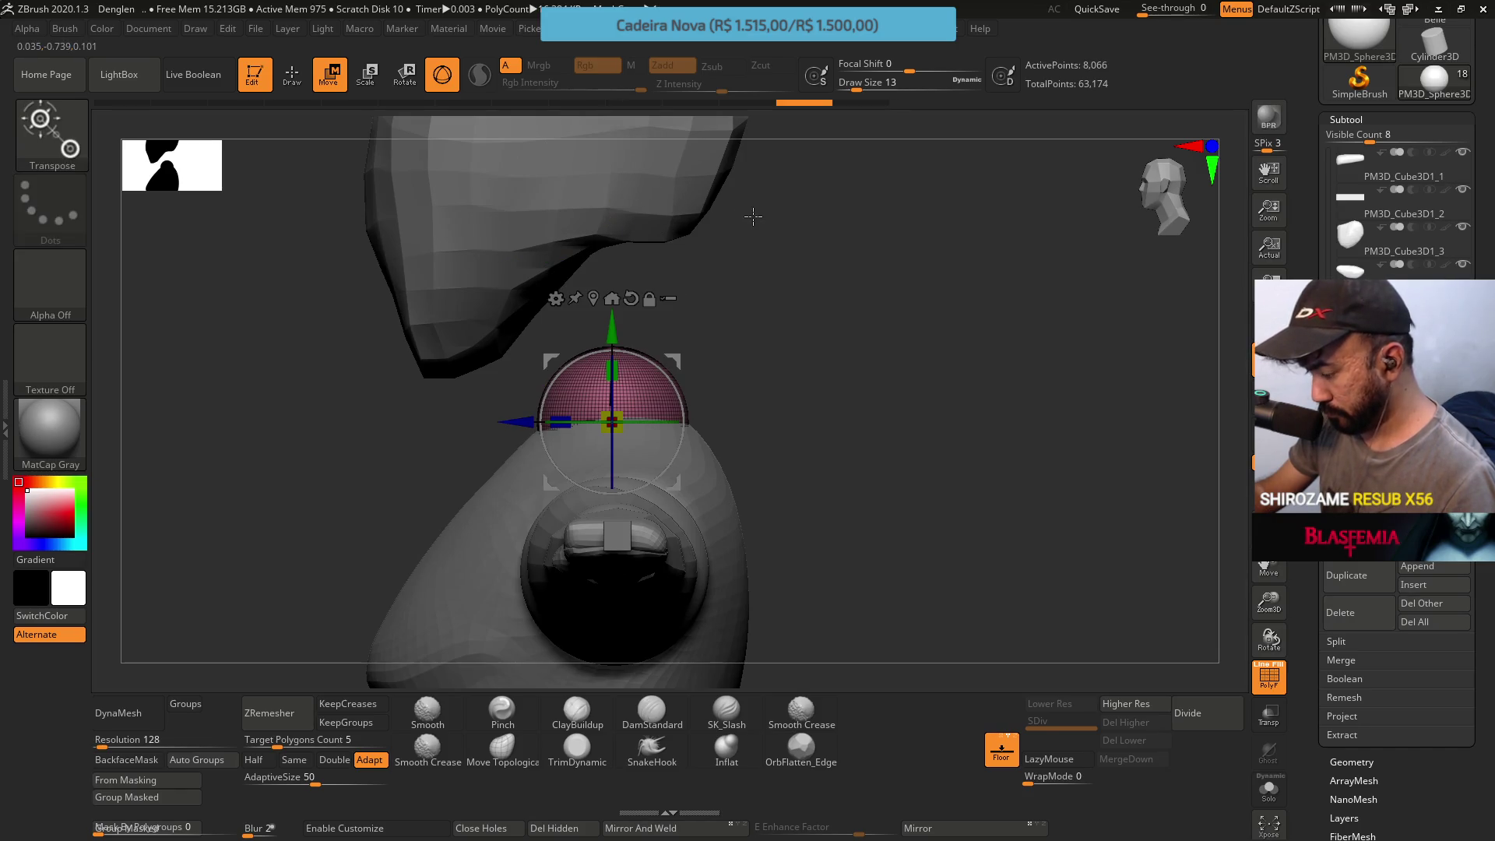
# Frame the head and neck and bring up the Append mesh palette
pyautogui.keyDown('alt'); pyautogui.moveTo(715, 293); pyautogui.dragTo(776, 398); pyautogui.keyUp('alt')
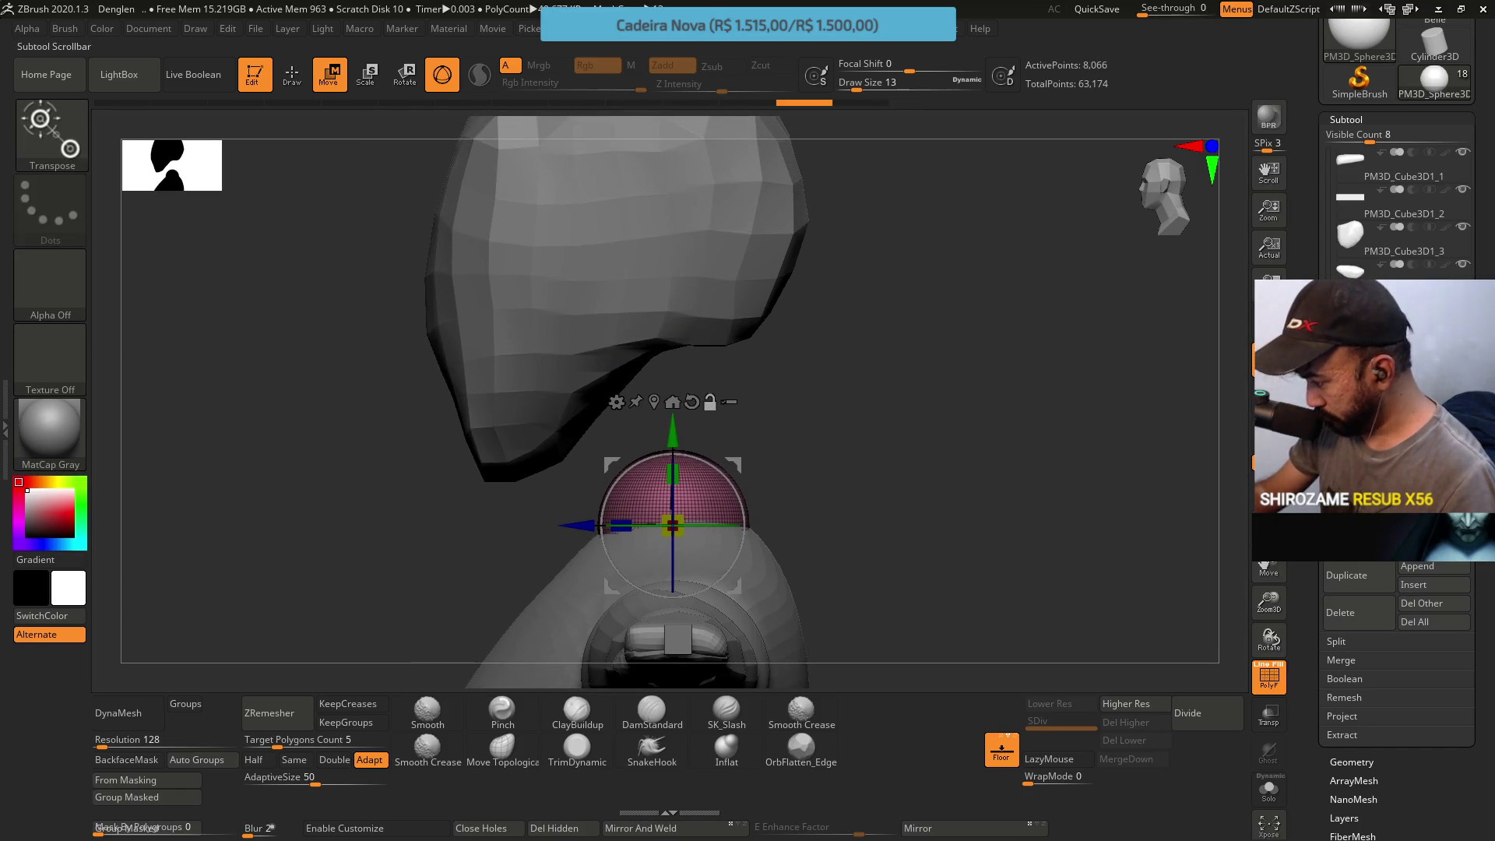
pyautogui.click(1427, 569)
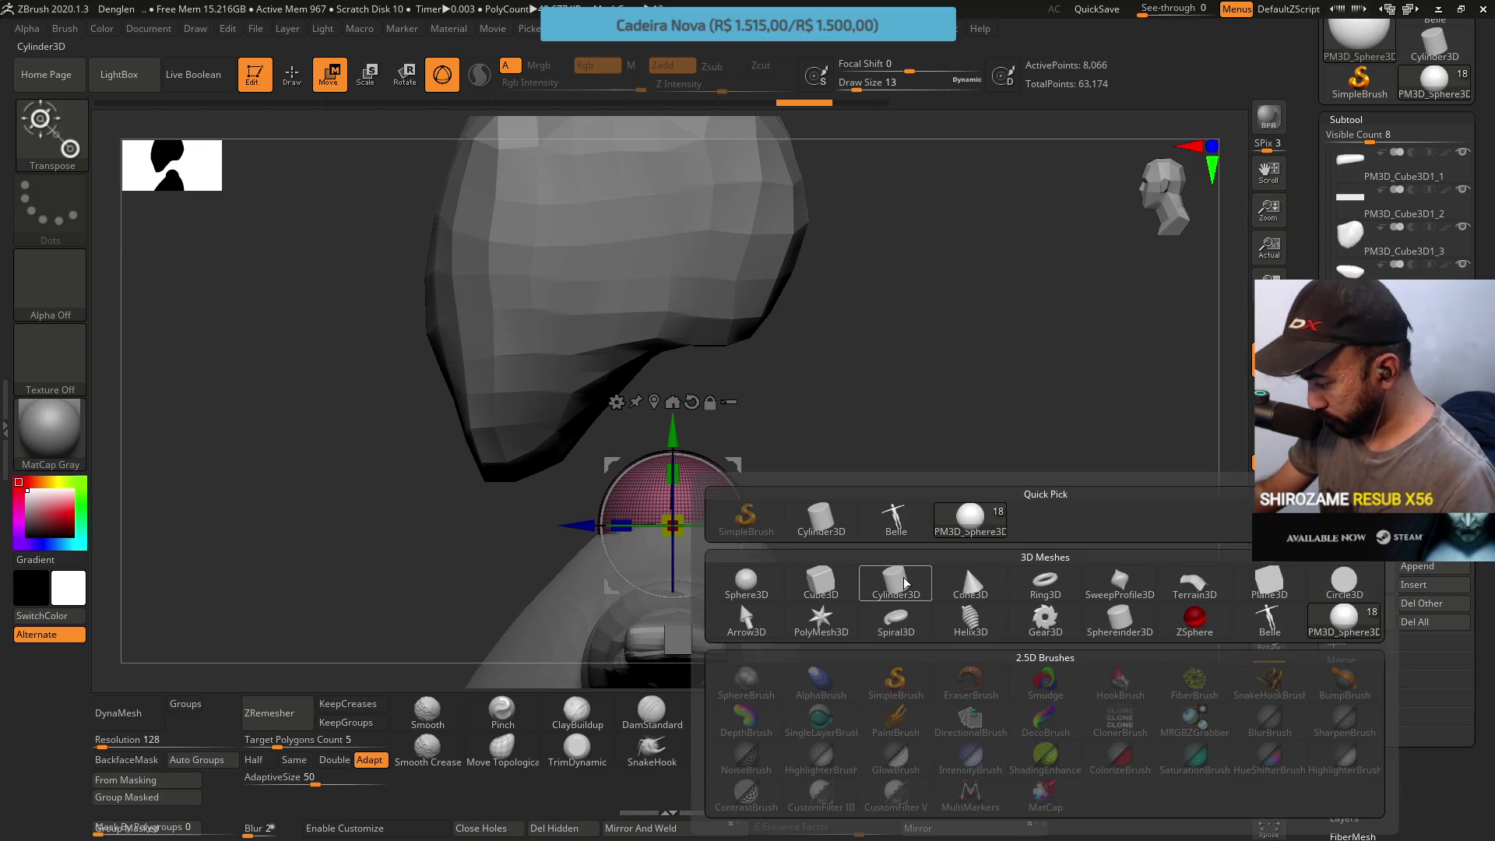
# Append a Cylinder3D, frame it and shrink it to neck size with the gizmo
pyautogui.click(964, 564)
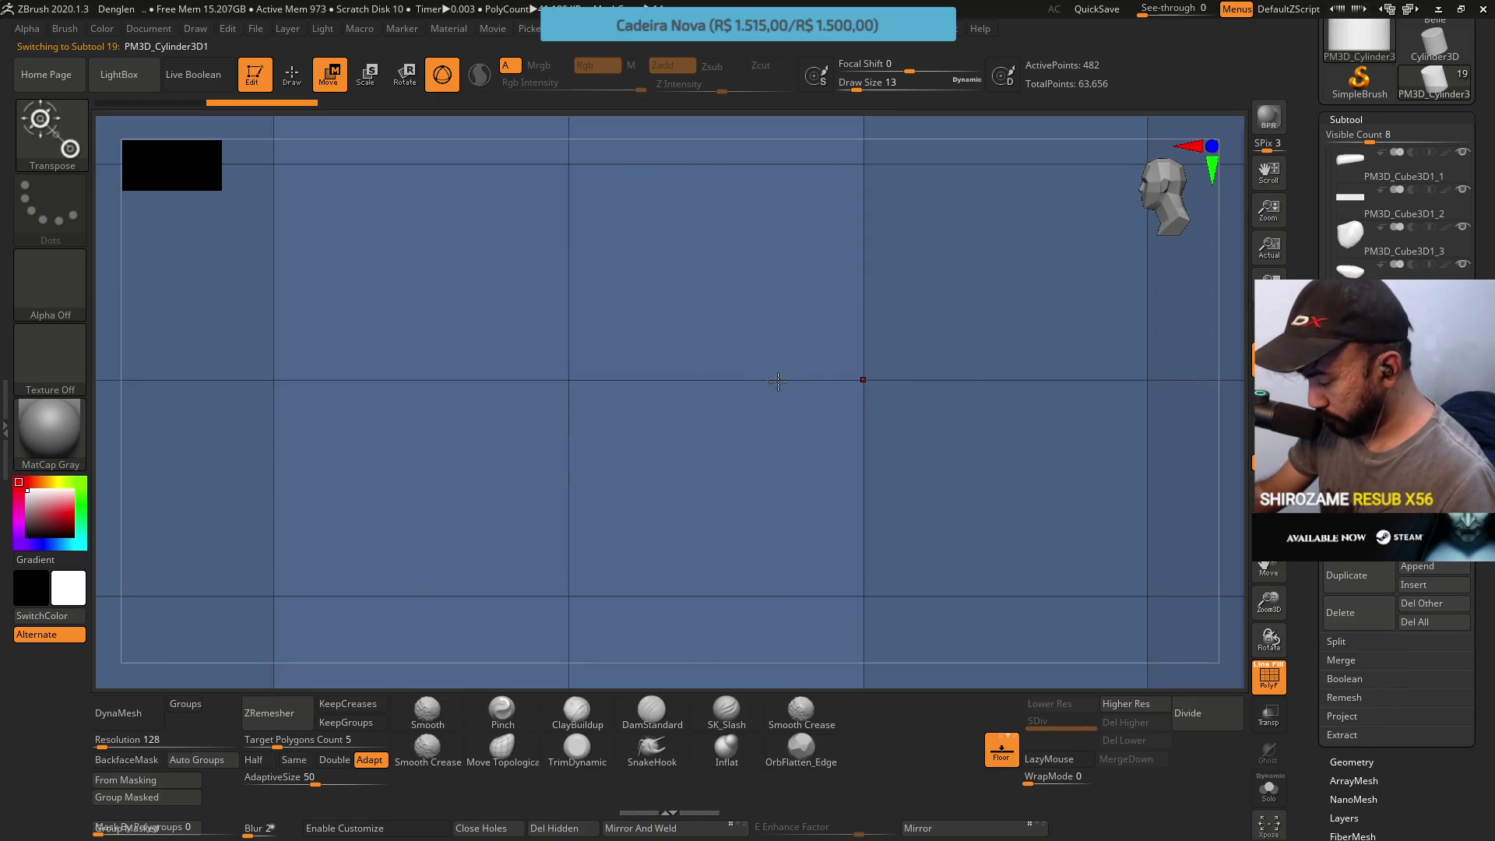
pyautogui.press('f')
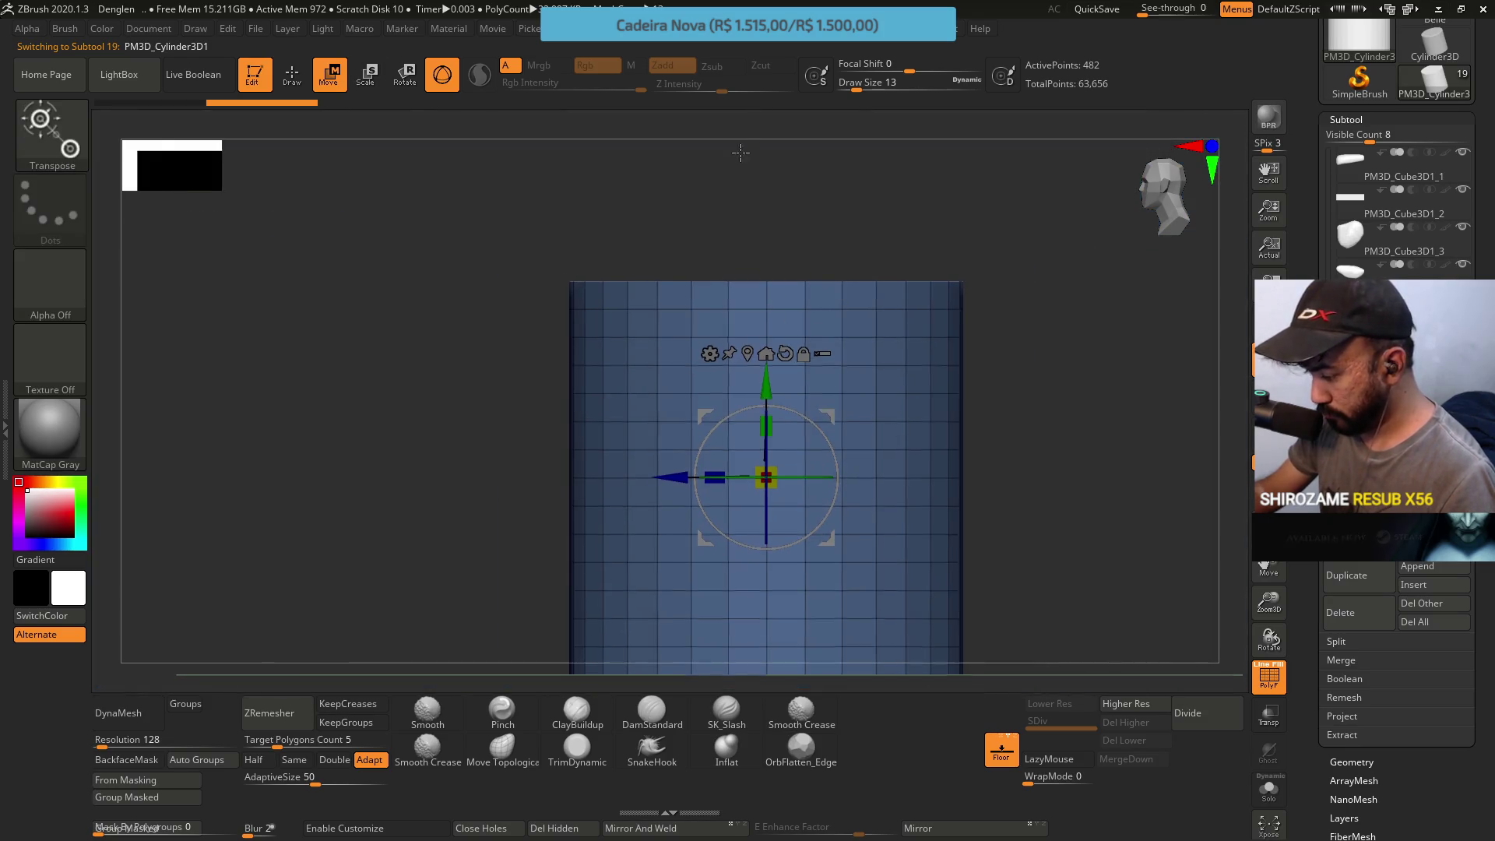
pyautogui.moveTo(780, 463); pyautogui.dragTo(695, 387)
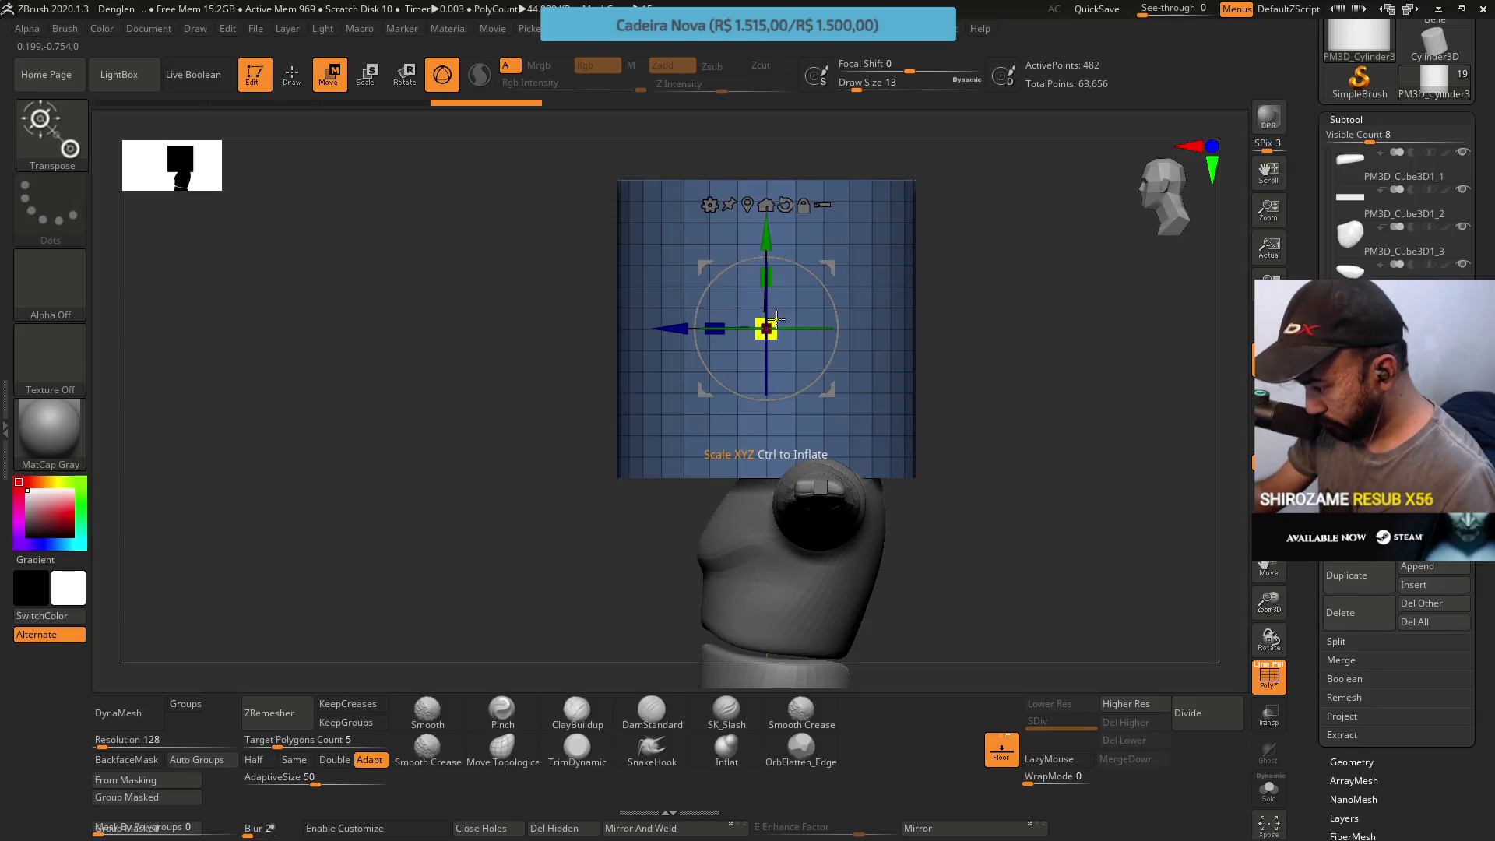
# Move the cylinder along X and Y so it rises from the neck sphere toward the head
pyautogui.moveTo(678, 328); pyautogui.dragTo(732, 328)
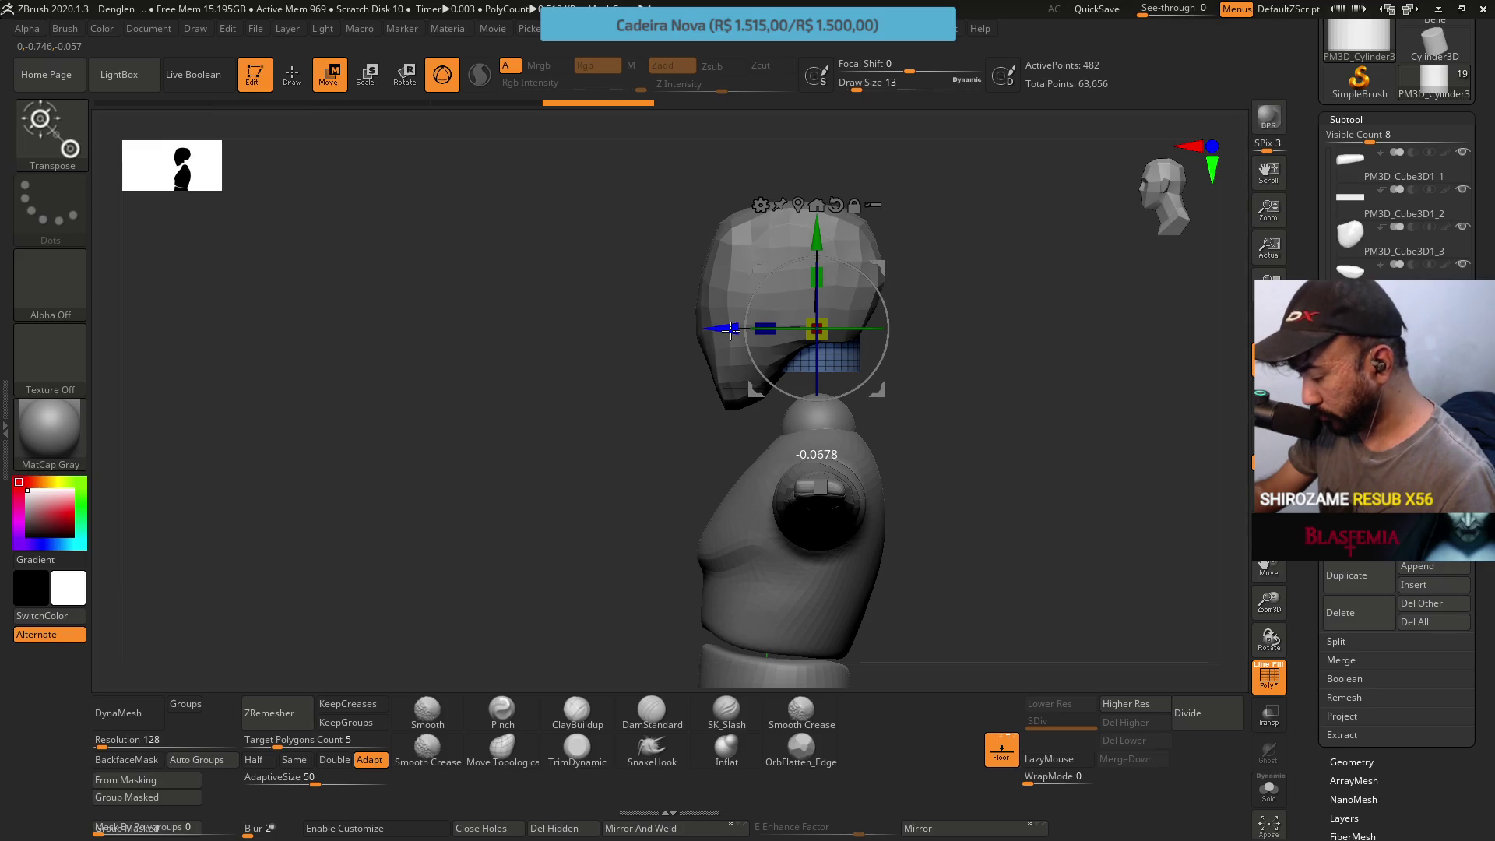
pyautogui.moveTo(821, 231); pyautogui.dragTo(820, 301)
pyautogui.moveTo(958, 444)
pyautogui.keyDown('alt'); pyautogui.mouseDown()
pyautogui.moveTo(834, 374)
pyautogui.moveTo(780, 396)
pyautogui.moveTo(743, 384)
pyautogui.mouseUp(); pyautogui.keyUp('alt')
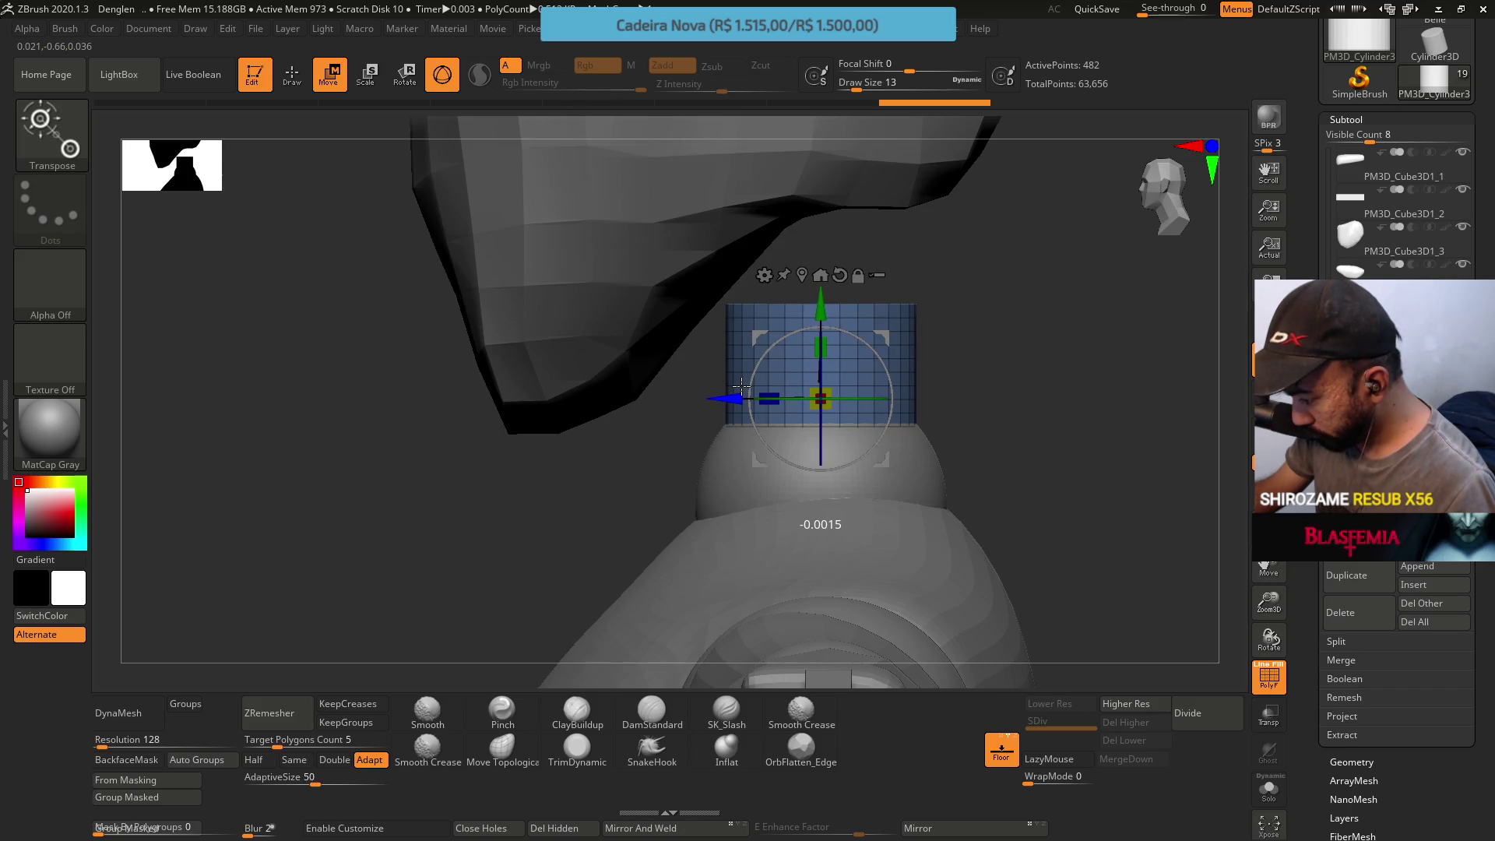
pyautogui.moveTo(821, 311); pyautogui.dragTo(817, 292)
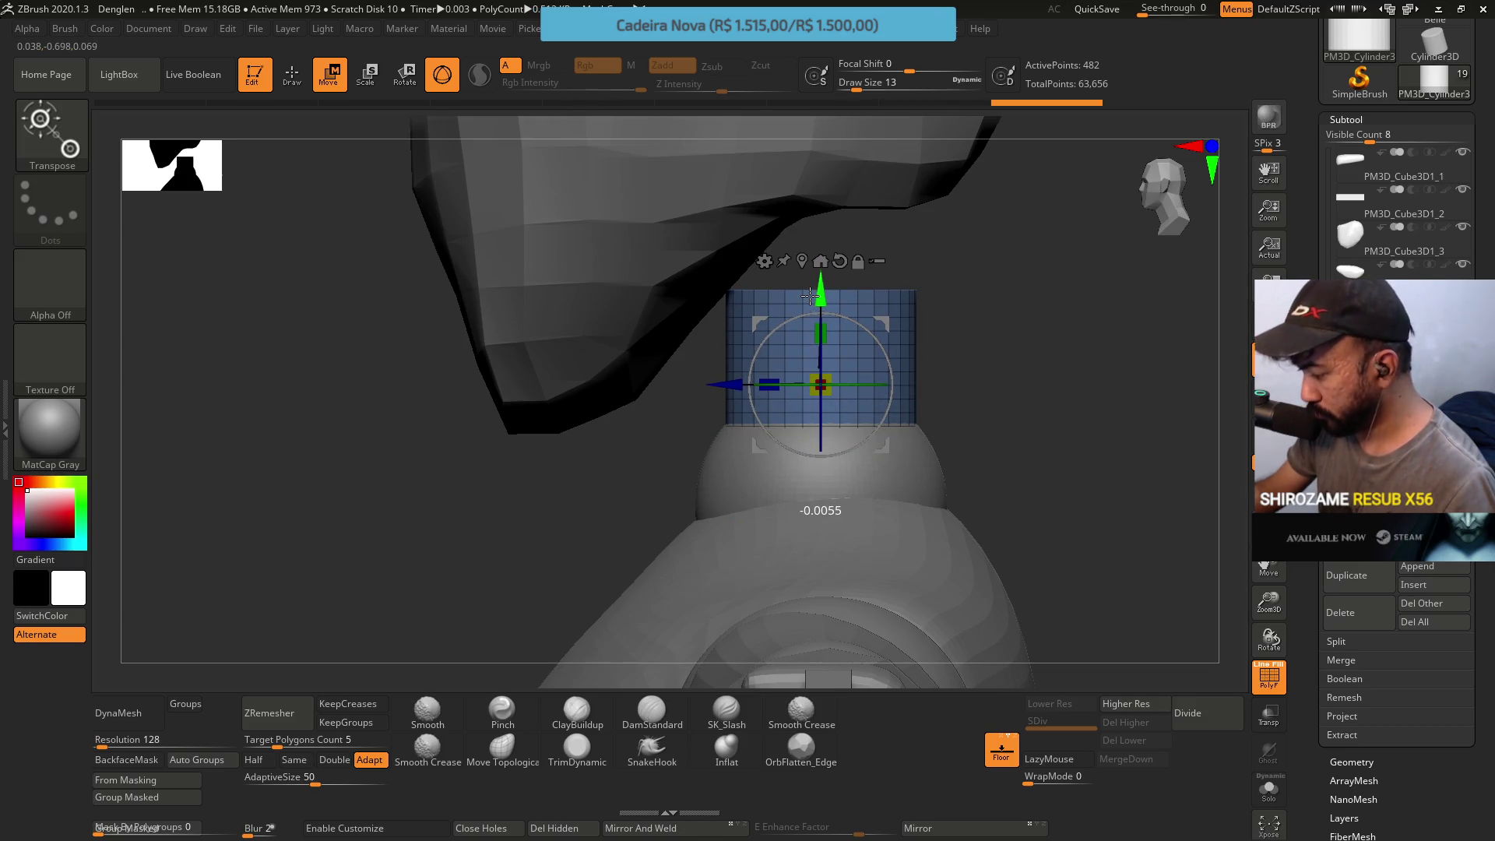
pyautogui.keyDown('alt'); pyautogui.click(821, 478); pyautogui.keyUp('alt')
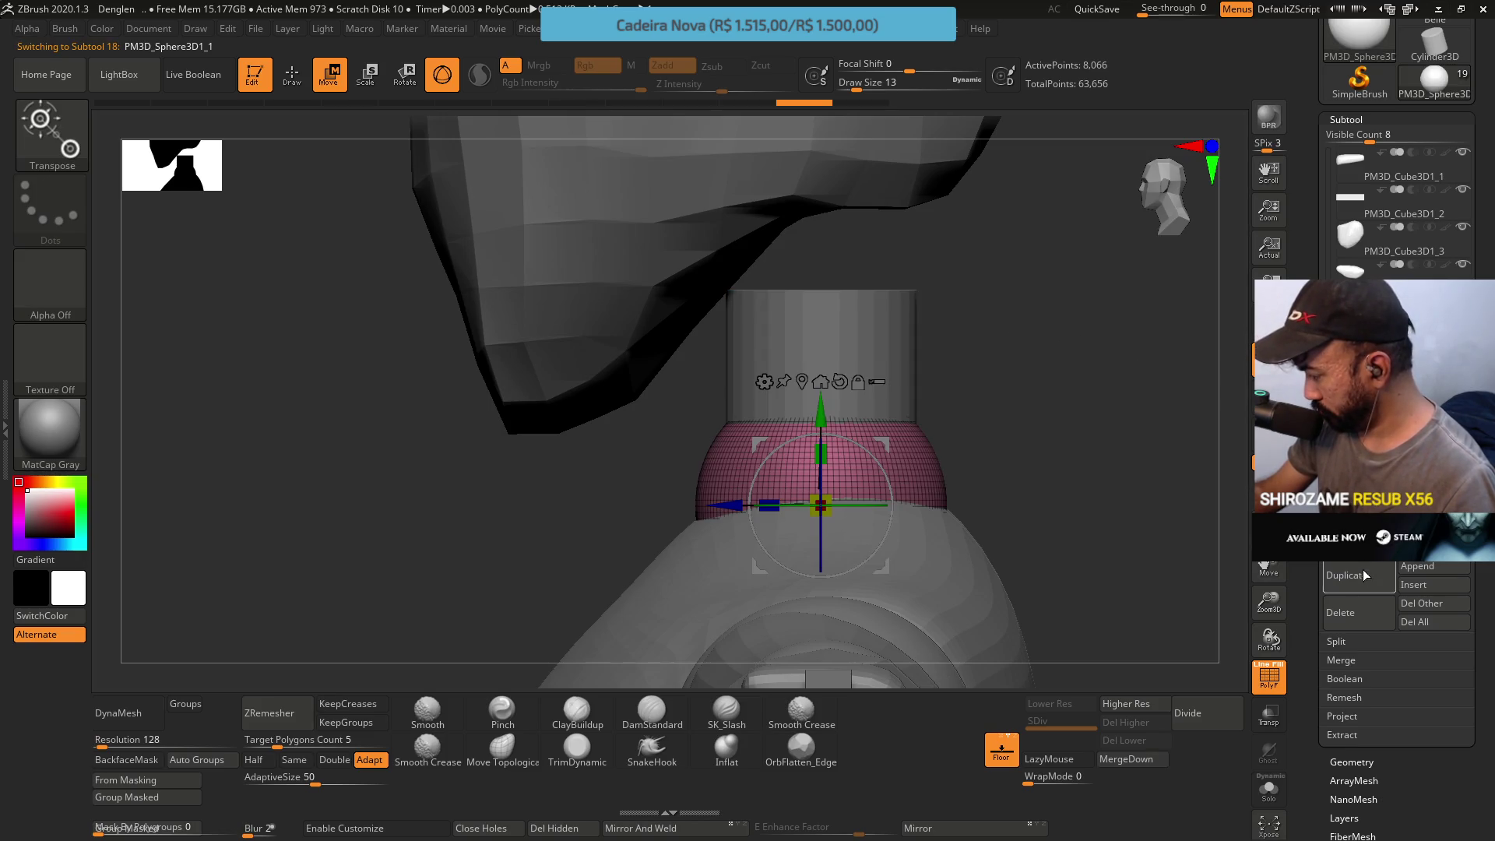
# Raise the sphere copy under the head, then MergeDown the two spheres and cylinder into one neck part
pyautogui.moveTo(821, 409); pyautogui.dragTo(795, 169)
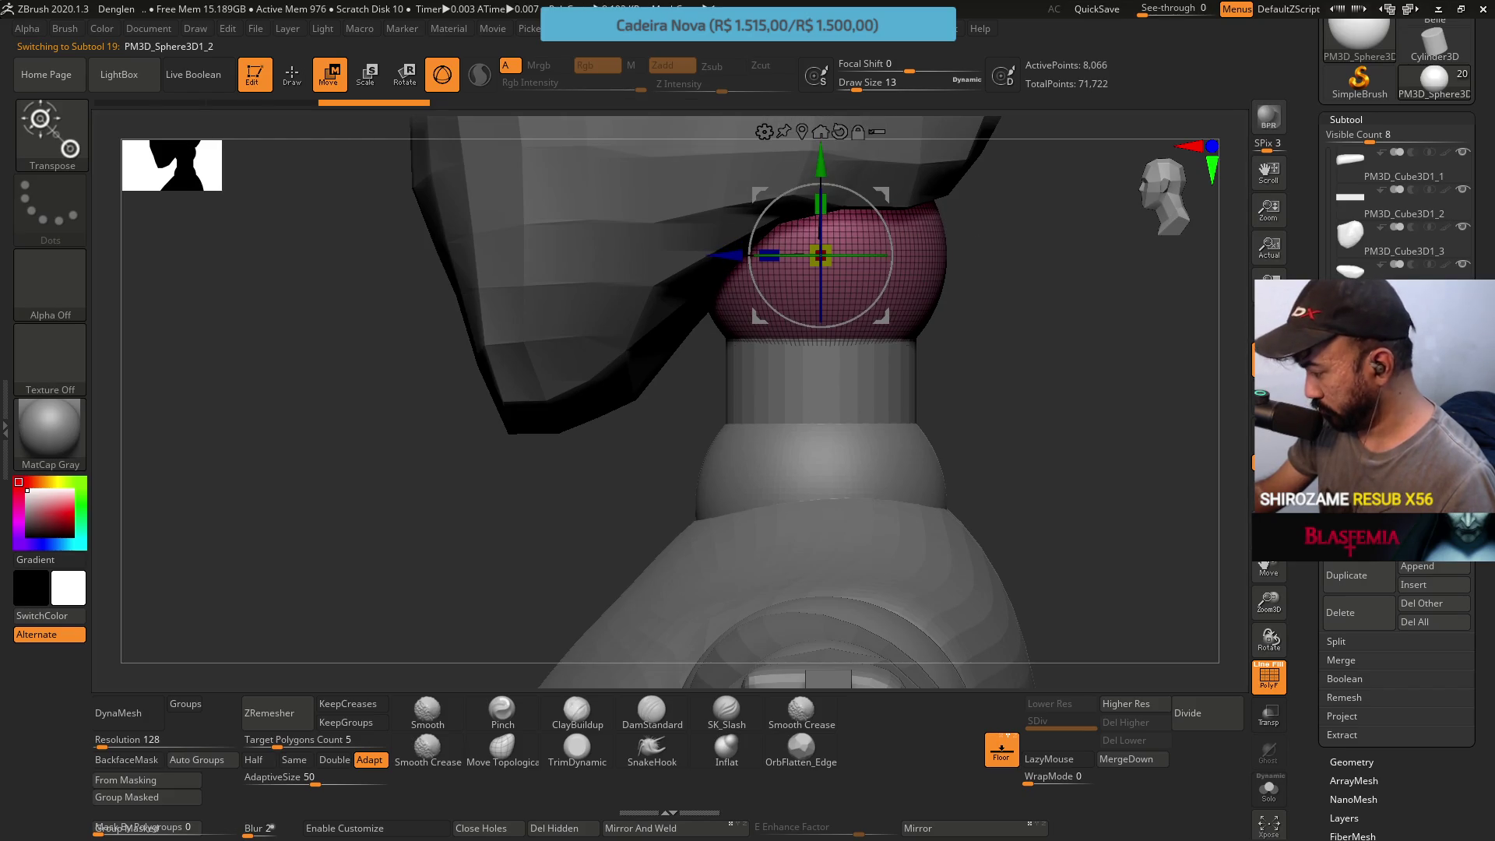
pyautogui.press('Up')
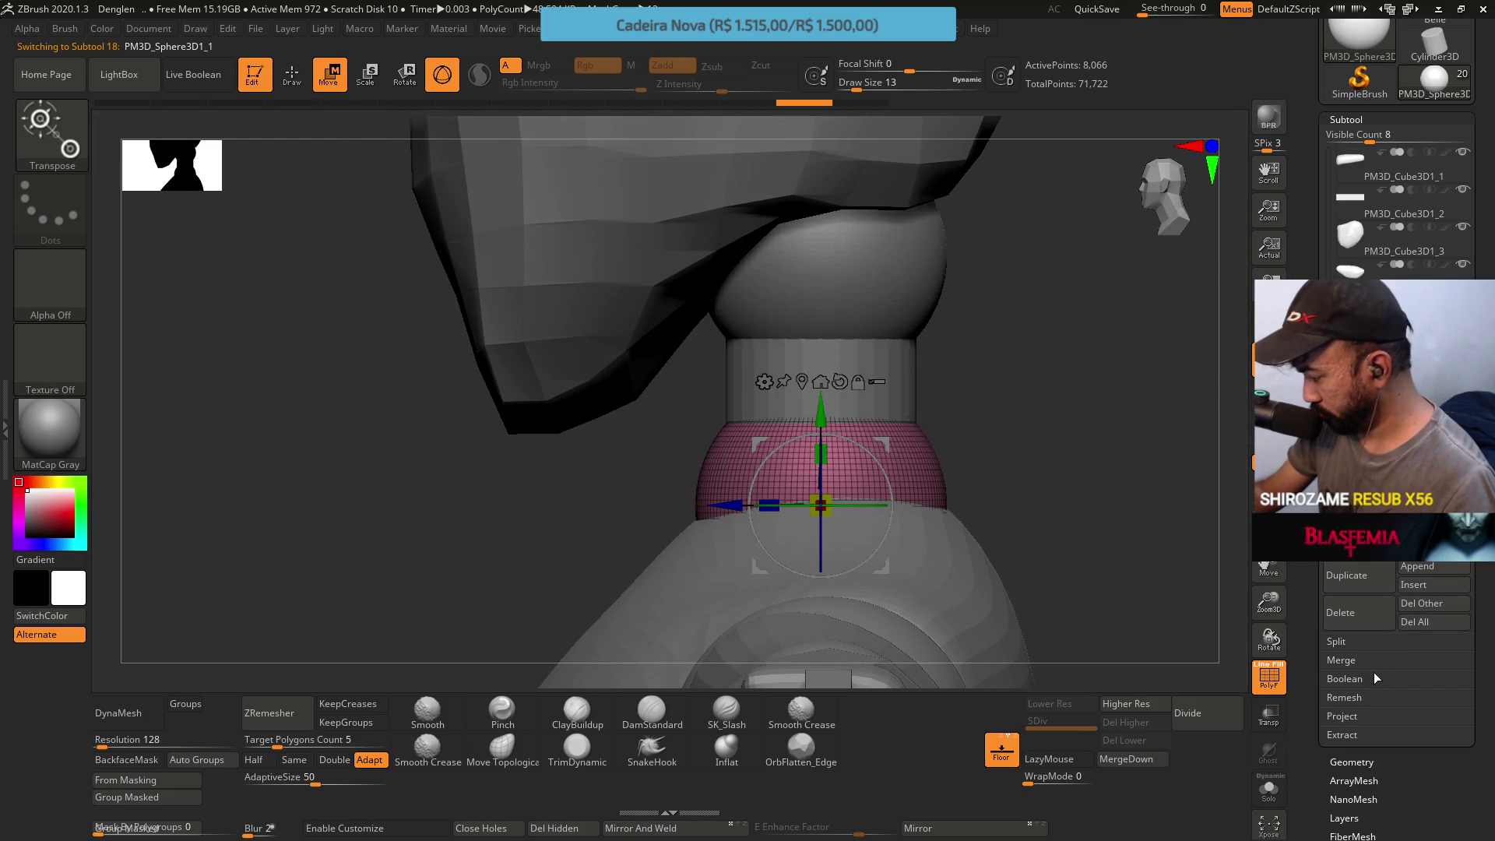
pyautogui.click(1359, 660)
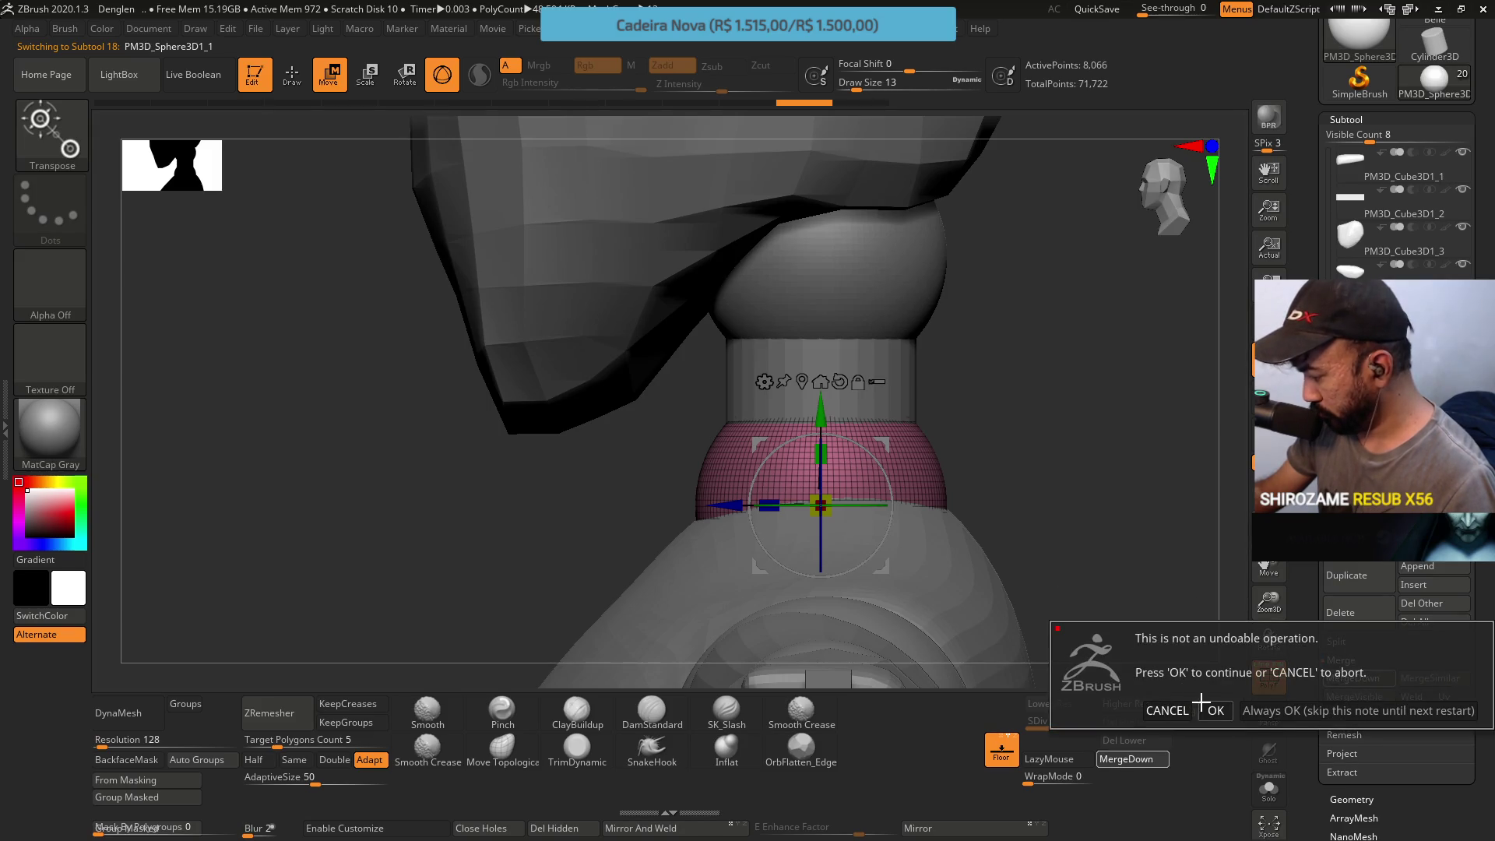
pyautogui.click(1210, 708)
pyautogui.click(1355, 678)
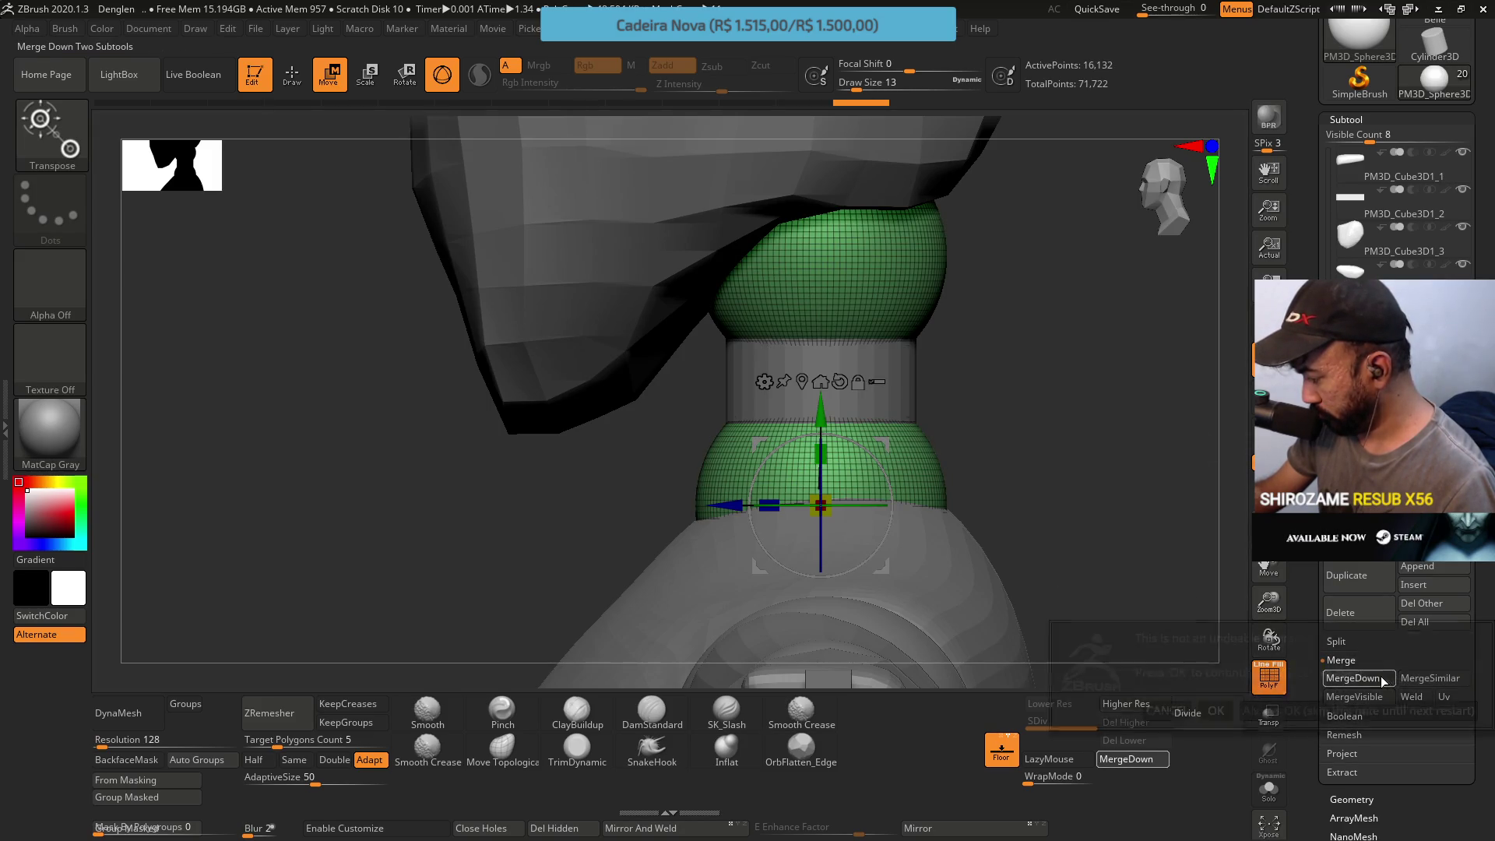
pyautogui.click(1214, 708)
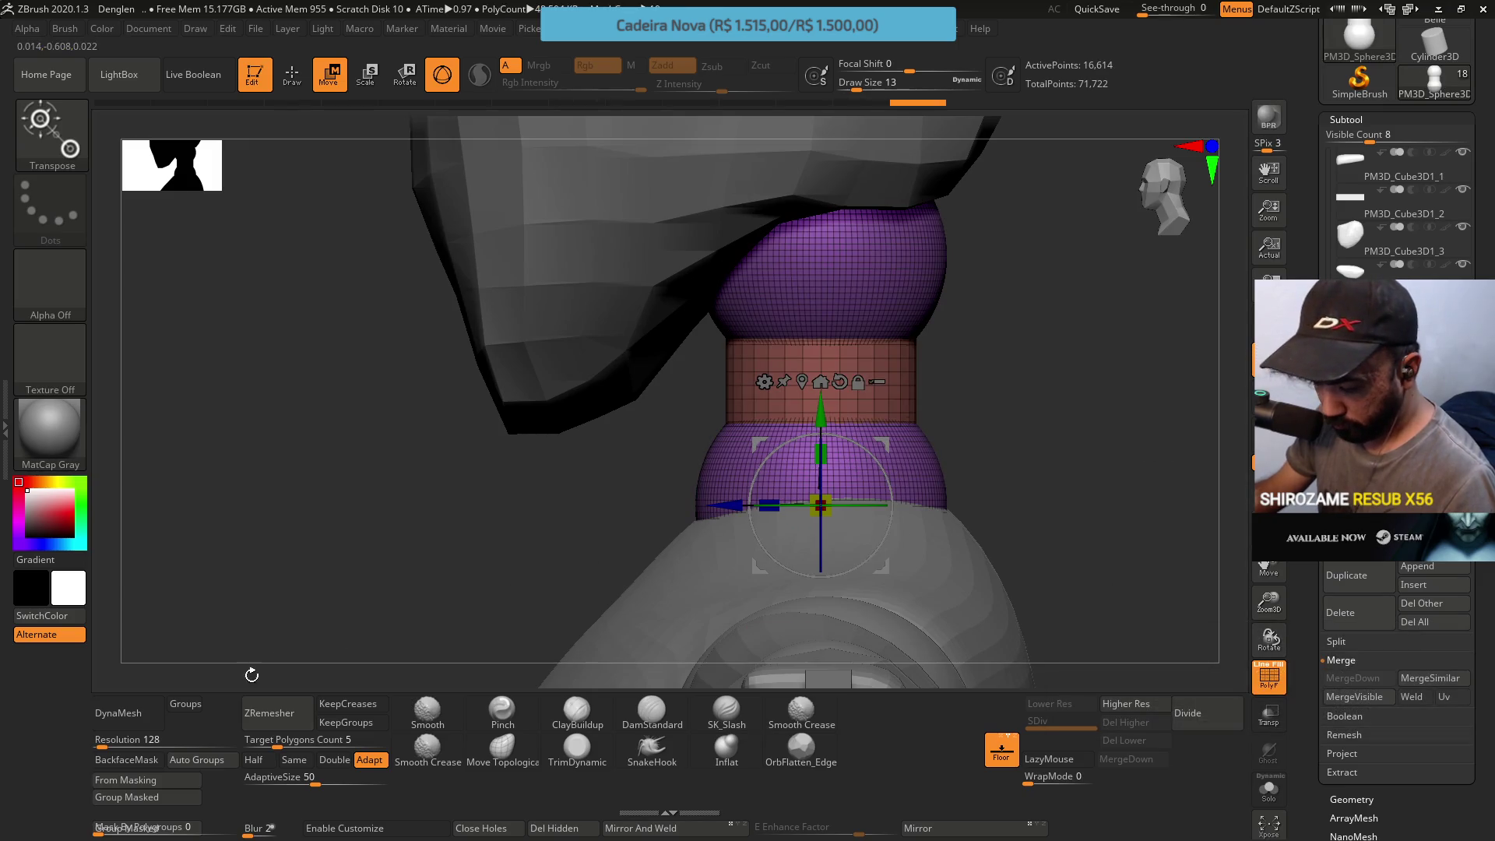
# Tilt the merged neck piece slightly with the rotation ring and check it from the side
pyautogui.click(196, 760)
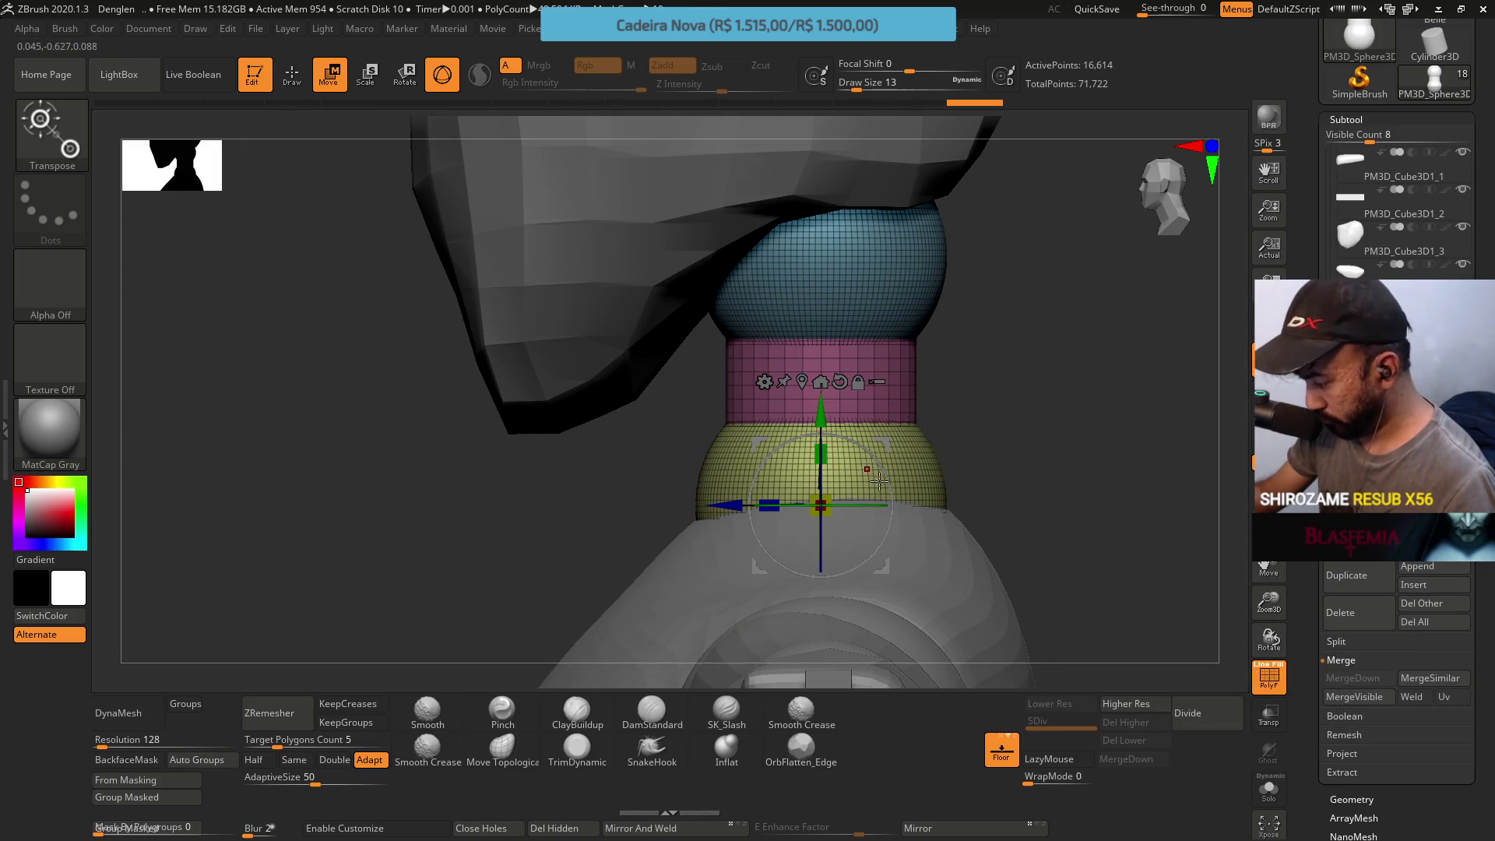
pyautogui.moveTo(888, 481); pyautogui.dragTo(895, 457)
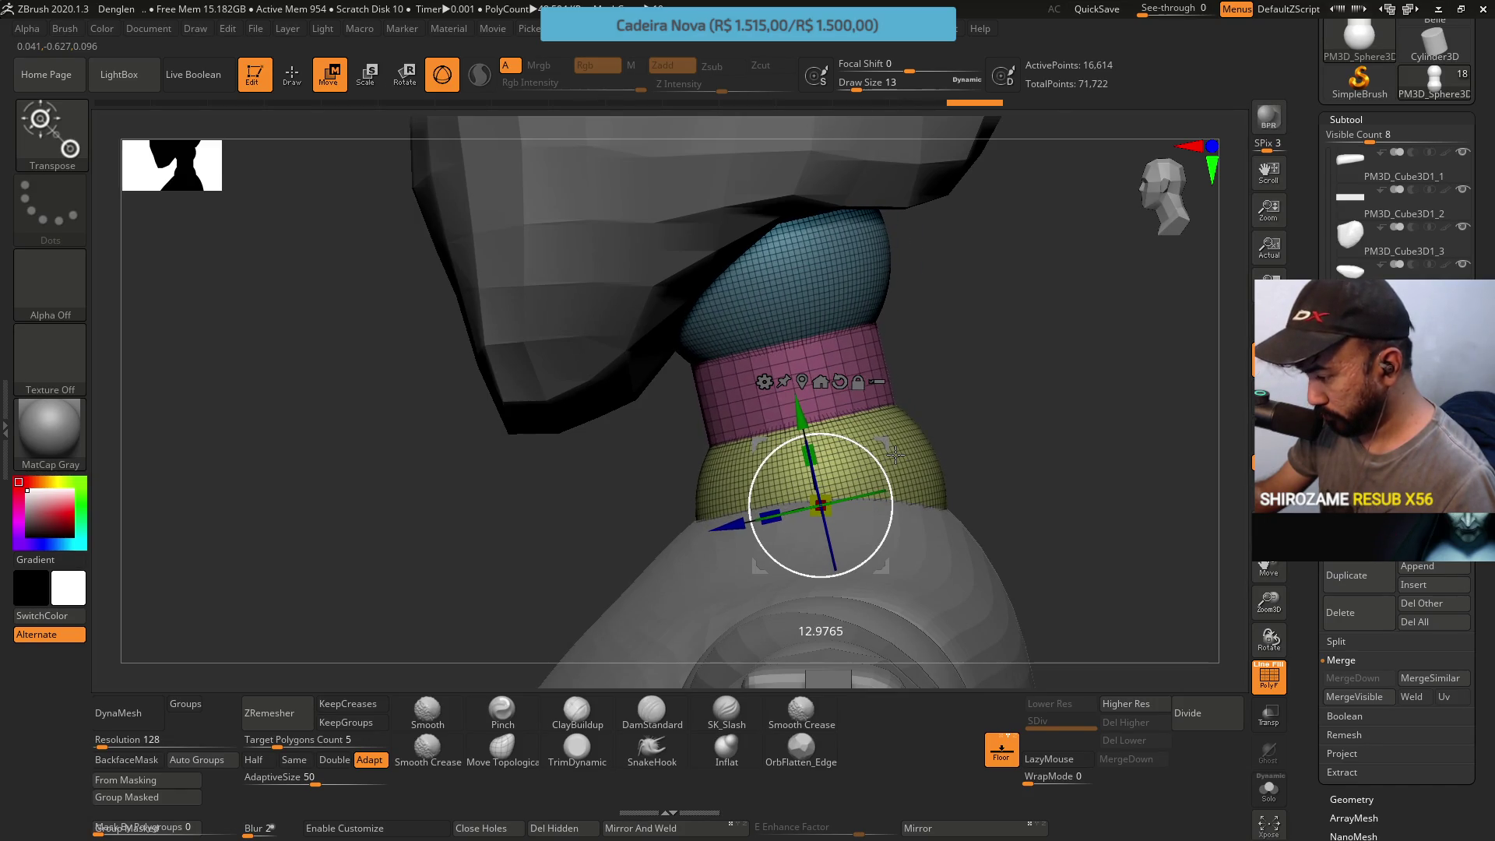
pyautogui.moveTo(899, 455)
pyautogui.mouseDown()
pyautogui.moveTo(1112, 371)
pyautogui.moveTo(976, 460)
pyautogui.mouseUp()
pyautogui.press('ctrl')
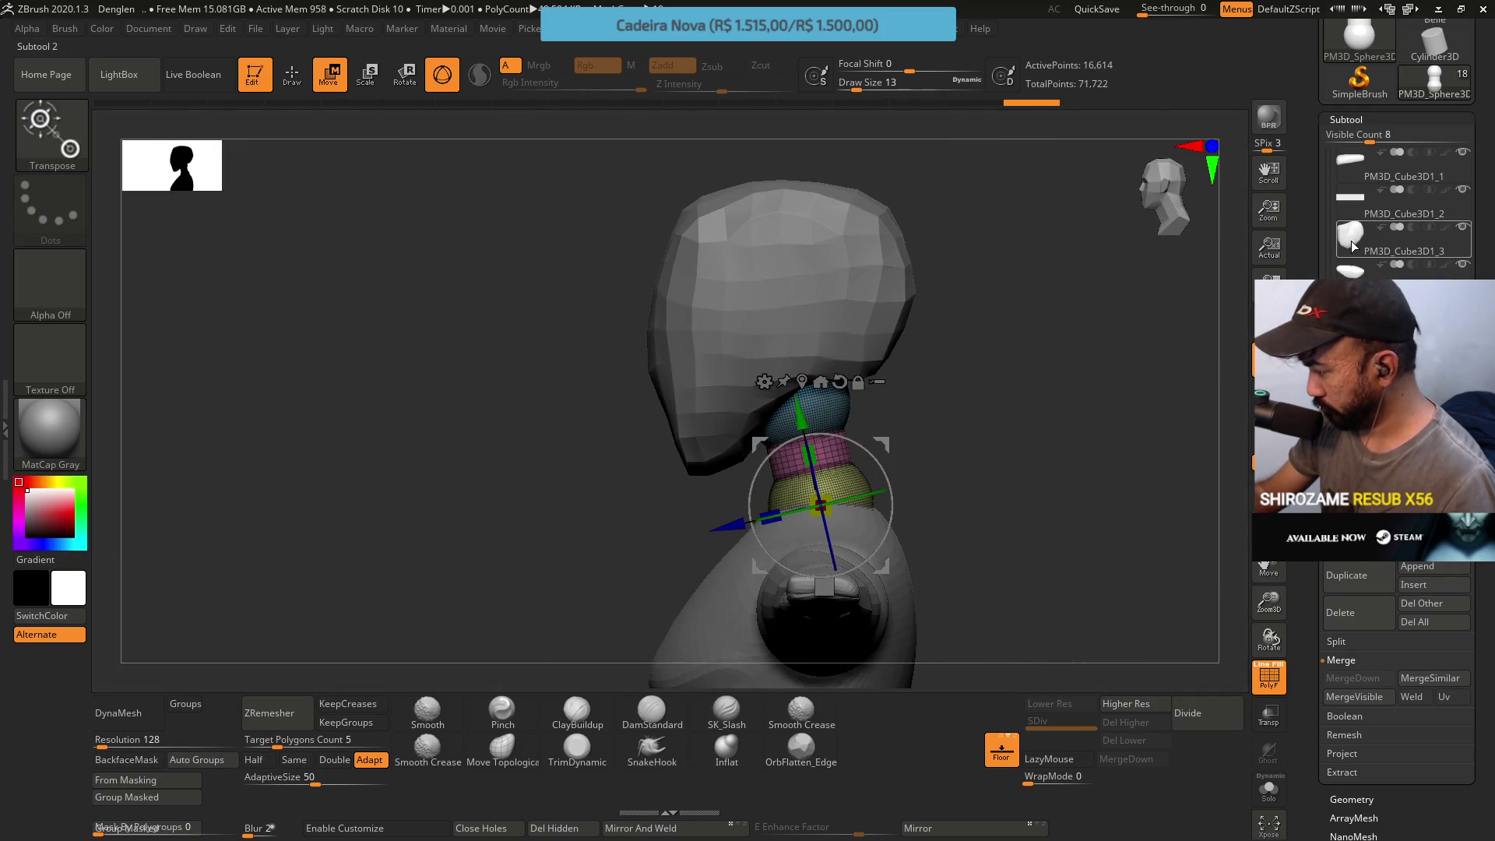
pyautogui.scroll(-3, 1334, 227)
pyautogui.moveTo(1312, 202); pyautogui.dragTo(1305, 151)
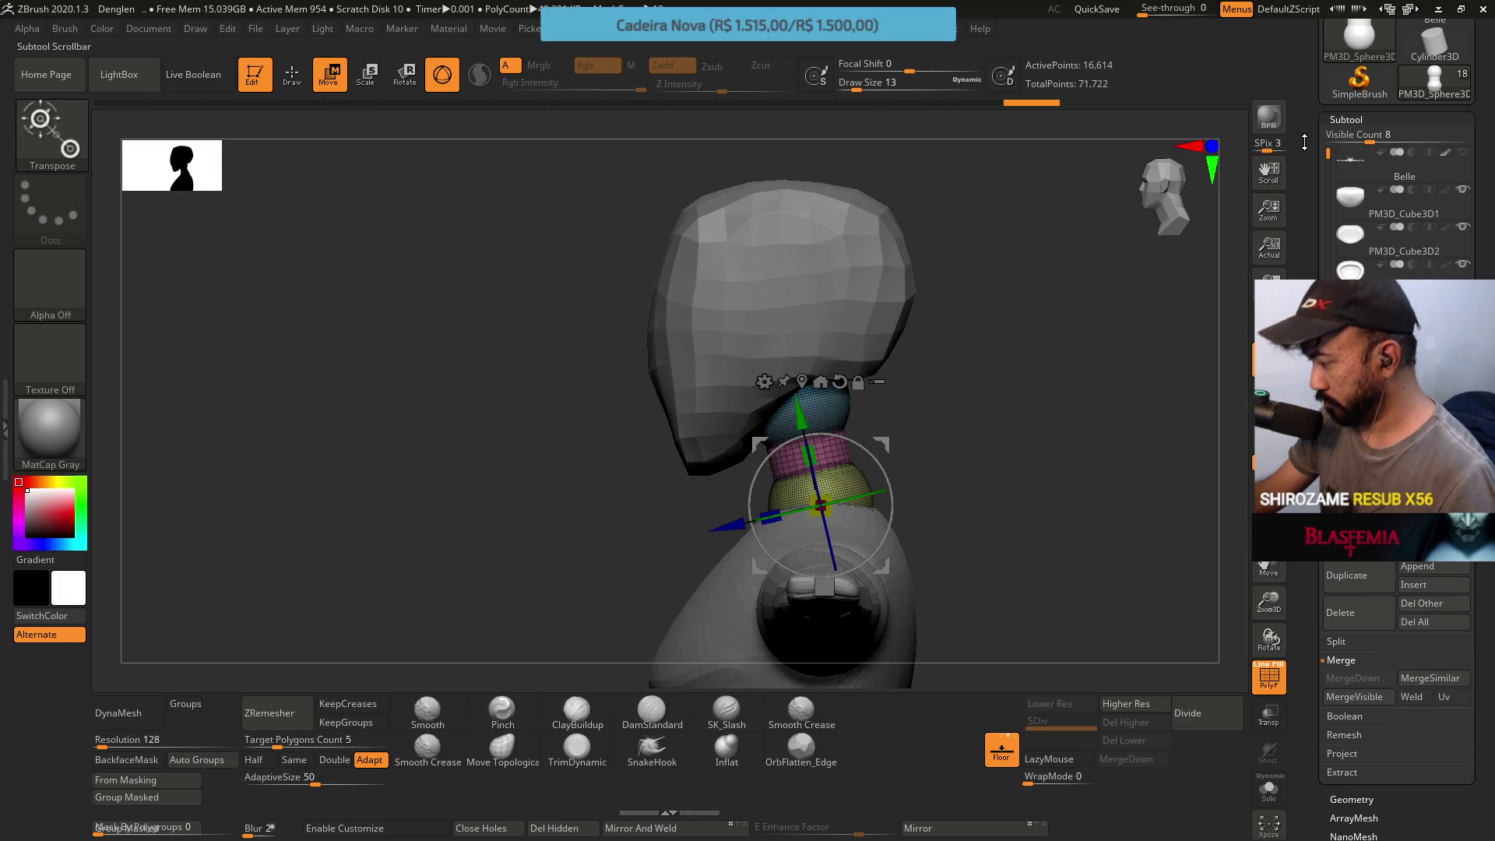
# Duplicate the head block and slide the copy to the left along X
pyautogui.keyDown('alt'); pyautogui.click(864, 350); pyautogui.keyUp('alt')
pyautogui.moveTo(1057, 389)
pyautogui.mouseDown()
pyautogui.moveTo(1007, 404)
pyautogui.moveTo(1232, 414)
pyautogui.mouseUp()
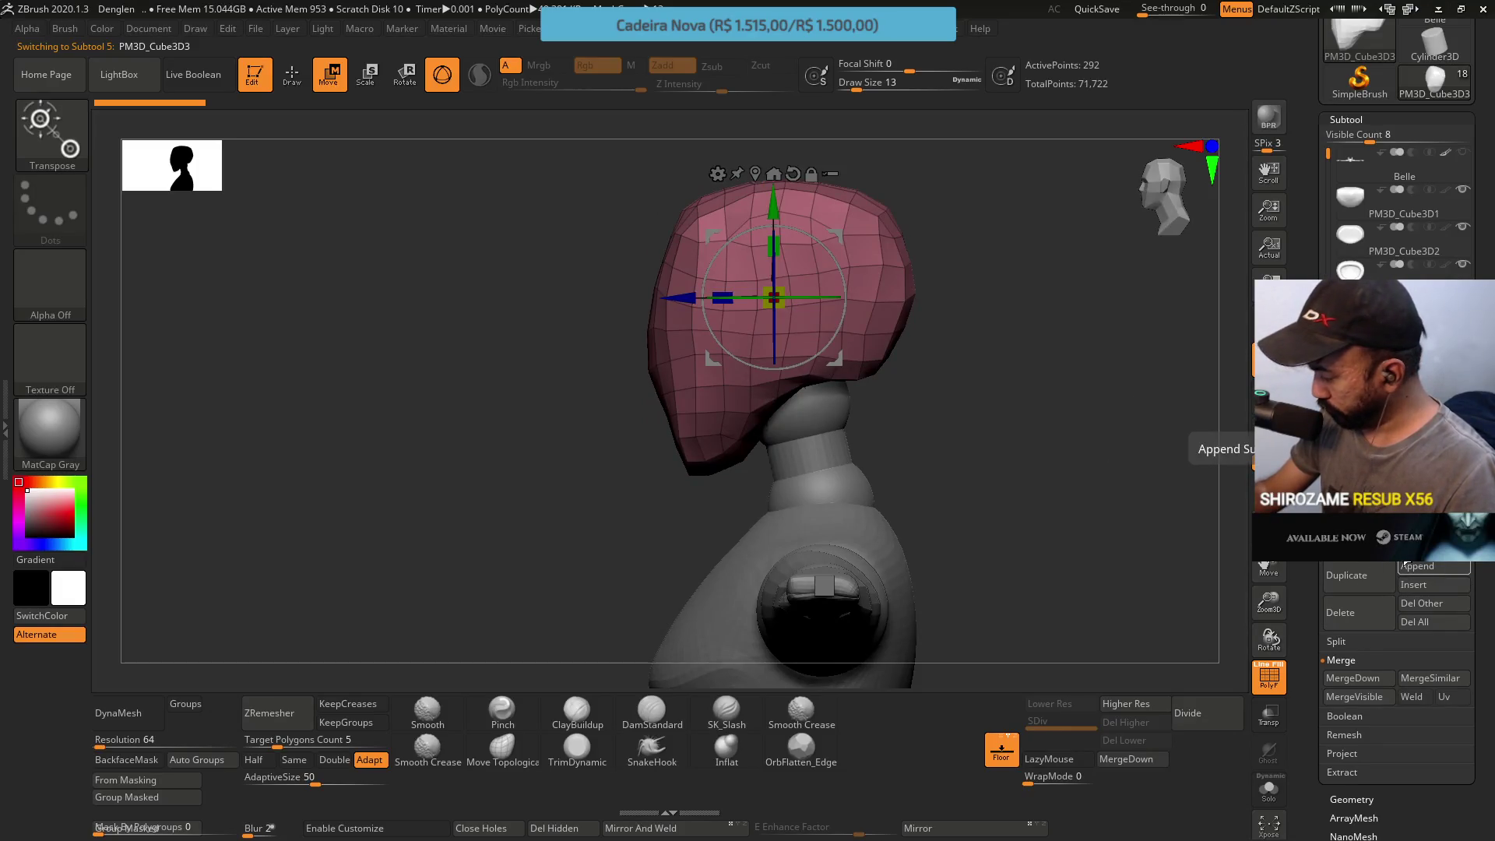
pyautogui.click(1352, 585)
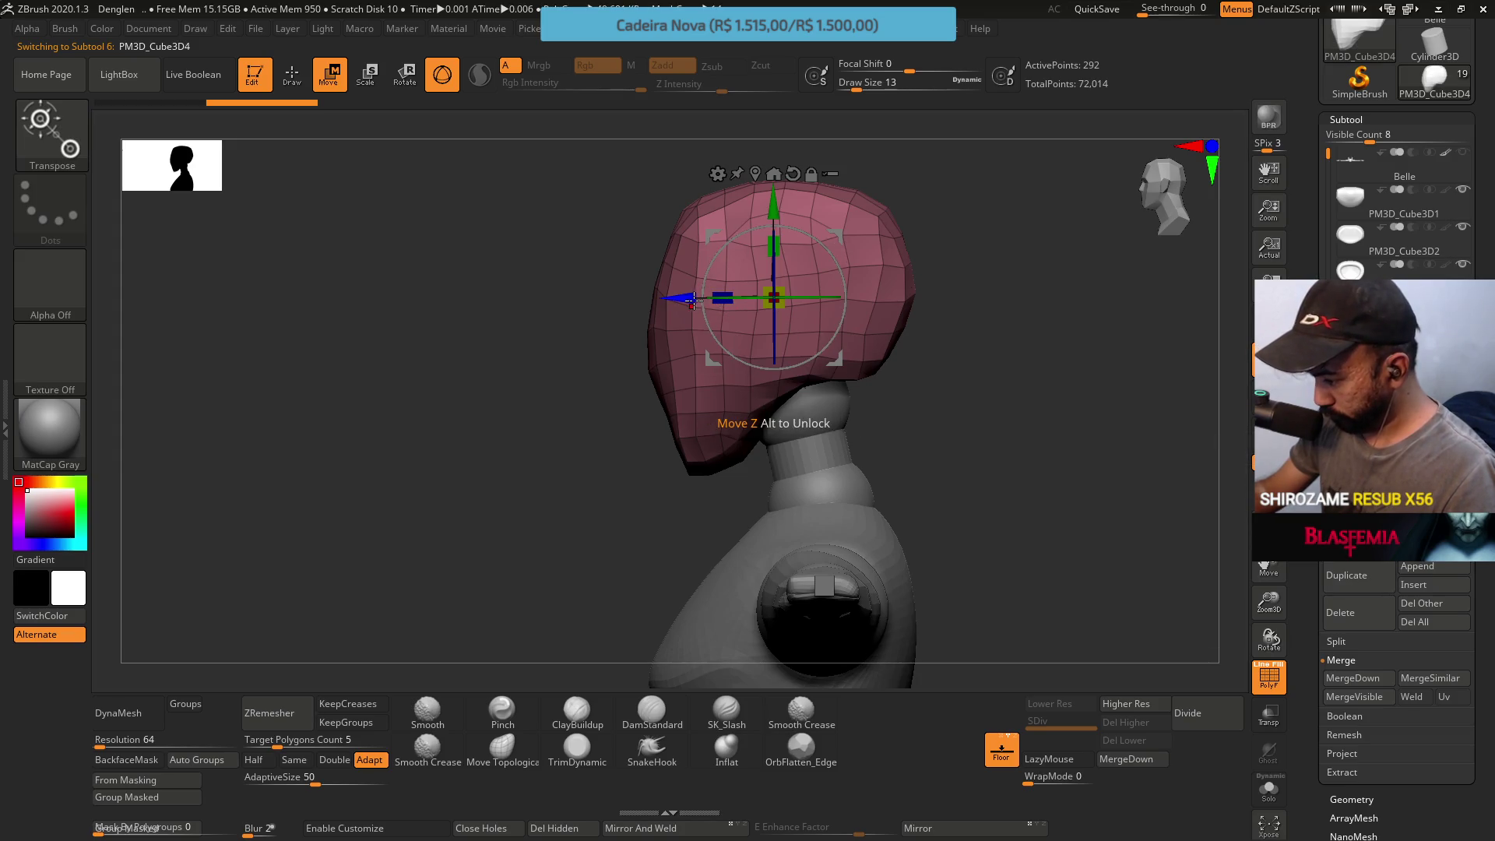
pyautogui.moveTo(701, 300); pyautogui.dragTo(427, 300)
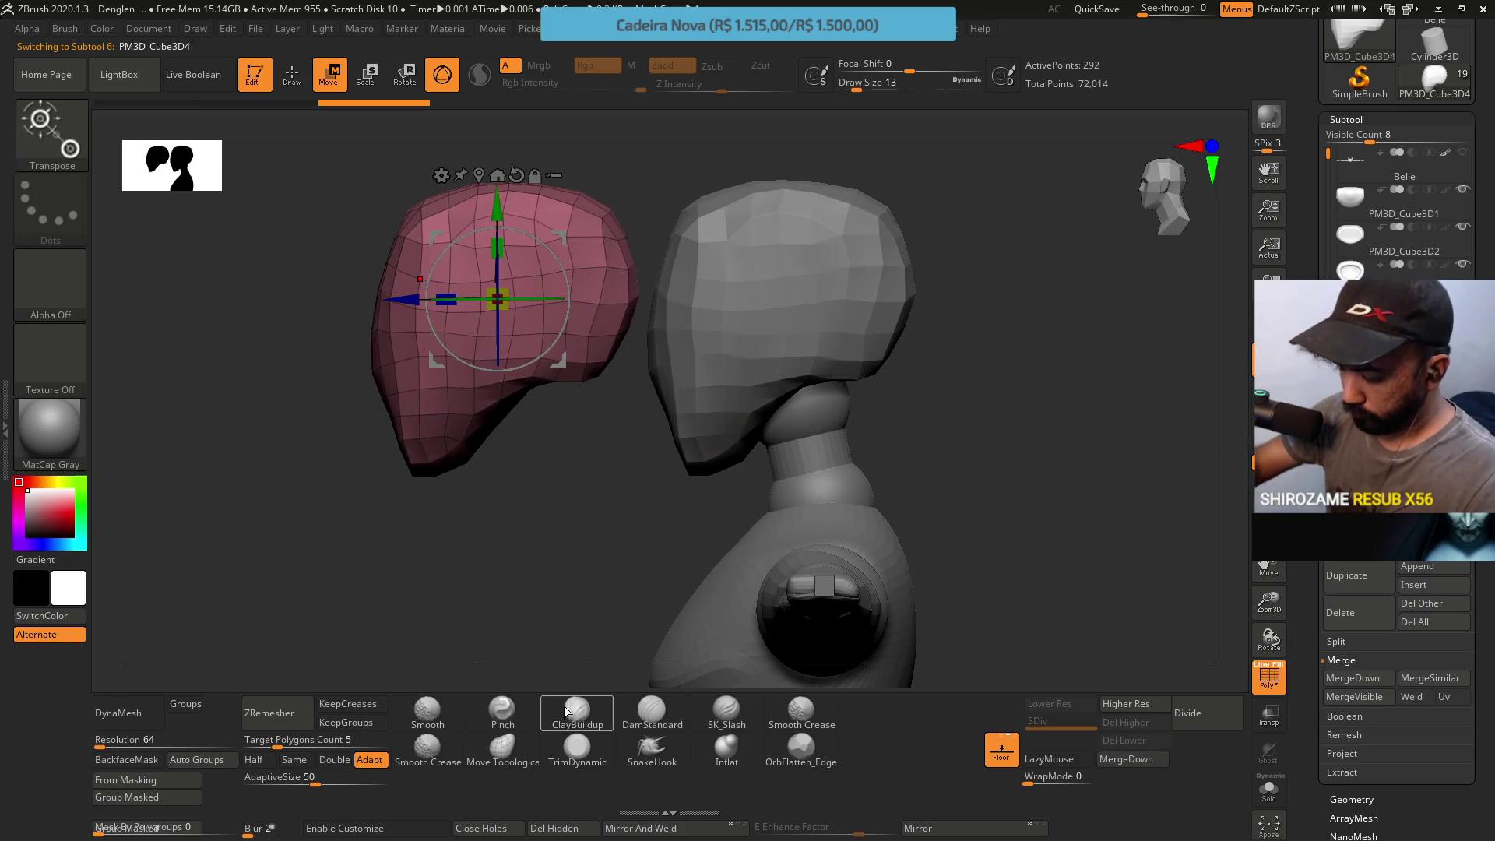
# TrimLasso the copied head down to a slim side hair piece
pyautogui.press('q')
pyautogui.hotkey('ctrl', 'shift')
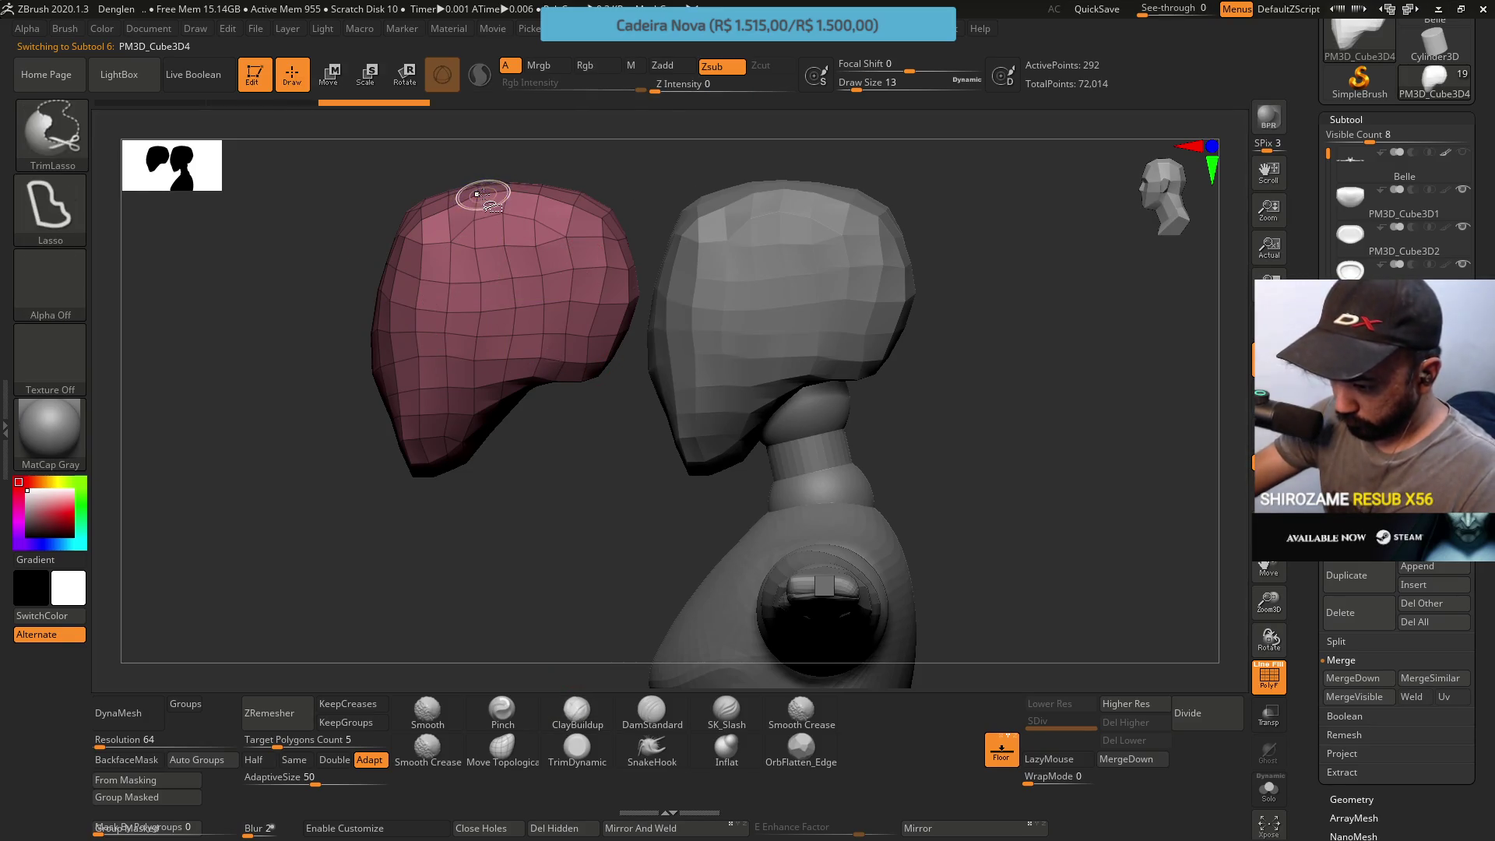
pyautogui.keyDown('ctrl'); pyautogui.keyDown('shift'); pyautogui.moveTo(472, 219); pyautogui.dragTo(501, 634); pyautogui.keyUp('shift'); pyautogui.keyUp('ctrl')
pyautogui.moveTo(560, 334)
pyautogui.mouseDown()
pyautogui.moveTo(541, 359)
pyautogui.moveTo(563, 345)
pyautogui.mouseUp()
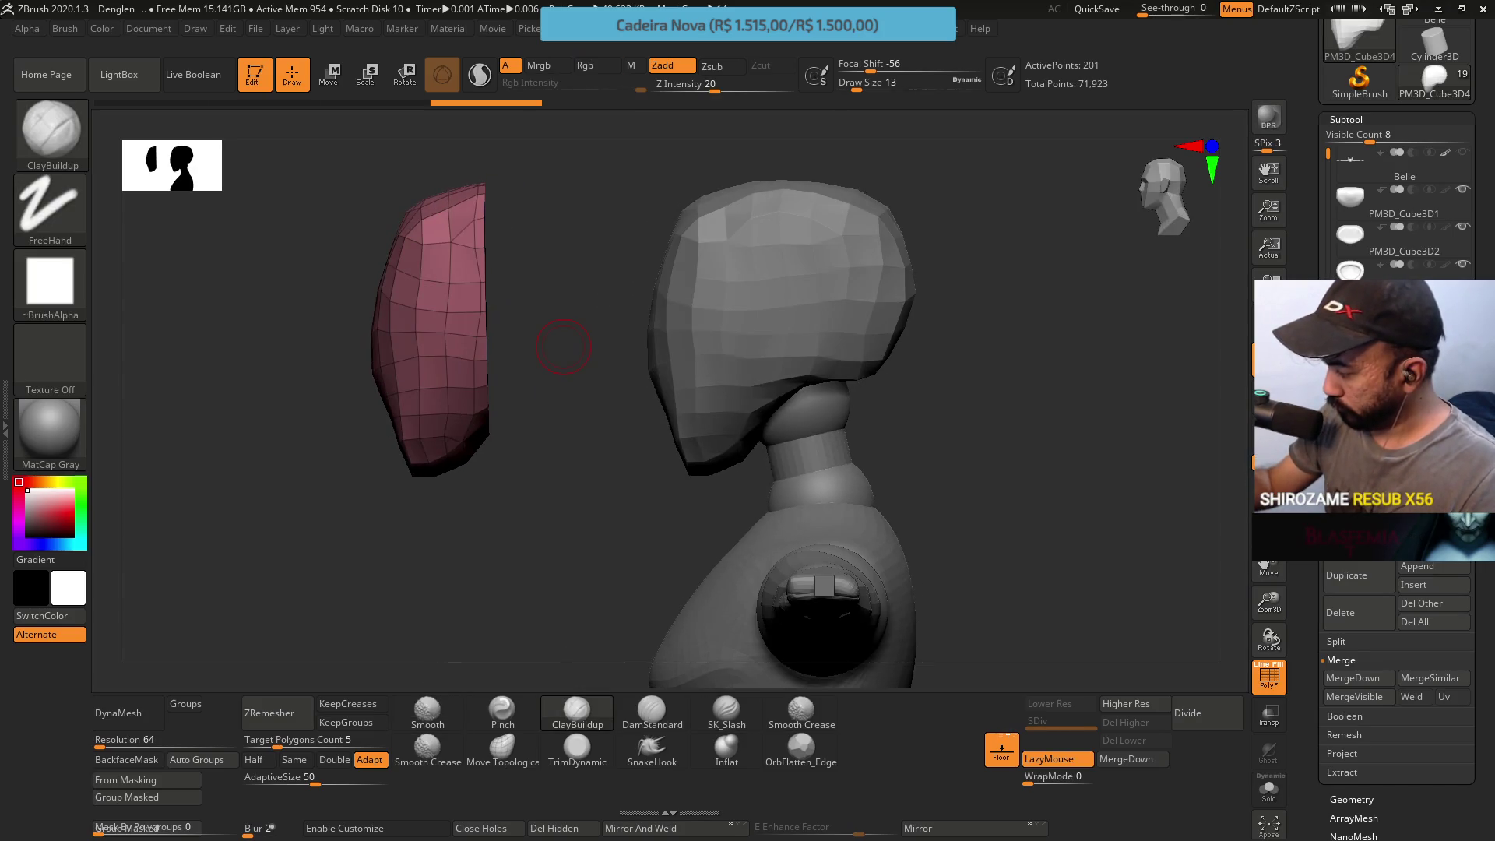
# TrimLasso the lower part off the original head block, redoing a misplaced vertical cut
pyautogui.keyDown('alt'); pyautogui.click(724, 351); pyautogui.keyUp('alt')
pyautogui.hotkey('ctrl', 'shift')
pyautogui.keyDown('ctrl'); pyautogui.keyDown('shift'); pyautogui.moveTo(735, 460); pyautogui.dragTo(757, 131); pyautogui.keyUp('shift'); pyautogui.keyUp('ctrl')
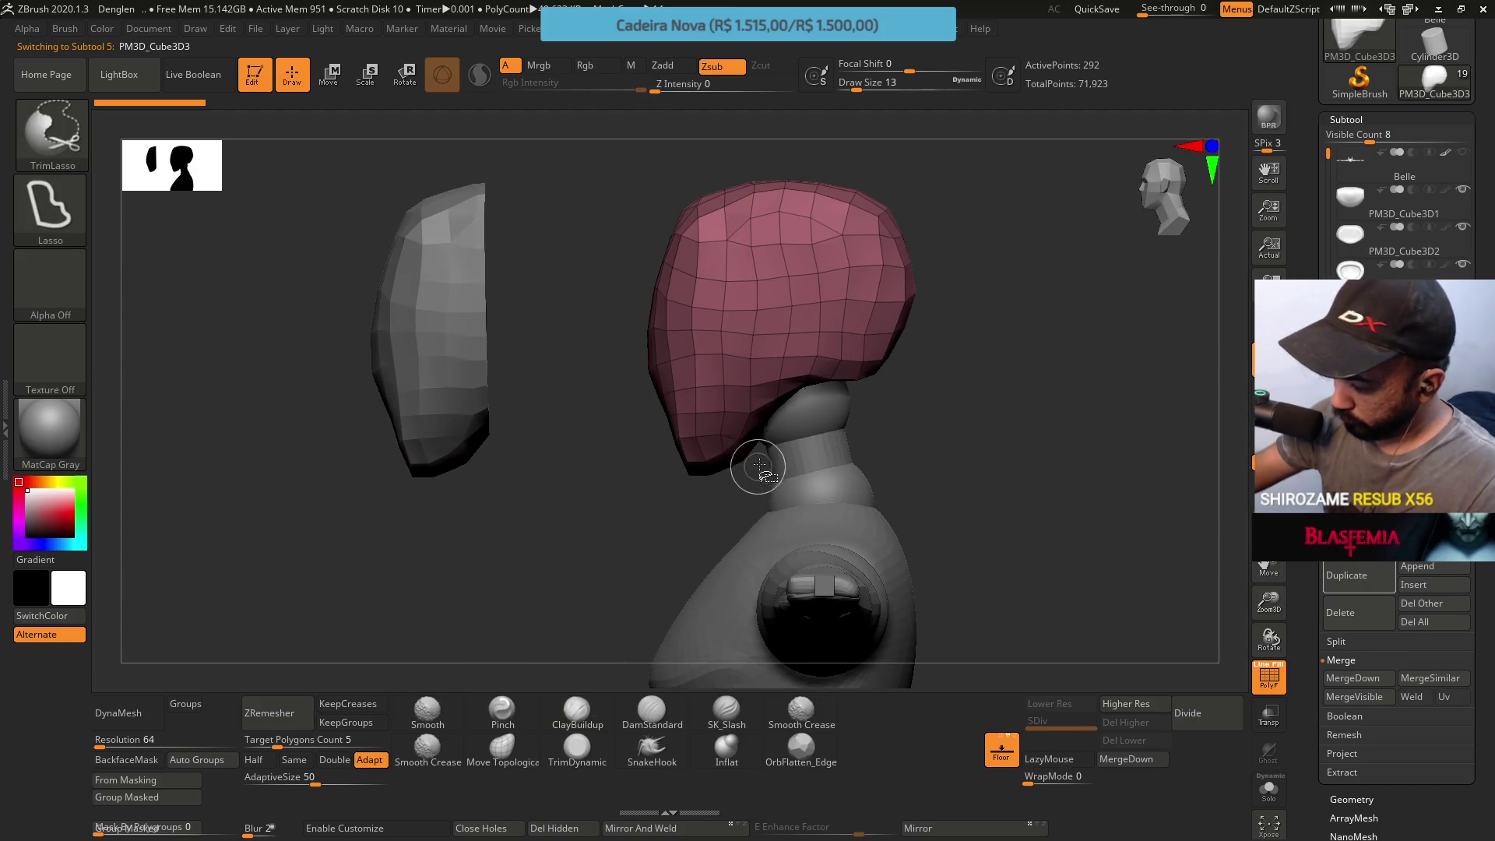
pyautogui.hotkey('ctrl', 'z')
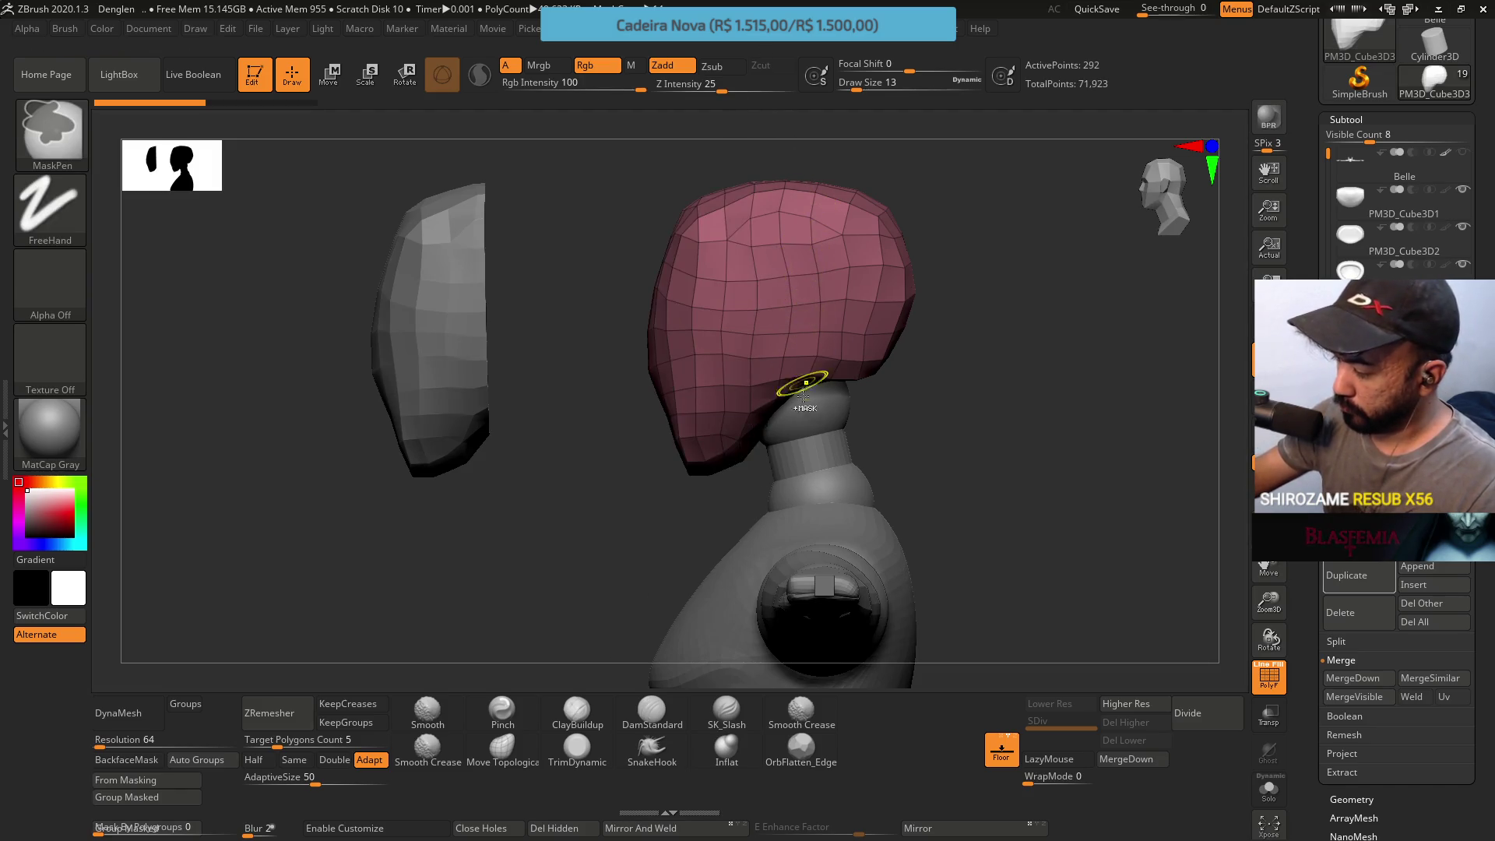
pyautogui.keyDown('ctrl'); pyautogui.keyDown('shift'); pyautogui.moveTo(754, 394); pyautogui.dragTo(747, 152); pyautogui.keyUp('shift'); pyautogui.keyUp('ctrl')
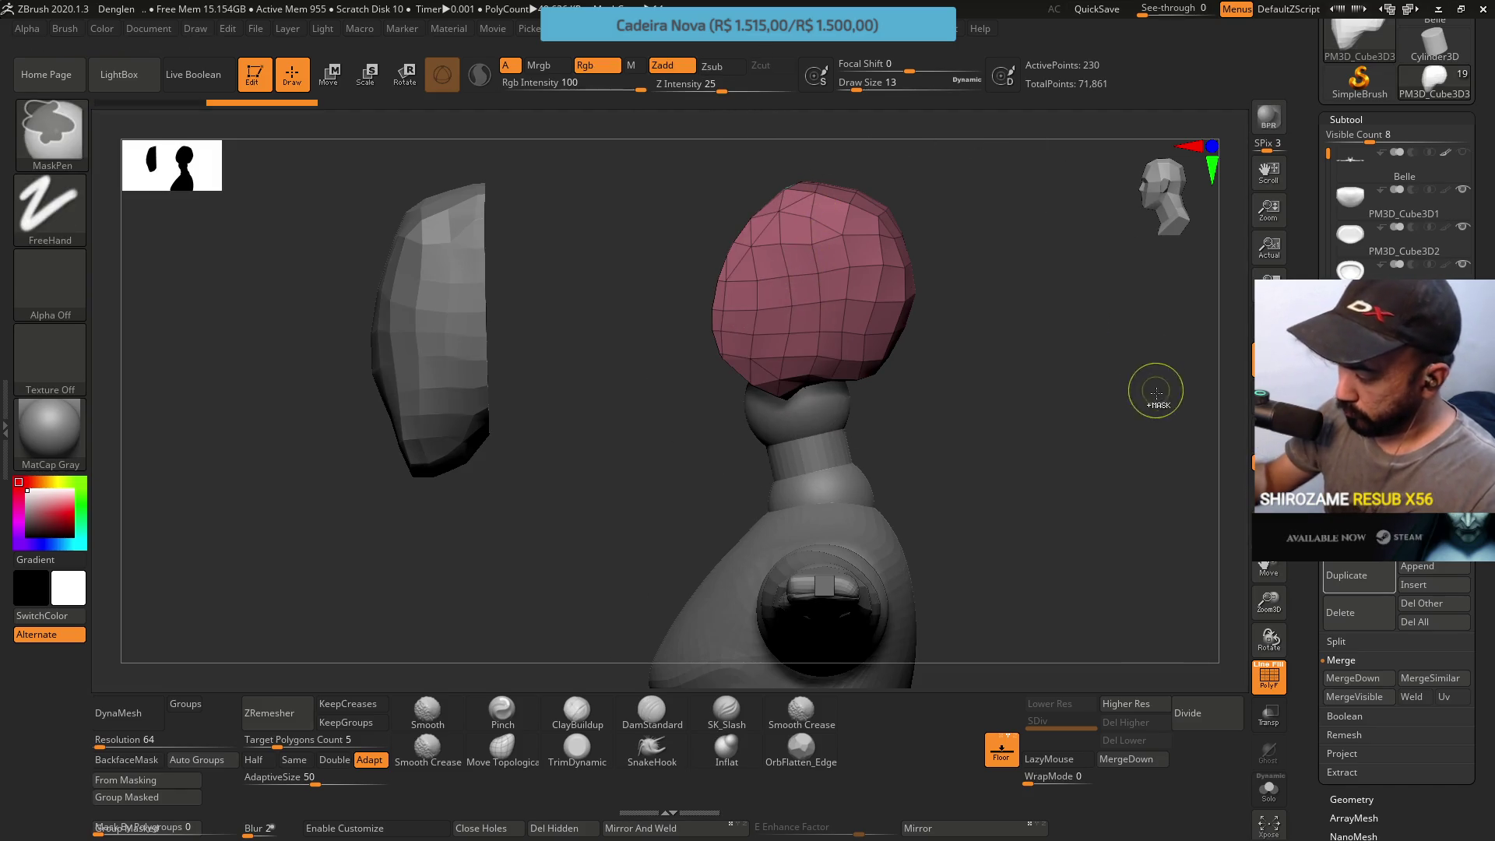
# Cut the head's lower-left corner, DynaMesh it and Auto Group it into a single polygroup
pyautogui.moveTo(876, 418)
pyautogui.keyDown('ctrl'); pyautogui.keyDown('shift'); pyautogui.mouseDown()
pyautogui.moveTo(963, 306)
pyautogui.moveTo(760, 360)
pyautogui.mouseUp(); pyautogui.keyUp('shift'); pyautogui.keyUp('ctrl')
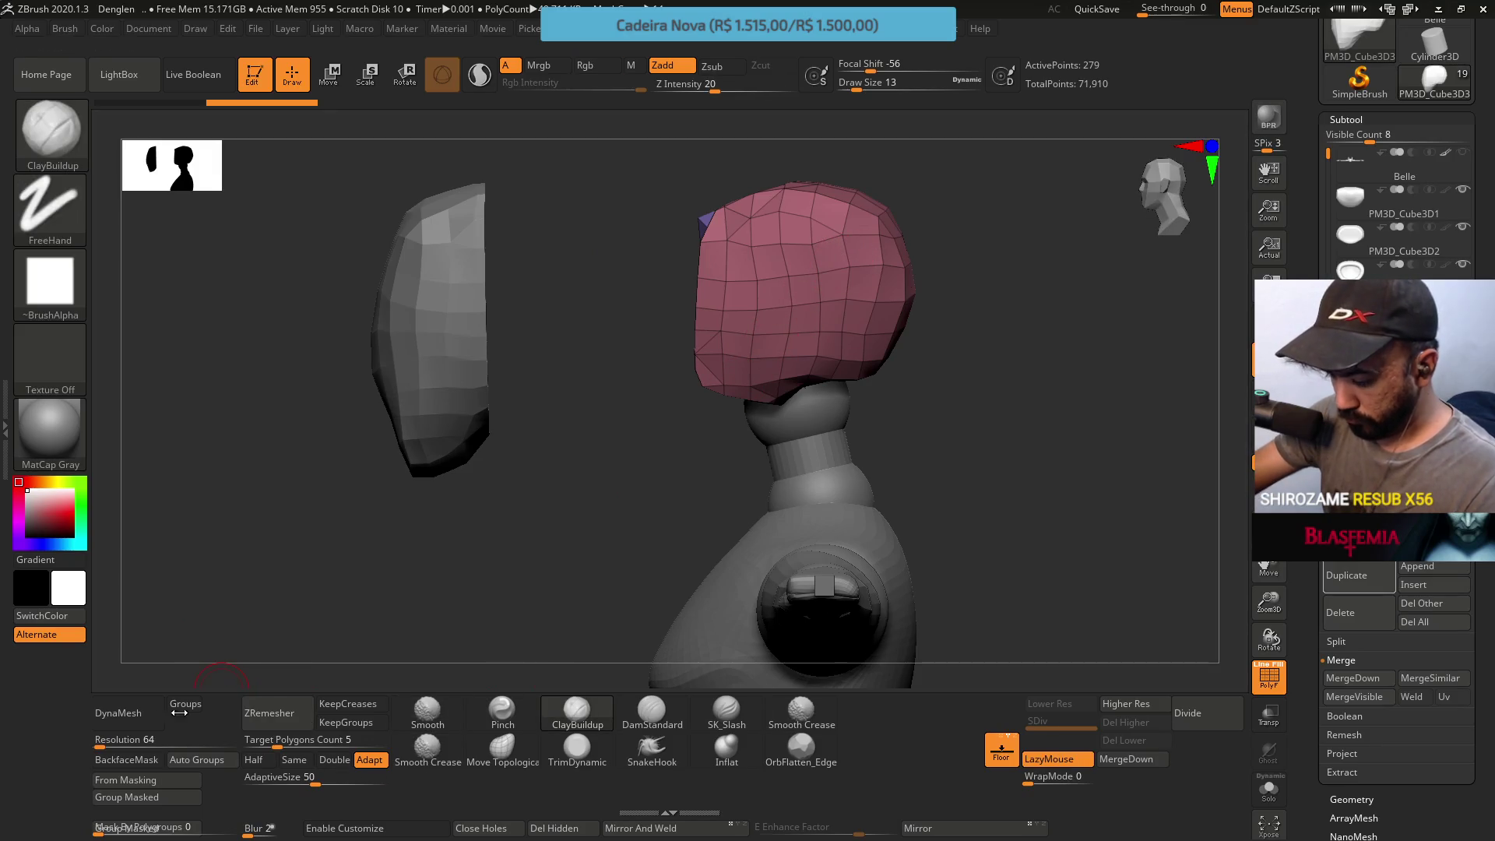
pyautogui.click(125, 714)
pyautogui.moveTo(573, 368); pyautogui.dragTo(726, 303)
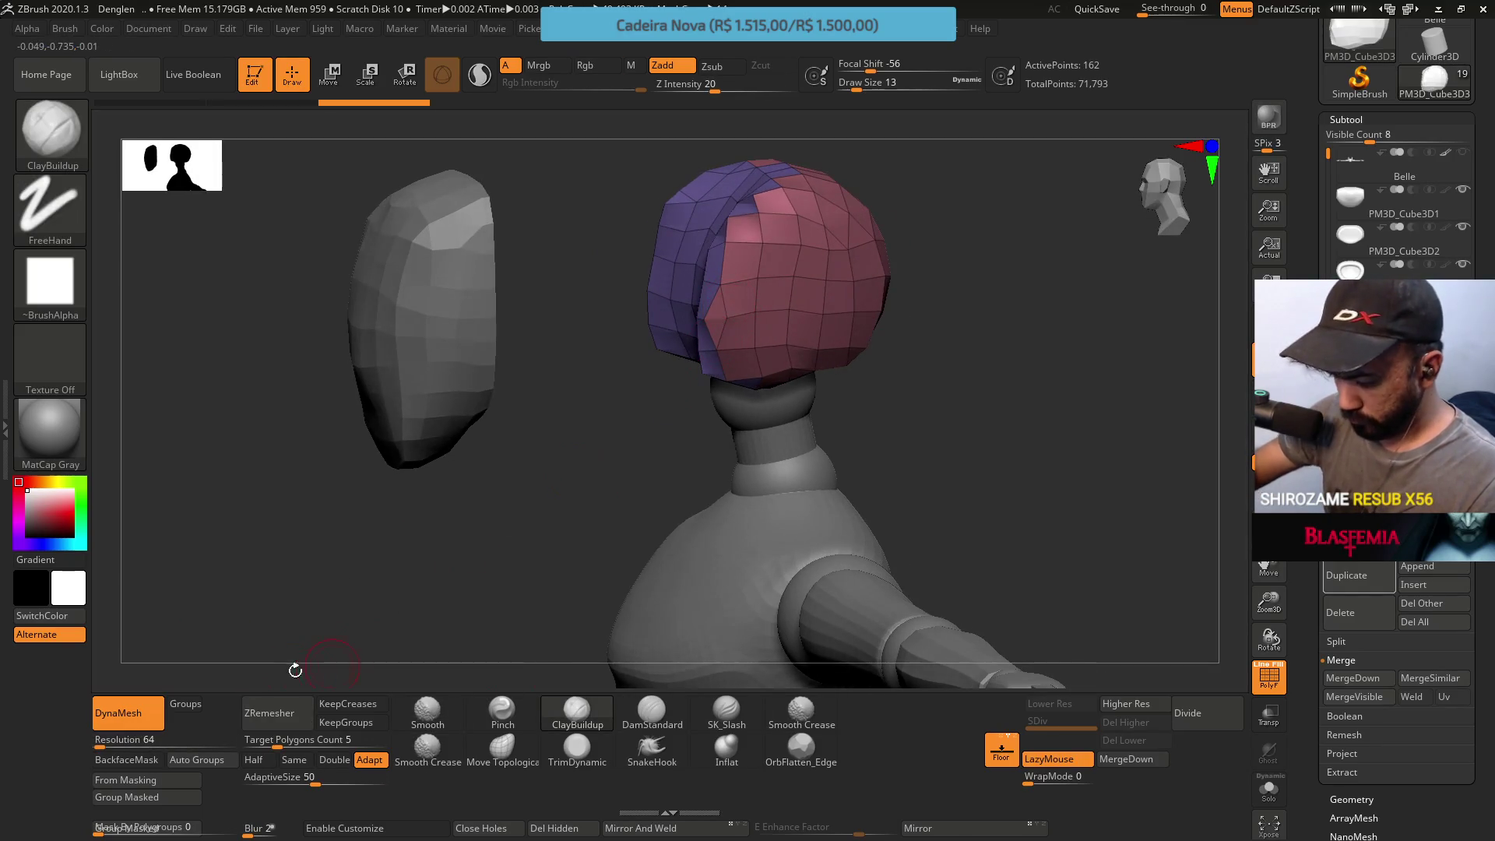
pyautogui.click(197, 760)
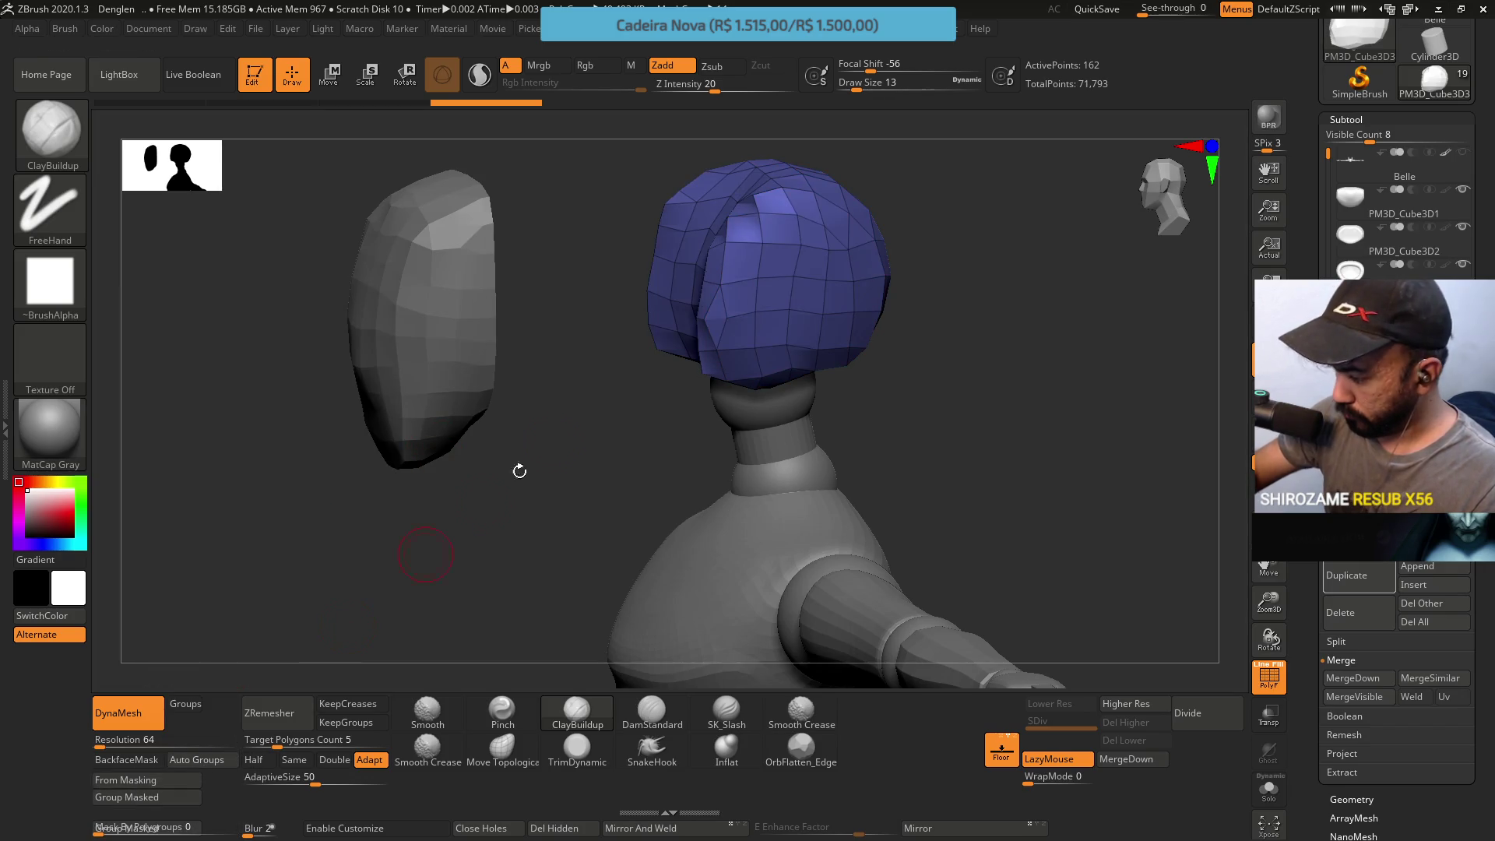
pyautogui.moveTo(695, 325); pyautogui.dragTo(463, 621)
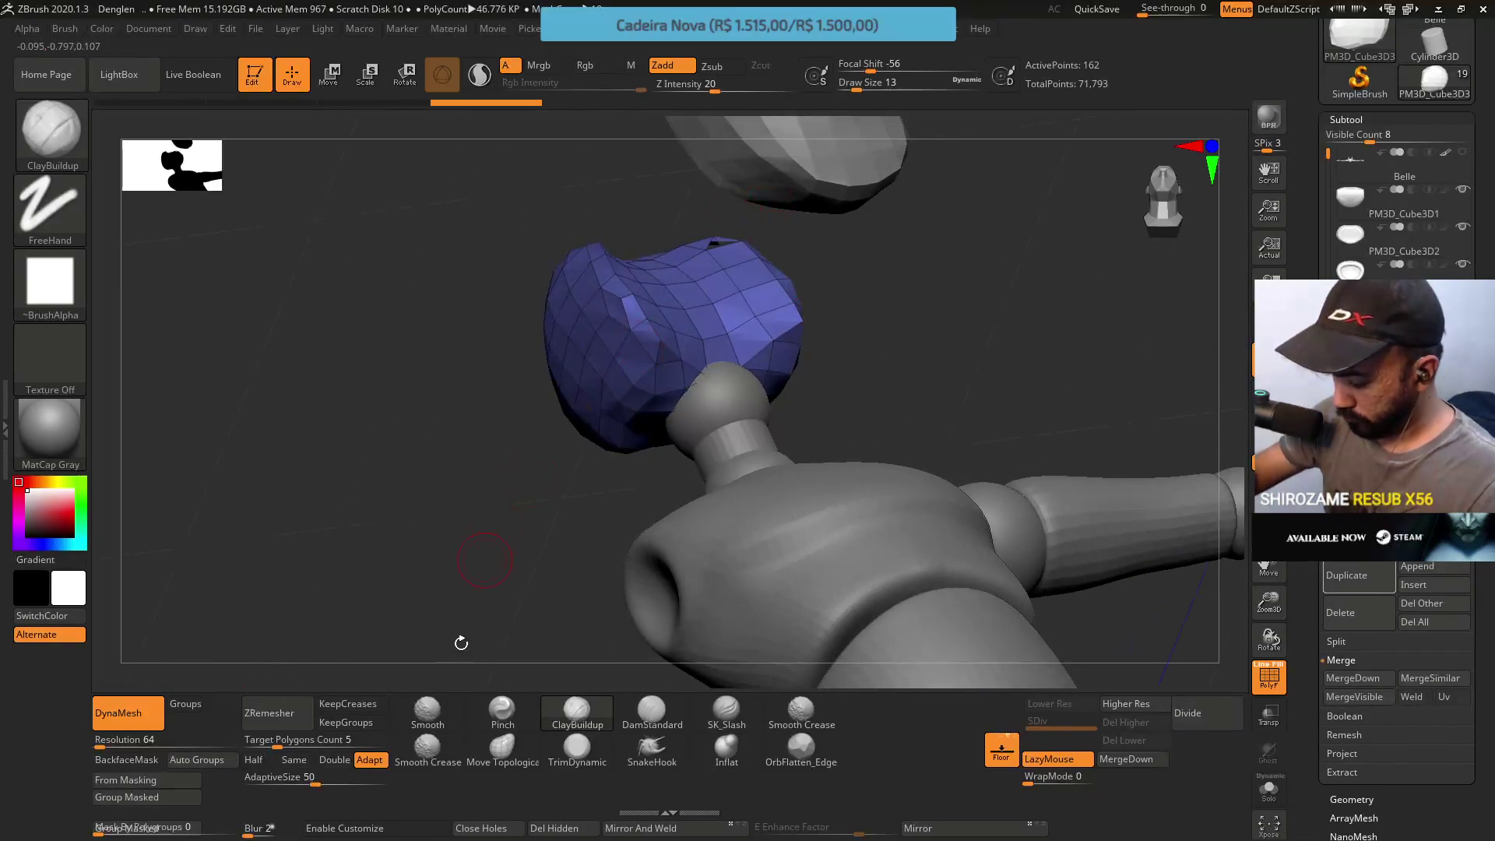
pyautogui.press(']')
pyautogui.press(']')
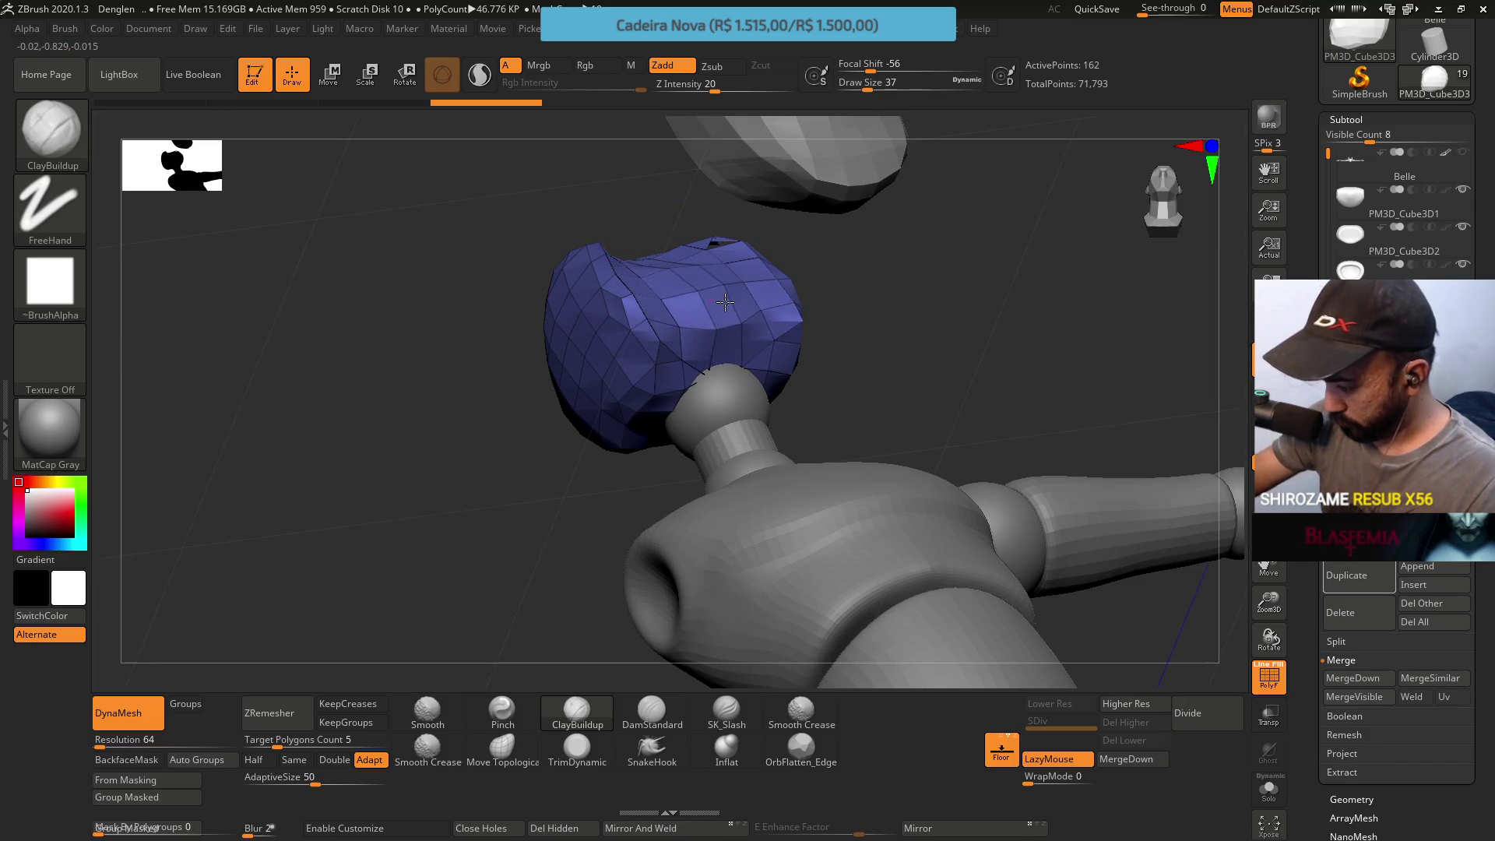
# Orbit around the remeshed head cap to inspect it from all sides, then set remesh resolution to Same
pyautogui.moveTo(679, 293)
pyautogui.mouseDown()
pyautogui.moveTo(723, 410)
pyautogui.moveTo(730, 339)
pyautogui.mouseUp()
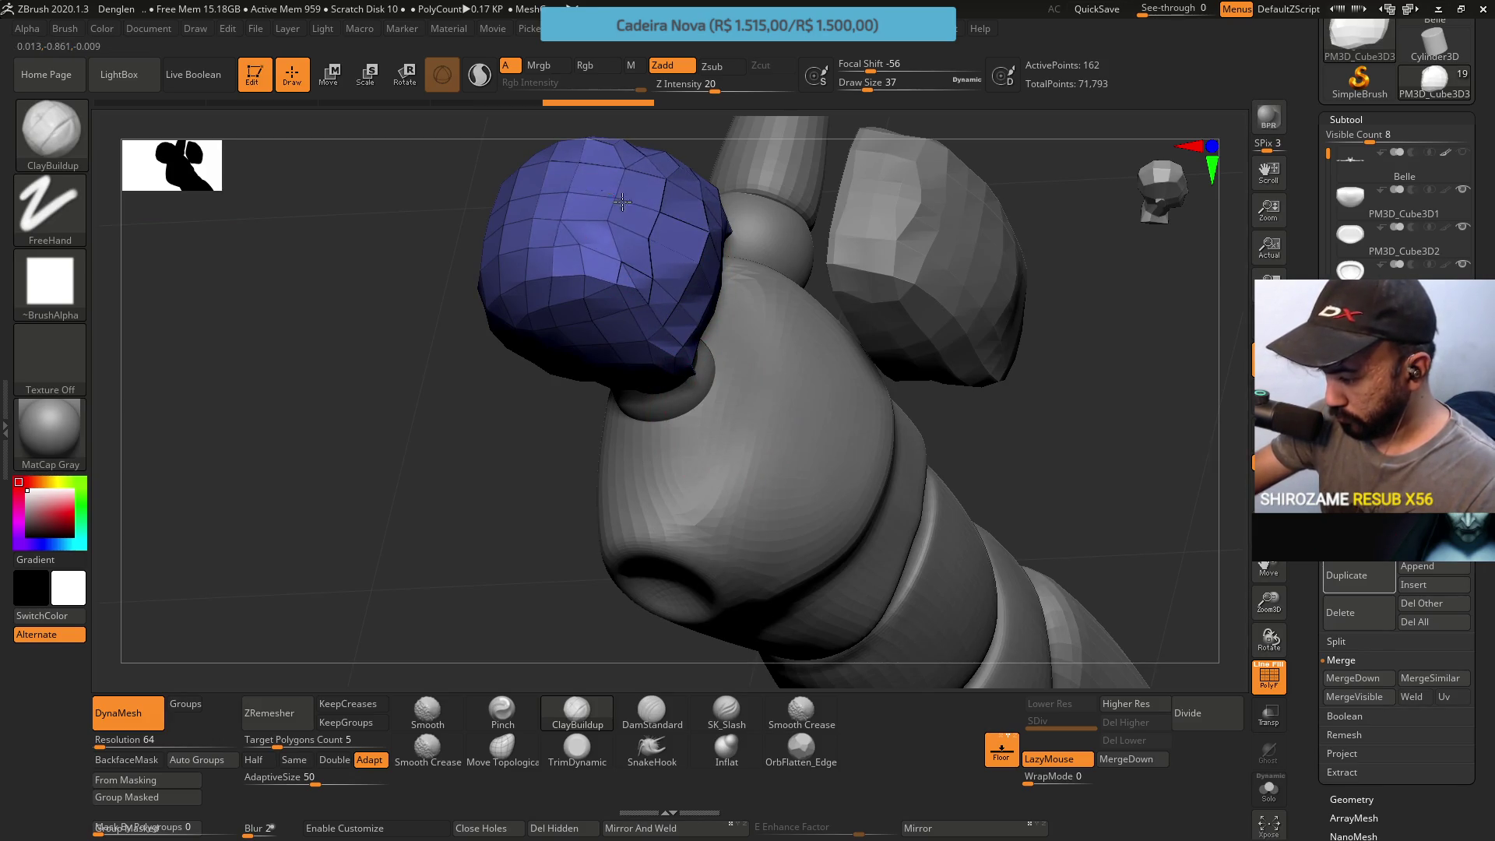
pyautogui.moveTo(736, 292)
pyautogui.mouseDown()
pyautogui.moveTo(704, 196)
pyautogui.moveTo(640, 215)
pyautogui.moveTo(589, 186)
pyautogui.mouseUp()
pyautogui.moveTo(768, 244)
pyautogui.keyDown('shift'); pyautogui.mouseDown()
pyautogui.moveTo(751, 338)
pyautogui.moveTo(776, 457)
pyautogui.mouseUp(); pyautogui.keyUp('shift')
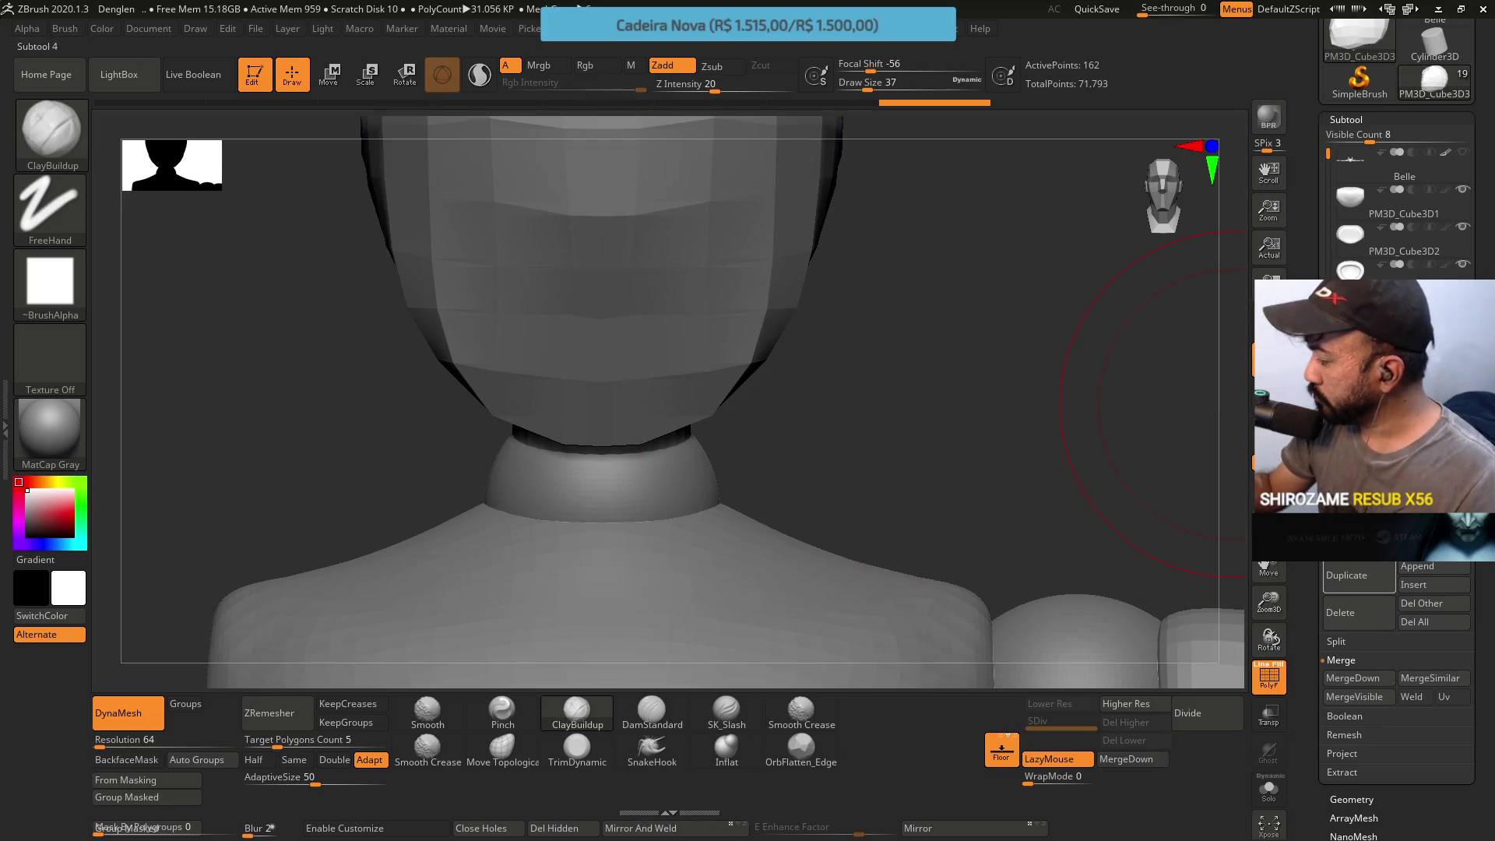
pyautogui.moveTo(851, 250)
pyautogui.mouseDown()
pyautogui.moveTo(806, 291)
pyautogui.moveTo(829, 373)
pyautogui.moveTo(569, 270)
pyautogui.mouseUp()
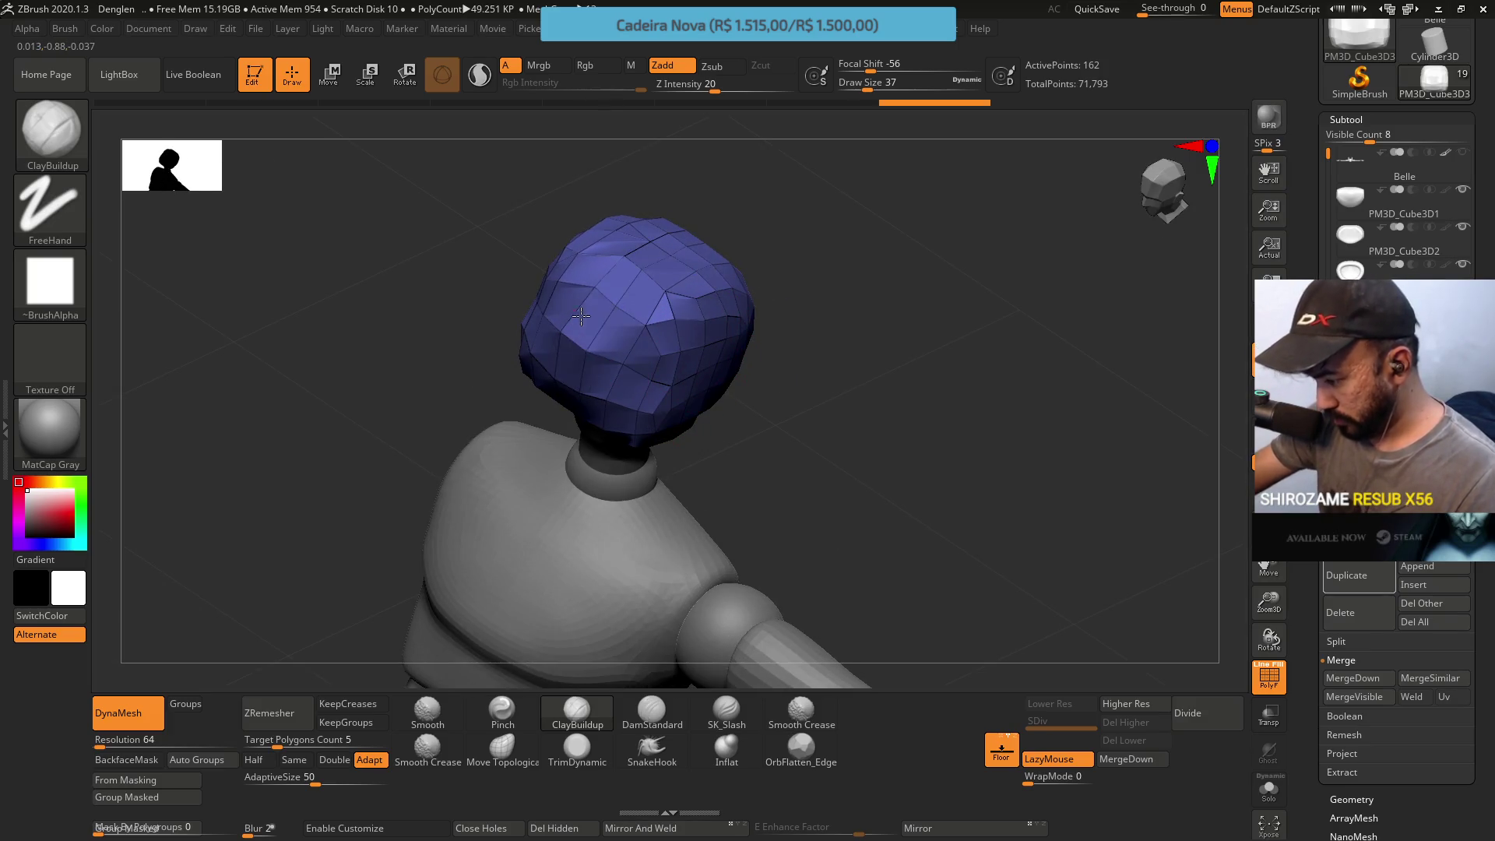
pyautogui.moveTo(697, 275); pyautogui.dragTo(792, 262)
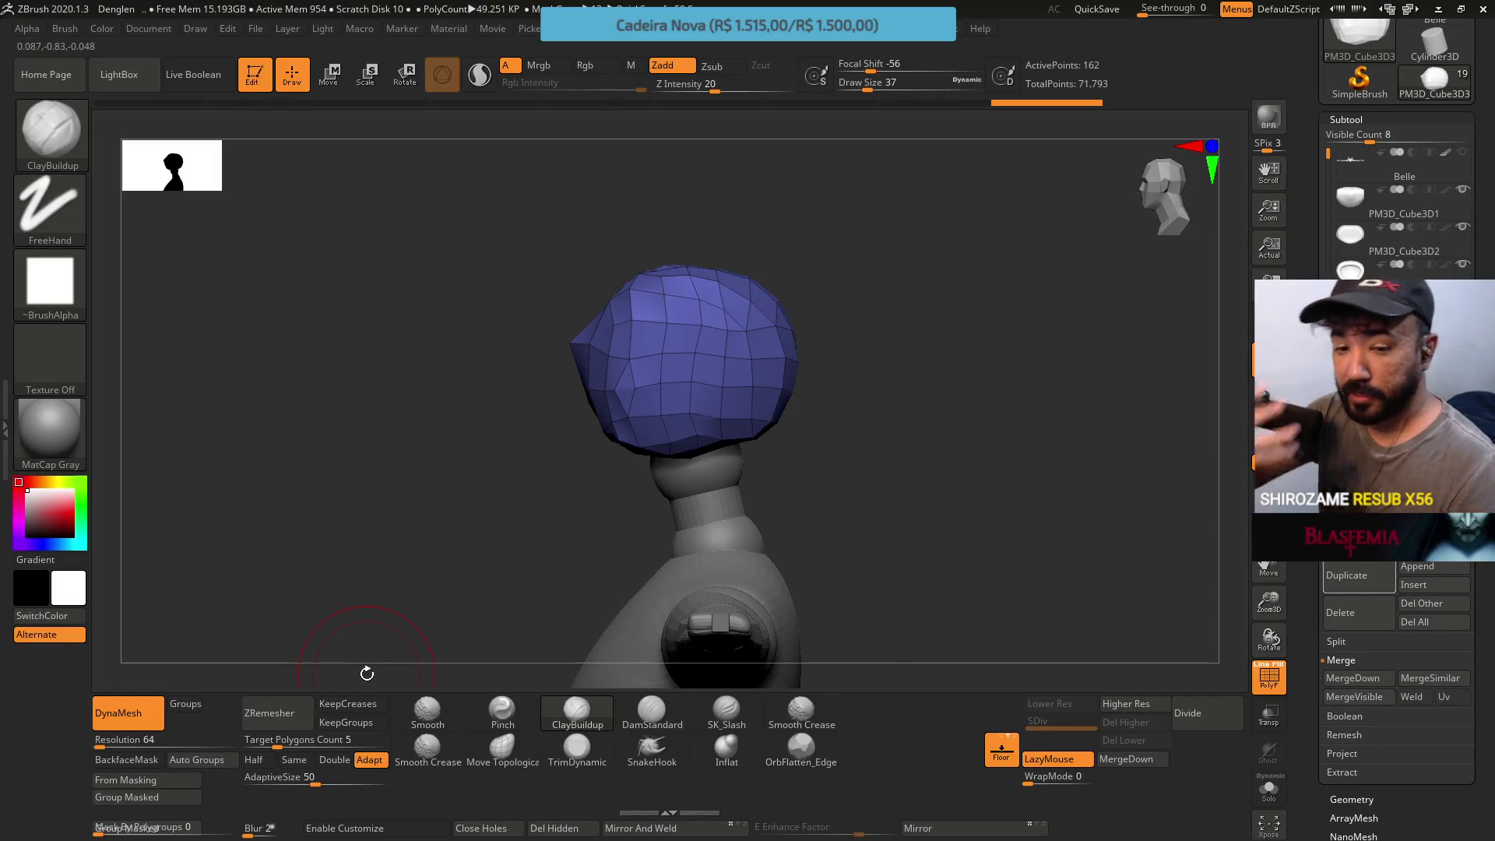
pyautogui.moveTo(367, 672); pyautogui.dragTo(658, 362)
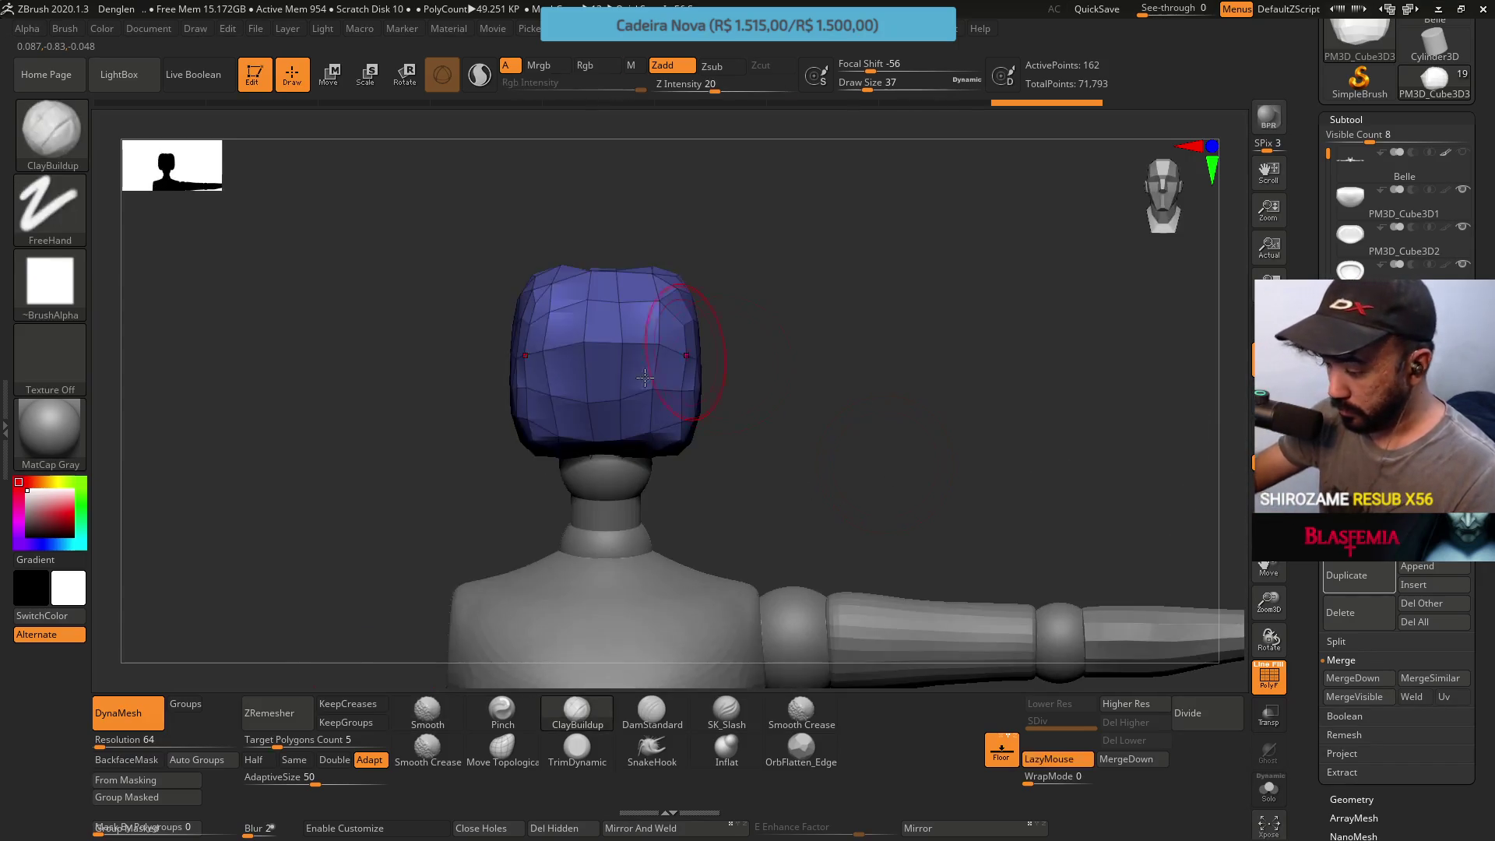
pyautogui.moveTo(655, 425); pyautogui.dragTo(672, 306)
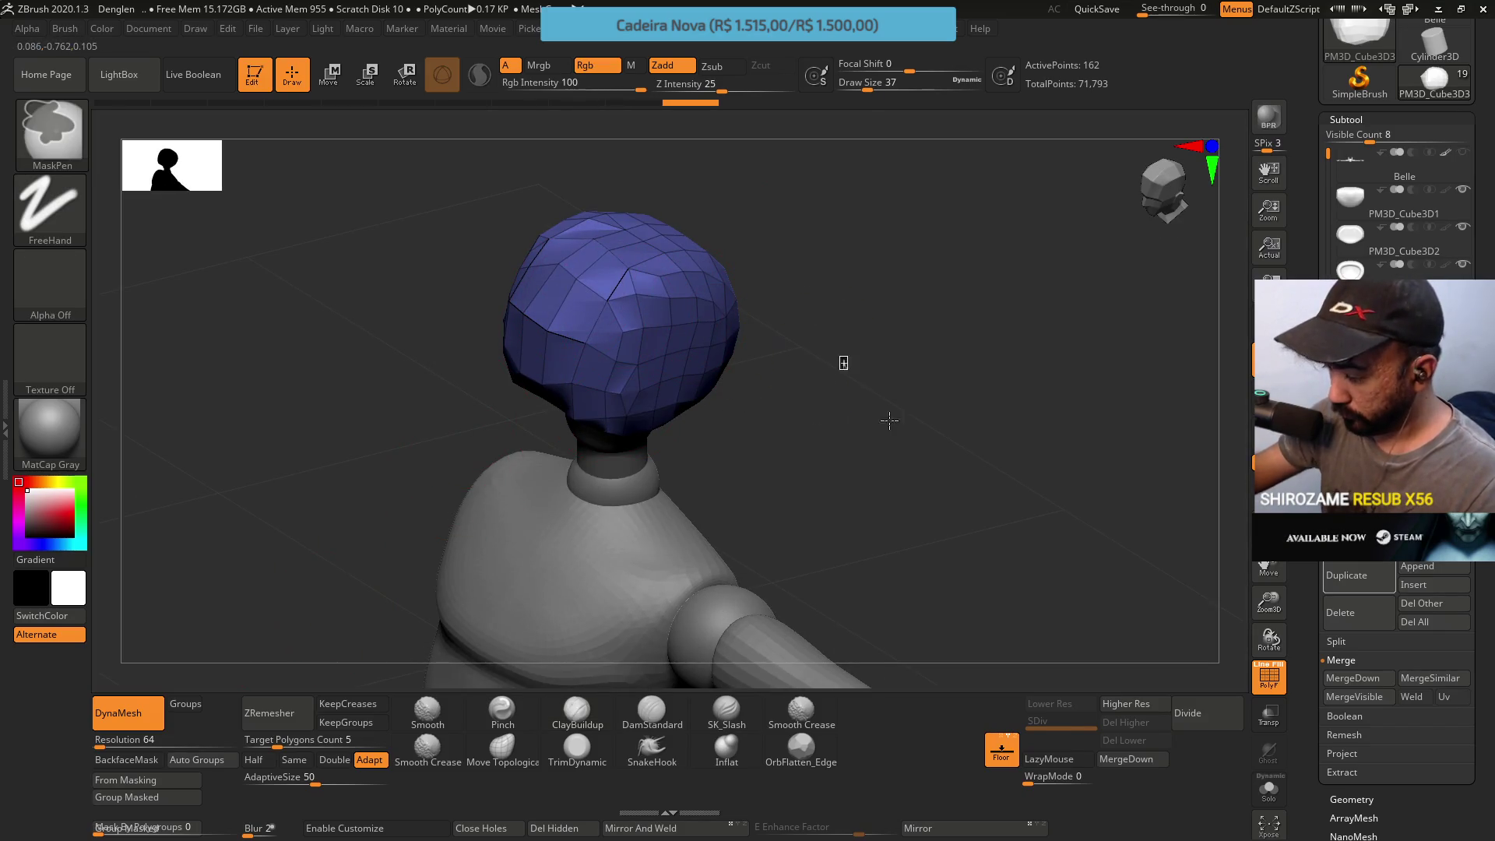
pyautogui.moveTo(760, 301); pyautogui.dragTo(738, 354)
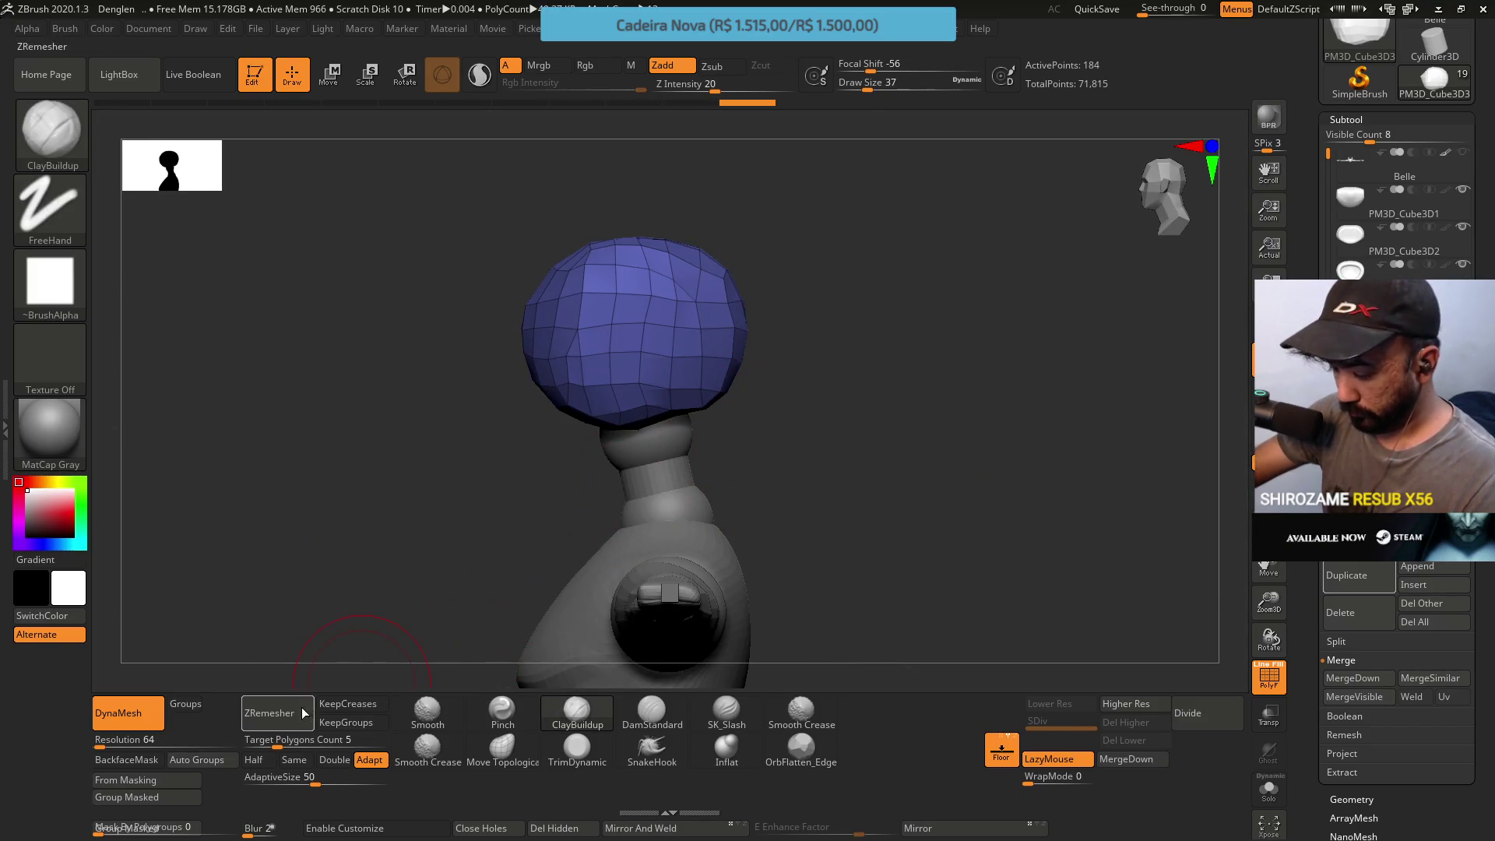
pyautogui.click(294, 759)
# DynaMesh the head at the same resolution and hide PolyFrame to inspect the result
pyautogui.click(270, 712)
pyautogui.moveTo(583, 370); pyautogui.dragTo(637, 303)
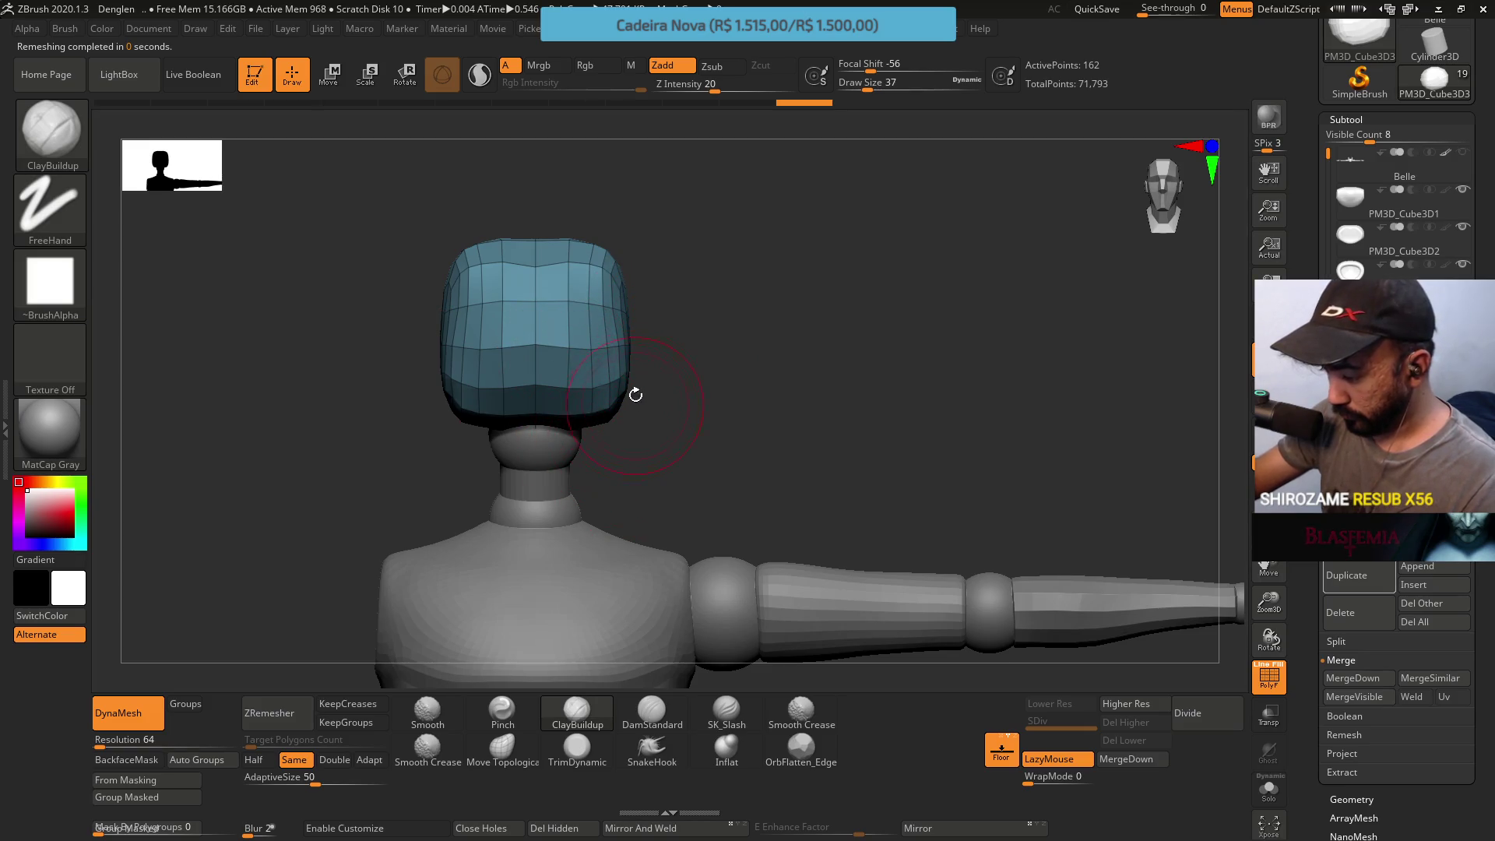
pyautogui.hotkey('shift', 'f')
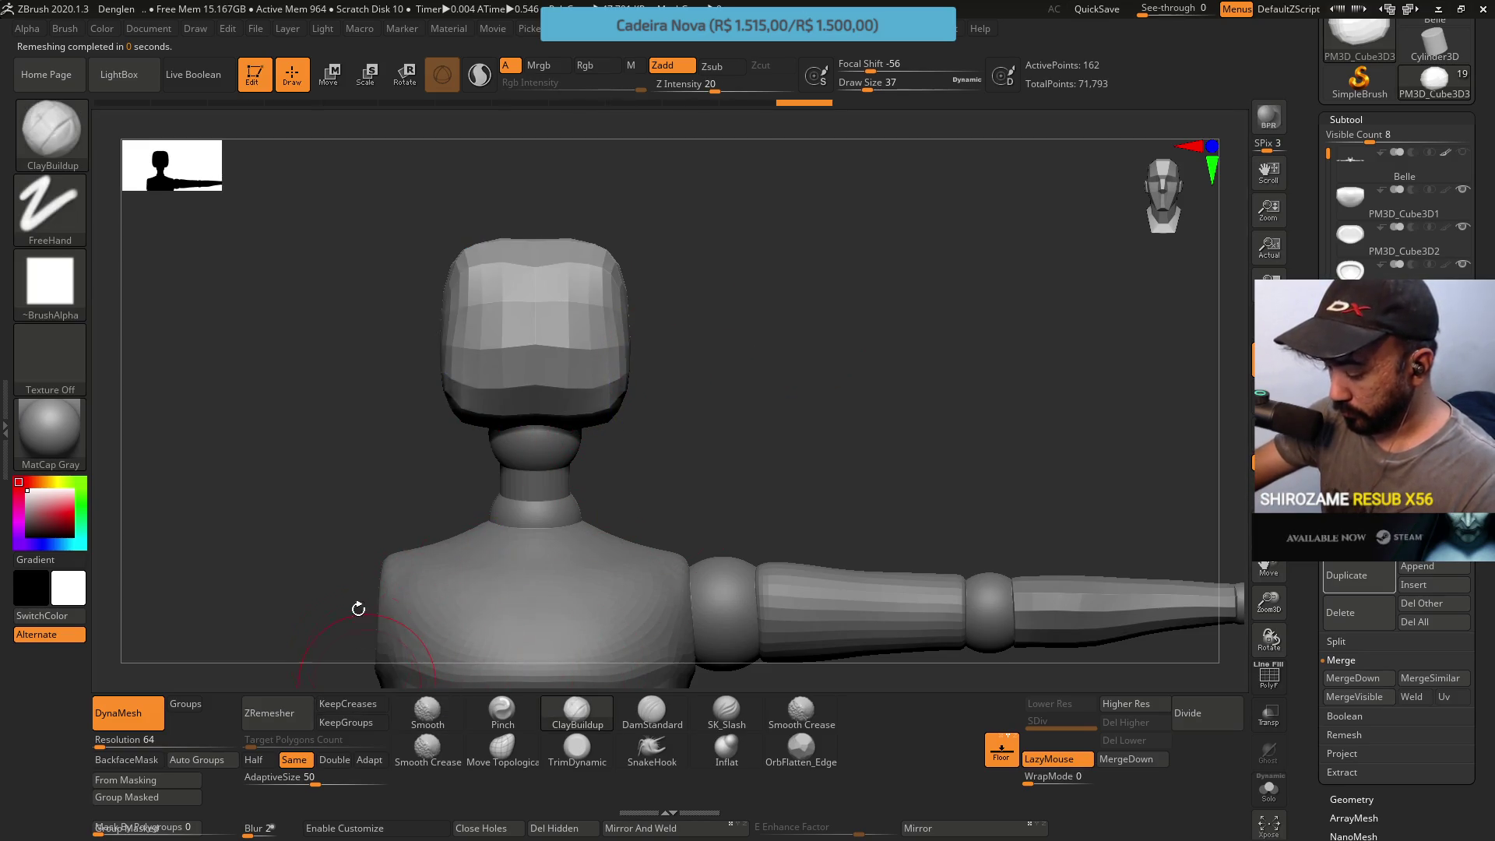
pyautogui.moveTo(358, 637); pyautogui.dragTo(498, 346)
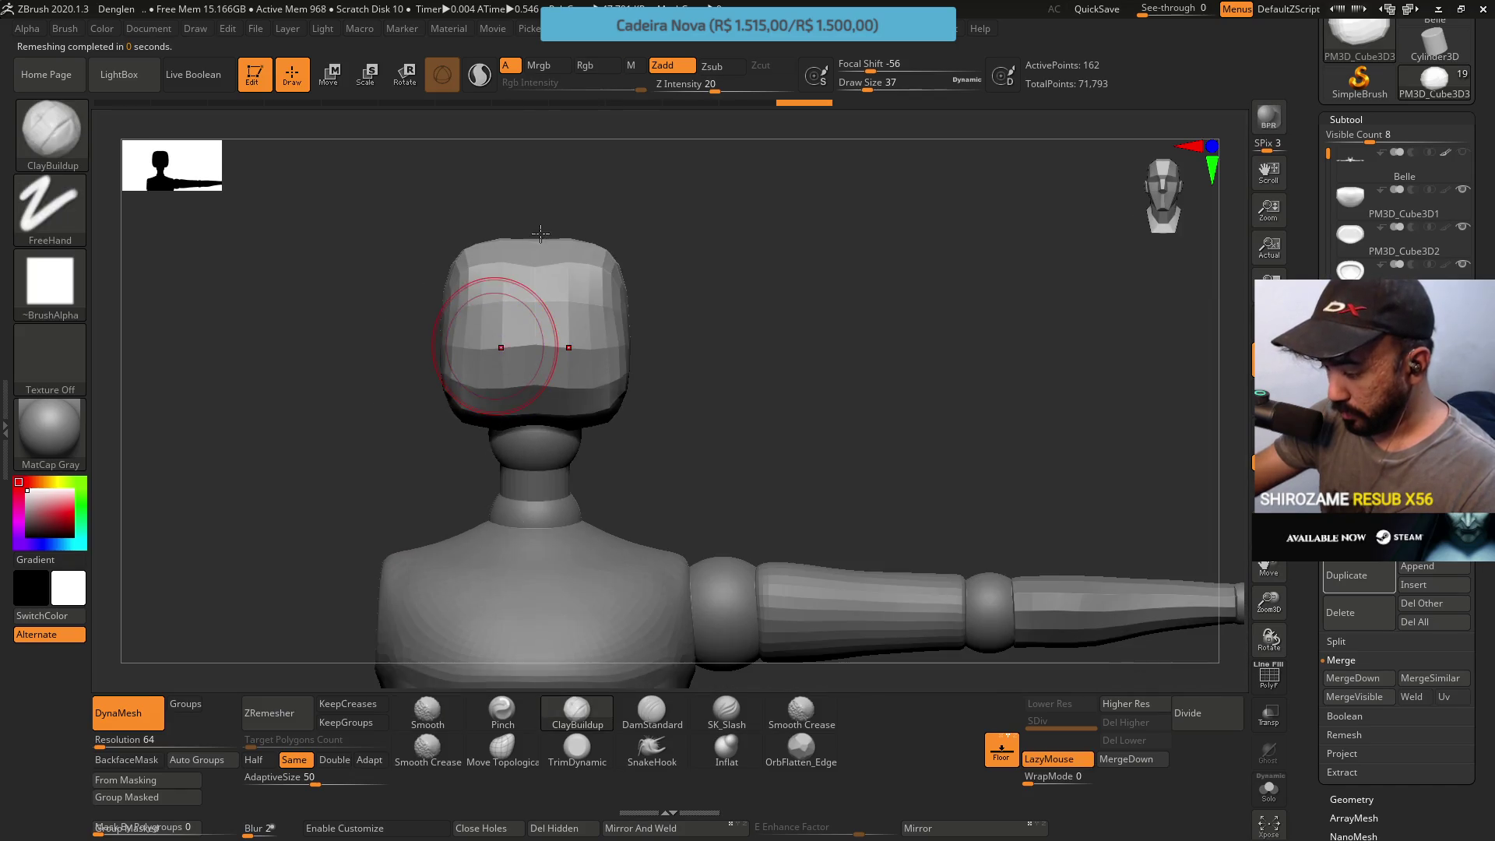
pyautogui.moveTo(499, 346); pyautogui.dragTo(552, 229, button='right')
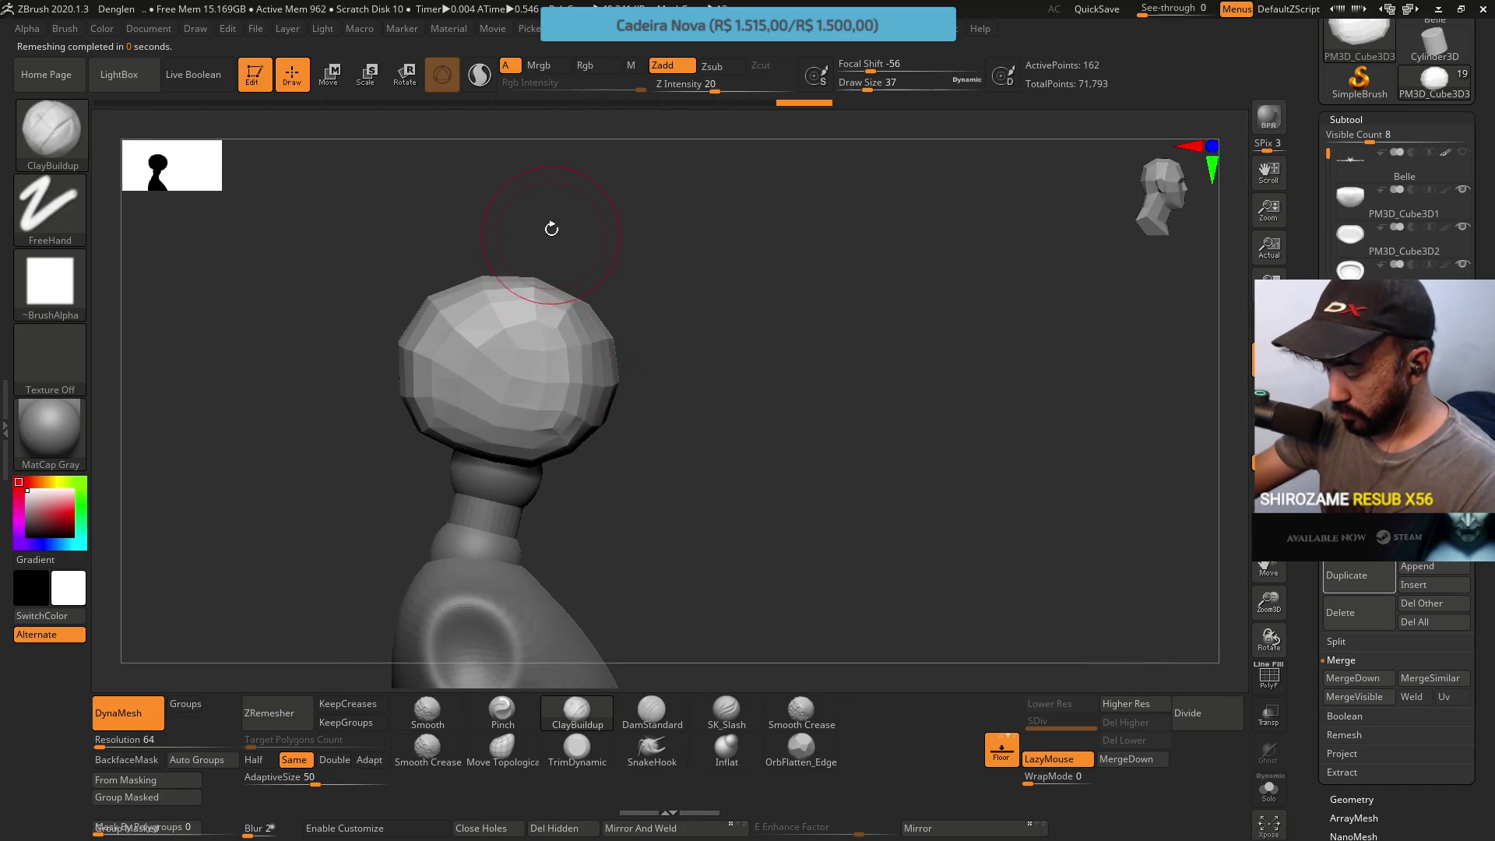
# Reshape the head's right and upper-right edges with the Move Topological brush
pyautogui.click(502, 748)
pyautogui.moveTo(584, 316); pyautogui.dragTo(616, 285, button='right')
pyautogui.press('s')
pyautogui.moveTo(641, 315); pyautogui.dragTo(645, 316)
pyautogui.moveTo(644, 315)
pyautogui.mouseDown(button='right')
pyautogui.moveTo(611, 273)
pyautogui.moveTo(641, 225)
pyautogui.mouseUp(button='right')
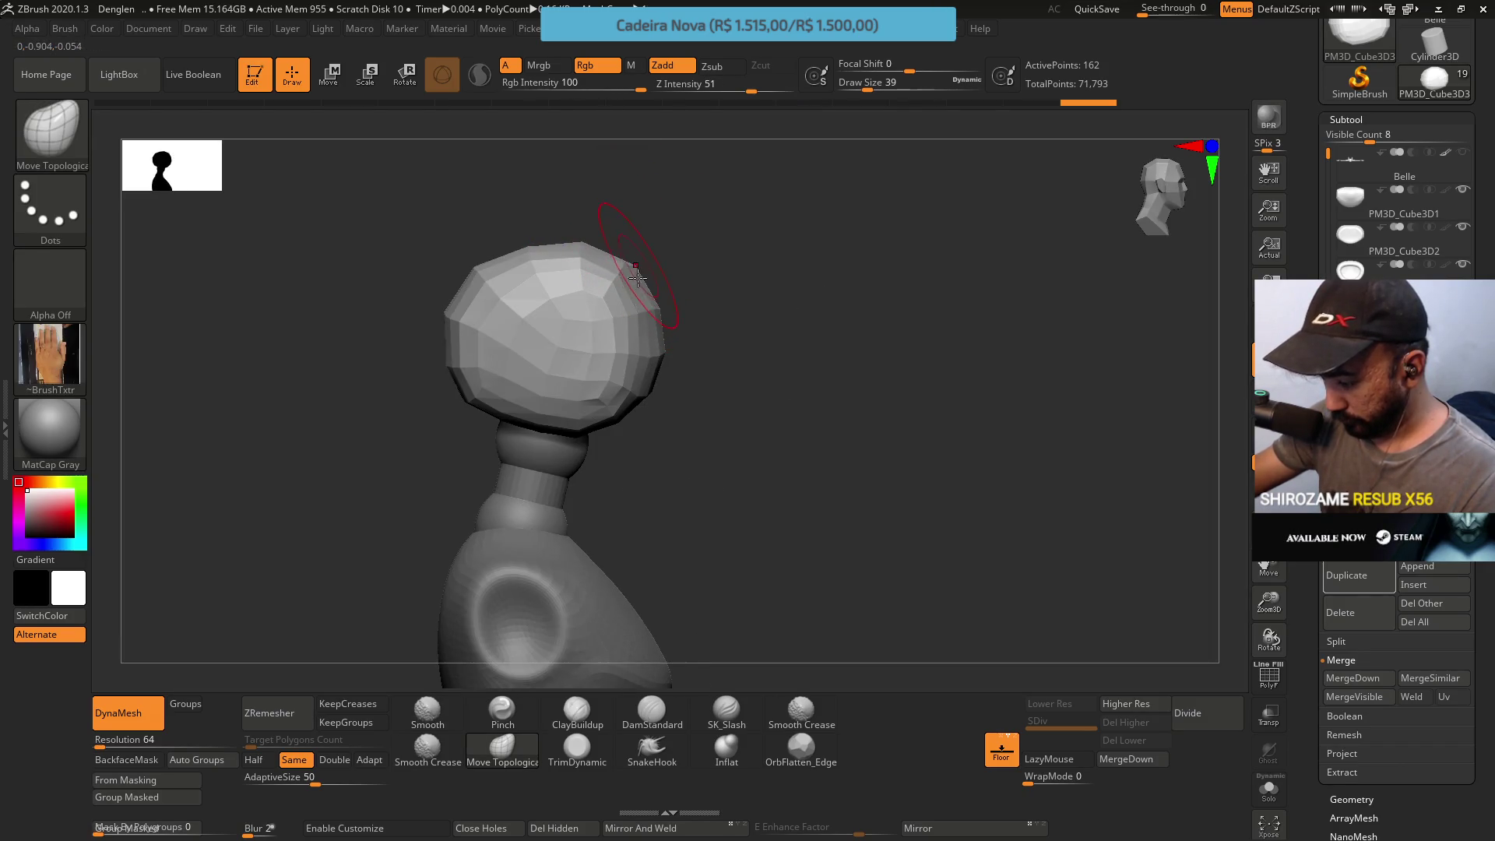
pyautogui.moveTo(646, 321); pyautogui.dragTo(635, 381)
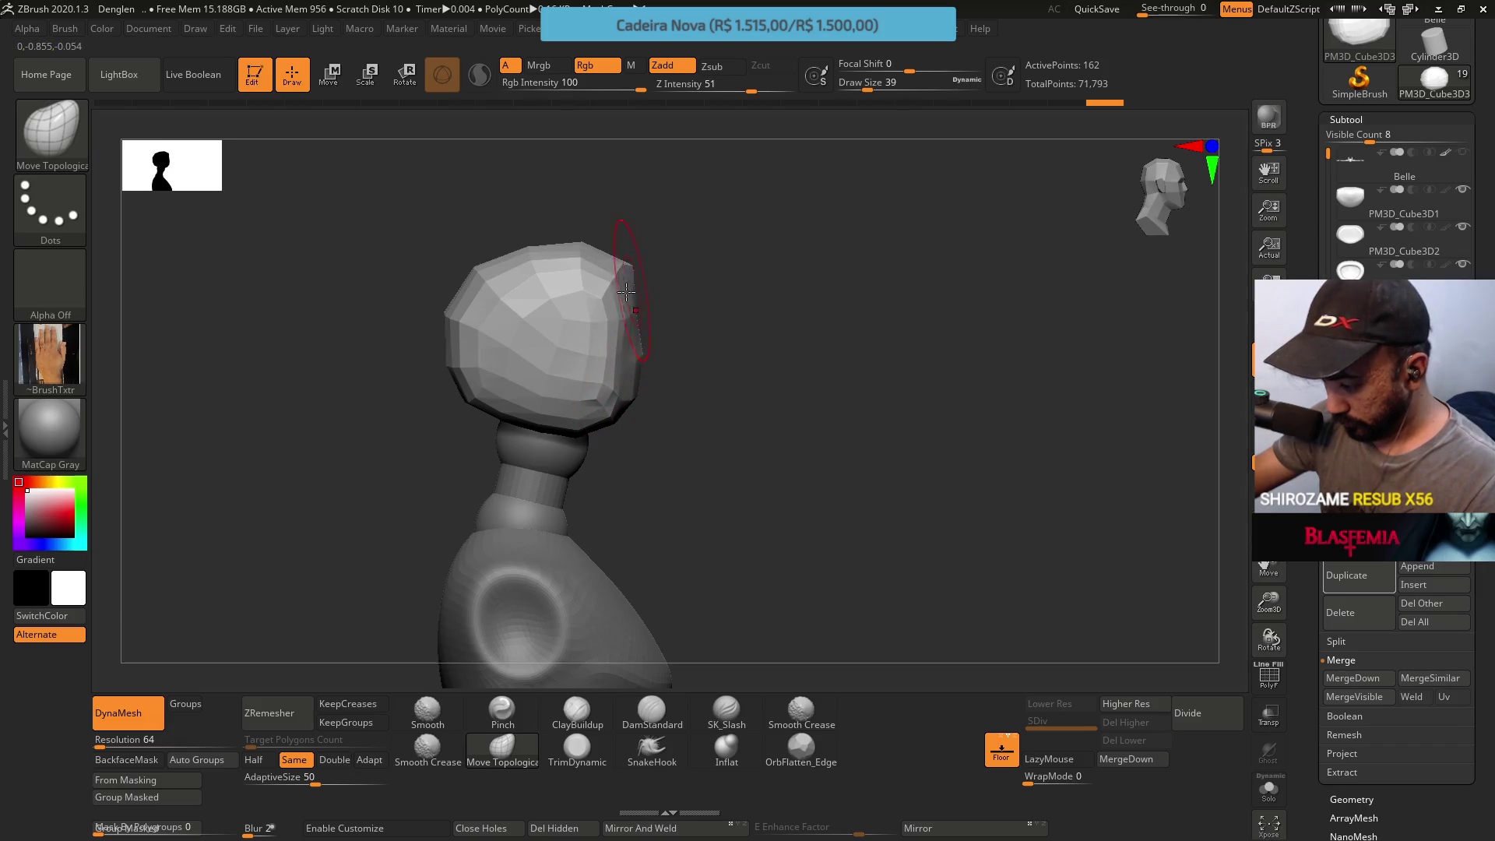
pyautogui.hotkey('ctrl', 'z')
pyautogui.hotkey('ctrl', 'z')
pyautogui.hotkey('ctrl', 'z')
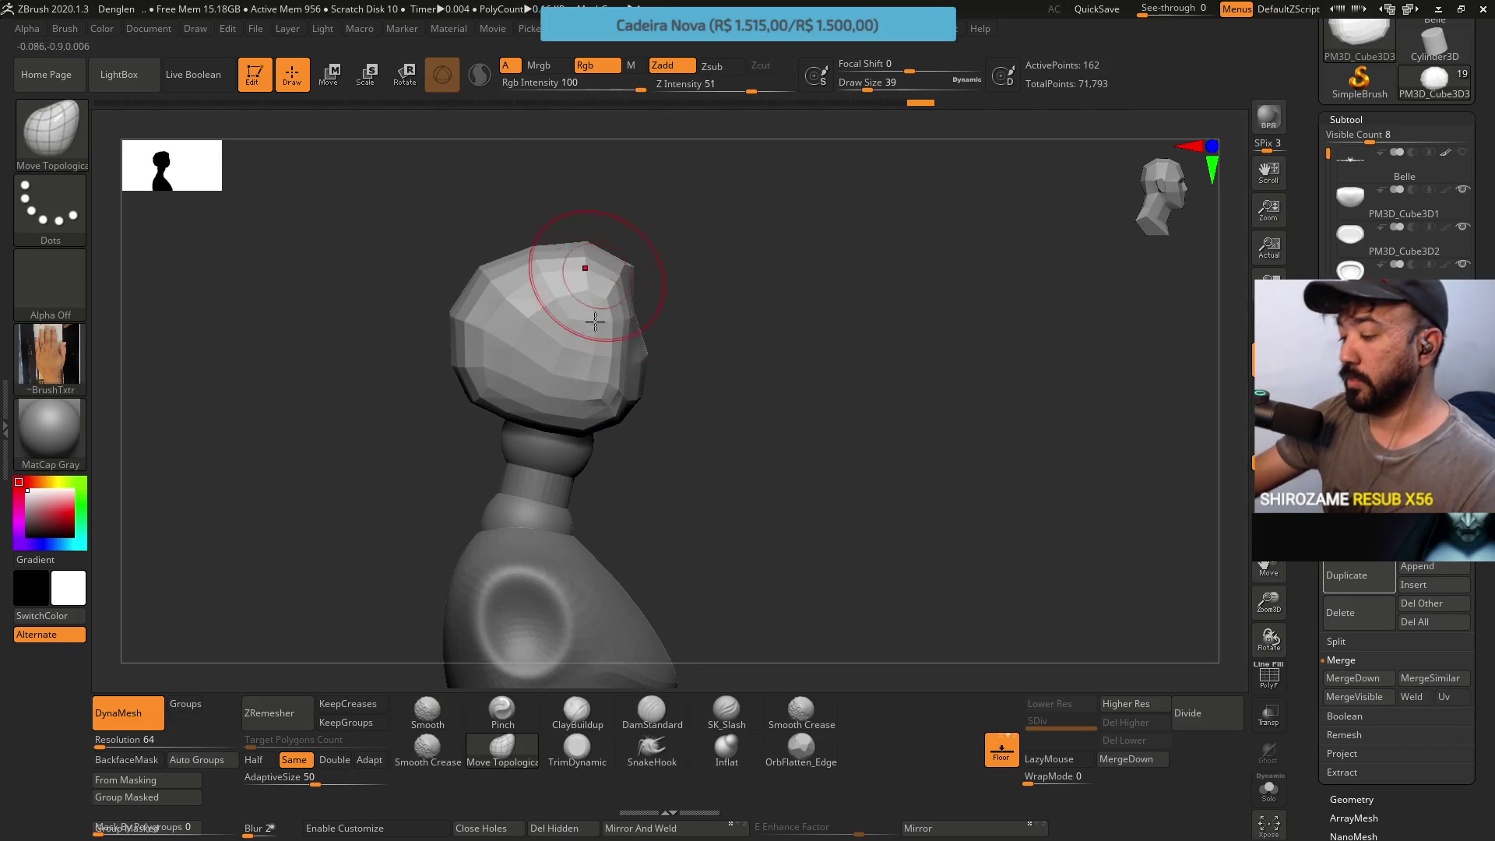
pyautogui.moveTo(643, 348)
pyautogui.mouseDown()
pyautogui.moveTo(627, 387)
pyautogui.moveTo(631, 301)
pyautogui.moveTo(583, 268)
pyautogui.mouseUp()
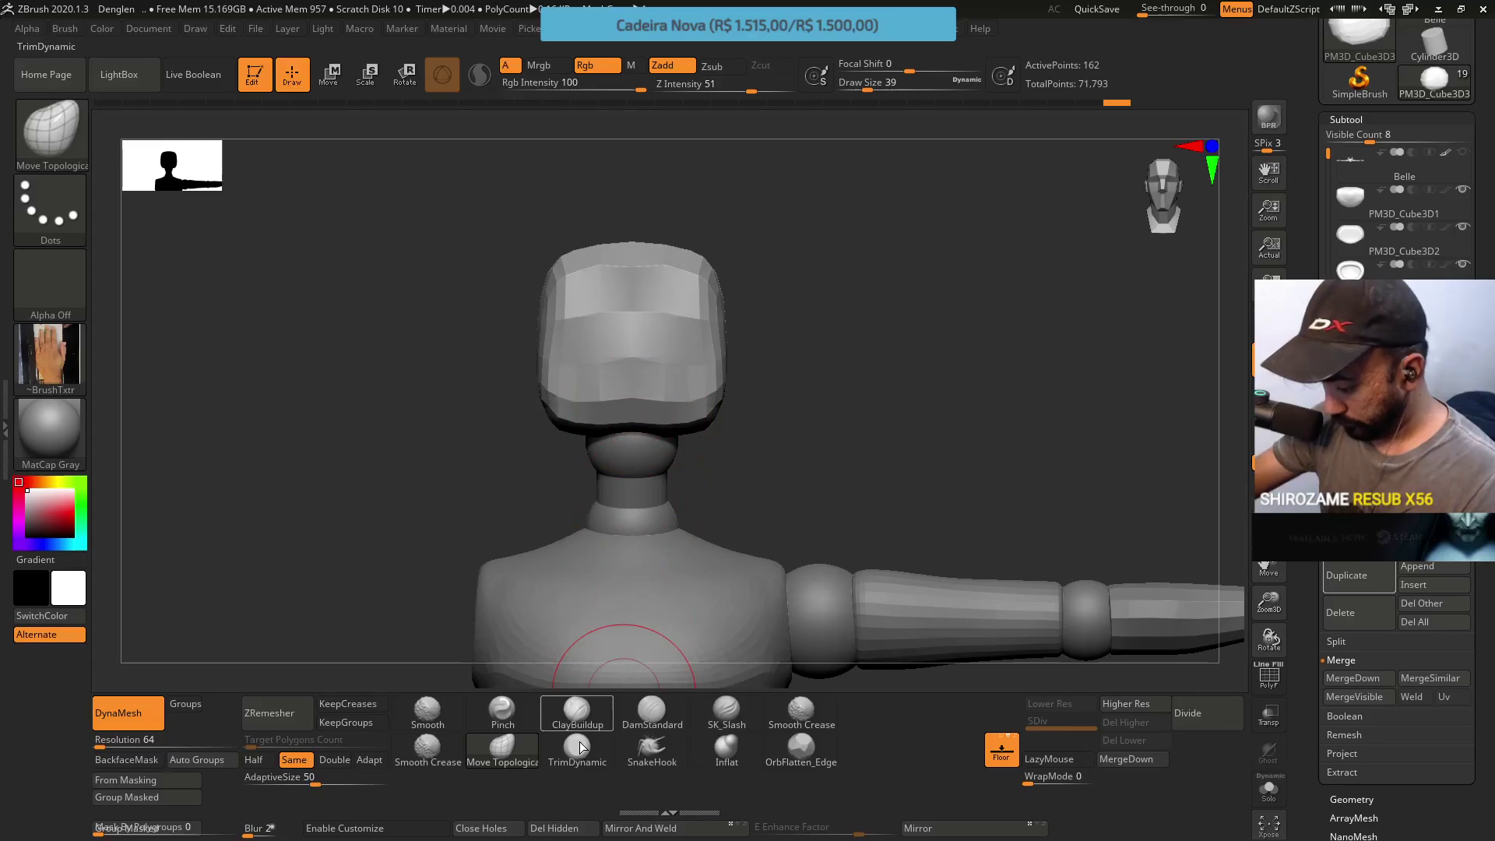
# Flatten the front of the head with a trim brush and remesh it again
pyautogui.click(584, 742)
pyautogui.moveTo(601, 324)
pyautogui.mouseDown()
pyautogui.moveTo(627, 343)
pyautogui.moveTo(560, 345)
pyautogui.mouseUp()
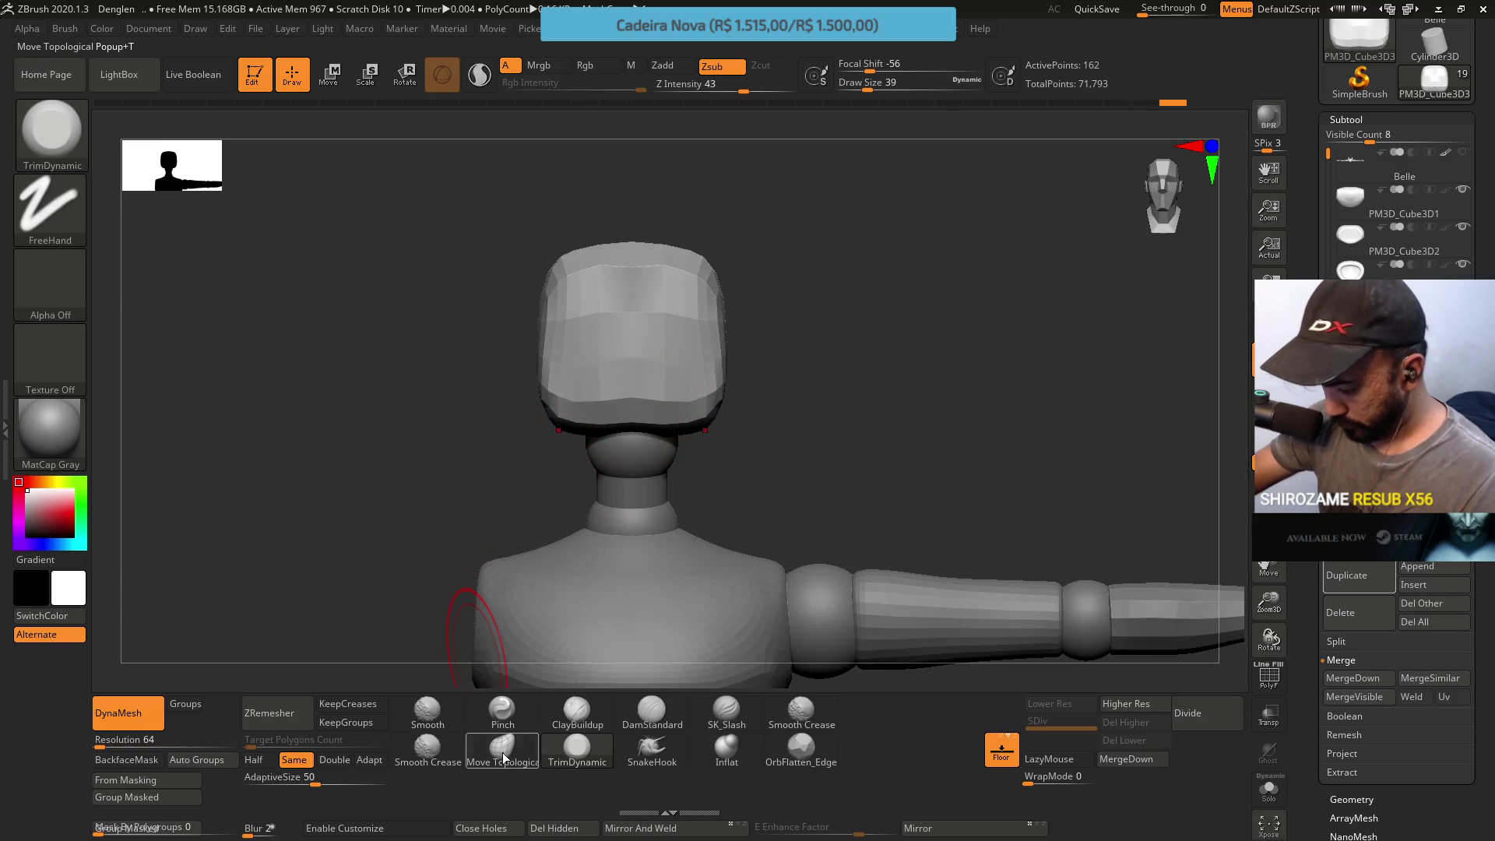
pyautogui.moveTo(634, 367); pyautogui.dragTo(686, 348)
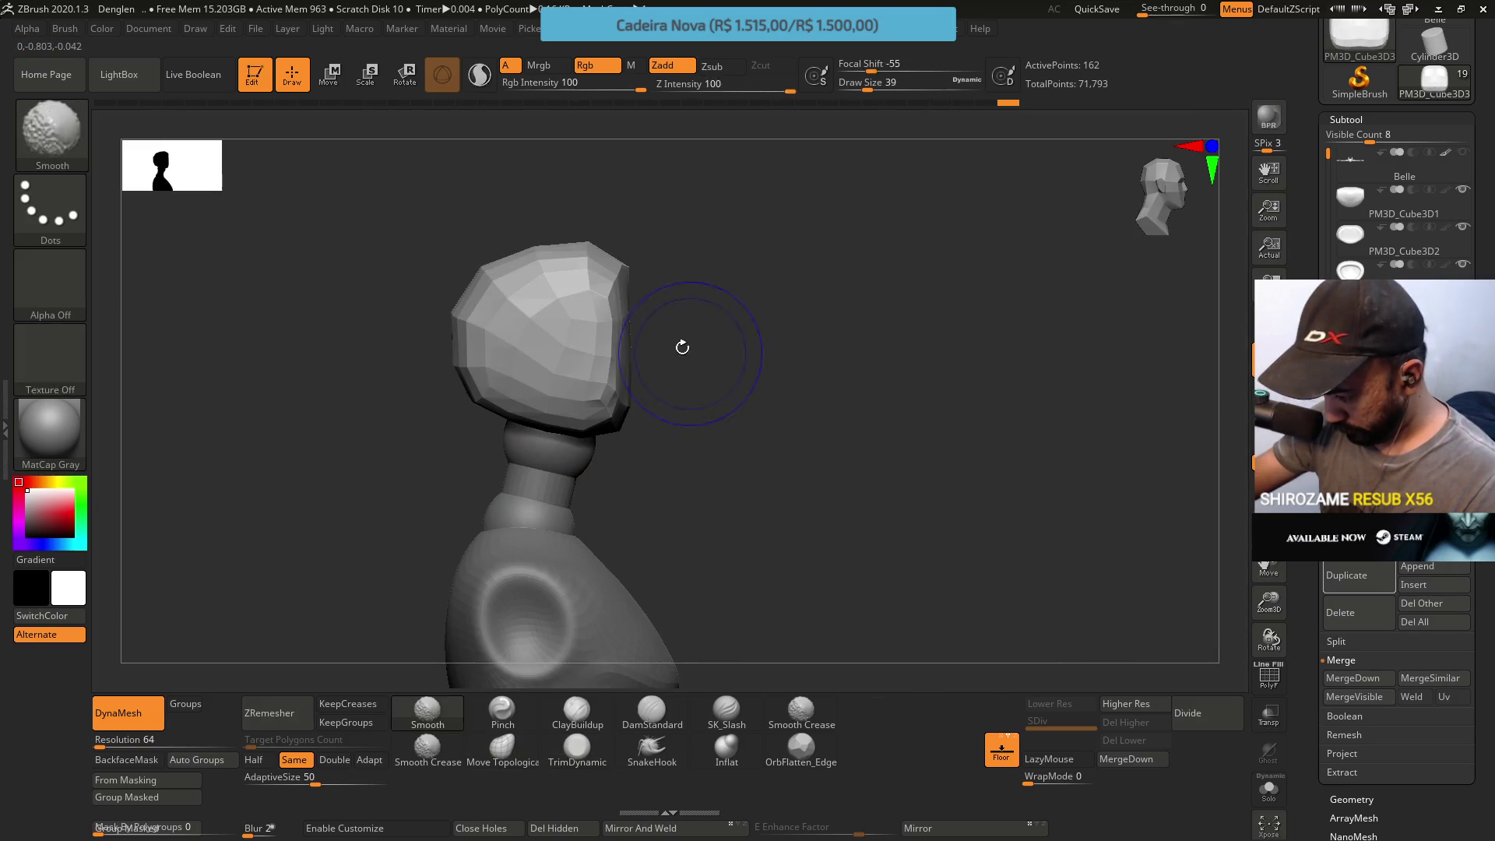
pyautogui.click(289, 724)
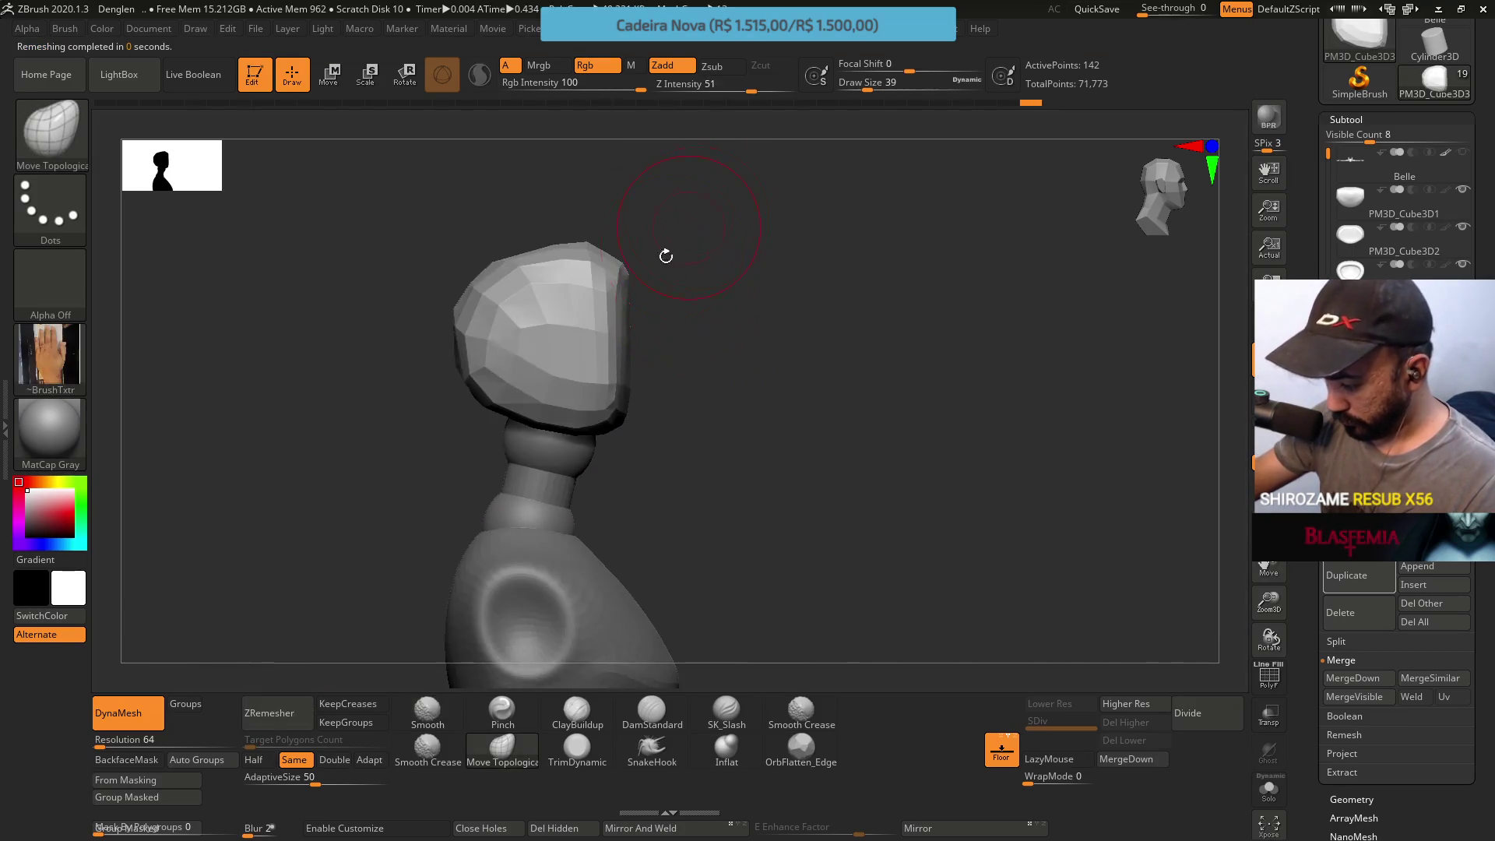
# Lower Draw Size to 25, inspect the head from above and behind, and set remesh resolution to Double
pyautogui.keyDown('shift'); pyautogui.moveTo(682, 236); pyautogui.dragTo(635, 379); pyautogui.keyUp('shift')
pyautogui.press('s')
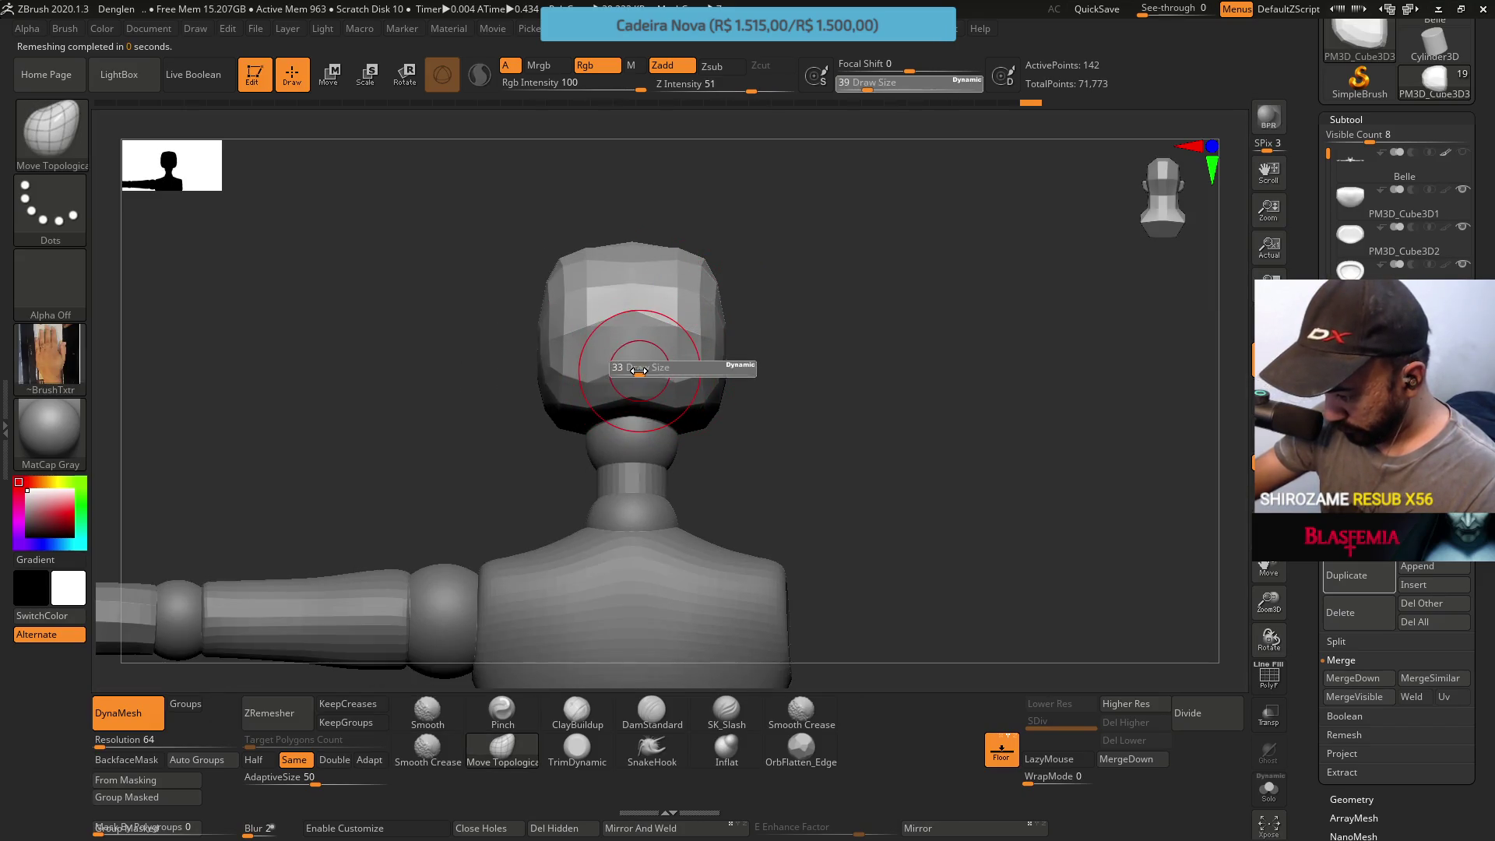
pyautogui.moveTo(632, 372); pyautogui.dragTo(634, 372)
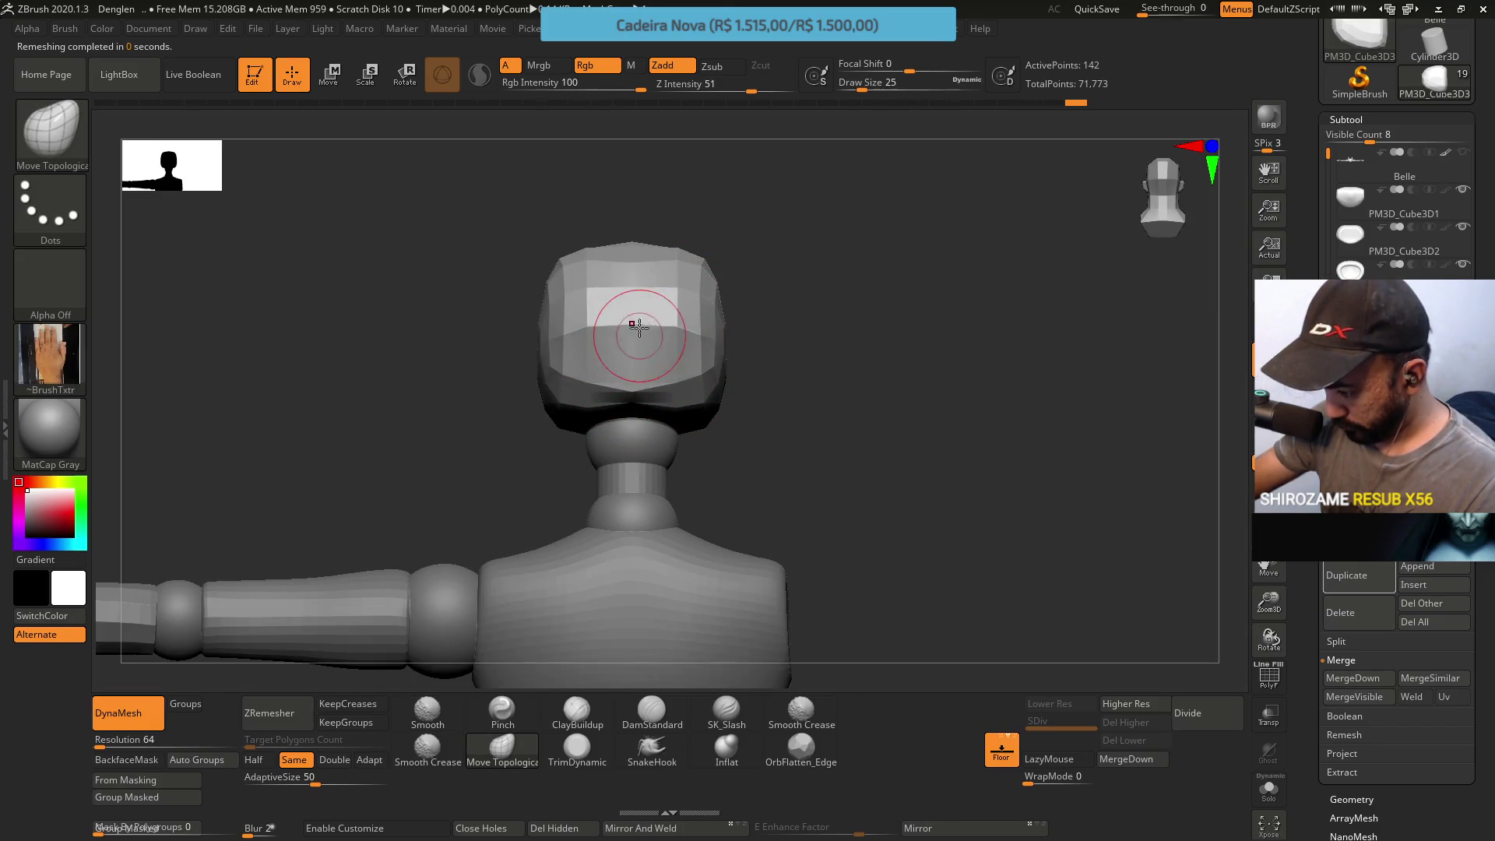
pyautogui.moveTo(634, 335); pyautogui.dragTo(724, 312, button='right')
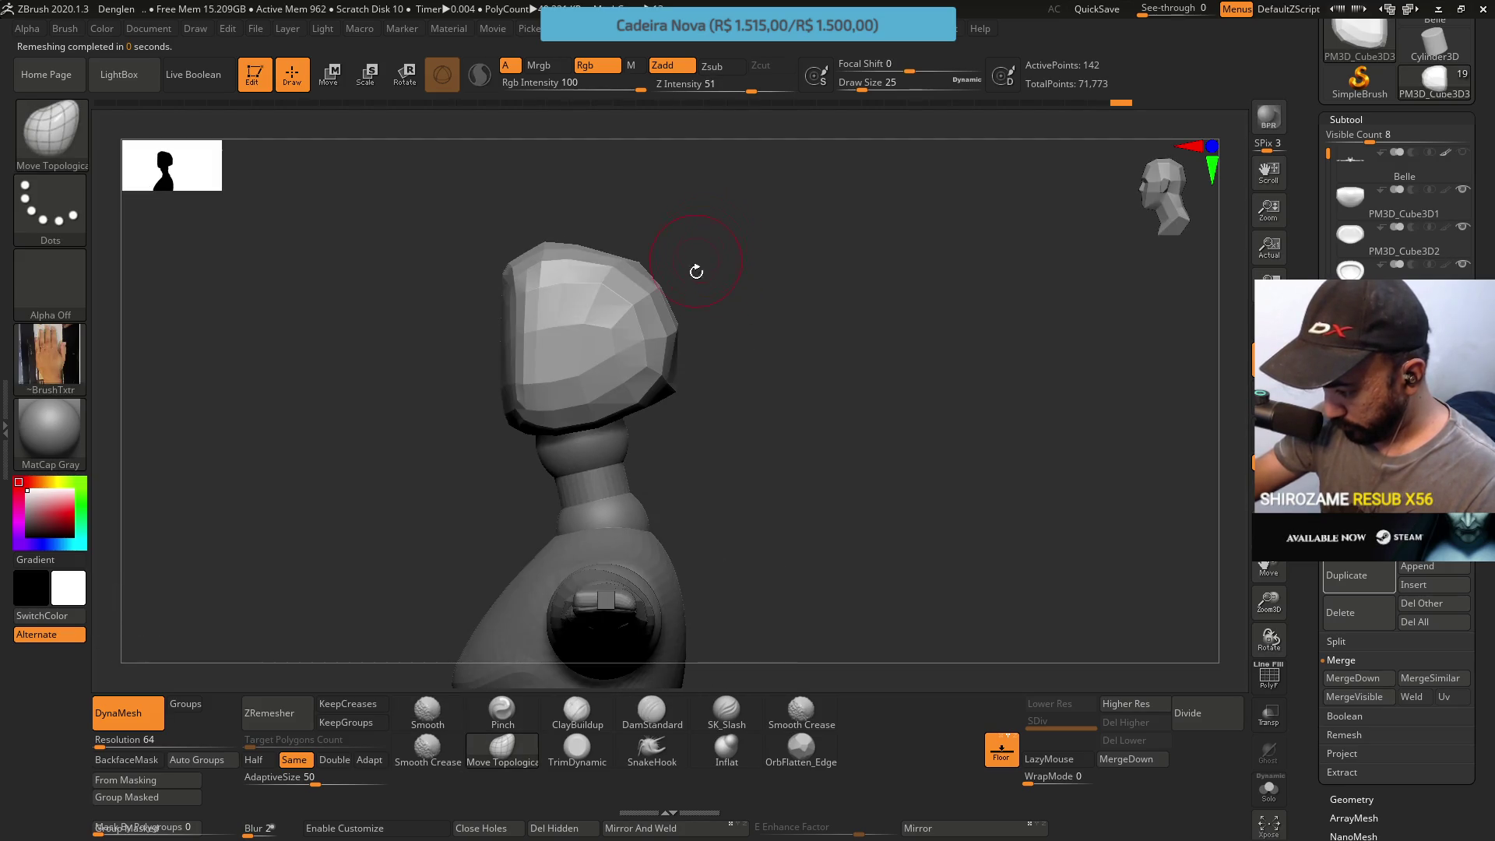
pyautogui.moveTo(794, 408); pyautogui.dragTo(398, 549, button='right')
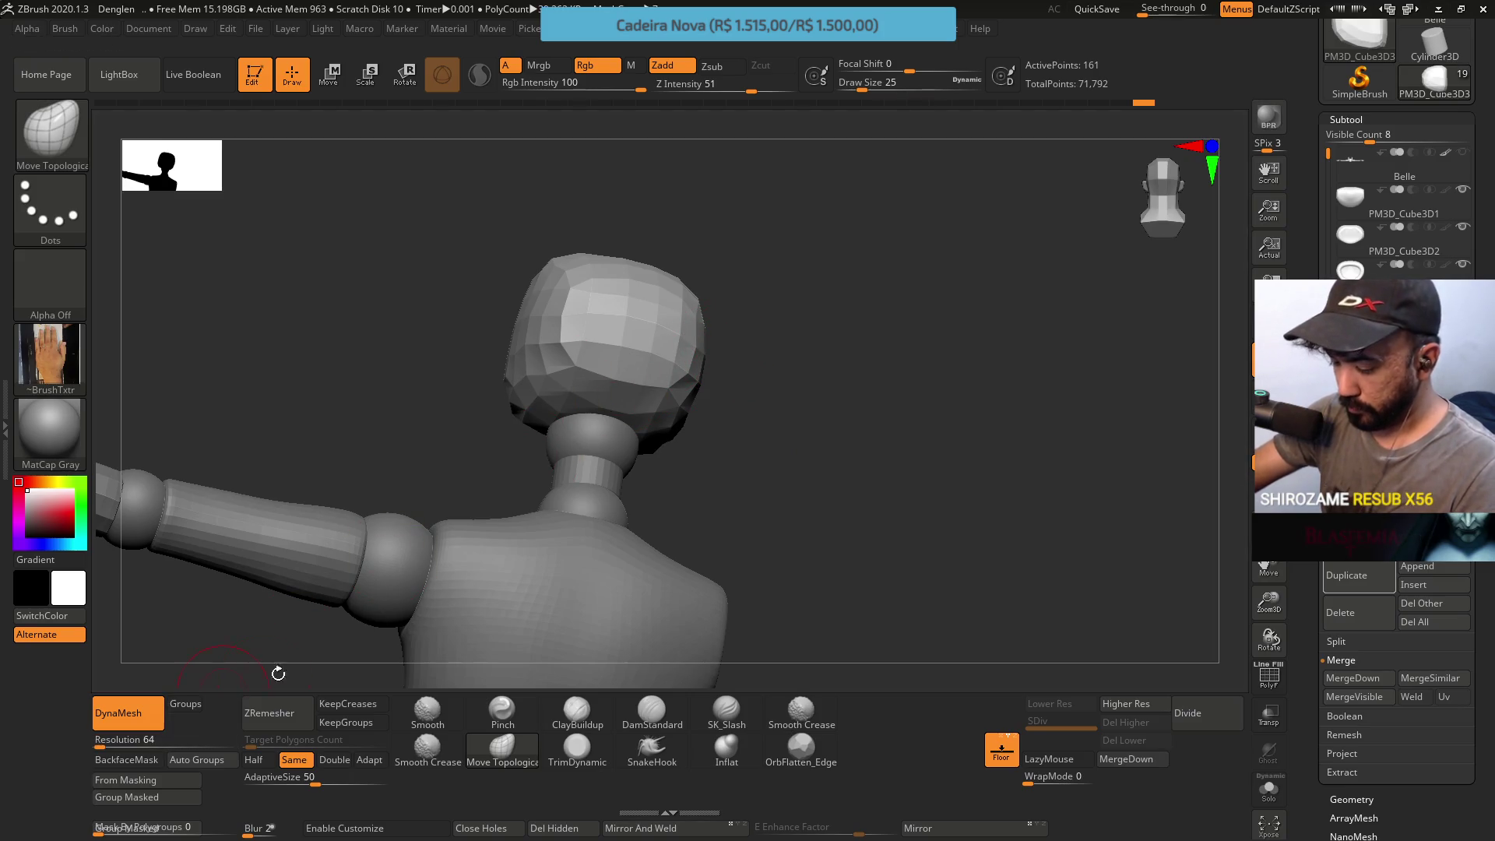
pyautogui.click(334, 759)
# DynaMesh the head at double density and trim it rounder with TrimDynamic
pyautogui.click(269, 712)
pyautogui.moveTo(334, 561)
pyautogui.mouseDown(button='right')
pyautogui.moveTo(724, 275)
pyautogui.moveTo(838, 150)
pyautogui.moveTo(749, 190)
pyautogui.mouseUp(button='right')
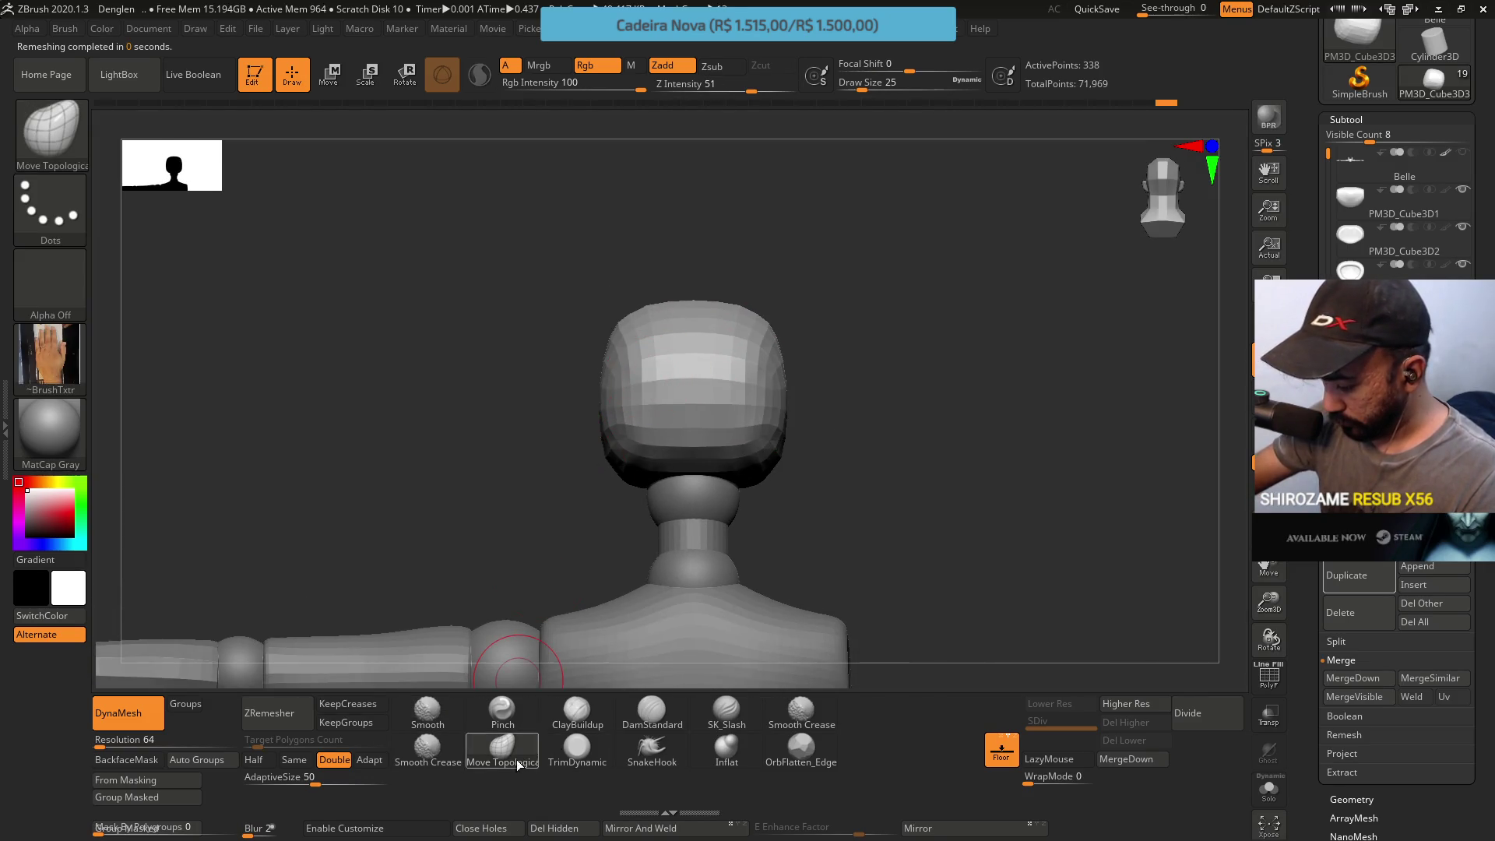
pyautogui.click(578, 751)
pyautogui.press('s')
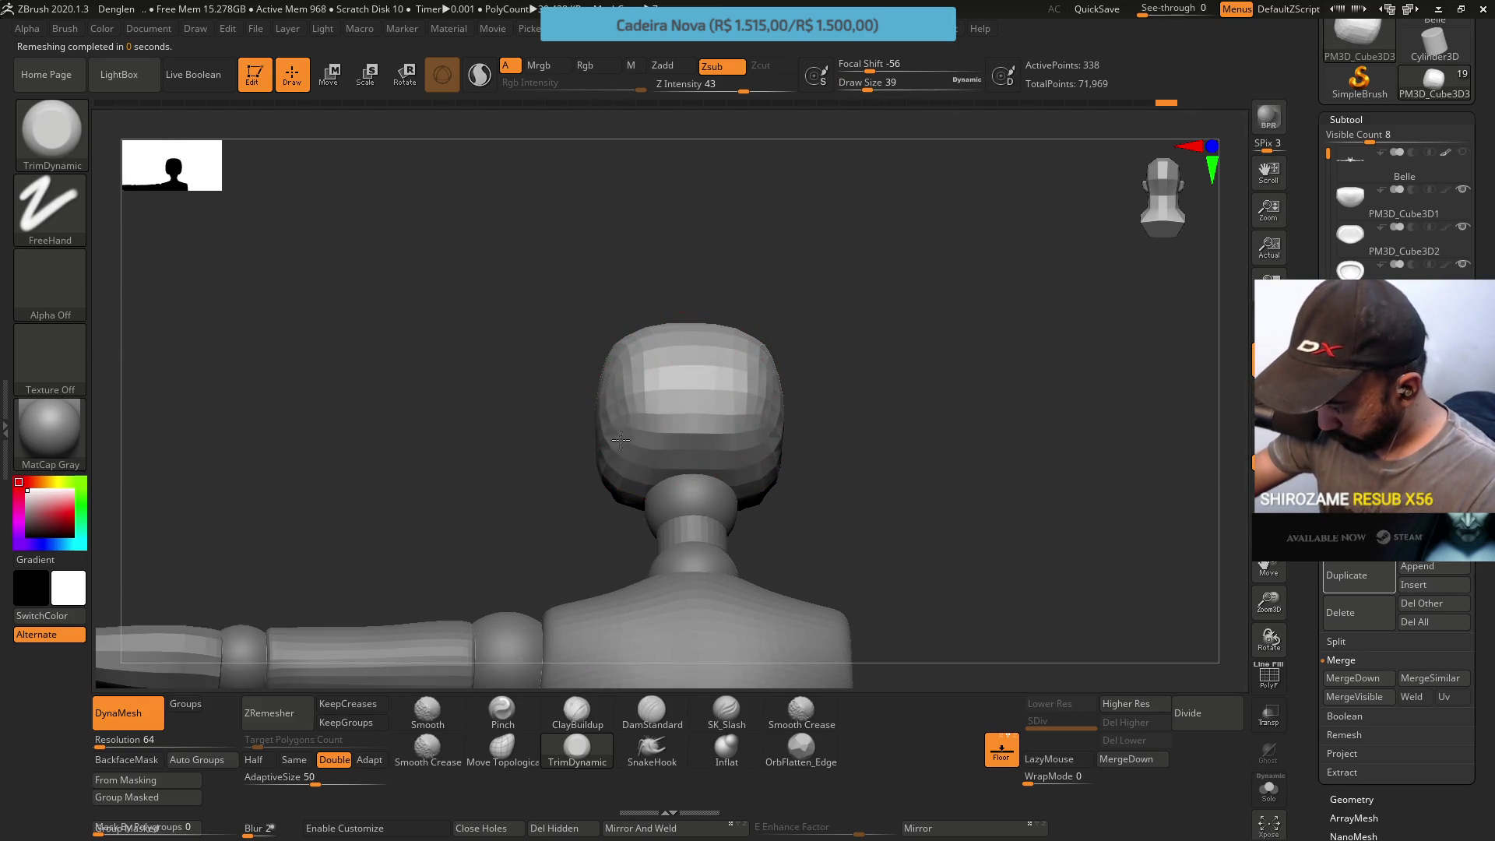
pyautogui.moveTo(637, 396)
pyautogui.mouseDown()
pyautogui.moveTo(678, 403)
pyautogui.moveTo(656, 373)
pyautogui.mouseUp()
pyautogui.moveTo(656, 372); pyautogui.dragTo(585, 441, button='right')
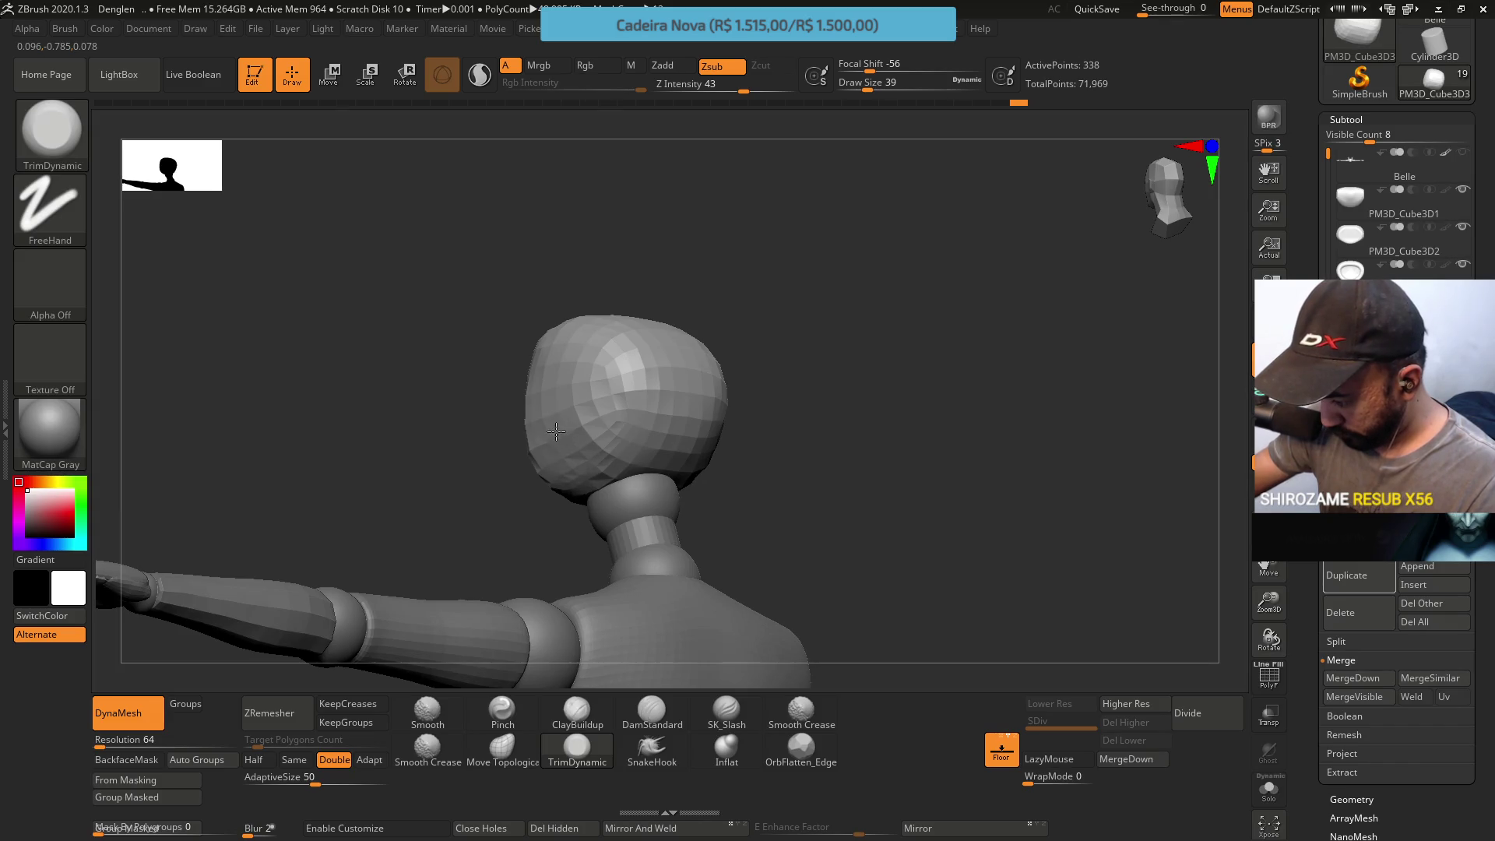
# Raise Draw Size to 59, check the smoothed head from the front and switch to the Cube3D4 piece
pyautogui.moveTo(601, 467); pyautogui.dragTo(634, 400, button='right')
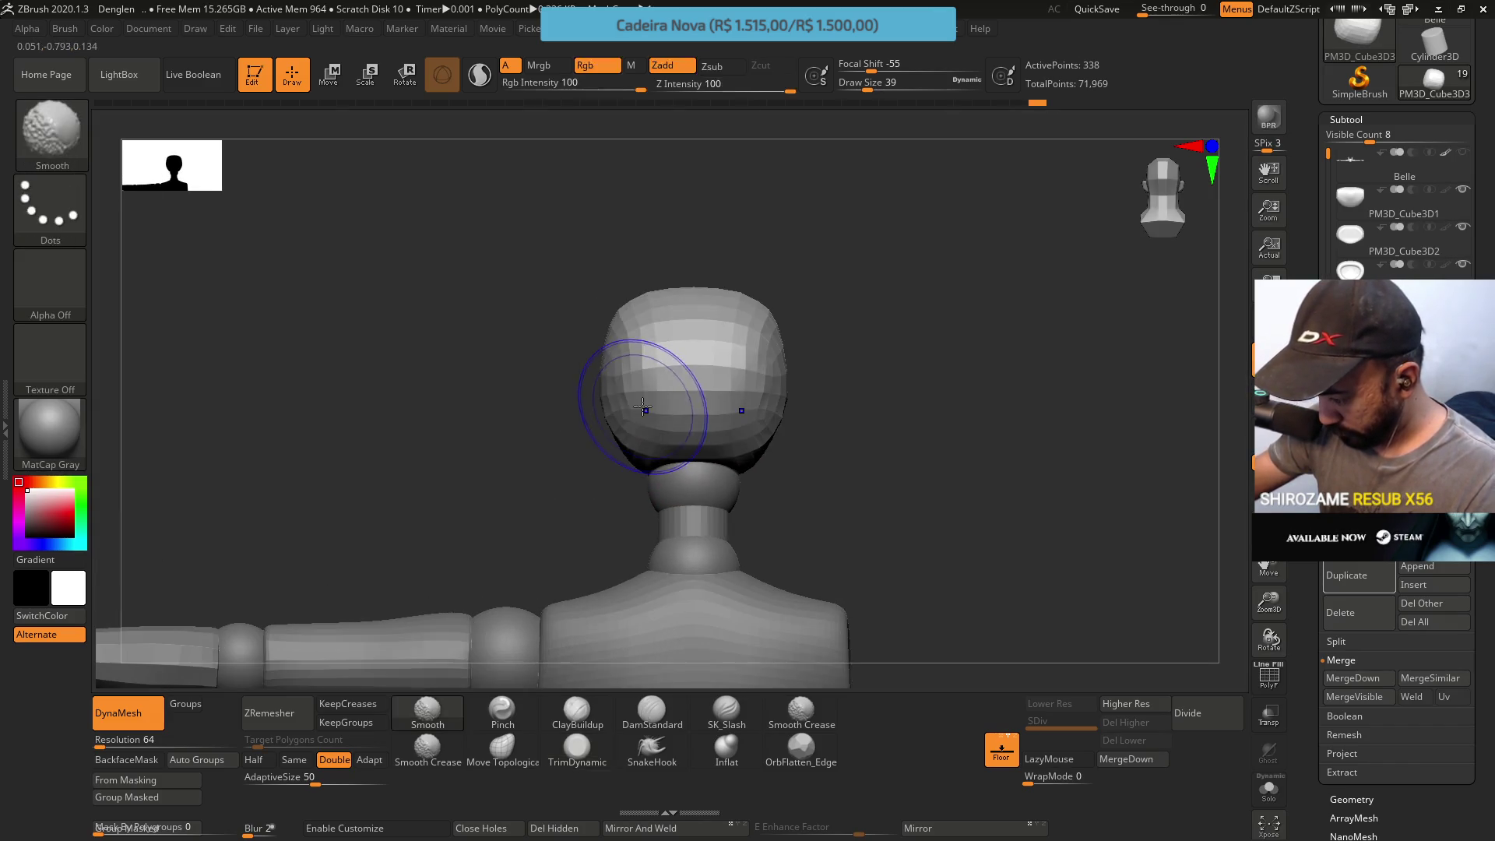
pyautogui.keyDown('shift'); pyautogui.moveTo(694, 267); pyautogui.dragTo(696, 336, button='right'); pyautogui.keyUp('shift')
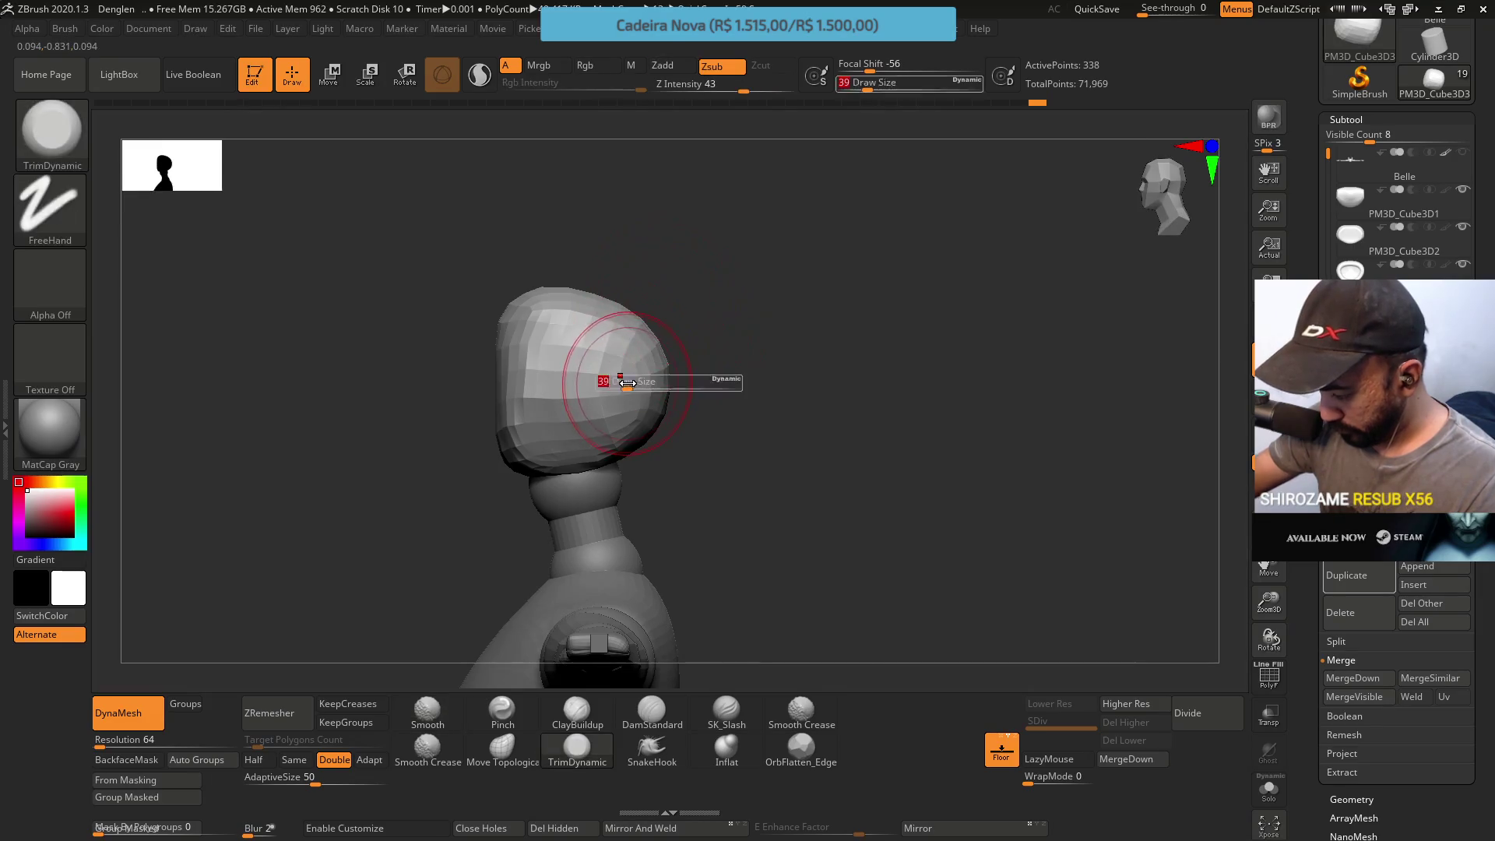
pyautogui.press('s')
pyautogui.moveTo(600, 377); pyautogui.dragTo(624, 375)
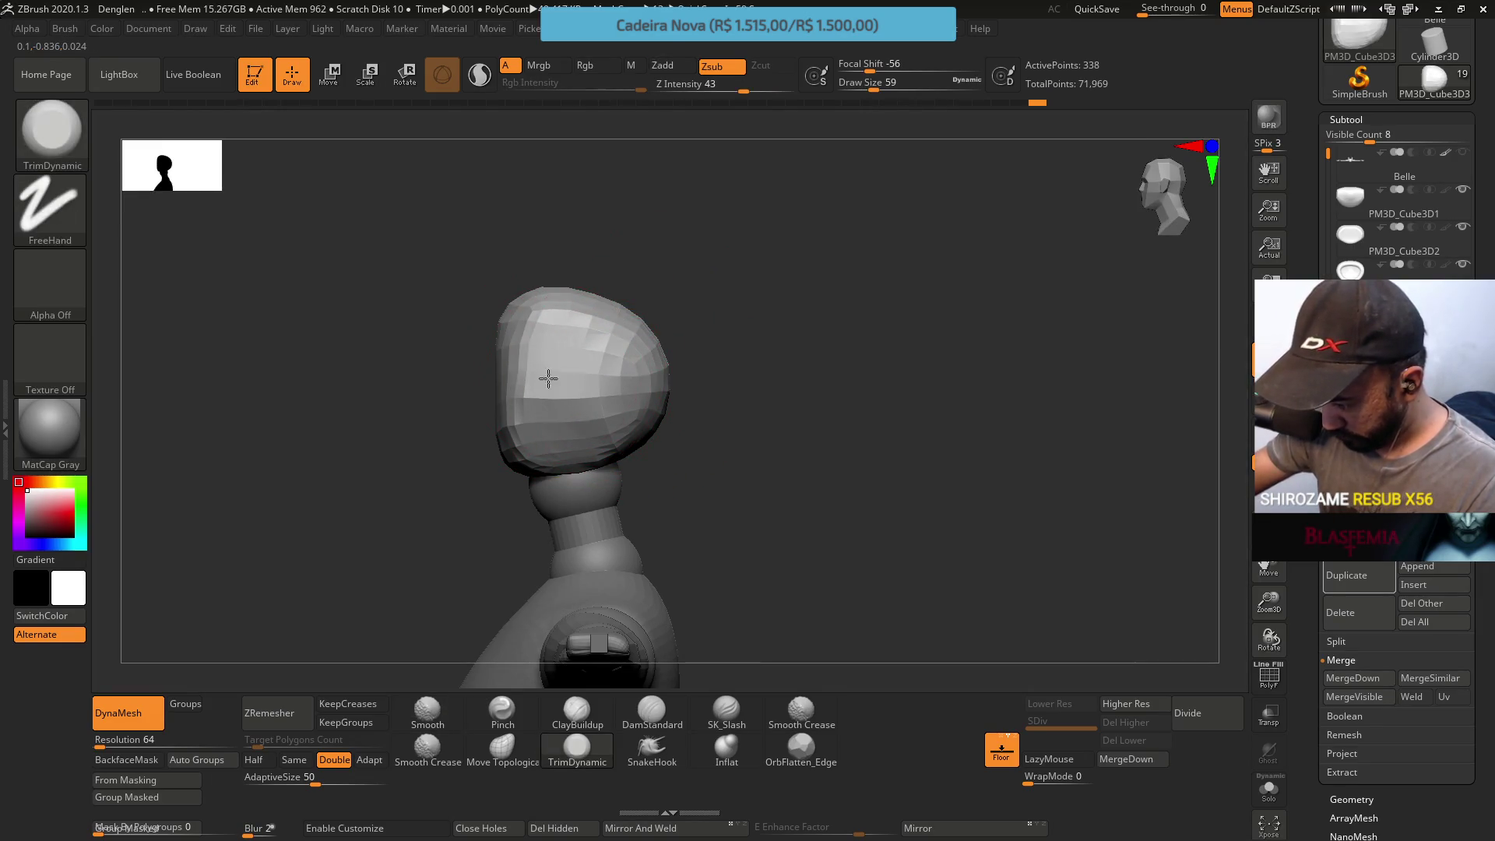
pyautogui.moveTo(584, 324)
pyautogui.keyDown('shift'); pyautogui.mouseDown(button='right')
pyautogui.moveTo(653, 253)
pyautogui.moveTo(612, 362)
pyautogui.moveTo(800, 470)
pyautogui.moveTo(765, 450)
pyautogui.mouseUp(button='right'); pyautogui.keyUp('shift')
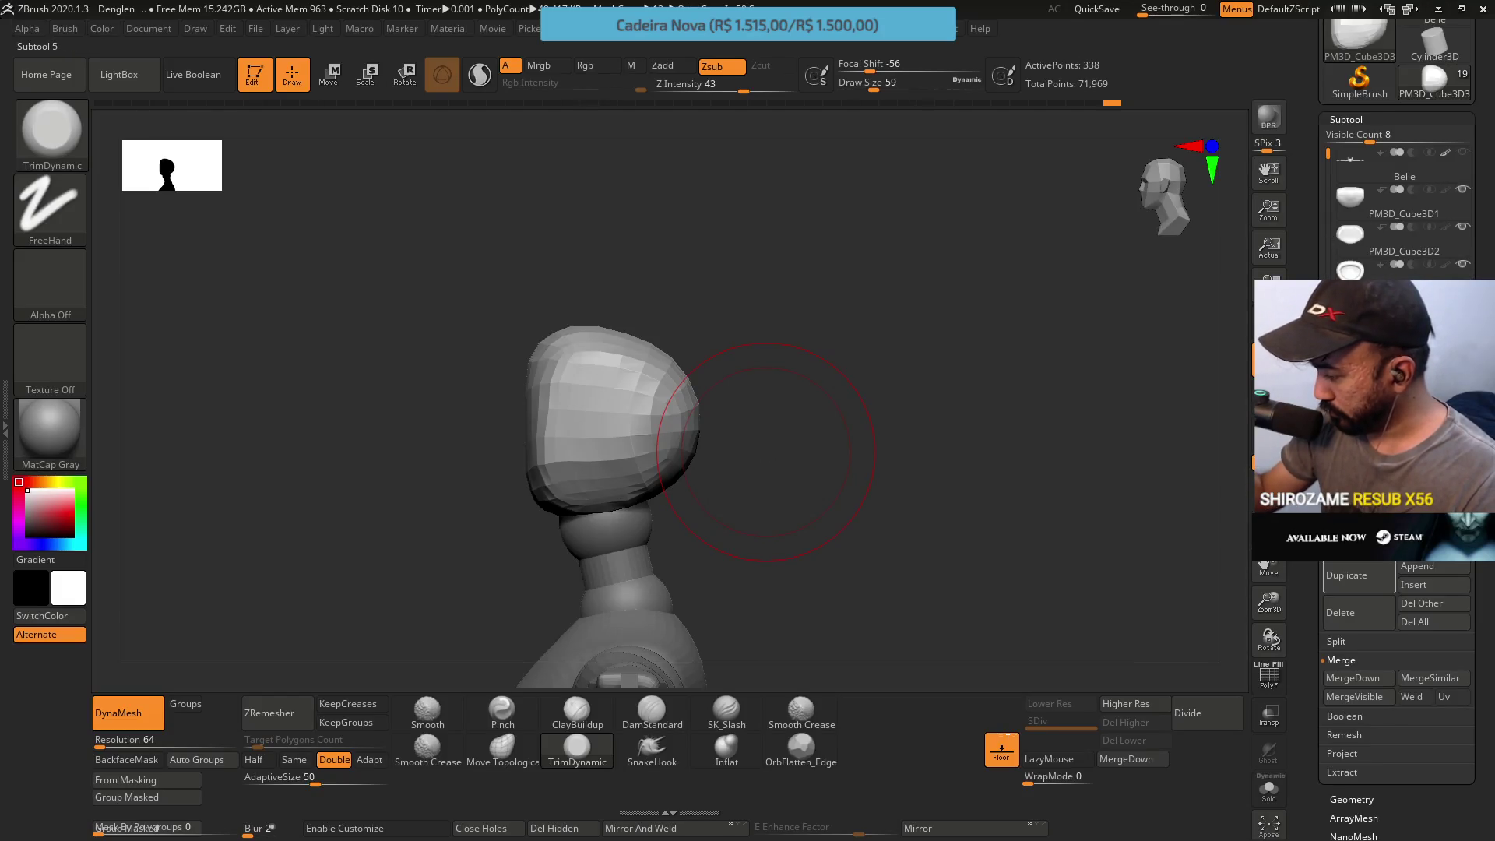
pyautogui.press('Down')
# Move the PM3D_Cube3D4 block onto the head and switch to the Move Topological brush
pyautogui.click(334, 68)
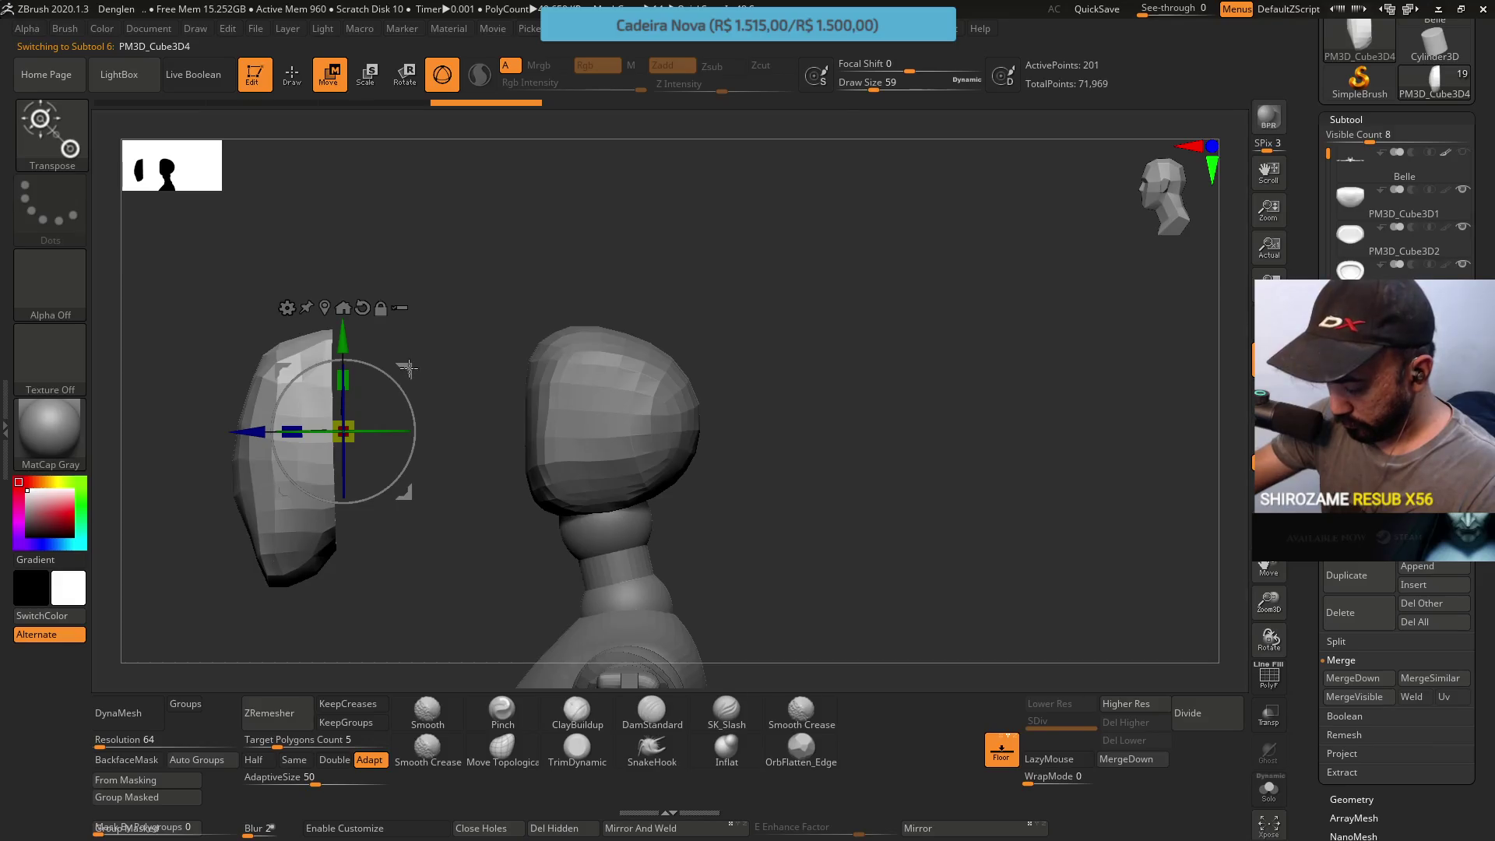
pyautogui.moveTo(412, 371)
pyautogui.mouseDown()
pyautogui.moveTo(615, 354)
pyautogui.moveTo(471, 685)
pyautogui.mouseUp()
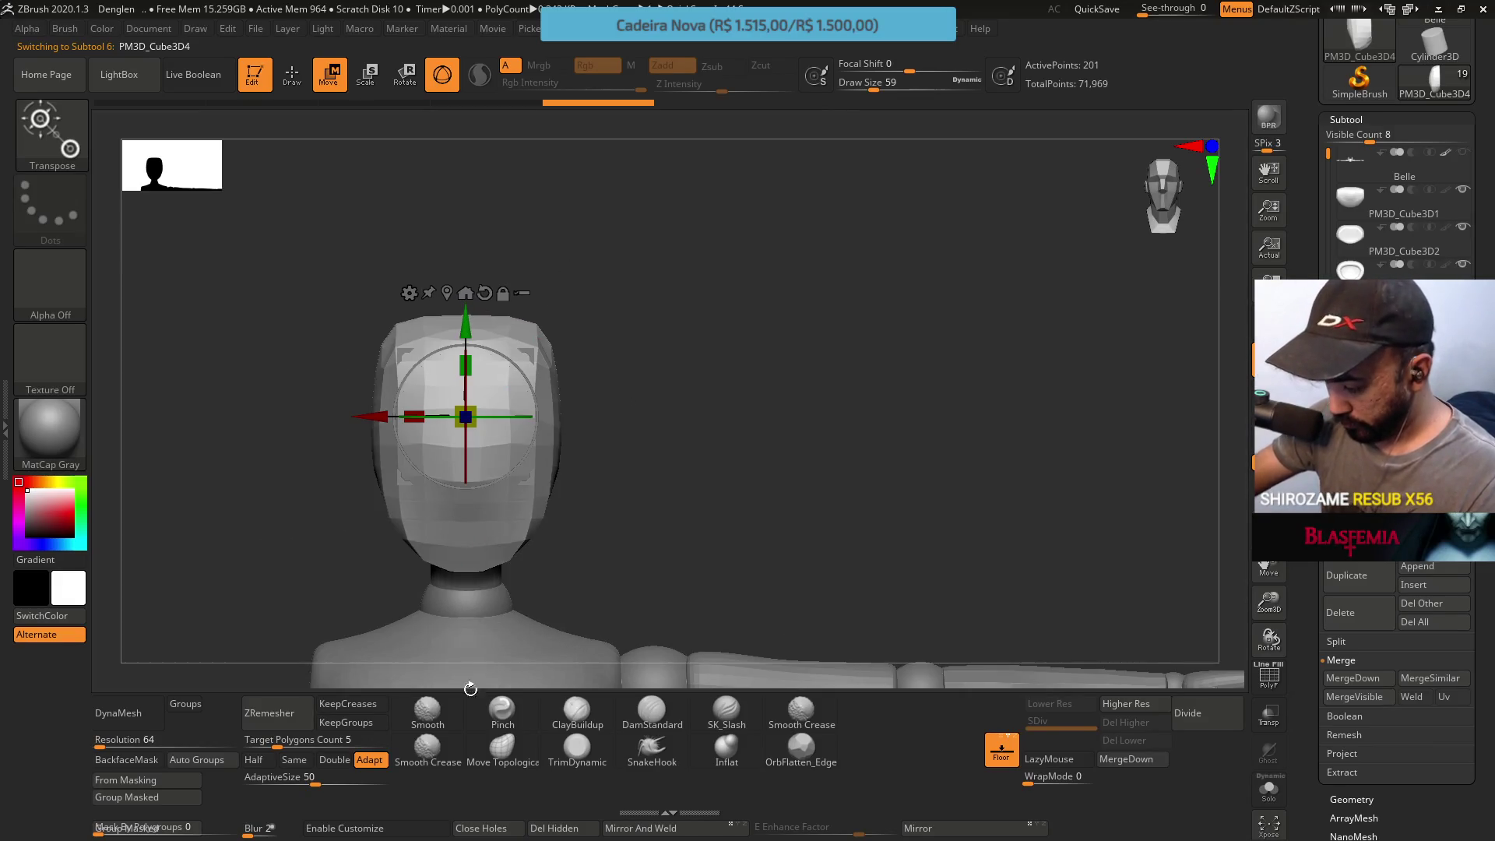
pyautogui.click(502, 748)
pyautogui.moveTo(634, 654)
pyautogui.mouseDown()
pyautogui.moveTo(519, 432)
pyautogui.moveTo(418, 534)
pyautogui.mouseUp()
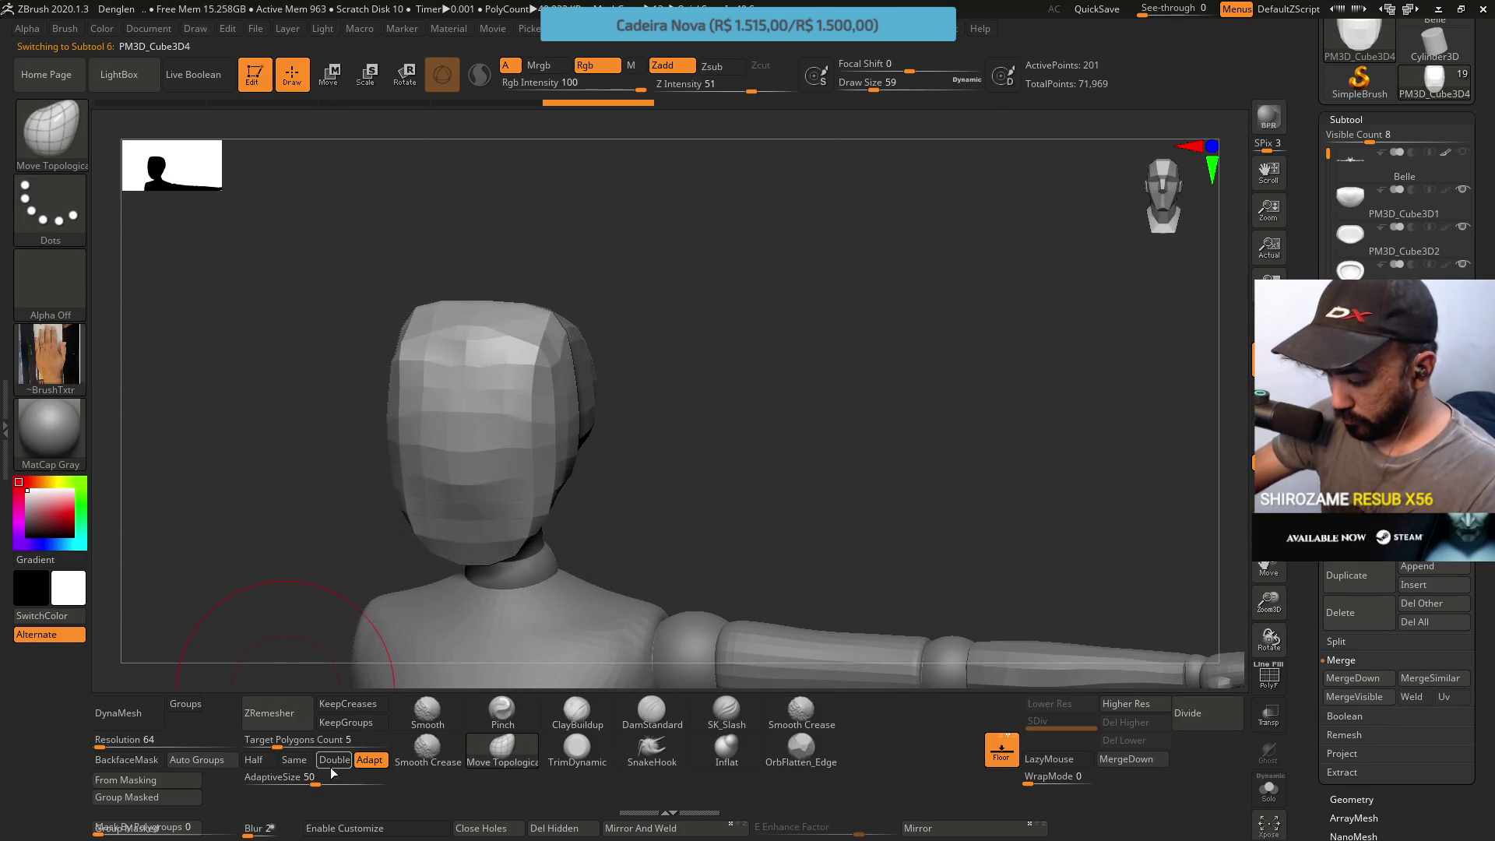
# DynaMesh the block with Same resolution and KeepCreases on, then smooth its surface
pyautogui.click(294, 760)
pyautogui.click(340, 703)
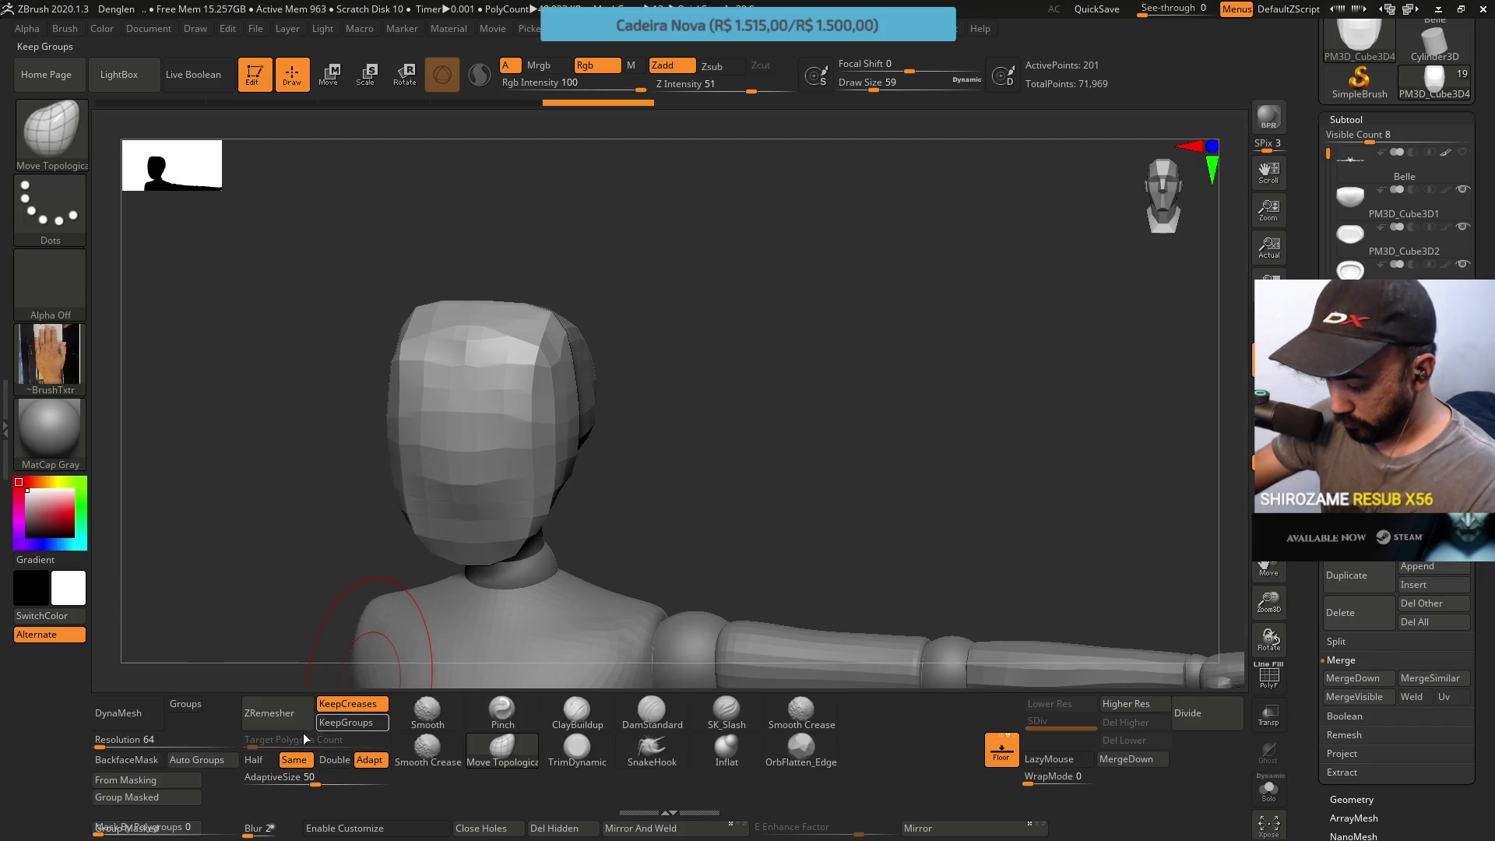
pyautogui.click(139, 718)
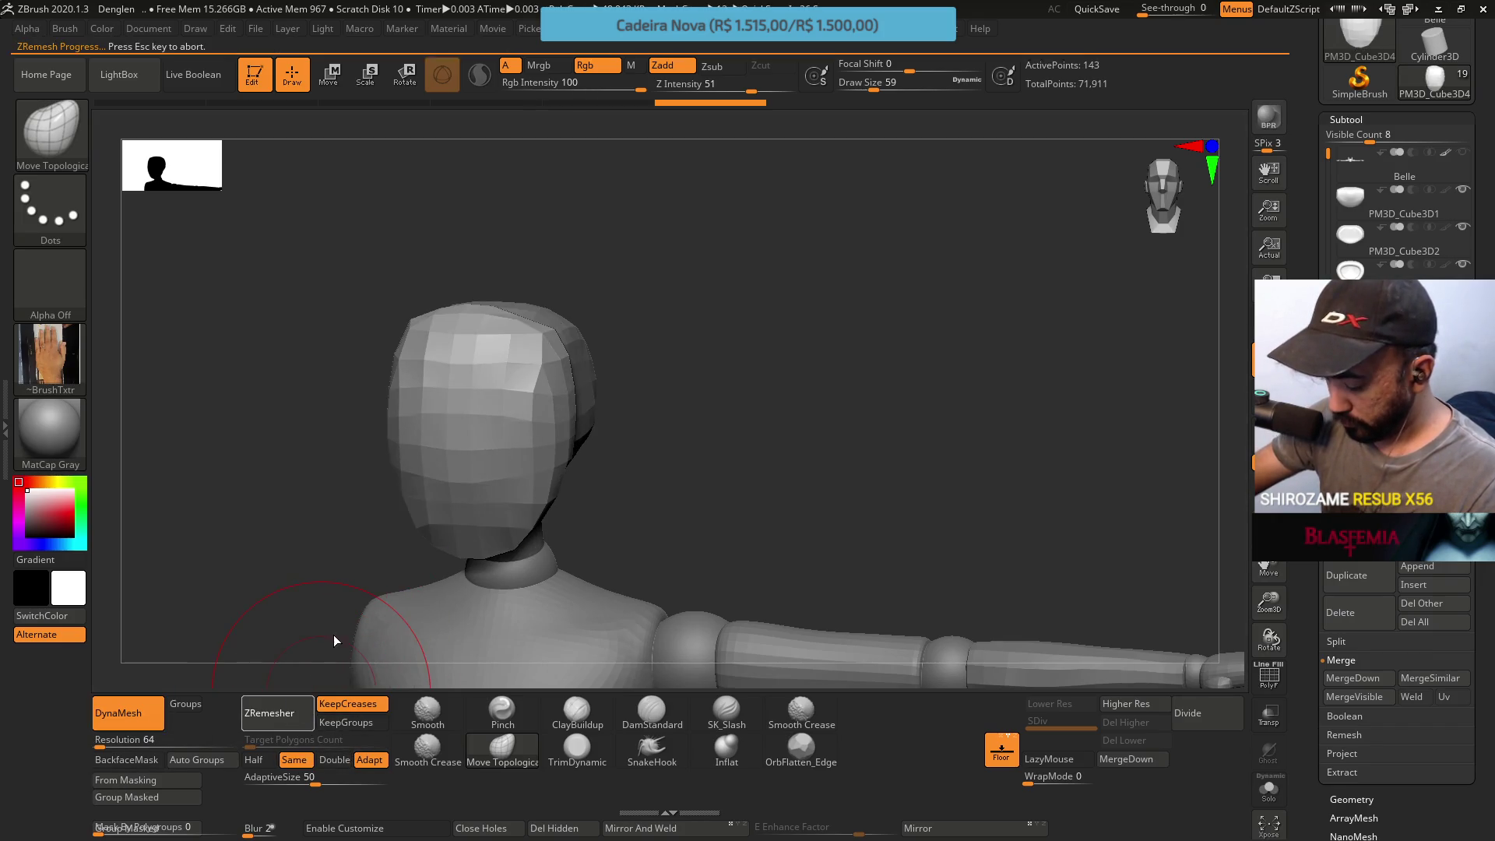
pyautogui.moveTo(570, 288)
pyautogui.mouseDown()
pyautogui.moveTo(624, 306)
pyautogui.moveTo(584, 393)
pyautogui.mouseUp()
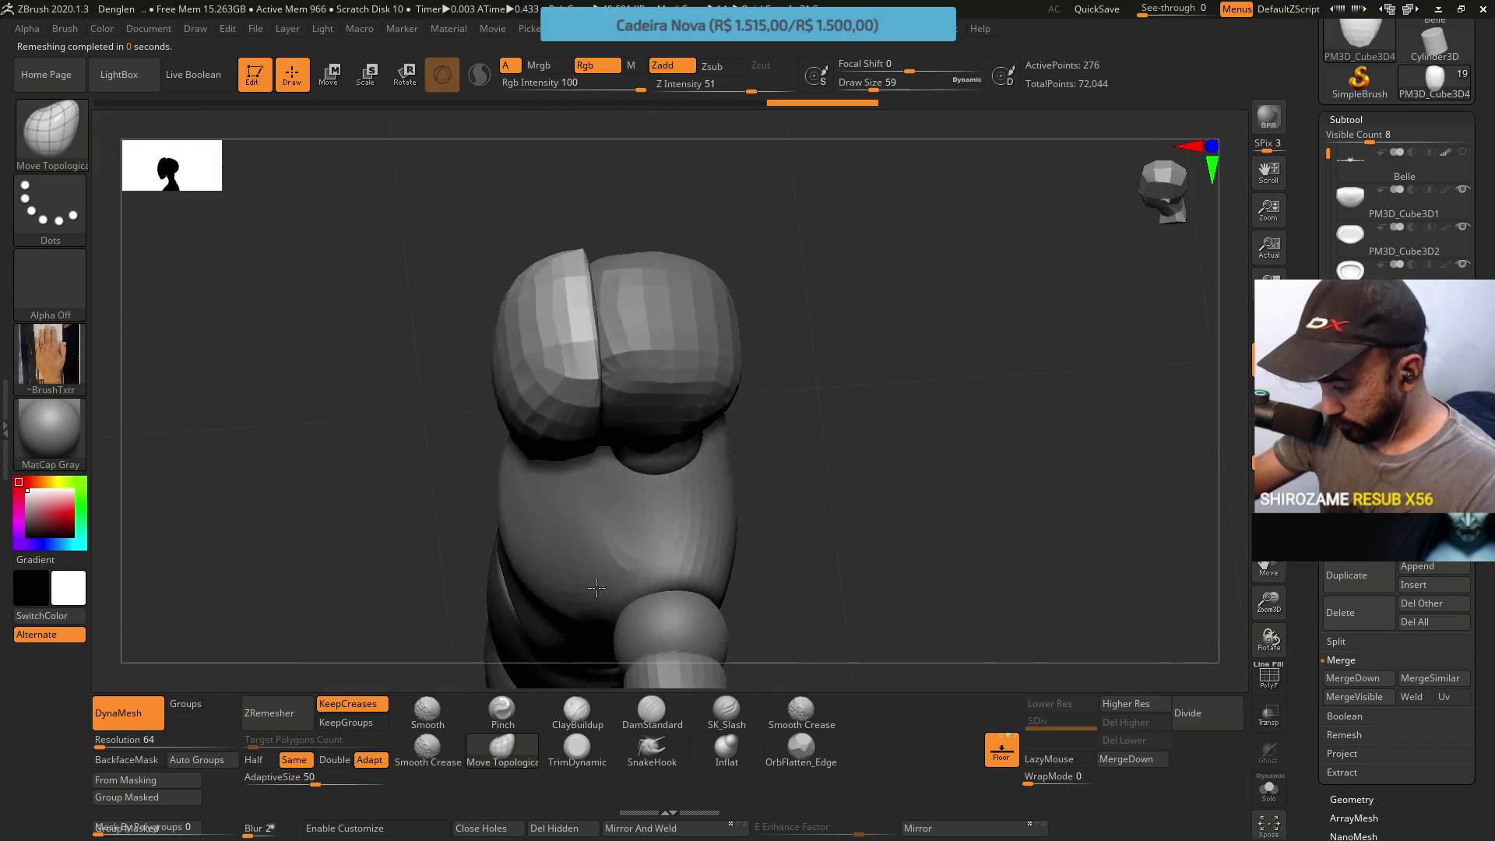
pyautogui.keyDown('shift'); pyautogui.moveTo(491, 525); pyautogui.dragTo(577, 573); pyautogui.keyUp('shift')
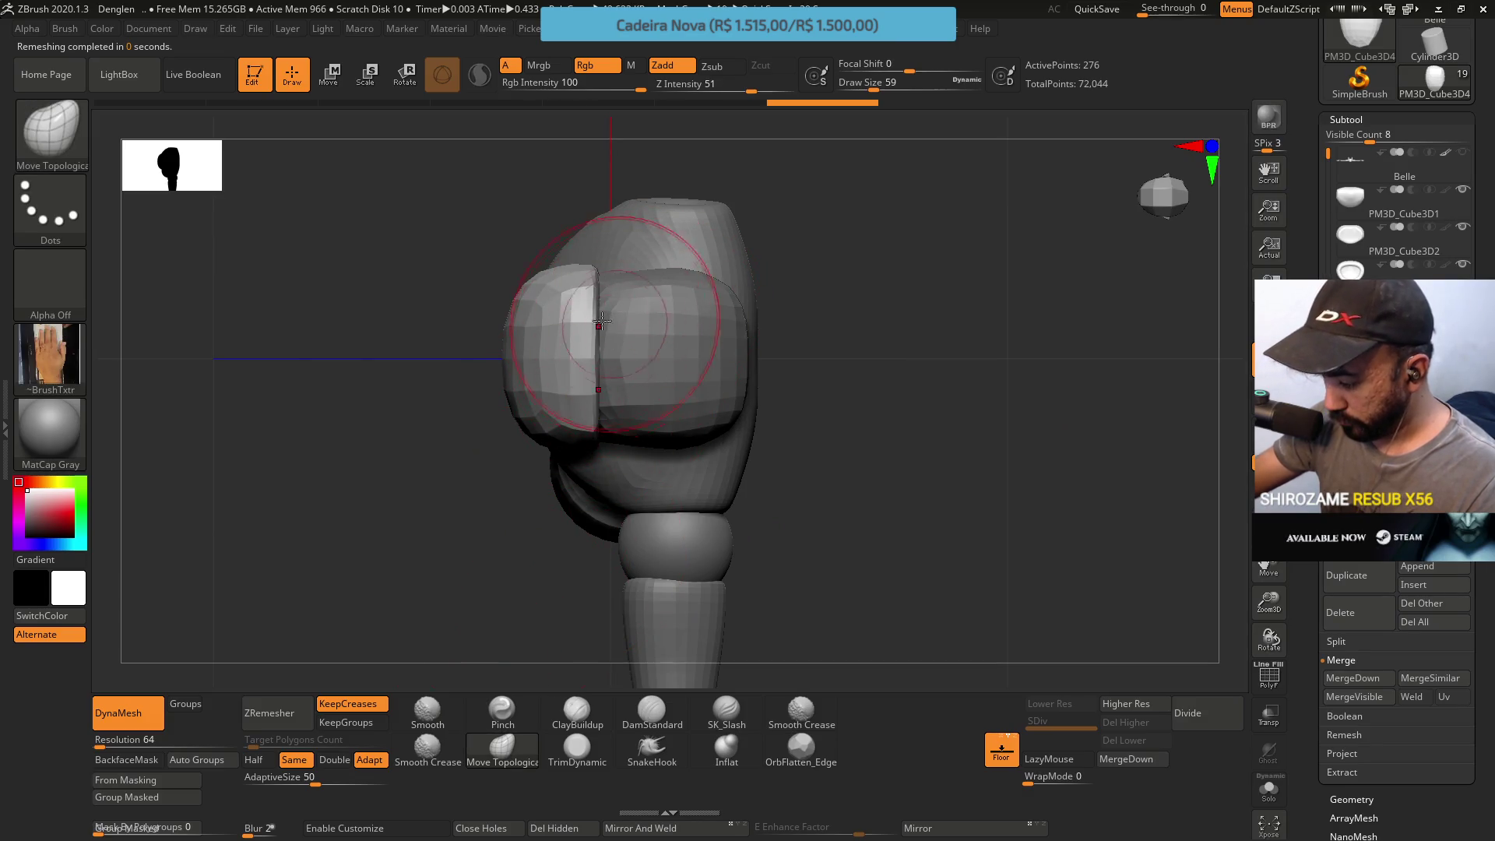
# Turn the head to face front and choose the Pinch brush at Draw Size 20
pyautogui.click(595, 717)
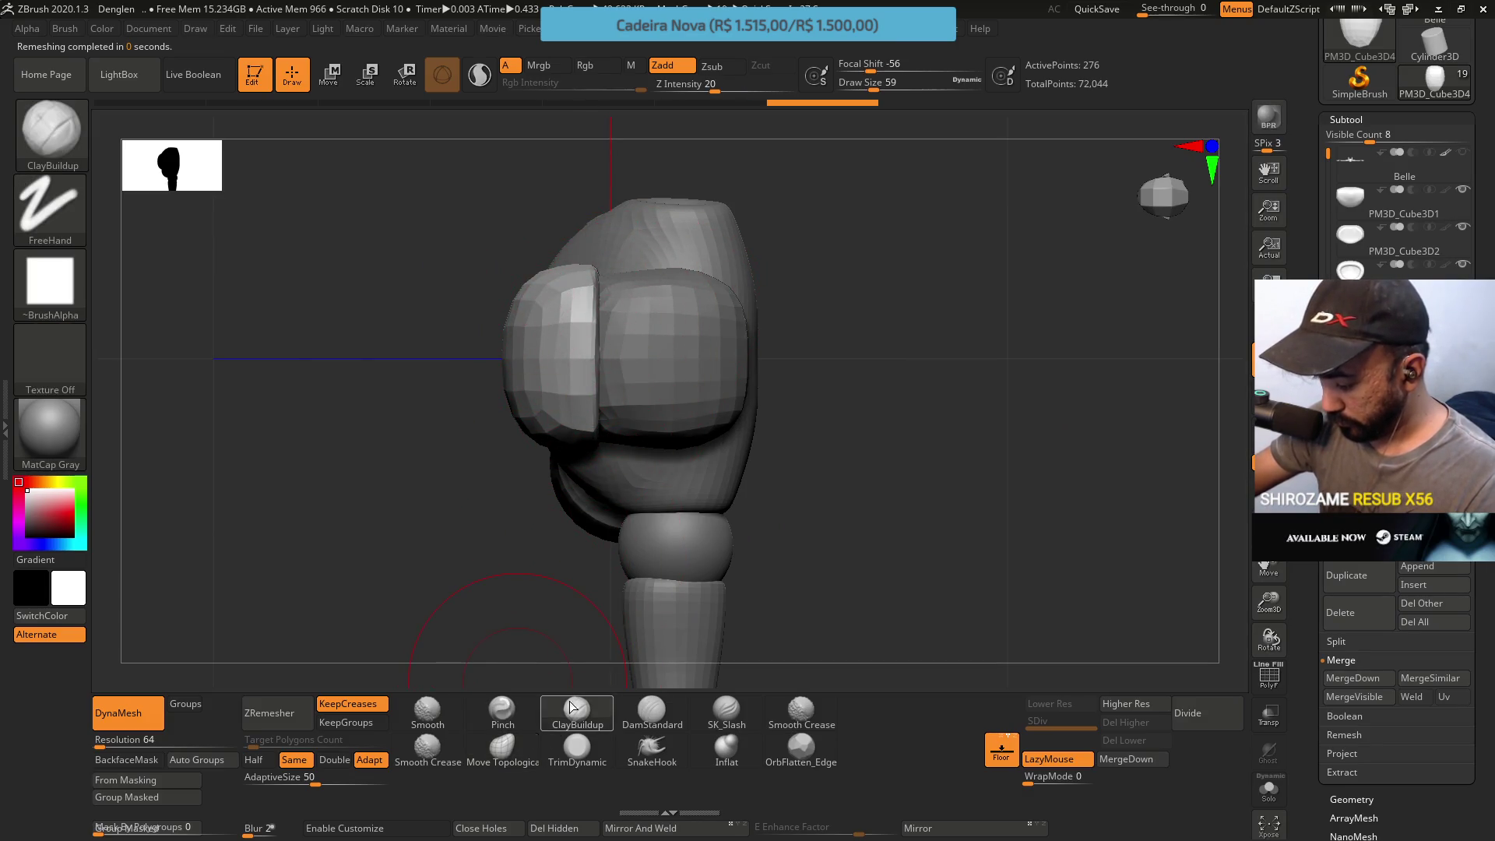
pyautogui.moveTo(887, 525); pyautogui.dragTo(700, 351)
pyautogui.moveTo(817, 304)
pyautogui.mouseDown()
pyautogui.moveTo(765, 238)
pyautogui.moveTo(709, 334)
pyautogui.moveTo(788, 386)
pyautogui.moveTo(710, 385)
pyautogui.moveTo(757, 310)
pyautogui.moveTo(550, 540)
pyautogui.mouseUp()
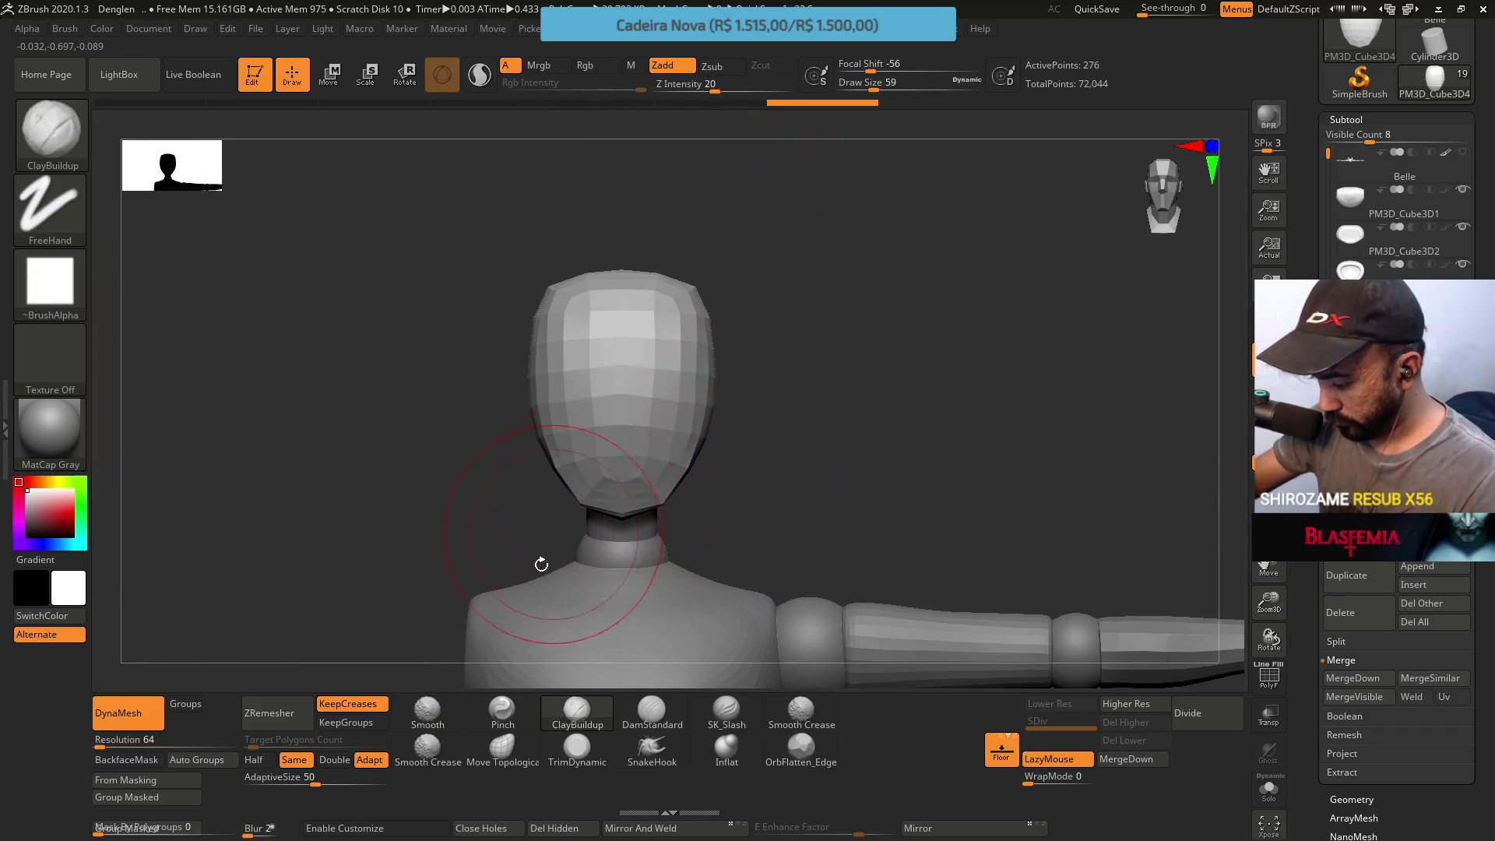
pyautogui.click(528, 707)
pyautogui.press('s')
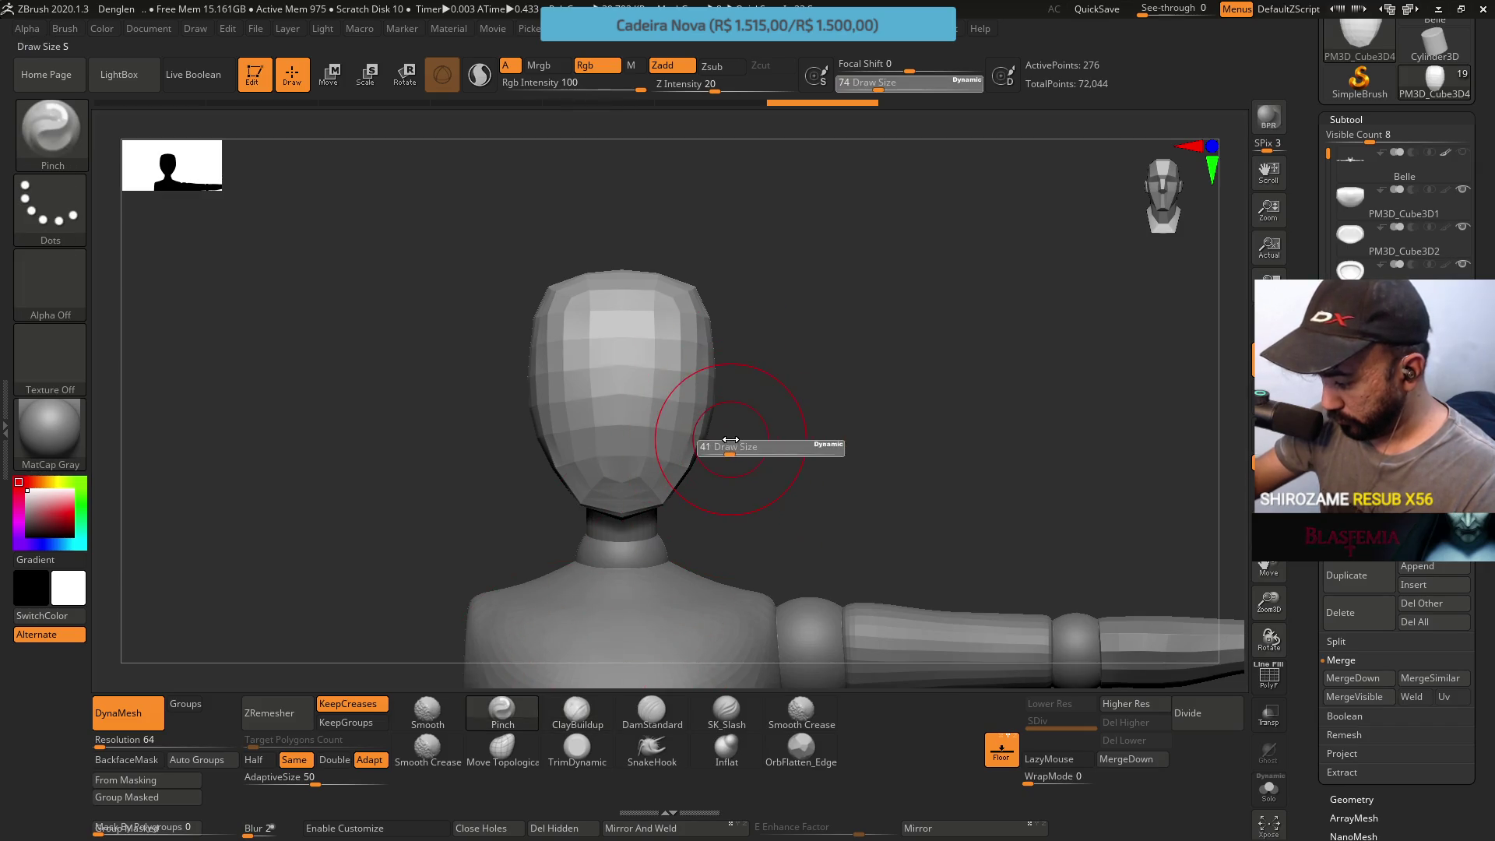
pyautogui.click(725, 438)
pyautogui.press('s')
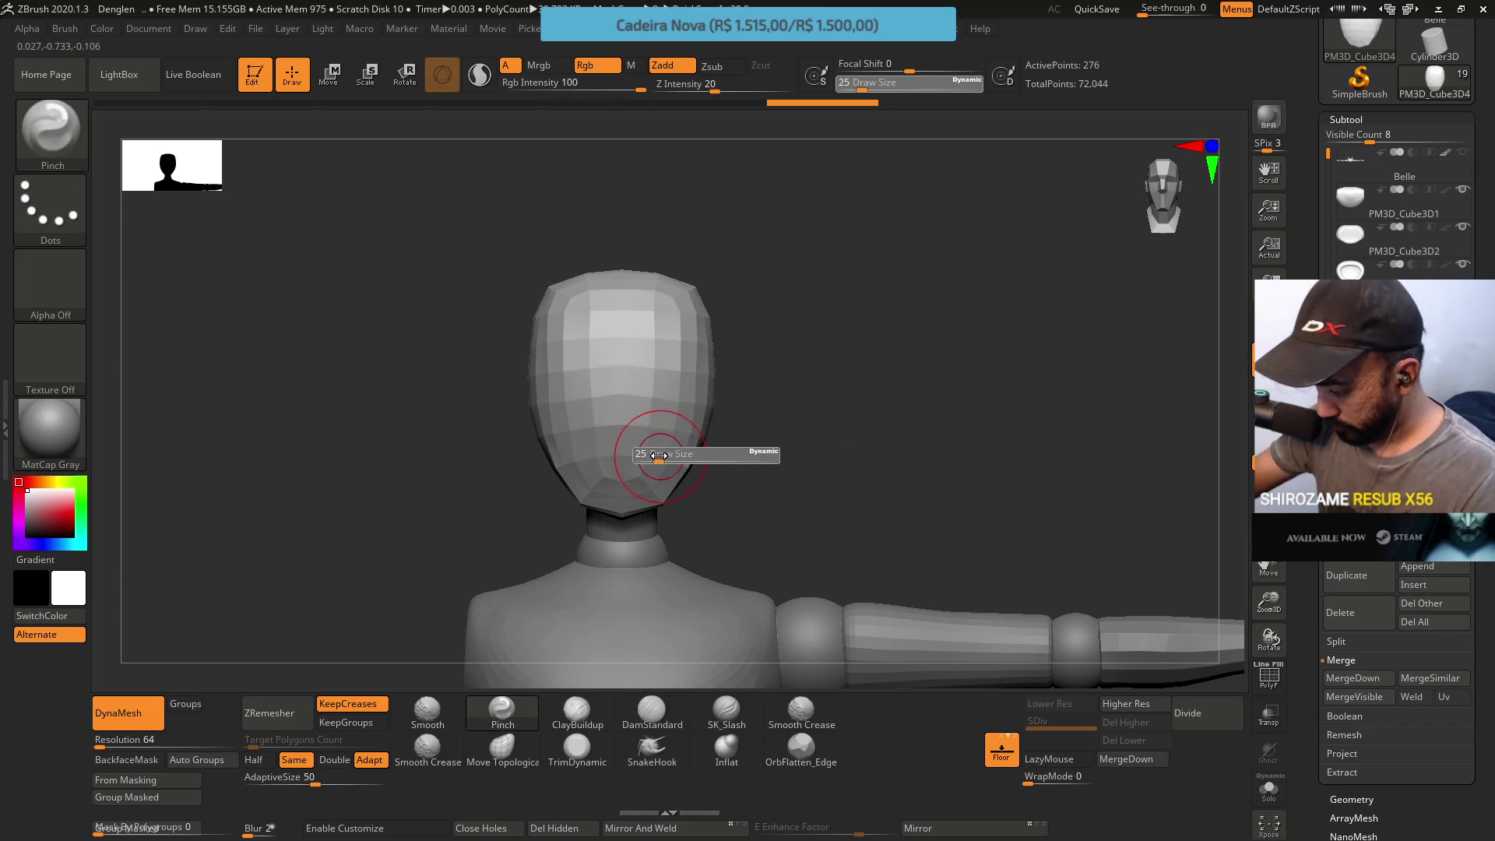
pyautogui.click(655, 453)
pyautogui.press('s')
pyautogui.click(659, 453)
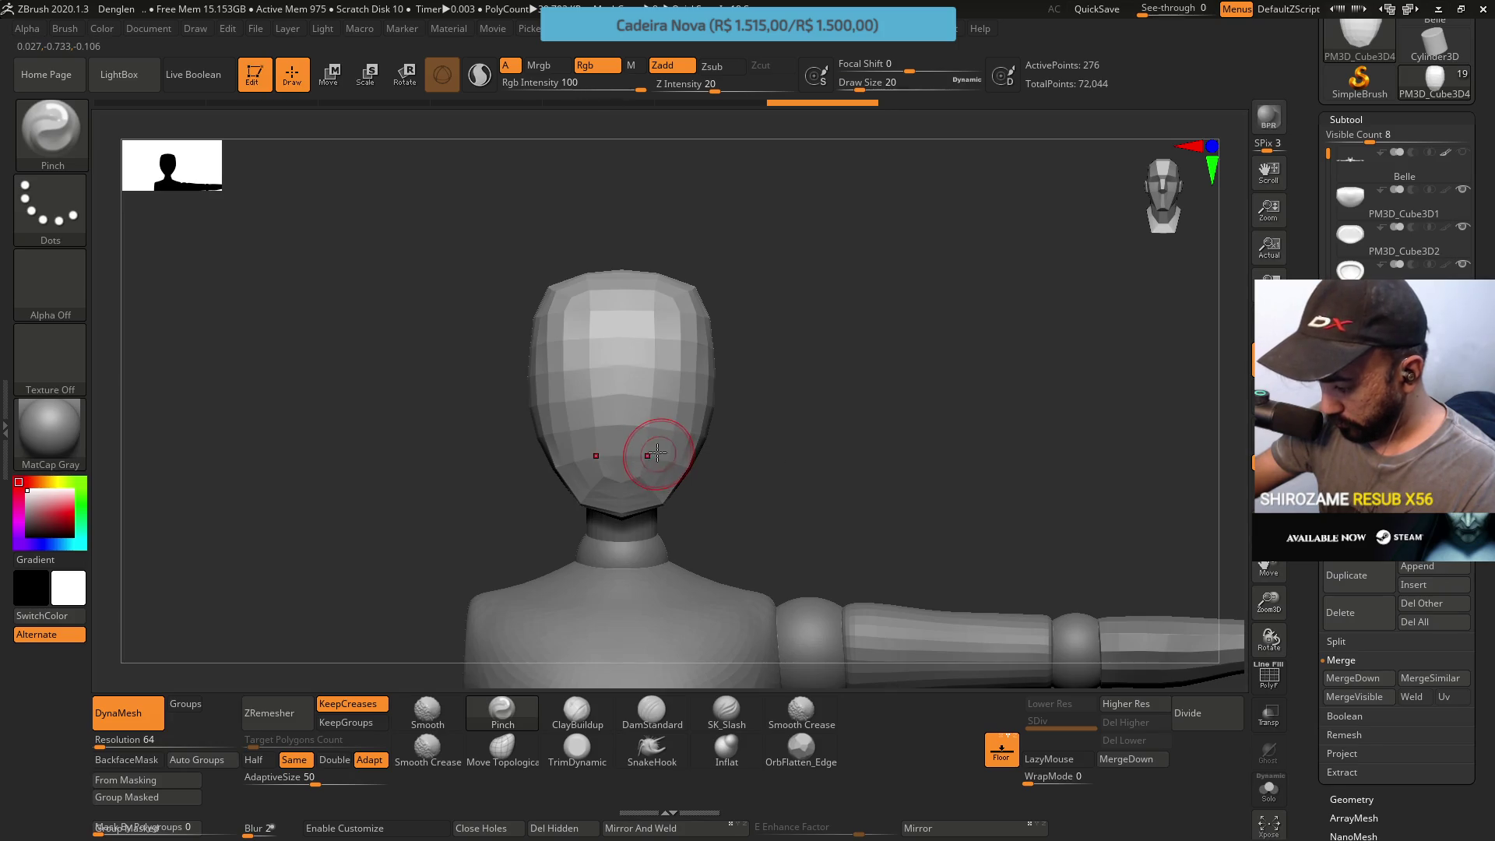
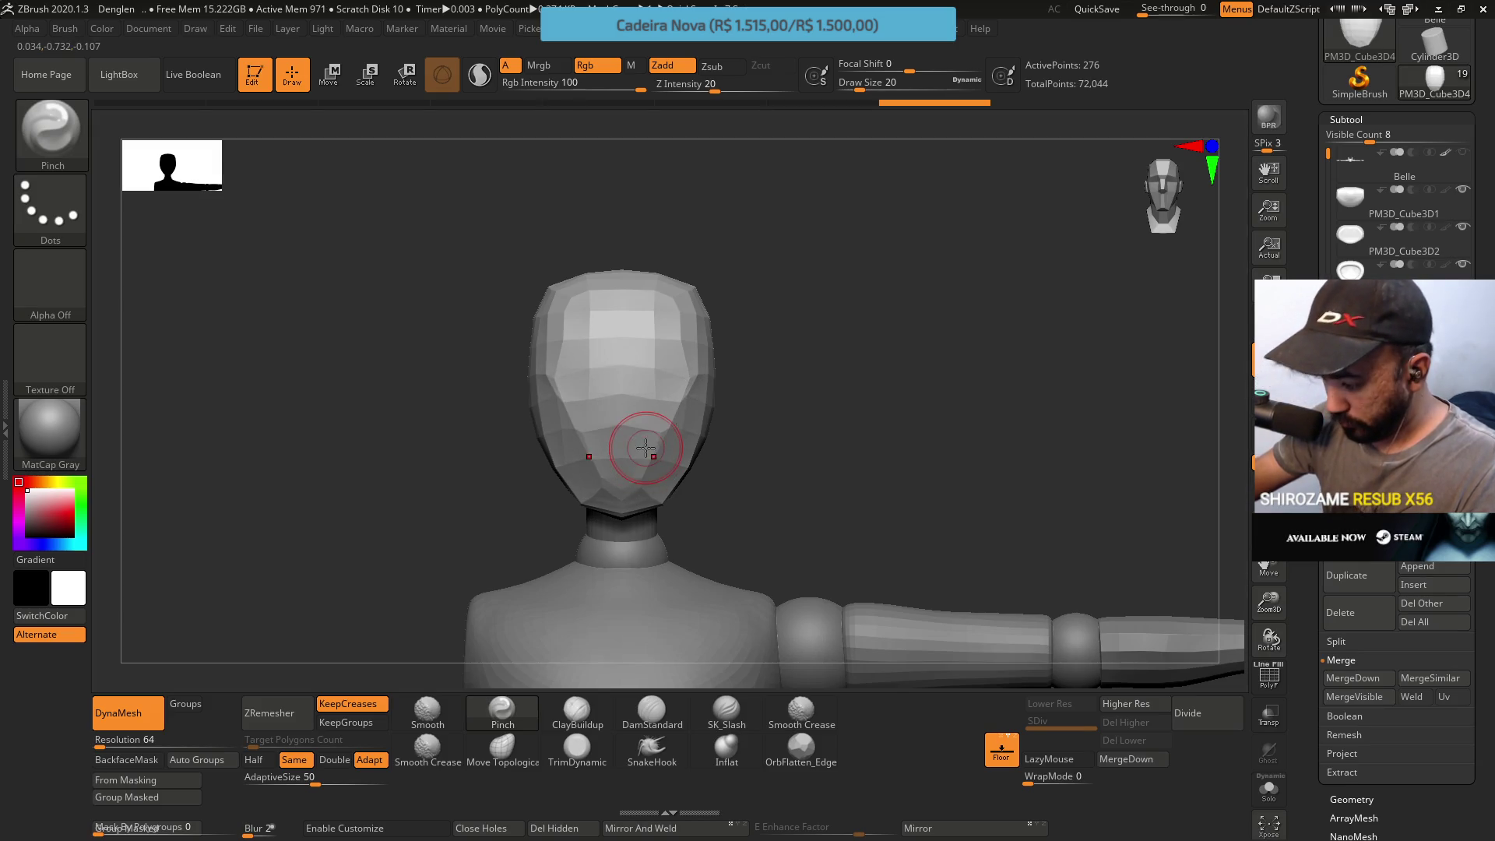
# Raise the brush Draw Size from 20 to 27 while checking the masked head from side, front and three-quarter views
pyautogui.moveTo(635, 448); pyautogui.dragTo(672, 403, button='right')
pyautogui.press('s')
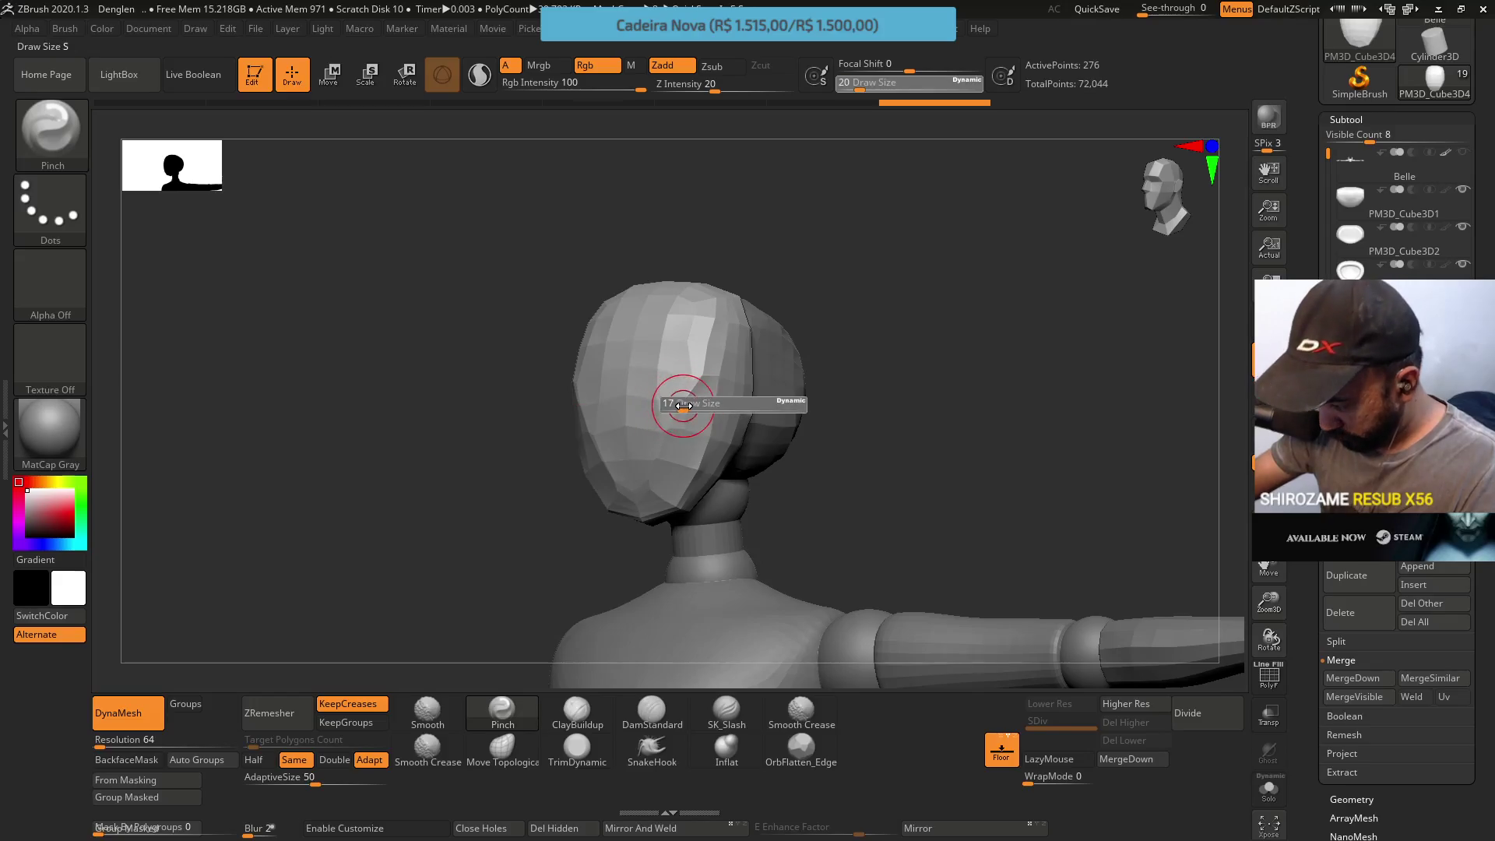
pyautogui.moveTo(686, 405); pyautogui.dragTo(696, 383)
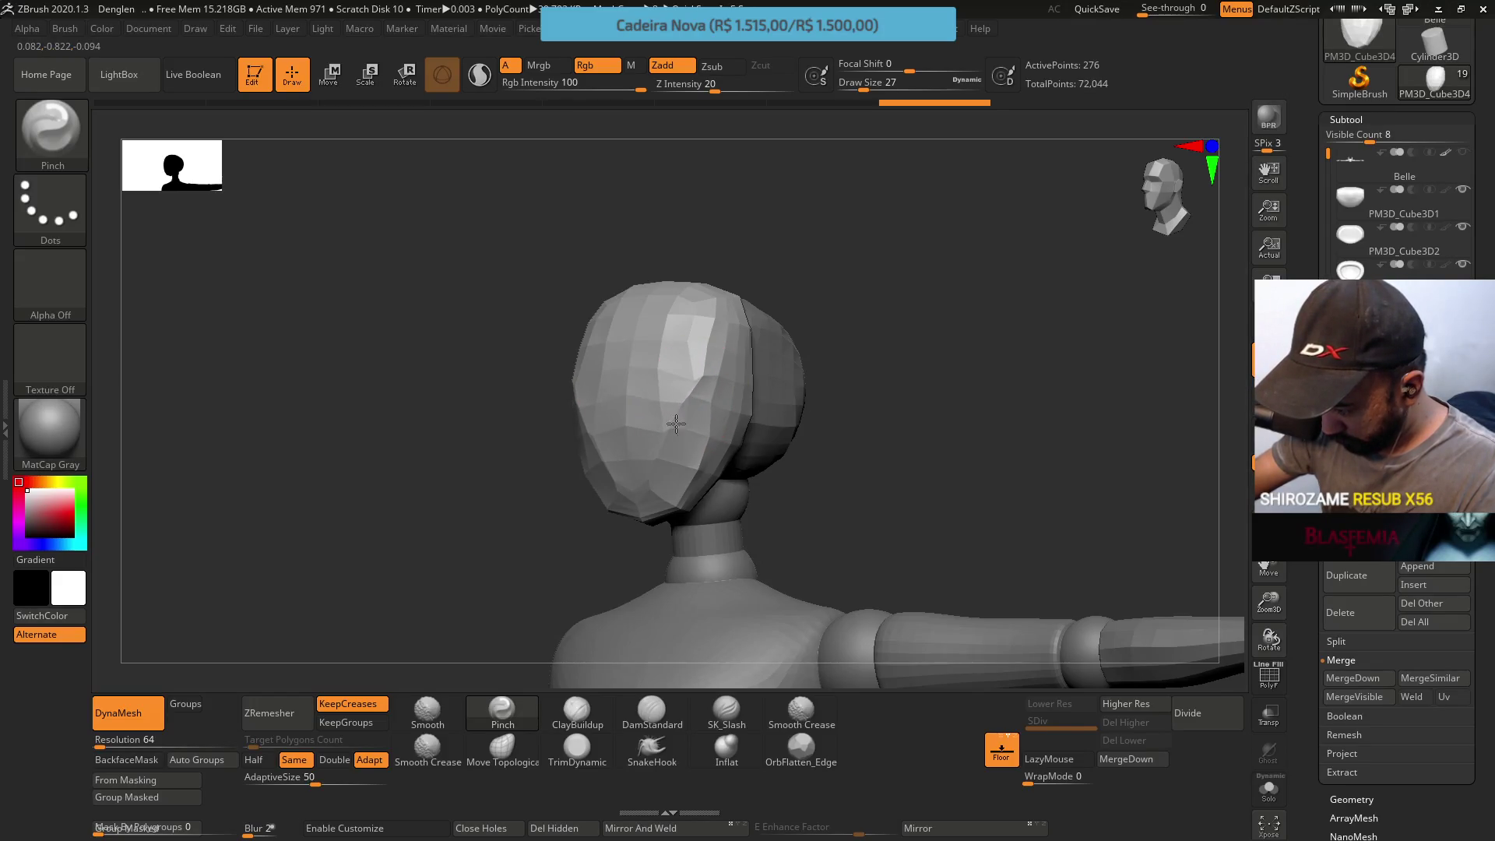
pyautogui.keyDown('shift'); pyautogui.moveTo(696, 386); pyautogui.dragTo(684, 344, button='right'); pyautogui.keyUp('shift')
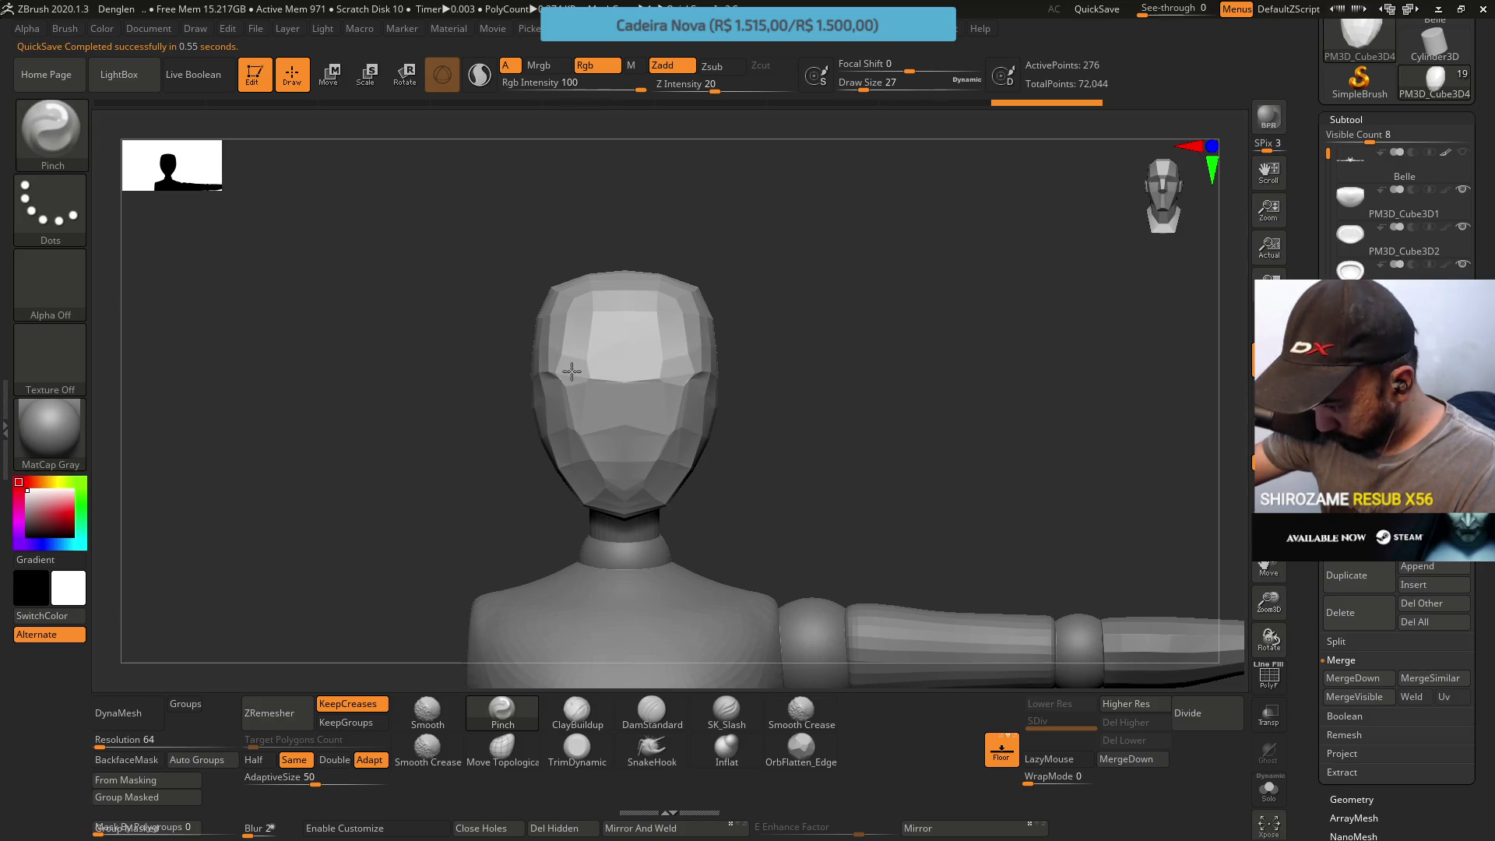
pyautogui.moveTo(556, 381); pyautogui.dragTo(500, 384, button='right')
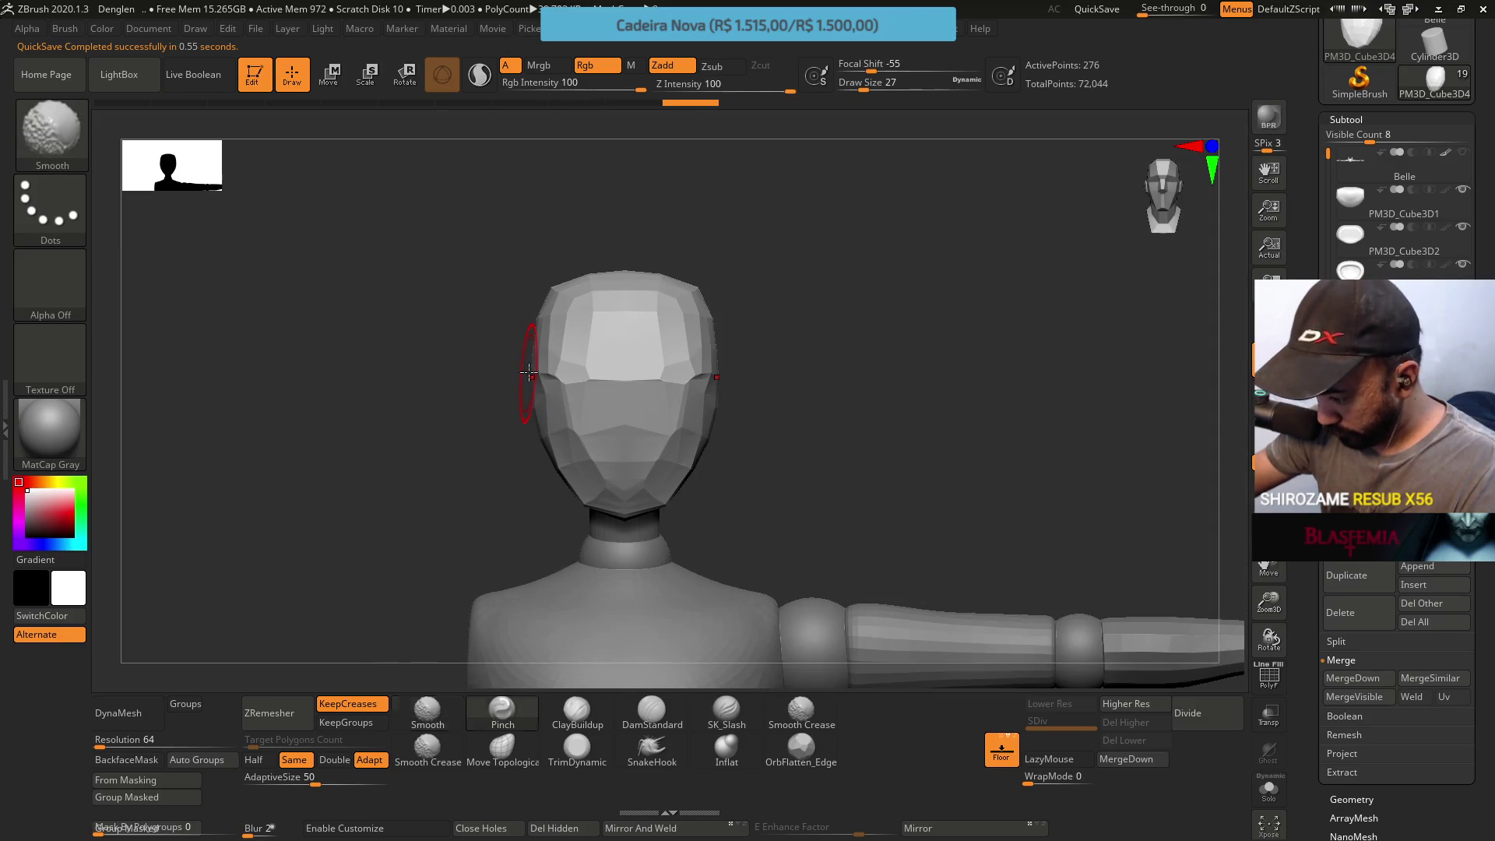
# Carve flat facets across the mask's face and edges with the TrimDynamic brush
pyautogui.click(577, 750)
pyautogui.moveTo(747, 444)
pyautogui.mouseDown(button='right')
pyautogui.moveTo(765, 455)
pyautogui.moveTo(675, 365)
pyautogui.mouseUp(button='right')
pyautogui.moveTo(675, 365)
pyautogui.mouseDown()
pyautogui.moveTo(717, 417)
pyautogui.moveTo(684, 334)
pyautogui.mouseUp()
pyautogui.moveTo(684, 432); pyautogui.dragTo(663, 461)
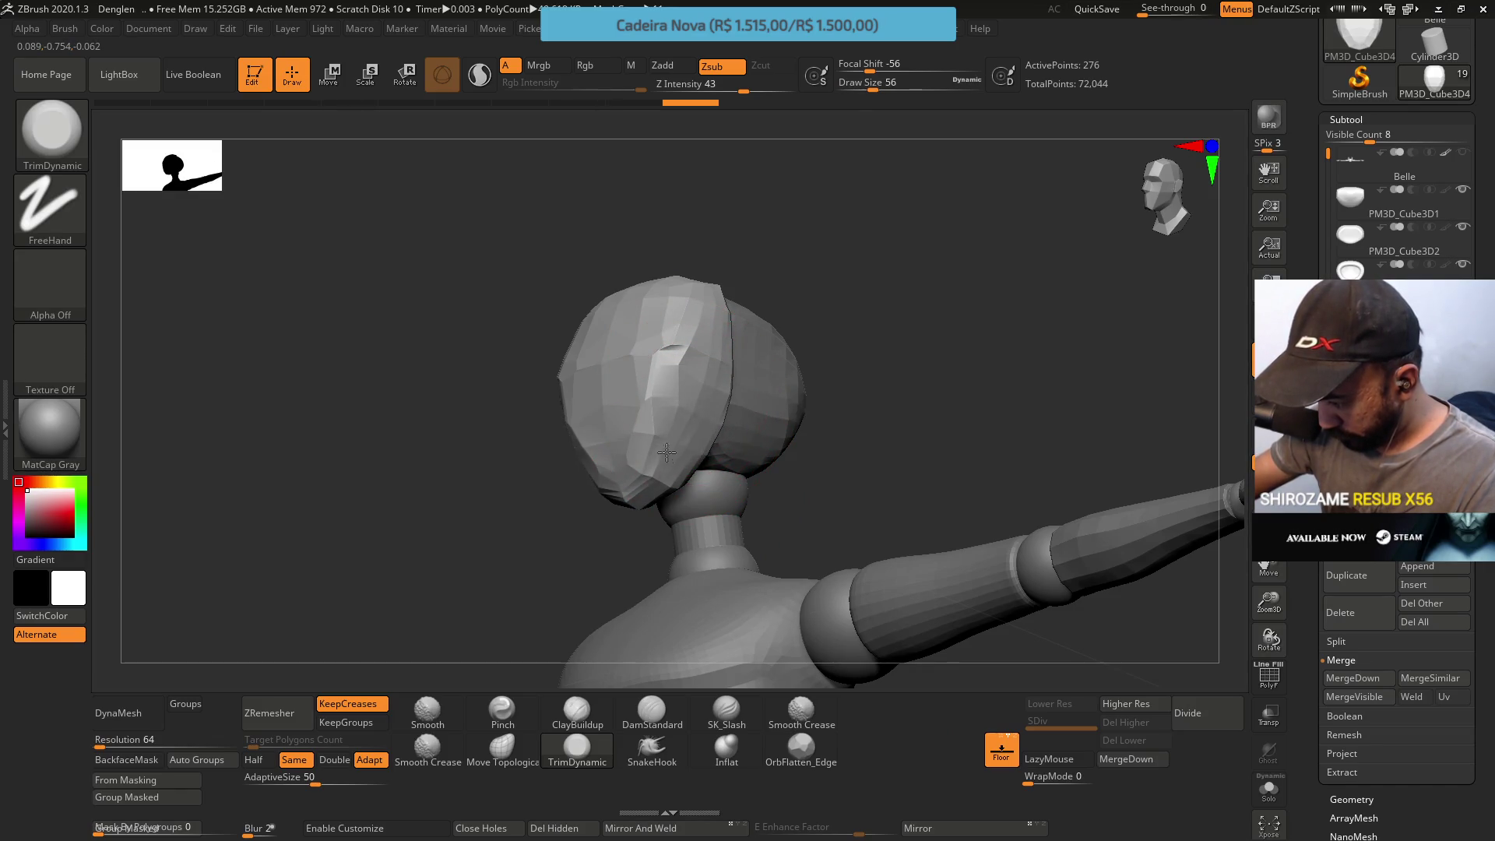
pyautogui.moveTo(678, 392)
pyautogui.mouseDown(button='right')
pyautogui.moveTo(628, 311)
pyautogui.moveTo(687, 343)
pyautogui.moveTo(625, 252)
pyautogui.mouseUp(button='right')
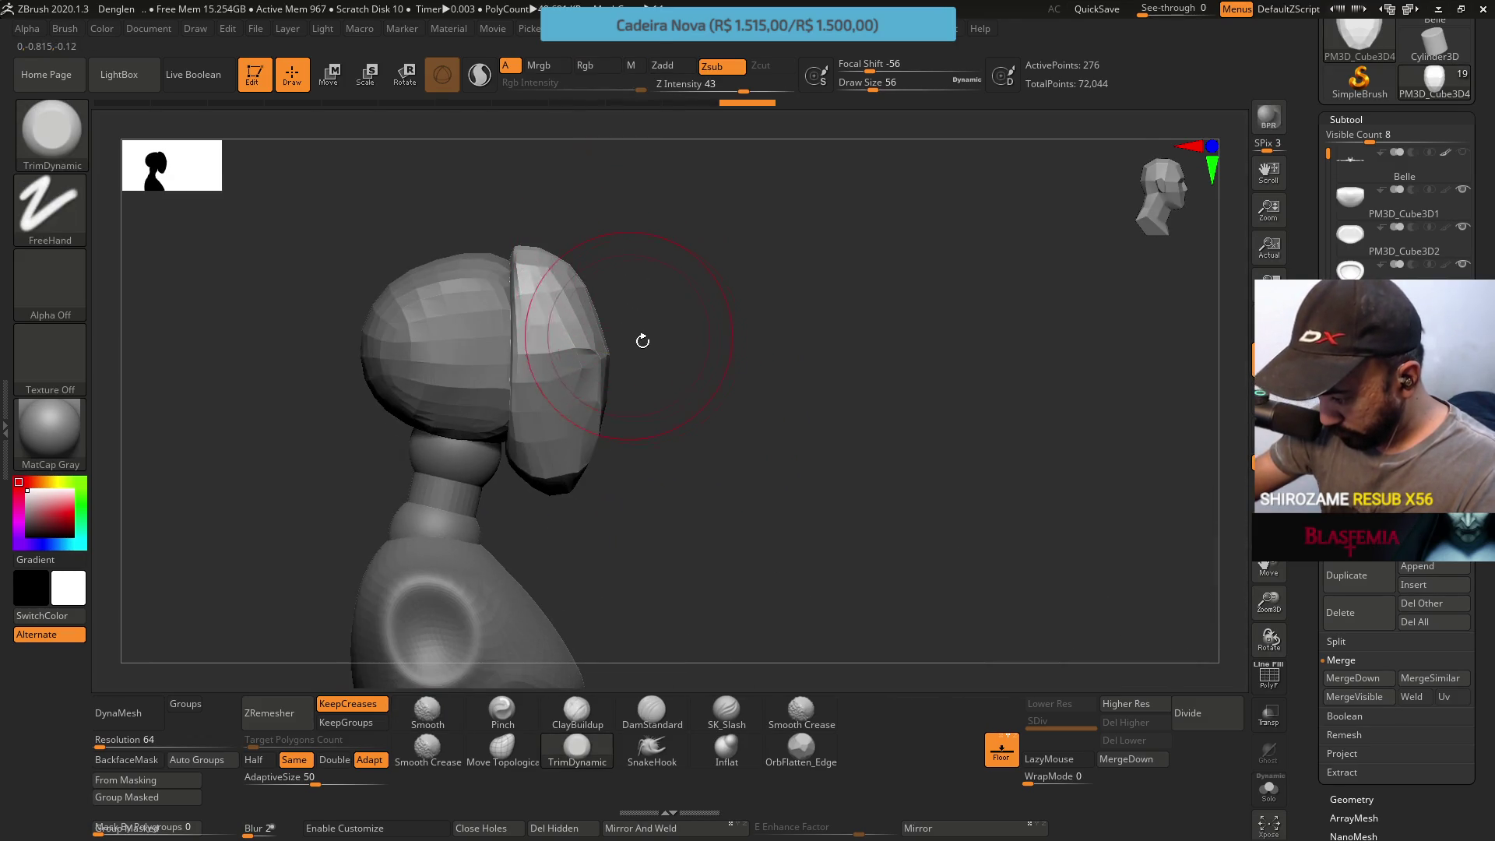
pyautogui.moveTo(641, 340); pyautogui.dragTo(623, 339, button='right')
pyautogui.moveTo(533, 400); pyautogui.dragTo(520, 433)
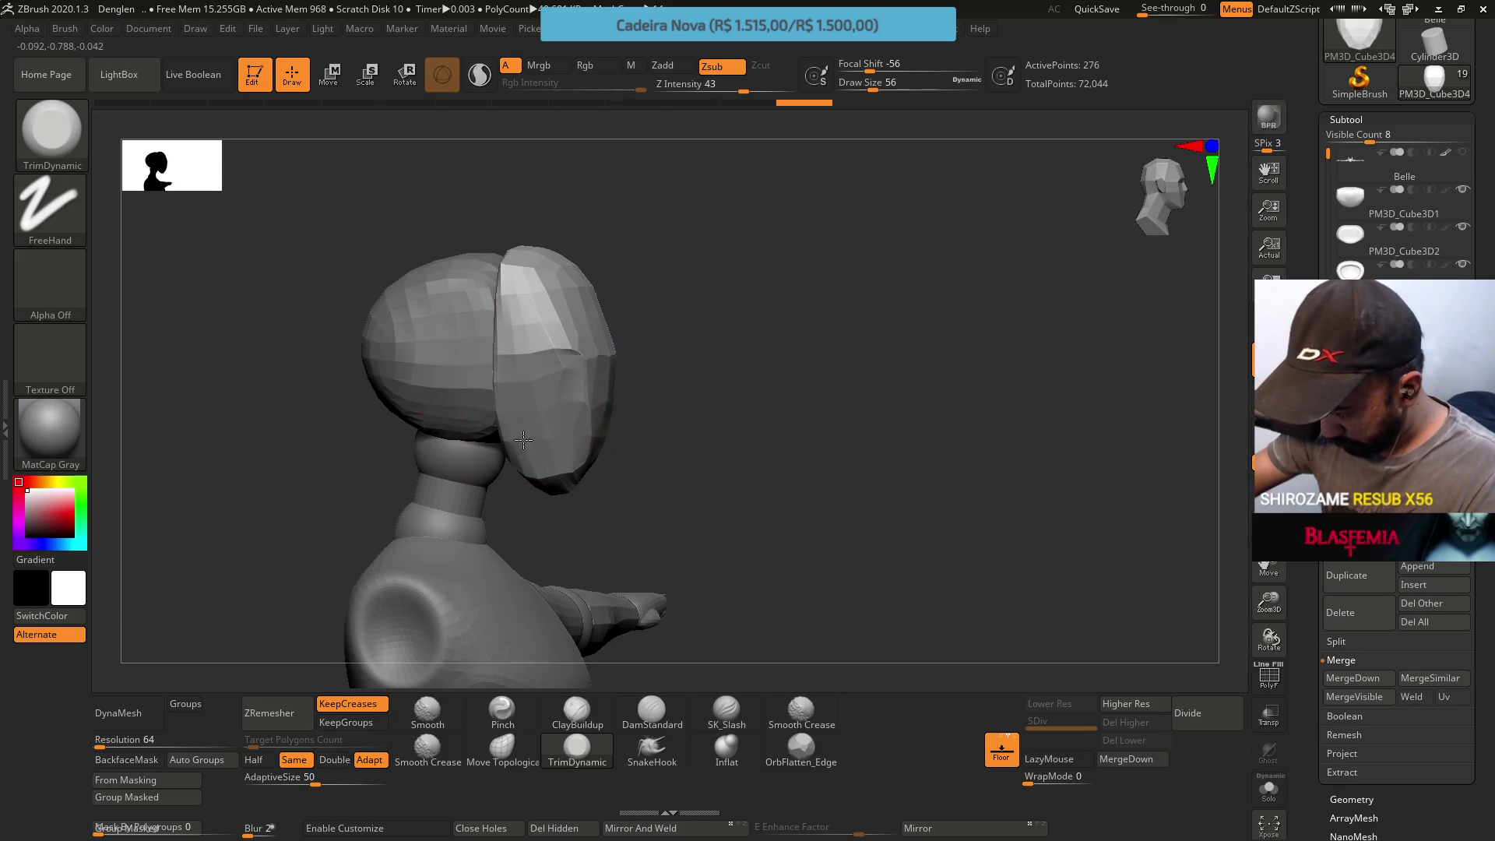
pyautogui.keyDown('shift'); pyautogui.moveTo(538, 465); pyautogui.dragTo(631, 467, button='right'); pyautogui.keyUp('shift')
pyautogui.moveTo(634, 467); pyautogui.dragTo(601, 428)
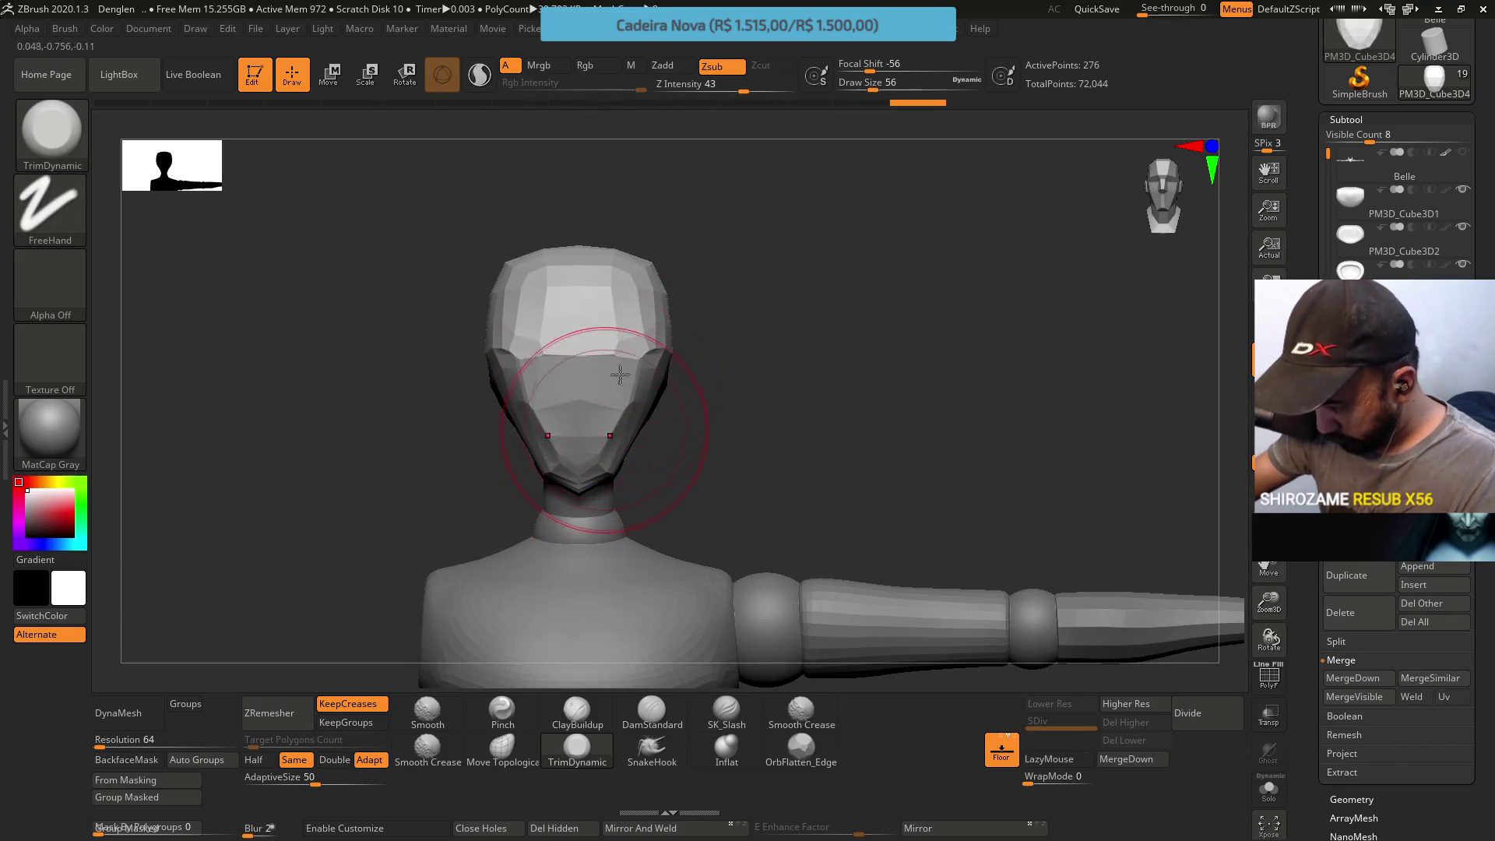
# With Move Topological at size 35, smooth the mask and pull its side edge downward
pyautogui.click(503, 753)
pyautogui.moveTo(568, 584); pyautogui.dragTo(616, 334, button='right')
pyautogui.press('s')
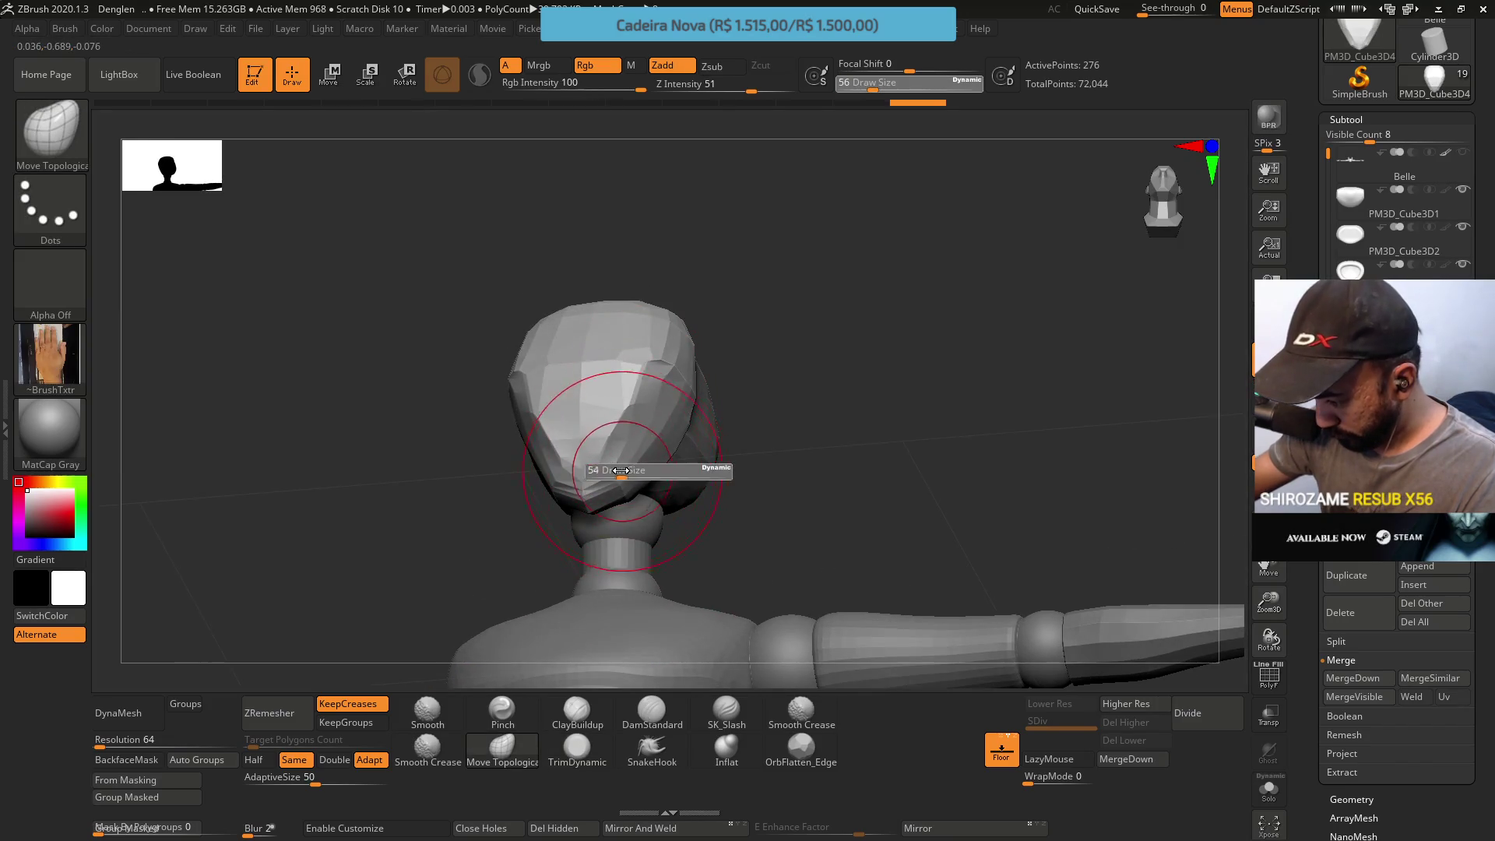
pyautogui.moveTo(550, 451); pyautogui.dragTo(617, 361)
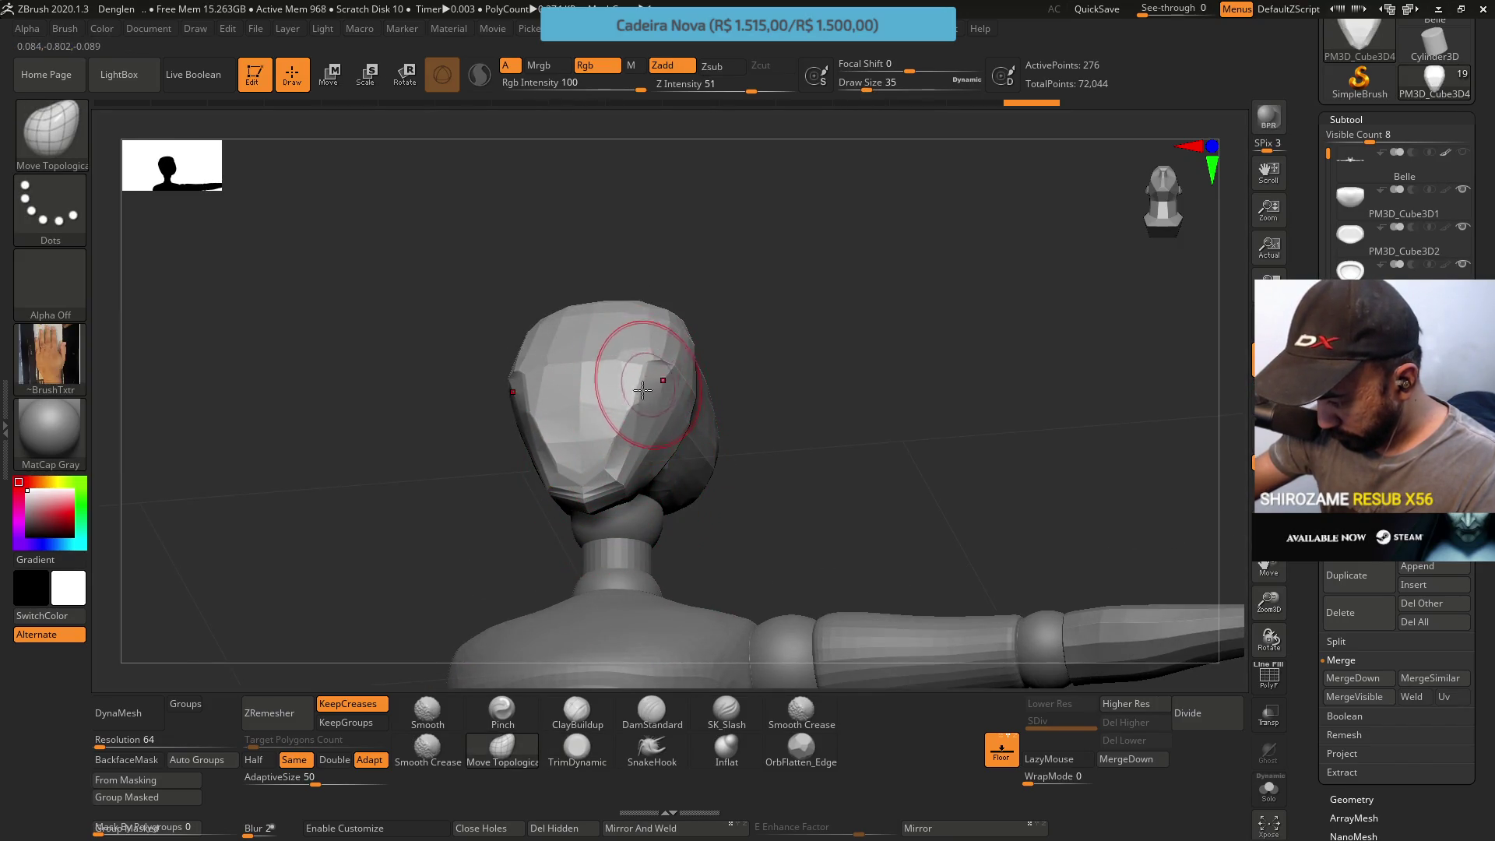
pyautogui.moveTo(630, 426)
pyautogui.keyDown('shift'); pyautogui.mouseDown()
pyautogui.moveTo(684, 384)
pyautogui.moveTo(666, 385)
pyautogui.mouseUp(); pyautogui.keyUp('shift')
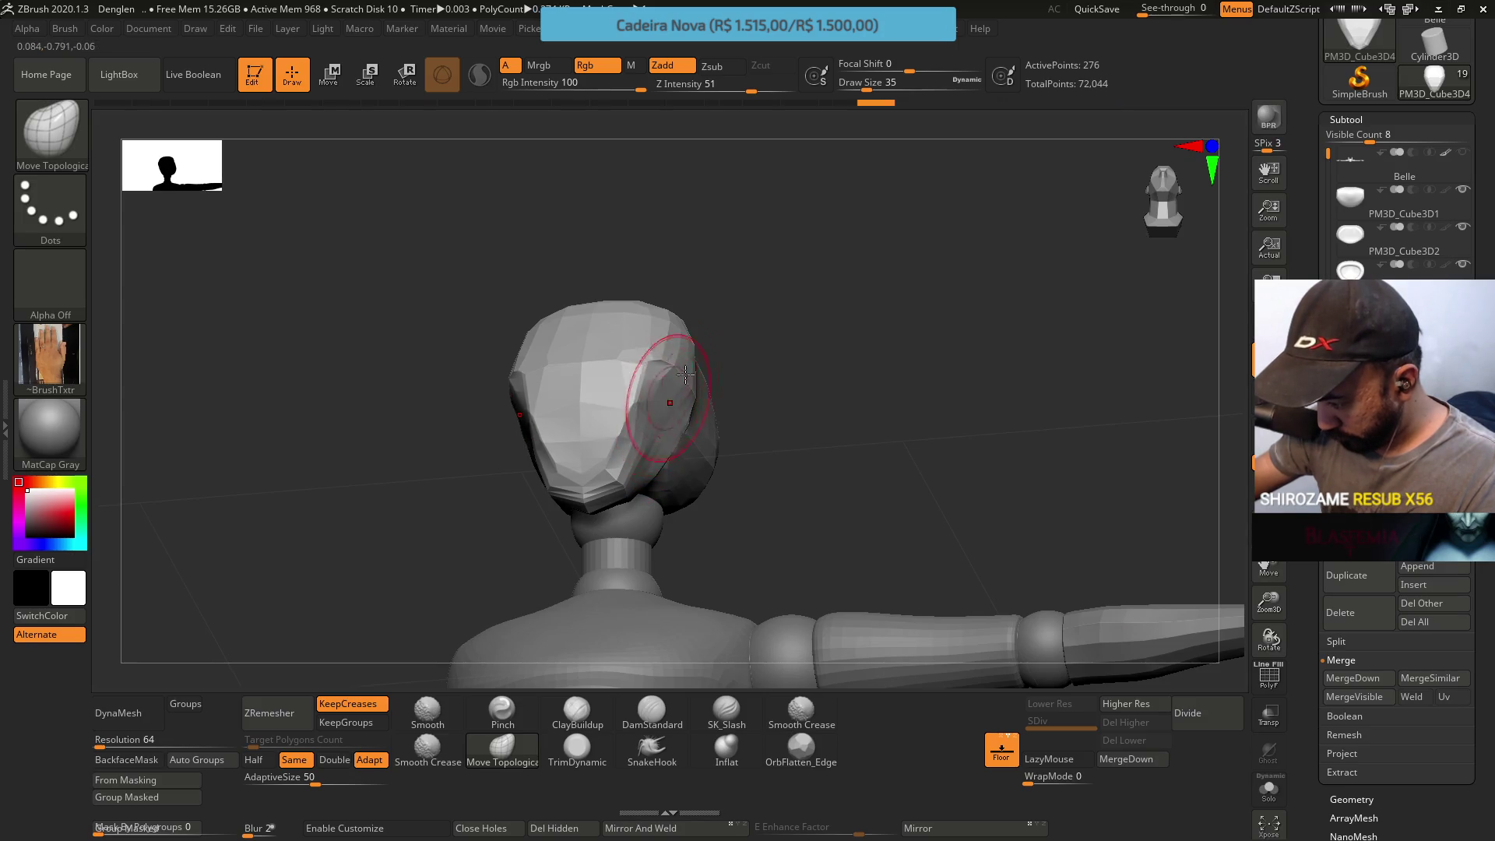
pyautogui.keyDown('shift'); pyautogui.moveTo(667, 384); pyautogui.dragTo(703, 388, button='right'); pyautogui.keyUp('shift')
pyautogui.moveTo(650, 390); pyautogui.dragTo(697, 403)
pyautogui.moveTo(720, 380); pyautogui.dragTo(728, 400, button='right')
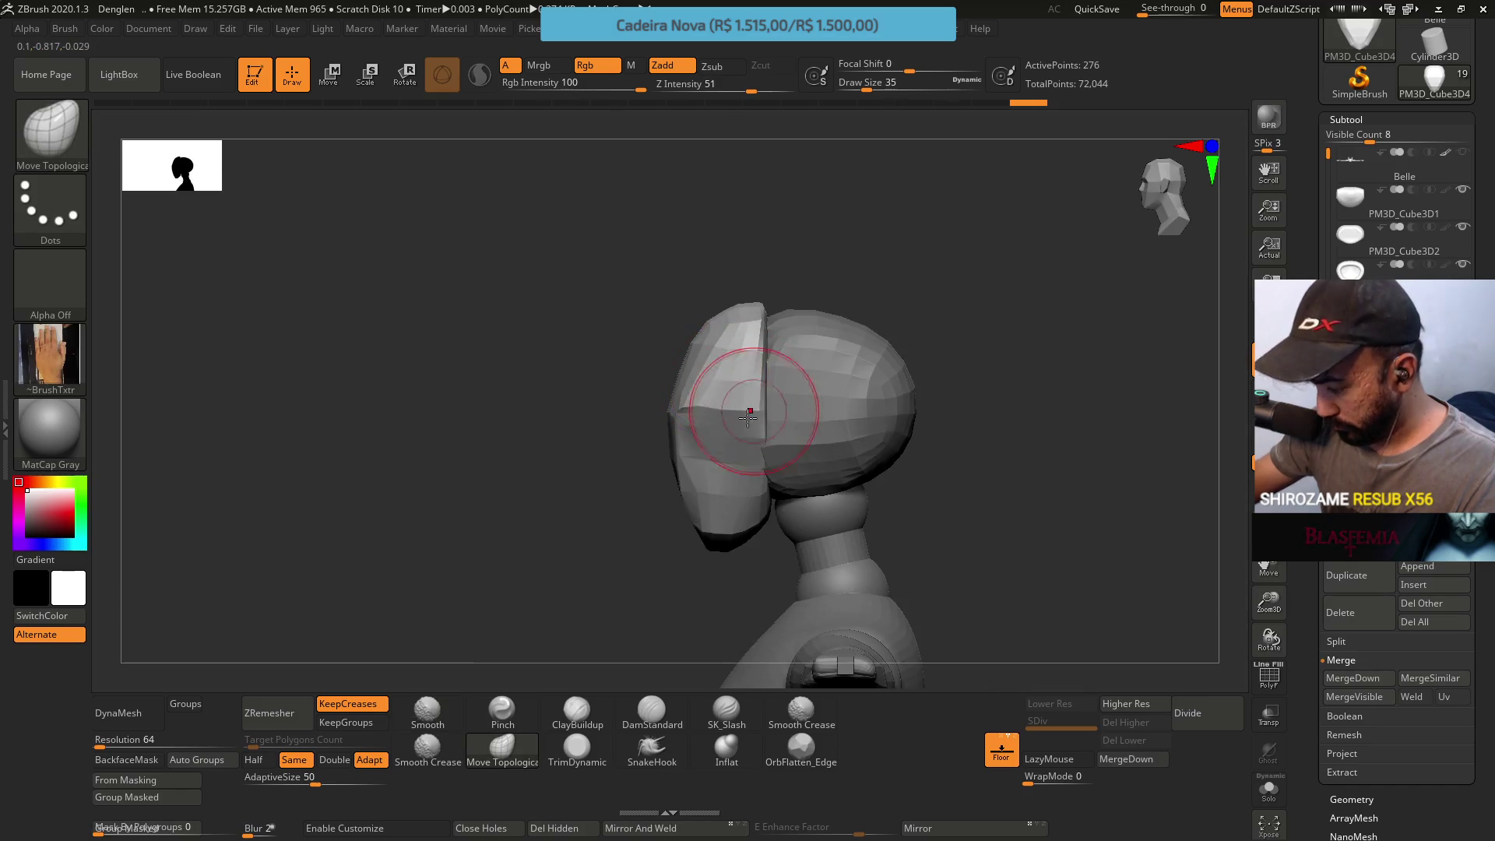
pyautogui.moveTo(759, 413); pyautogui.dragTo(766, 505)
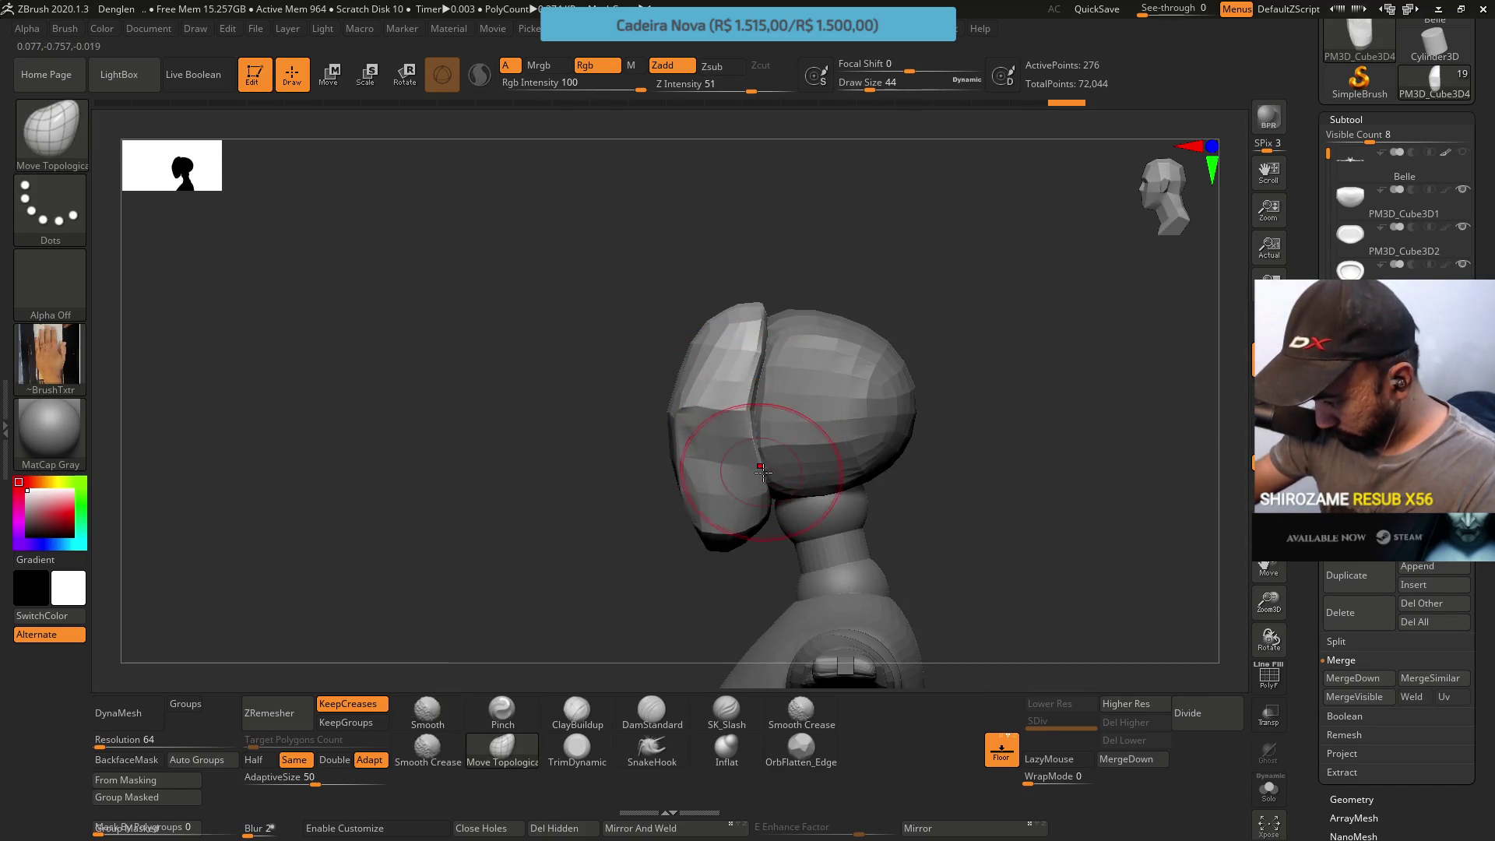
pyautogui.moveTo(760, 534); pyautogui.dragTo(744, 522, button='right')
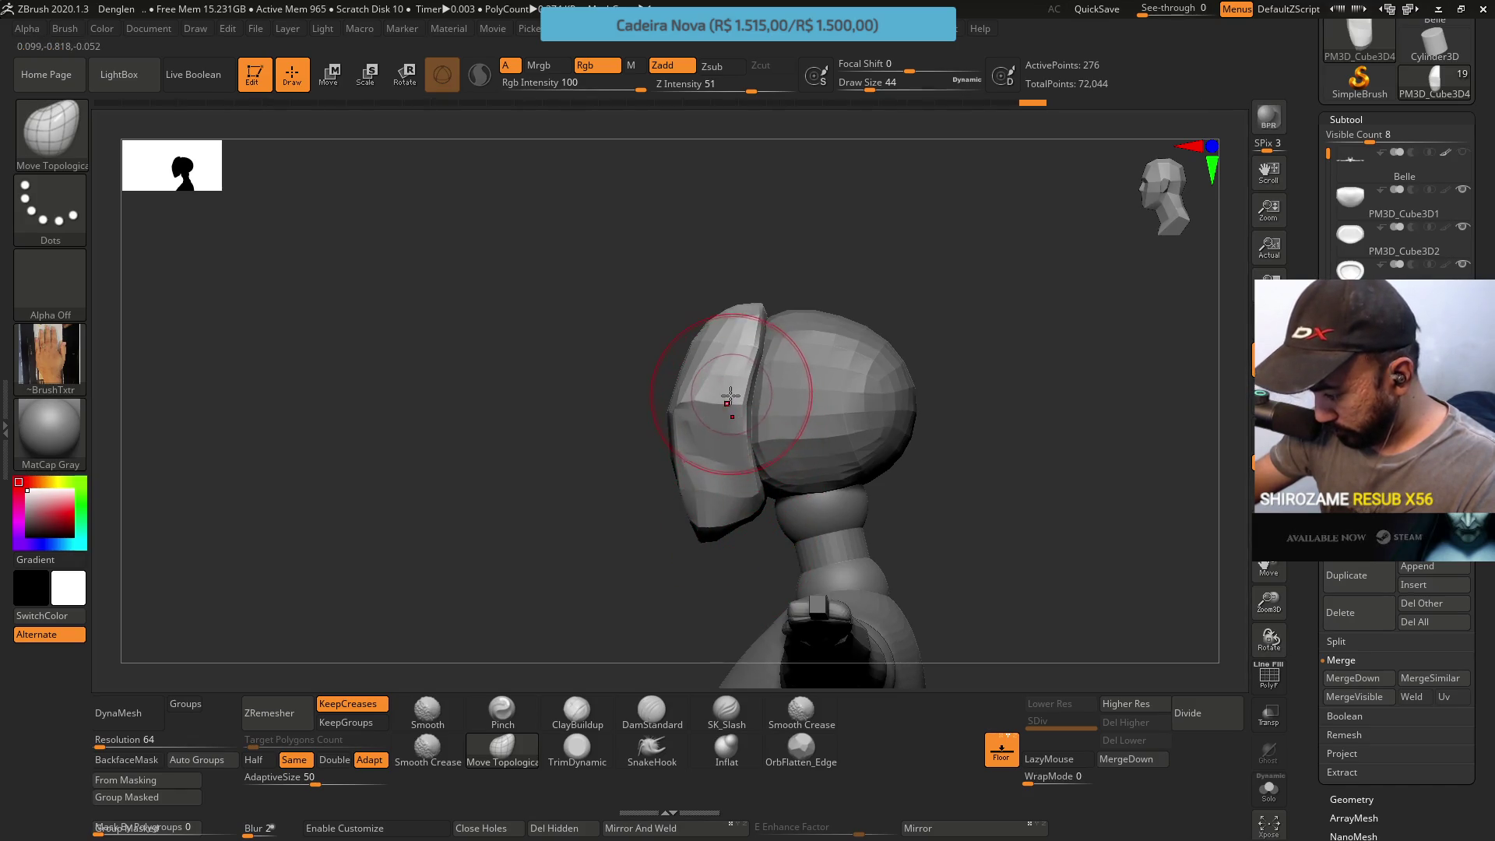
pyautogui.moveTo(740, 400); pyautogui.dragTo(725, 391, button='right')
# Scale the mask down slightly with the Transpose gizmo
pyautogui.press('w')
pyautogui.moveTo(727, 394); pyautogui.dragTo(740, 386)
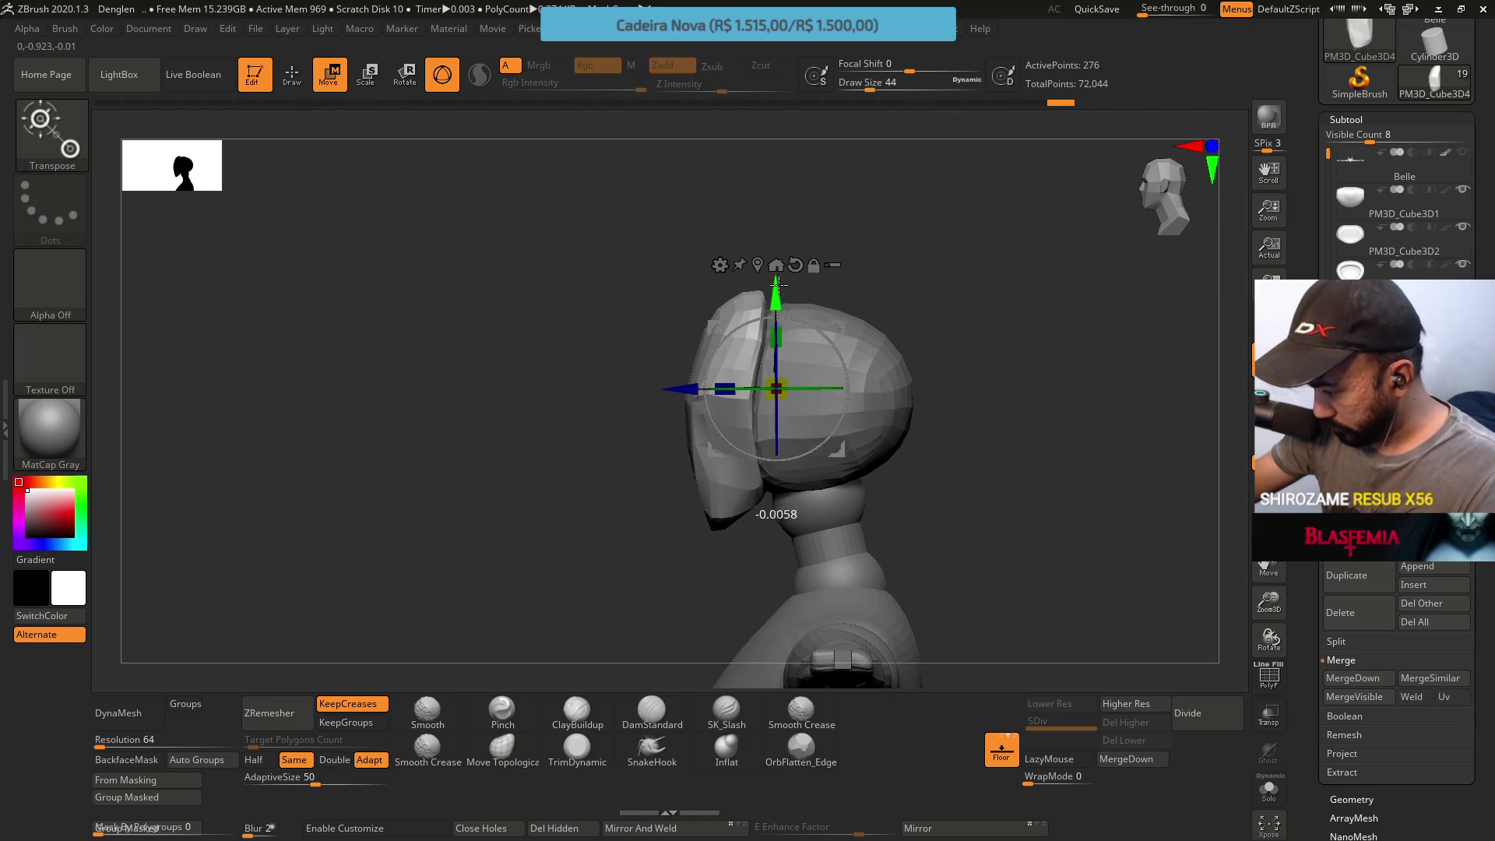
# Move the mask up a little with the gizmo, then return to Move Topological at Draw Size 59
pyautogui.moveTo(776, 286); pyautogui.dragTo(776, 254)
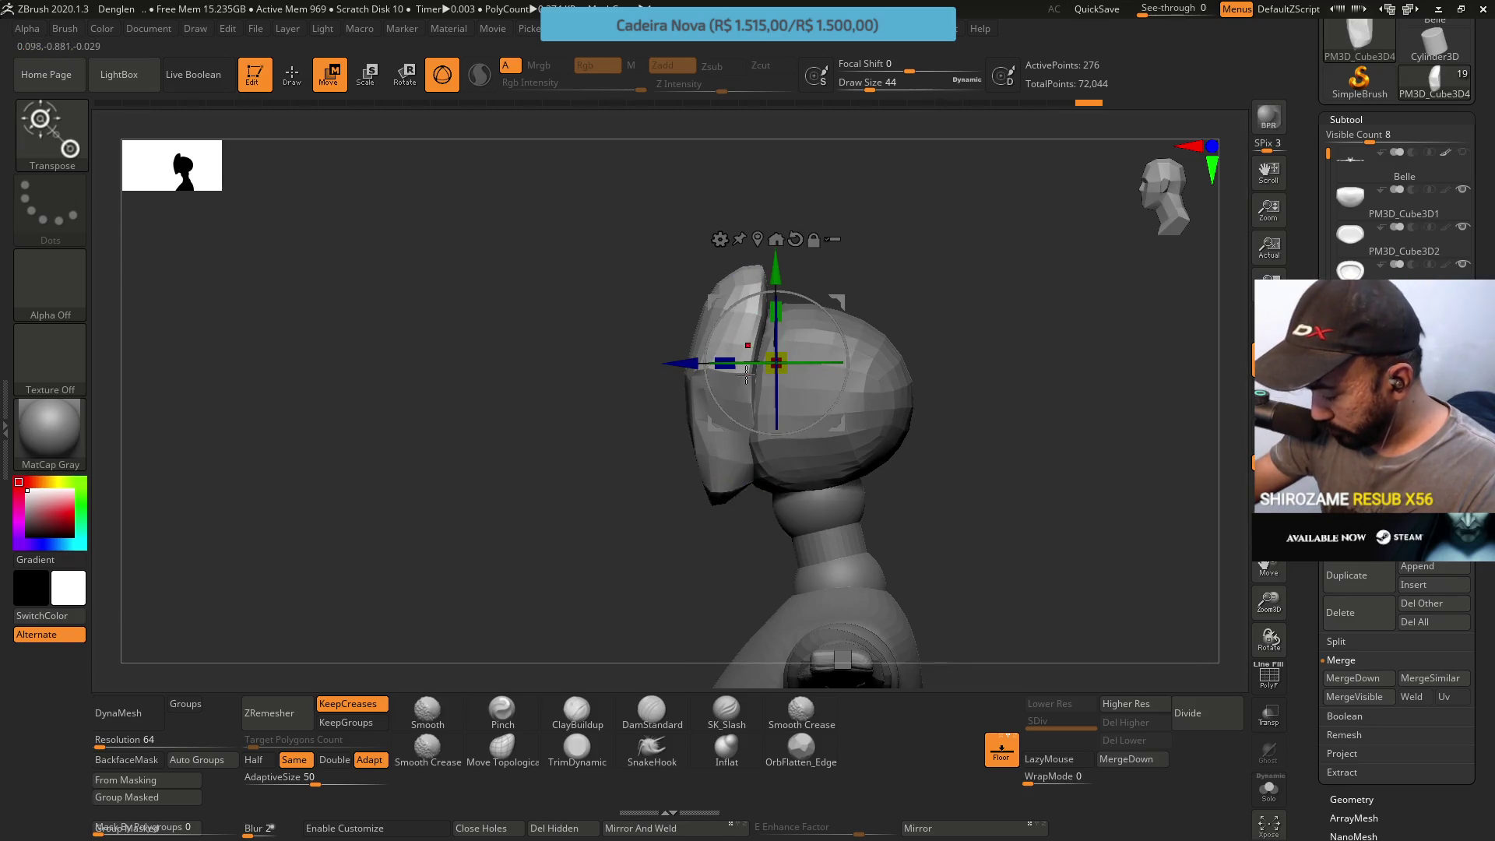
pyautogui.click(502, 748)
pyautogui.moveTo(618, 623)
pyautogui.mouseDown()
pyautogui.moveTo(671, 424)
pyautogui.moveTo(744, 507)
pyautogui.moveTo(736, 490)
pyautogui.moveTo(757, 459)
pyautogui.mouseUp()
pyautogui.press('s')
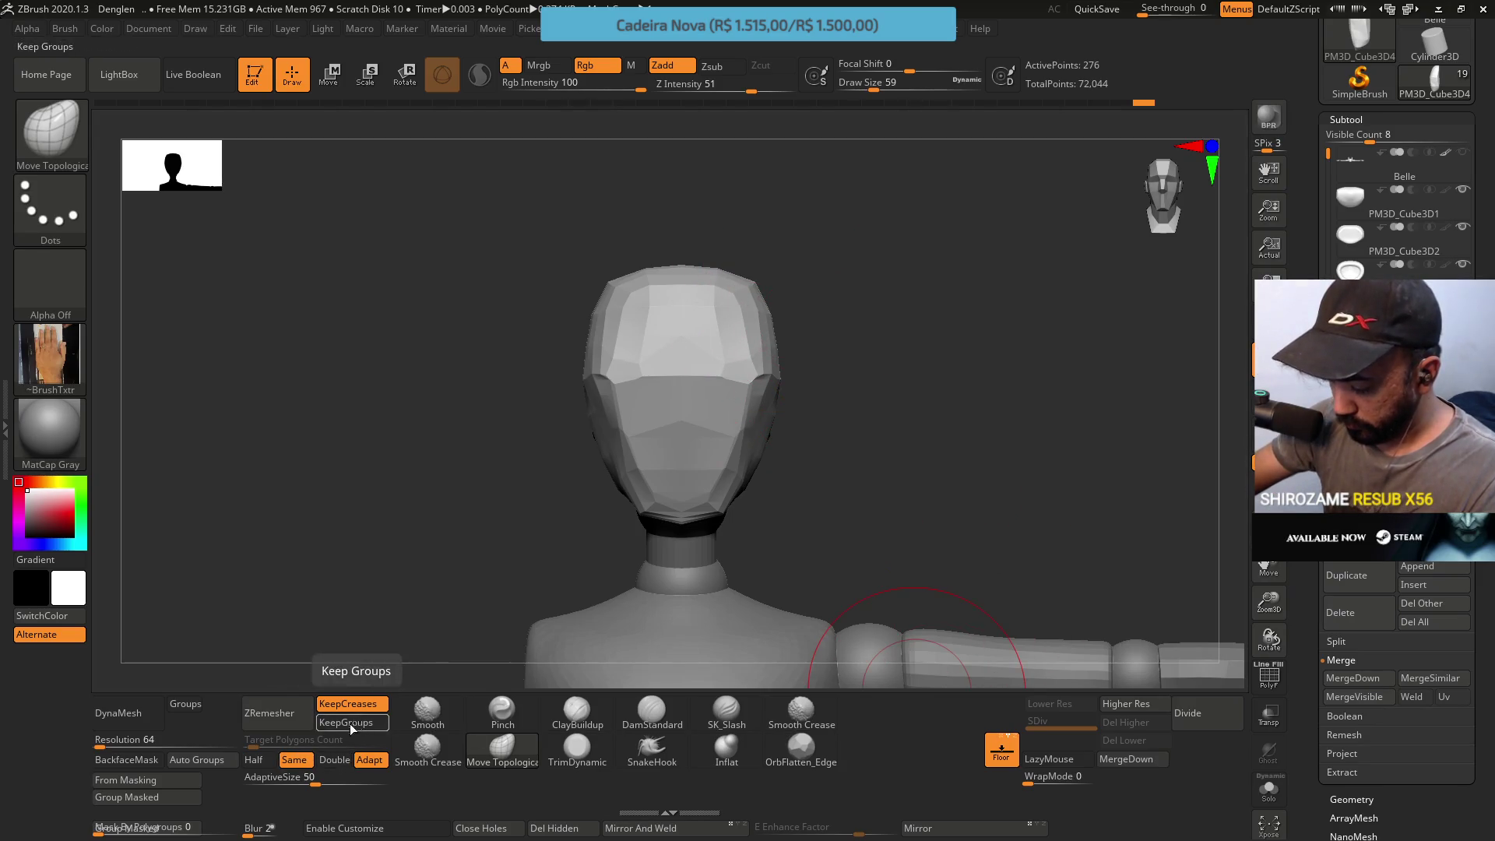
# Remesh the mask with ZRemesher keeping groups, then refine it with TrimDynamic from several angles
pyautogui.click(299, 712)
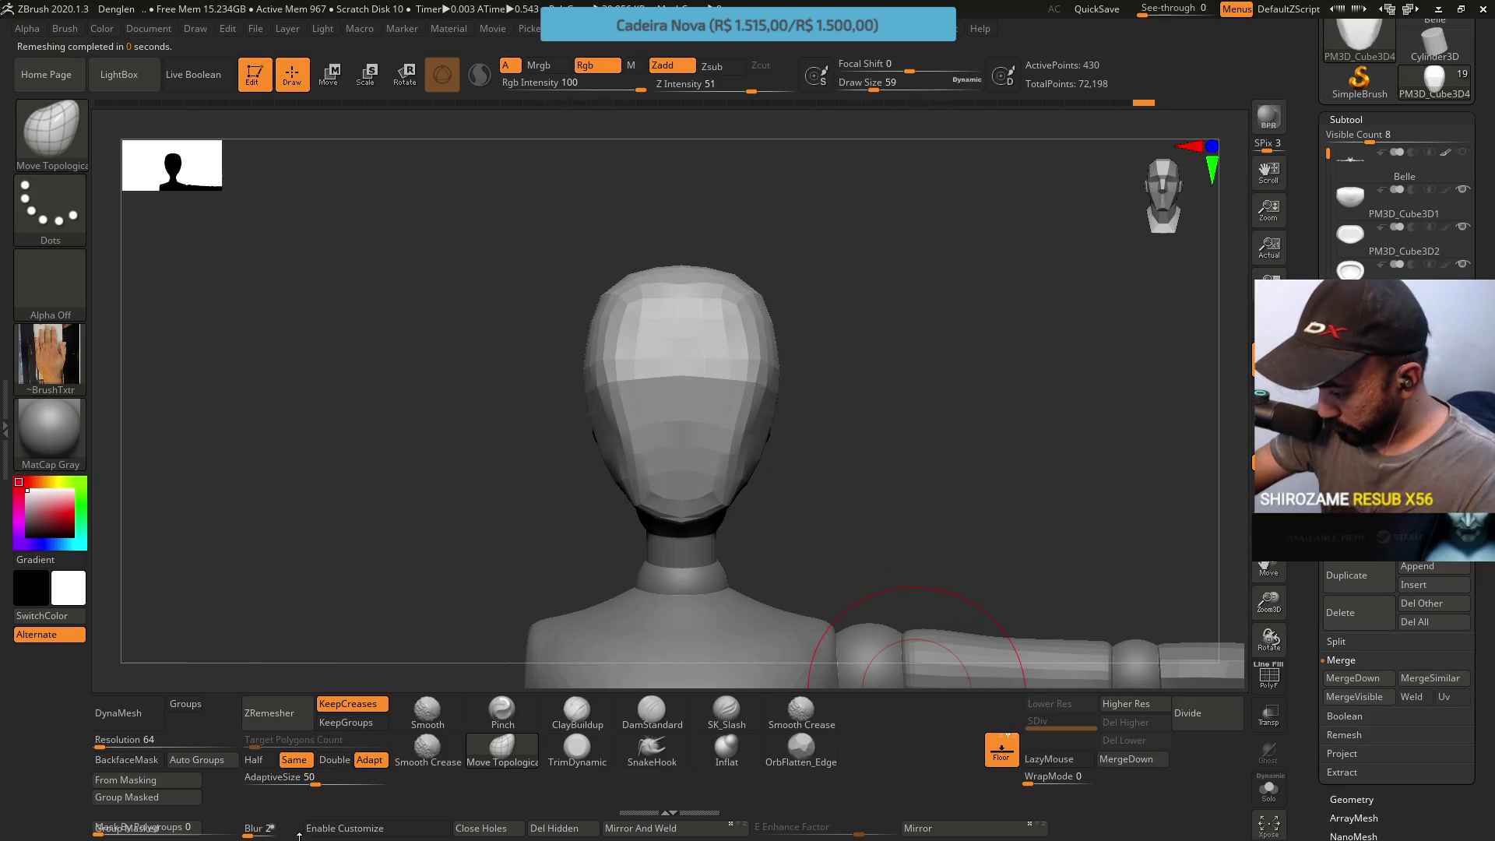
pyautogui.moveTo(491, 350); pyautogui.dragTo(755, 302)
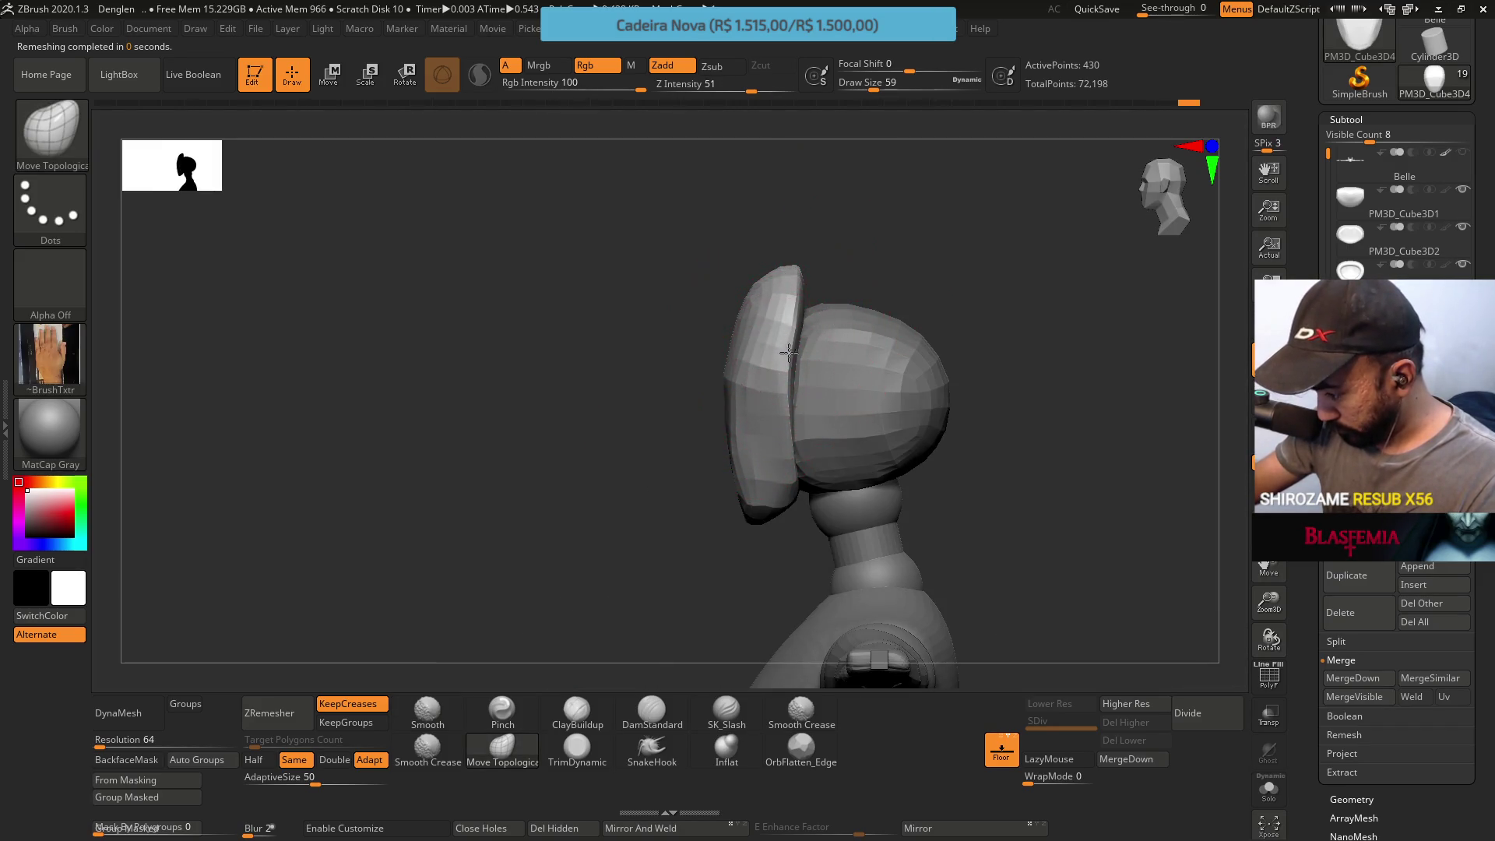
pyautogui.moveTo(806, 267)
pyautogui.keyDown('shift'); pyautogui.mouseDown()
pyautogui.moveTo(834, 260)
pyautogui.moveTo(786, 323)
pyautogui.mouseUp(); pyautogui.keyUp('shift')
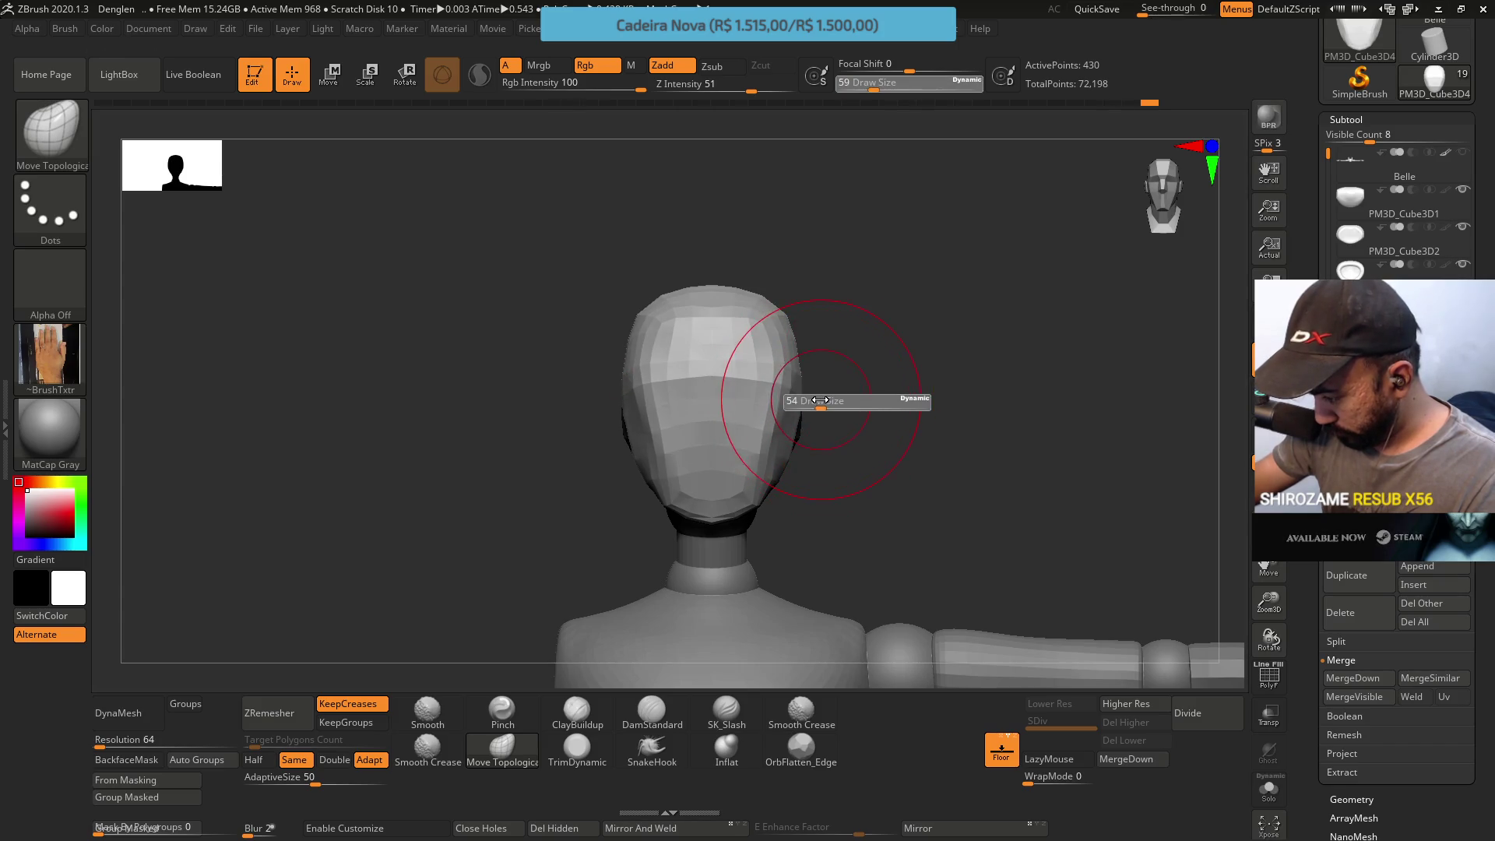
pyautogui.moveTo(821, 401)
pyautogui.mouseDown()
pyautogui.moveTo(770, 368)
pyautogui.moveTo(778, 348)
pyautogui.mouseUp()
pyautogui.click(577, 747)
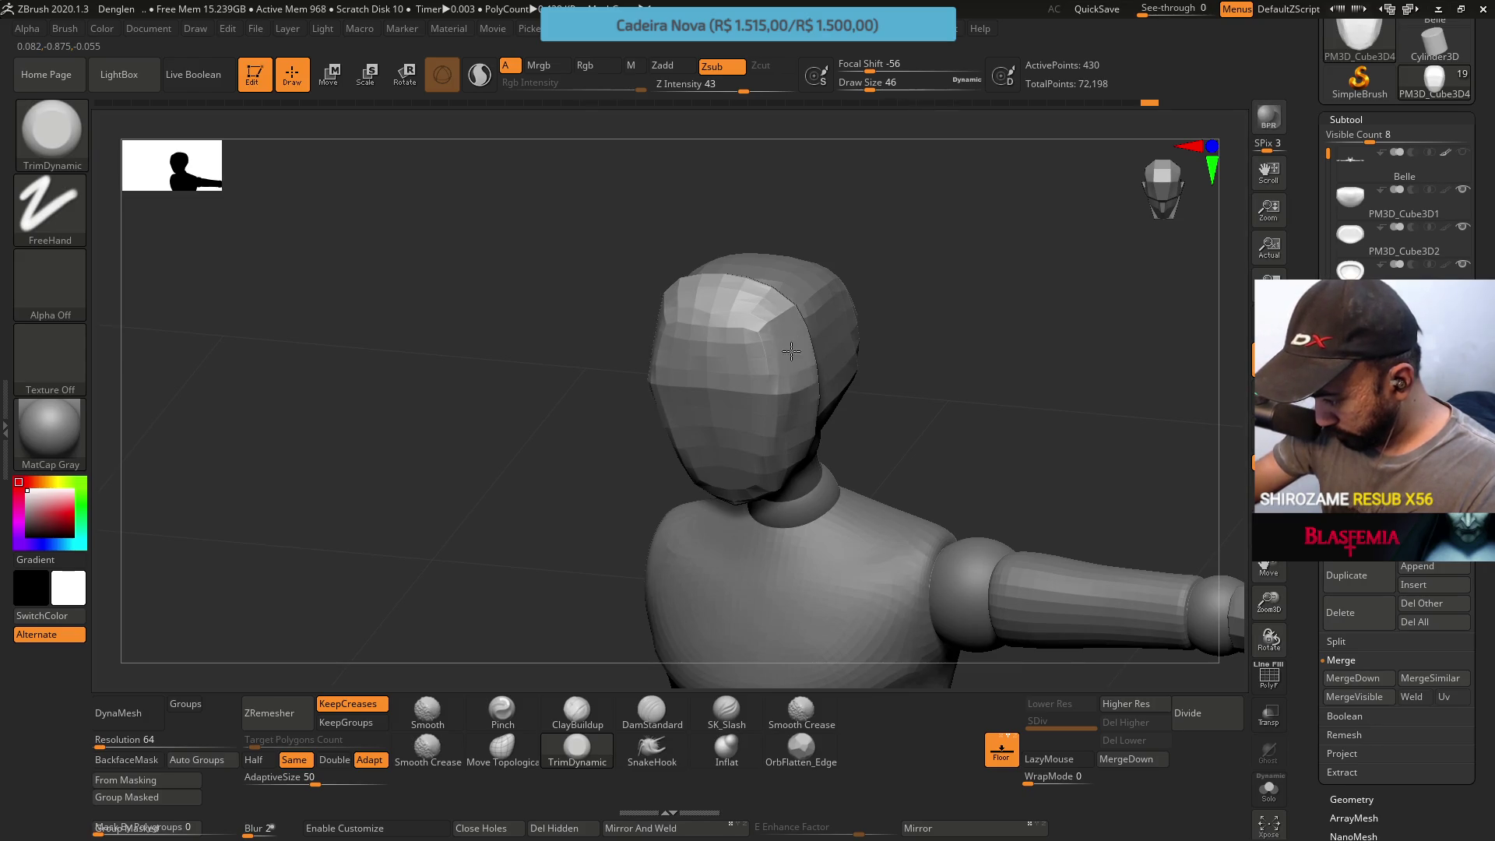
pyautogui.moveTo(748, 299); pyautogui.dragTo(744, 253)
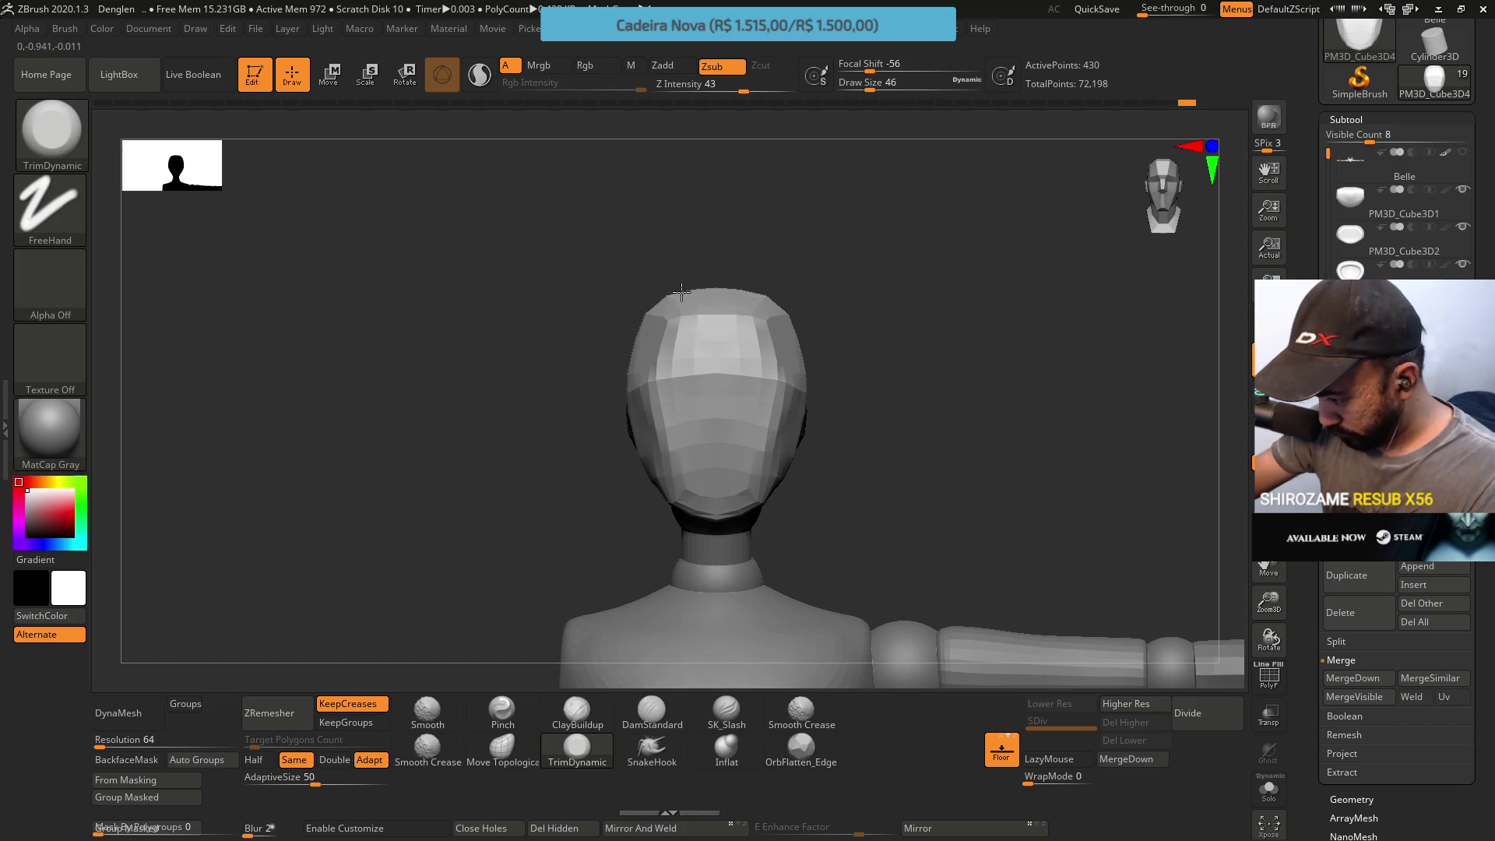
pyautogui.moveTo(761, 273)
pyautogui.mouseDown()
pyautogui.moveTo(701, 281)
pyautogui.moveTo(691, 314)
pyautogui.mouseUp()
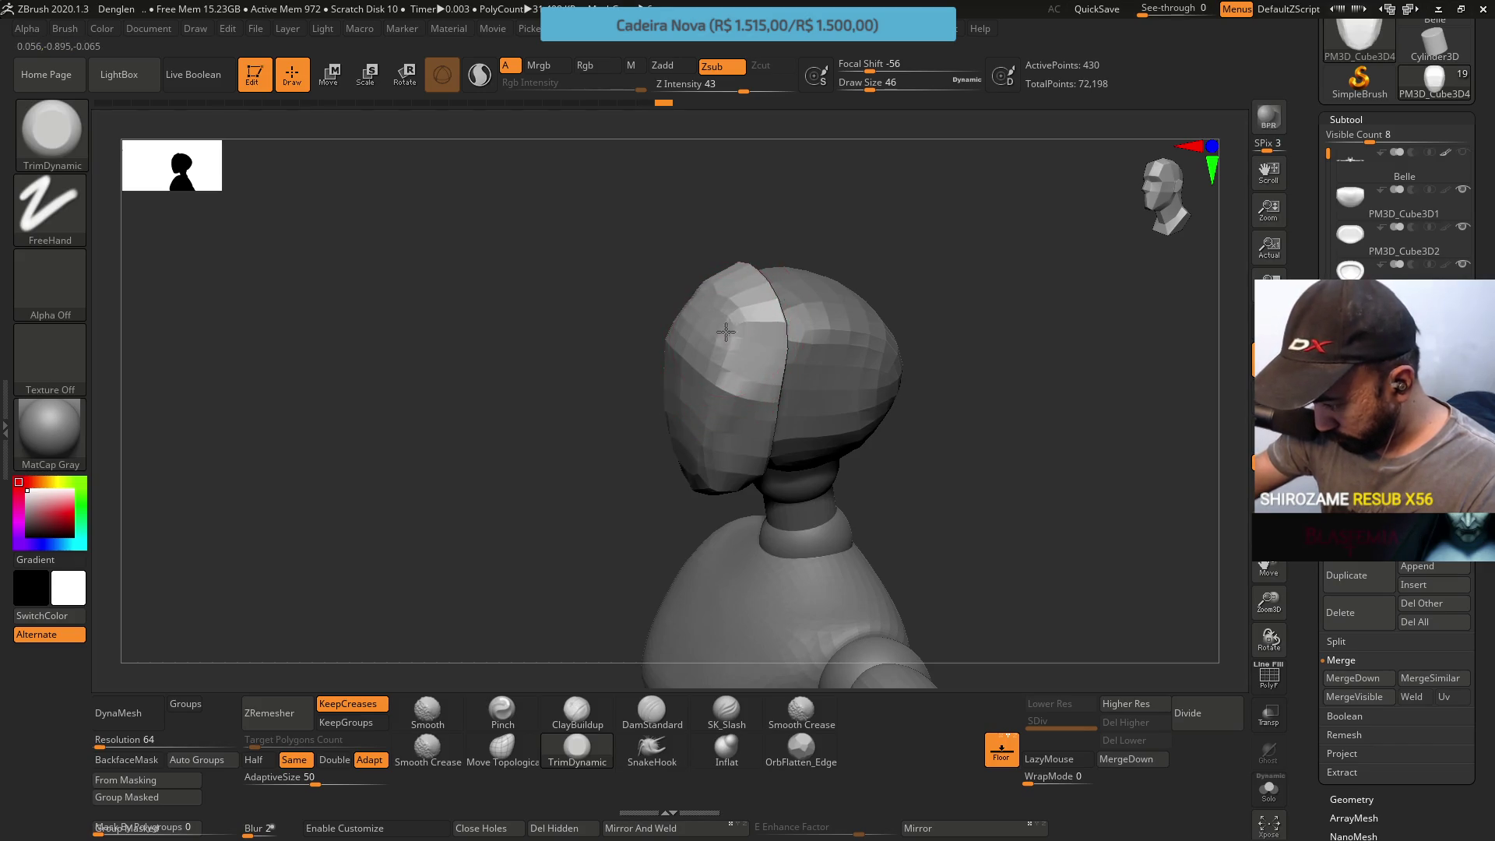
# Reshape the mask with Move Topological at size 37, then start building up the head's side with ClayBuildup
pyautogui.click(503, 745)
pyautogui.press('s')
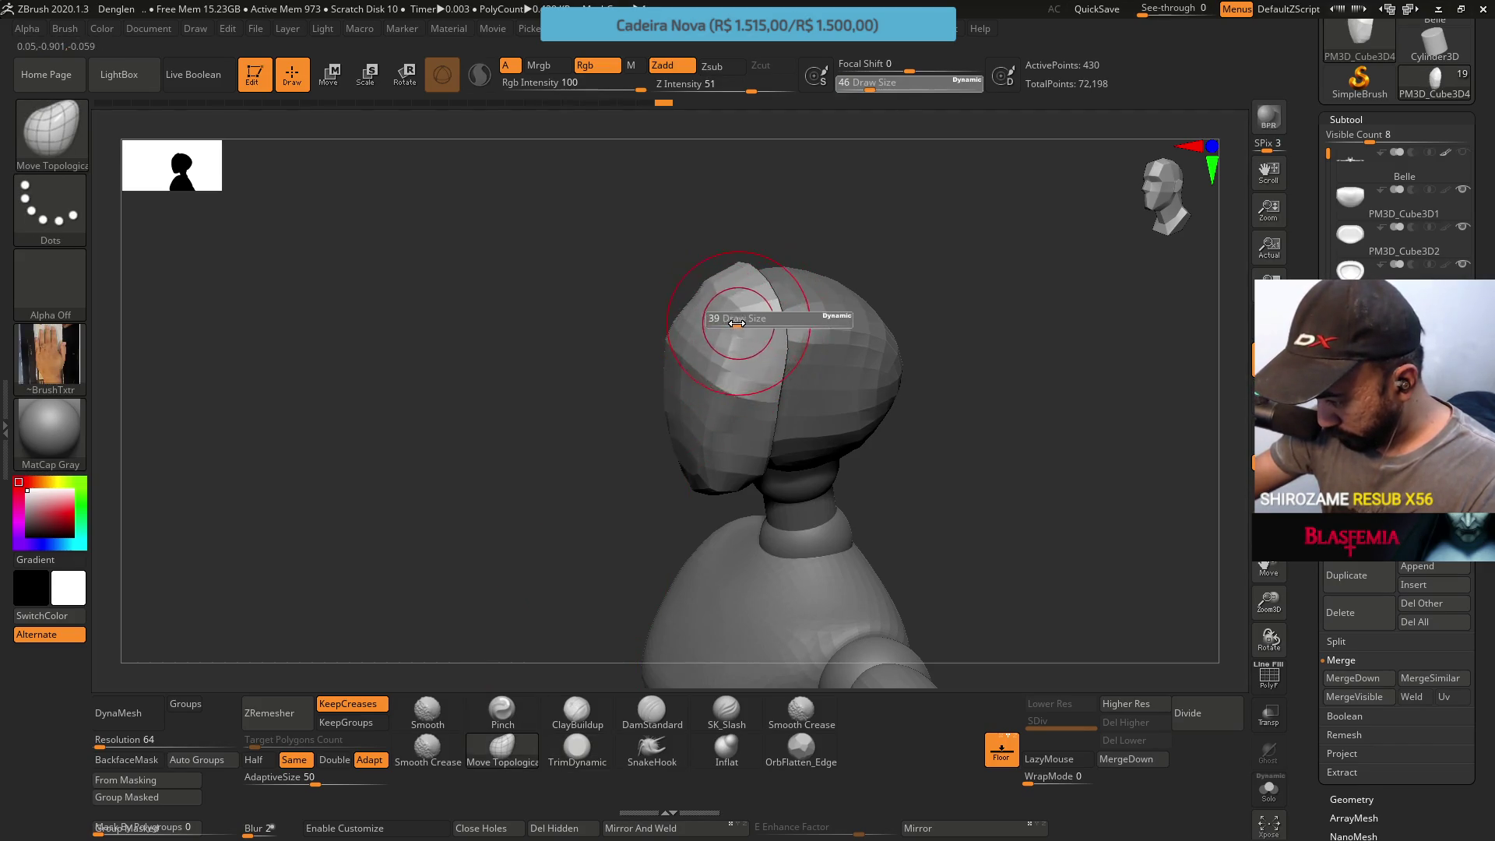
pyautogui.moveTo(735, 322); pyautogui.dragTo(731, 322)
pyautogui.moveTo(731, 323); pyautogui.dragTo(740, 318, button='right')
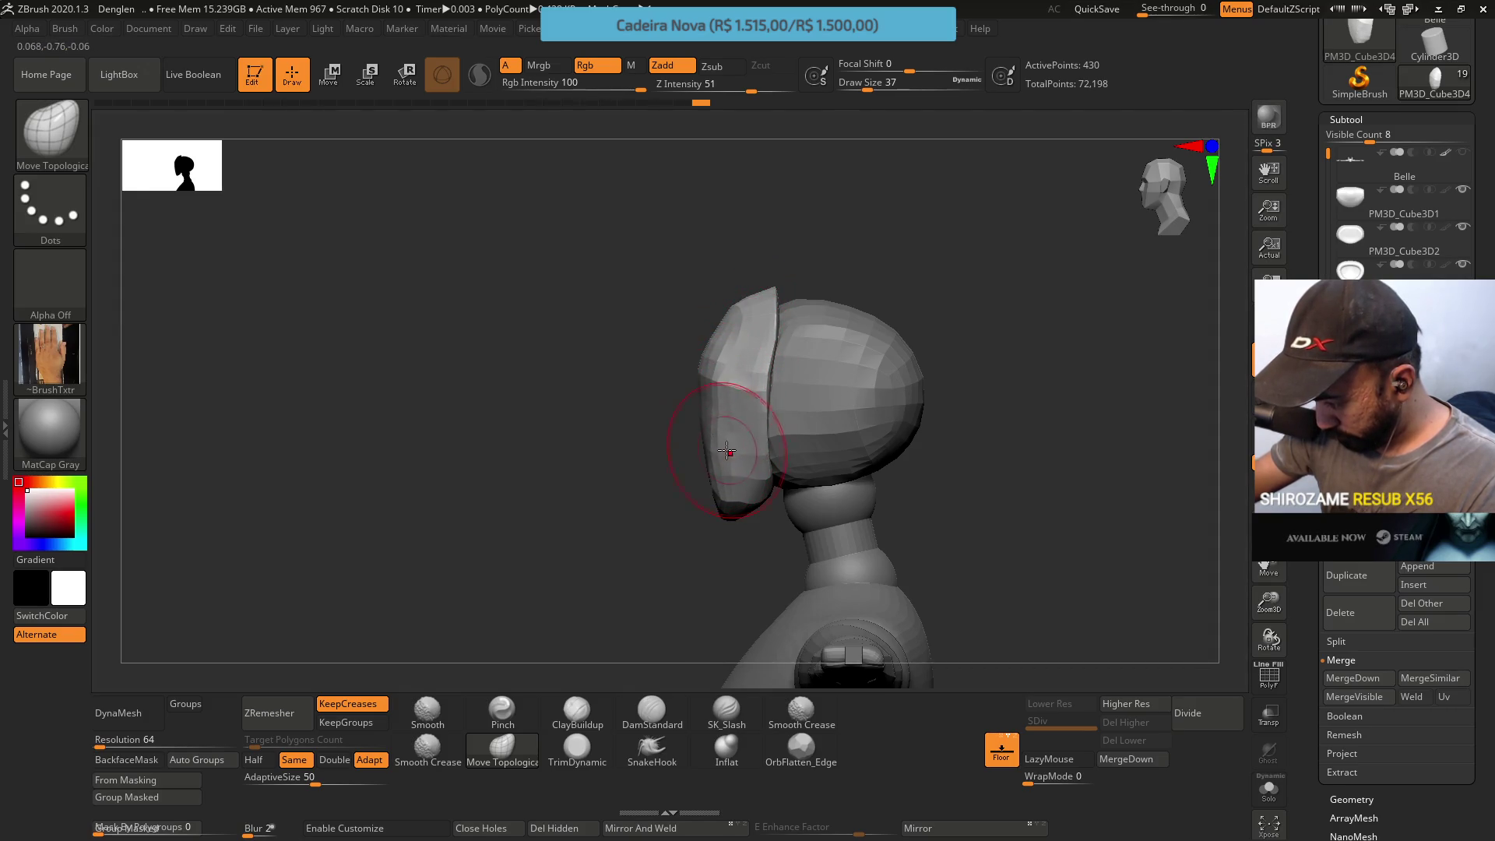
pyautogui.moveTo(730, 454)
pyautogui.mouseDown(button='right')
pyautogui.moveTo(761, 400)
pyautogui.moveTo(718, 367)
pyautogui.mouseUp(button='right')
pyautogui.press('b')
pyautogui.press('c')
pyautogui.press('b')
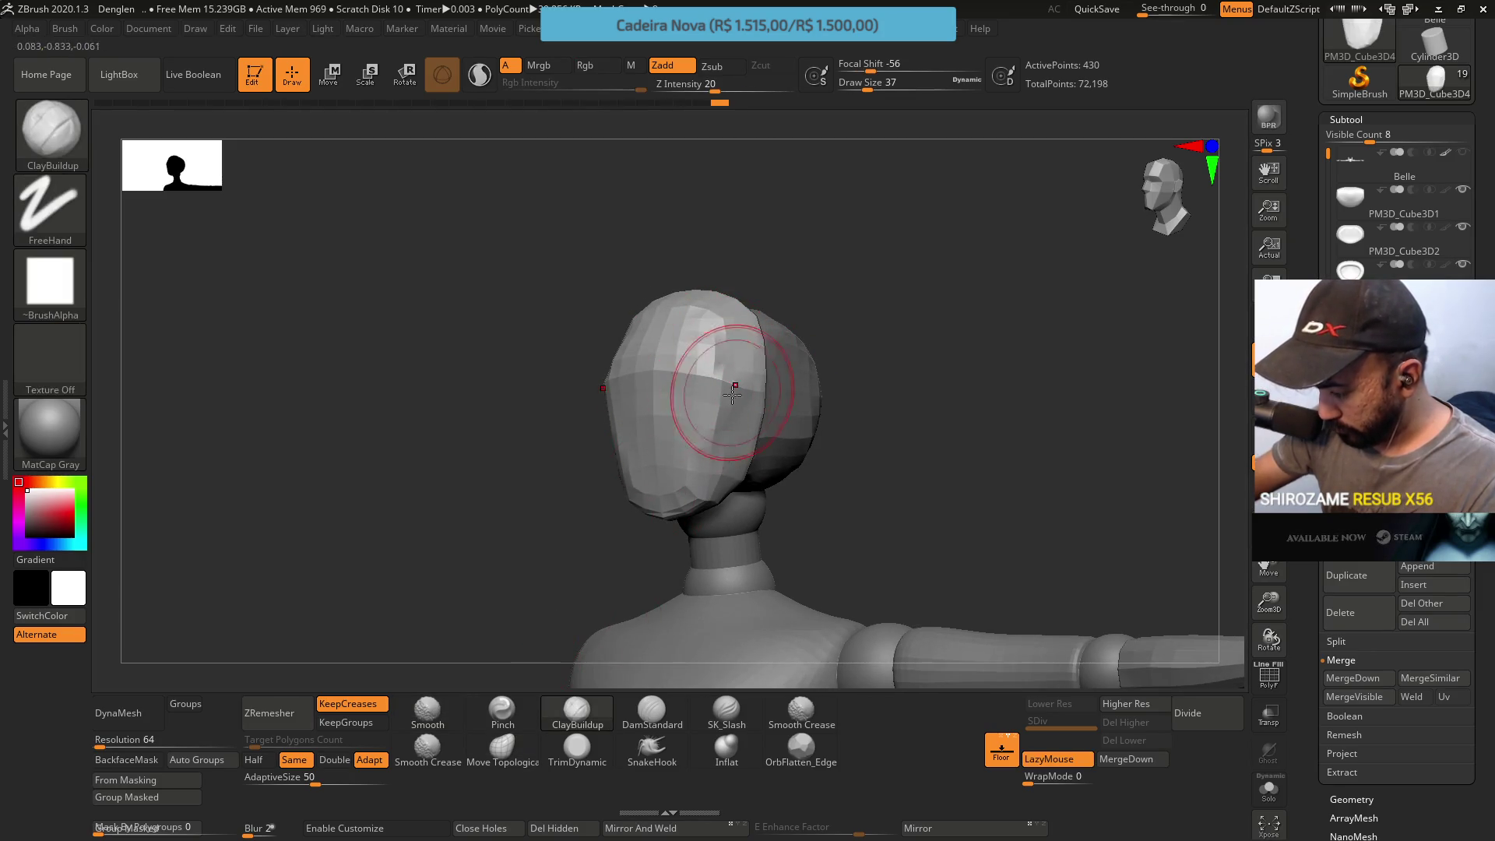
pyautogui.press('shift')
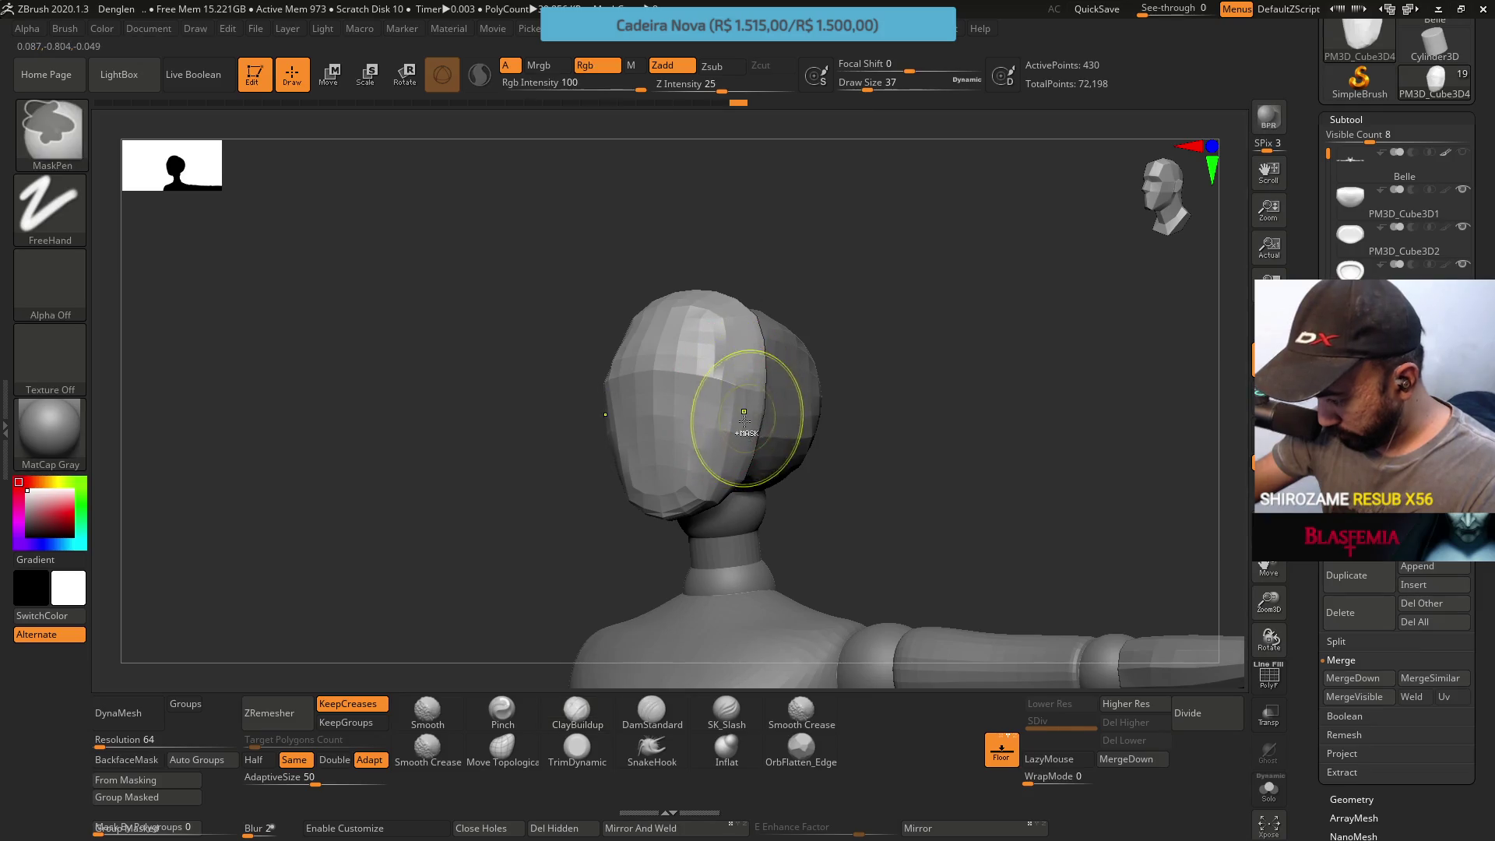
pyautogui.press('shift')
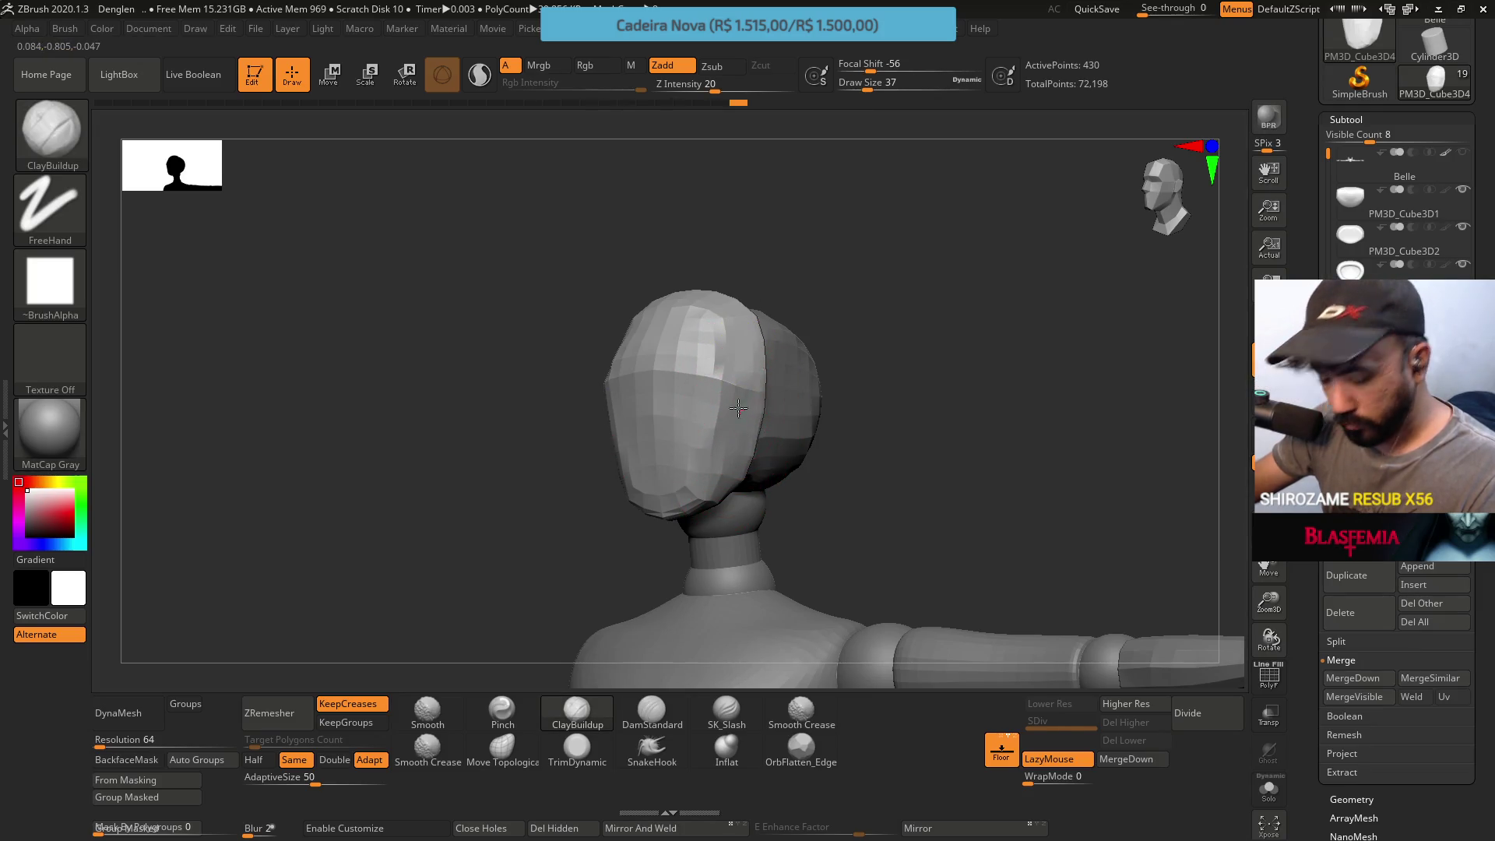
pyautogui.moveTo(857, 451); pyautogui.dragTo(817, 549, button='right')
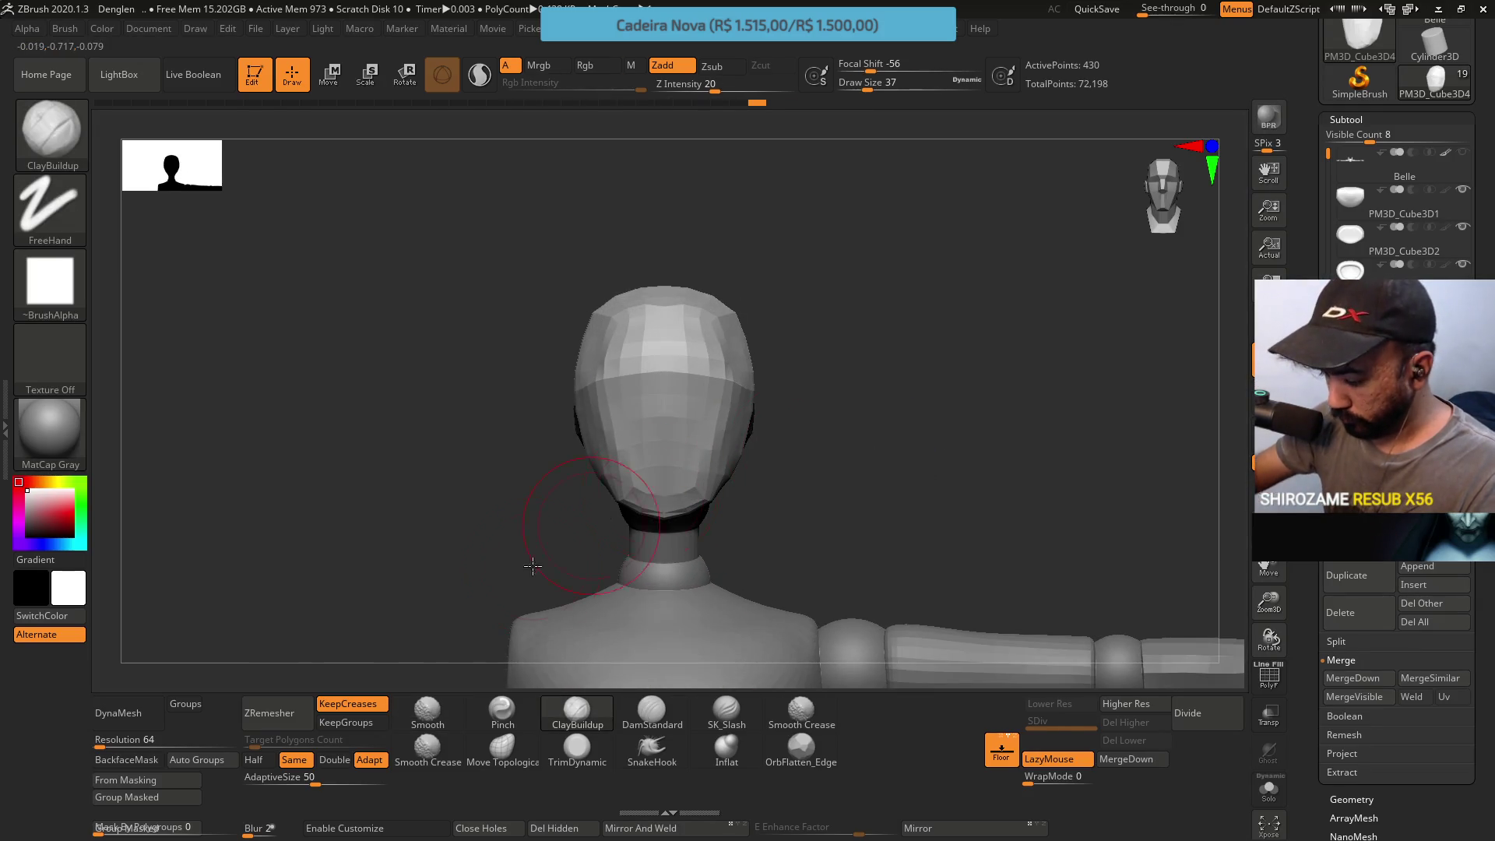
# Run ZRemesher with Double enabled to remesh the mask at doubled polygon density
pyautogui.click(335, 759)
pyautogui.click(269, 713)
pyautogui.moveTo(650, 372)
pyautogui.mouseDown(button='right')
pyautogui.moveTo(751, 394)
pyautogui.moveTo(738, 331)
pyautogui.mouseUp(button='right')
pyautogui.moveTo(756, 408); pyautogui.dragTo(615, 514, button='right')
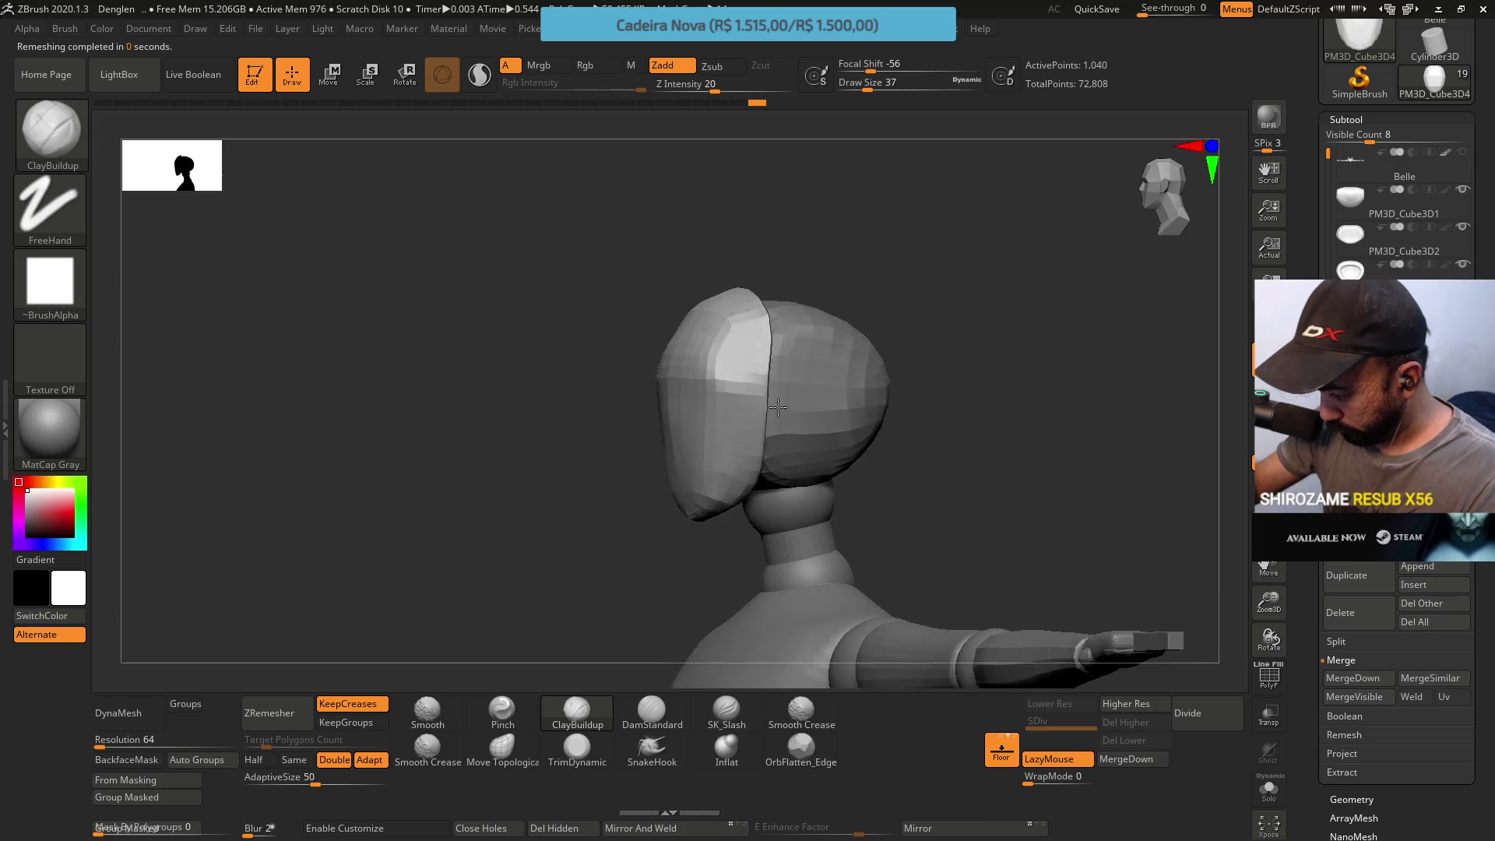
# Carve a deep horizontal visor slit across the mask's brow with the DamStandard brush in Zsub mode
pyautogui.click(650, 709)
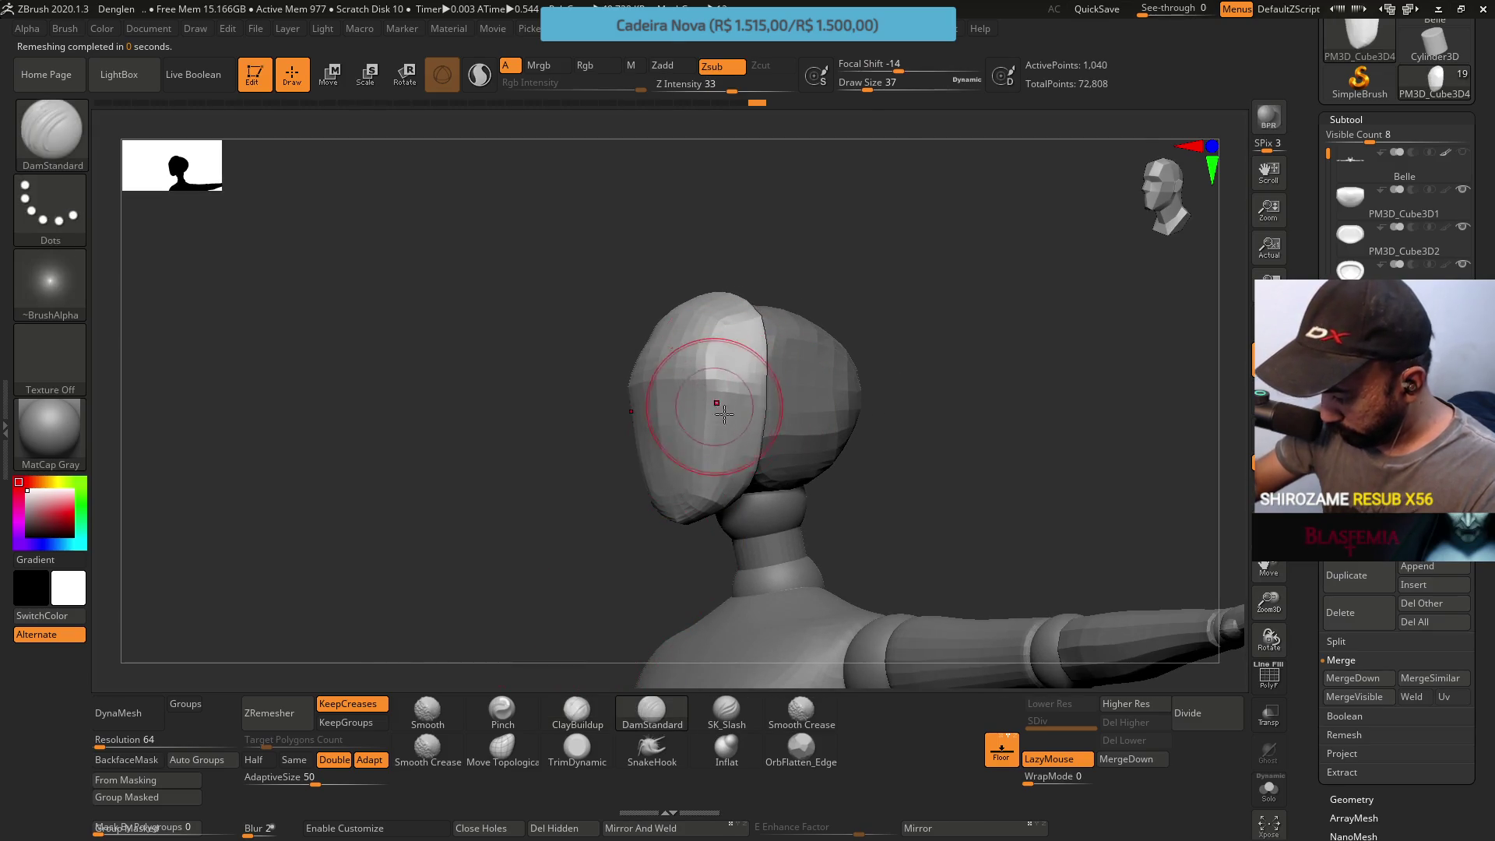
pyautogui.moveTo(717, 394)
pyautogui.mouseDown(button='right')
pyautogui.moveTo(676, 320)
pyautogui.moveTo(625, 391)
pyautogui.mouseUp(button='right')
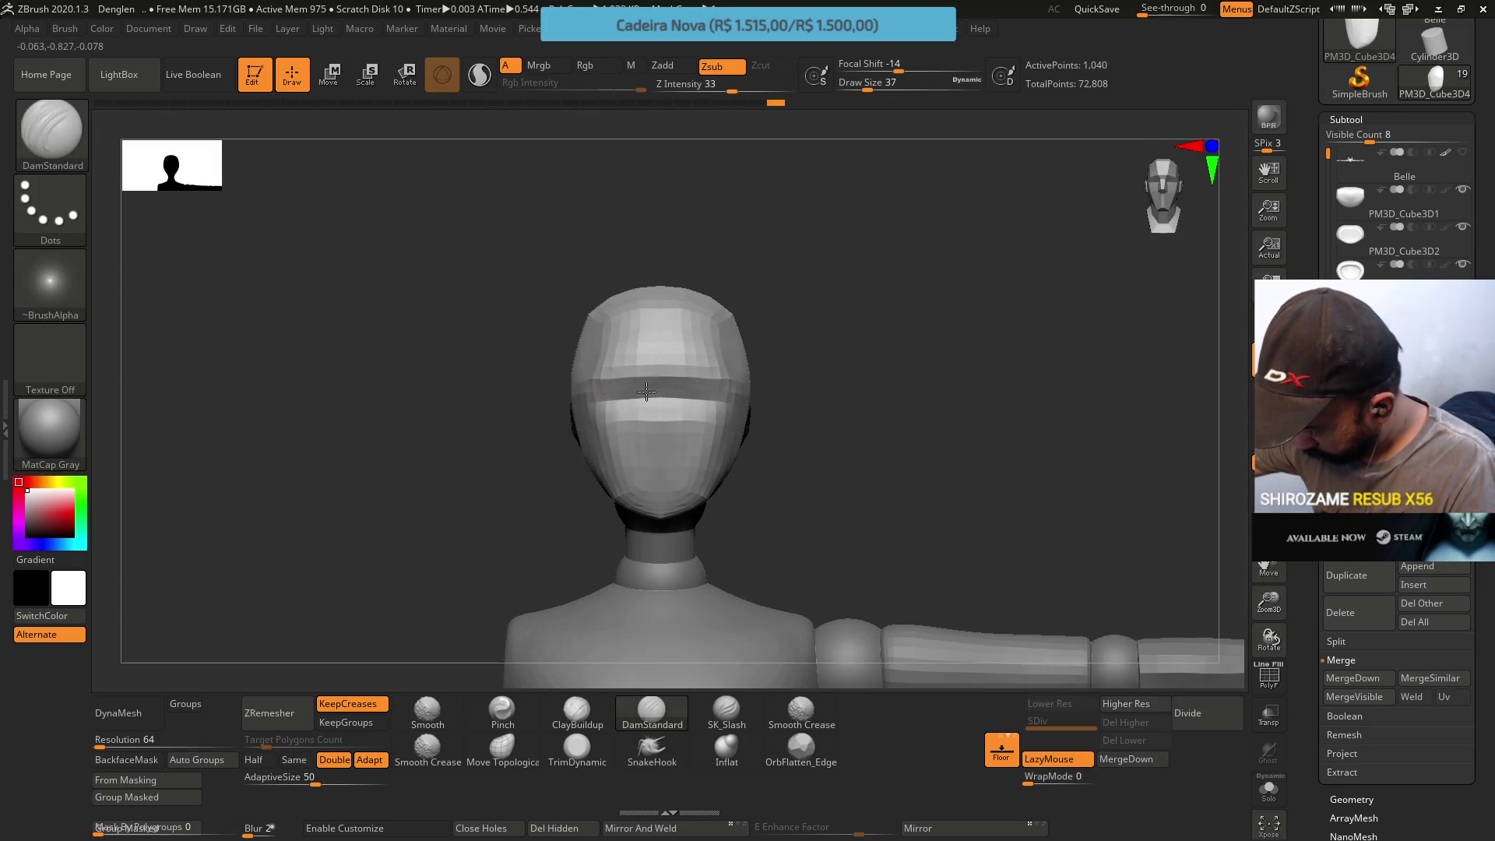
pyautogui.moveTo(655, 392); pyautogui.dragTo(642, 362, button='right')
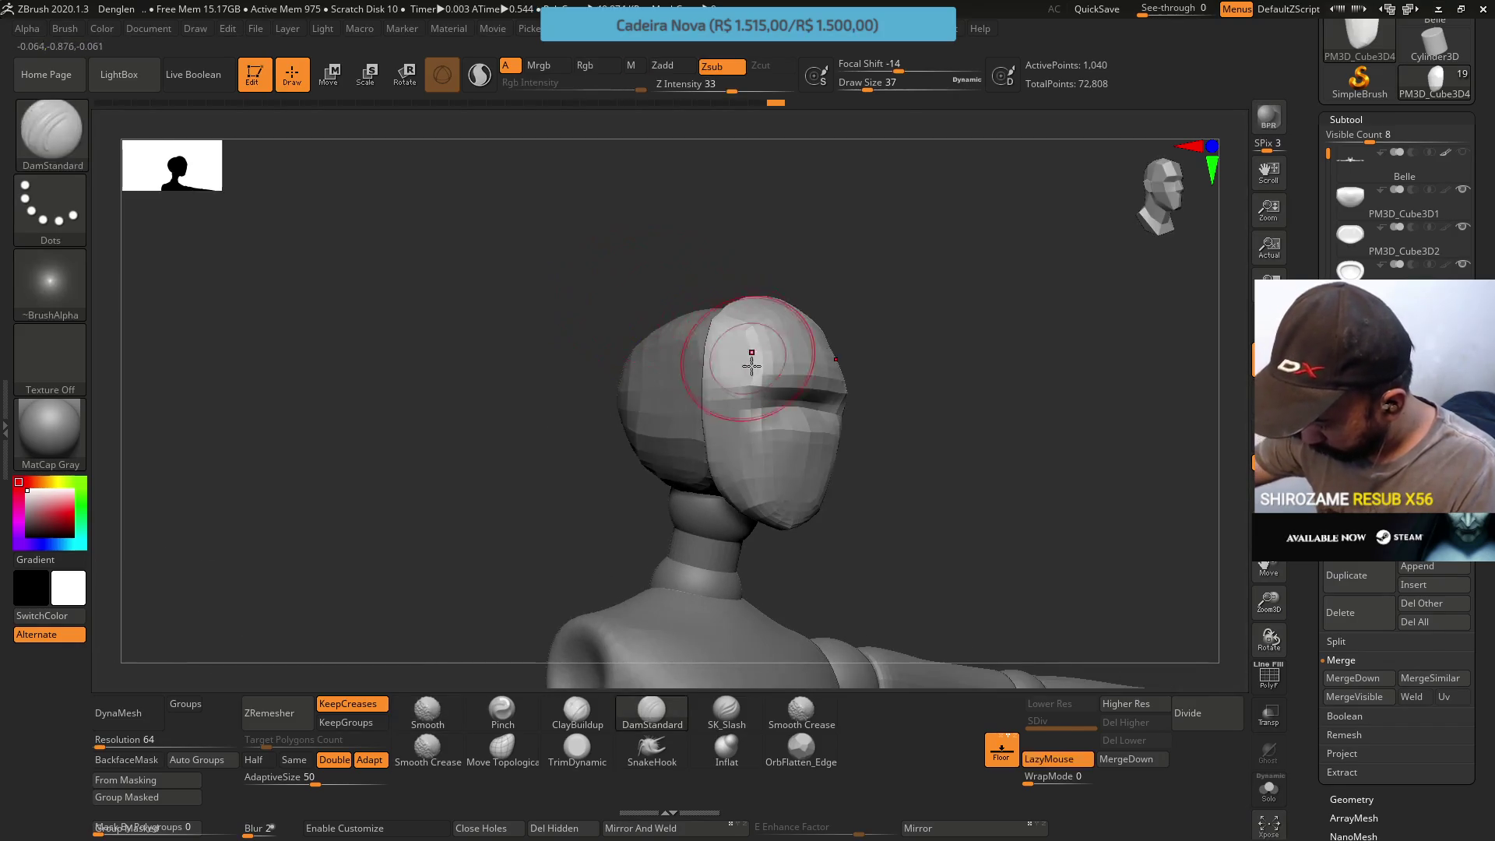
pyautogui.moveTo(761, 350); pyautogui.dragTo(631, 388, button='right')
pyautogui.moveTo(632, 387); pyautogui.dragTo(649, 392)
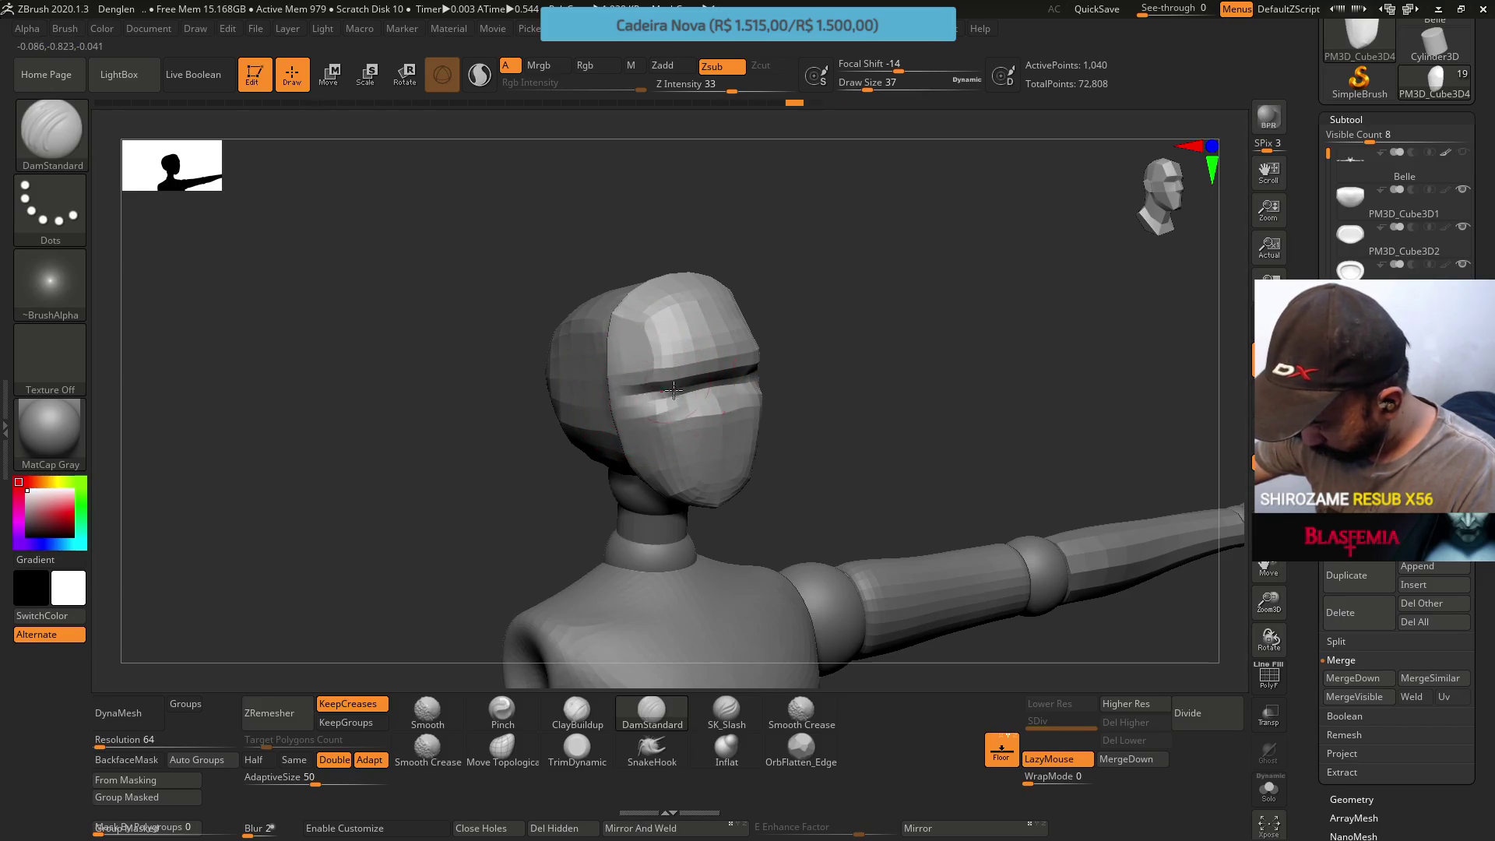
pyautogui.moveTo(681, 388); pyautogui.dragTo(637, 438, button='right')
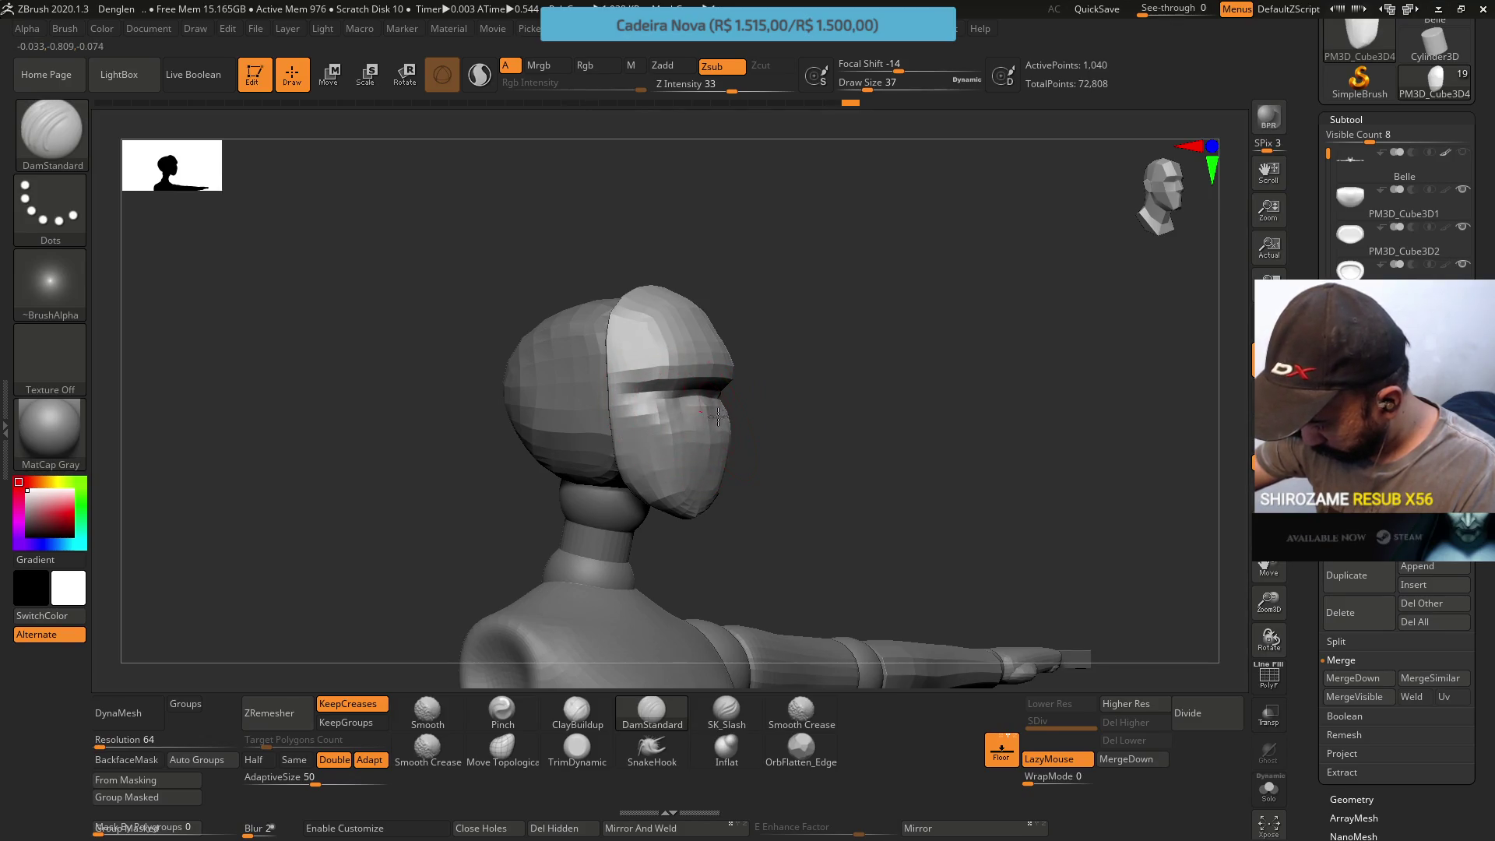
pyautogui.moveTo(685, 384)
pyautogui.mouseDown(button='right')
pyautogui.moveTo(700, 367)
pyautogui.moveTo(756, 380)
pyautogui.mouseUp(button='right')
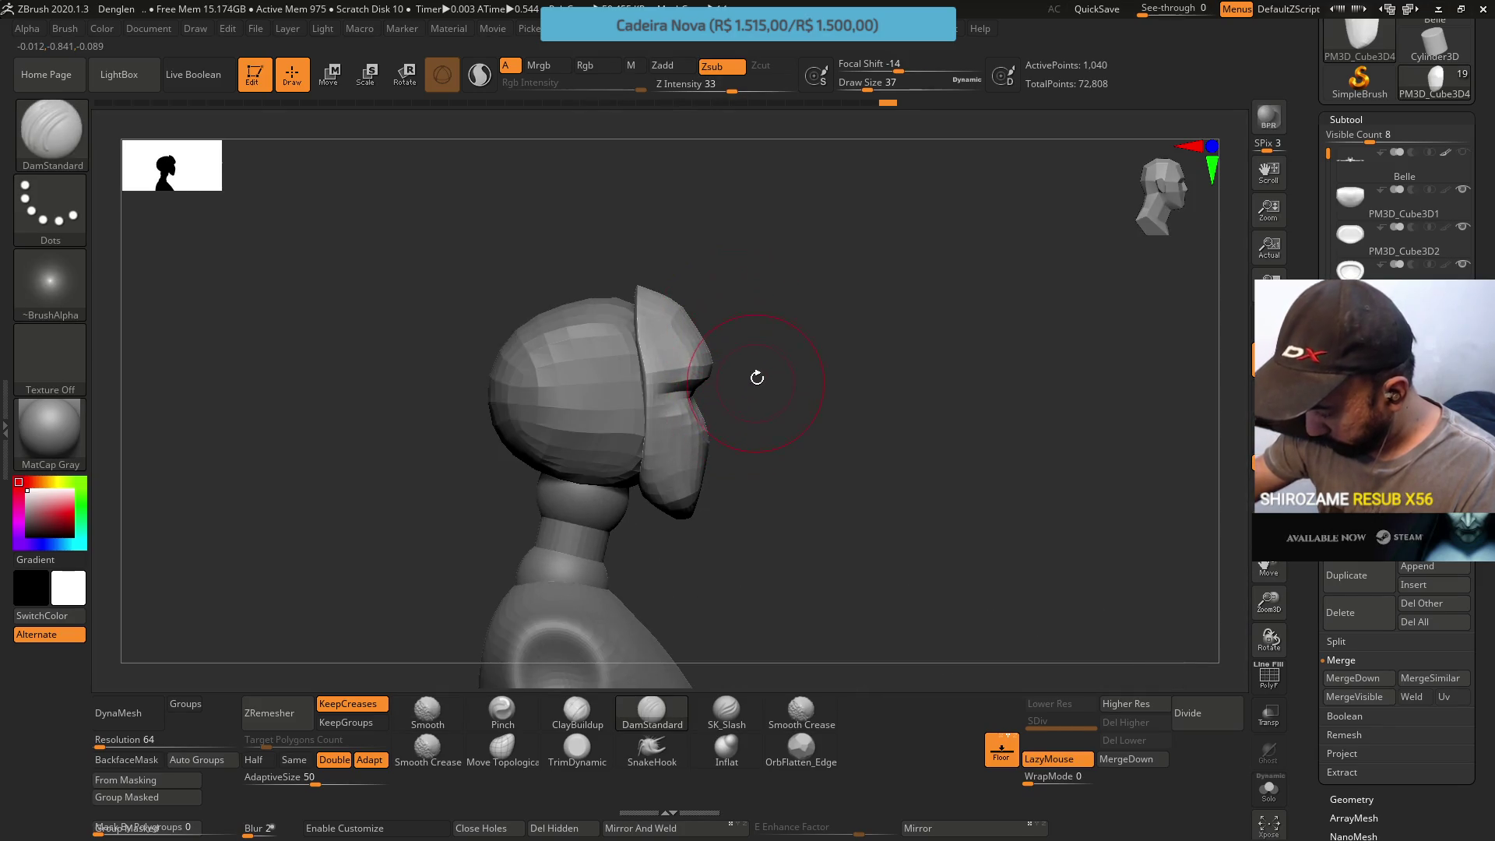
pyautogui.moveTo(741, 301); pyautogui.dragTo(717, 384, button='right')
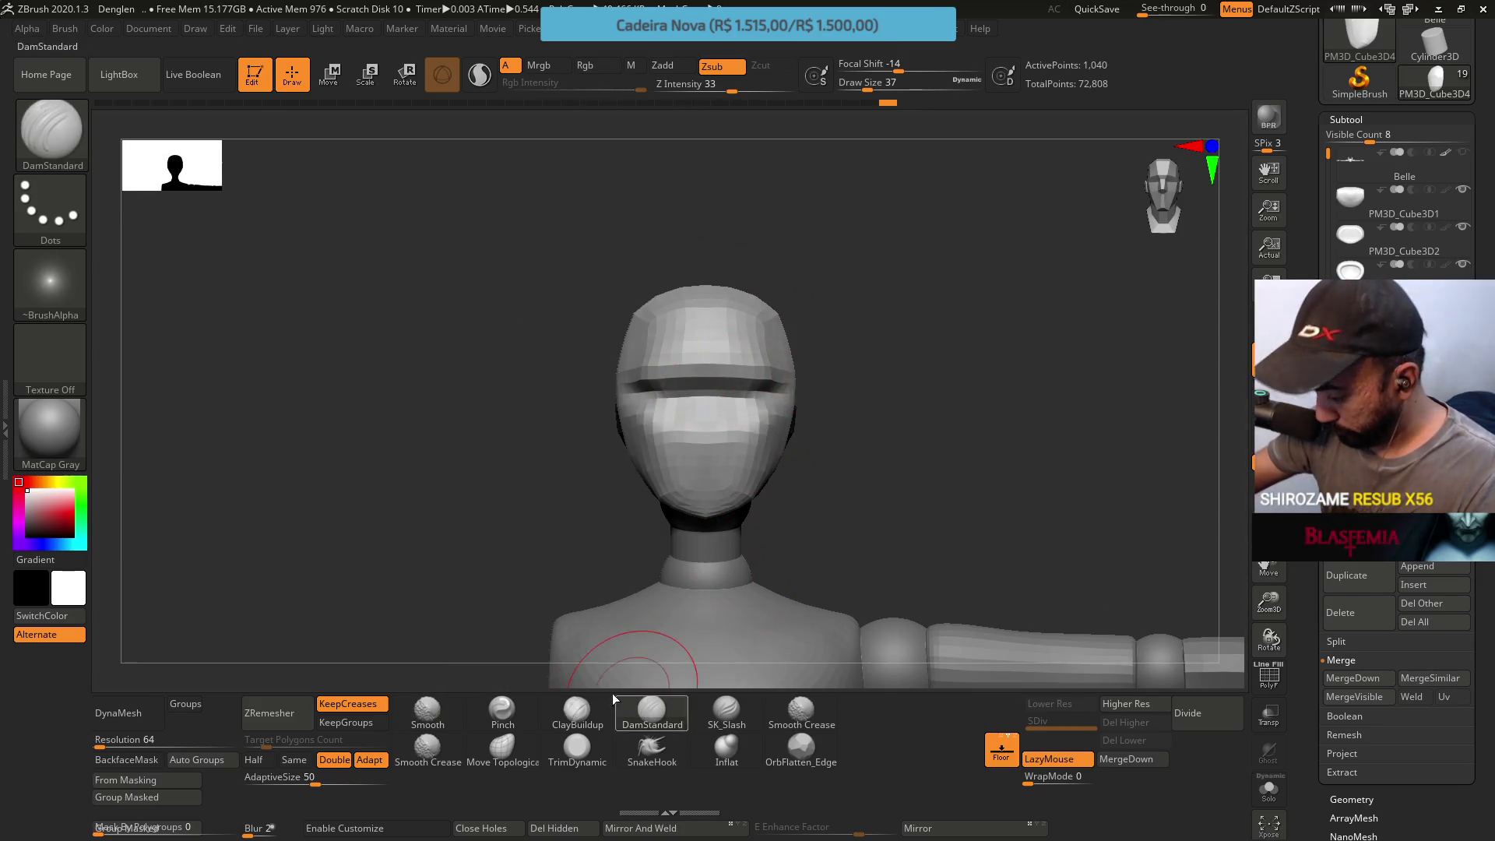
pyautogui.click(581, 713)
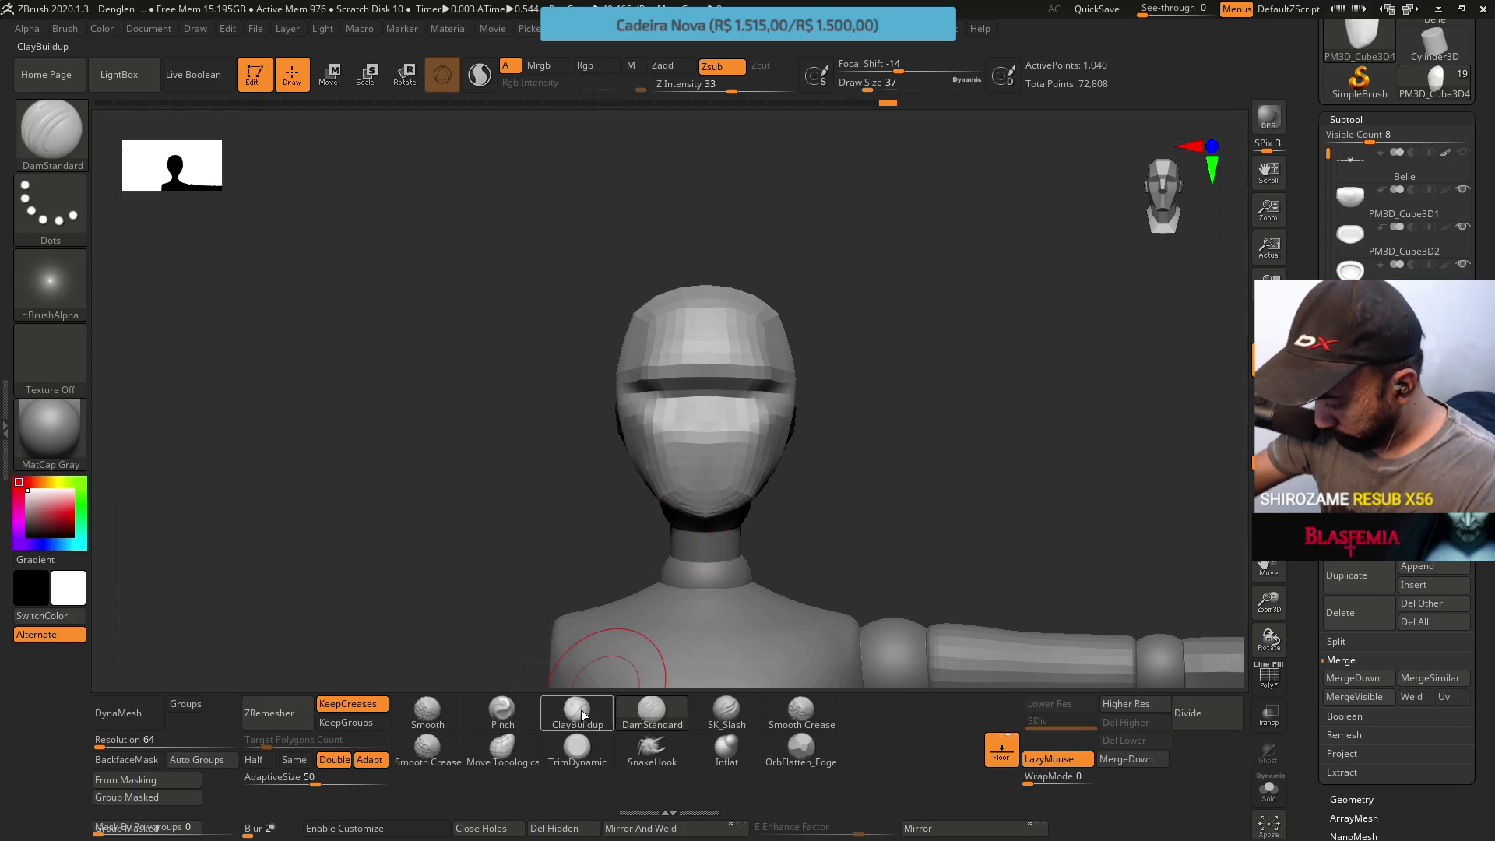
# Tighten the visor slit's edges with a smaller brush, checking the head from front, side and above
pyautogui.click(502, 713)
pyautogui.press('s')
pyautogui.moveTo(702, 385); pyautogui.dragTo(683, 384)
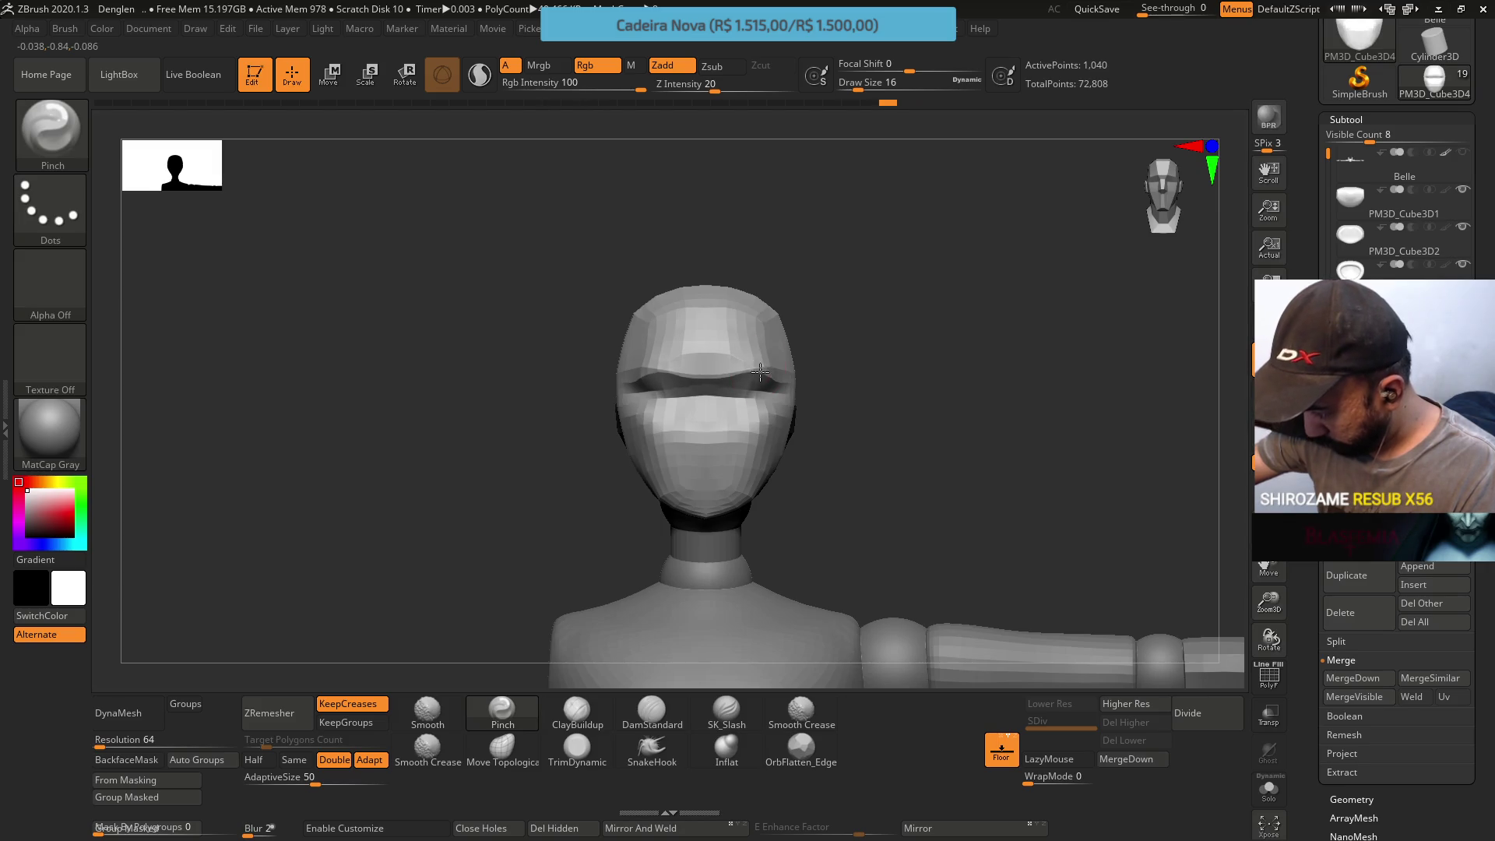
pyautogui.moveTo(759, 372)
pyautogui.mouseDown(button='right')
pyautogui.moveTo(768, 411)
pyautogui.moveTo(703, 340)
pyautogui.mouseUp(button='right')
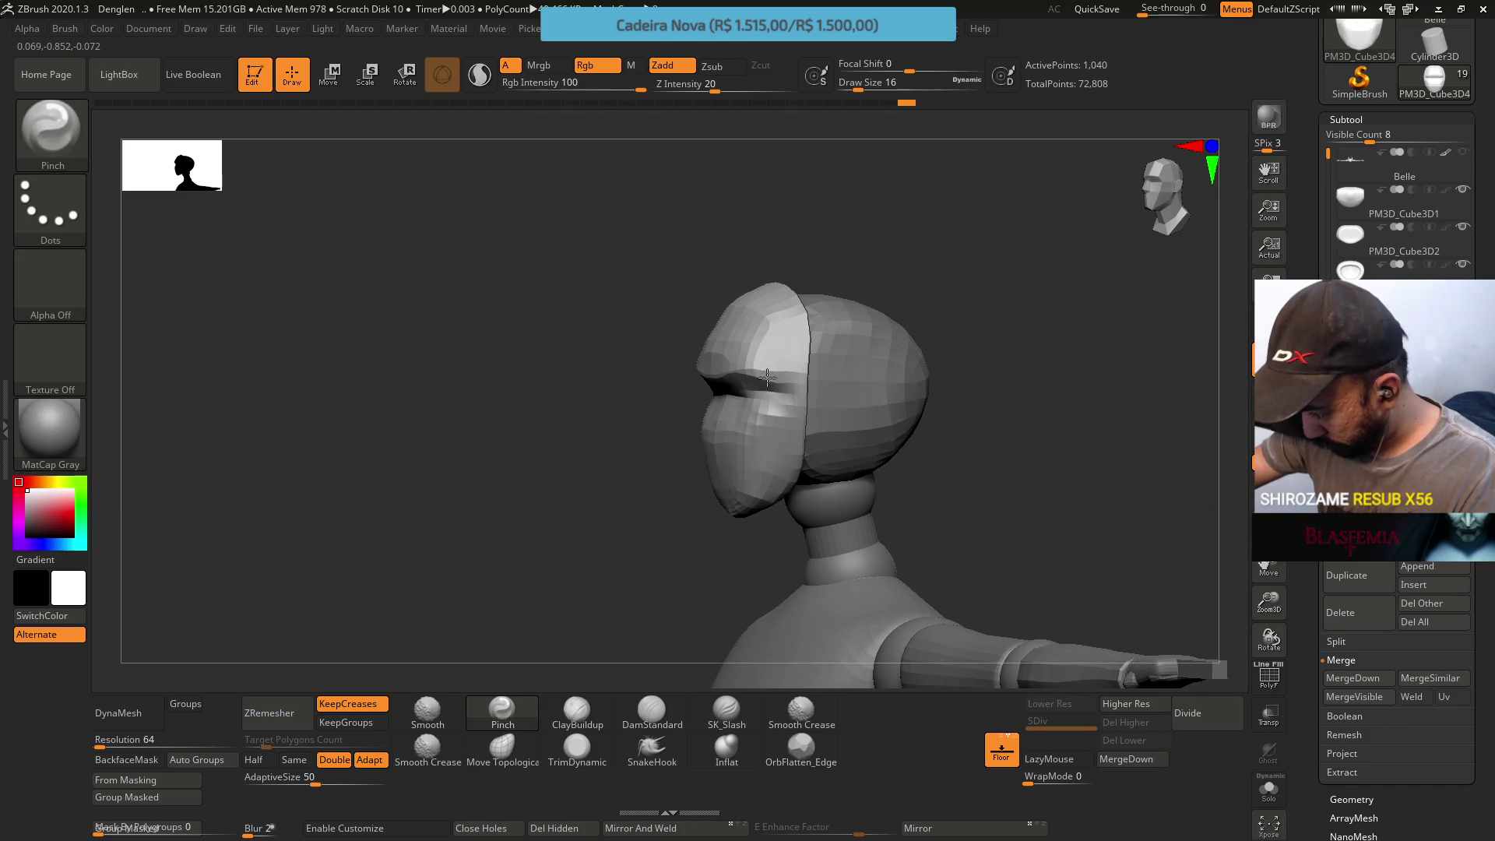
pyautogui.moveTo(736, 394); pyautogui.dragTo(770, 415, button='right')
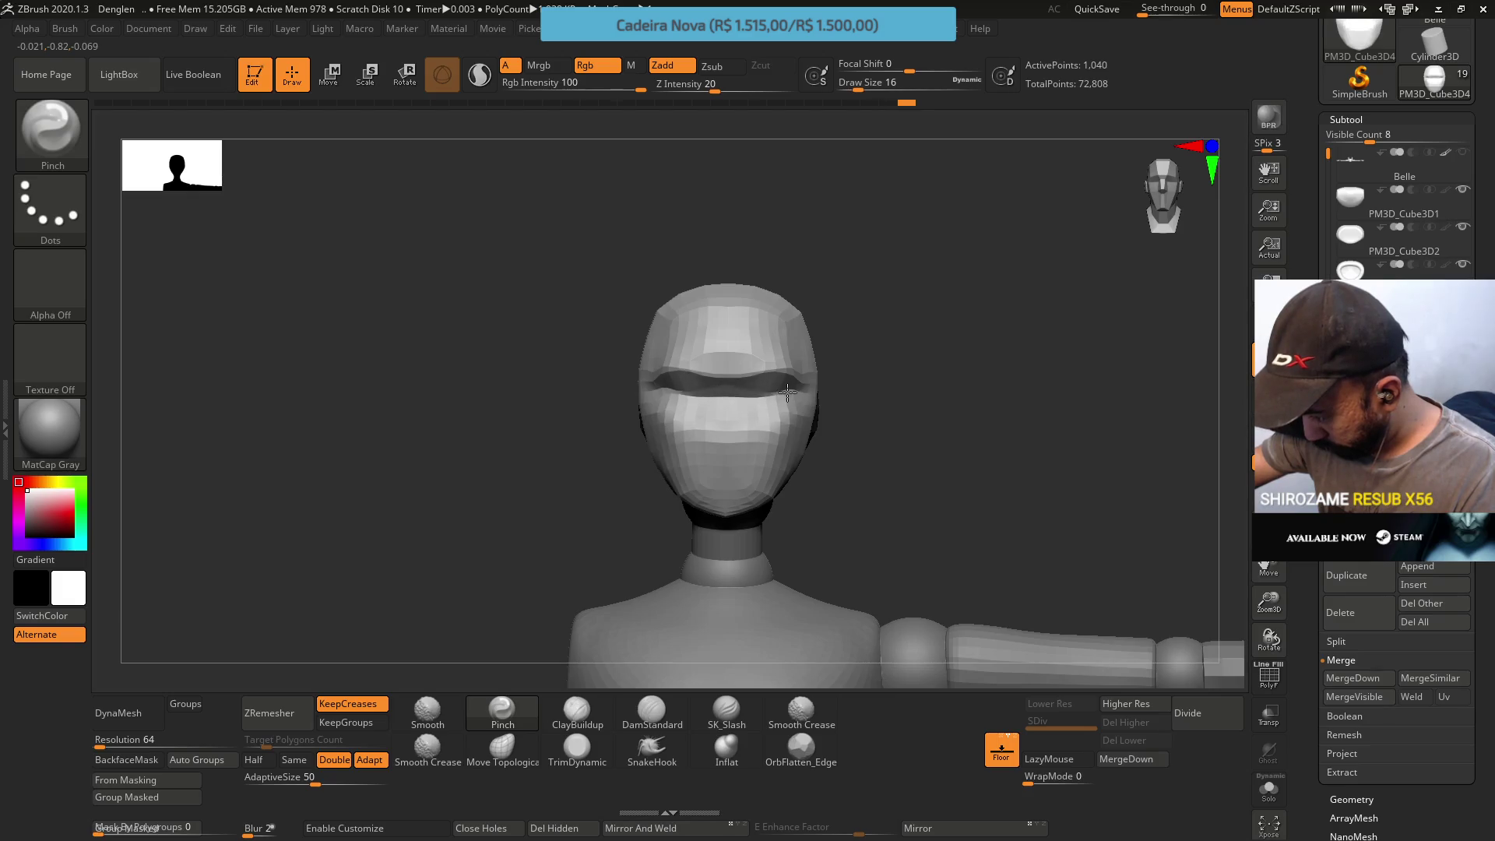
pyautogui.moveTo(761, 338)
pyautogui.mouseDown(button='right')
pyautogui.moveTo(734, 407)
pyautogui.moveTo(792, 407)
pyautogui.mouseUp(button='right')
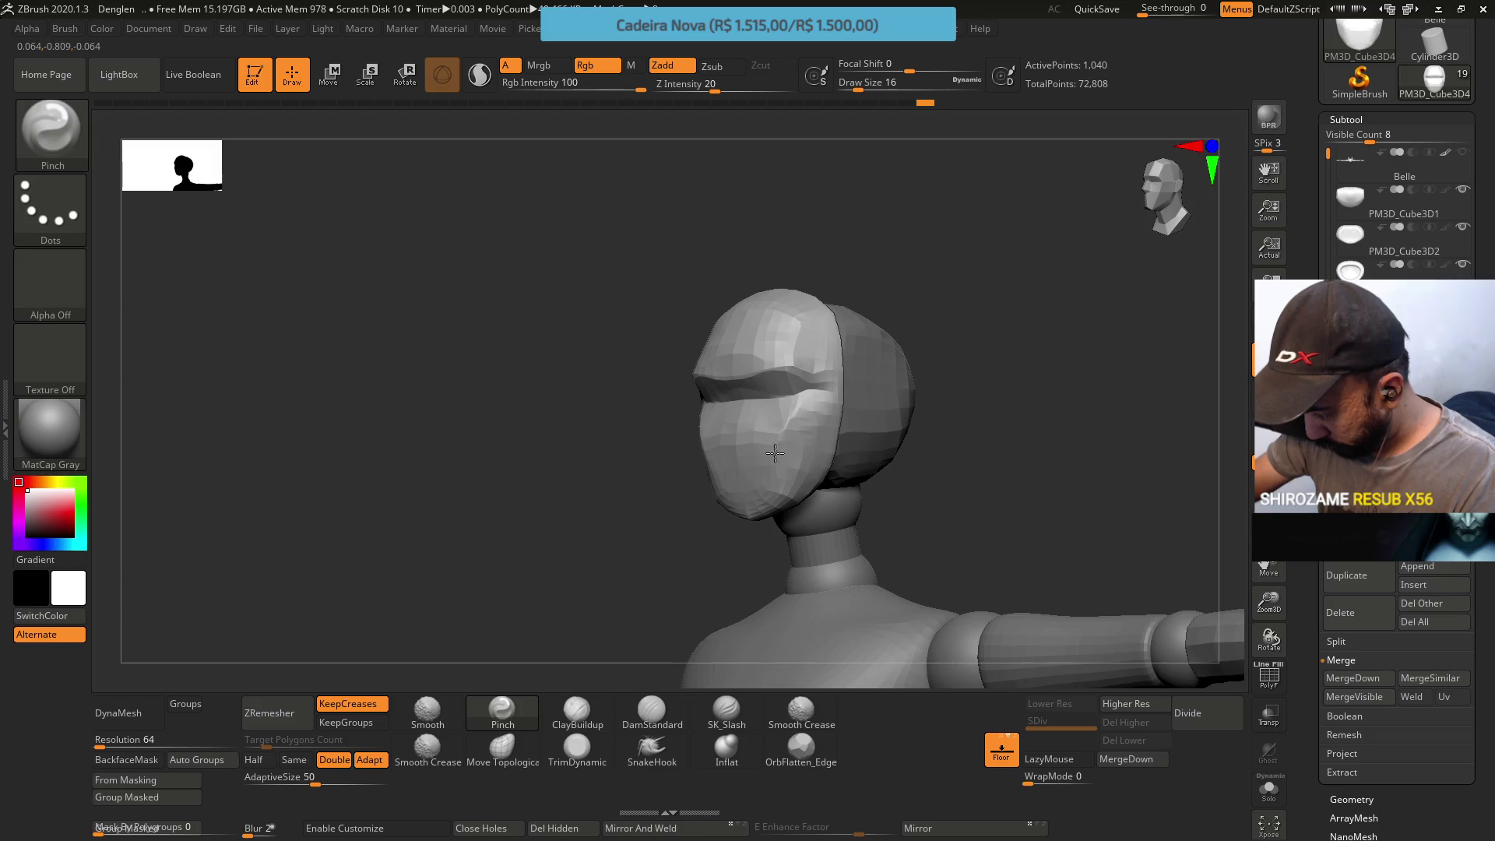
pyautogui.moveTo(772, 464); pyautogui.dragTo(730, 462, button='right')
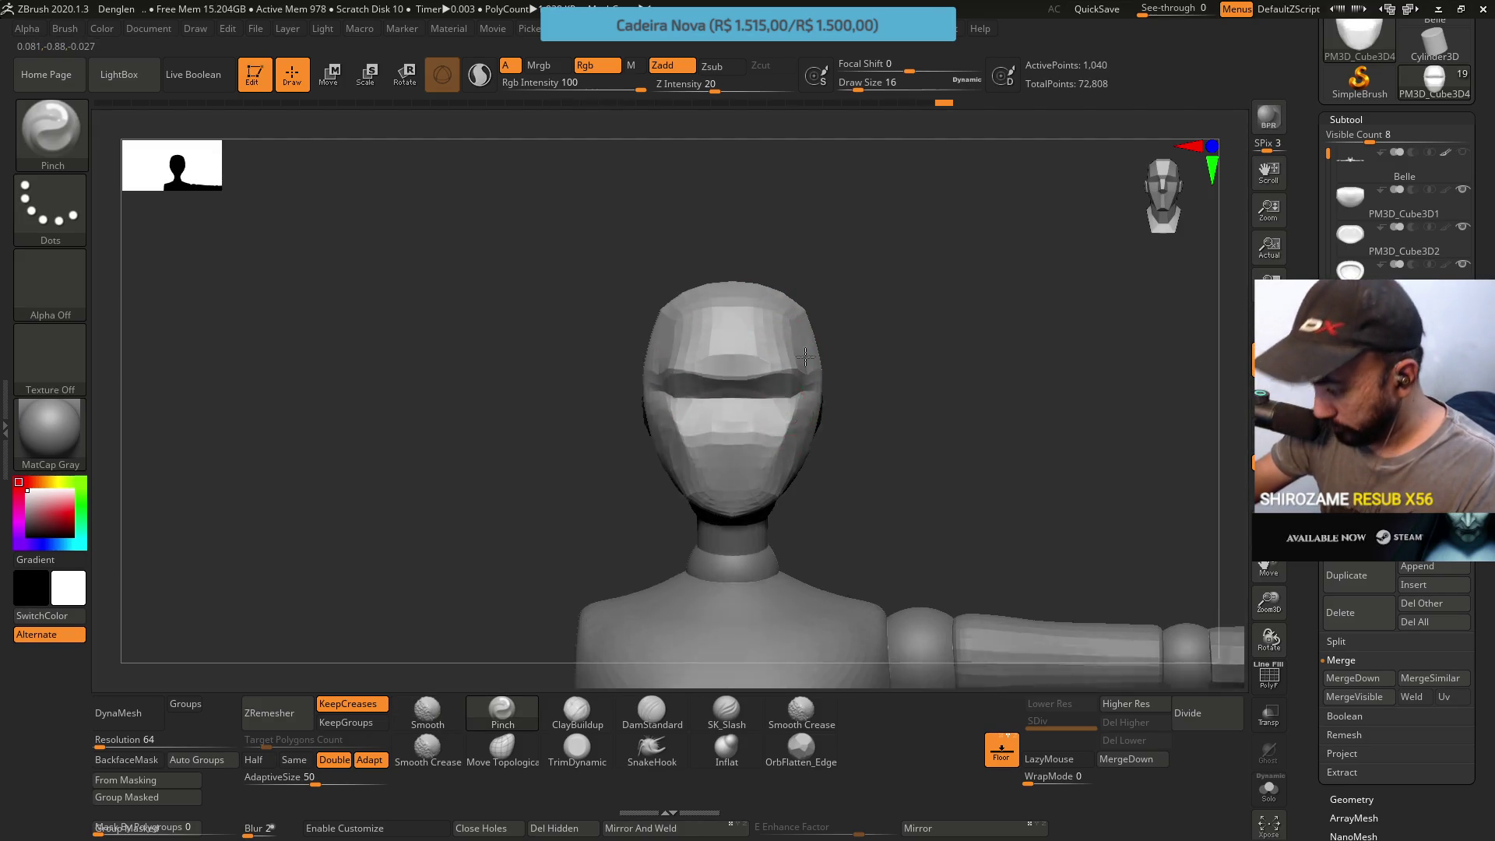
pyautogui.moveTo(792, 415); pyautogui.dragTo(655, 684, button='right')
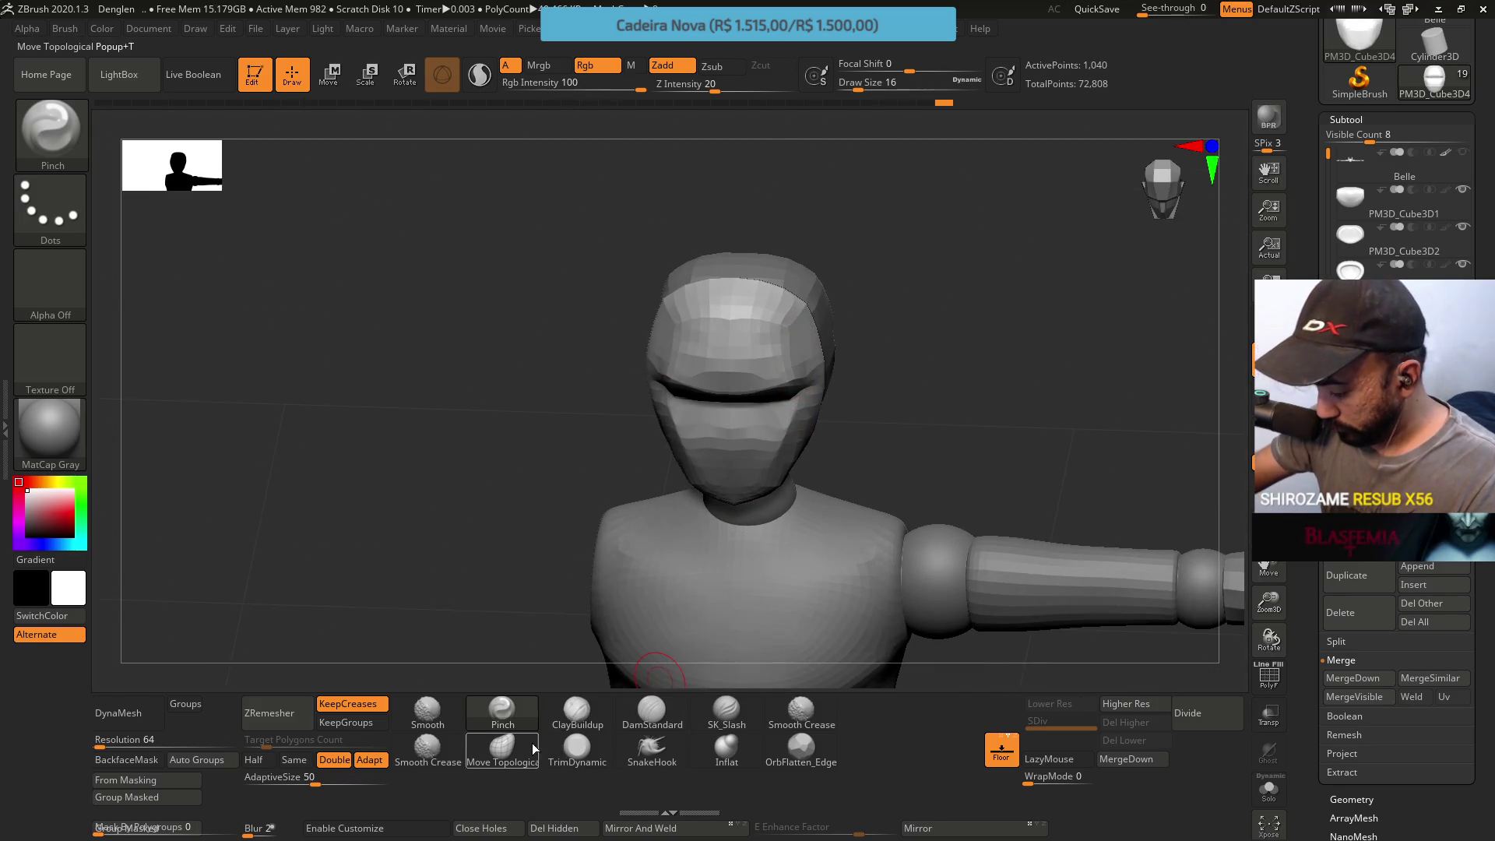
# Reshape the mask with a larger Move Topological brush and trim flat planes on its front
pyautogui.click(502, 750)
pyautogui.moveTo(717, 417); pyautogui.dragTo(811, 324, button='right')
pyautogui.press('s')
pyautogui.click(823, 392)
pyautogui.moveTo(824, 392); pyautogui.dragTo(600, 674, button='right')
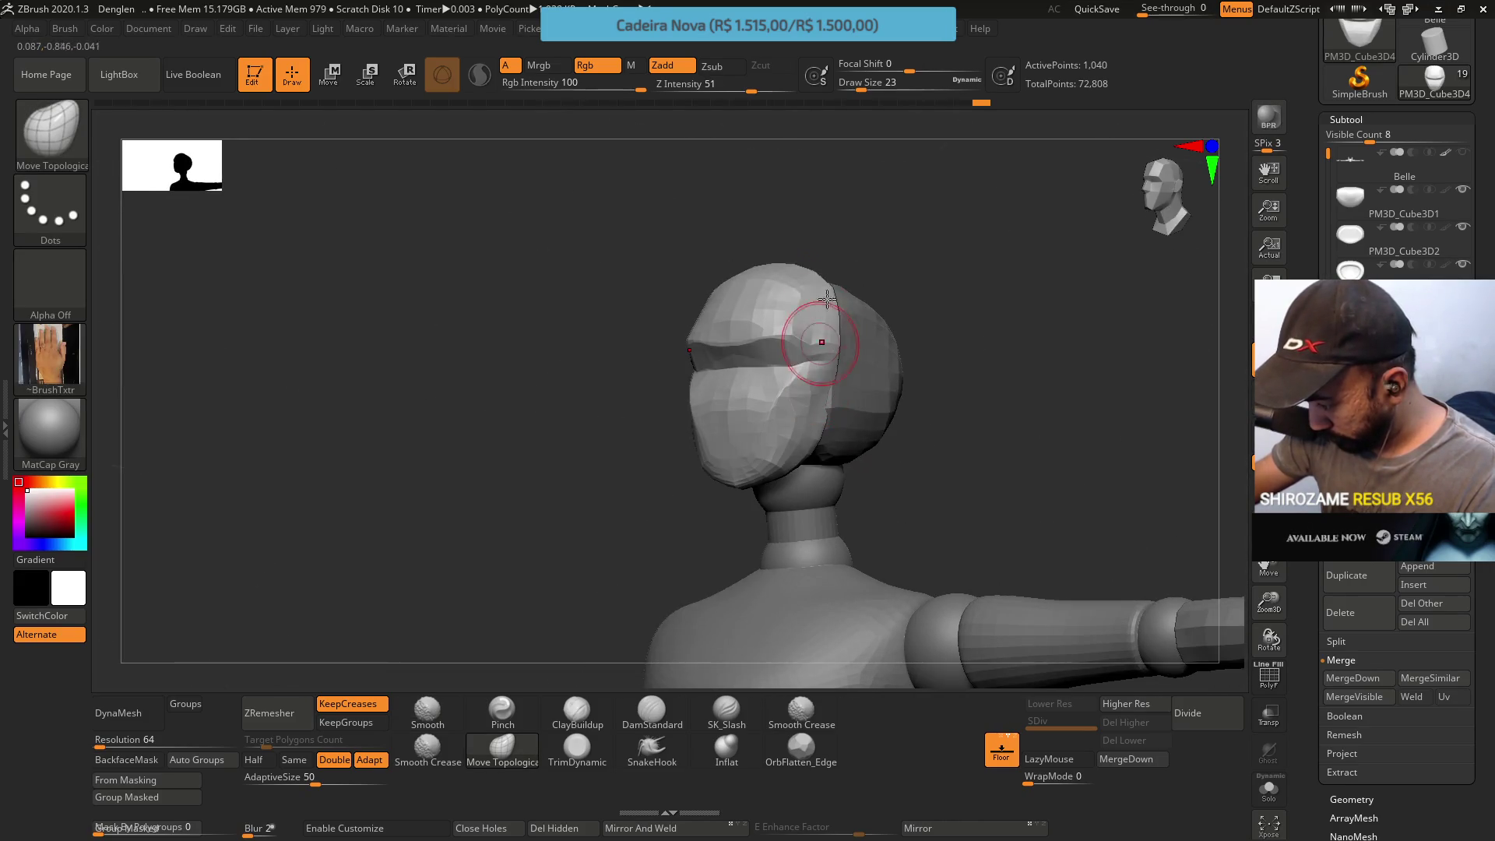
pyautogui.click(577, 750)
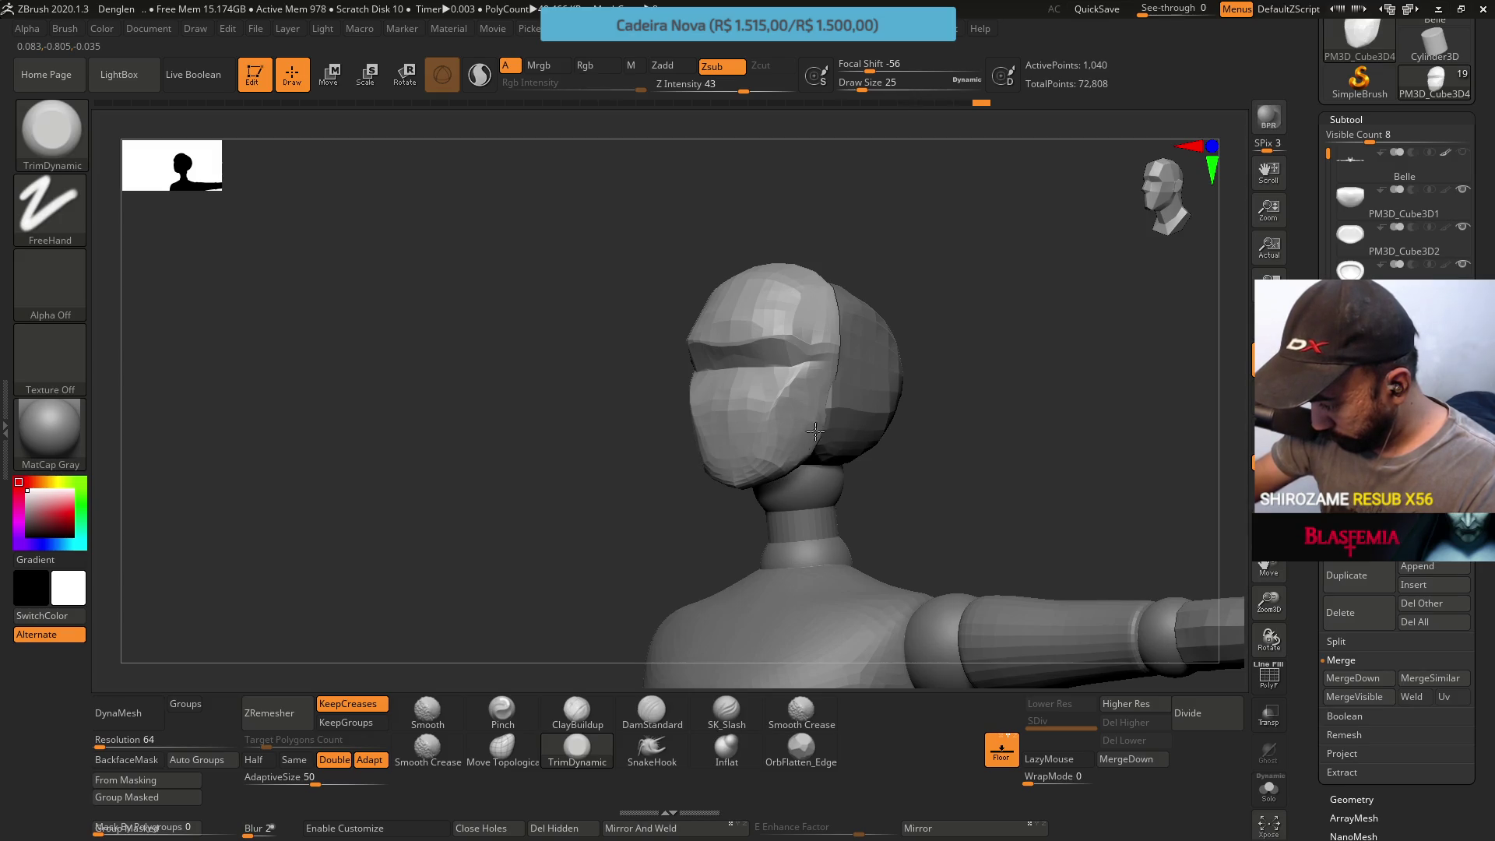
pyautogui.keyDown('shift'); pyautogui.moveTo(793, 429); pyautogui.dragTo(794, 427, button='right'); pyautogui.keyUp('shift')
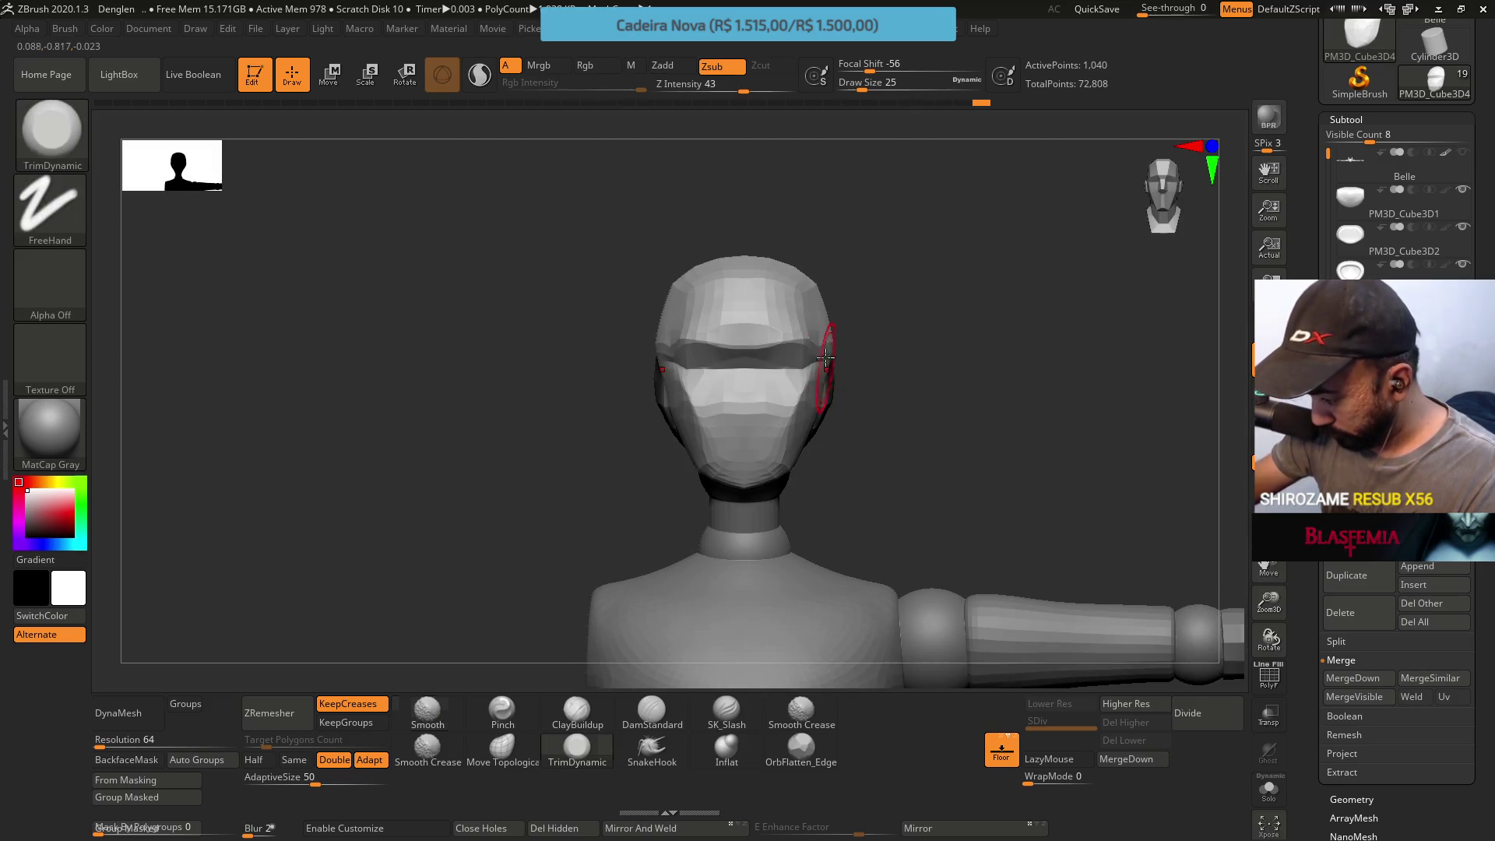
pyautogui.click(507, 754)
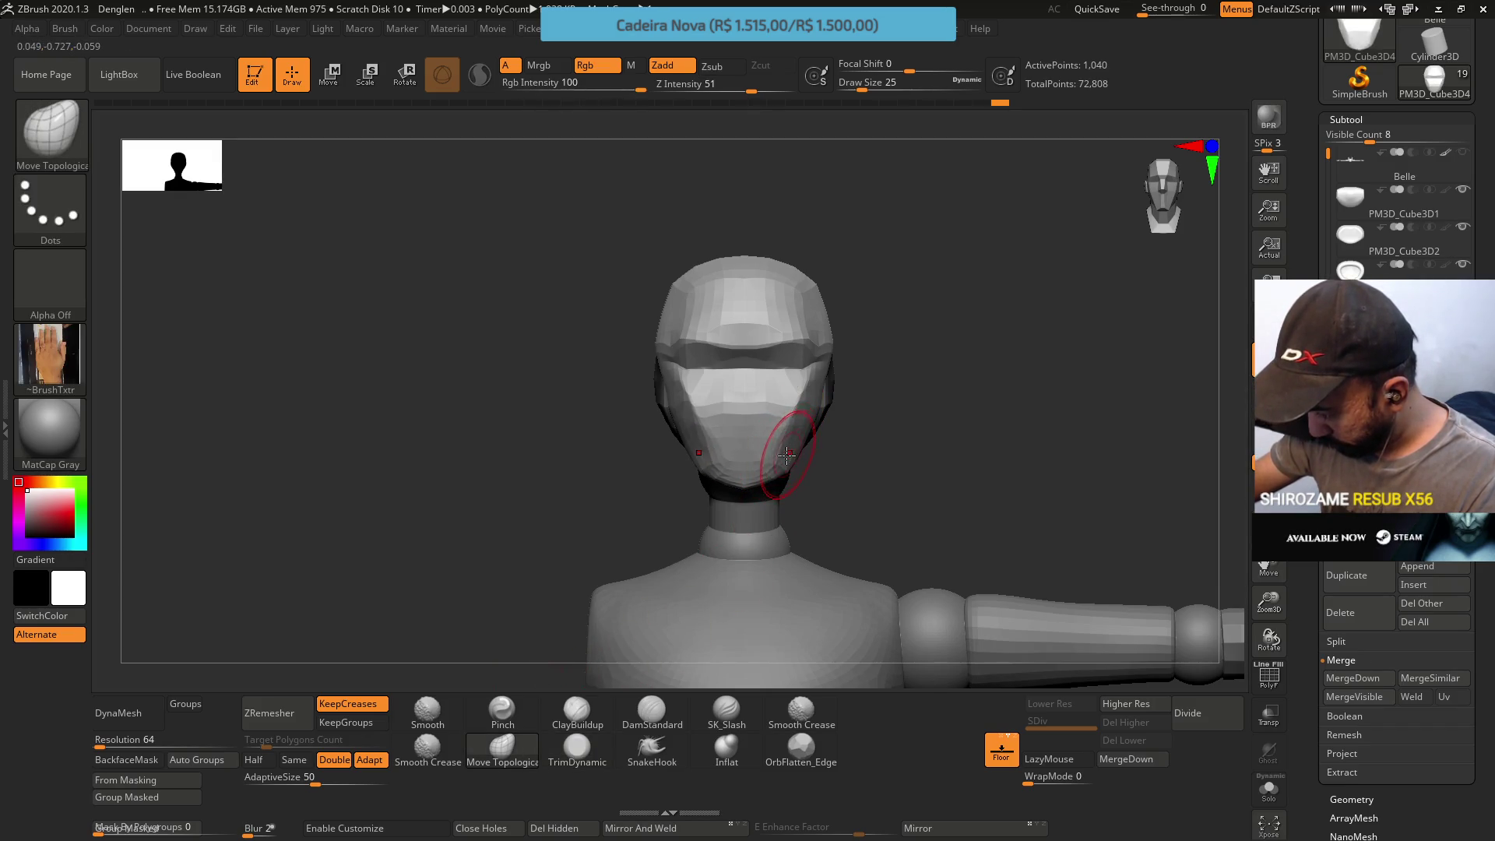
pyautogui.moveTo(783, 394); pyautogui.dragTo(765, 487, button='right')
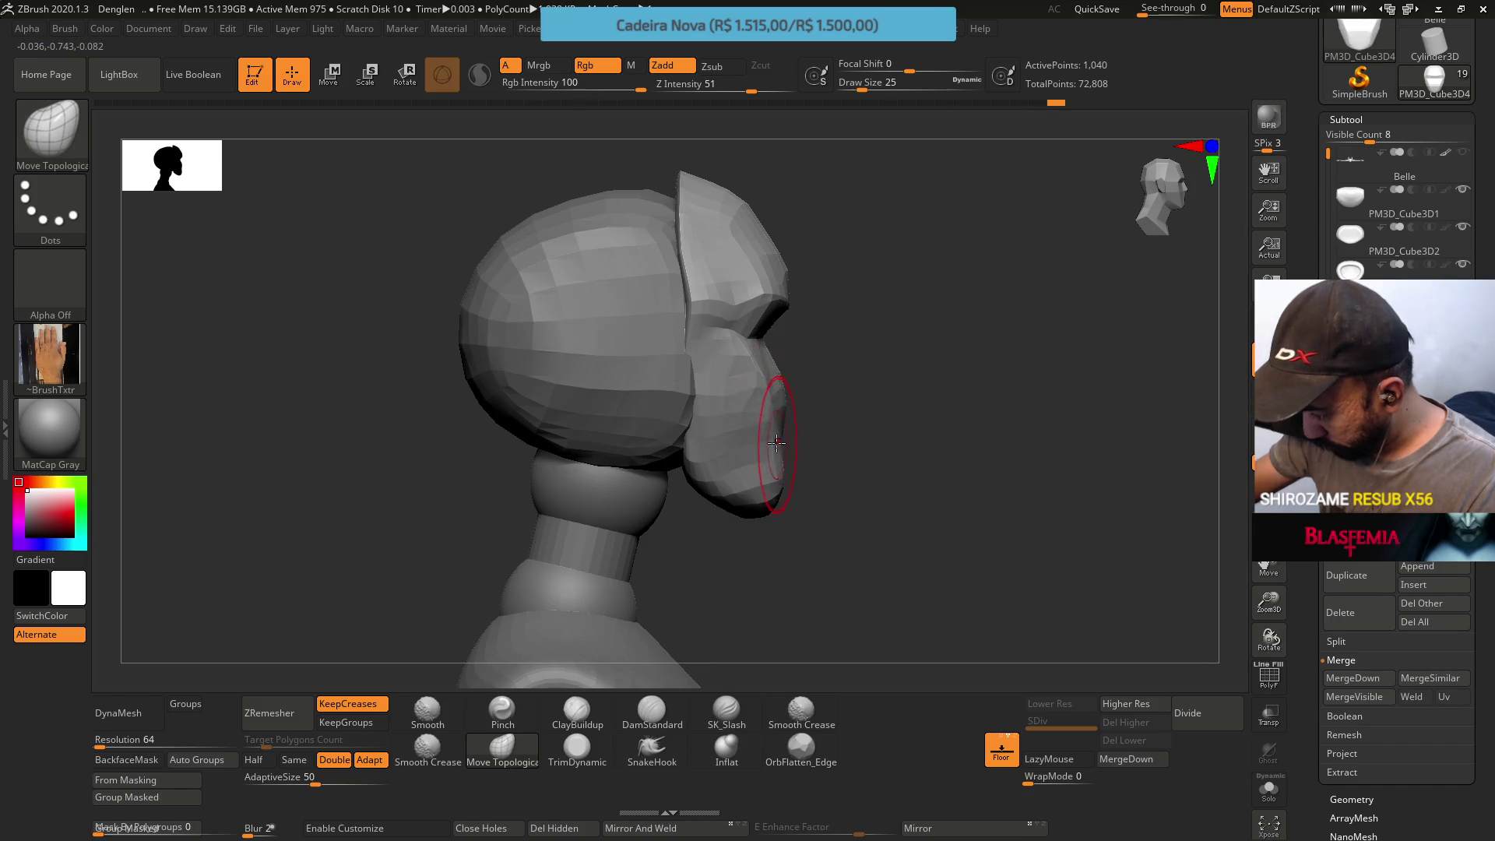
pyautogui.moveTo(797, 414); pyautogui.dragTo(737, 378, button='right')
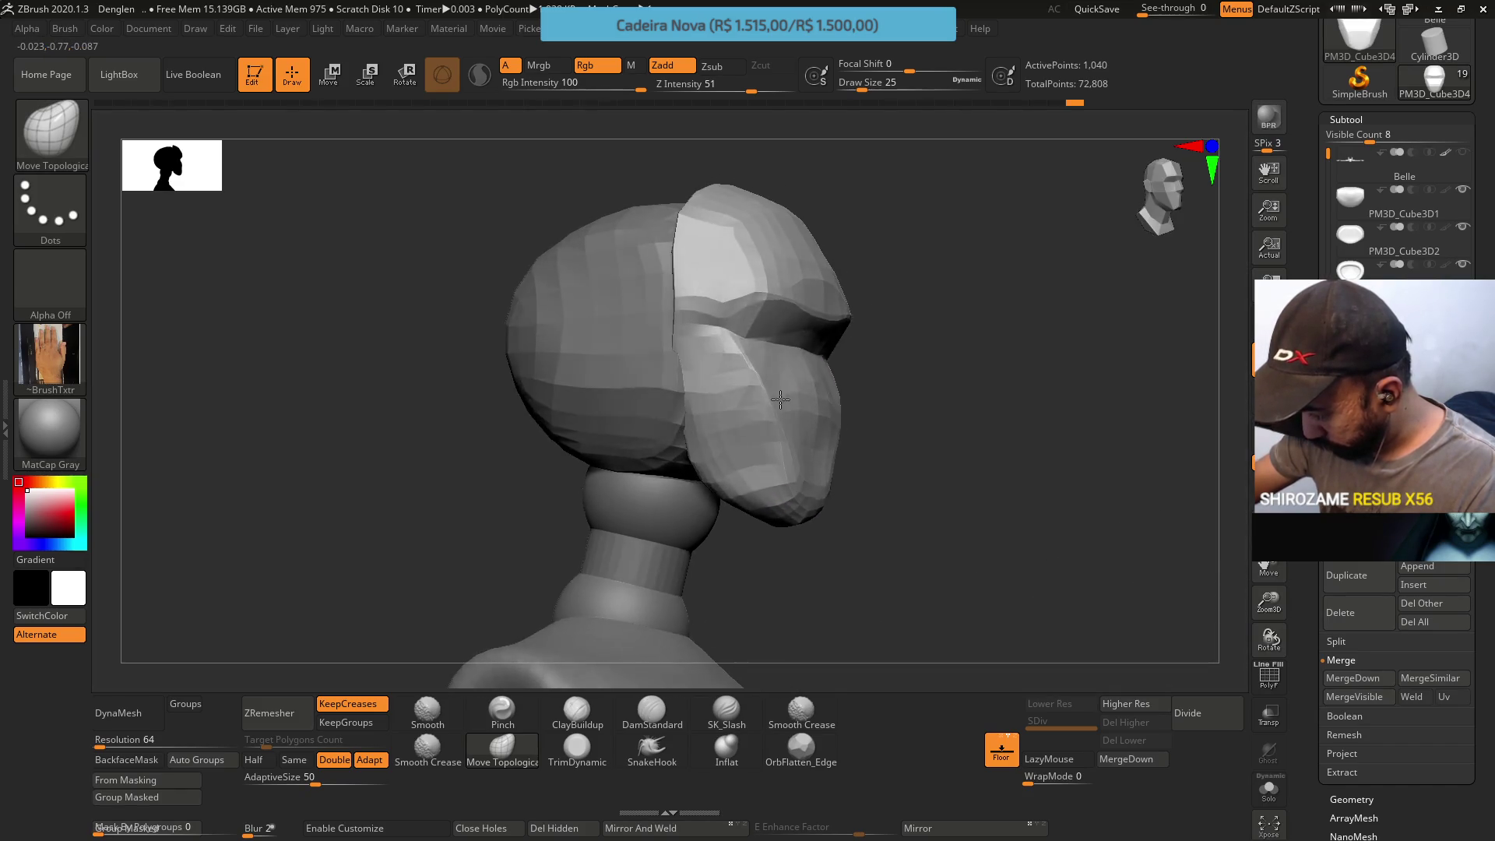
# Build up clay and tighten edges around the head's back and sides, then return to Move Topological
pyautogui.click(575, 713)
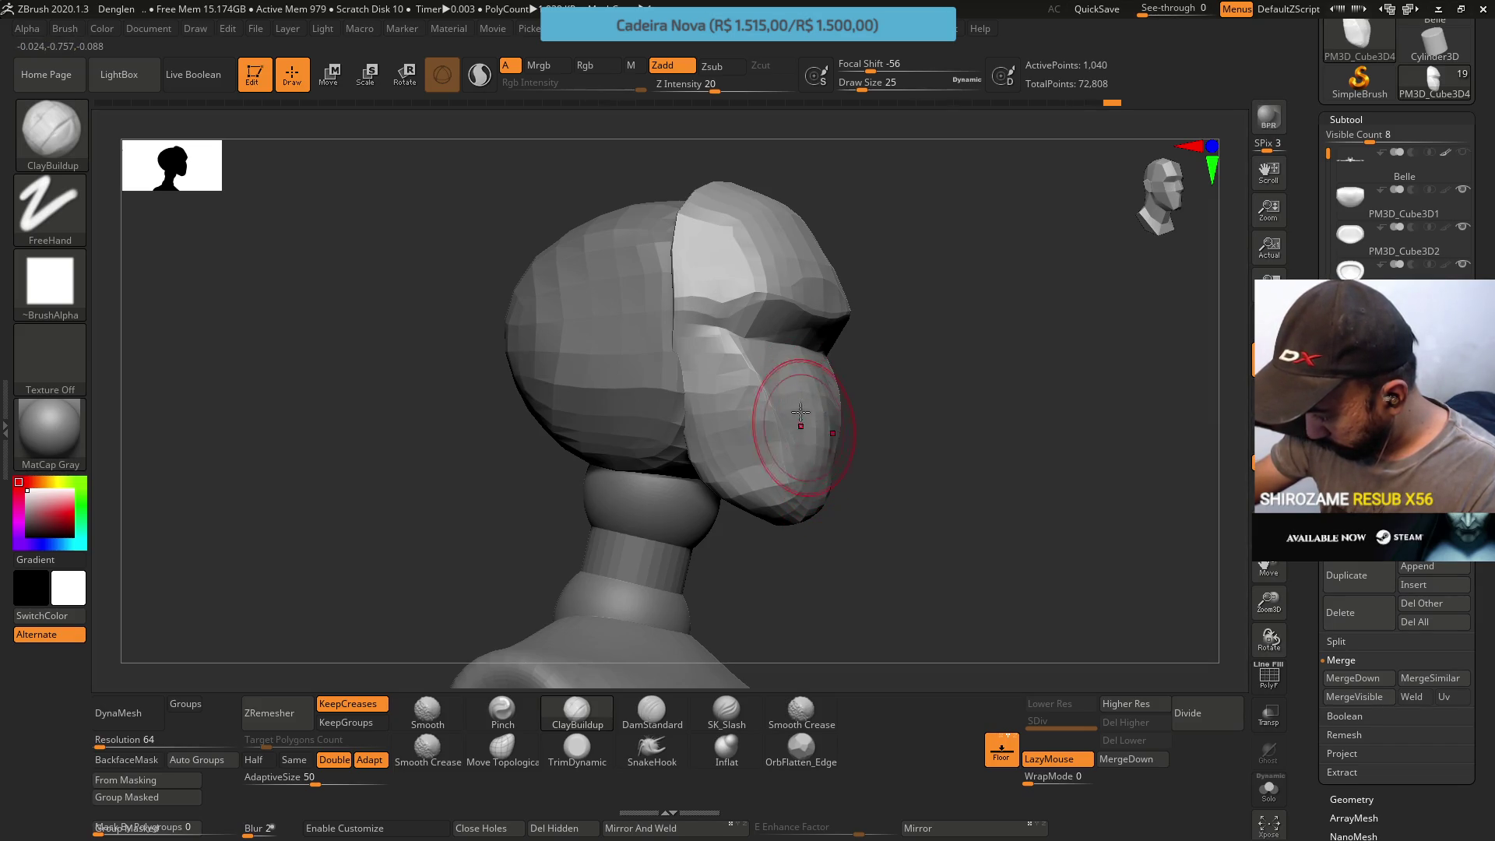
pyautogui.moveTo(800, 416)
pyautogui.mouseDown(button='right')
pyautogui.moveTo(783, 434)
pyautogui.moveTo(805, 504)
pyautogui.moveTo(595, 690)
pyautogui.mouseUp(button='right')
pyautogui.click(503, 709)
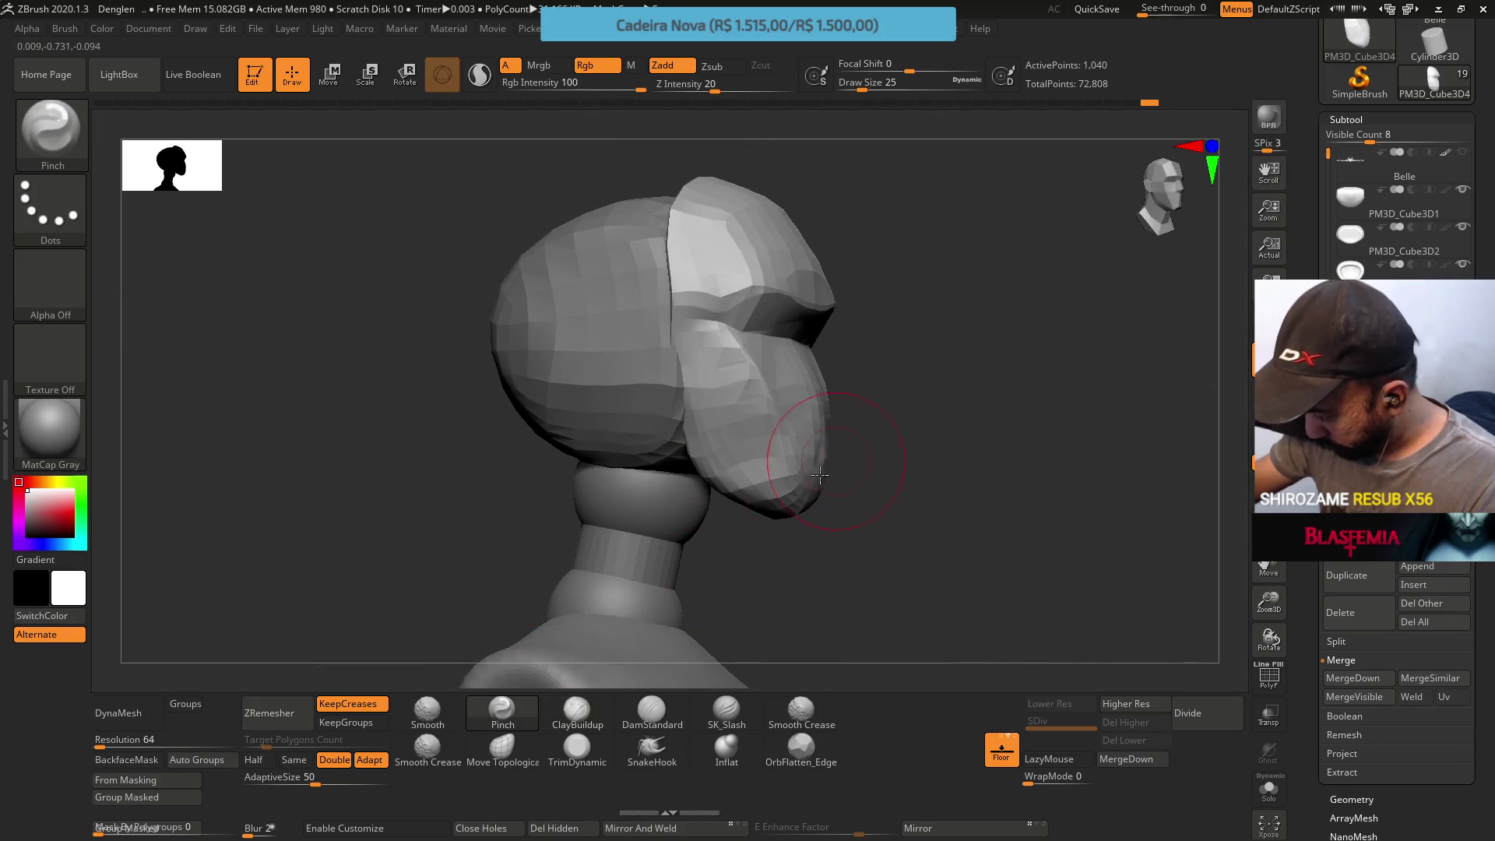
pyautogui.moveTo(830, 464); pyautogui.dragTo(791, 495, button='right')
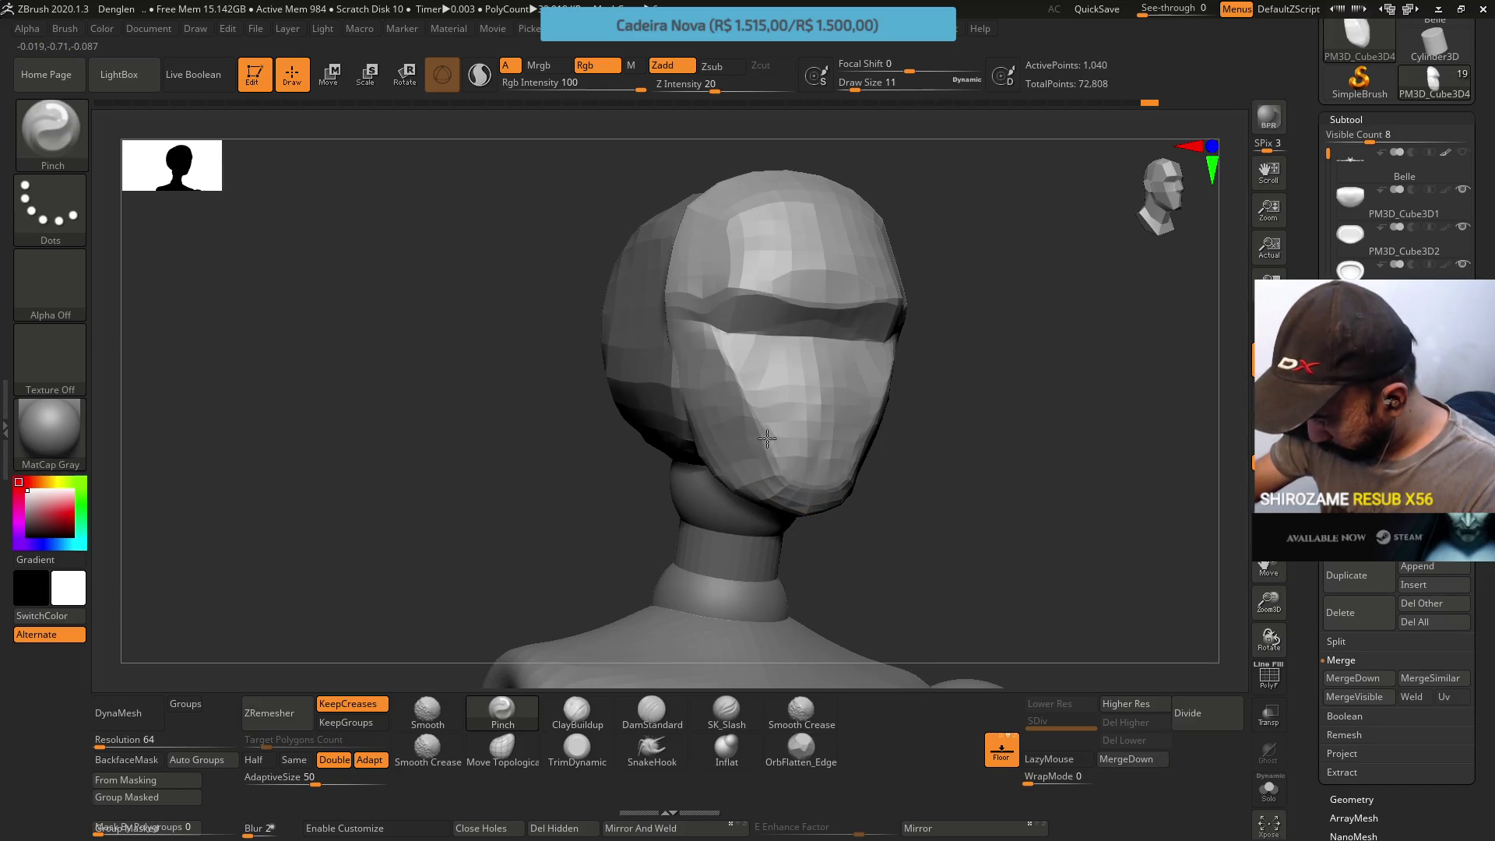
pyautogui.moveTo(821, 490)
pyautogui.mouseDown(button='right')
pyautogui.moveTo(841, 451)
pyautogui.moveTo(801, 374)
pyautogui.moveTo(784, 430)
pyautogui.mouseUp(button='right')
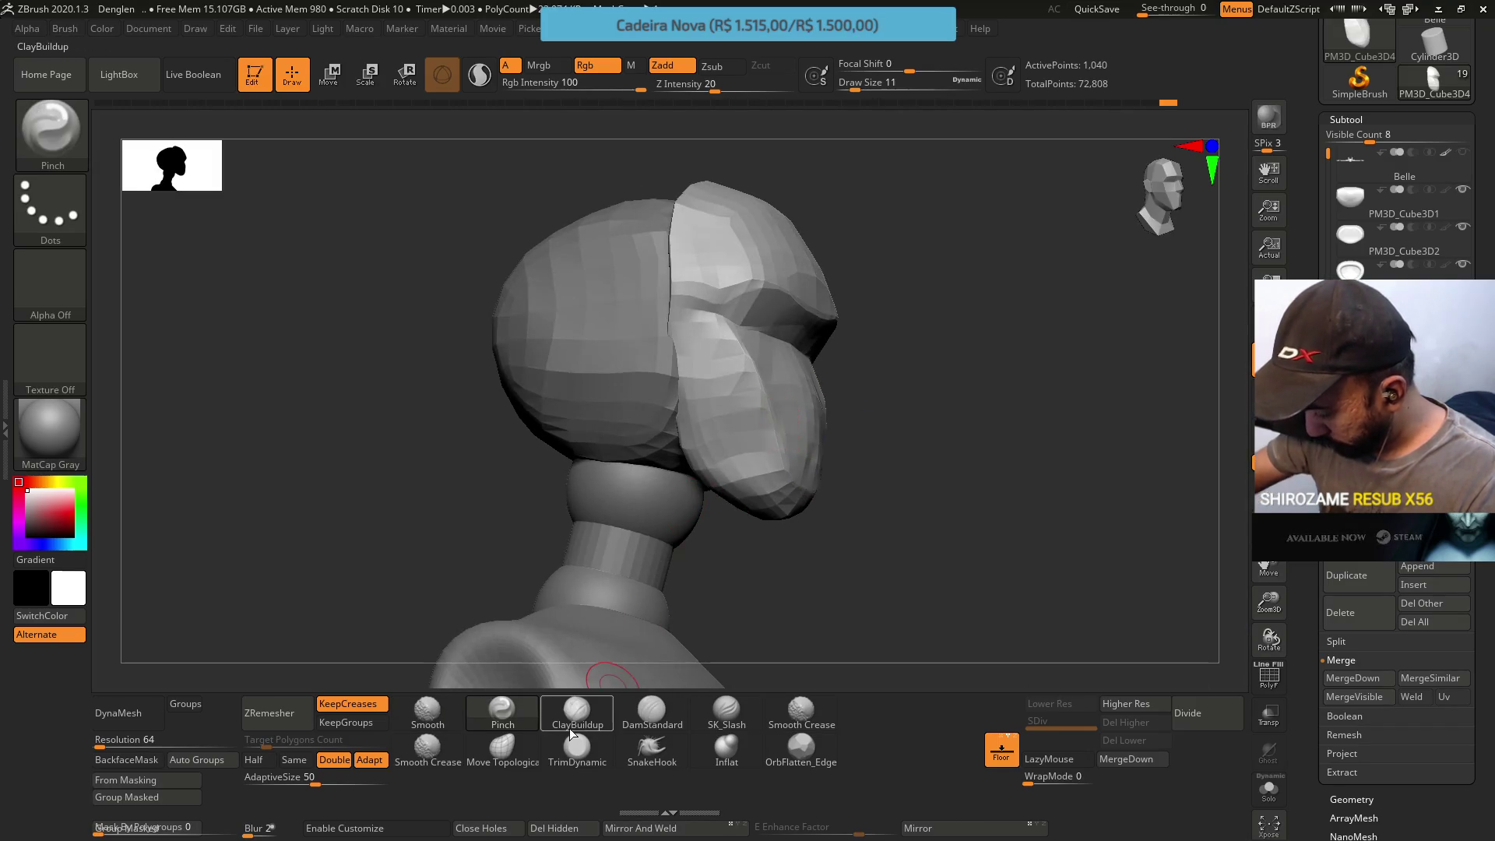
pyautogui.click(503, 749)
pyautogui.moveTo(791, 495); pyautogui.dragTo(805, 494, button='right')
pyautogui.press('s')
pyautogui.moveTo(822, 488); pyautogui.dragTo(818, 491)
pyautogui.moveTo(817, 488); pyautogui.dragTo(833, 448, button='right')
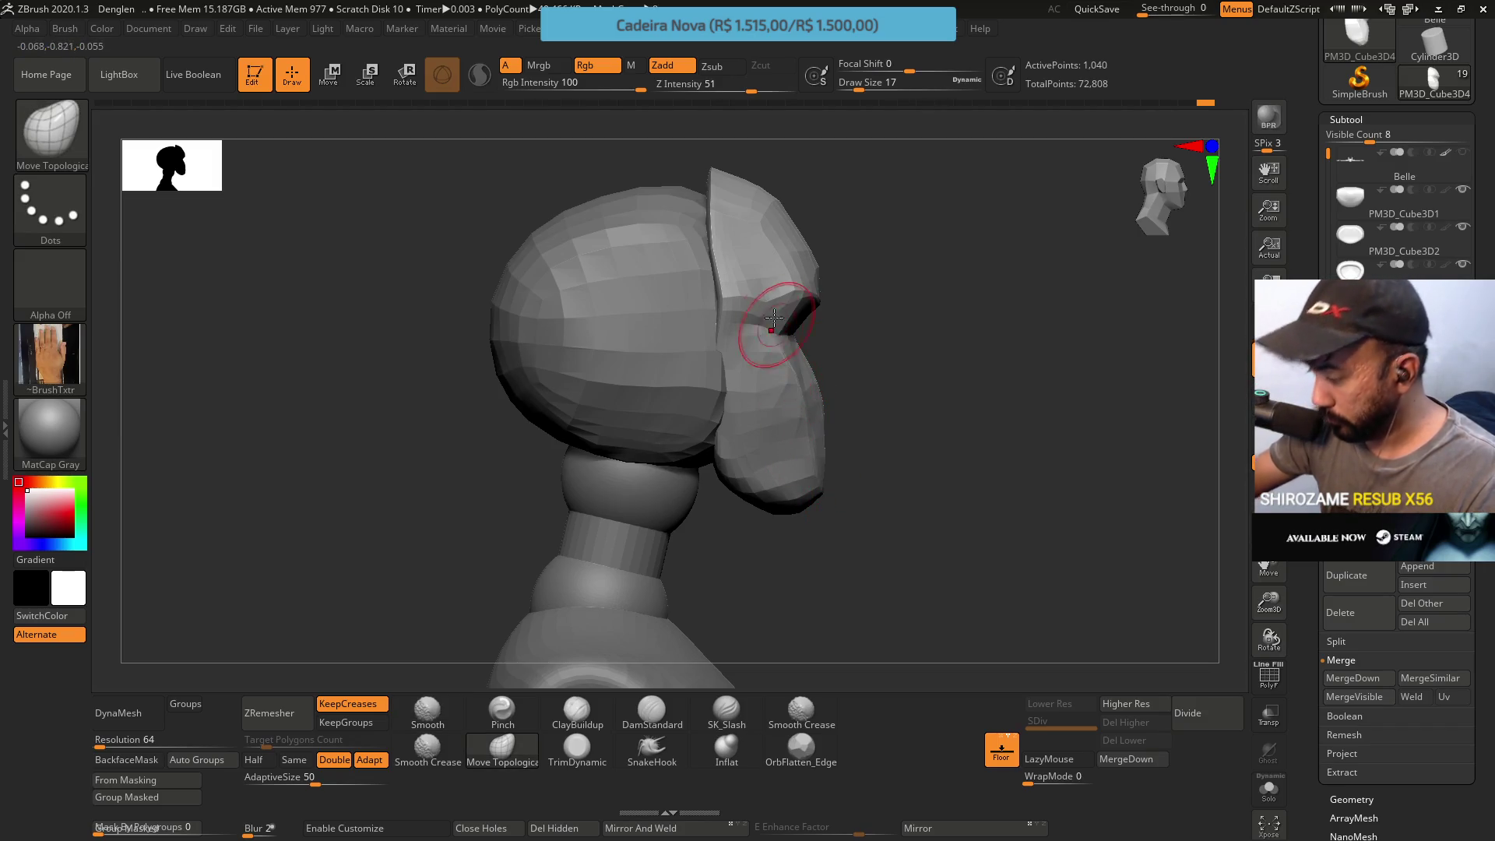
pyautogui.moveTo(815, 305)
pyautogui.mouseDown(button='right')
pyautogui.moveTo(801, 268)
pyautogui.moveTo(841, 304)
pyautogui.moveTo(784, 234)
pyautogui.mouseUp(button='right')
pyautogui.moveTo(778, 311)
pyautogui.mouseDown(button='right')
pyautogui.moveTo(778, 261)
pyautogui.moveTo(886, 428)
pyautogui.moveTo(928, 427)
pyautogui.mouseUp(button='right')
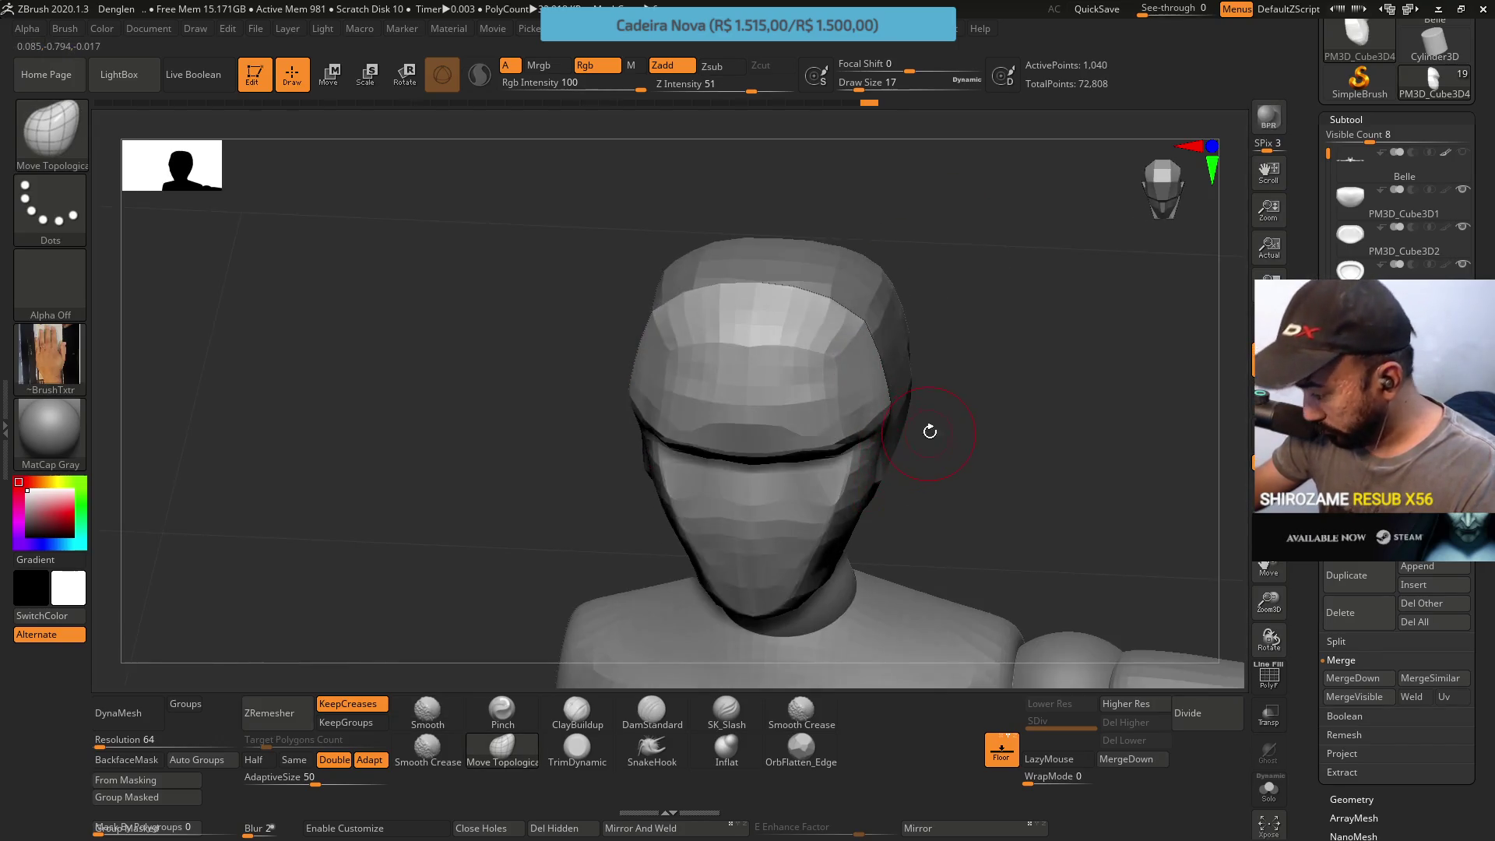
# Smooth the visor band and its upper edge, then set the brush size to 25
pyautogui.press(']')
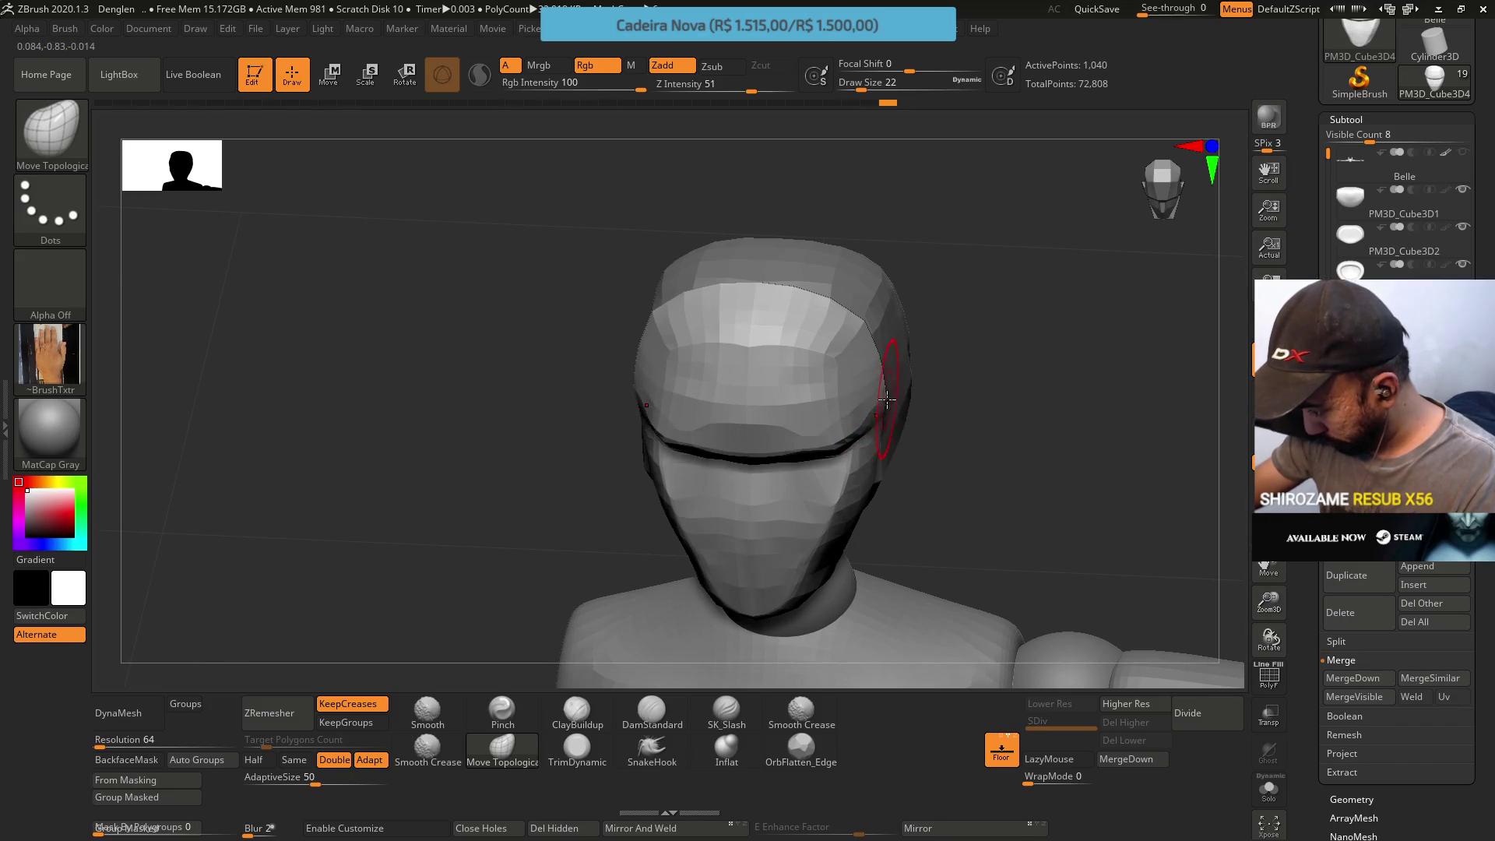
pyautogui.press('[')
pyautogui.moveTo(874, 395); pyautogui.dragTo(808, 490, button='right')
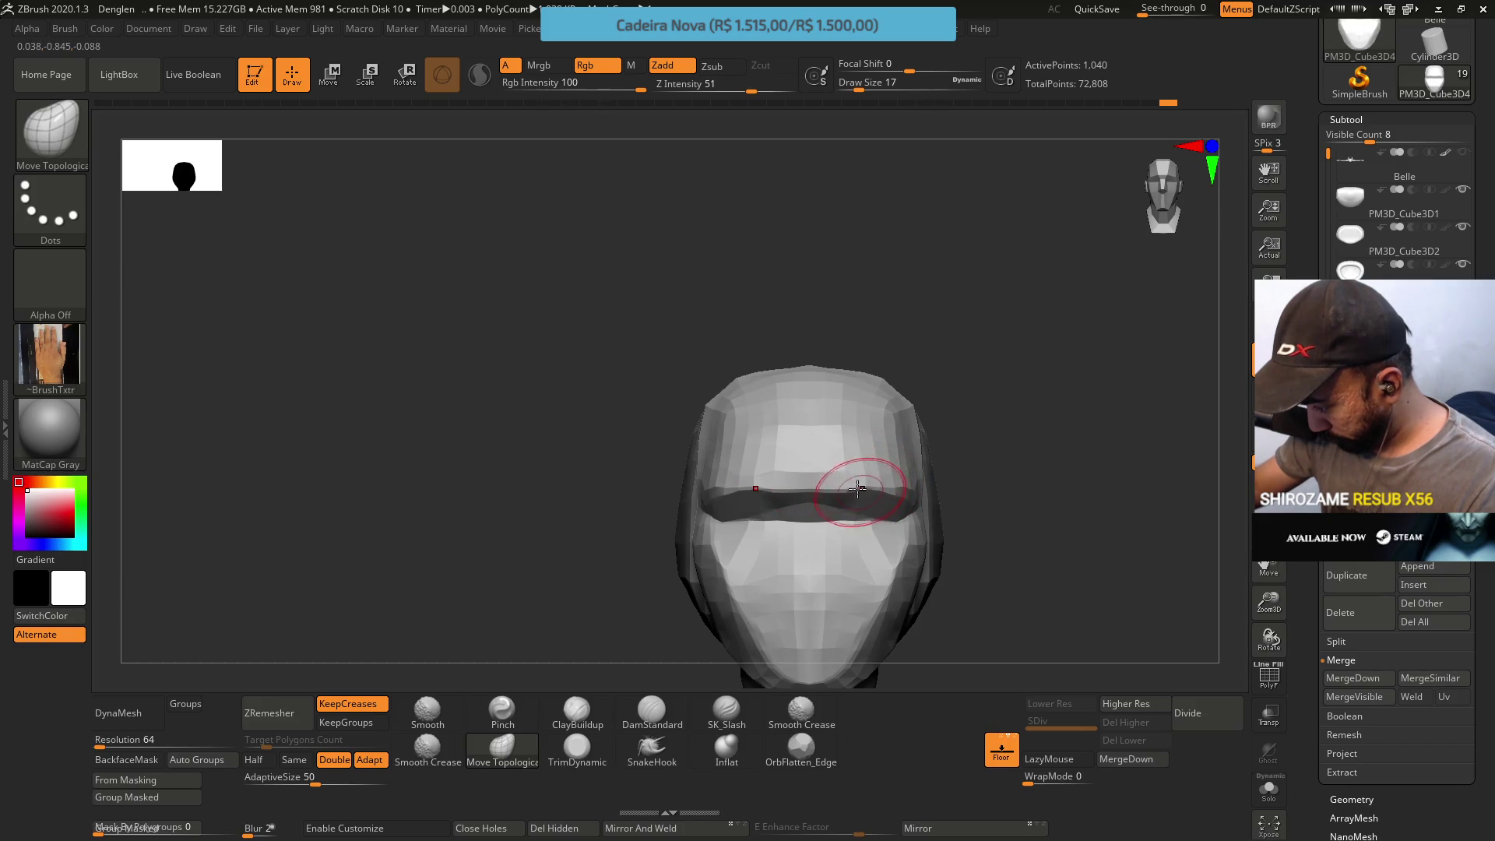
pyautogui.moveTo(896, 484); pyautogui.dragTo(904, 486)
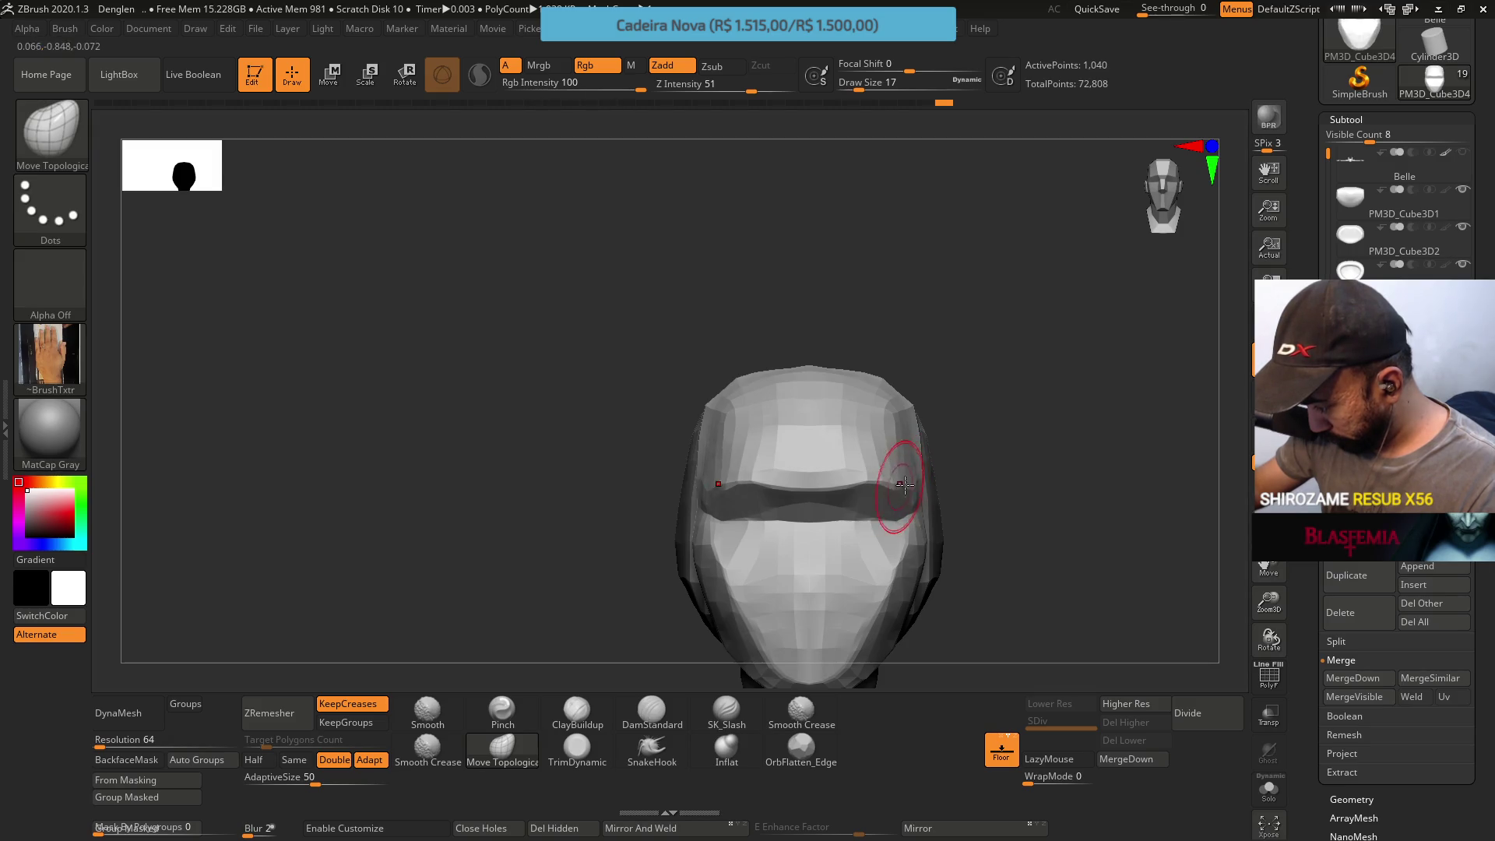
pyautogui.moveTo(814, 521)
pyautogui.mouseDown()
pyautogui.moveTo(787, 518)
pyautogui.moveTo(794, 484)
pyautogui.moveTo(834, 441)
pyautogui.mouseUp()
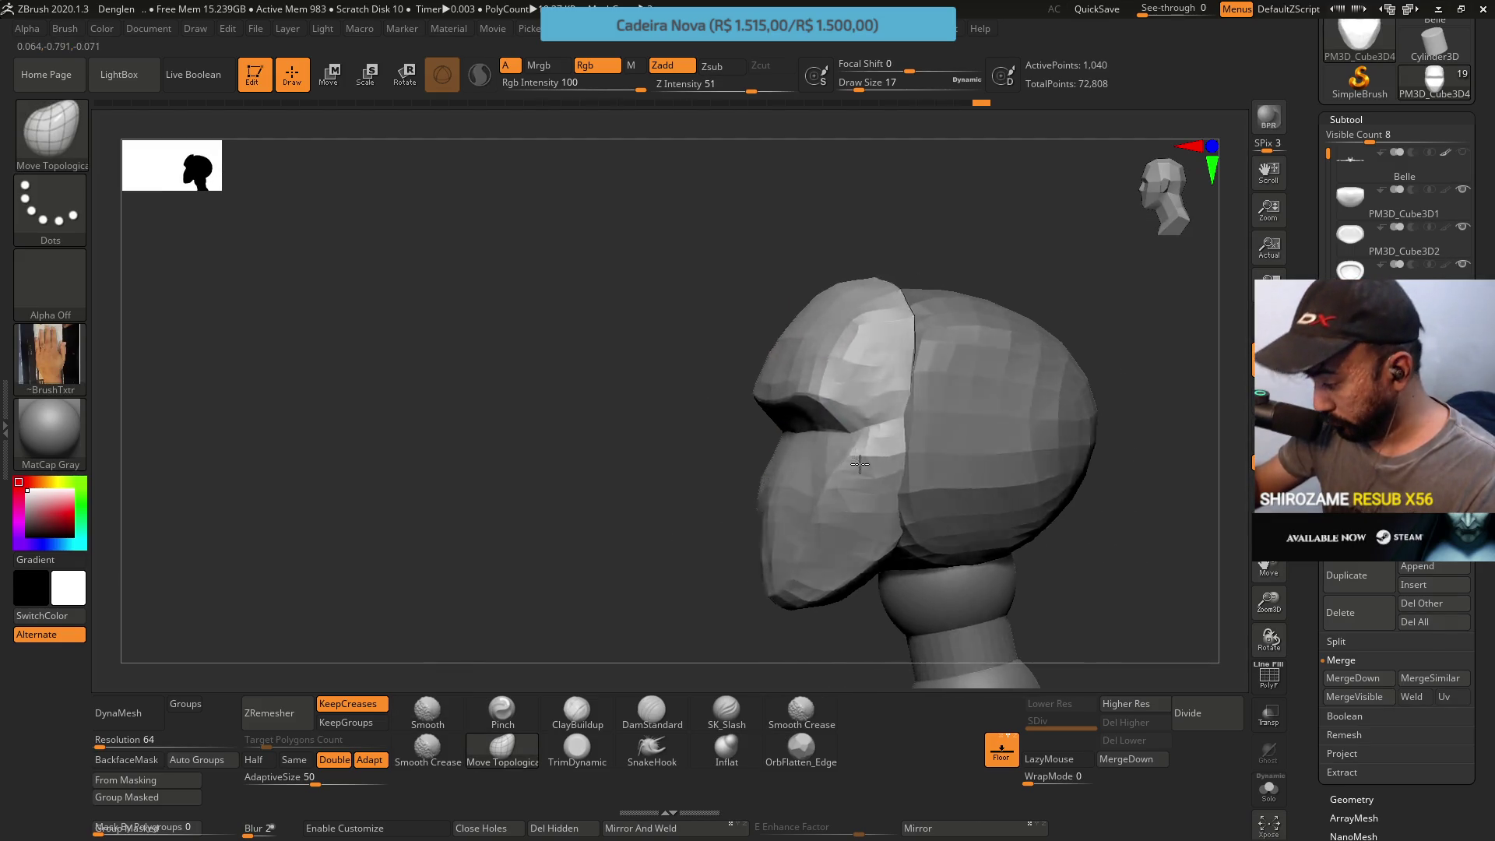
pyautogui.press('s')
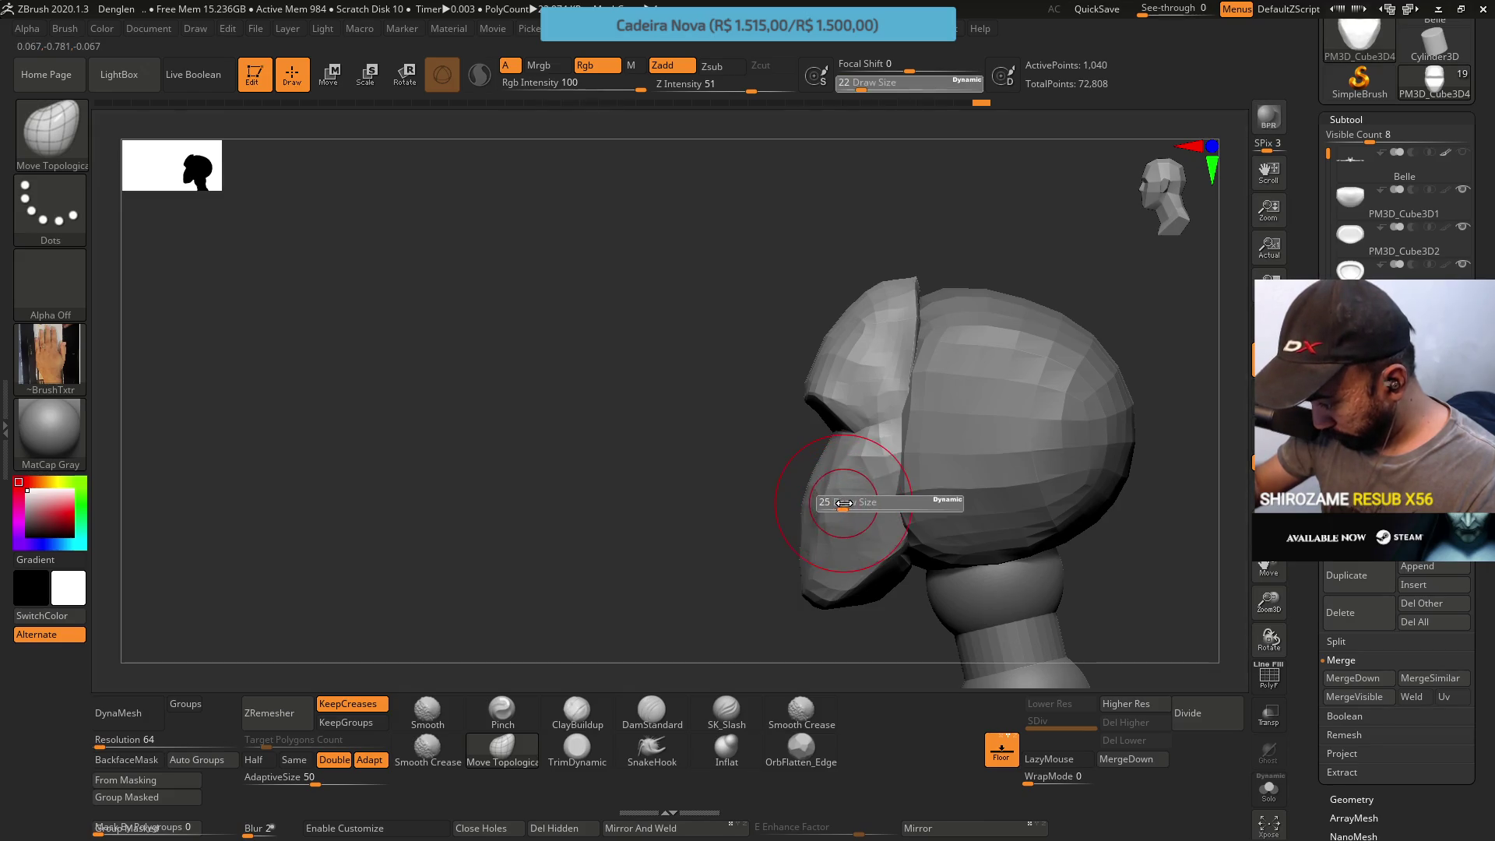
pyautogui.click(842, 502)
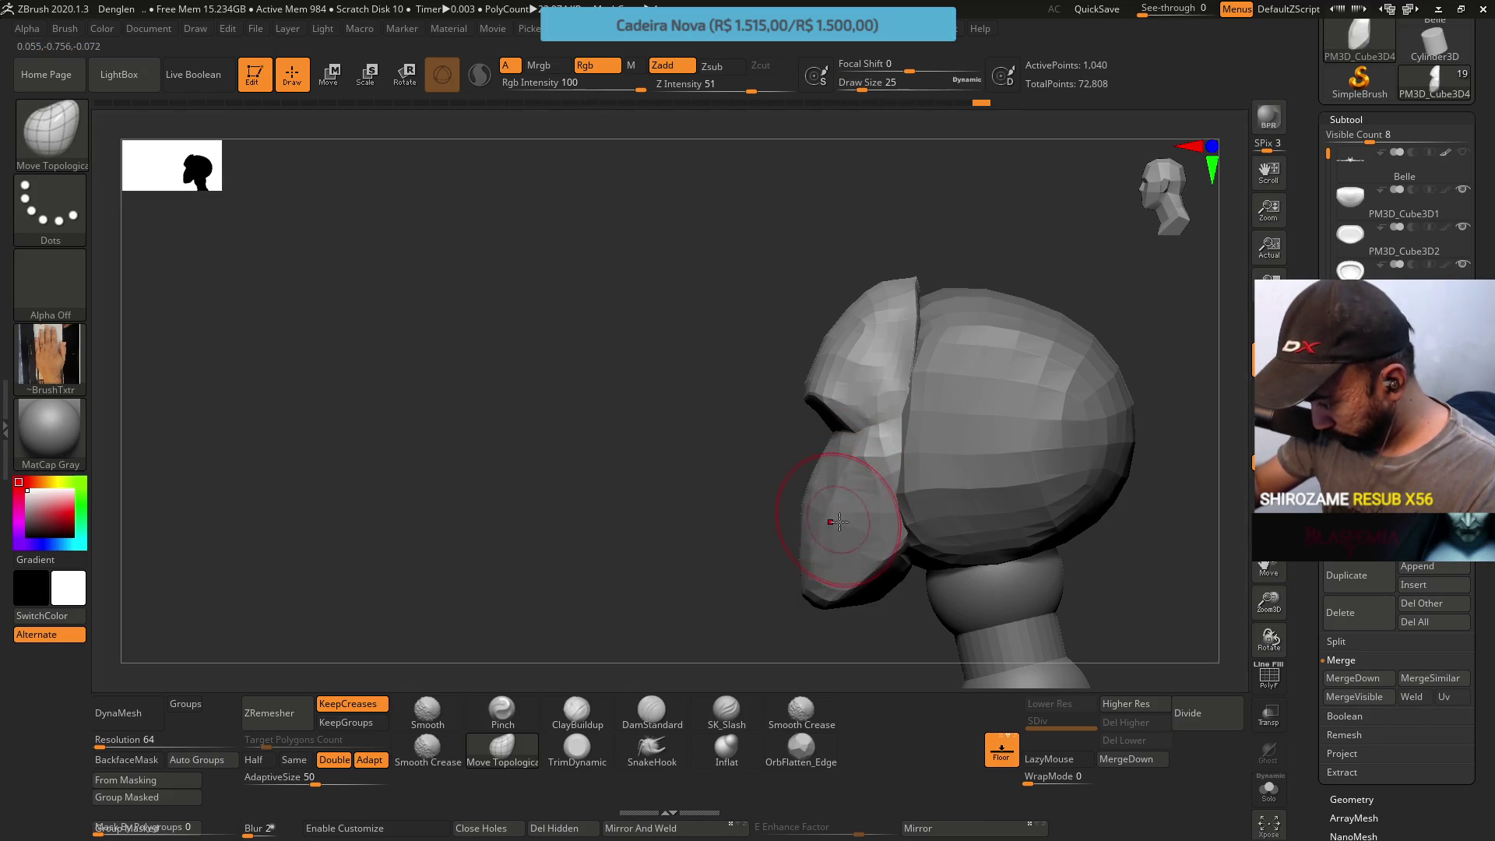
pyautogui.moveTo(770, 525)
pyautogui.mouseDown()
pyautogui.moveTo(900, 434)
pyautogui.moveTo(885, 480)
pyautogui.moveTo(870, 443)
pyautogui.mouseUp()
# Enlarge the brush to 46 and push the top of the face piece outward so it bulges
pyautogui.press('s')
pyautogui.click(899, 453)
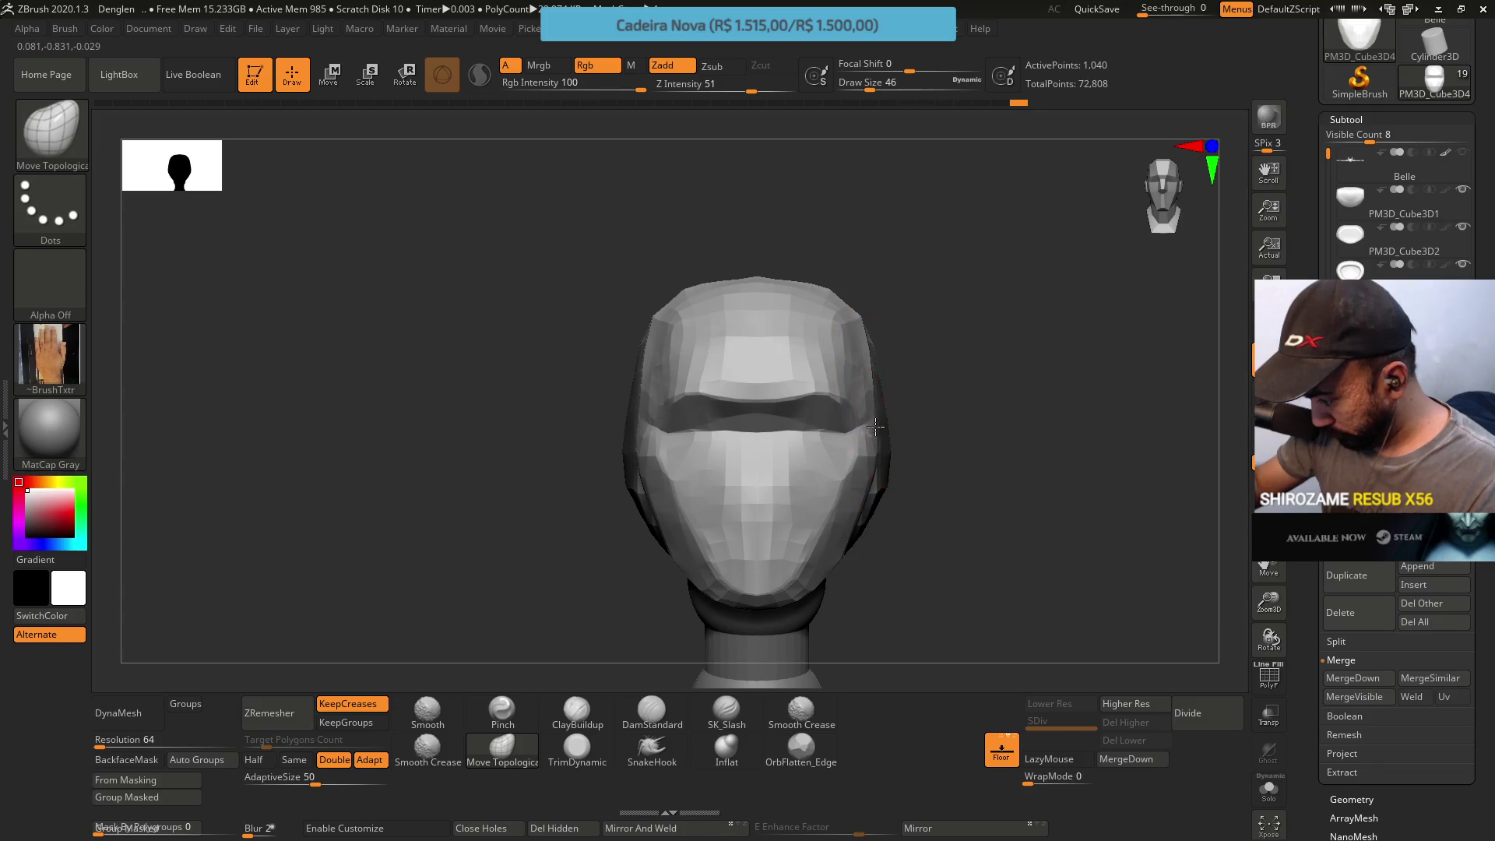
pyautogui.moveTo(876, 470); pyautogui.dragTo(993, 439)
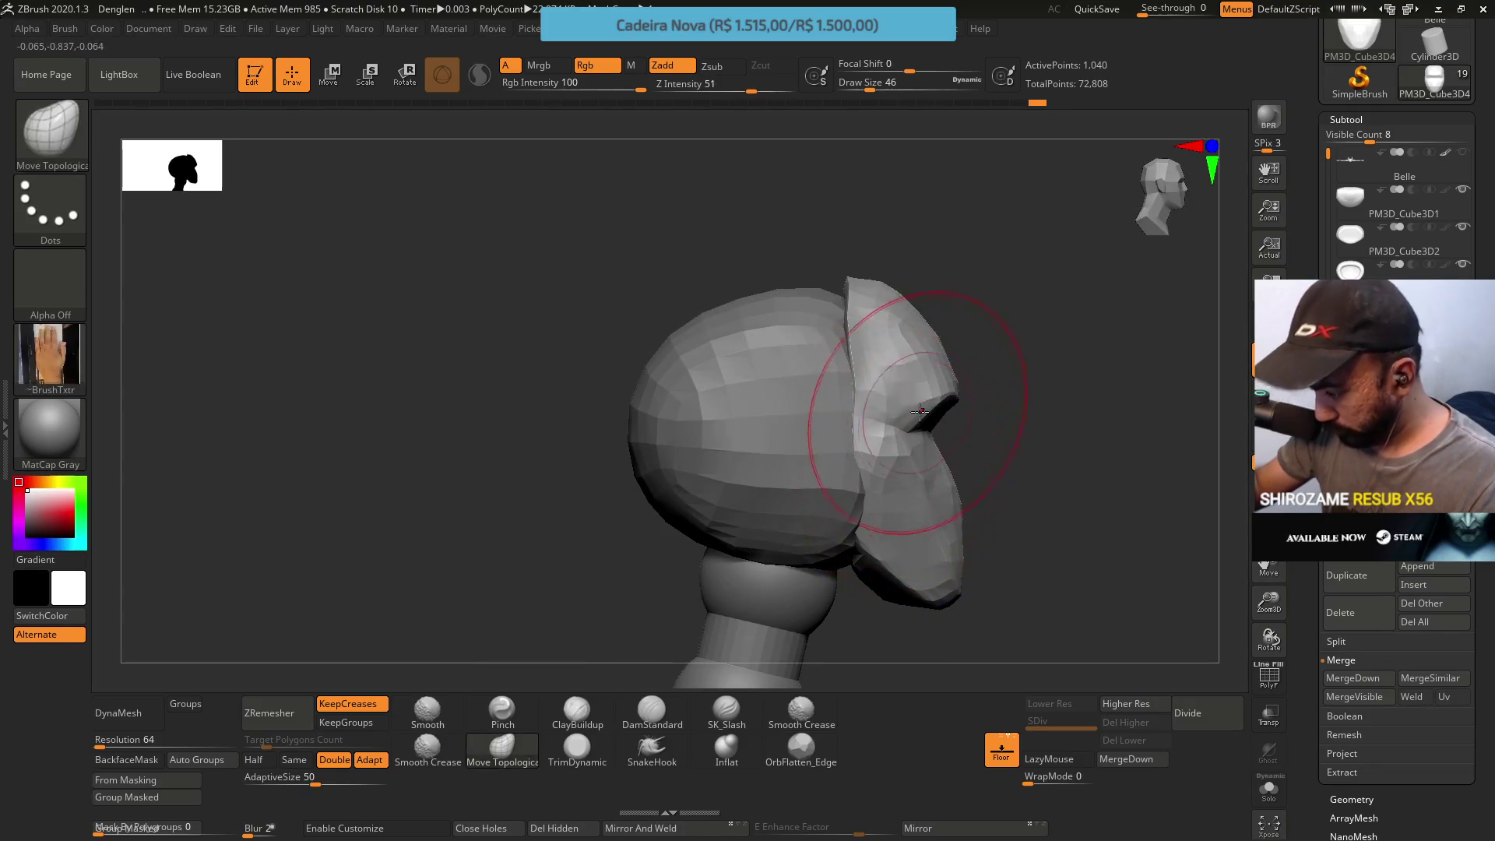
pyautogui.moveTo(920, 305)
pyautogui.mouseDown()
pyautogui.moveTo(870, 316)
pyautogui.moveTo(877, 292)
pyautogui.mouseUp()
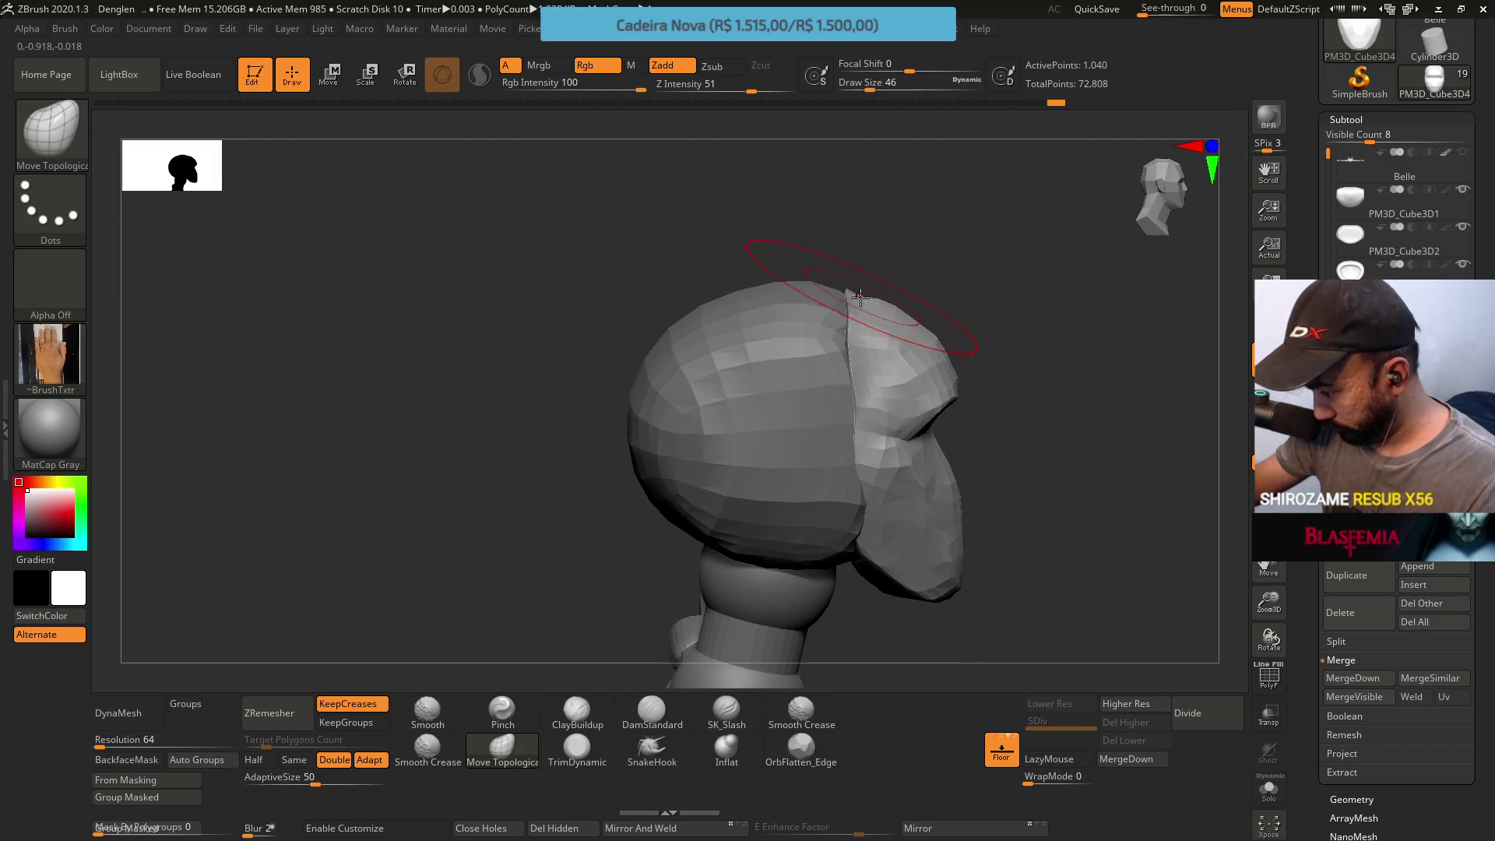
pyautogui.moveTo(968, 550)
pyautogui.mouseDown(button='right')
pyautogui.moveTo(881, 477)
pyautogui.moveTo(904, 524)
pyautogui.mouseUp(button='right')
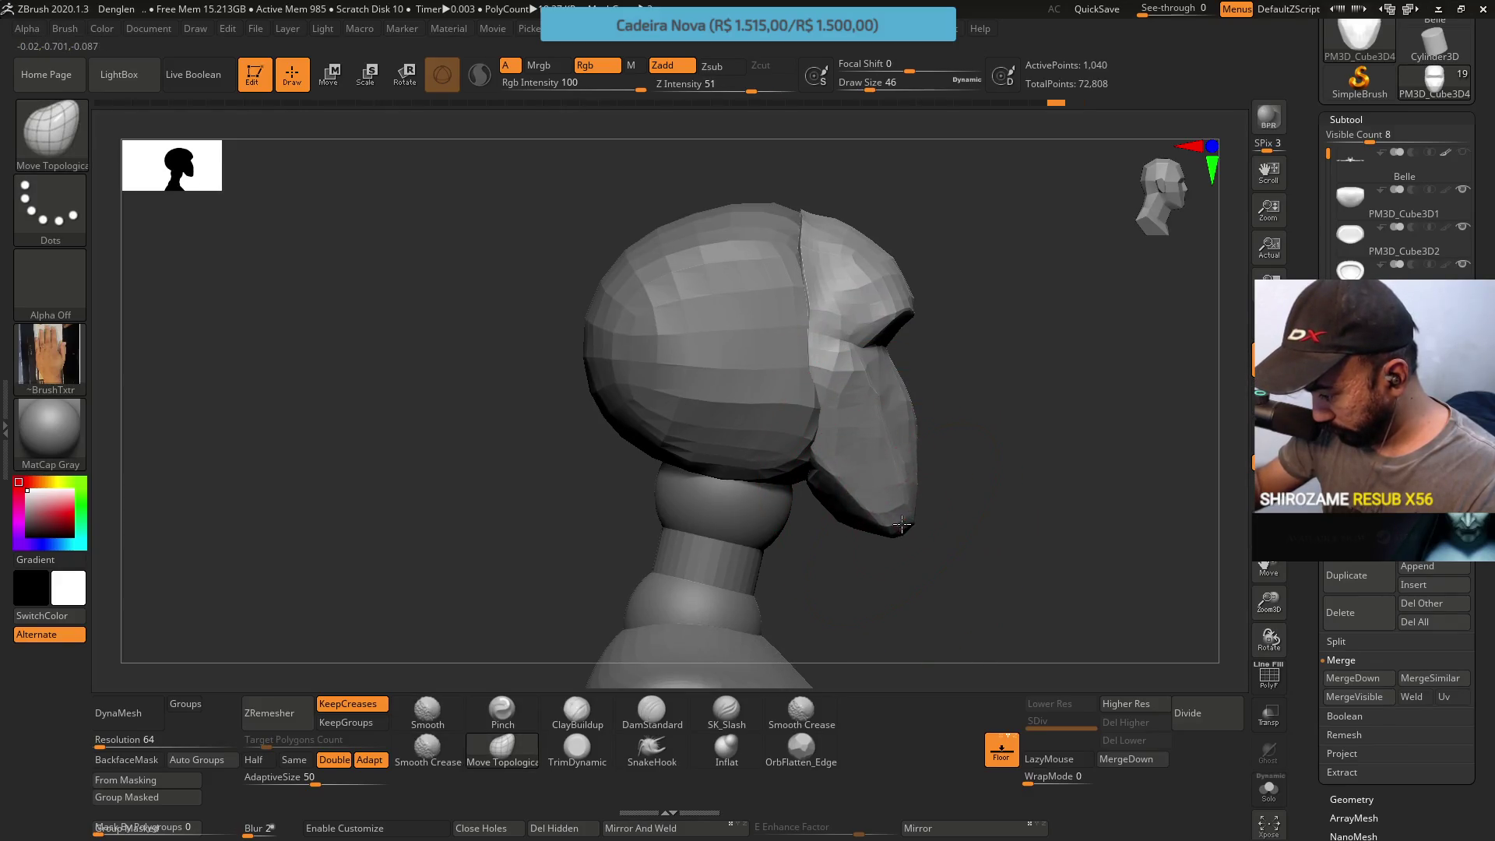
pyautogui.moveTo(767, 434)
pyautogui.mouseDown(button='right')
pyautogui.moveTo(815, 443)
pyautogui.moveTo(935, 404)
pyautogui.mouseUp(button='right')
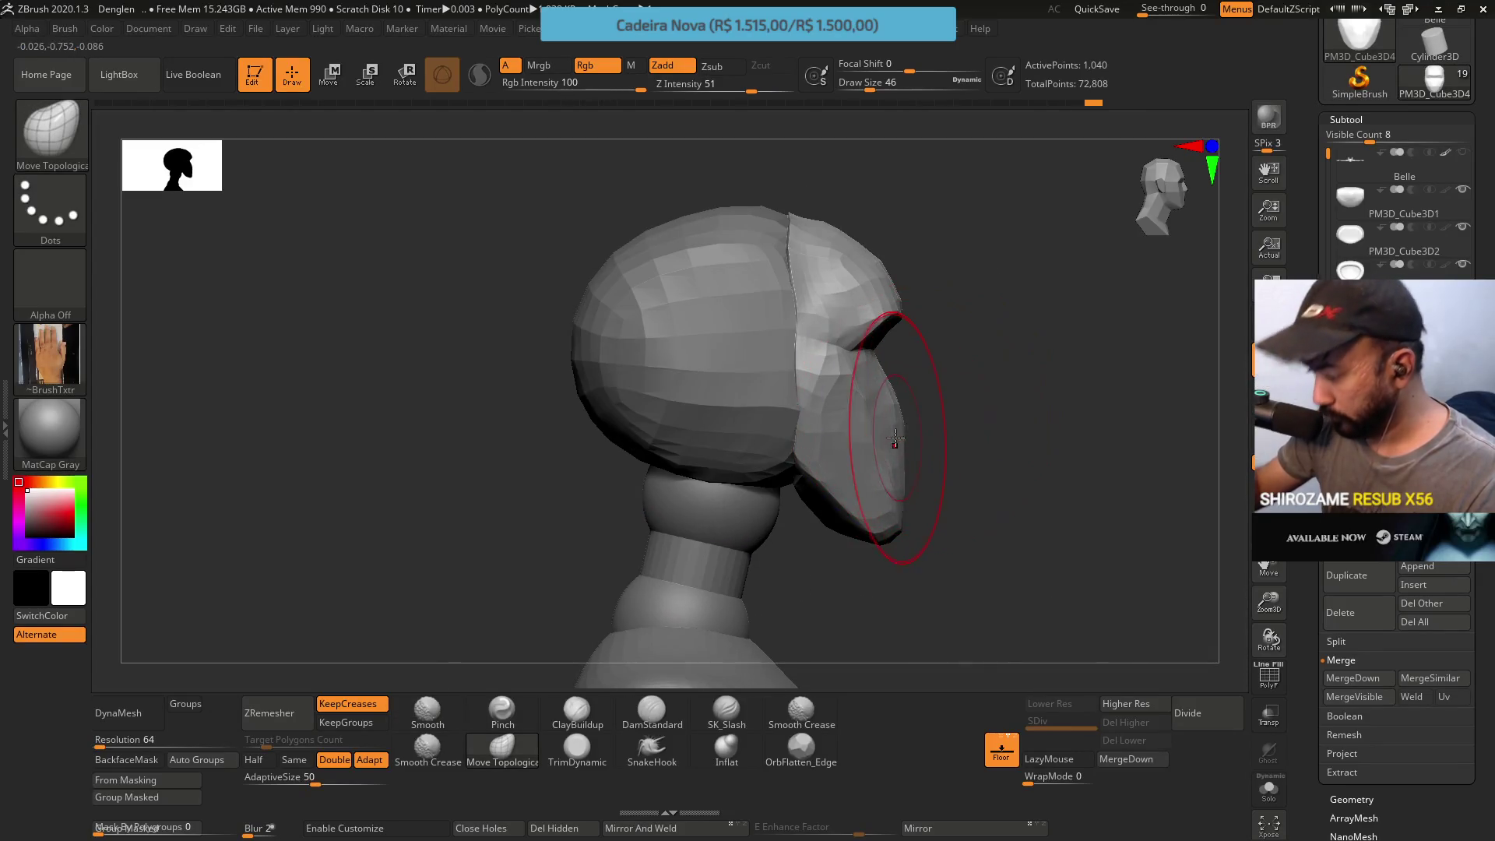
pyautogui.press('w')
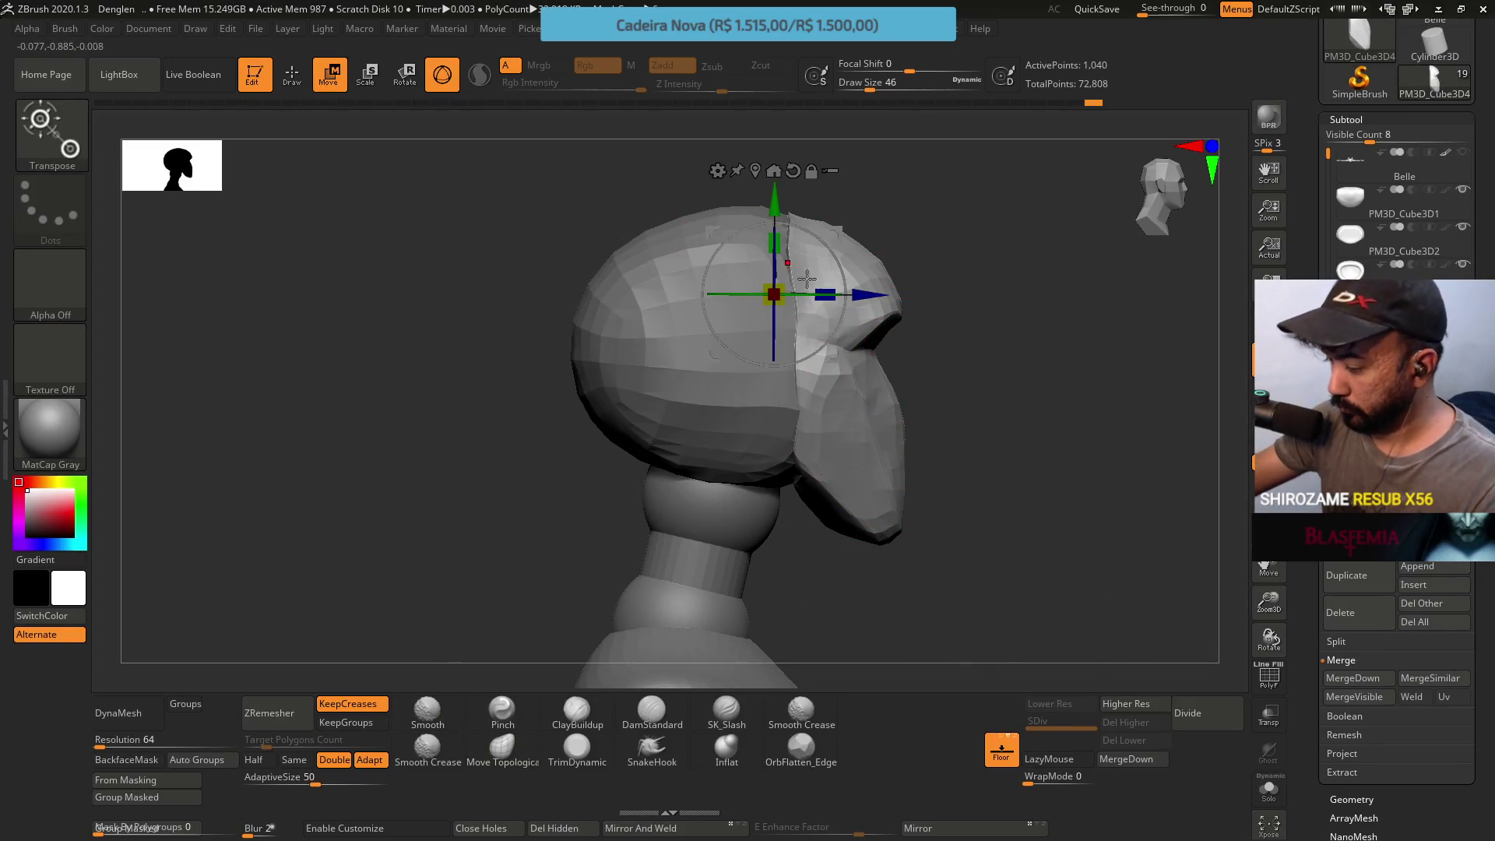
# Shift the face piece back and the helmet subtool forward along the Z axis with Transpose Move
pyautogui.moveTo(879, 297); pyautogui.dragTo(850, 306)
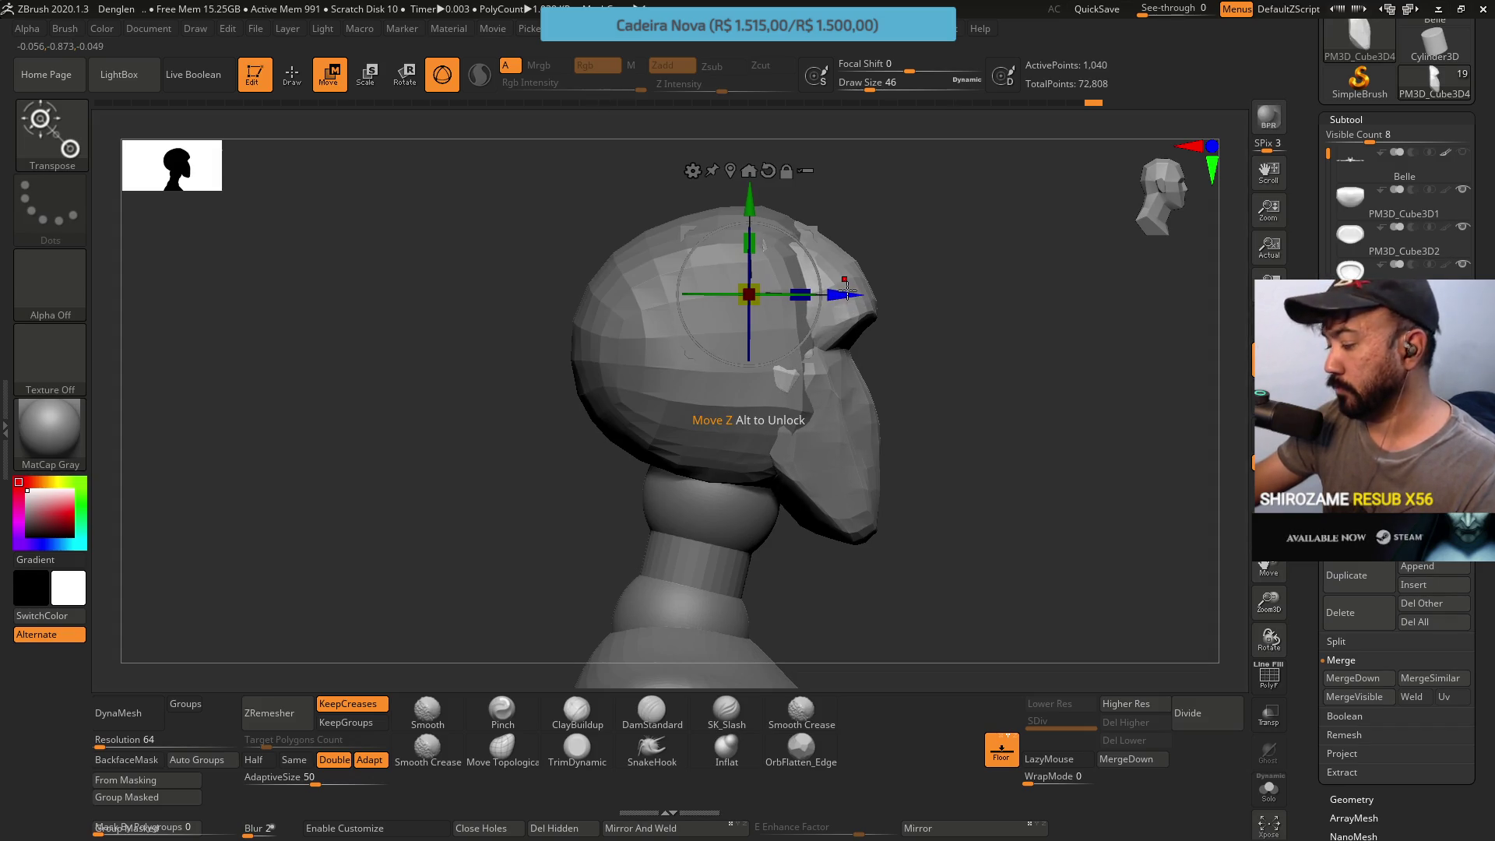
pyautogui.keyDown('alt'); pyautogui.click(843, 279); pyautogui.keyUp('alt')
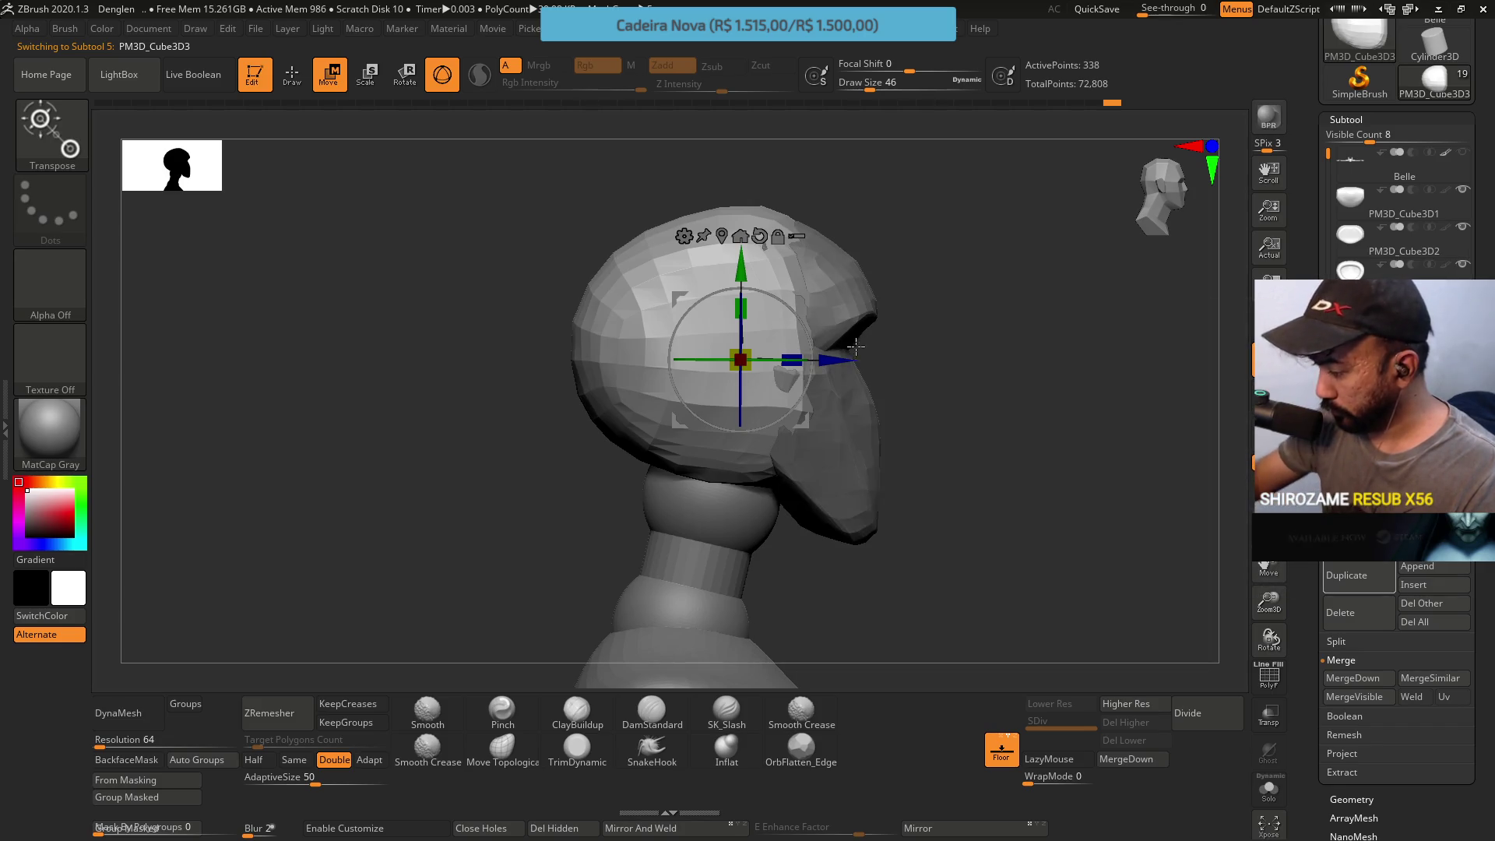
pyautogui.moveTo(843, 358); pyautogui.dragTo(856, 358)
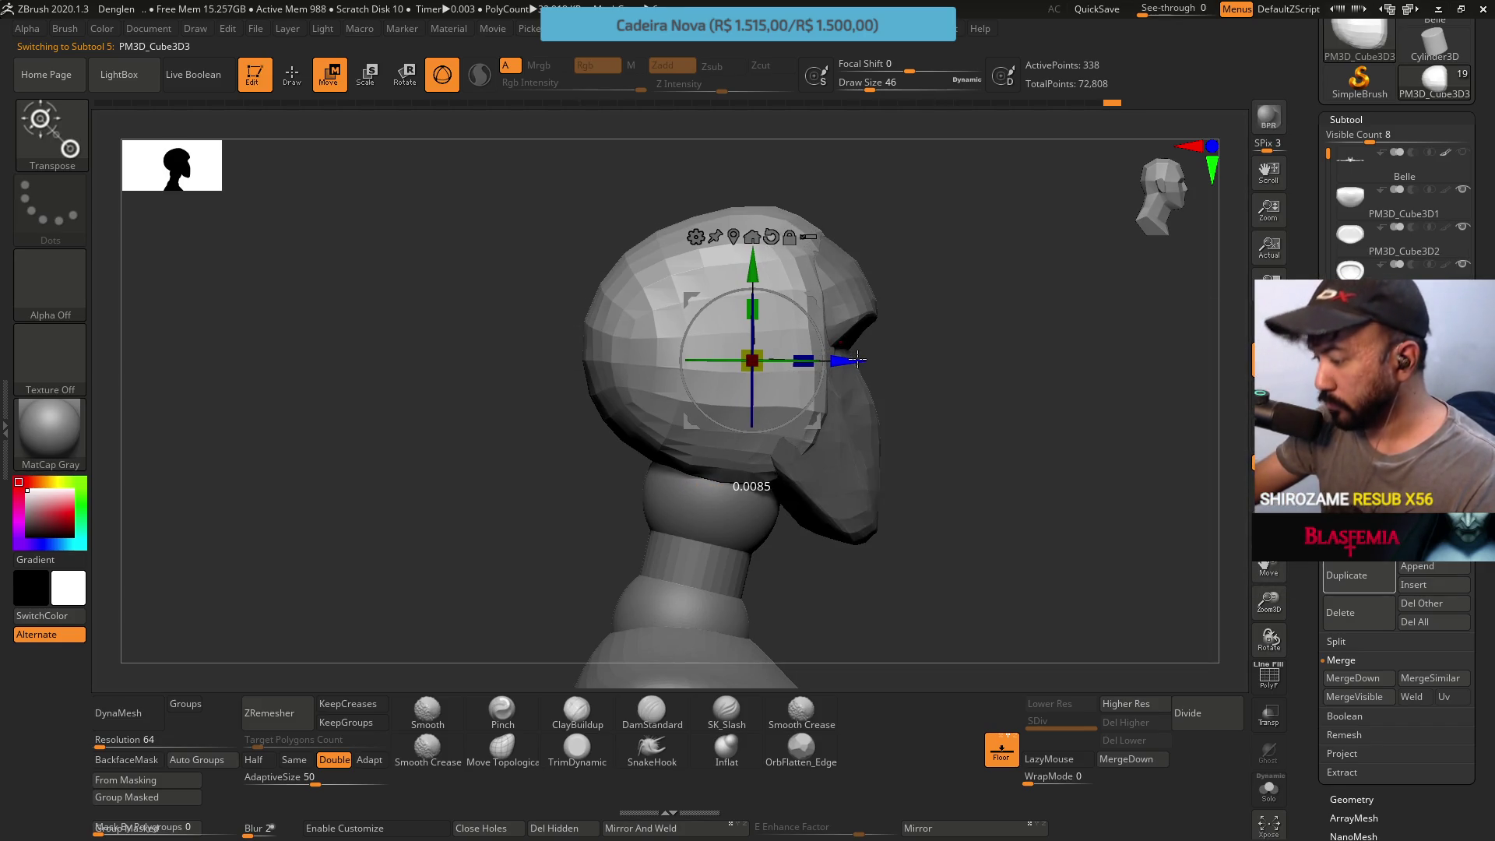
pyautogui.moveTo(827, 232); pyautogui.dragTo(632, 649)
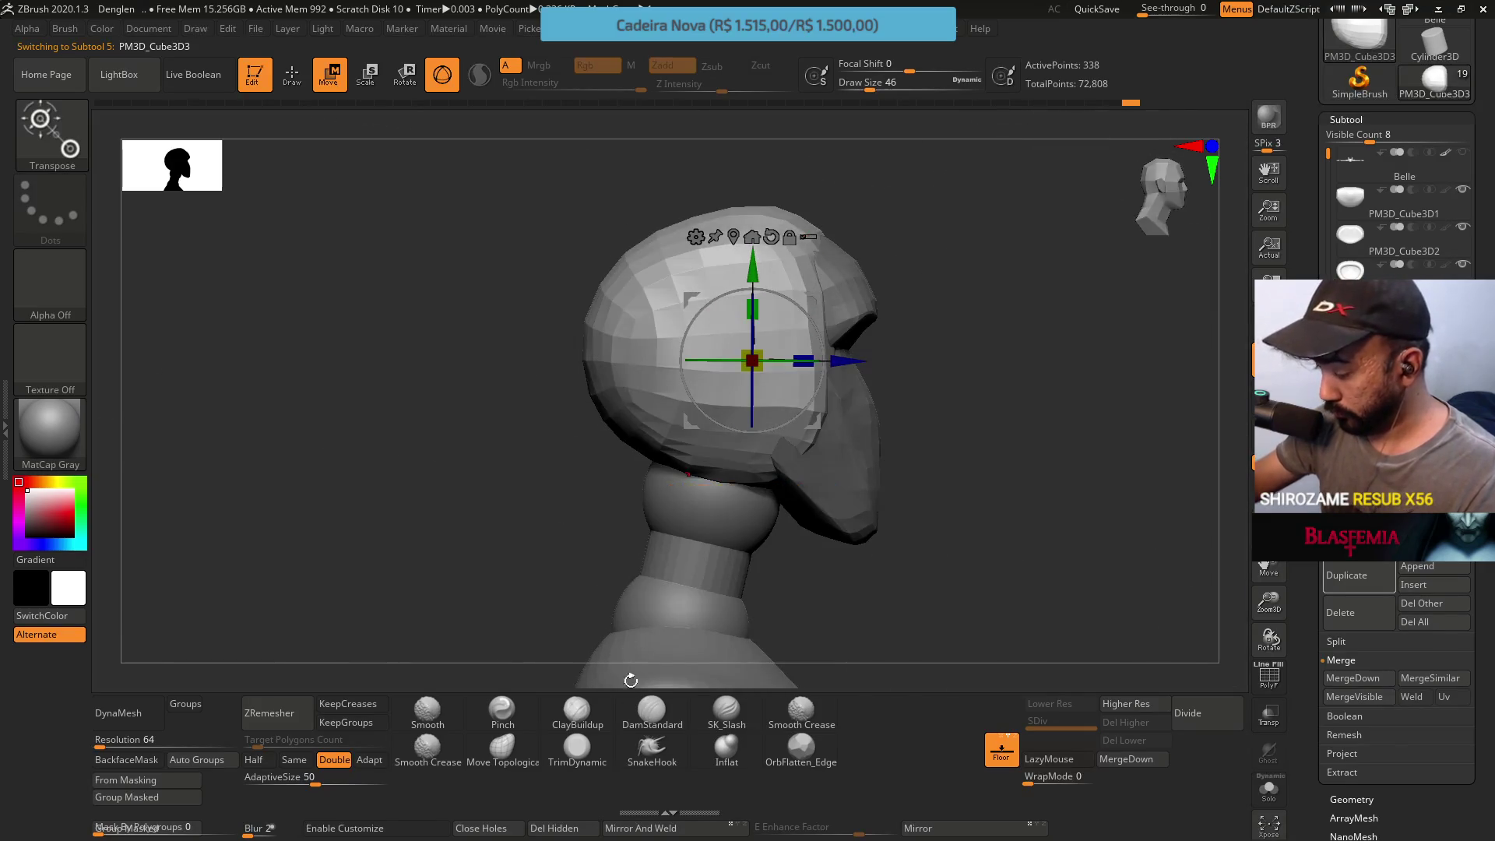
pyautogui.click(515, 746)
# Pull the helmet's top and cheek panels upward with Move Topological, check all angles, and save the project
pyautogui.moveTo(801, 268); pyautogui.dragTo(767, 235)
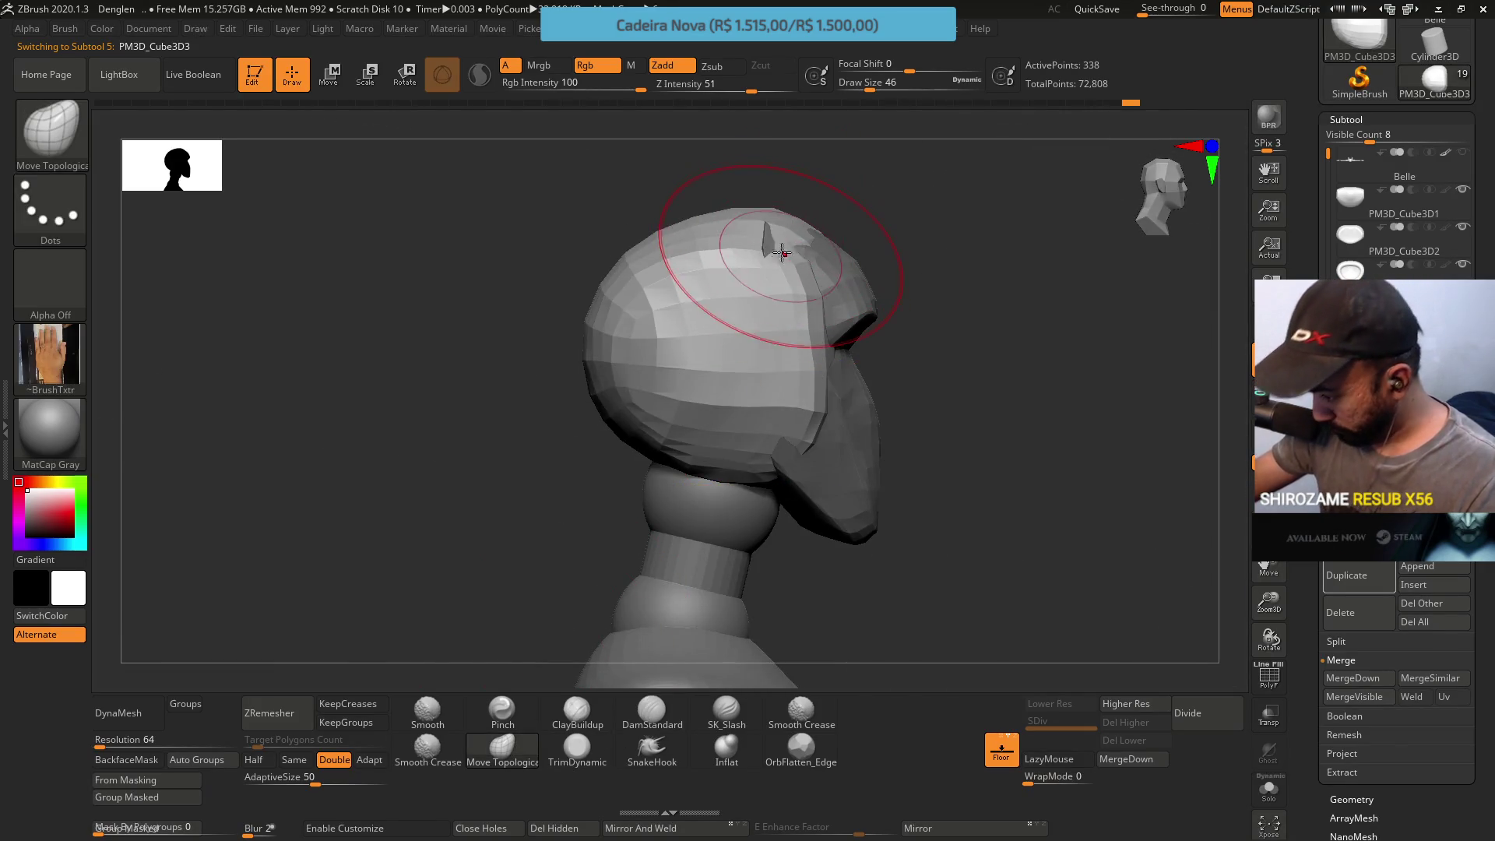
pyautogui.moveTo(801, 300)
pyautogui.mouseDown(button='right')
pyautogui.moveTo(779, 352)
pyautogui.moveTo(852, 316)
pyautogui.mouseUp(button='right')
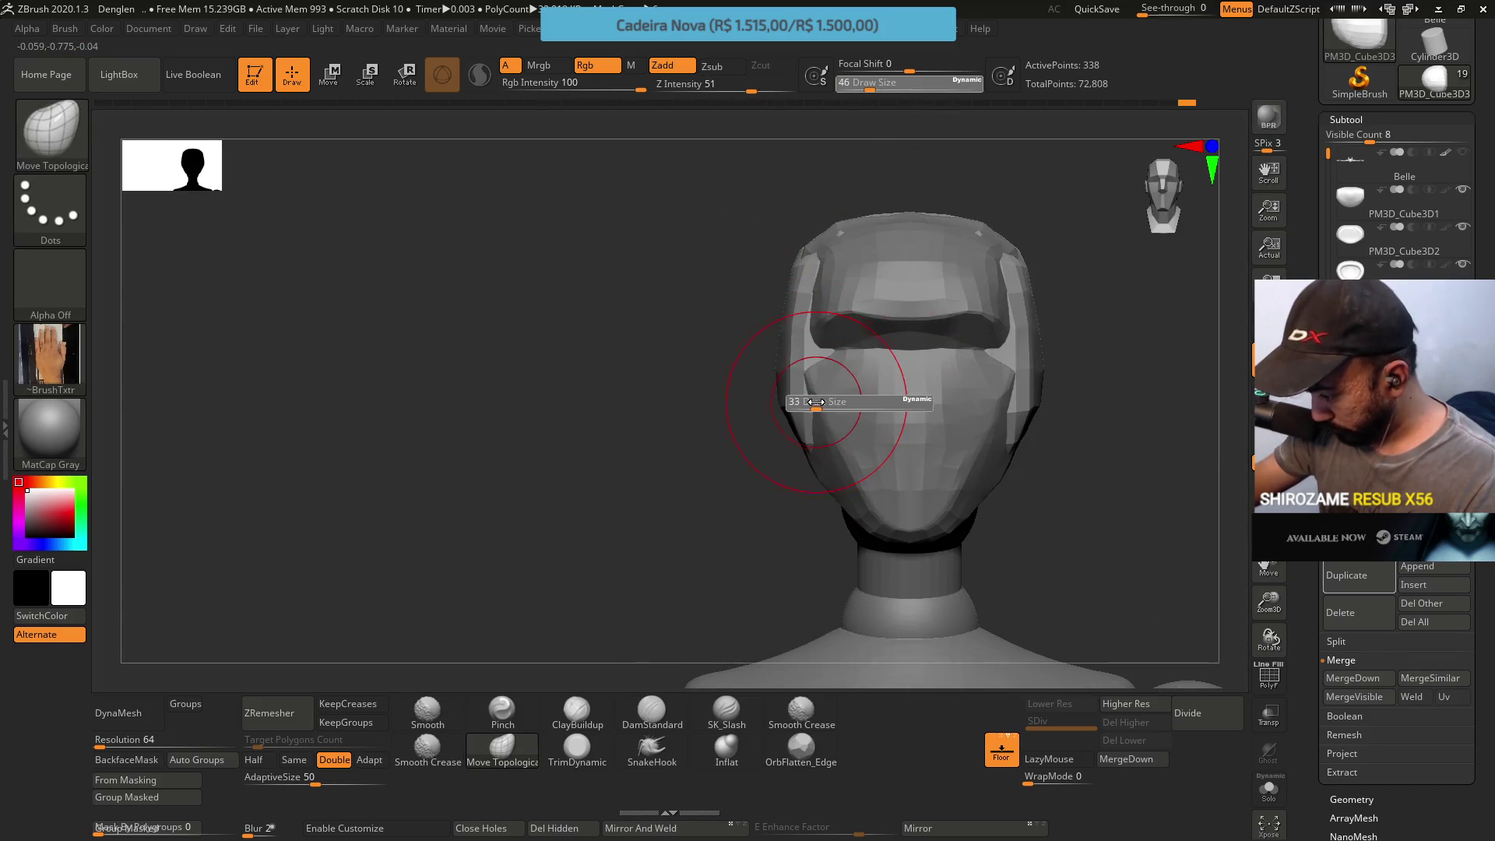
pyautogui.press('[')
pyautogui.press('[')
pyautogui.moveTo(823, 424); pyautogui.dragTo(818, 333)
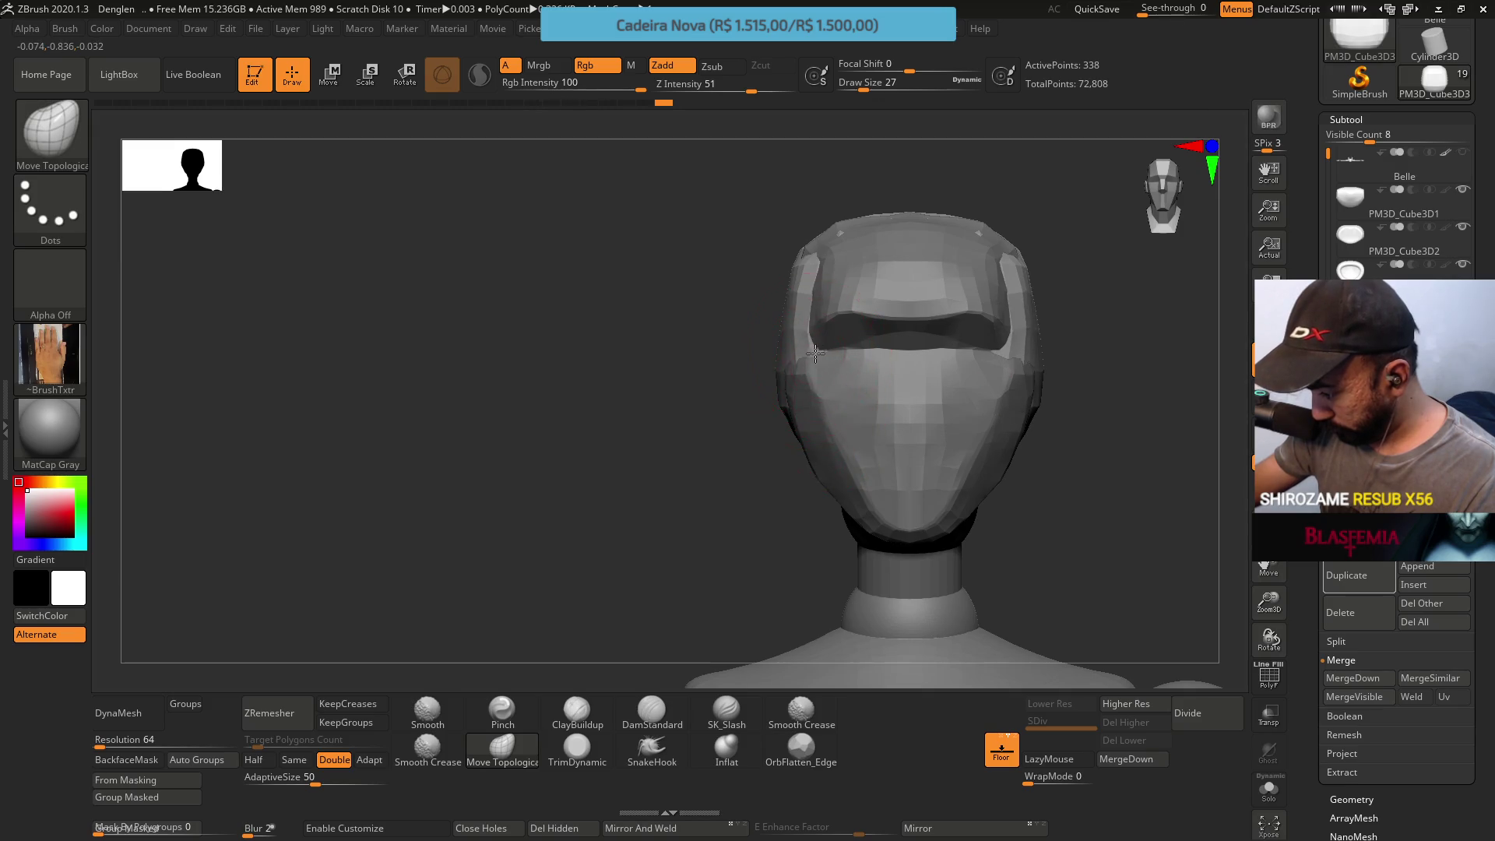
pyautogui.moveTo(817, 333)
pyautogui.mouseDown(button='right')
pyautogui.moveTo(871, 220)
pyautogui.moveTo(887, 252)
pyautogui.mouseUp(button='right')
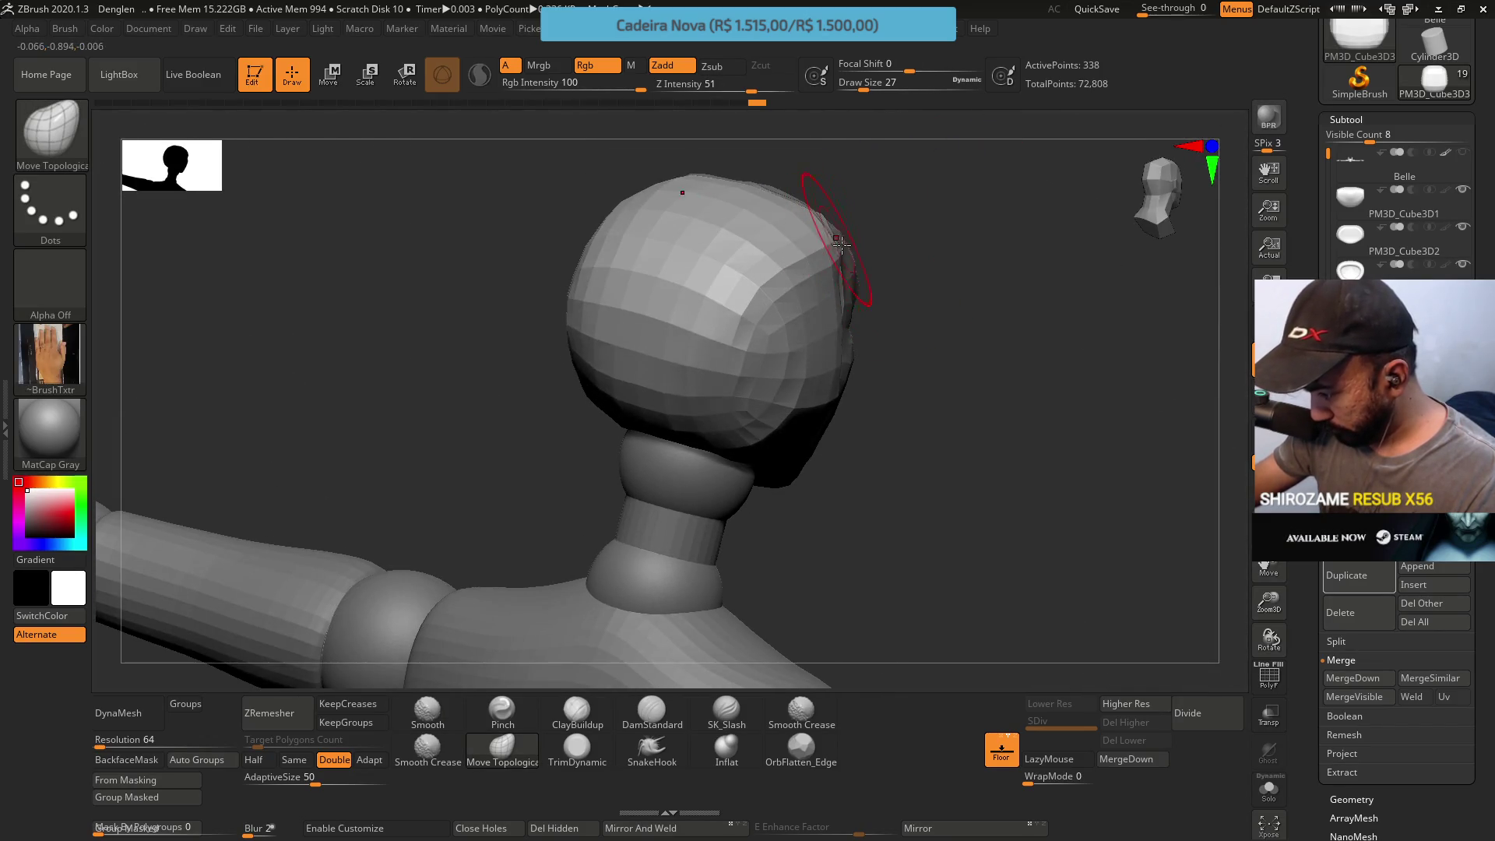
pyautogui.press('shift')
pyautogui.moveTo(833, 230)
pyautogui.mouseDown(button='right')
pyautogui.moveTo(802, 300)
pyautogui.moveTo(875, 280)
pyautogui.moveTo(804, 371)
pyautogui.moveTo(766, 356)
pyautogui.moveTo(739, 369)
pyautogui.moveTo(817, 383)
pyautogui.moveTo(860, 369)
pyautogui.moveTo(834, 351)
pyautogui.mouseUp(button='right')
pyautogui.keyDown('alt'); pyautogui.moveTo(1035, 361); pyautogui.dragTo(884, 385, button='right'); pyautogui.keyUp('alt')
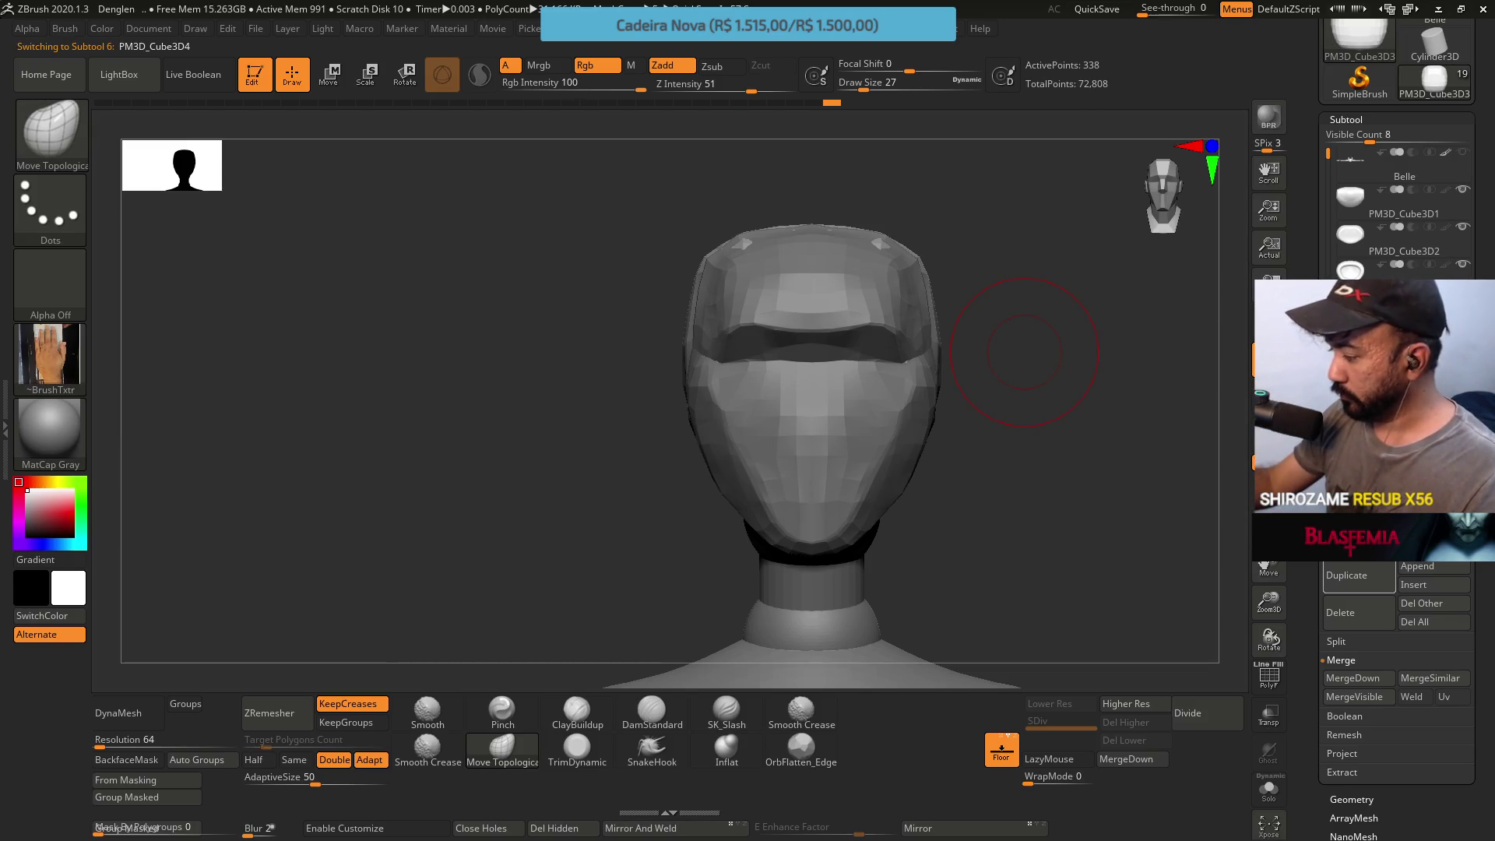
pyautogui.hotkey('ctrl', 'shift', 'z')
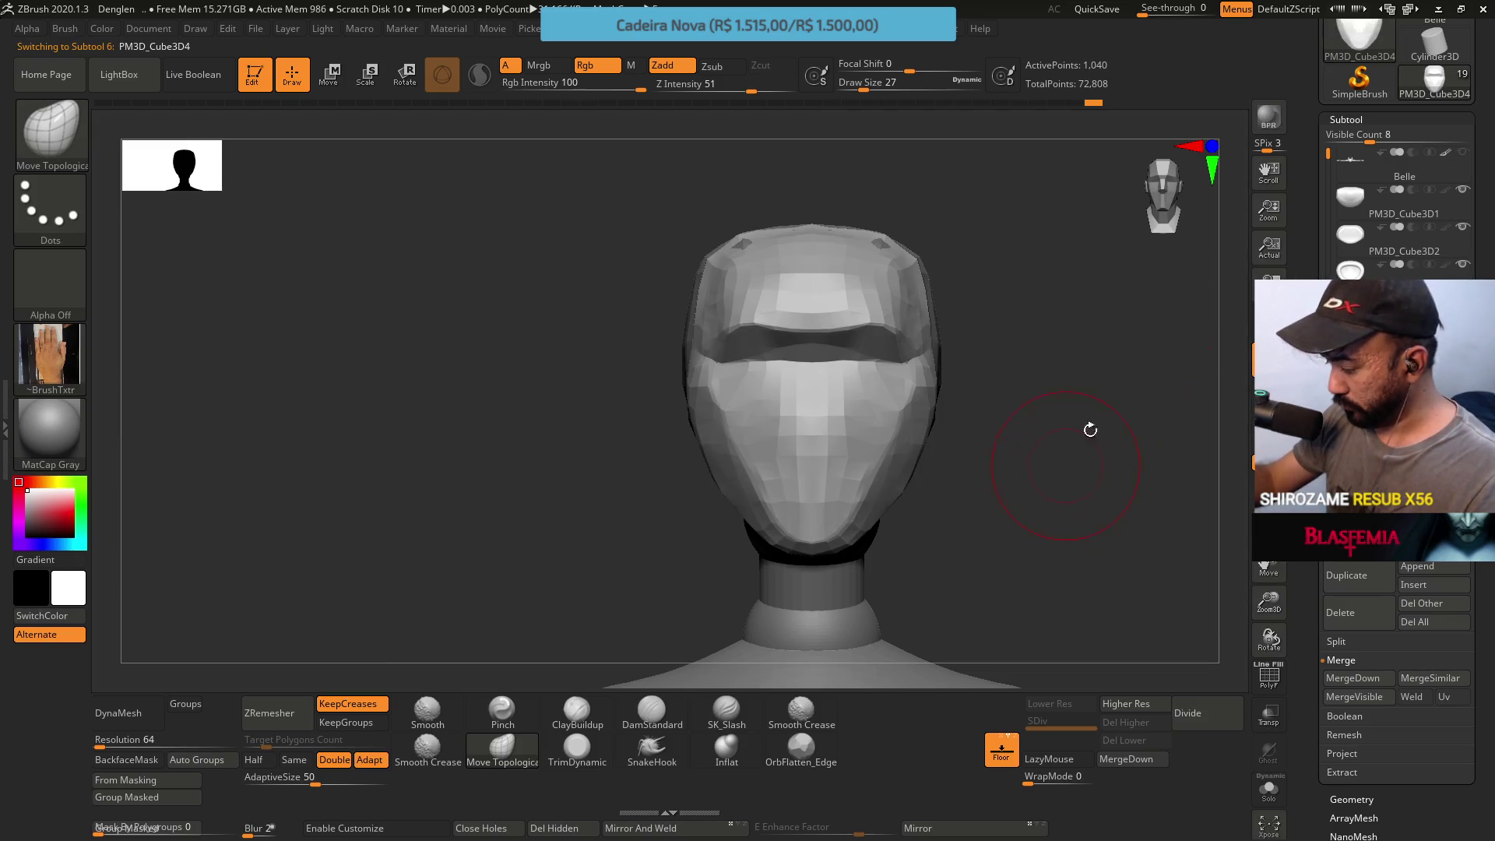
pyautogui.hotkey('ctrl', 'z')
pyautogui.hotkey('ctrl', 'z')
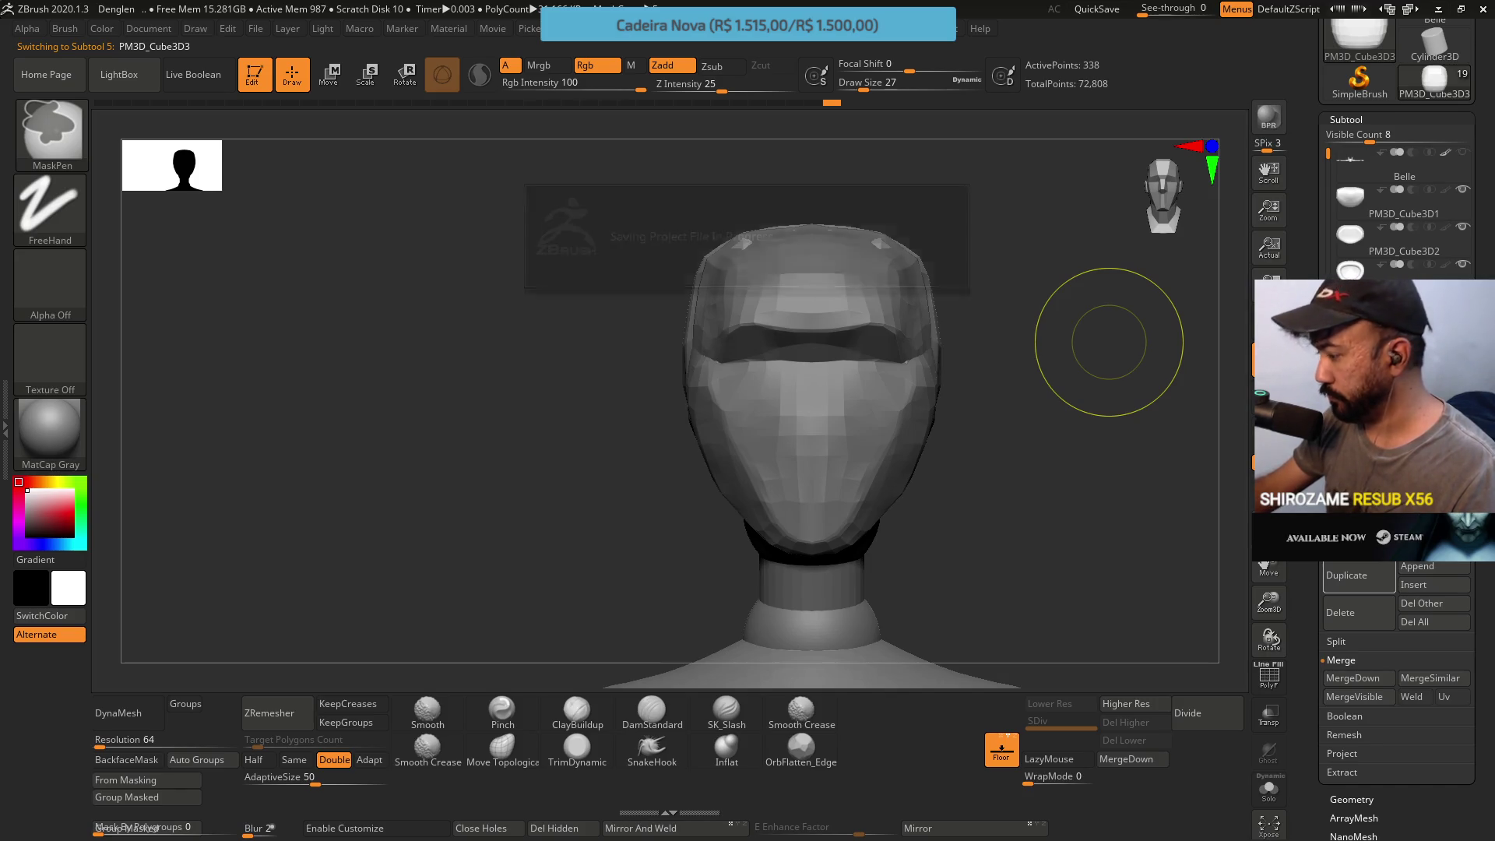
# Save the project and merge the helmet down with the piece below it
pyautogui.hotkey('ctrl', 's')
pyautogui.click(1373, 678)
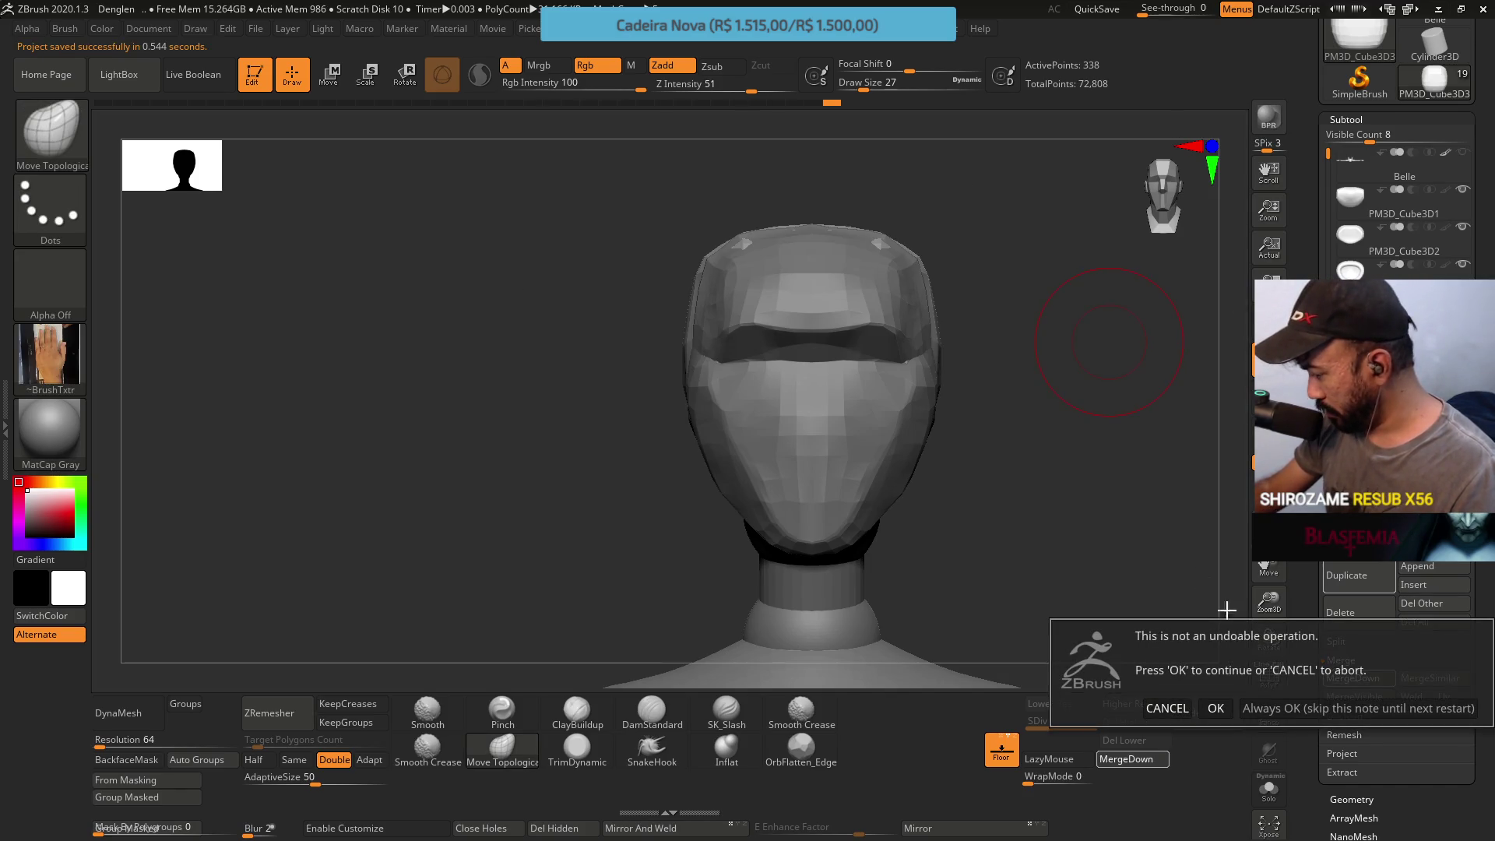
pyautogui.click(1216, 707)
# DynaMesh the merged head into one volume at a raised resolution
pyautogui.moveTo(991, 467); pyautogui.dragTo(1067, 494)
pyautogui.hotkey('shift', 'f')
pyautogui.hotkey('shift', 'f')
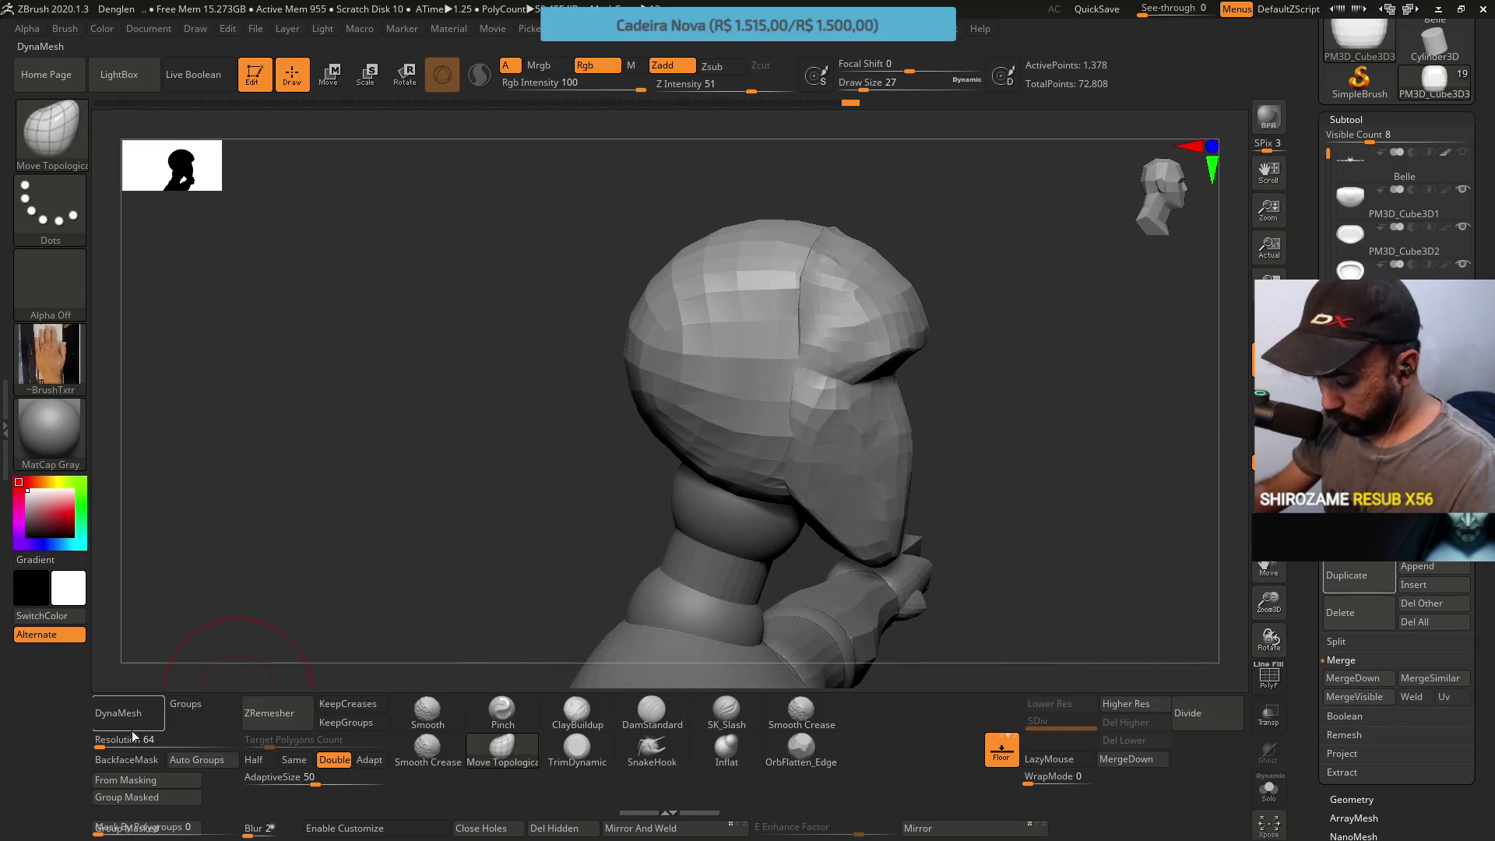
pyautogui.moveTo(120, 739); pyautogui.dragTo(125, 740)
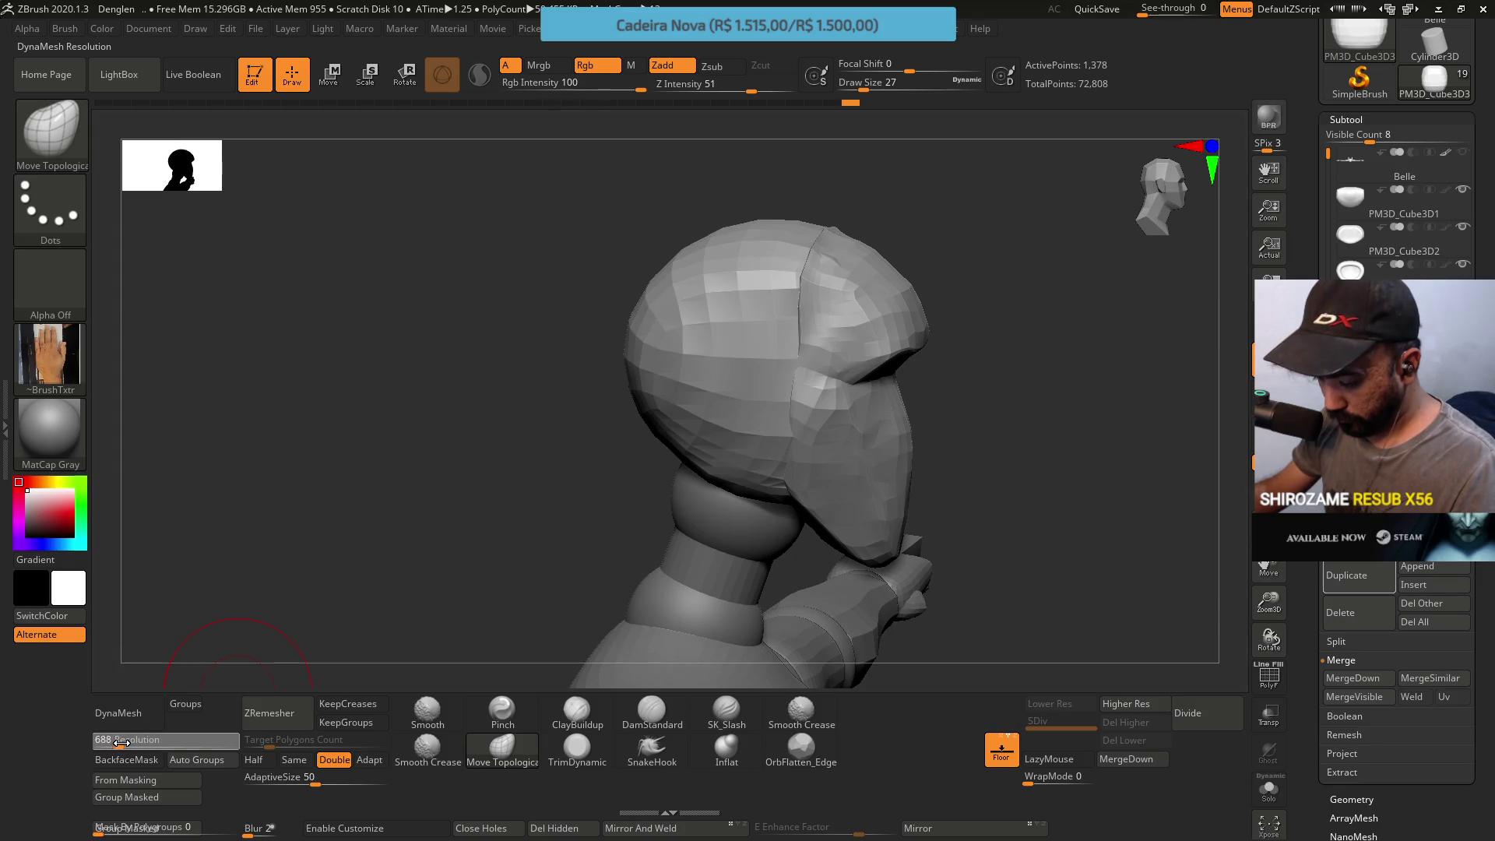
pyautogui.click(119, 712)
# ZRemesh the head keeping its density and preserving hard edges for clean loops
pyautogui.keyDown('shift'); pyautogui.moveTo(817, 526); pyautogui.dragTo(923, 525); pyautogui.keyUp('shift')
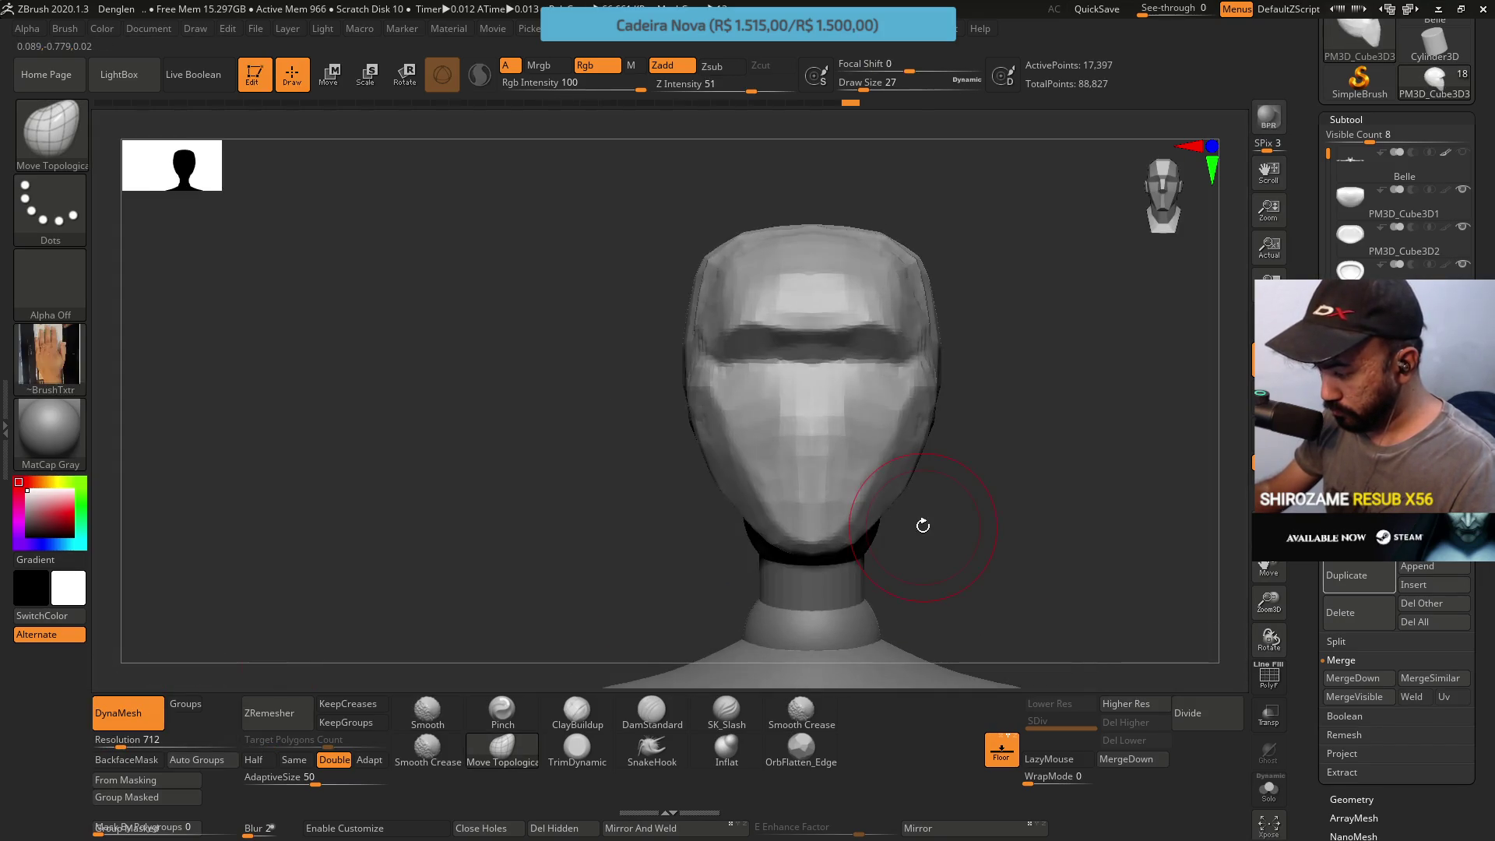
pyautogui.click(292, 759)
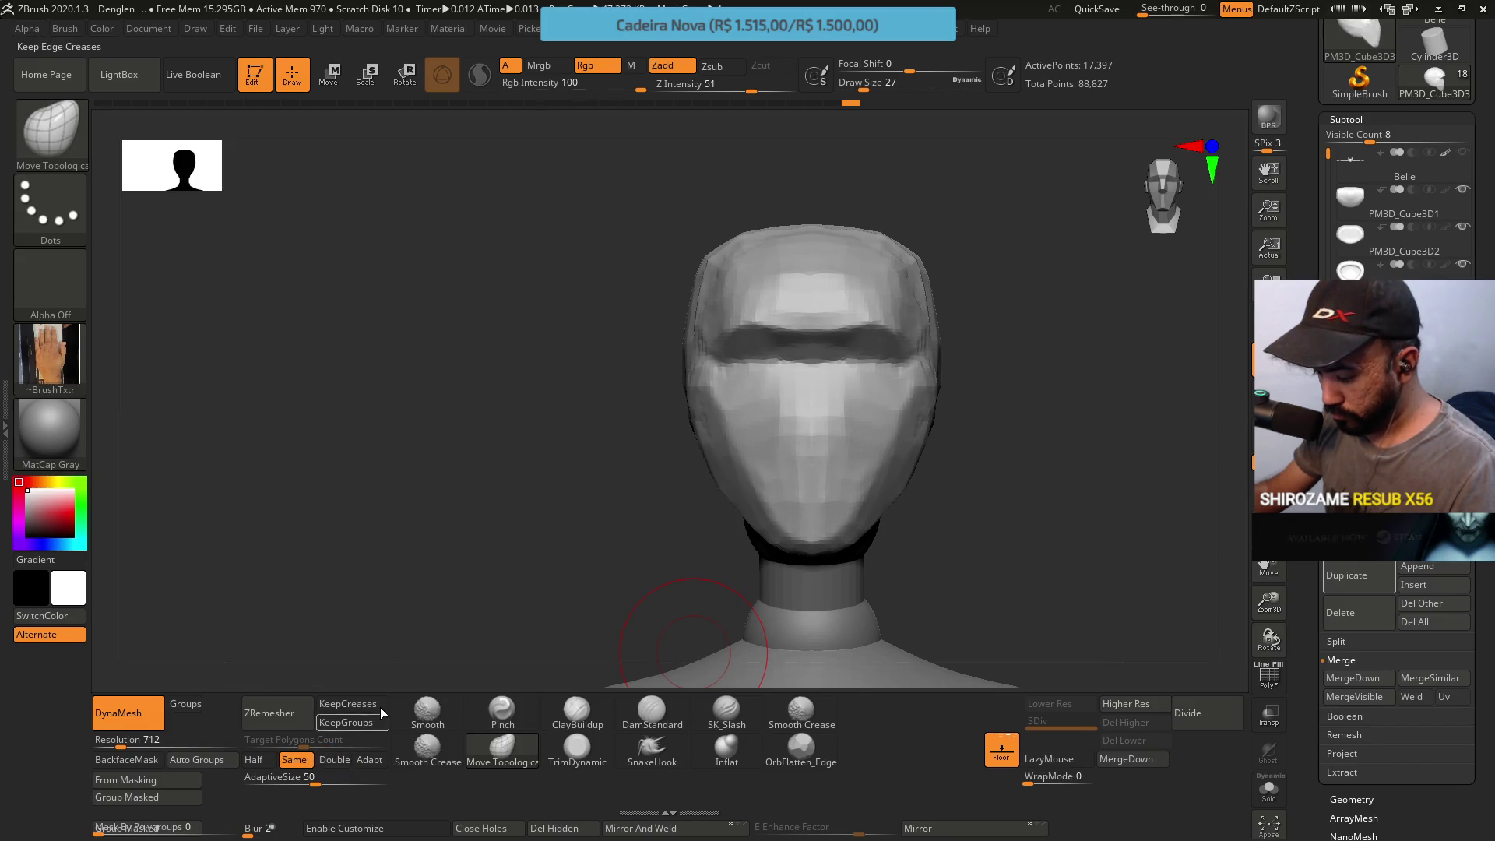
pyautogui.click(348, 704)
pyautogui.click(305, 718)
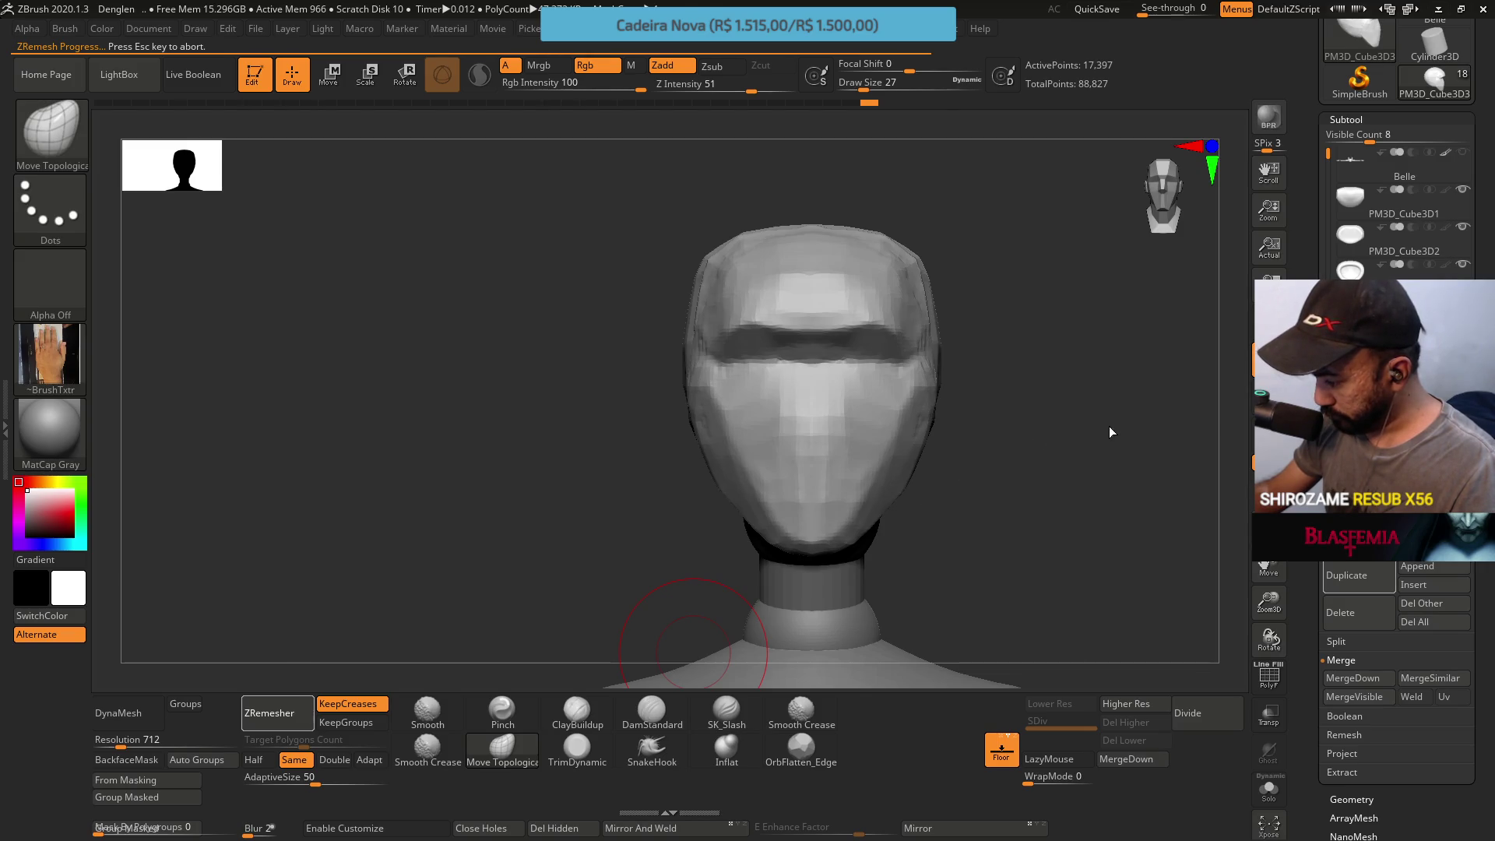
pyautogui.moveTo(1106, 427); pyautogui.dragTo(949, 479)
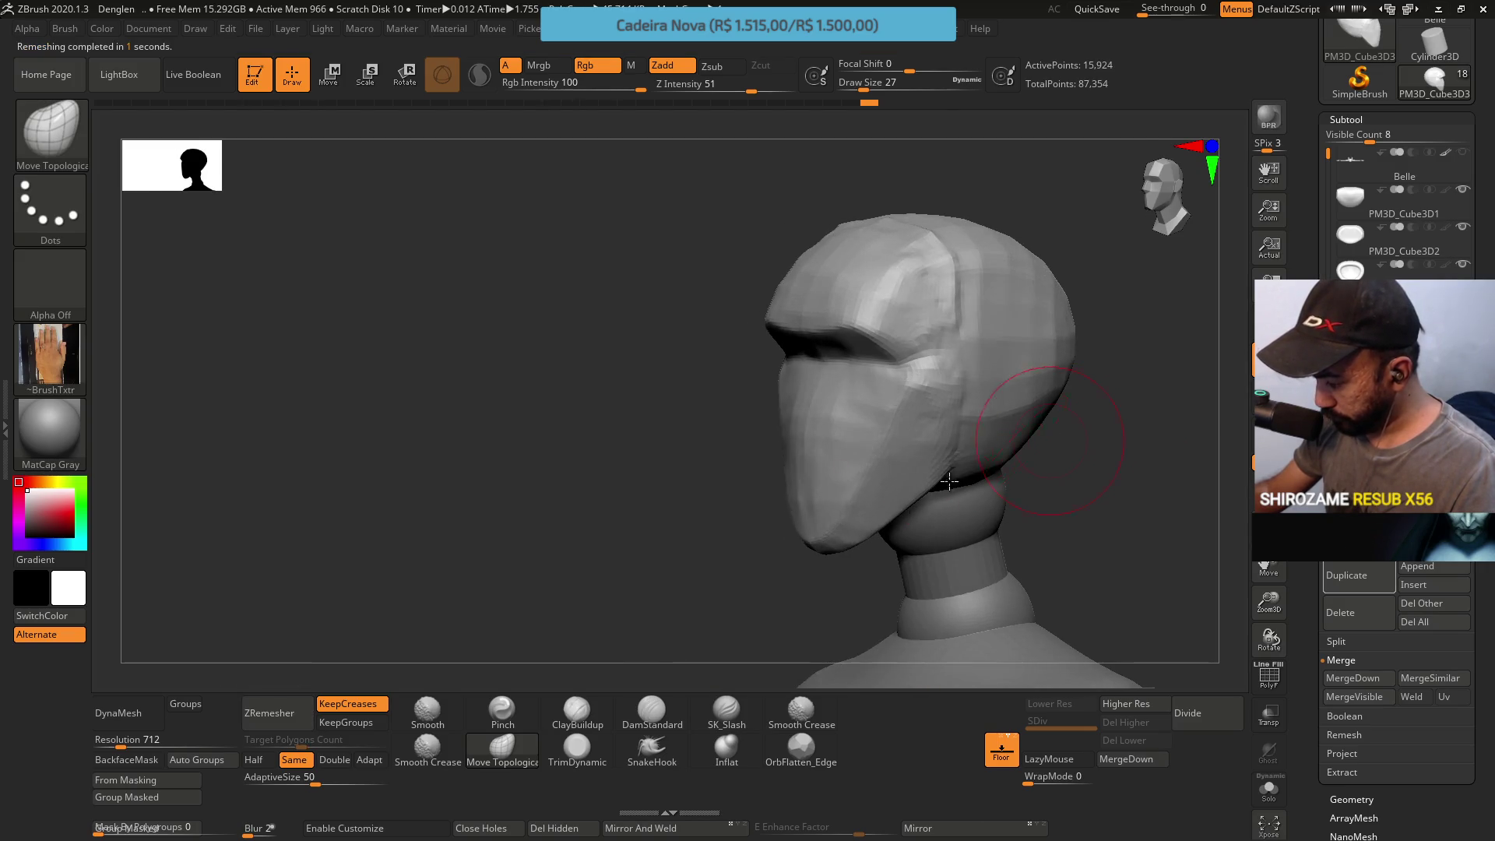
# Halve the target density and ZRemesh repeatedly down to a much lighter mesh
pyautogui.click(254, 760)
pyautogui.click(279, 716)
pyautogui.click(279, 716)
pyautogui.click(279, 716)
pyautogui.click(280, 717)
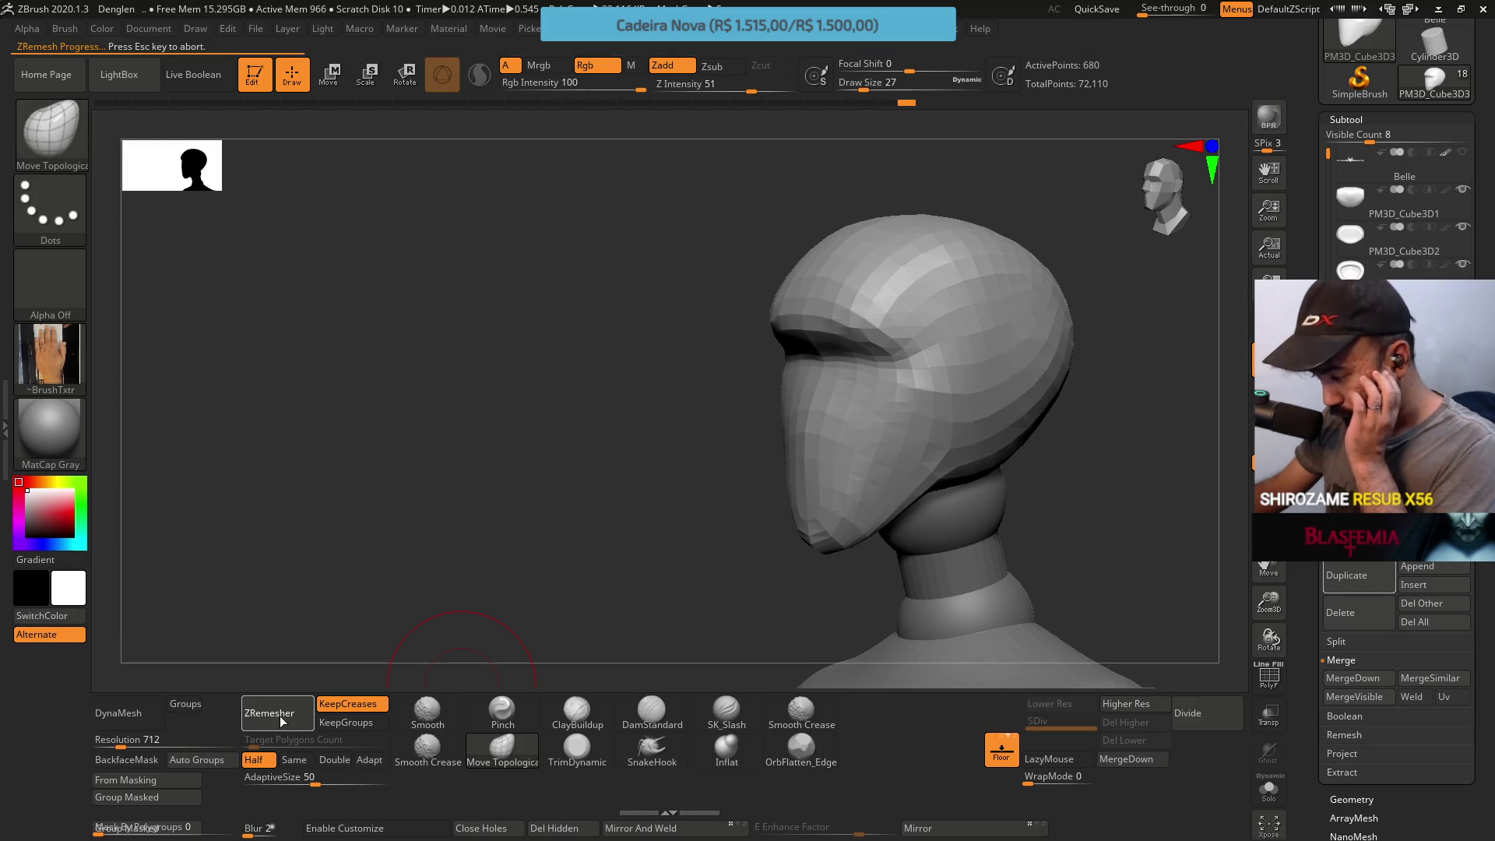
pyautogui.click(279, 716)
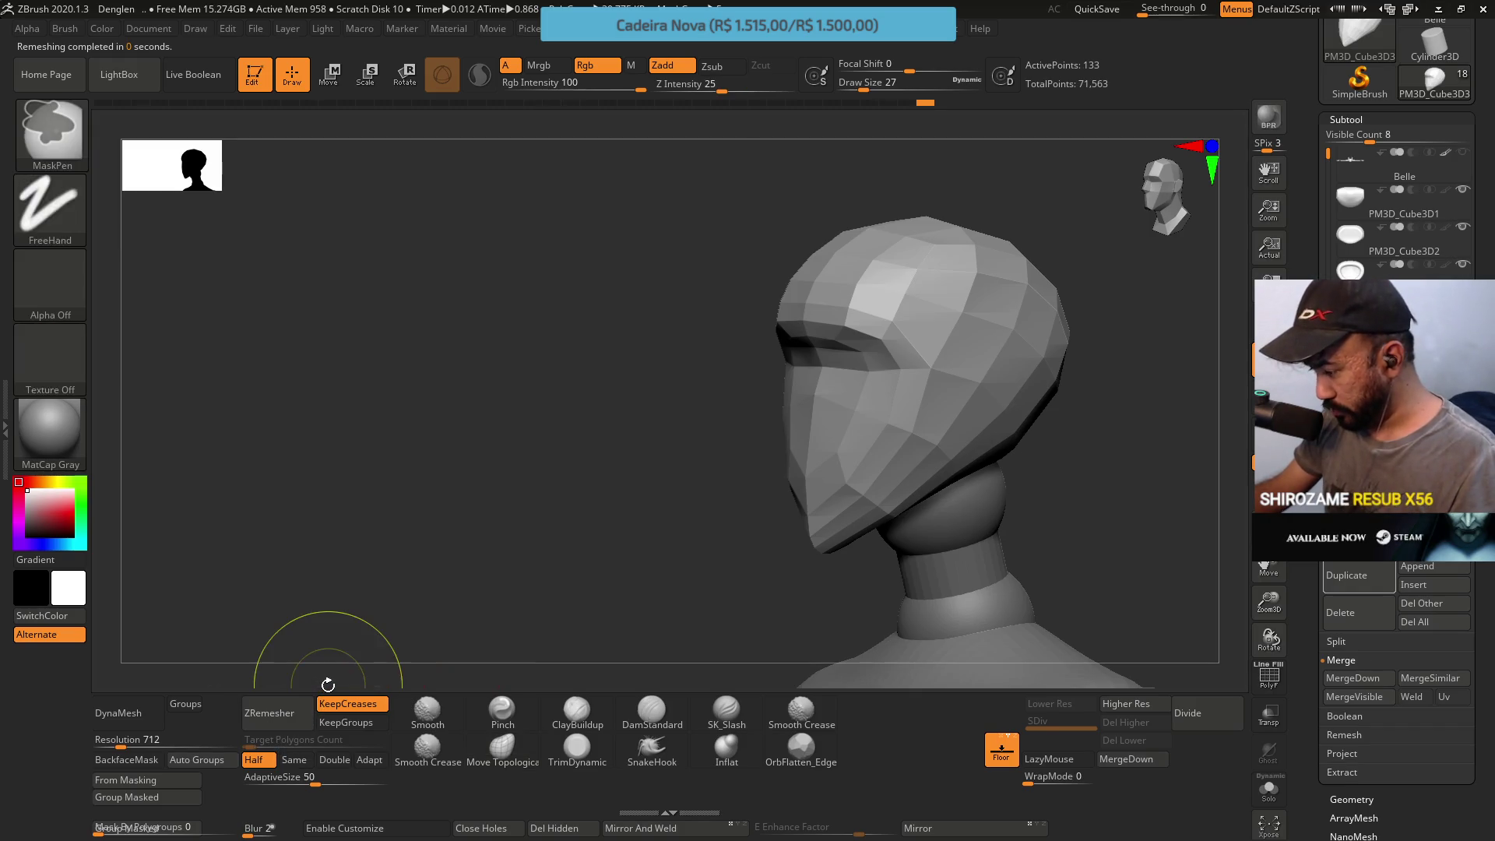
# Subdivide the light mesh once so the surface smooths out, checked front and side
pyautogui.moveTo(376, 670); pyautogui.dragTo(1095, 611)
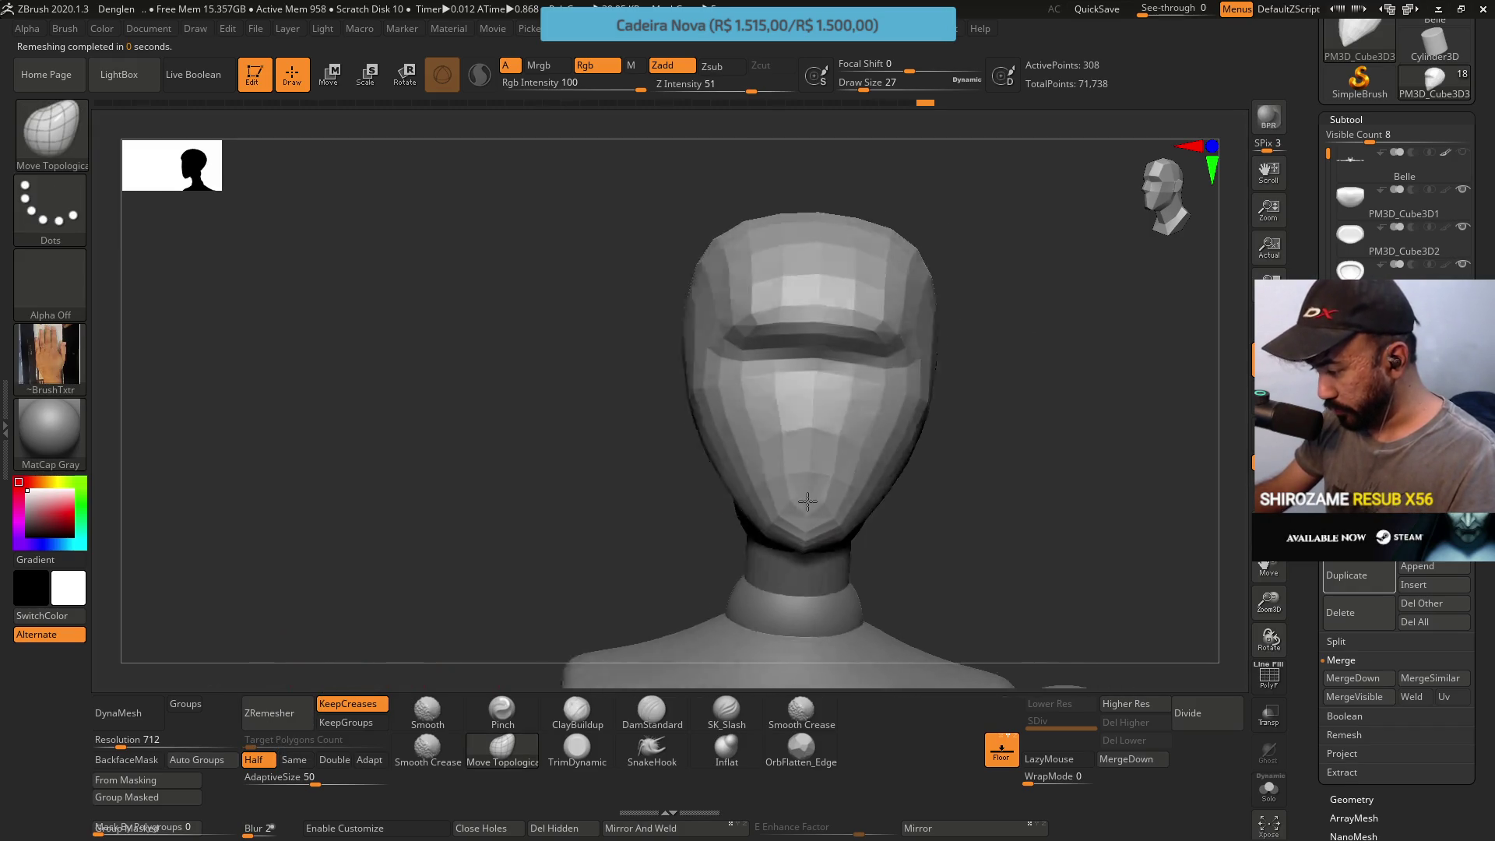
pyautogui.click(1202, 720)
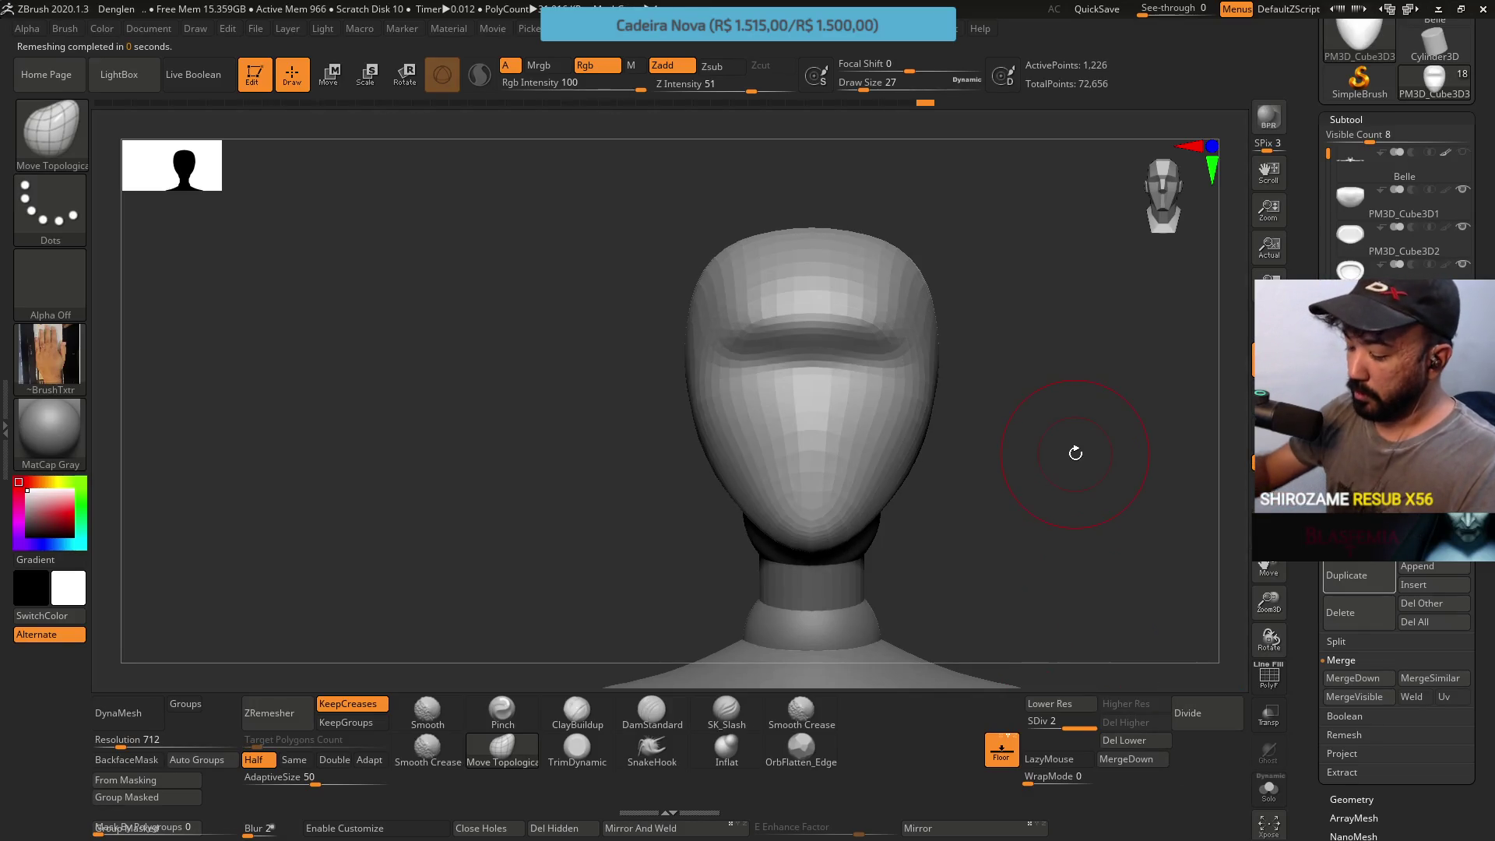
pyautogui.moveTo(684, 340); pyautogui.dragTo(958, 268)
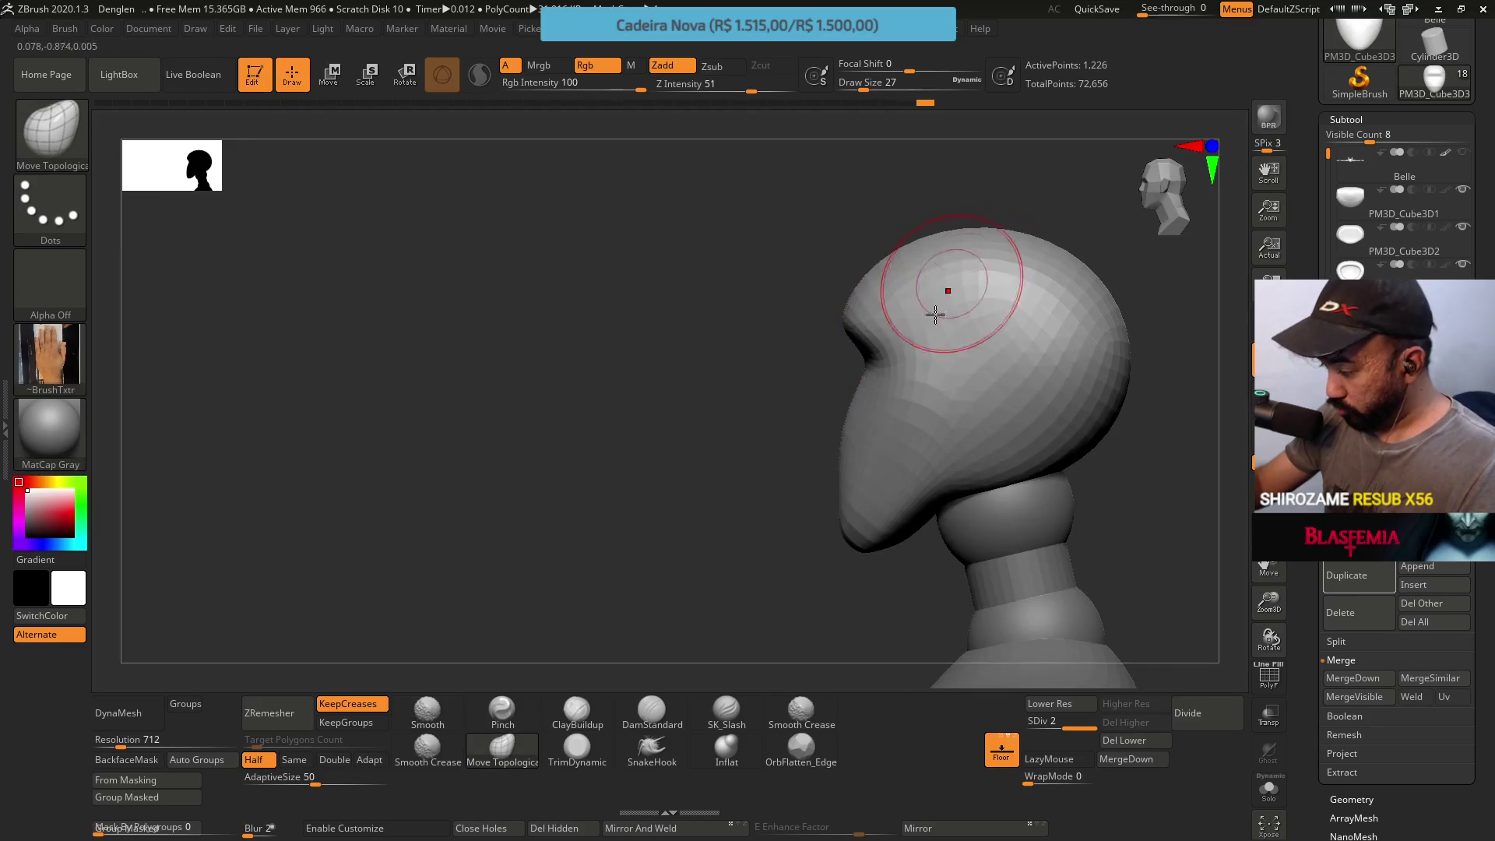
pyautogui.keyDown('shift'); pyautogui.moveTo(883, 368); pyautogui.dragTo(984, 401); pyautogui.keyUp('shift')
pyautogui.press('s')
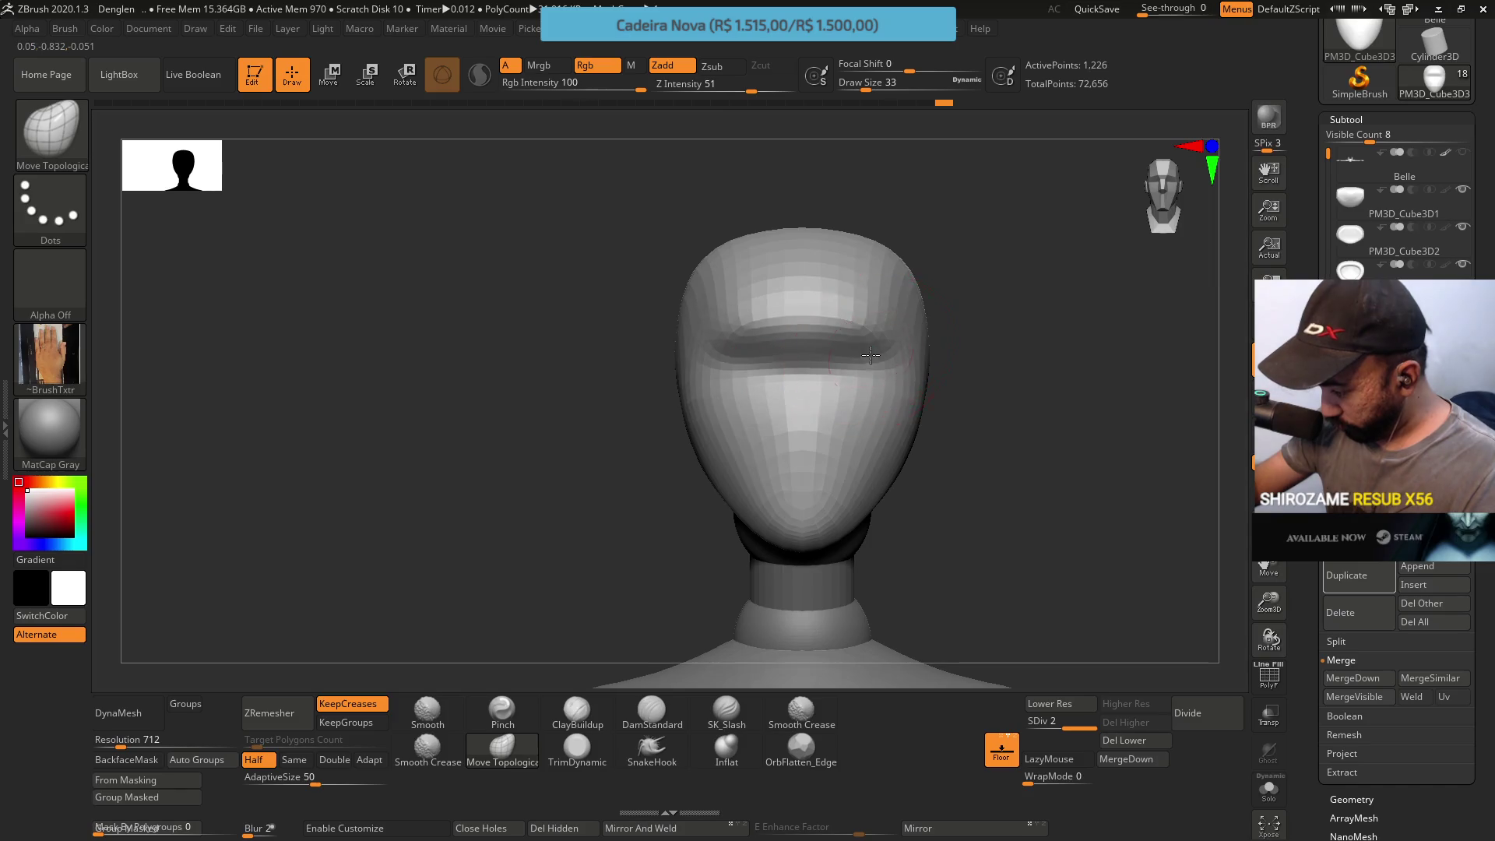
# Pull the brow band above the visor slit slightly upward with Move Topological
pyautogui.moveTo(801, 334); pyautogui.dragTo(884, 324)
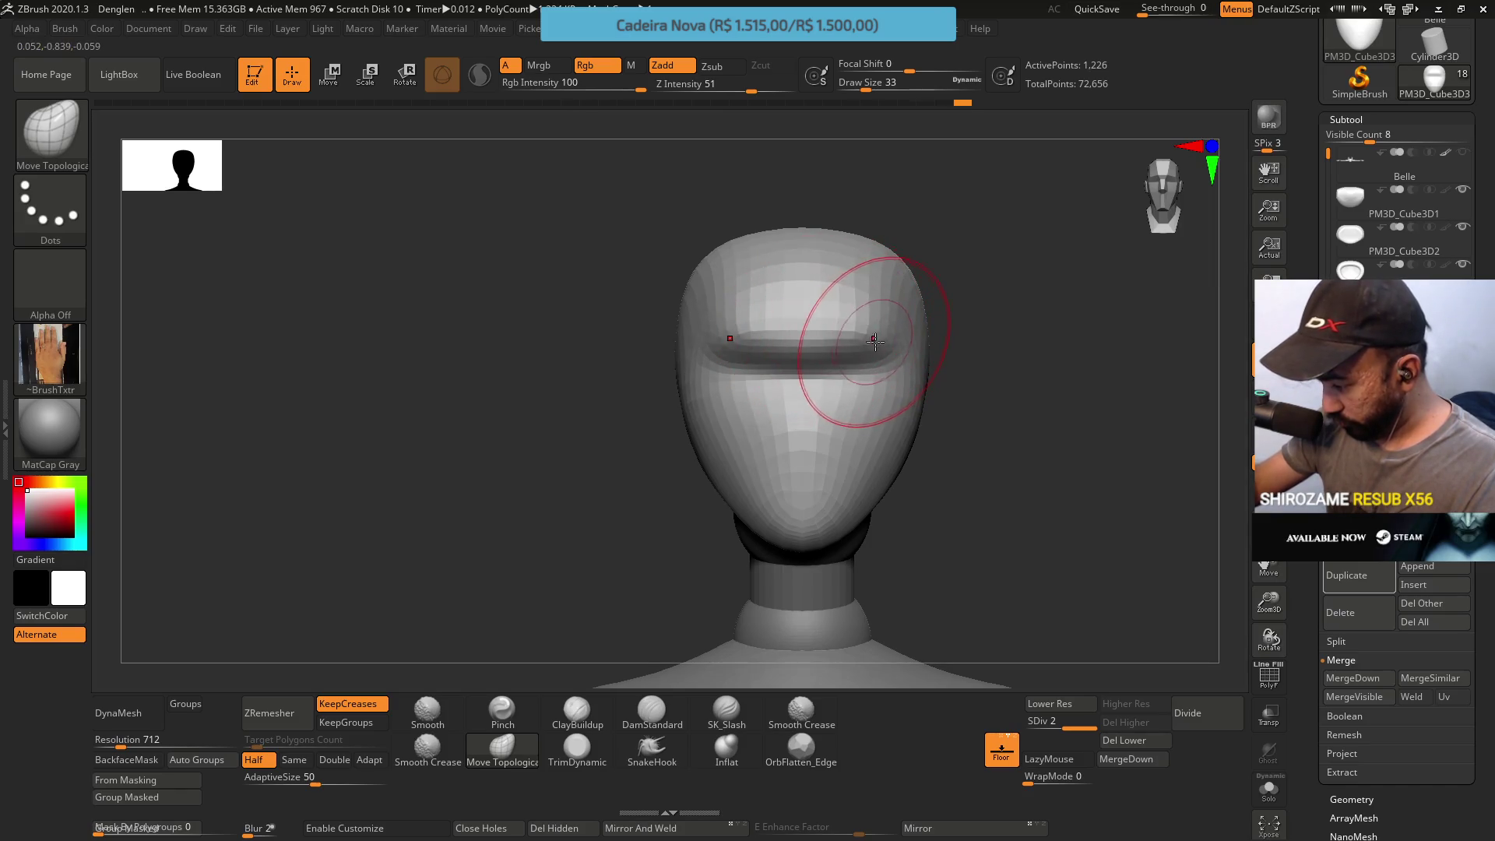
pyautogui.moveTo(884, 344)
pyautogui.mouseDown(button='right')
pyautogui.moveTo(877, 316)
pyautogui.moveTo(968, 324)
pyautogui.moveTo(927, 404)
pyautogui.mouseUp(button='right')
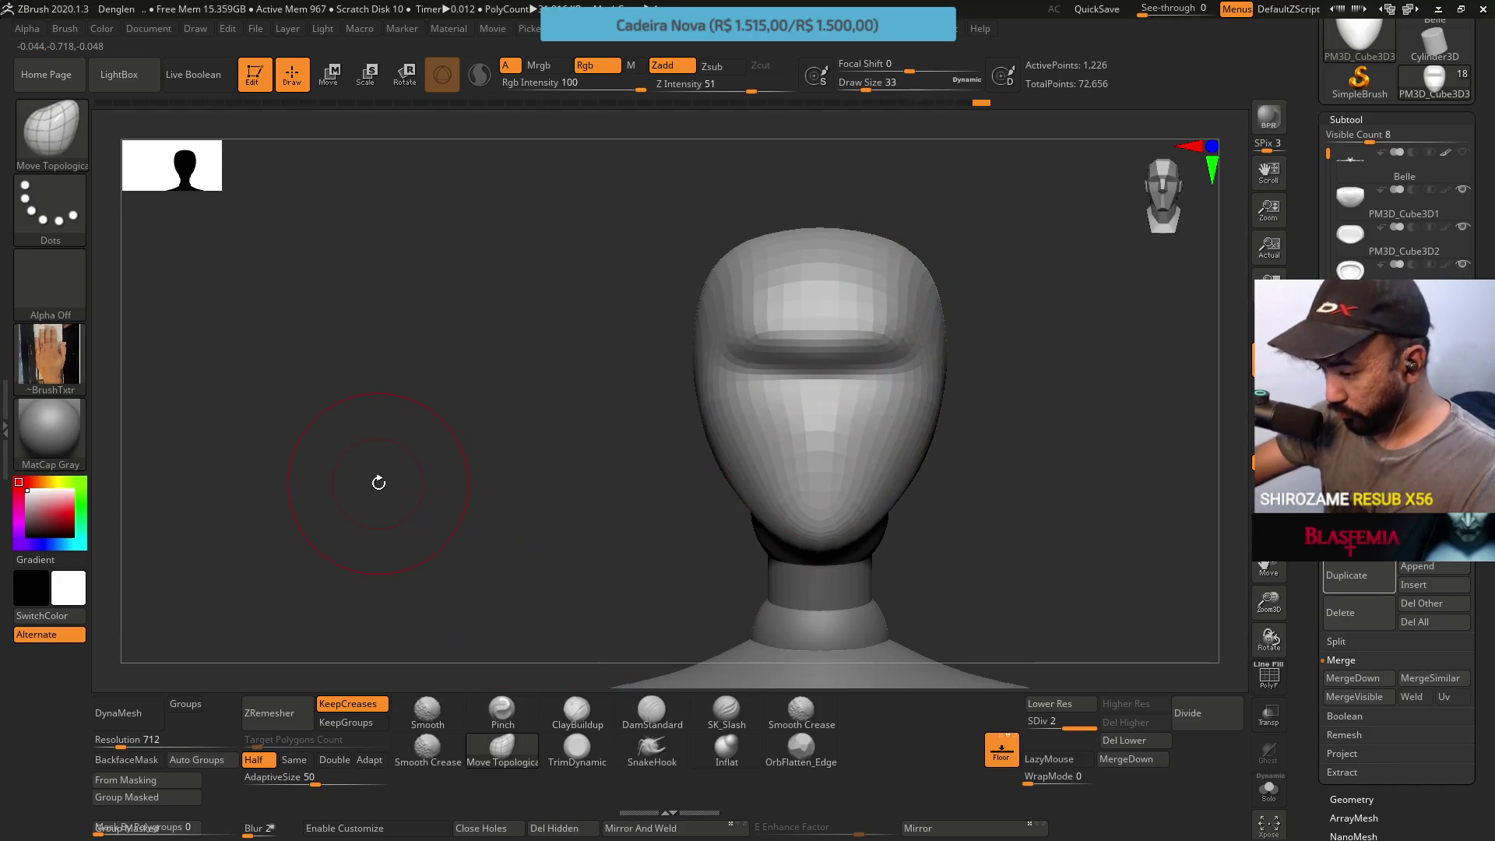
pyautogui.moveTo(968, 334)
pyautogui.mouseDown(button='right')
pyautogui.moveTo(934, 332)
pyautogui.moveTo(881, 265)
pyautogui.mouseUp(button='right')
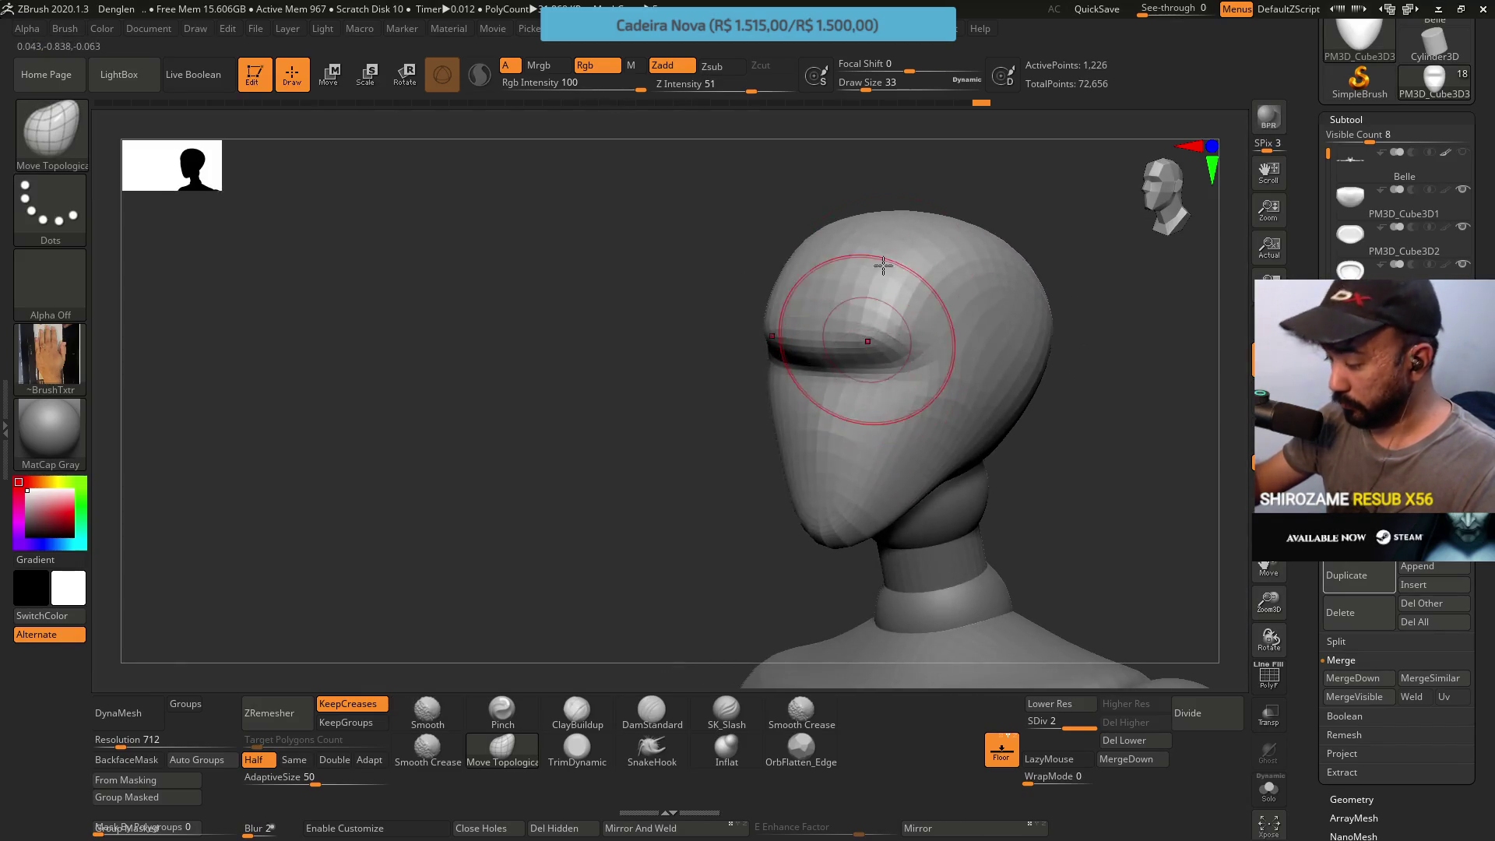
# Load the Pinch brush facing the head front and bring up its size
pyautogui.click(502, 708)
pyautogui.moveTo(818, 491)
pyautogui.keyDown('shift'); pyautogui.mouseDown(button='right')
pyautogui.moveTo(922, 343)
pyautogui.moveTo(906, 420)
pyautogui.moveTo(895, 394)
pyautogui.mouseUp(button='right'); pyautogui.keyUp('shift')
pyautogui.press('s')
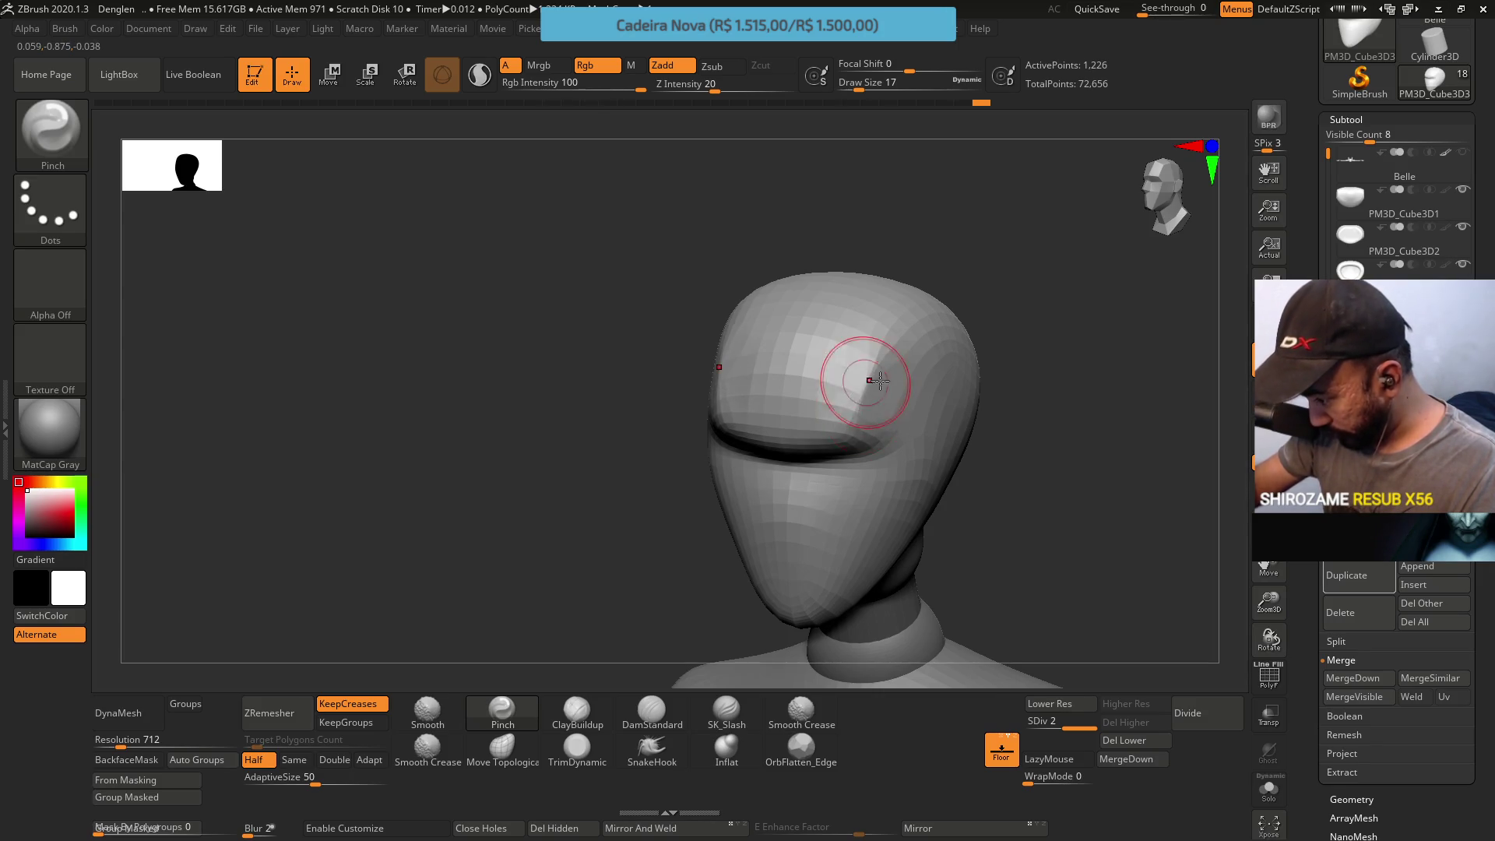
# Resize the Pinch brush while viewing the brow groove in profile
pyautogui.moveTo(873, 380); pyautogui.dragTo(866, 410, button='right')
pyautogui.press('s')
pyautogui.press('s')
pyautogui.moveTo(864, 429); pyautogui.dragTo(860, 430)
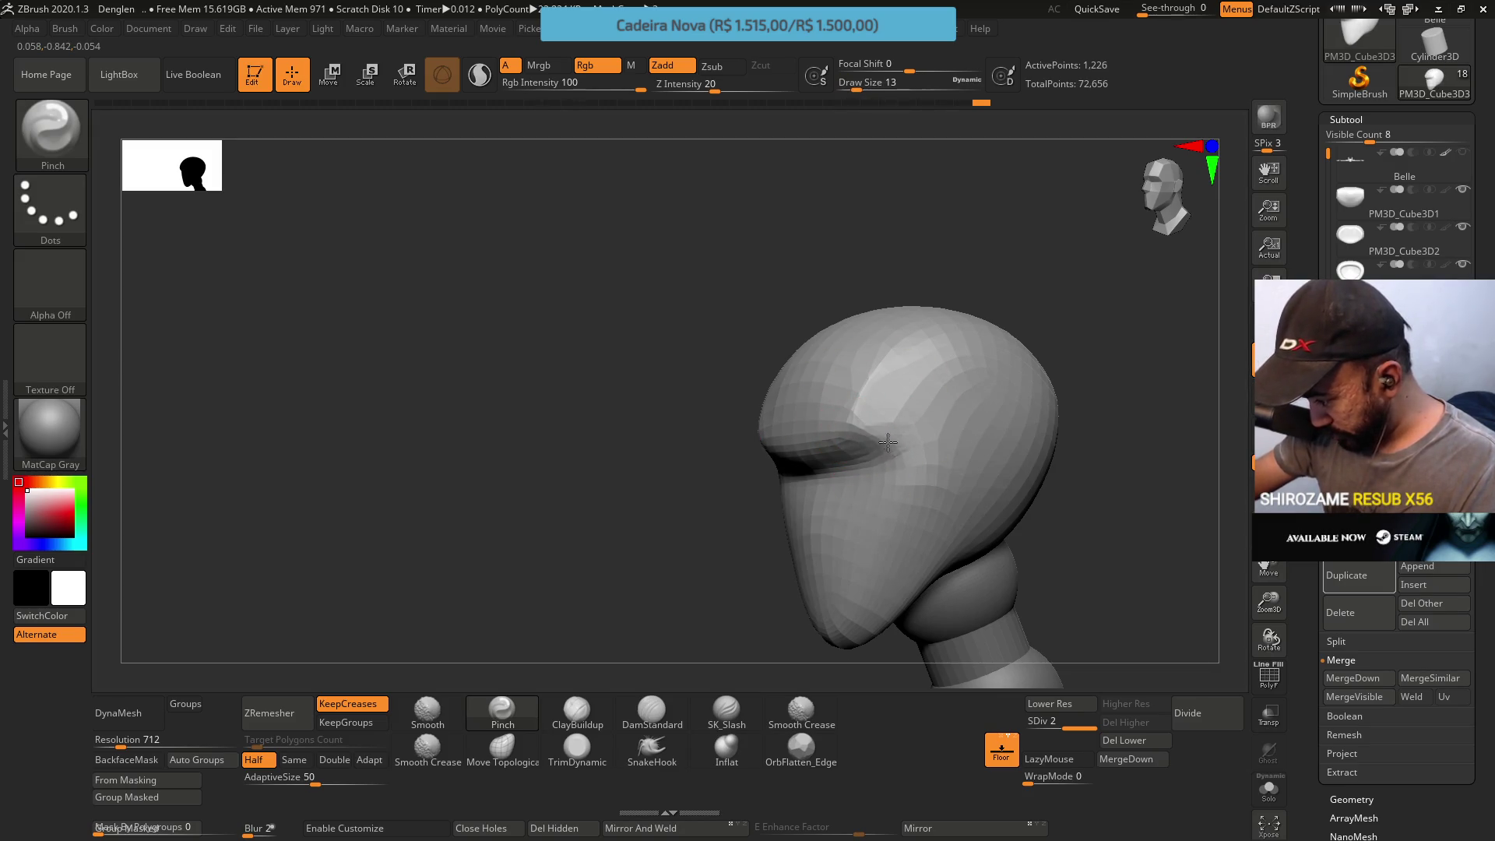
pyautogui.moveTo(902, 410); pyautogui.dragTo(944, 393, button='right')
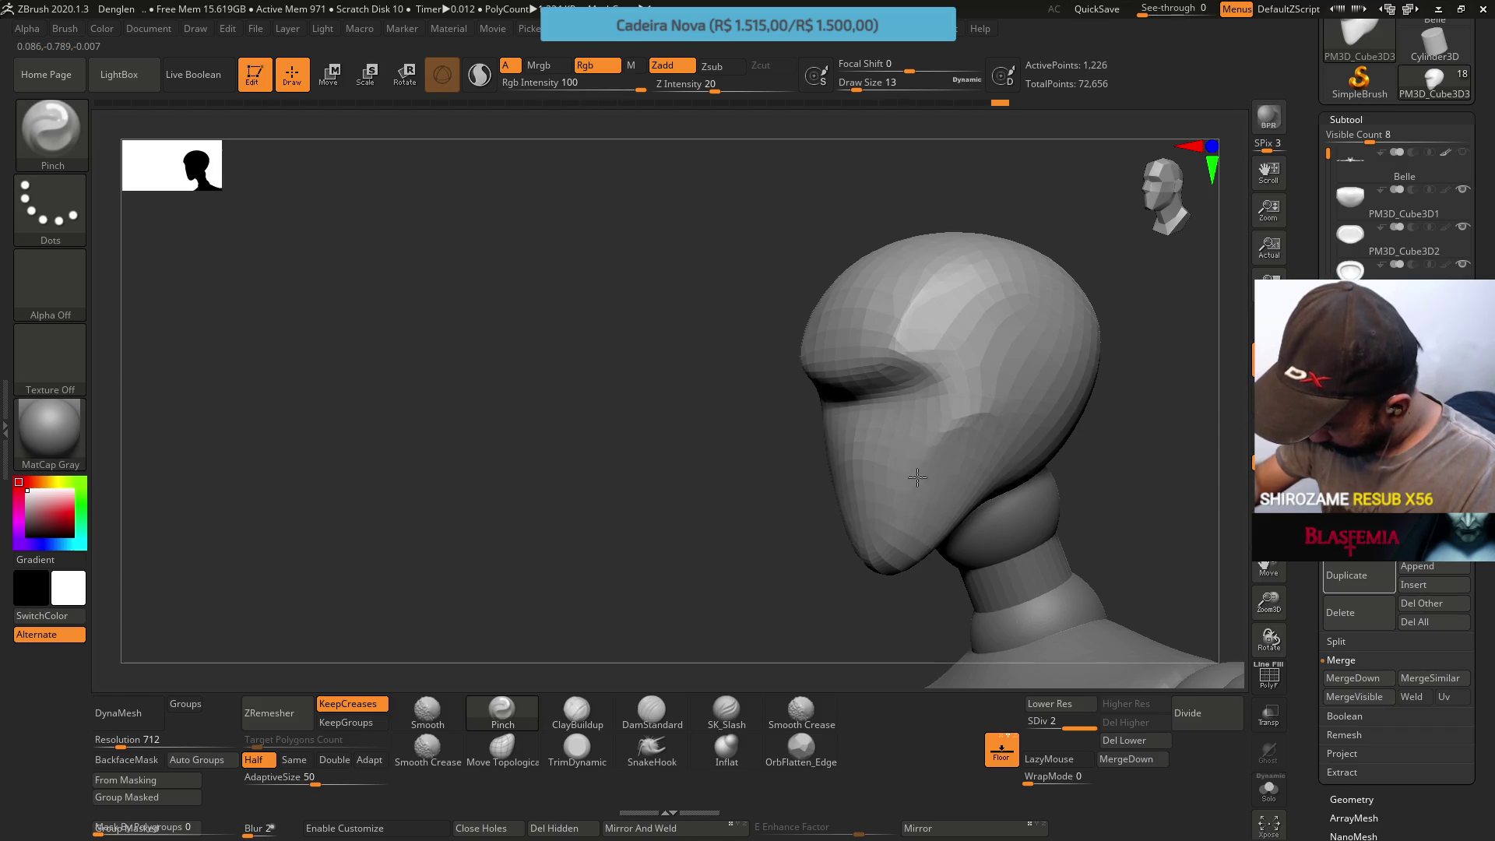
pyautogui.press('s')
pyautogui.moveTo(973, 417); pyautogui.dragTo(989, 411)
pyautogui.moveTo(969, 412)
pyautogui.mouseDown(button='right')
pyautogui.moveTo(943, 473)
pyautogui.moveTo(957, 400)
pyautogui.mouseUp(button='right')
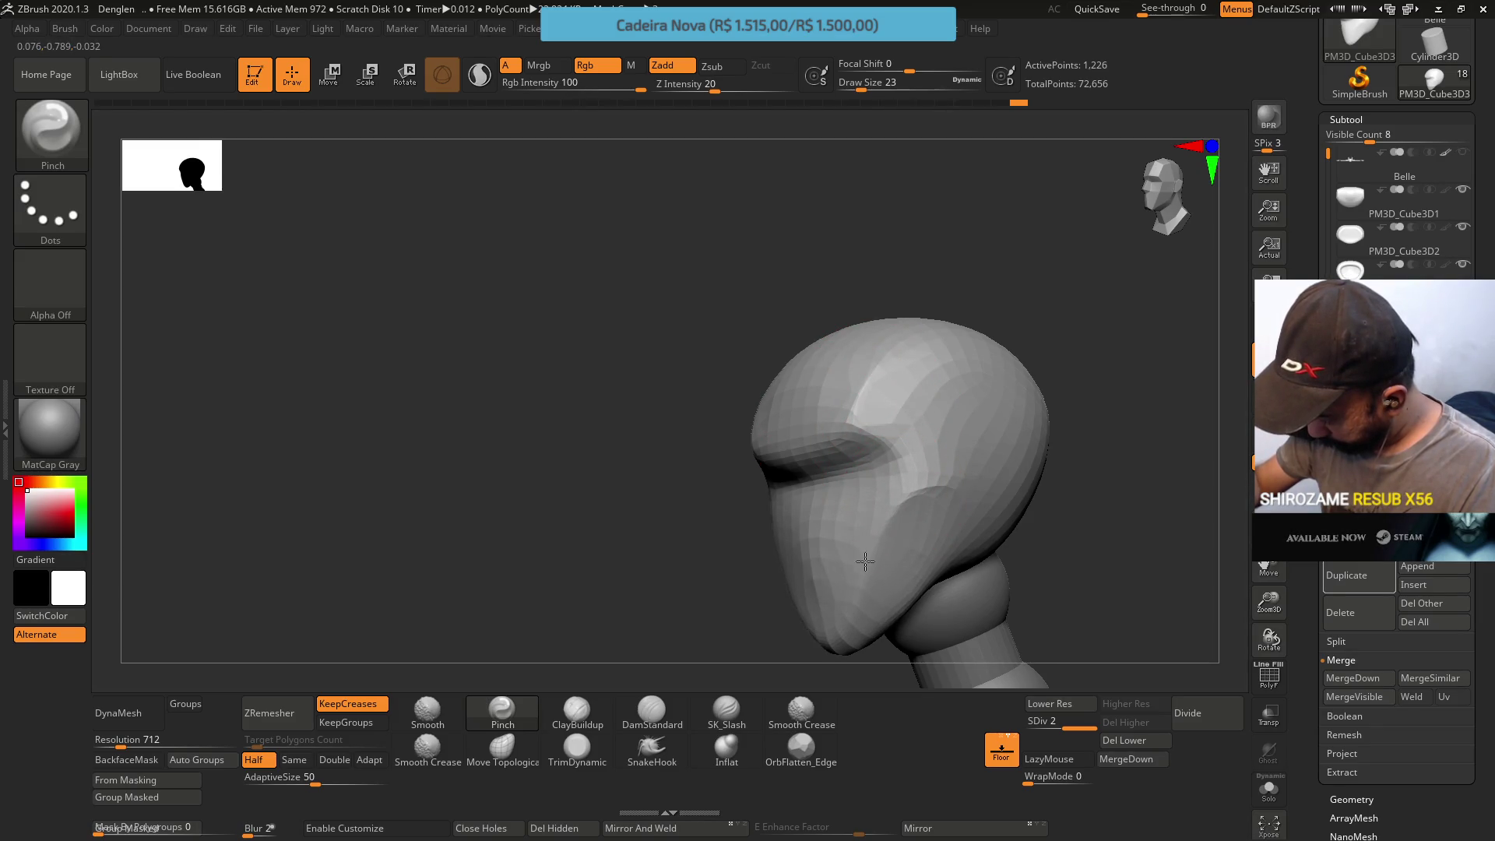
# Pinch the brow groove into a sharper edge and extend it rightward across the brow
pyautogui.keyDown('shift'); pyautogui.moveTo(894, 492); pyautogui.dragTo(902, 436, button='right'); pyautogui.keyUp('shift')
pyautogui.moveTo(910, 377)
pyautogui.mouseDown(button='right')
pyautogui.moveTo(891, 421)
pyautogui.moveTo(928, 394)
pyautogui.mouseUp(button='right')
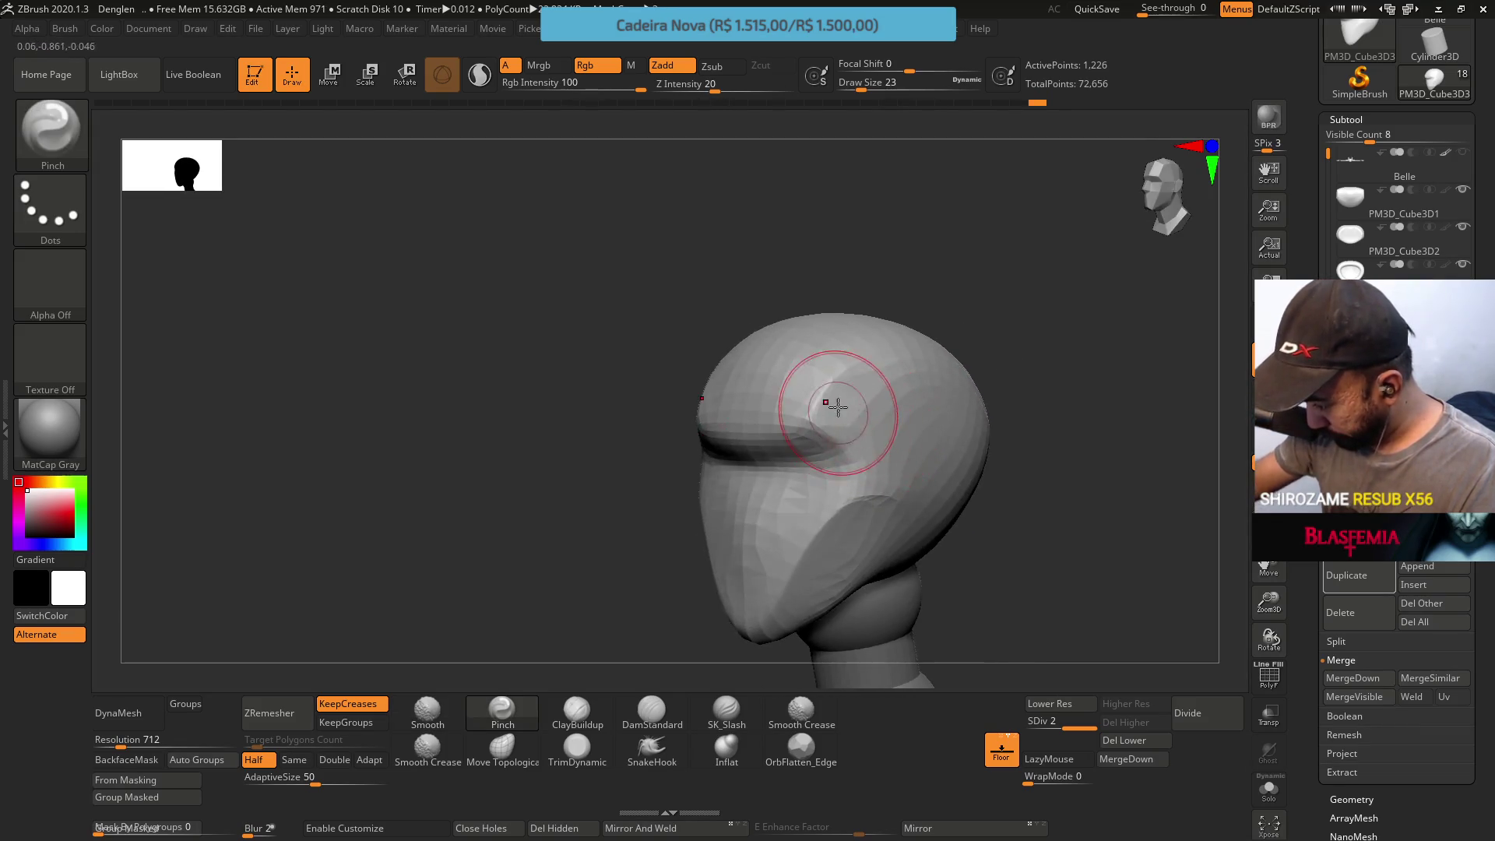
pyautogui.press('s')
pyautogui.moveTo(927, 433); pyautogui.dragTo(833, 437)
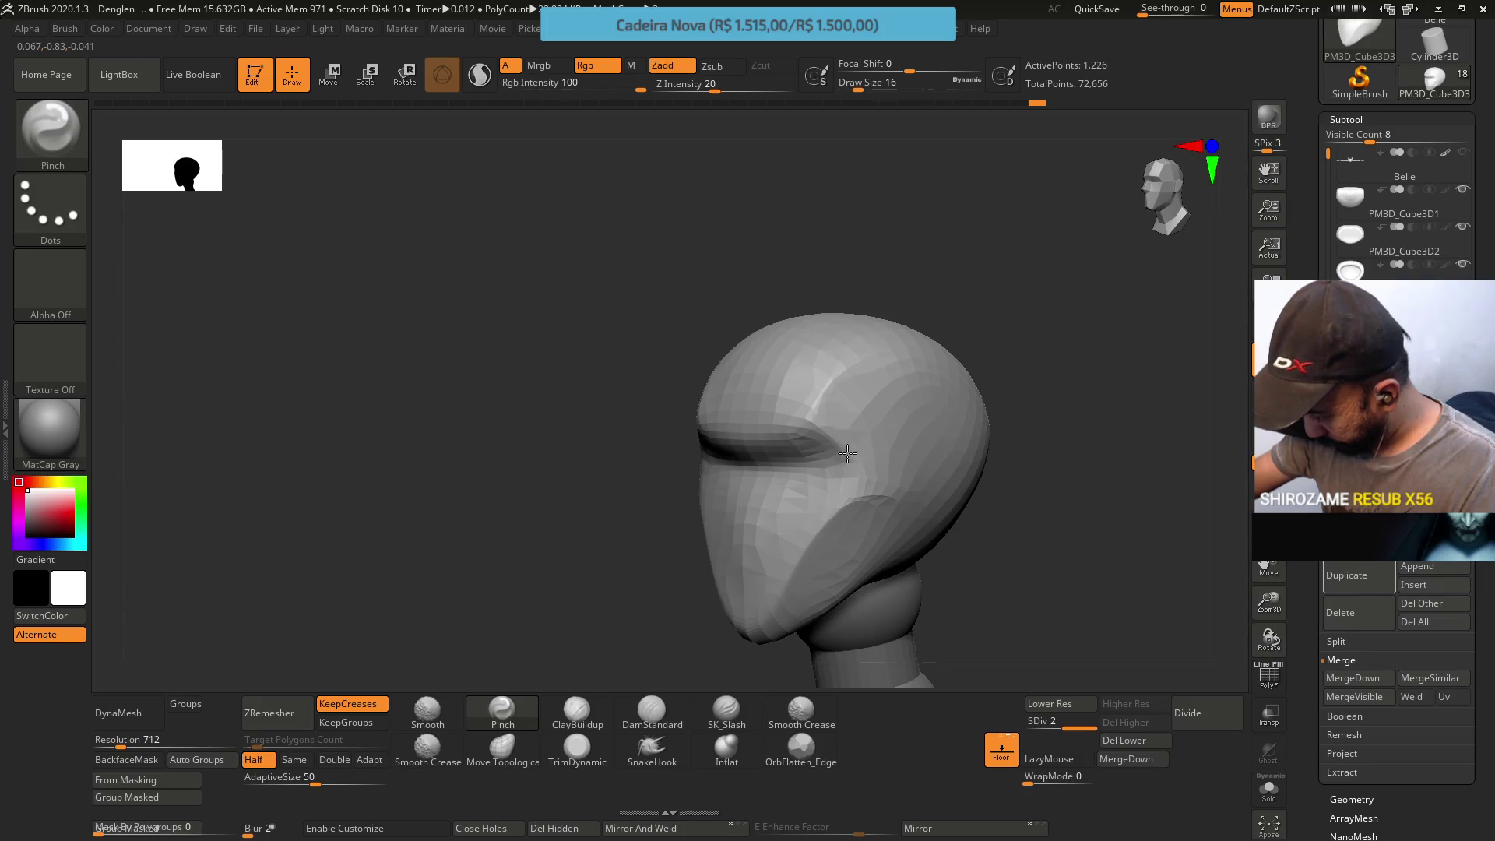
pyautogui.keyDown('shift'); pyautogui.moveTo(747, 448); pyautogui.dragTo(801, 393, button='right'); pyautogui.keyUp('shift')
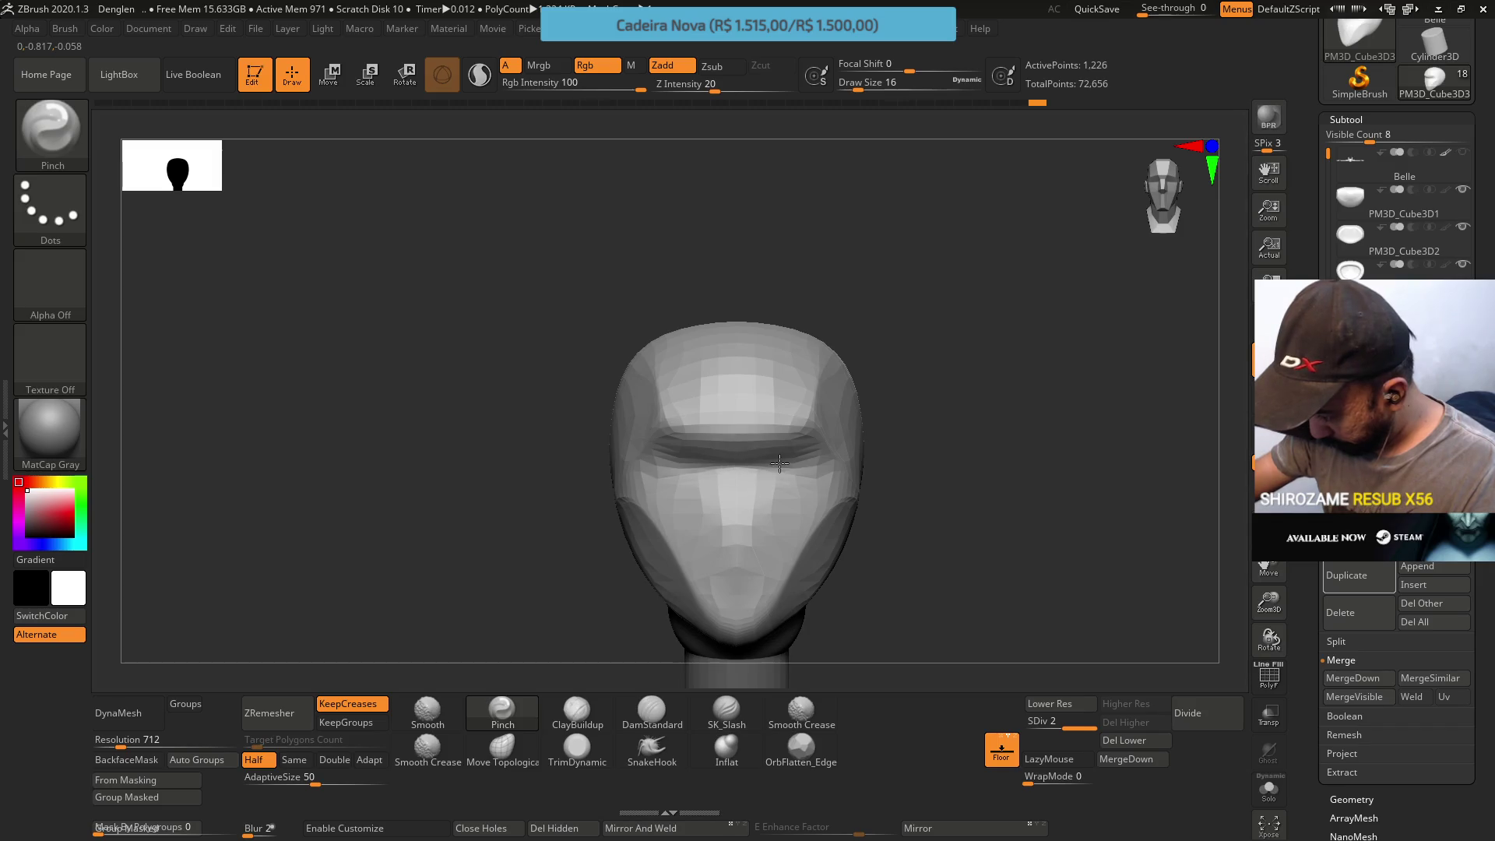
pyautogui.moveTo(770, 455); pyautogui.dragTo(817, 461)
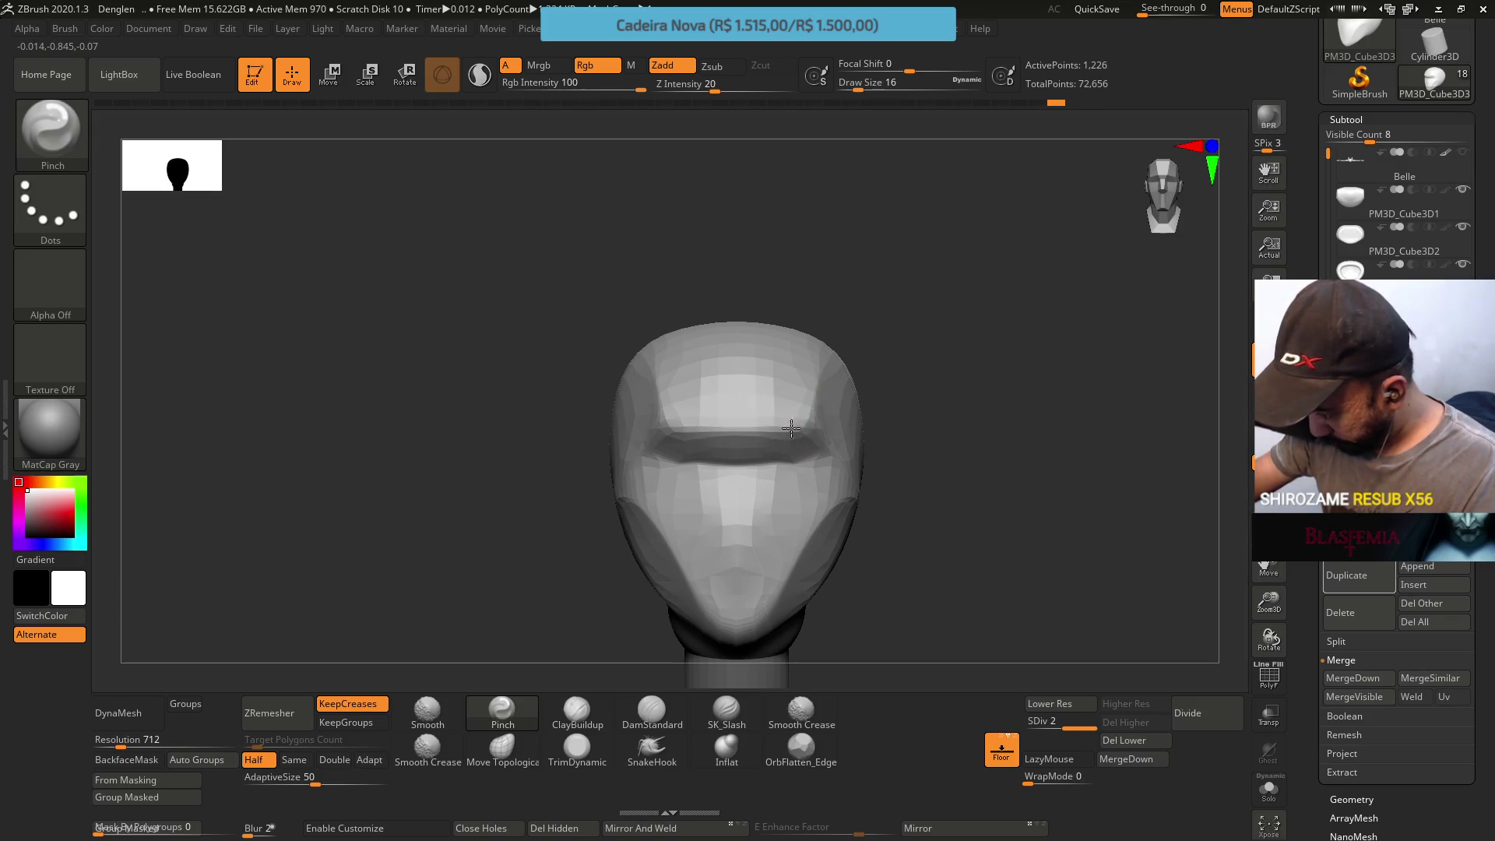
pyautogui.moveTo(813, 427); pyautogui.dragTo(813, 430, button='right')
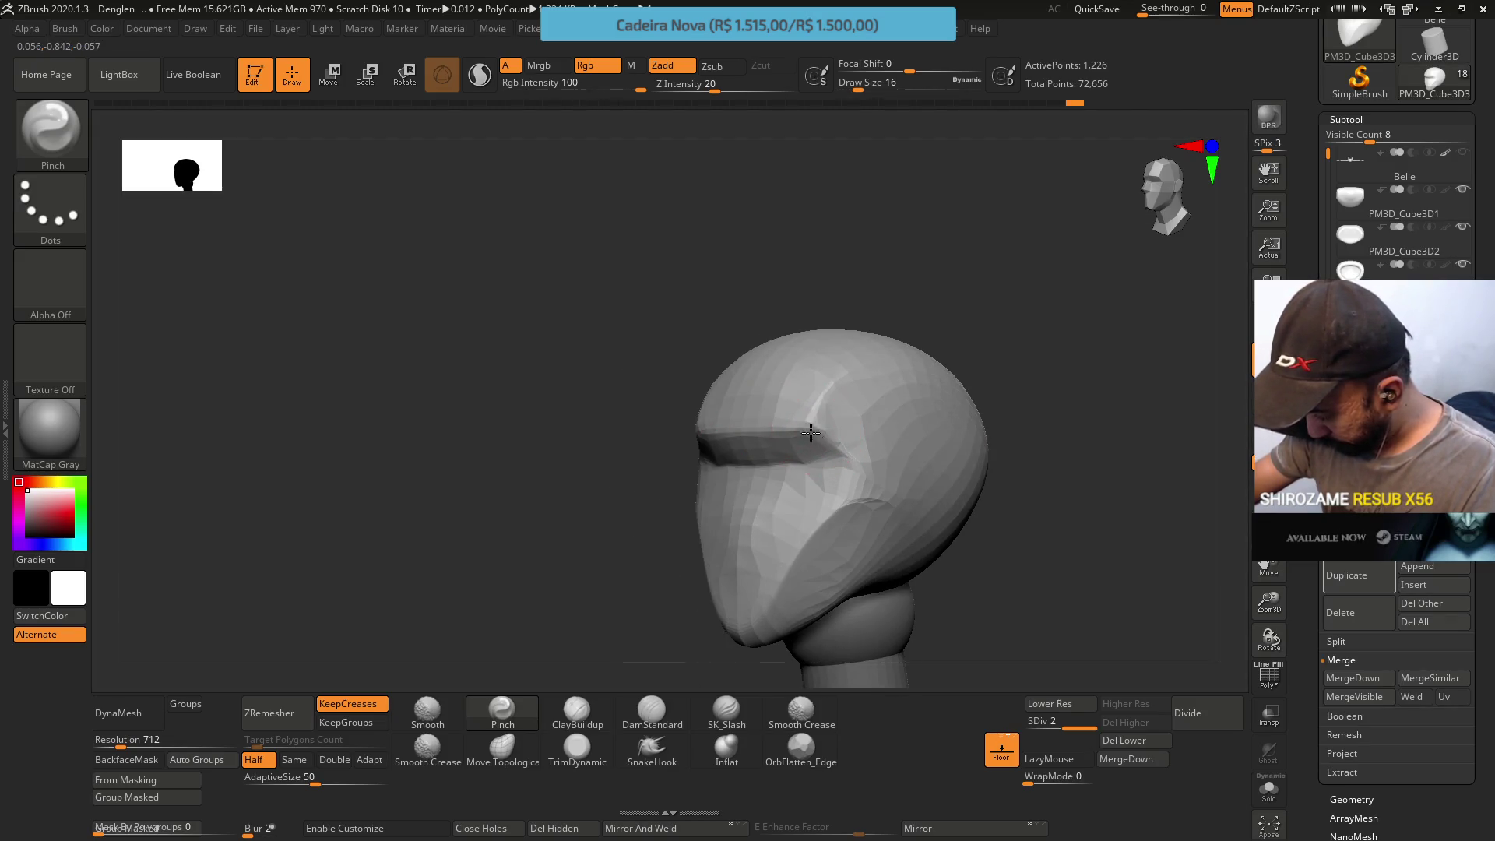
pyautogui.moveTo(822, 440); pyautogui.dragTo(838, 456)
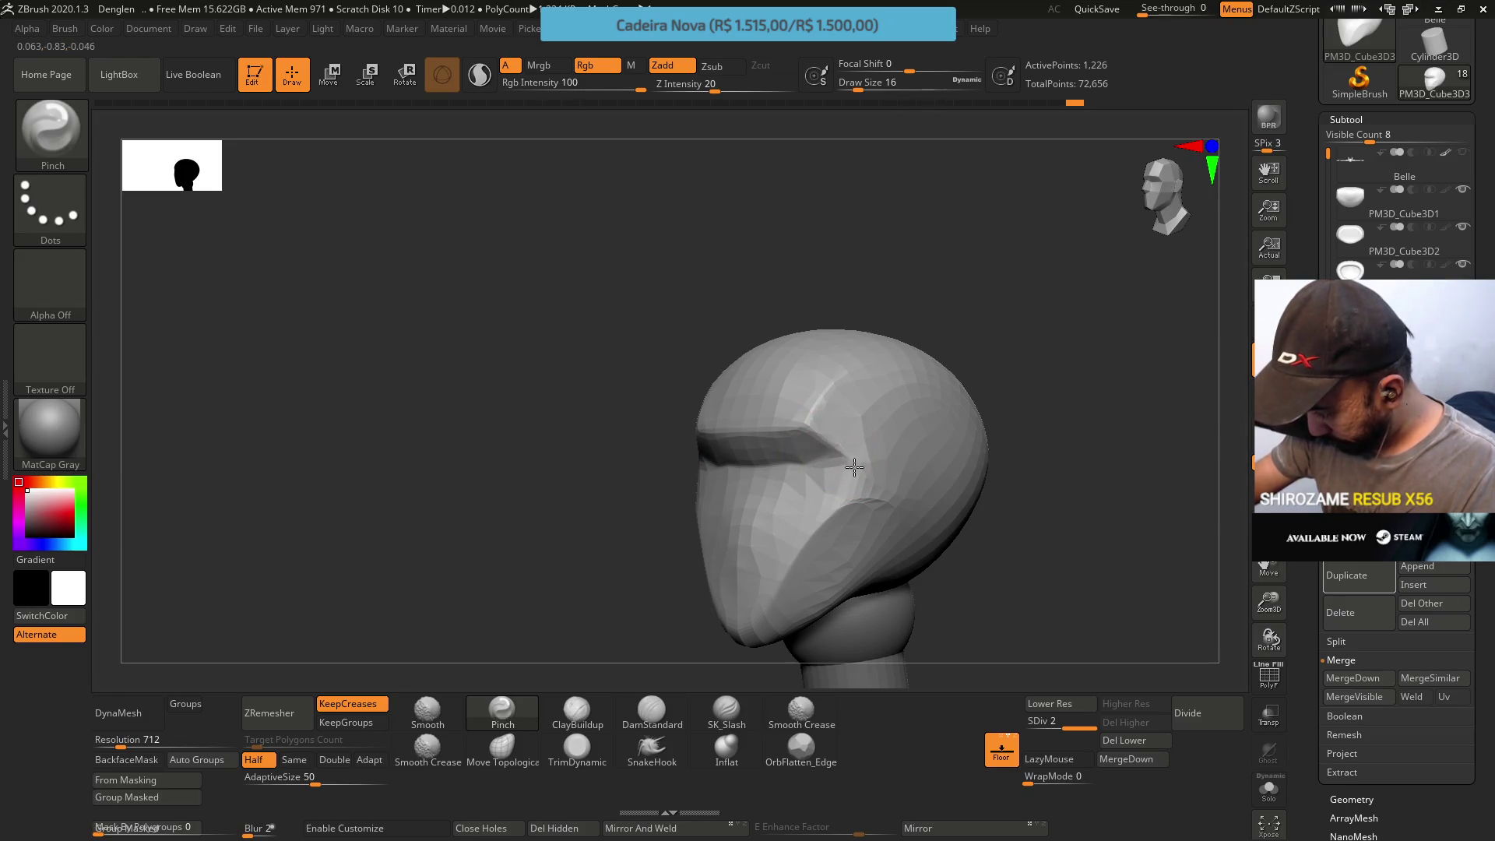
pyautogui.keyDown('shift'); pyautogui.moveTo(838, 443); pyautogui.dragTo(852, 417, button='right'); pyautogui.keyUp('shift')
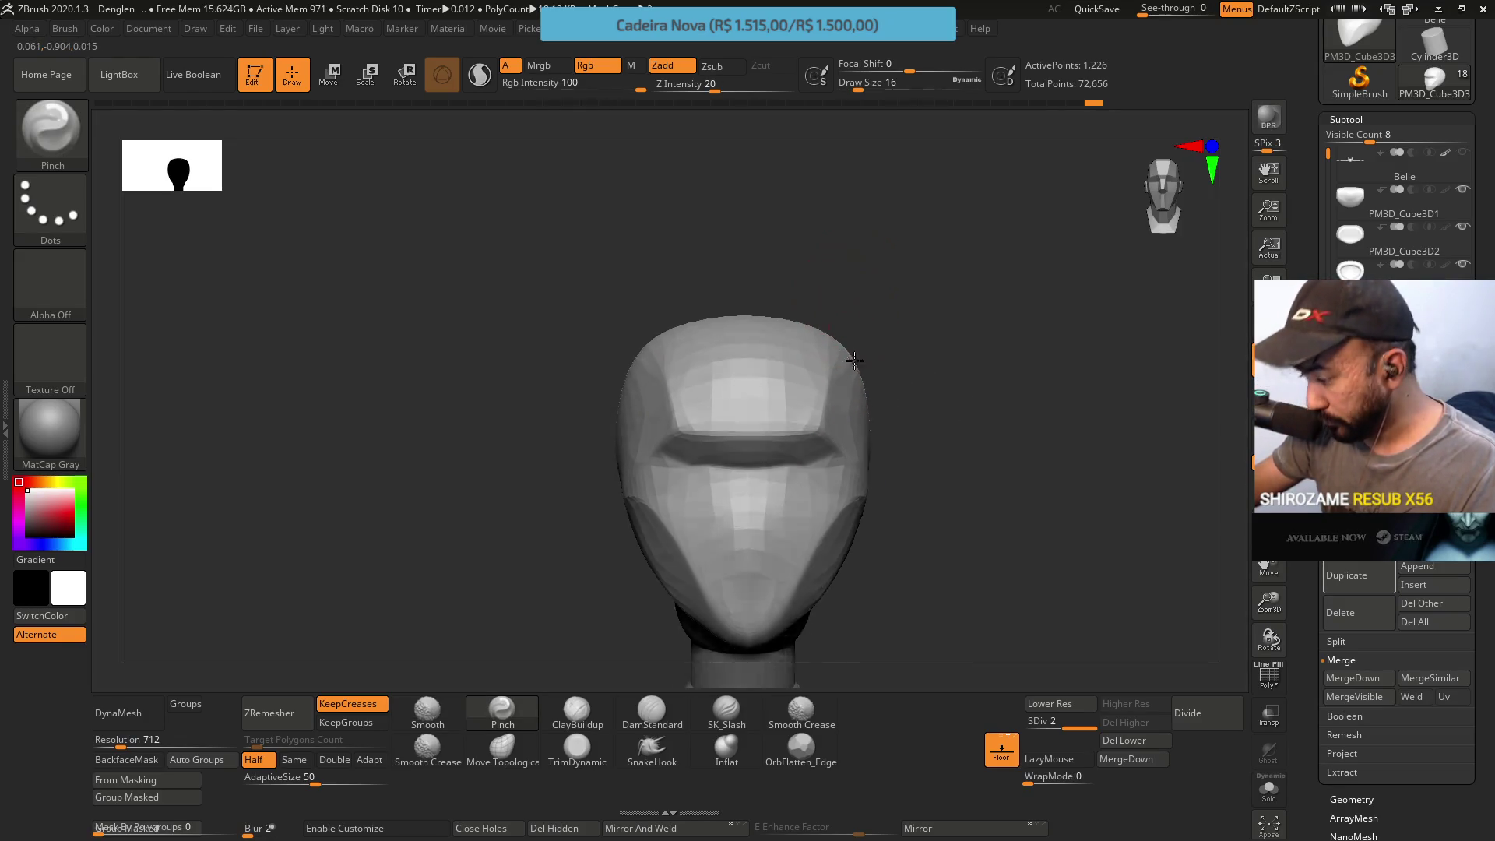
pyautogui.click(502, 748)
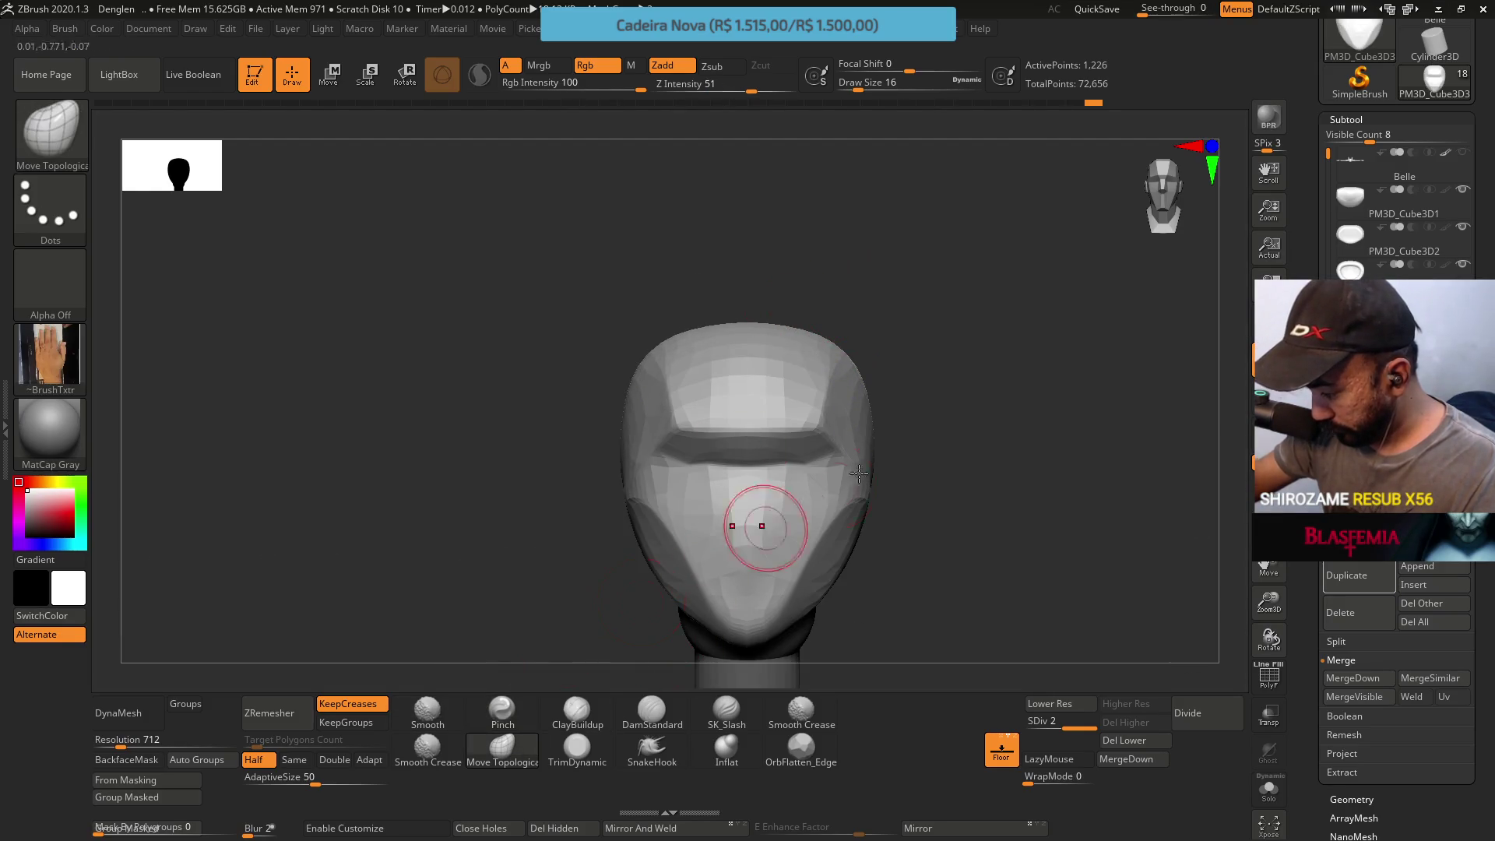
# Set the Move Topological draw size to exactly 31
pyautogui.press('s')
pyautogui.press('BackSpace')
pyautogui.press('BackSpace')
pyautogui.write('31')
pyautogui.press('Return')
# Nudge the brow edge beside the slit from a three-quarter view, then load ClayBuildup
pyautogui.moveTo(852, 435); pyautogui.dragTo(869, 481, button='right')
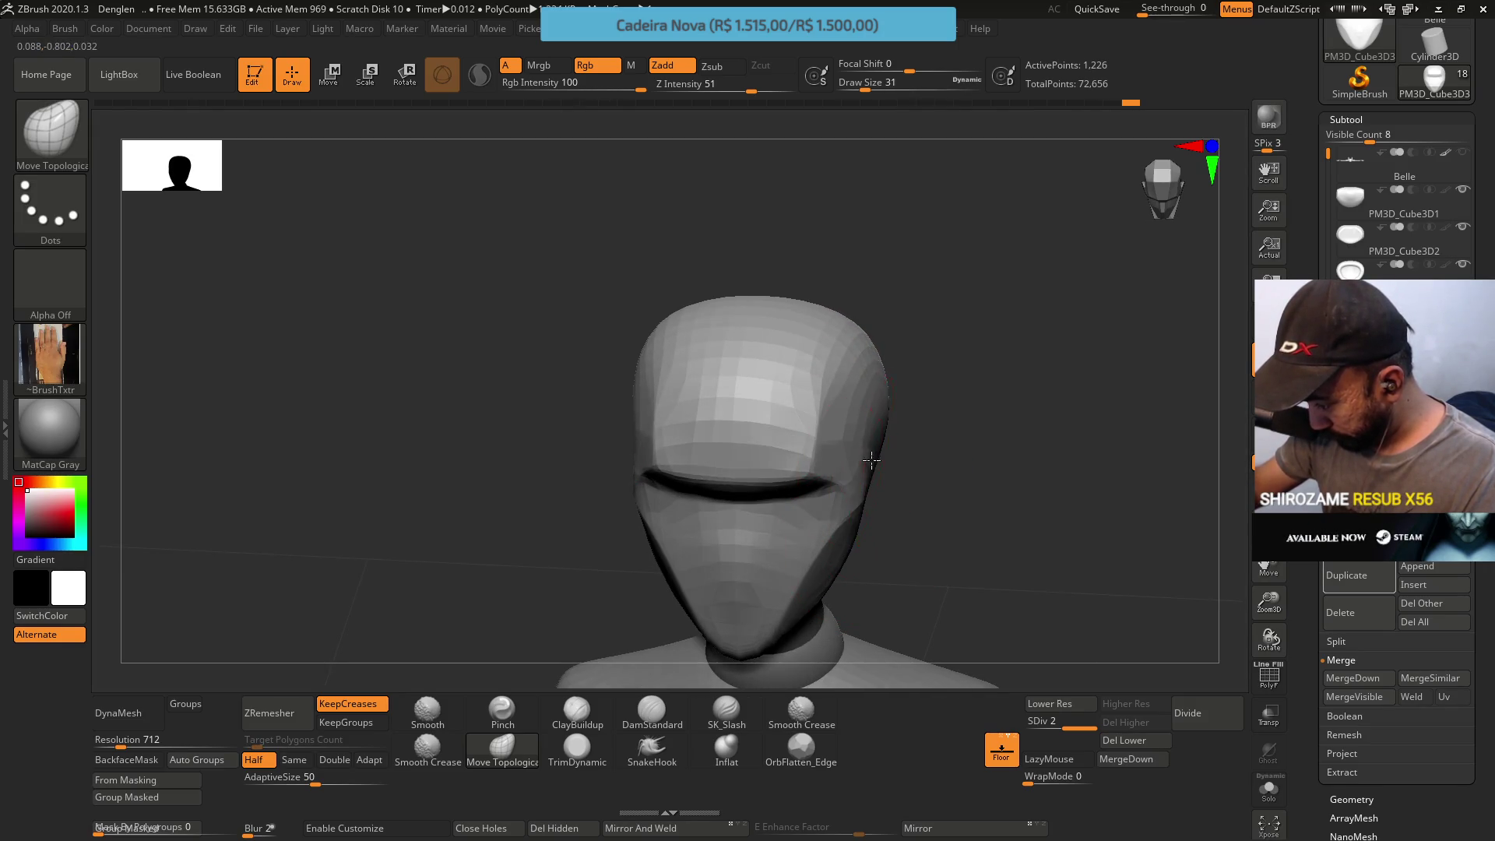
pyautogui.moveTo(873, 454)
pyautogui.mouseDown(button='right')
pyautogui.moveTo(884, 464)
pyautogui.moveTo(922, 329)
pyautogui.moveTo(876, 426)
pyautogui.mouseUp(button='right')
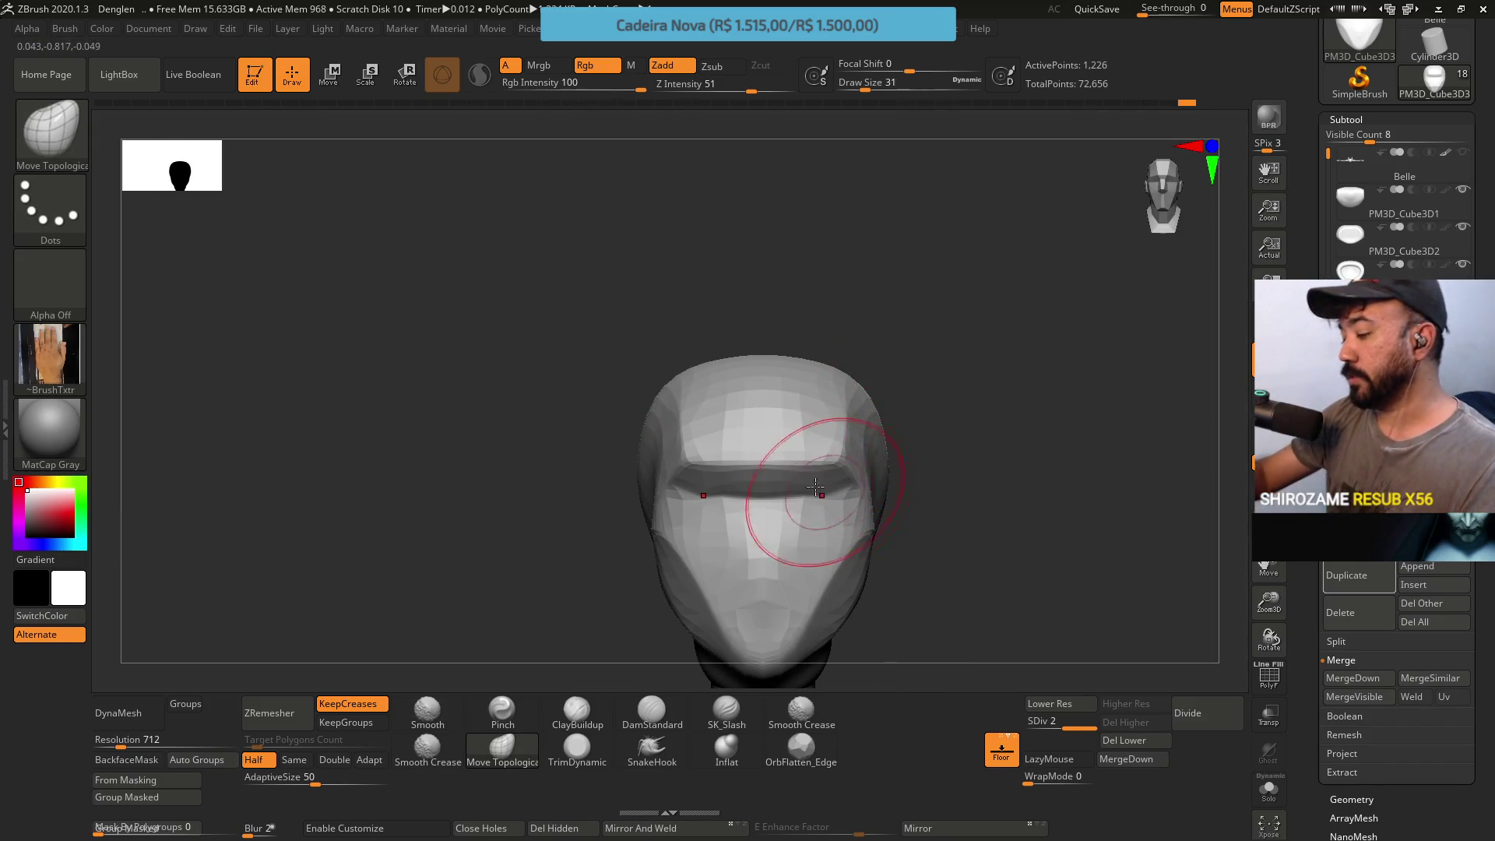
pyautogui.moveTo(751, 499); pyautogui.dragTo(801, 394, button='right')
pyautogui.moveTo(769, 452); pyautogui.dragTo(783, 417, button='right')
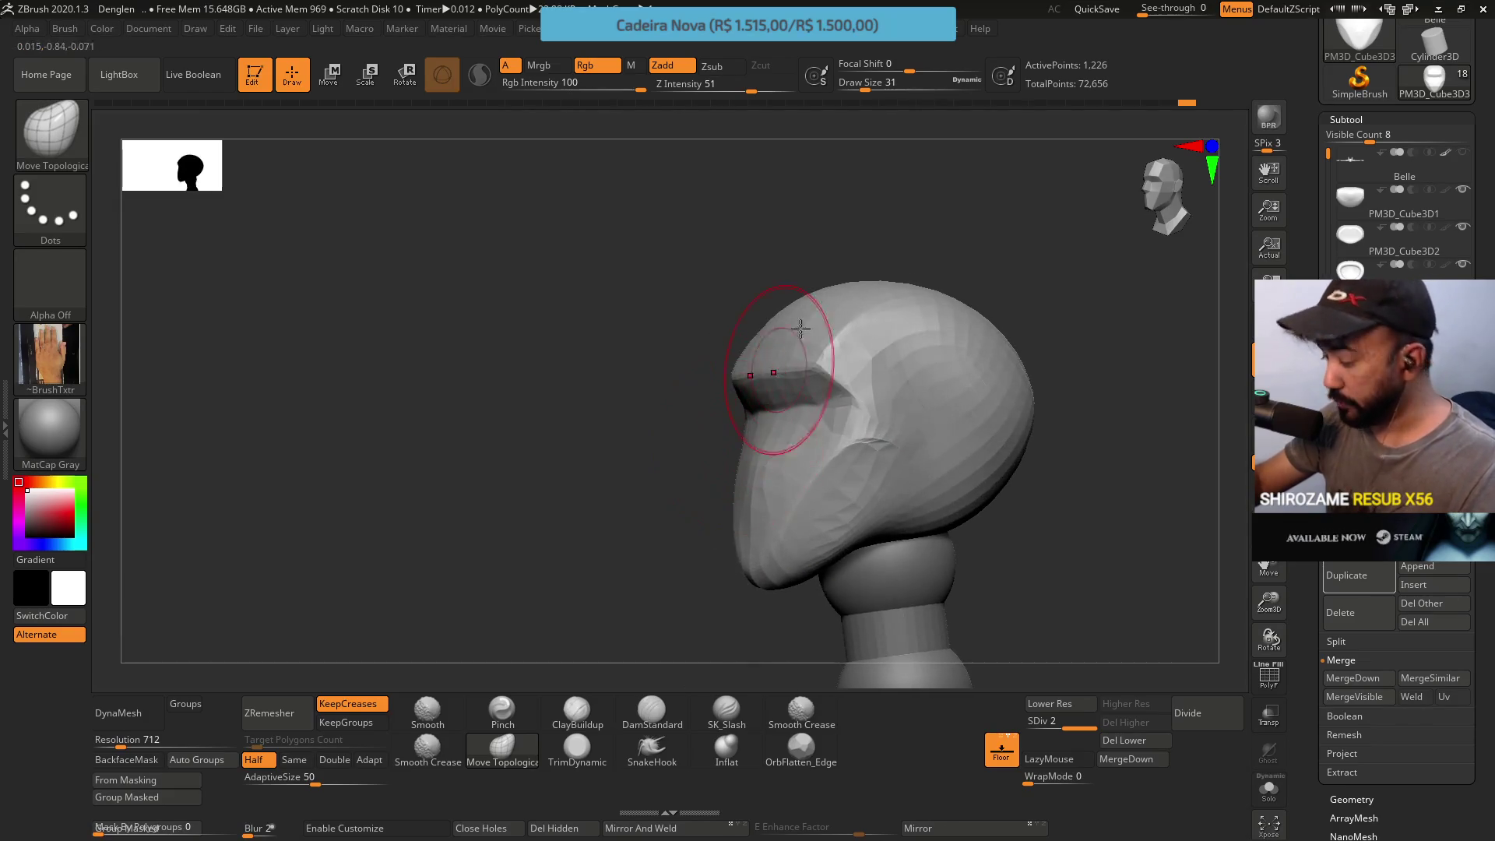
pyautogui.moveTo(880, 350); pyautogui.dragTo(860, 401, button='right')
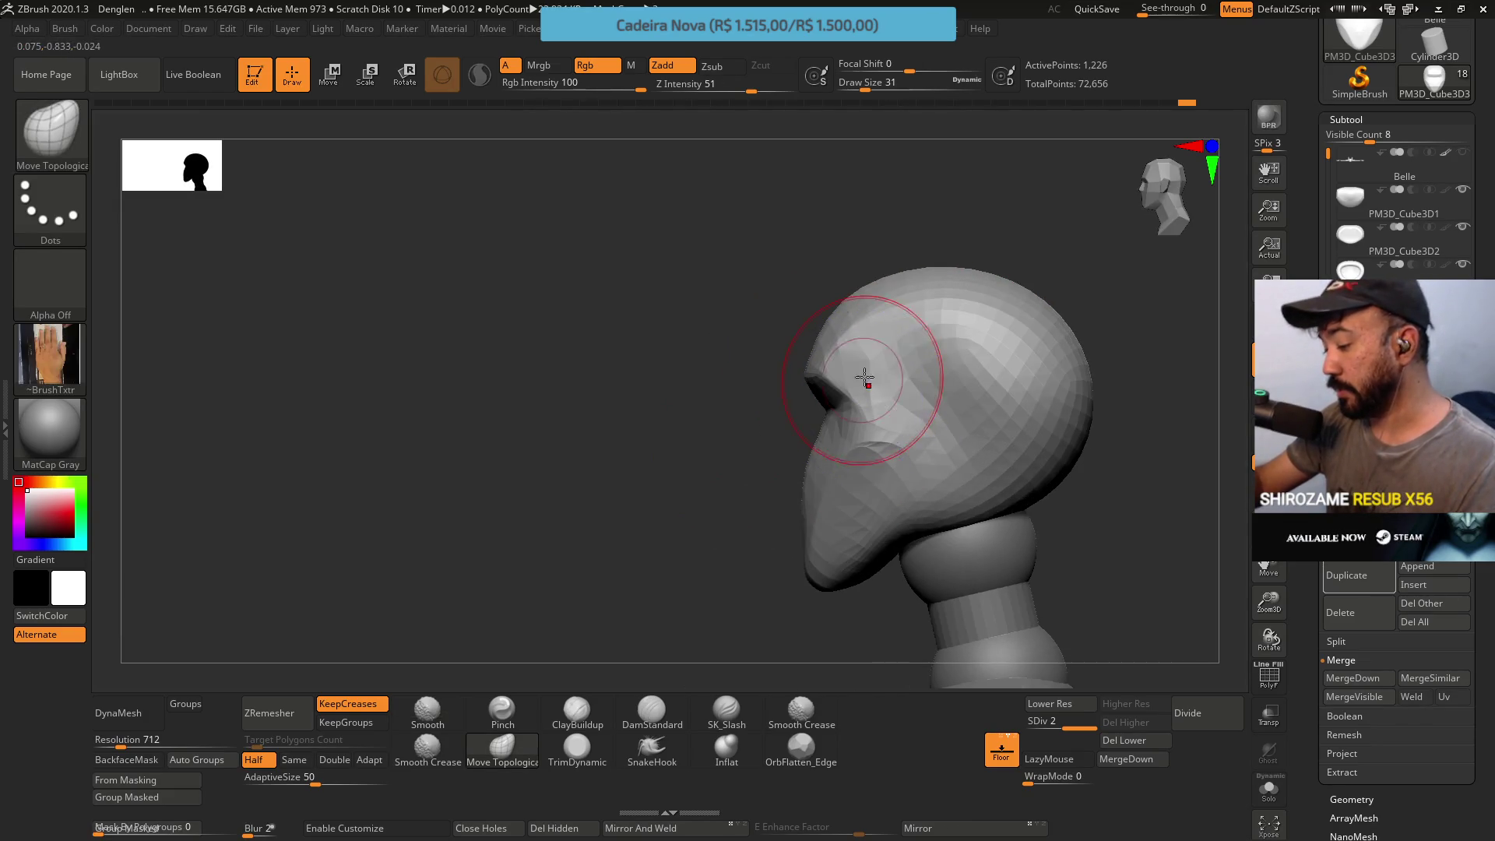
pyautogui.moveTo(850, 391); pyautogui.dragTo(860, 384)
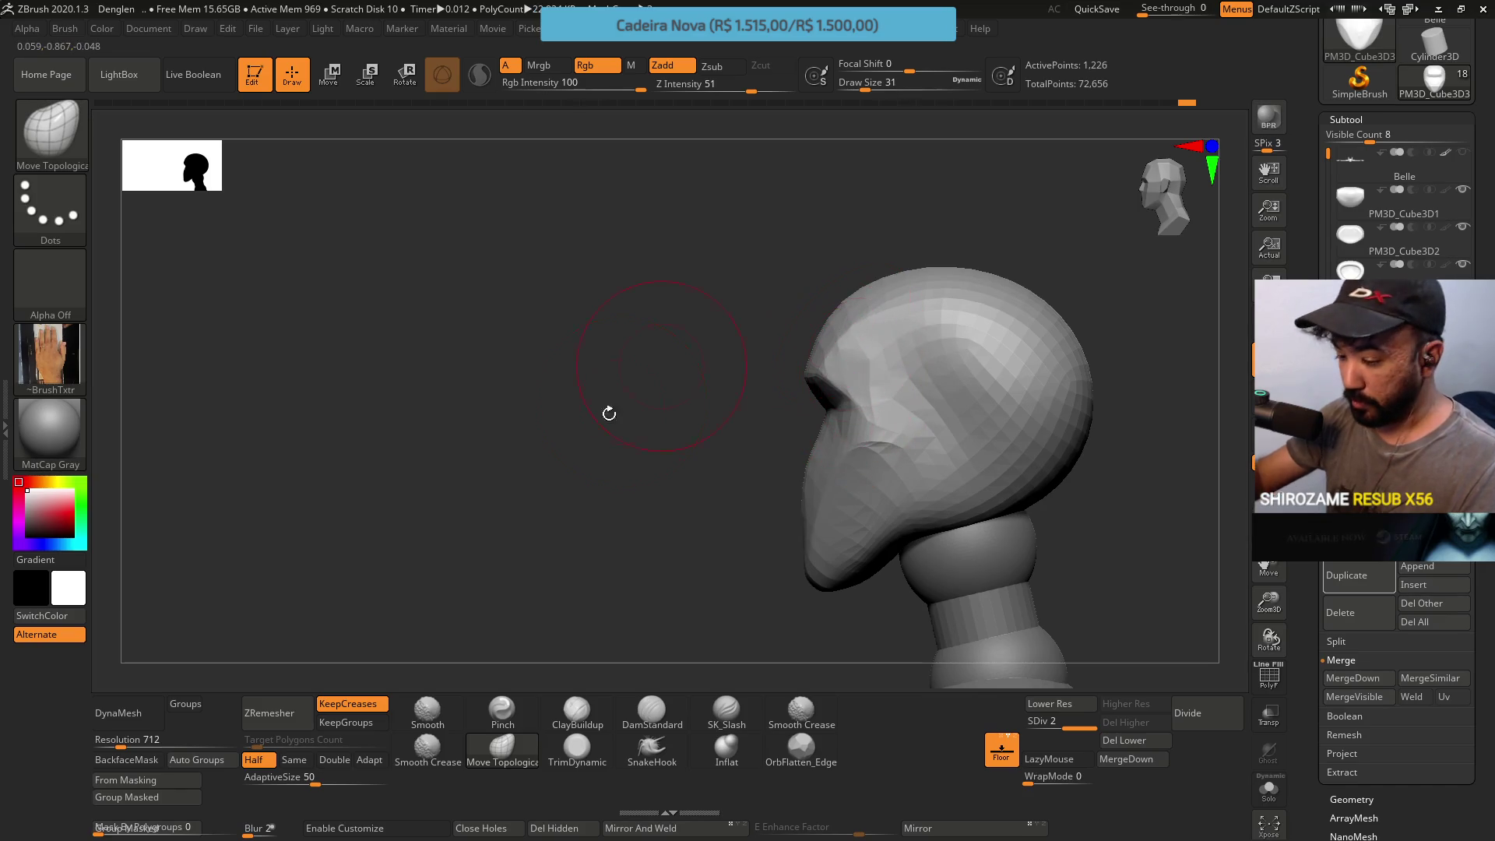
pyautogui.click(585, 706)
pyautogui.press('s')
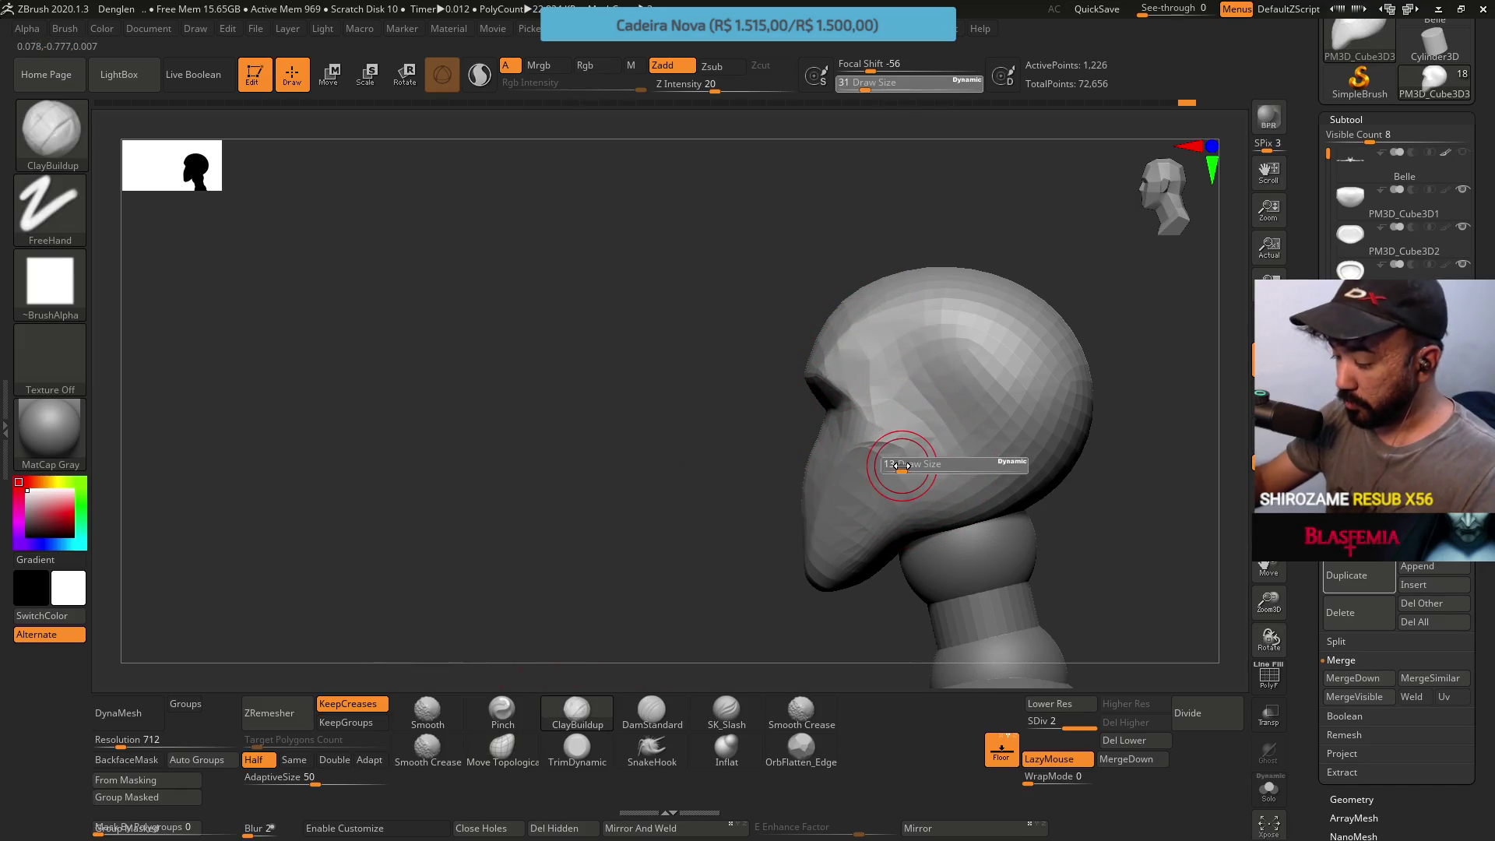
pyautogui.press('Return')
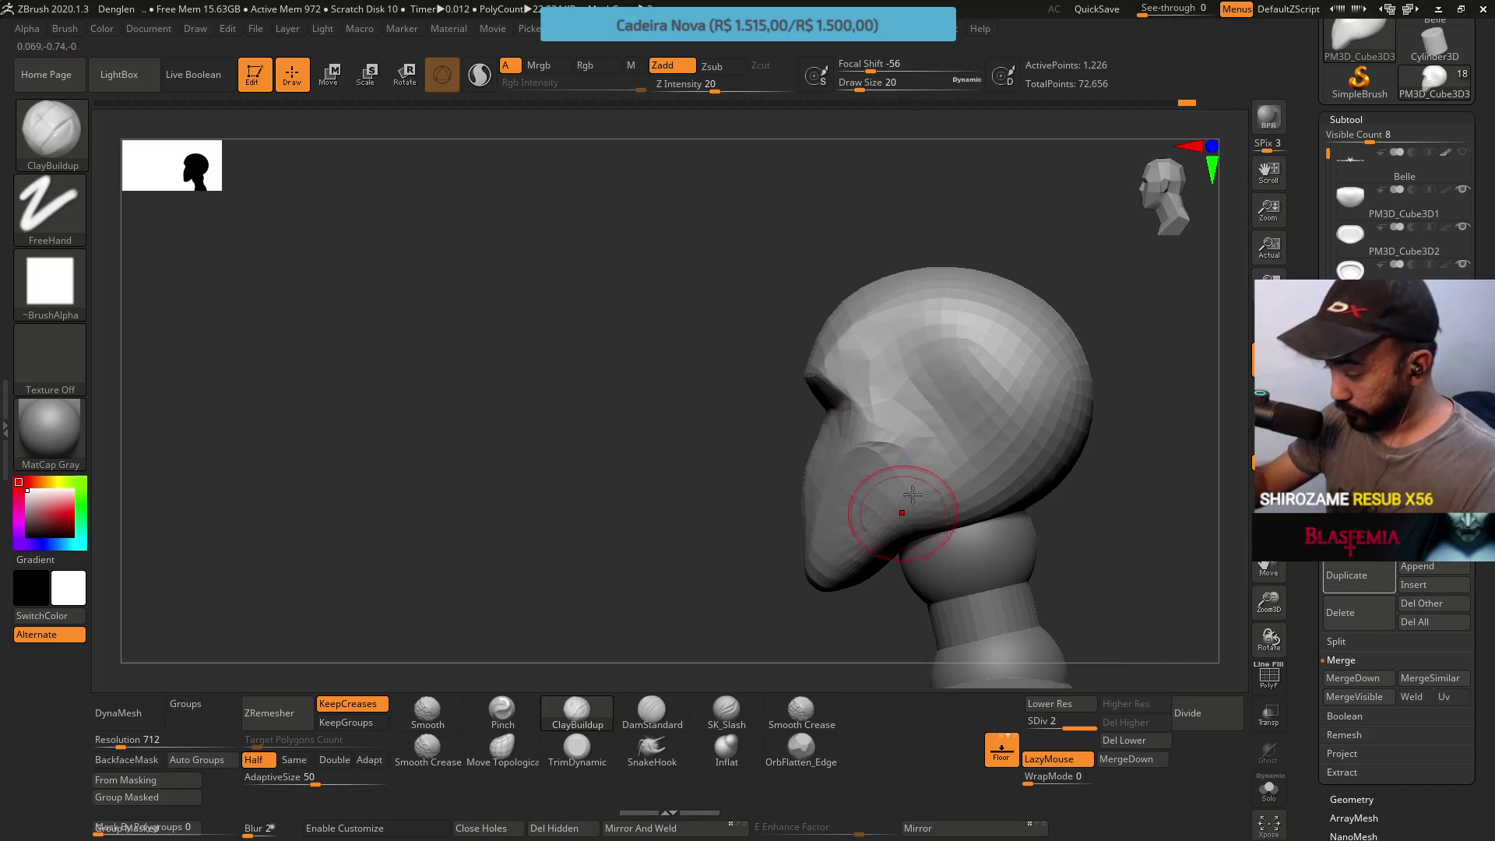
pyautogui.moveTo(935, 444); pyautogui.dragTo(919, 514, button='right')
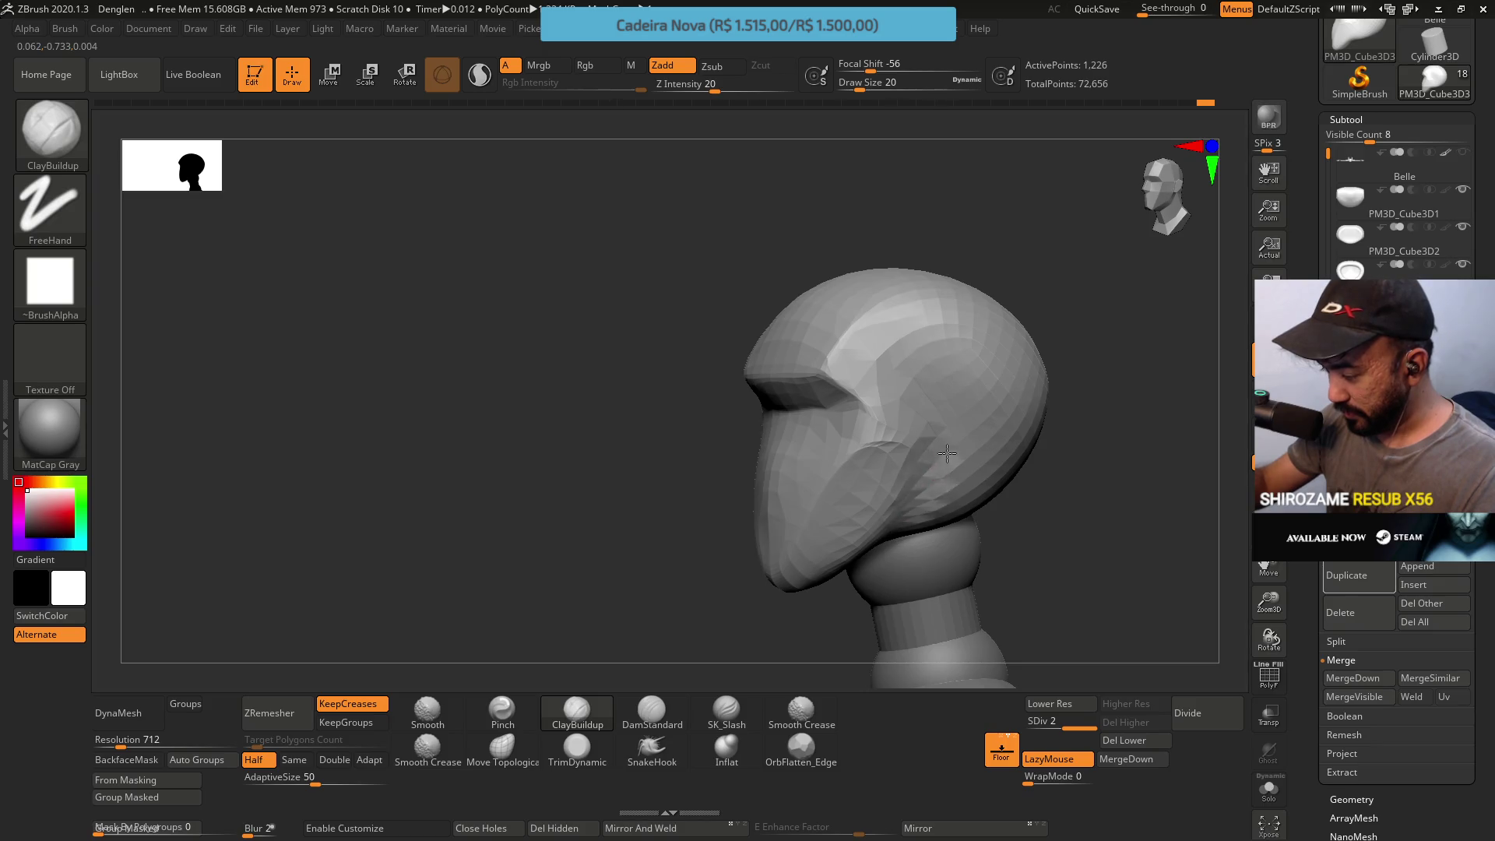
pyautogui.moveTo(968, 451); pyautogui.dragTo(992, 428, button='right')
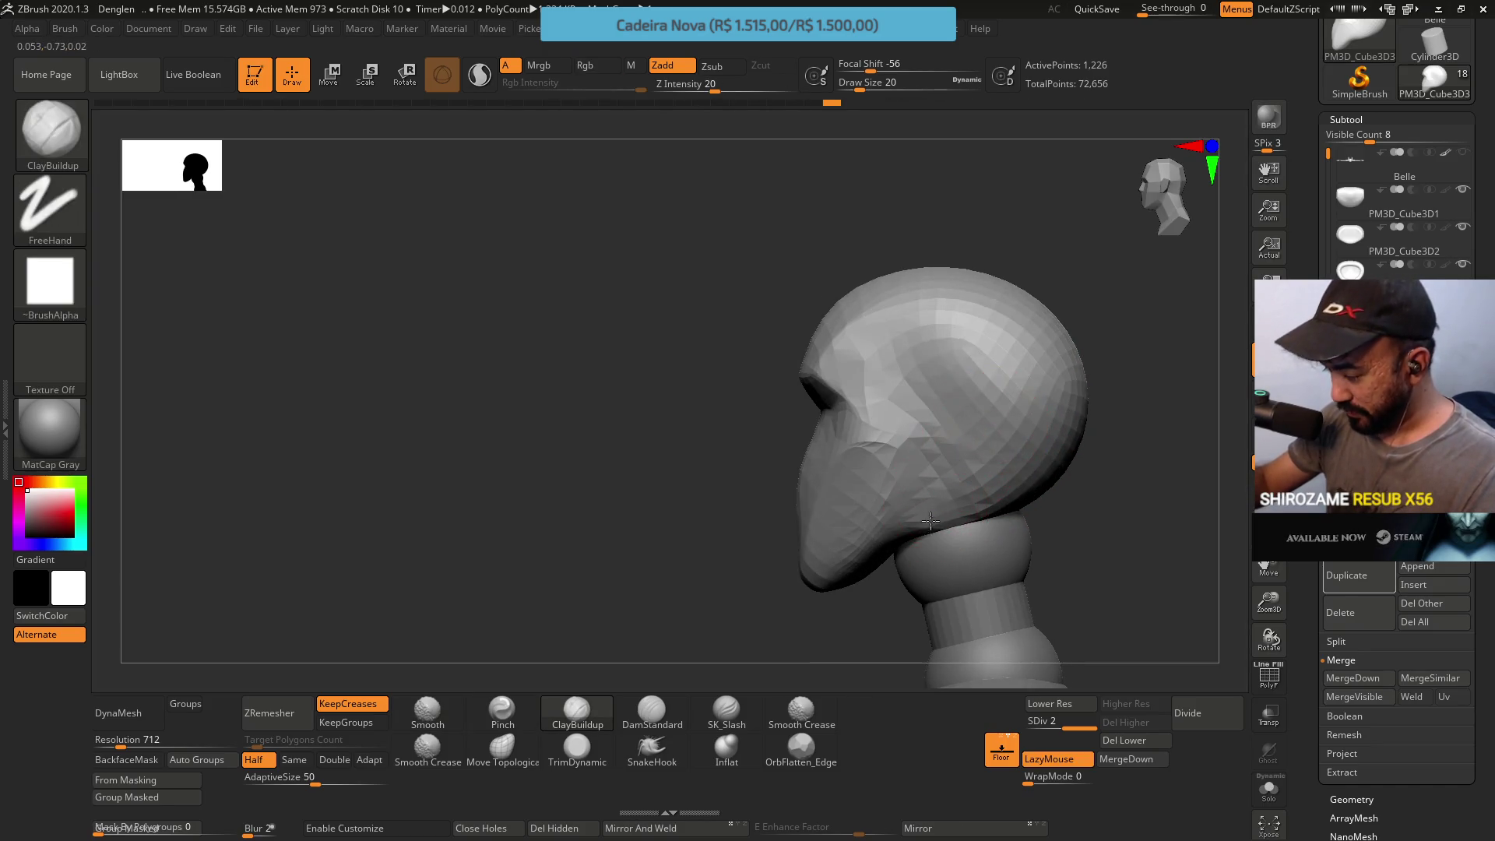
pyautogui.moveTo(903, 510); pyautogui.dragTo(890, 534, button='right')
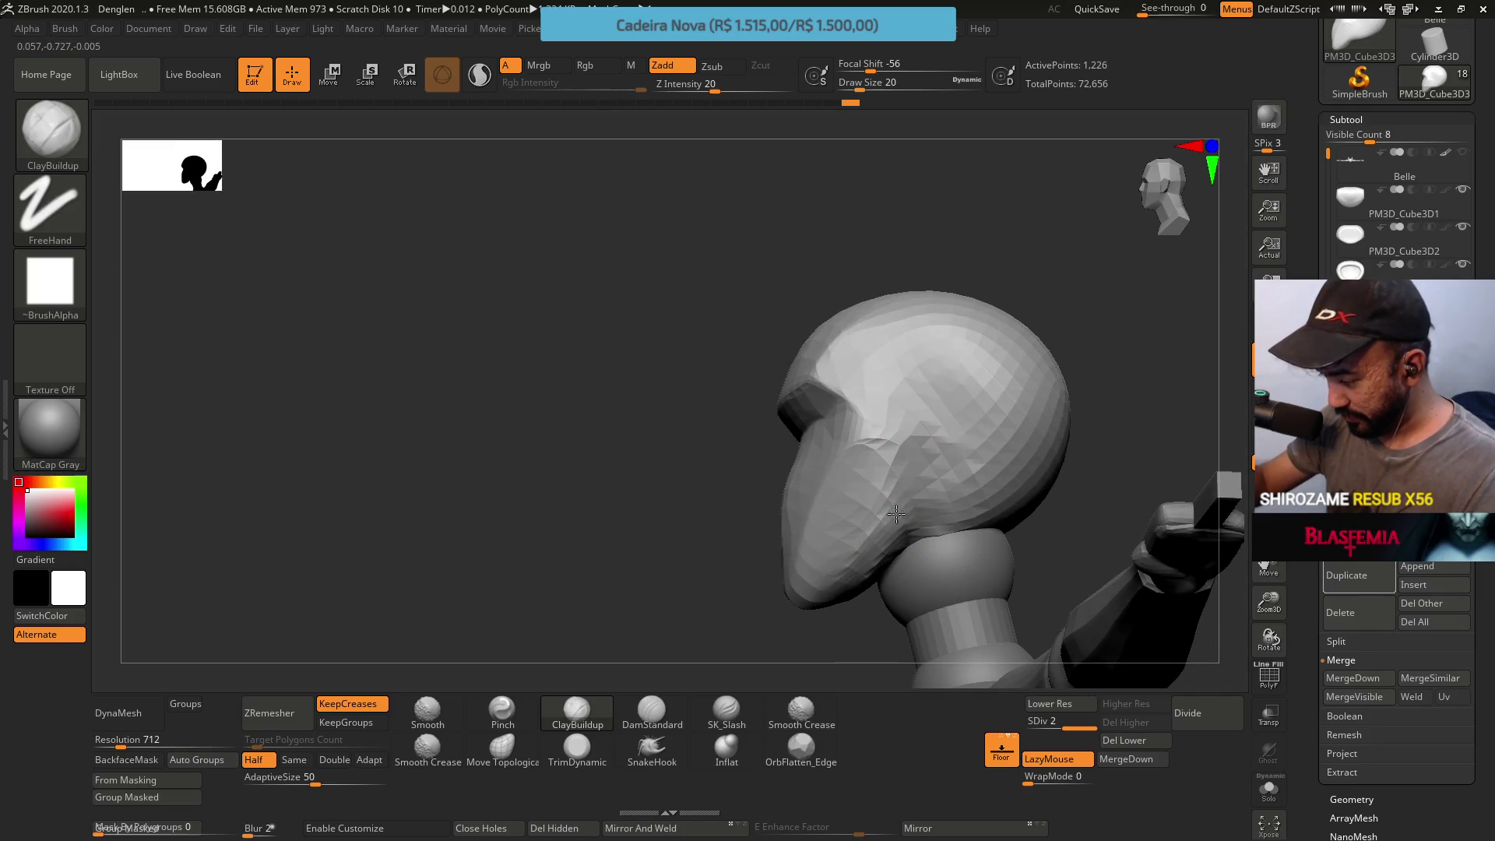
pyautogui.moveTo(891, 521); pyautogui.dragTo(711, 517, button='right')
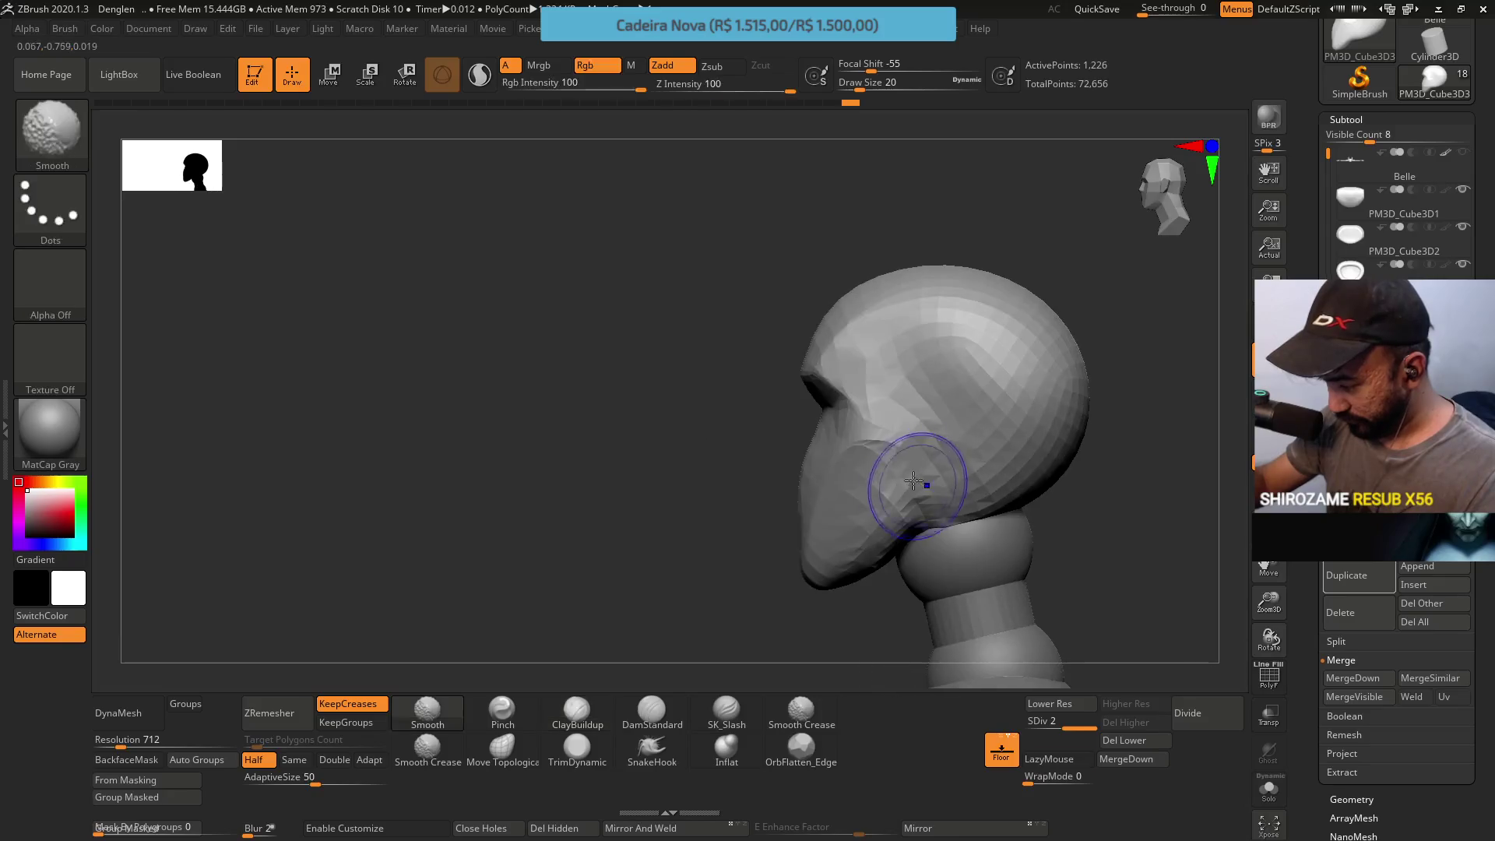
pyautogui.click(501, 709)
pyautogui.press('s')
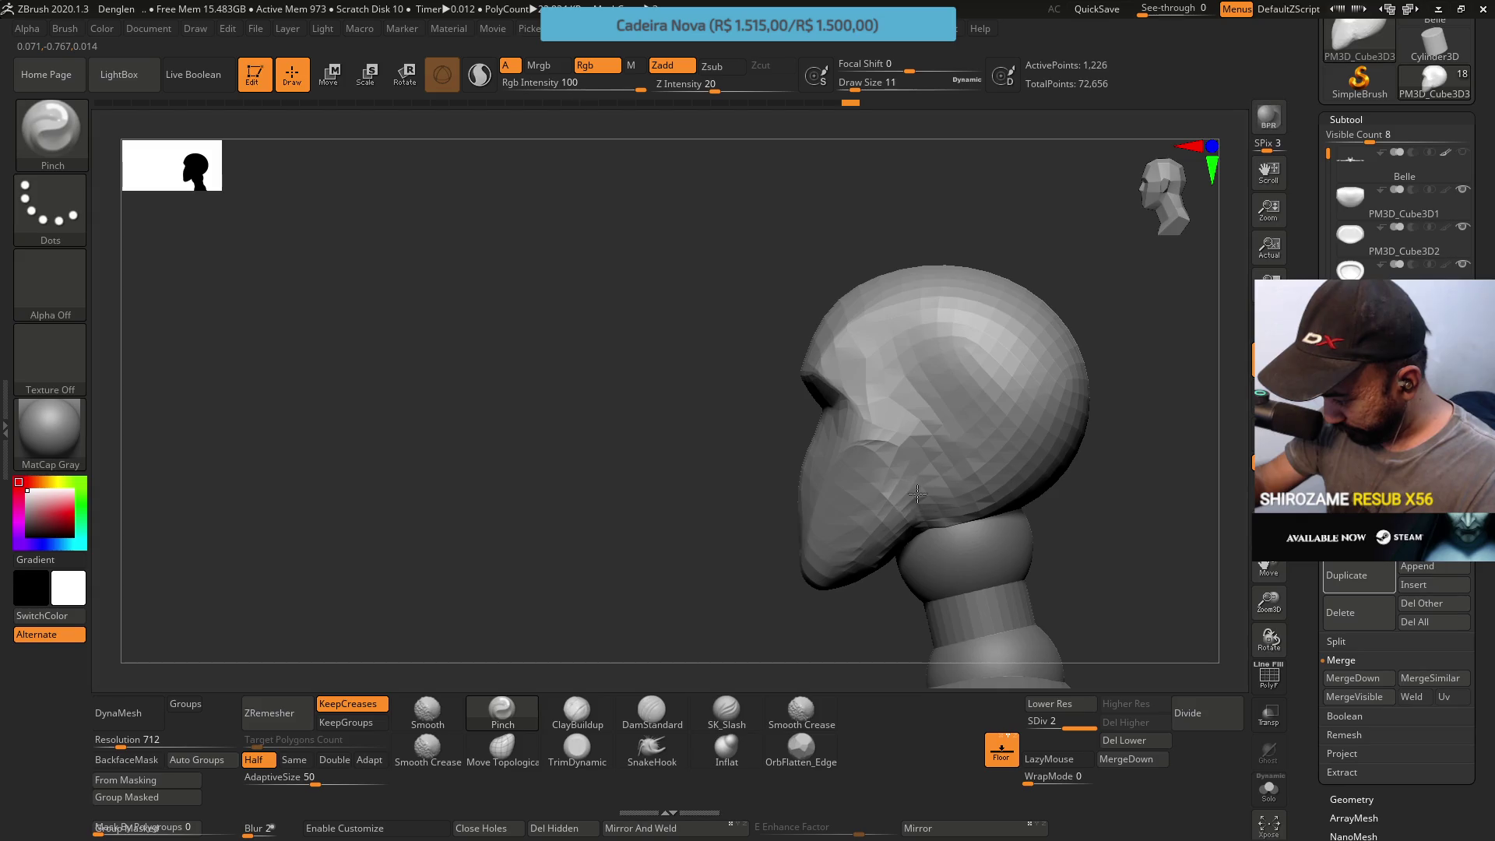
pyautogui.press('s')
pyautogui.moveTo(935, 507); pyautogui.dragTo(926, 503)
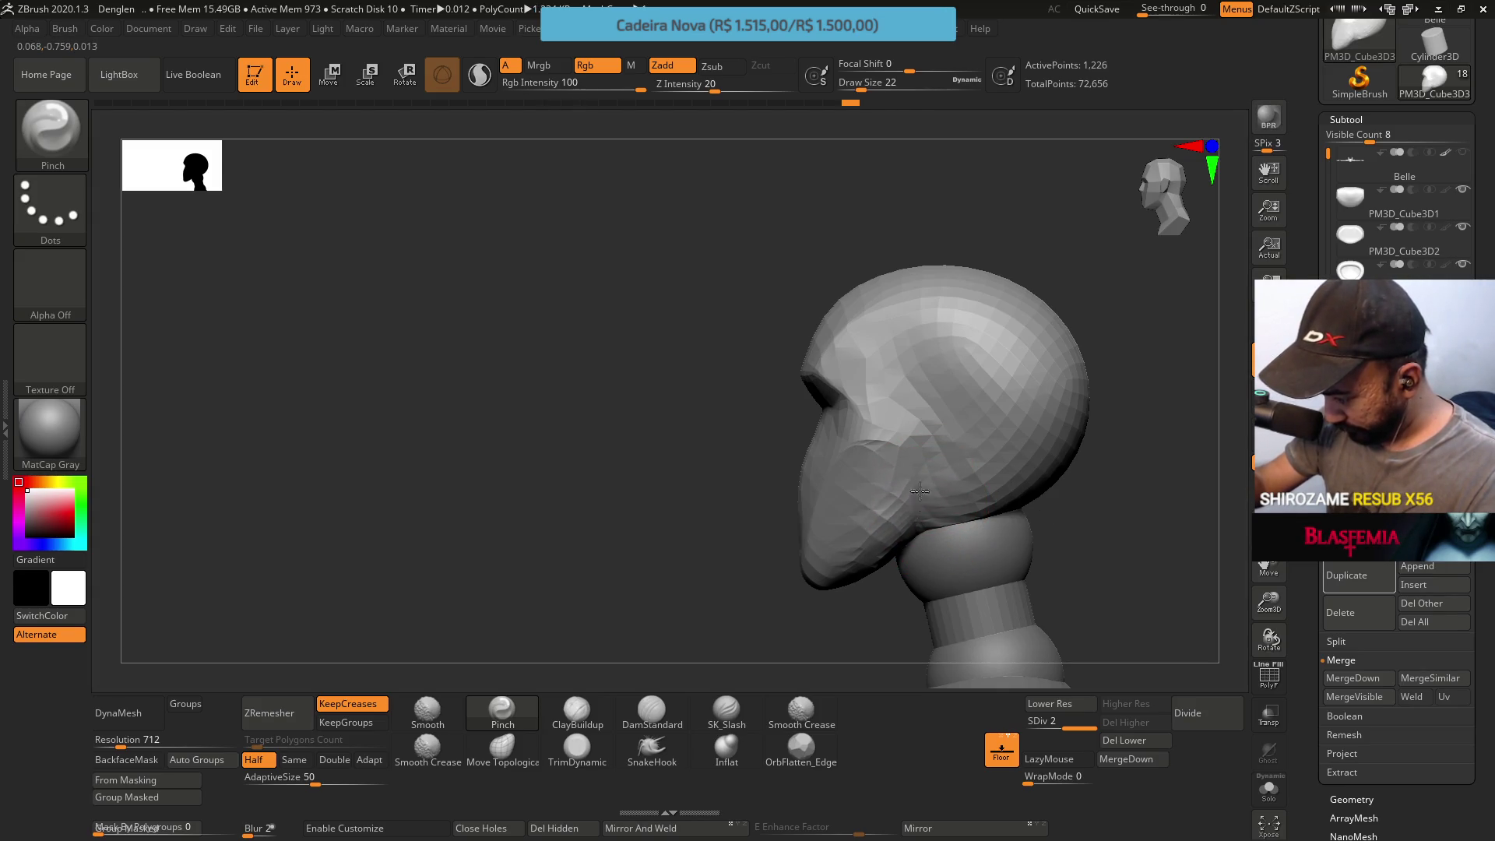
pyautogui.moveTo(919, 501); pyautogui.dragTo(897, 471, button='right')
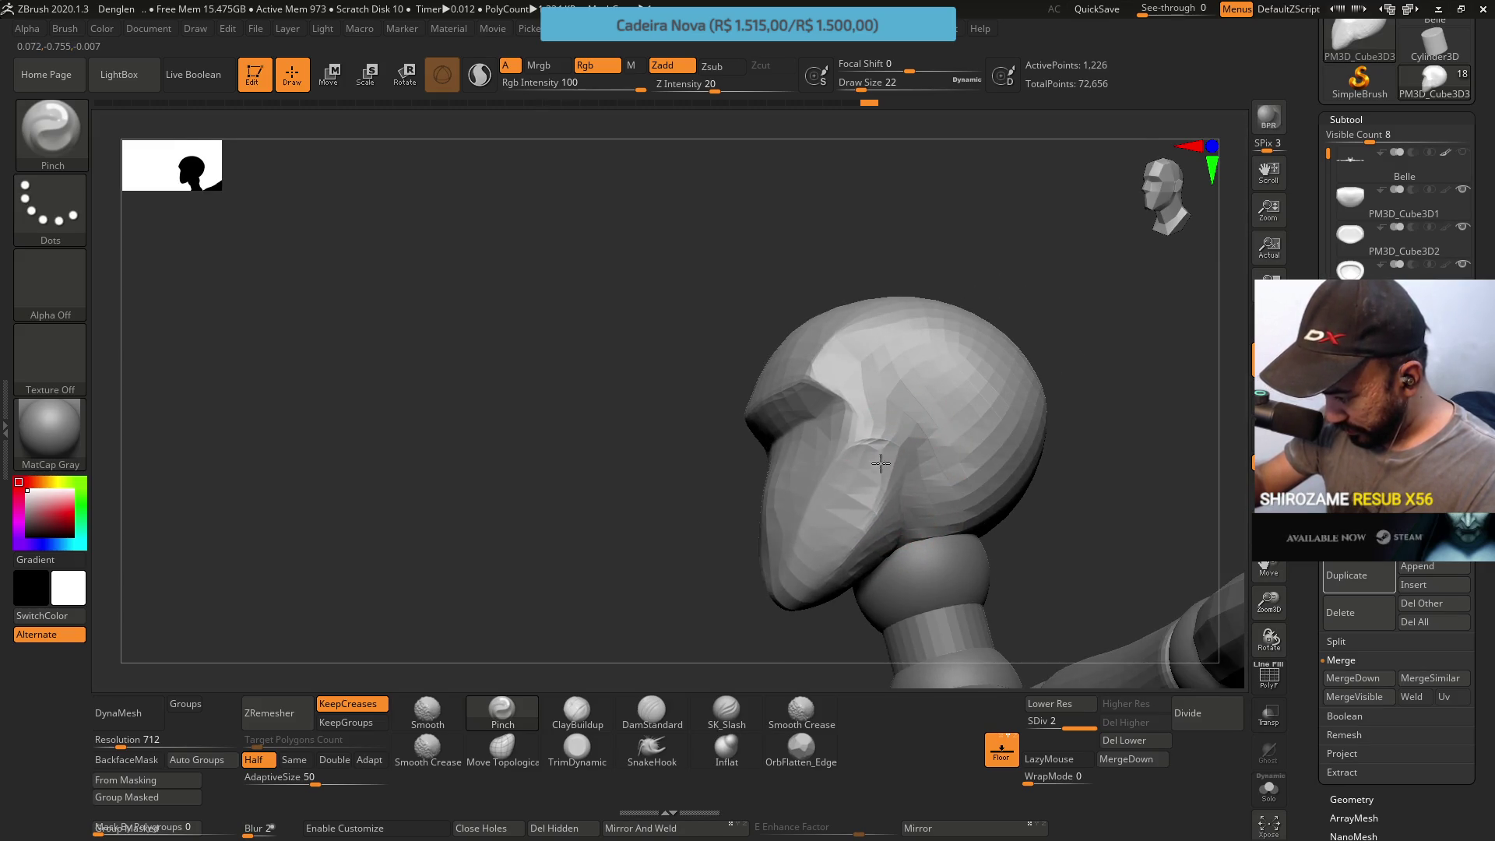
pyautogui.moveTo(876, 451)
pyautogui.mouseDown(button='right')
pyautogui.moveTo(913, 474)
pyautogui.moveTo(928, 444)
pyautogui.mouseUp(button='right')
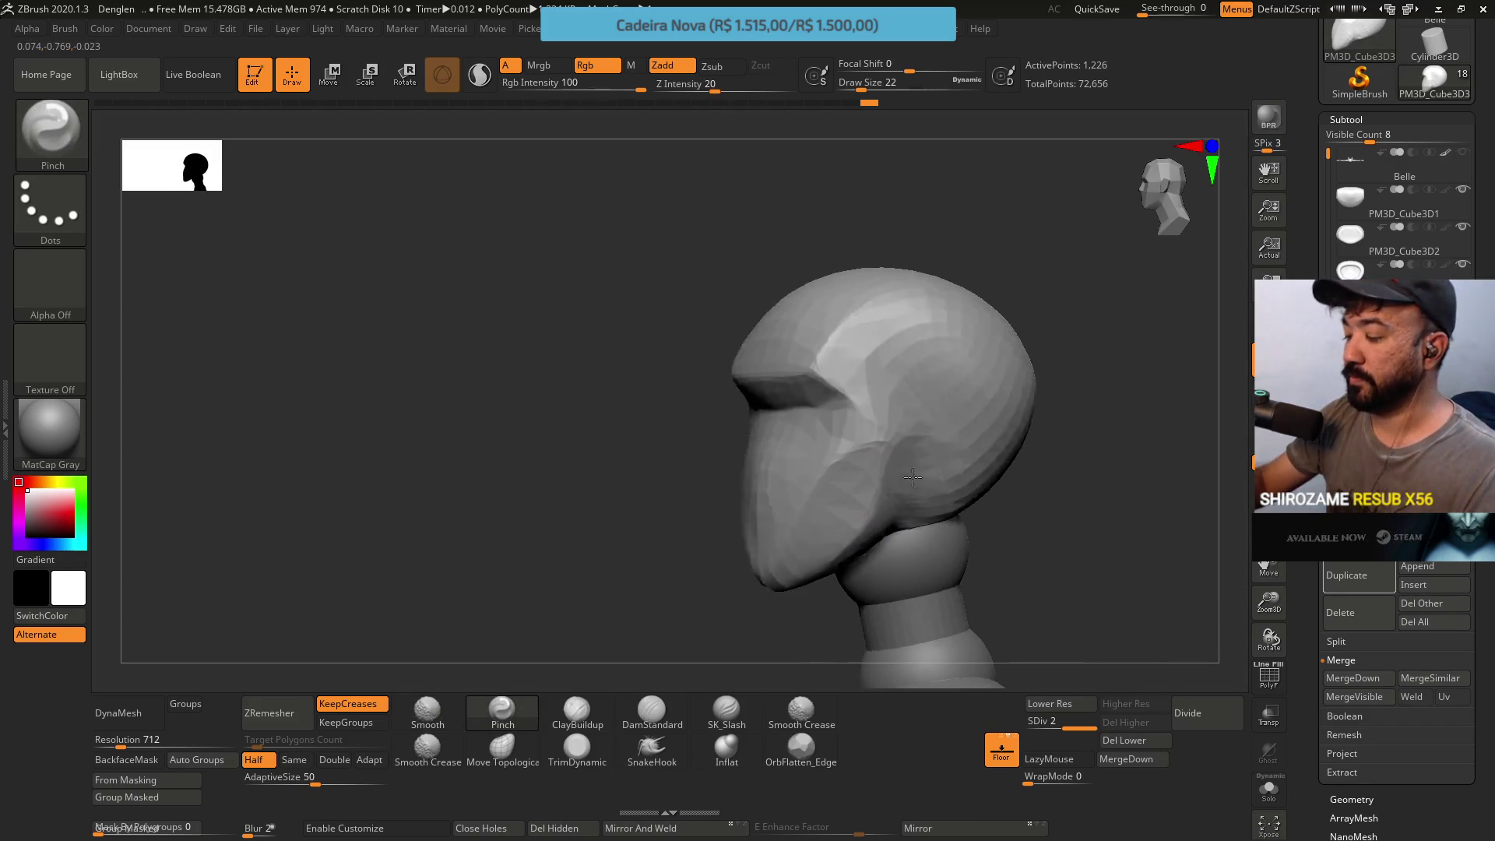
pyautogui.click(577, 712)
pyautogui.moveTo(740, 400)
pyautogui.mouseDown(button='right')
pyautogui.moveTo(774, 370)
pyautogui.moveTo(718, 384)
pyautogui.moveTo(824, 425)
pyautogui.moveTo(801, 410)
pyautogui.mouseUp(button='right')
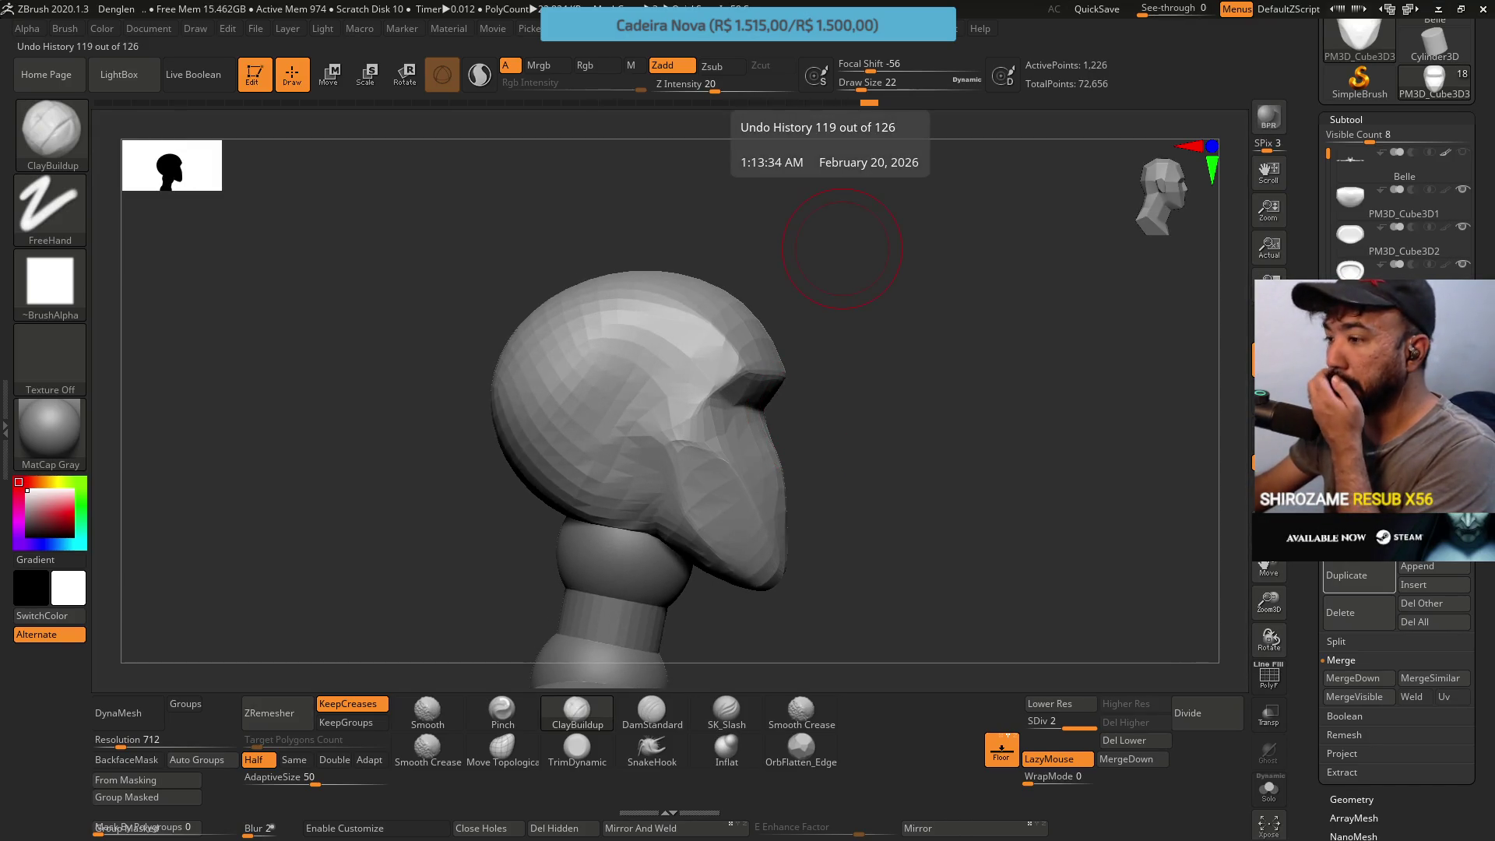
pyautogui.hotkey('alt', 'Tab')
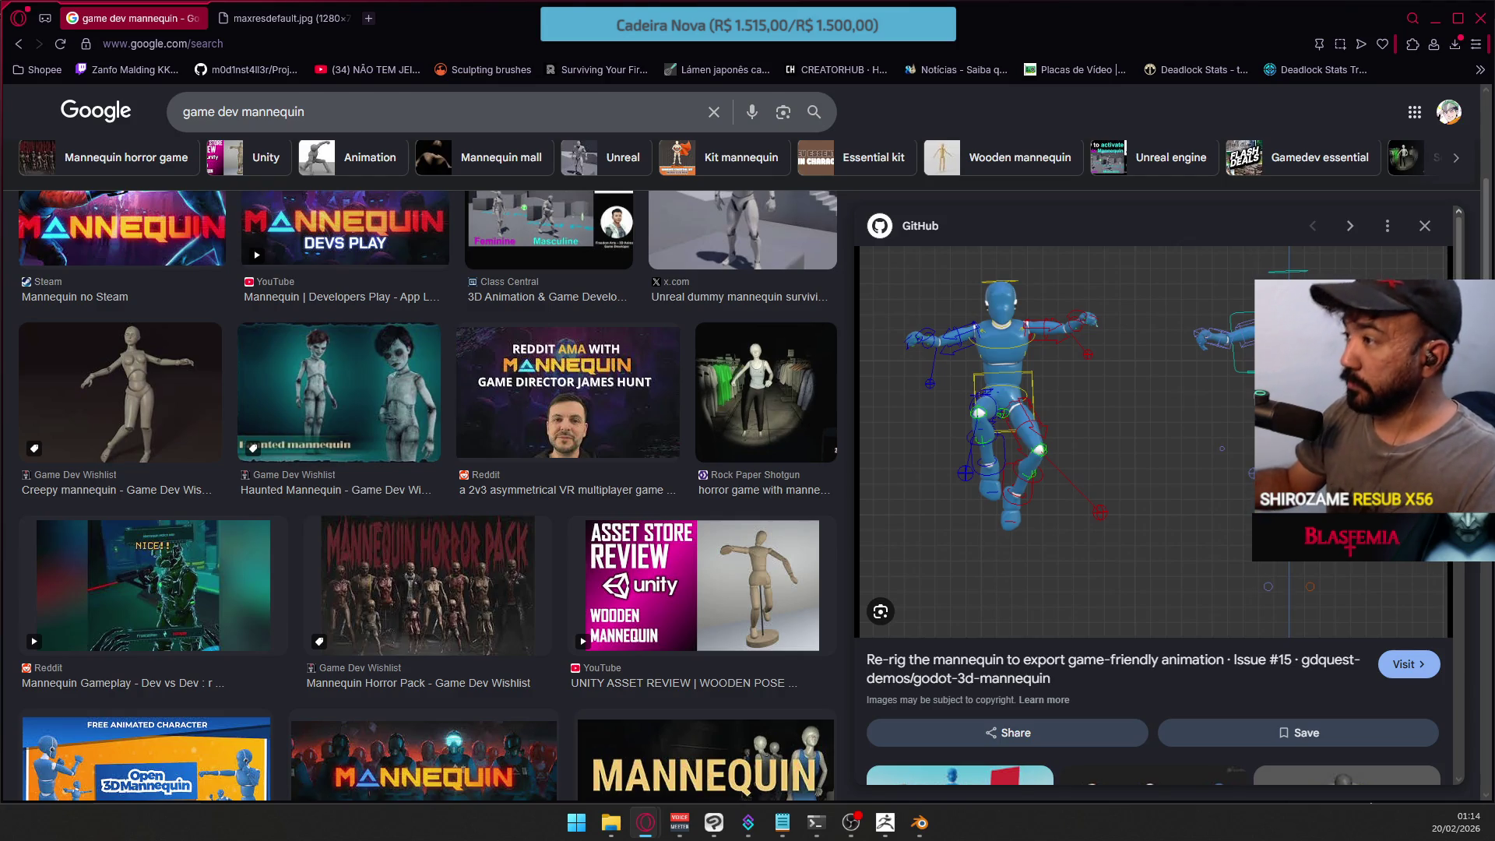
pyautogui.hotkey('alt', 'Tab')
pyautogui.moveTo(864, 234); pyautogui.dragTo(771, 432)
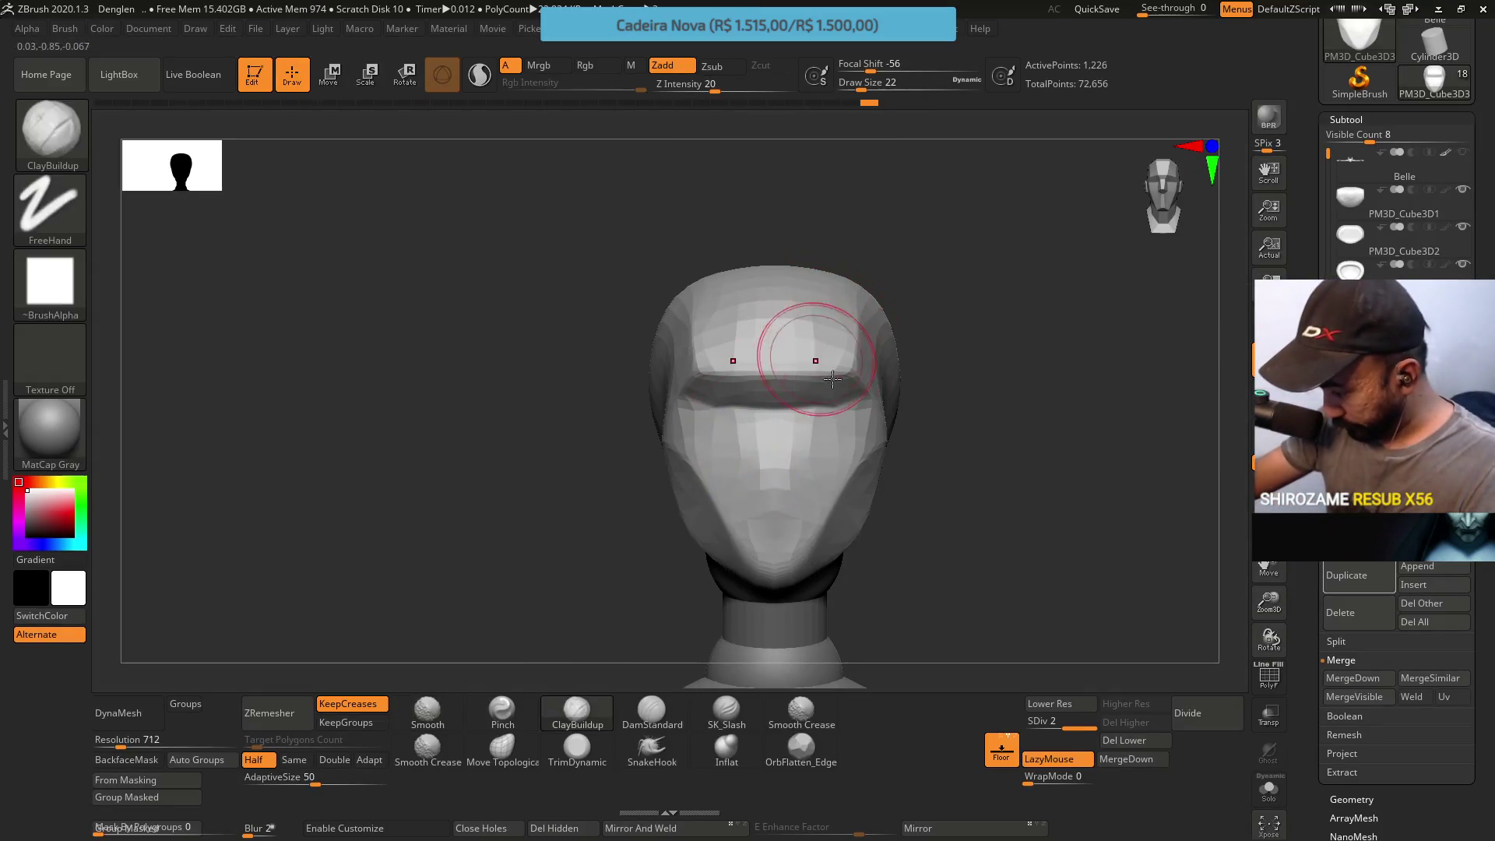
# Check the head from both sides, trying Move Topological then TrimDynamic
pyautogui.moveTo(824, 374); pyautogui.dragTo(879, 389)
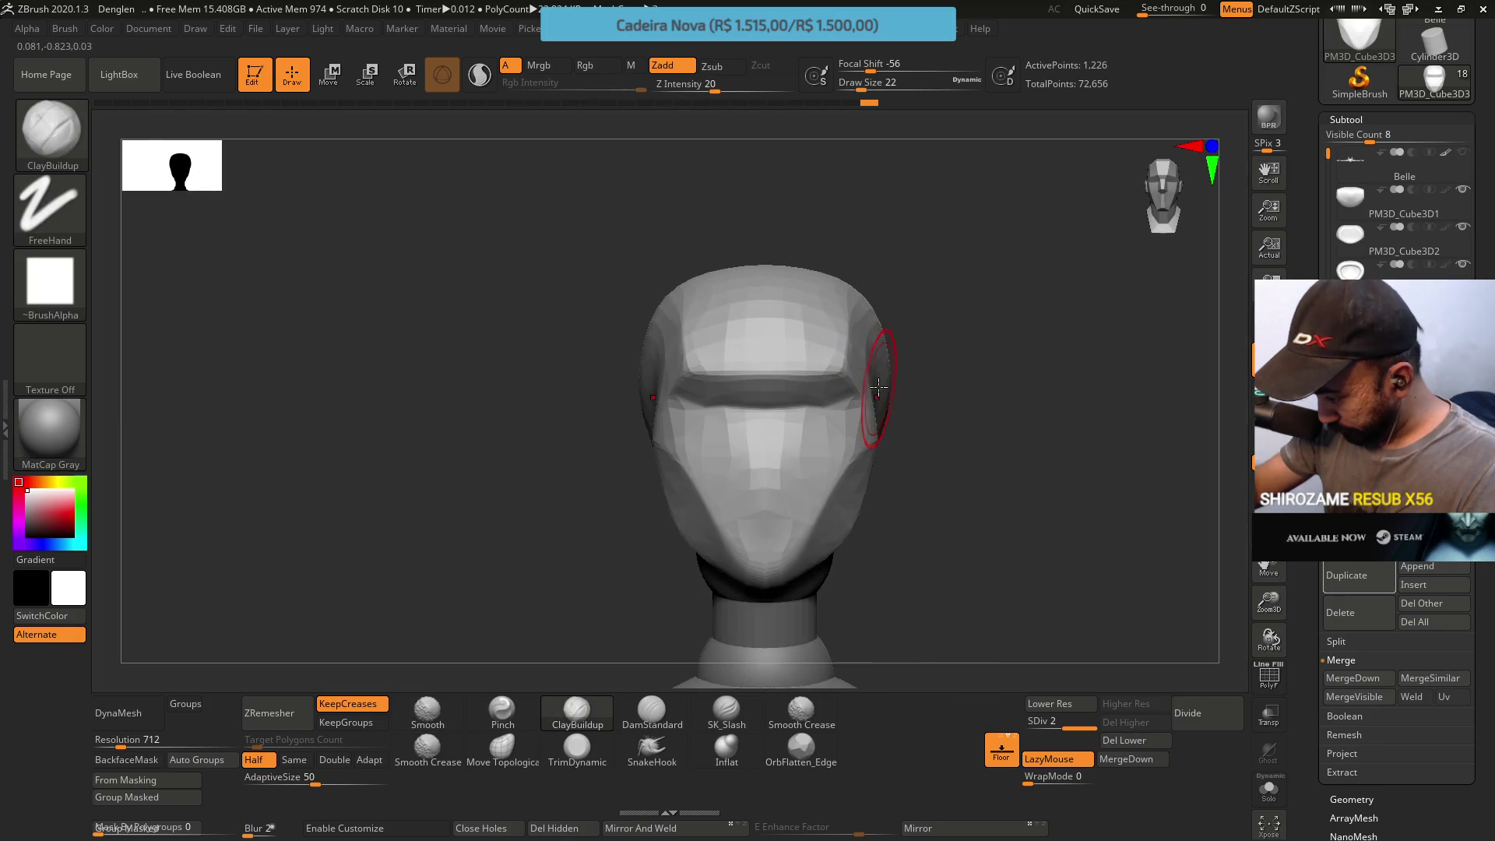
pyautogui.click(518, 744)
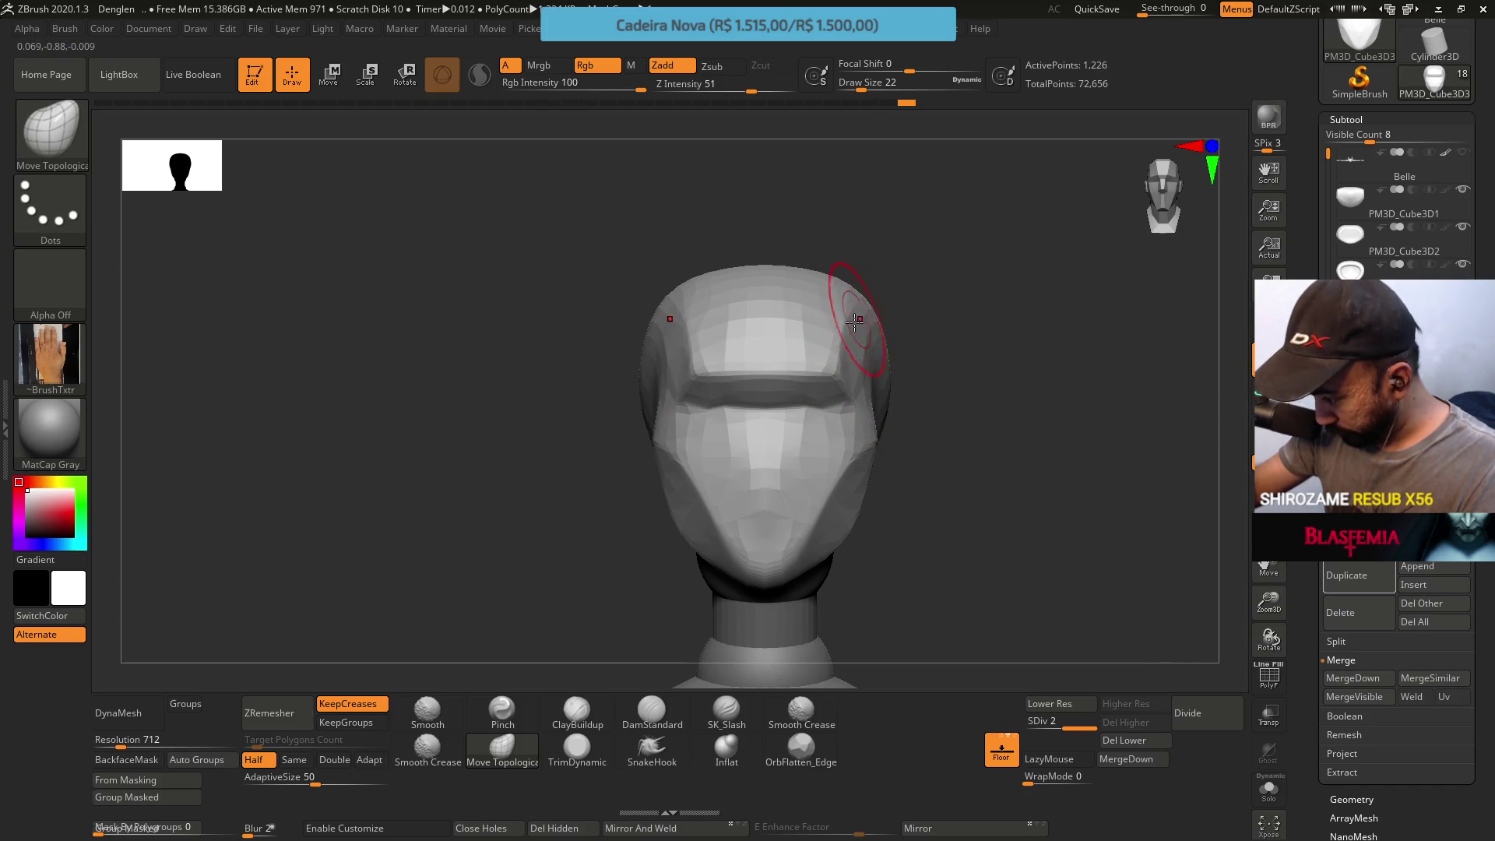
pyautogui.moveTo(847, 339); pyautogui.dragTo(871, 364, button='right')
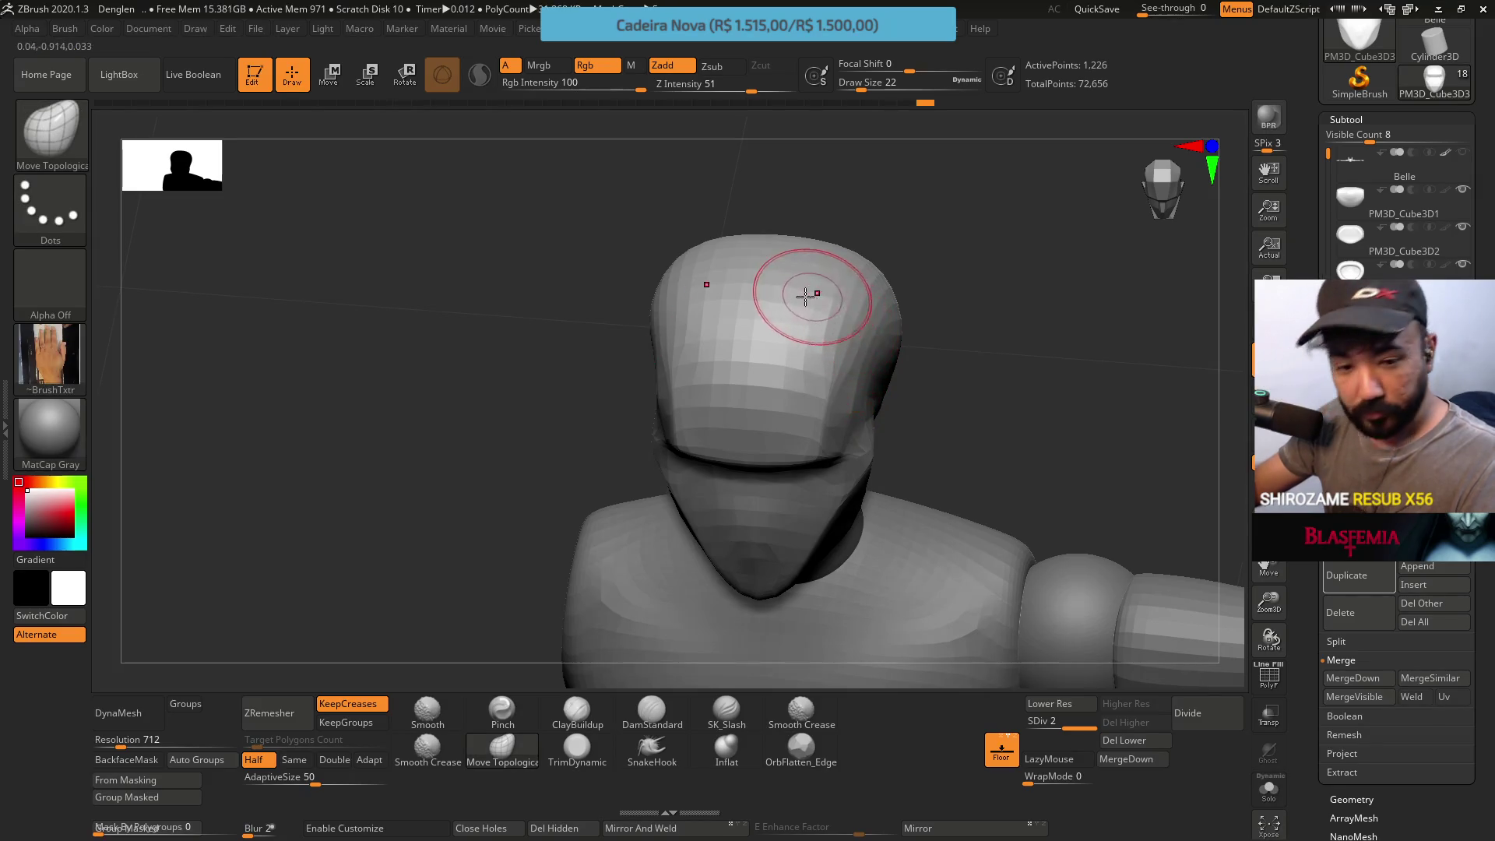
pyautogui.click(578, 748)
# Set draw size 35, inspect front and around, and settle on Move Topological
pyautogui.moveTo(634, 634); pyautogui.dragTo(842, 383, button='right')
pyautogui.write('35')
pyautogui.press('Return')
pyautogui.moveTo(840, 406)
pyautogui.mouseDown(button='right')
pyautogui.moveTo(916, 334)
pyautogui.moveTo(850, 300)
pyautogui.moveTo(906, 310)
pyautogui.mouseUp(button='right')
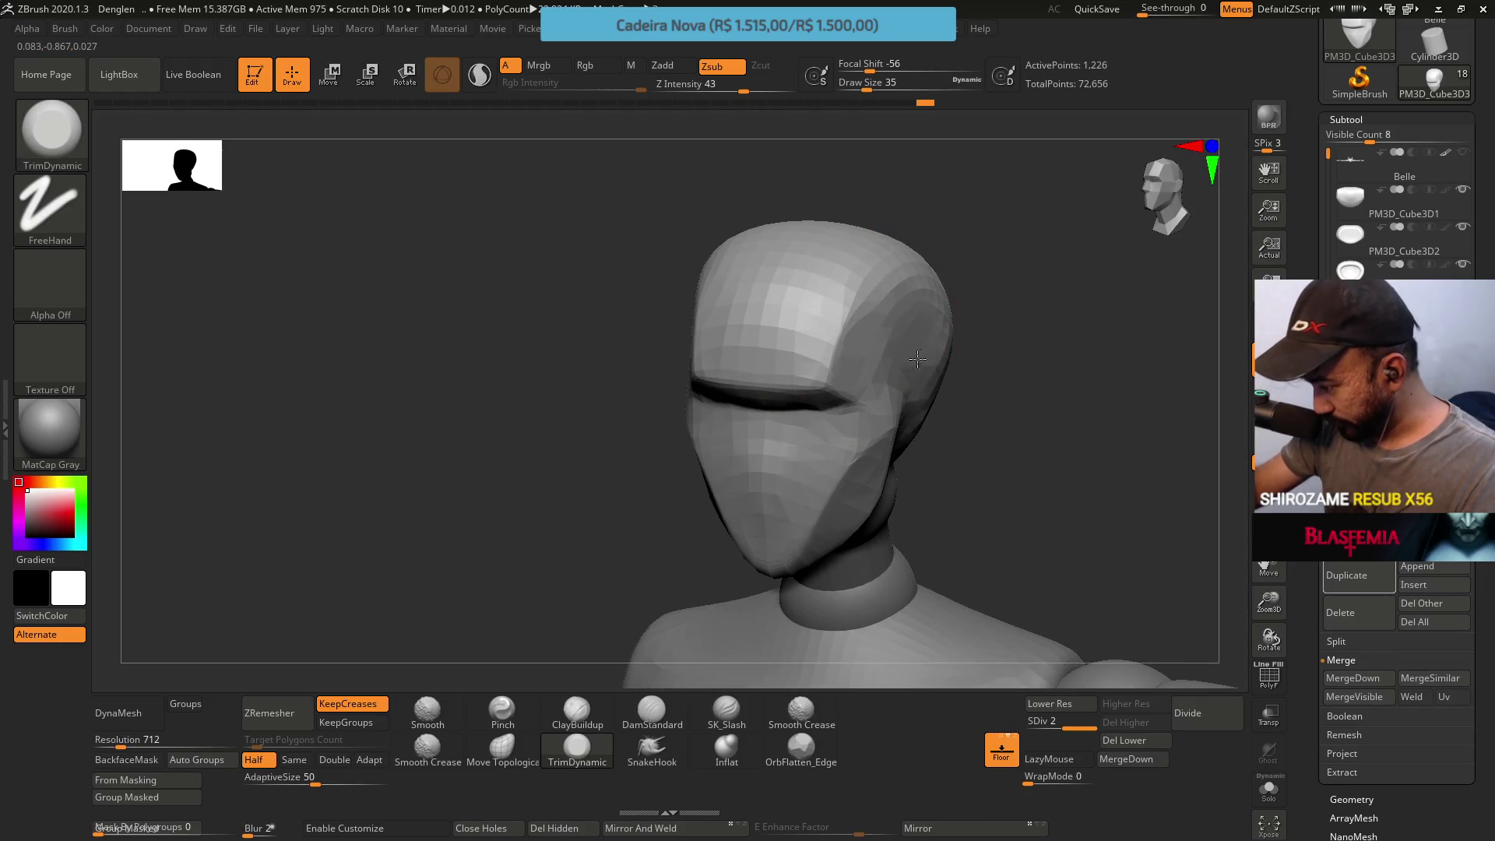
pyautogui.moveTo(906, 318)
pyautogui.mouseDown(button='right')
pyautogui.moveTo(930, 274)
pyautogui.moveTo(927, 324)
pyautogui.mouseUp(button='right')
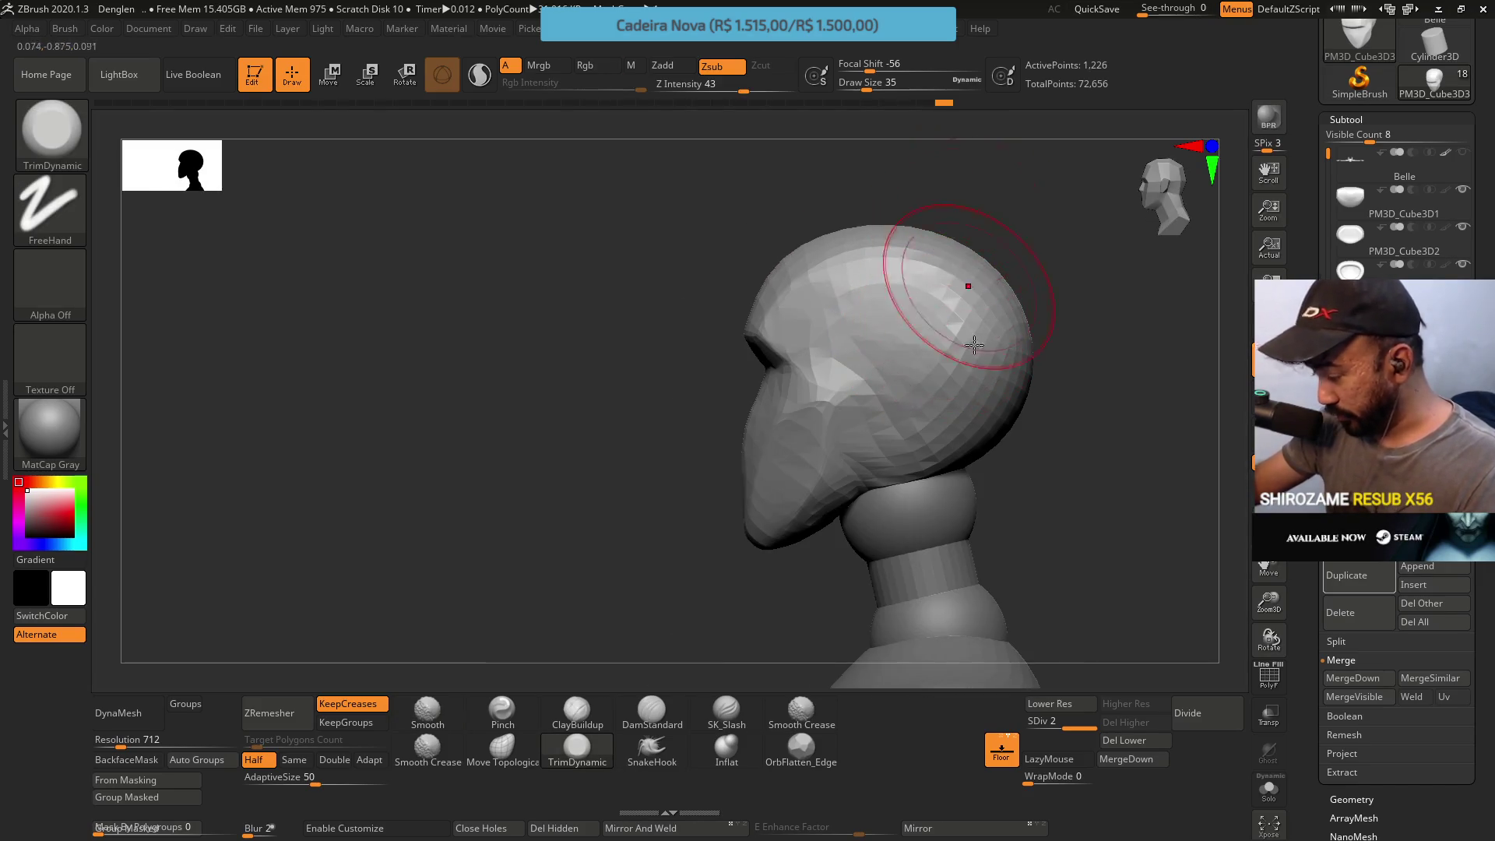
pyautogui.click(502, 751)
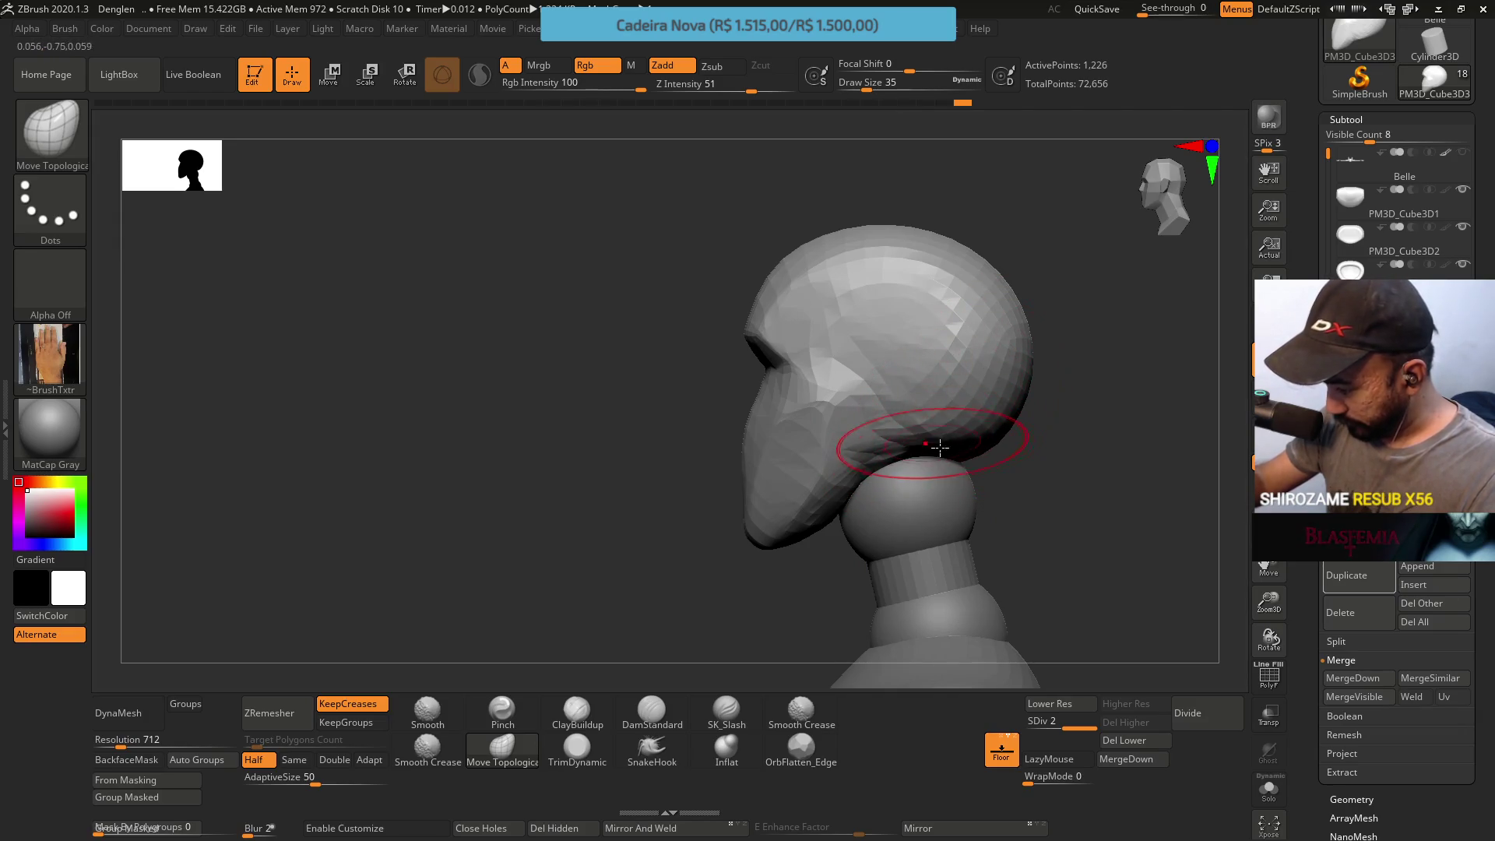
# Transpose the whole head slightly down and scale it up, then return to sculpting
pyautogui.press('w')
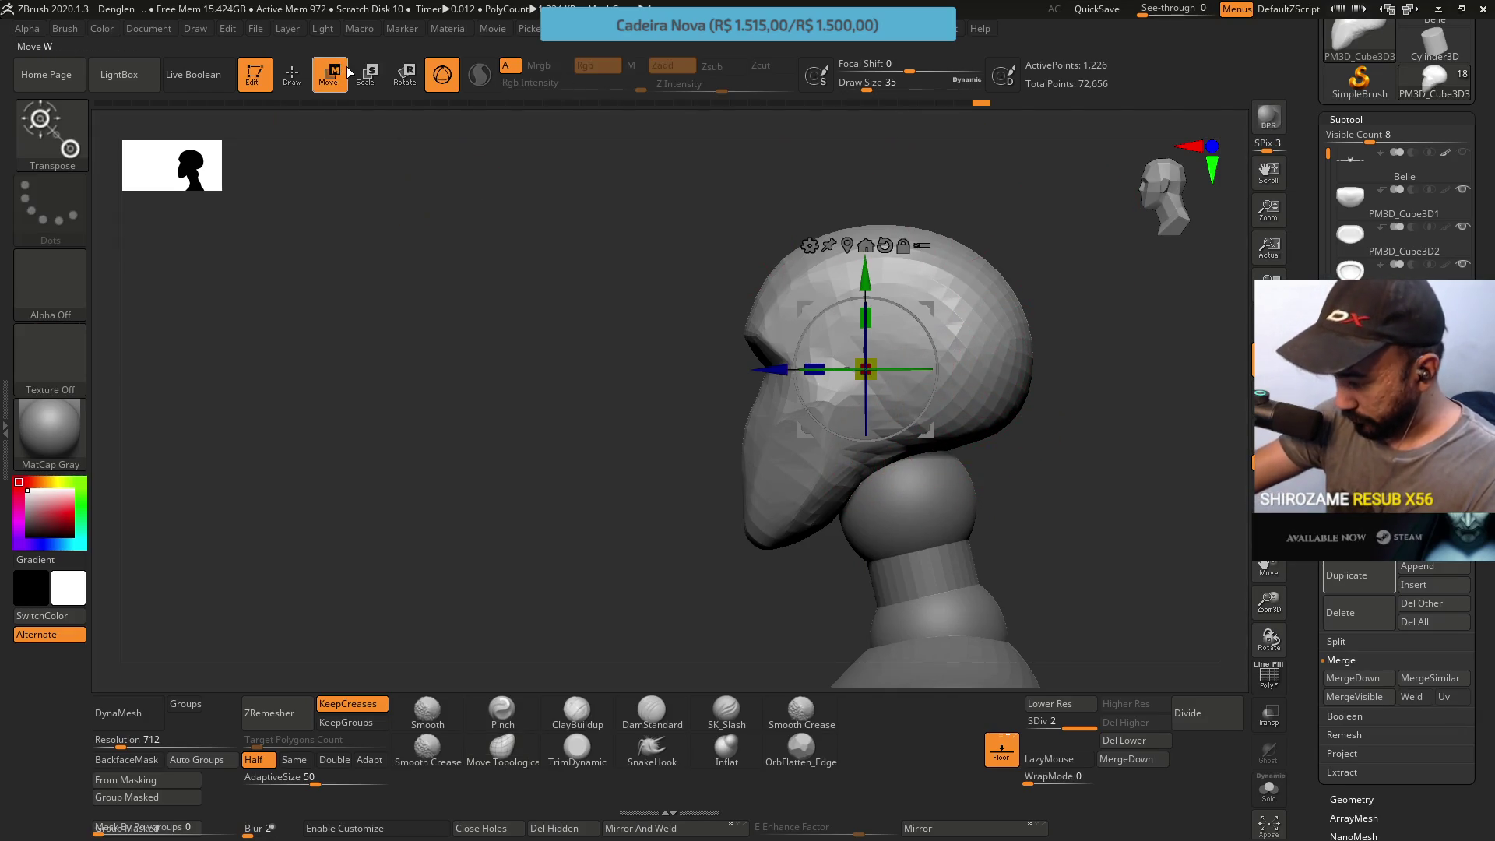
pyautogui.moveTo(864, 281); pyautogui.dragTo(865, 305)
pyautogui.moveTo(875, 390); pyautogui.dragTo(879, 378)
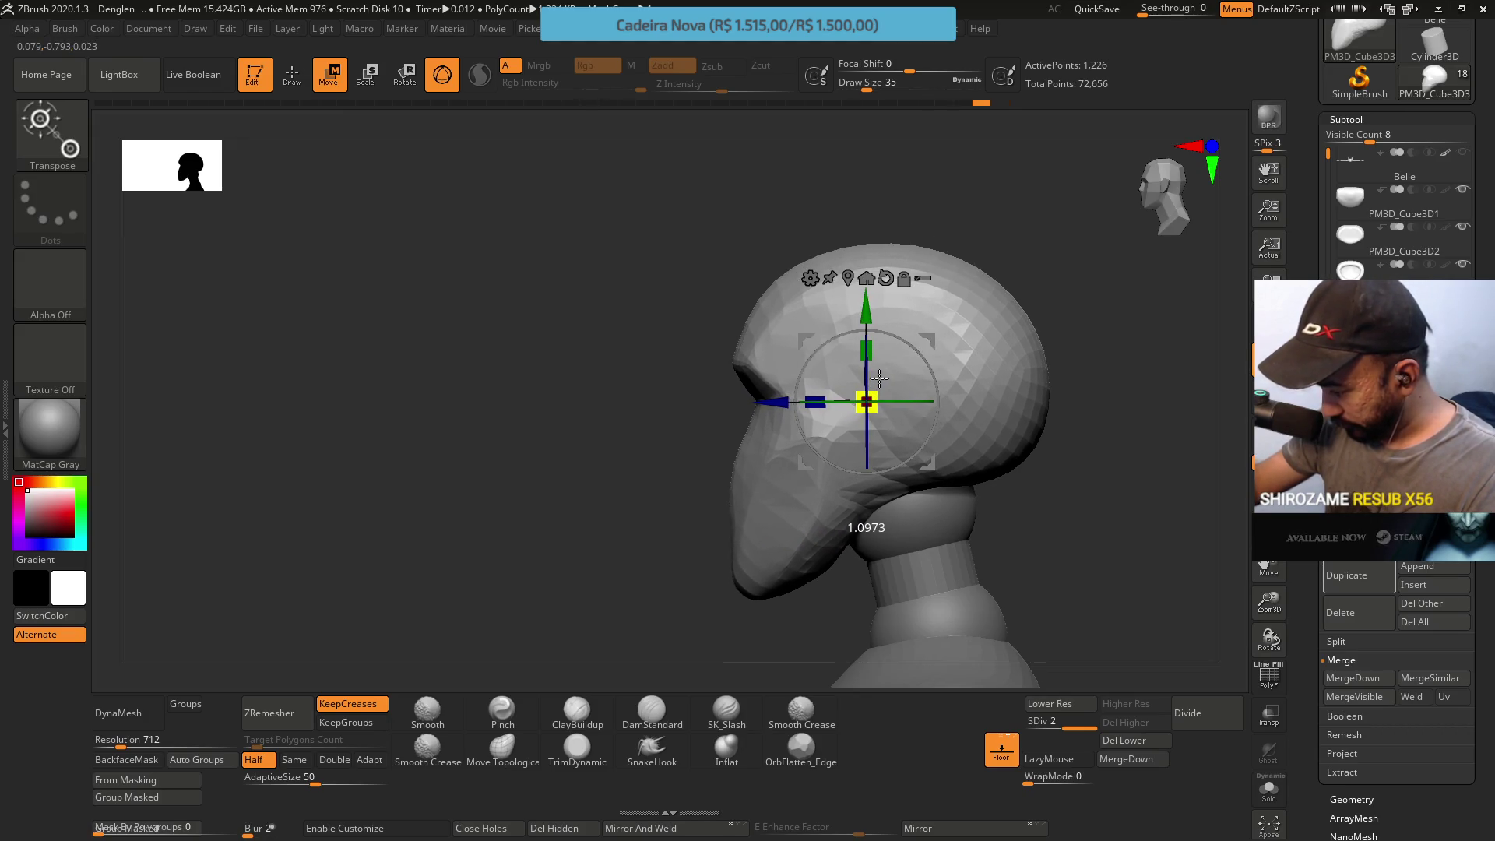
pyautogui.moveTo(865, 319)
pyautogui.mouseDown()
pyautogui.moveTo(866, 335)
pyautogui.moveTo(933, 352)
pyautogui.moveTo(928, 378)
pyautogui.mouseUp()
pyautogui.click(502, 748)
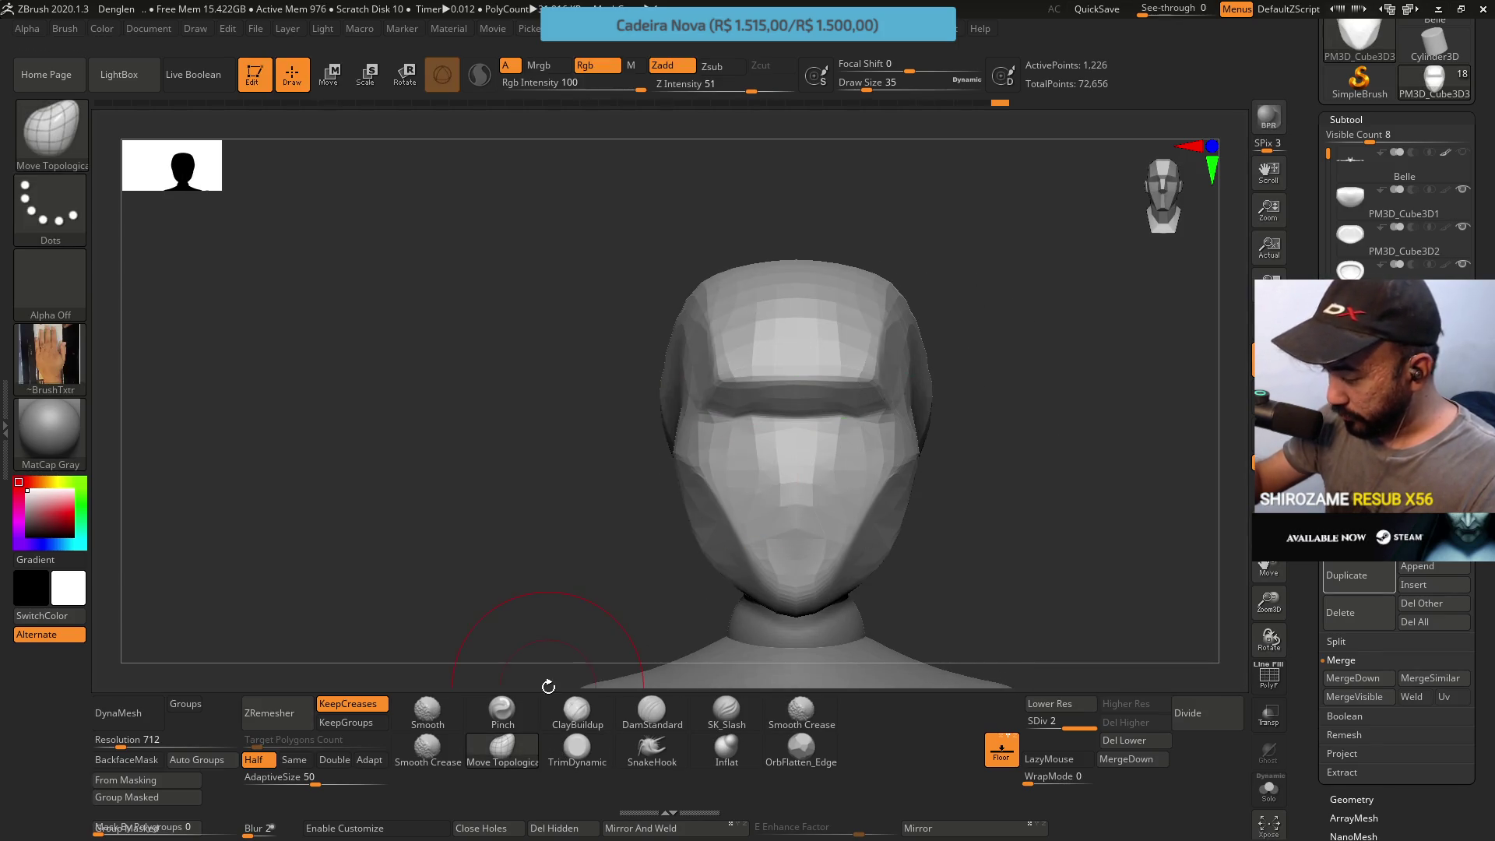
# With brush size 25, push the back of the skull inward from a side profile
pyautogui.moveTo(884, 551)
pyautogui.mouseDown(button='right')
pyautogui.moveTo(859, 590)
pyautogui.moveTo(888, 573)
pyautogui.mouseUp(button='right')
pyautogui.press('s')
pyautogui.moveTo(969, 571); pyautogui.dragTo(837, 584)
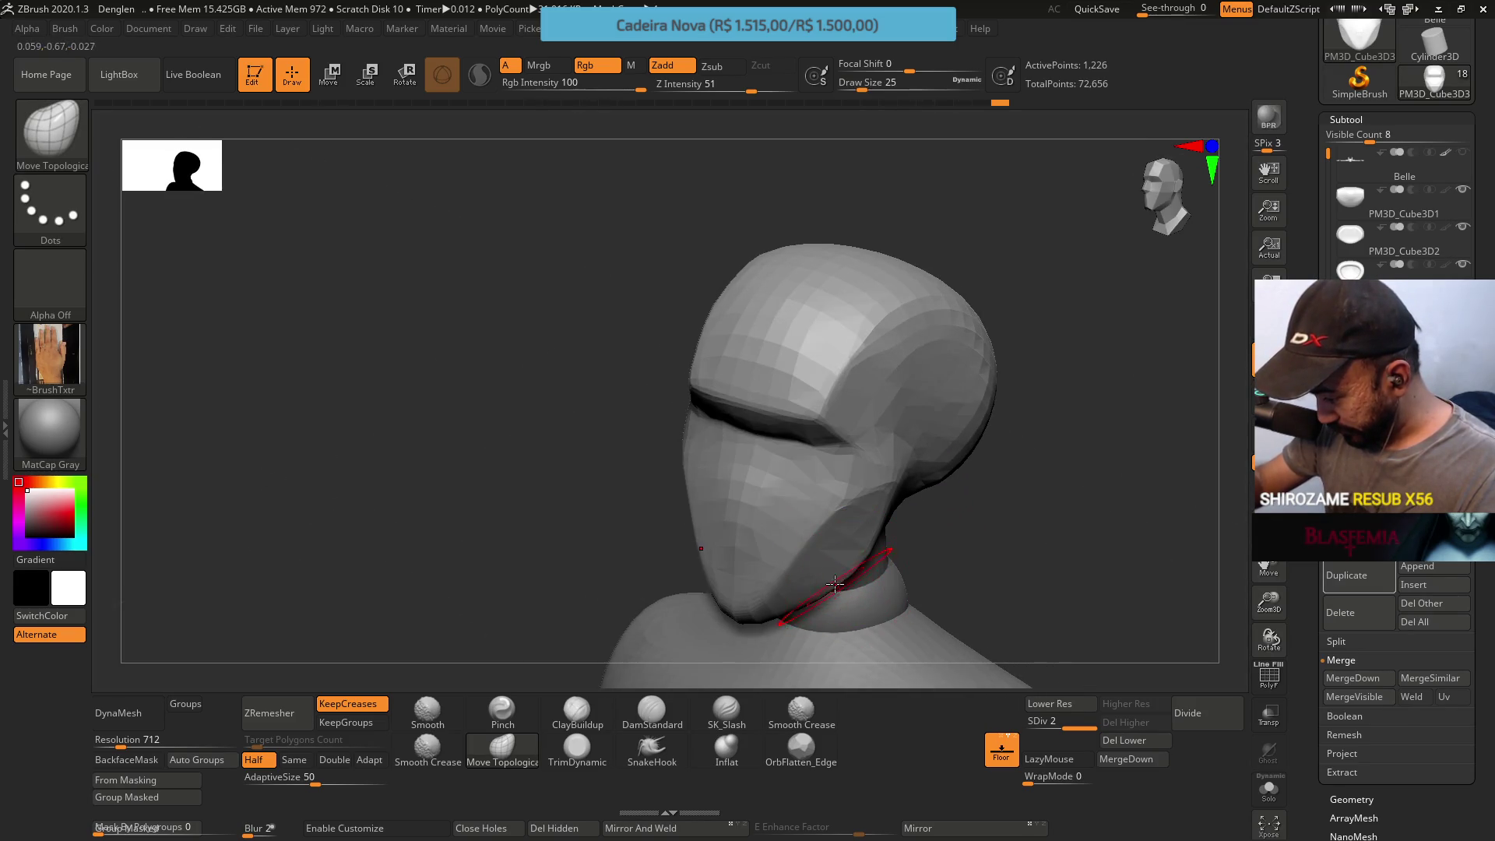
pyautogui.moveTo(901, 538); pyautogui.dragTo(831, 552, button='right')
pyautogui.moveTo(797, 449); pyautogui.dragTo(761, 535, button='right')
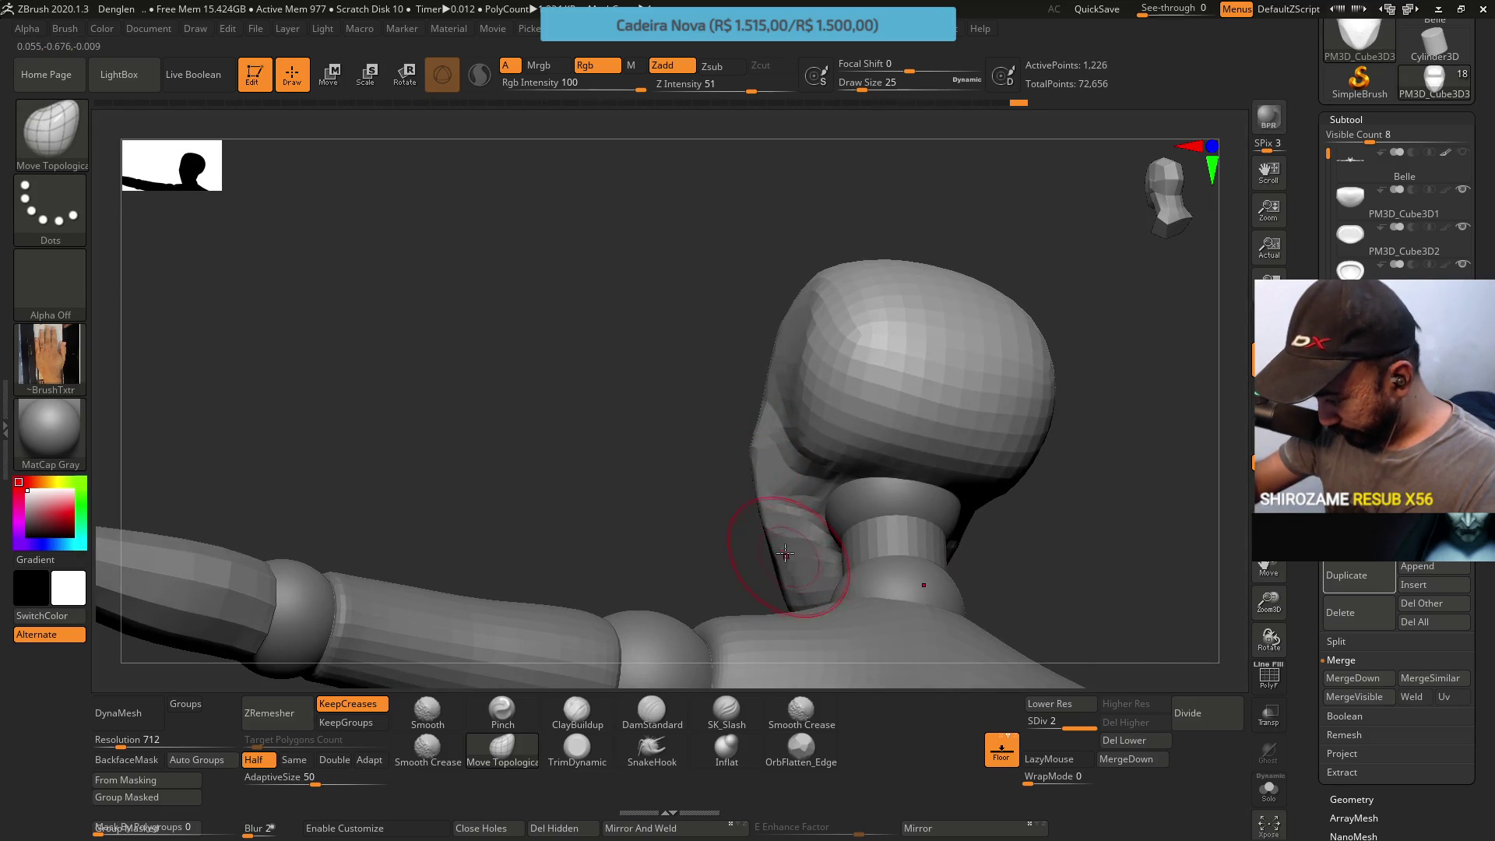
pyautogui.moveTo(780, 510); pyautogui.dragTo(950, 340, button='right')
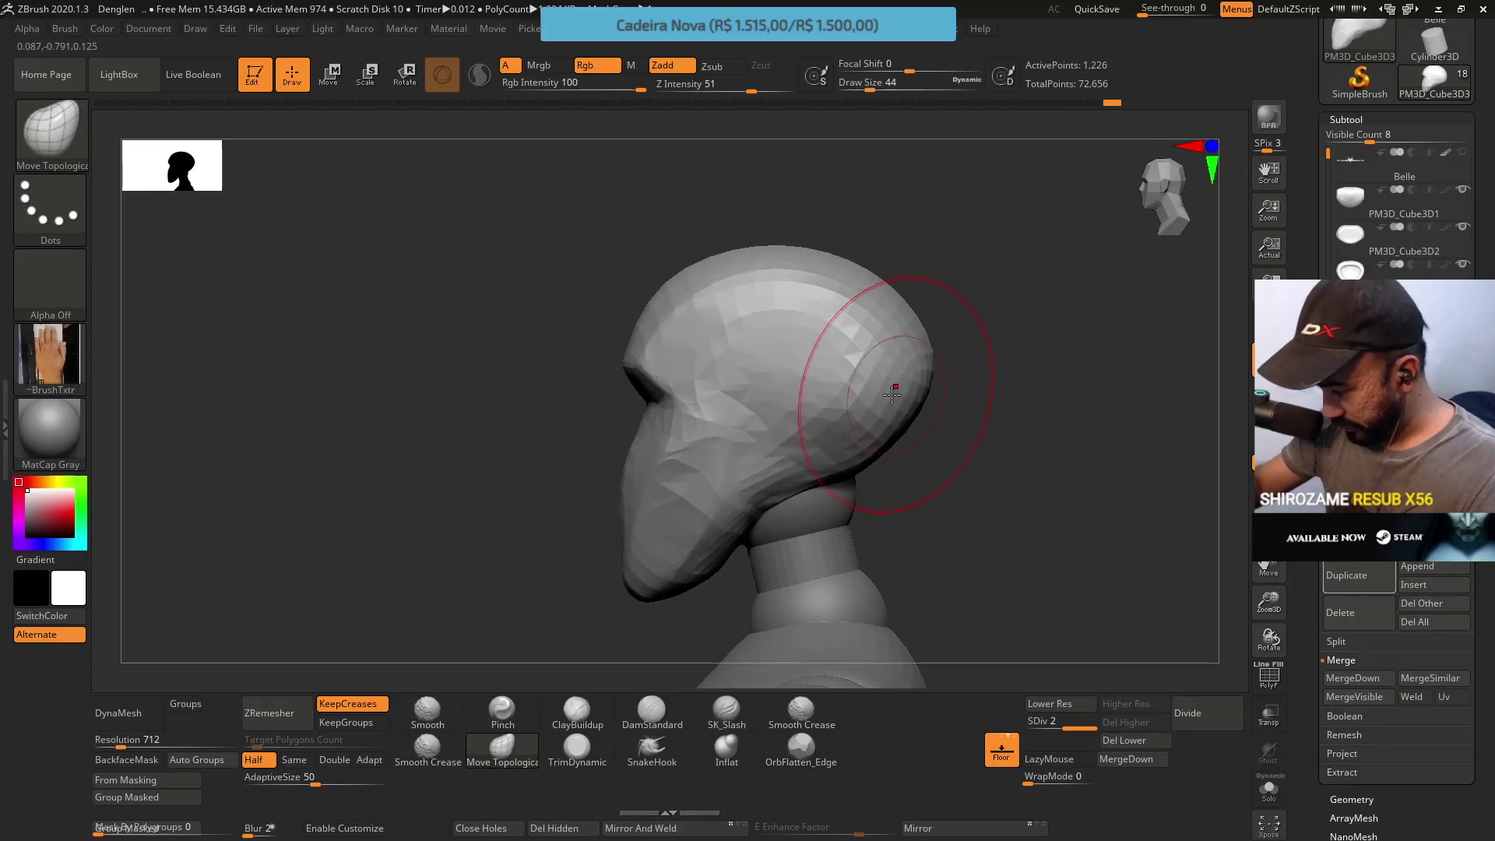
pyautogui.moveTo(907, 397); pyautogui.dragTo(934, 336, button='right')
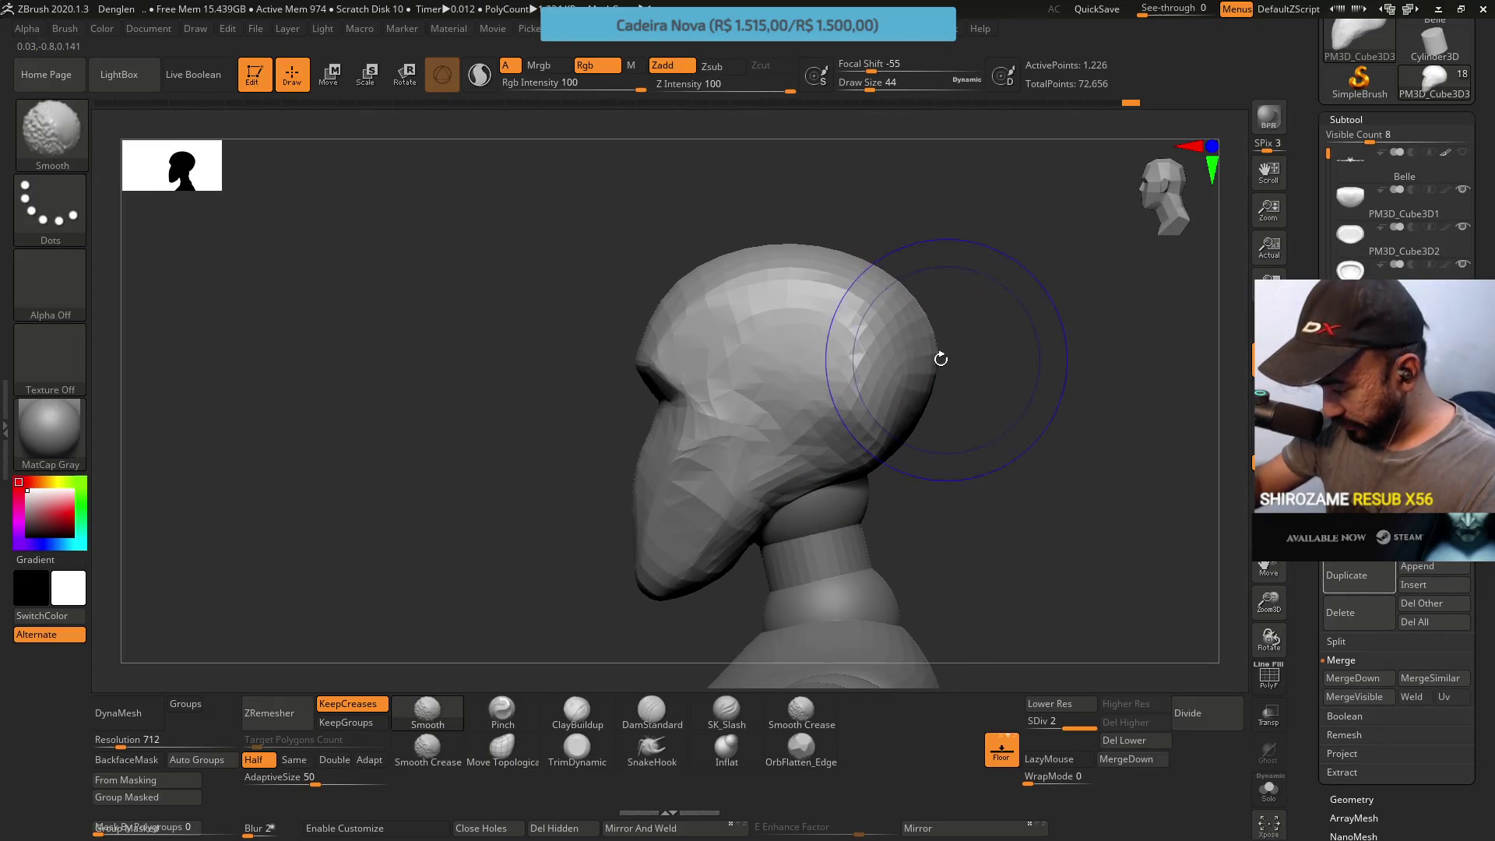
pyautogui.moveTo(926, 346); pyautogui.dragTo(891, 428)
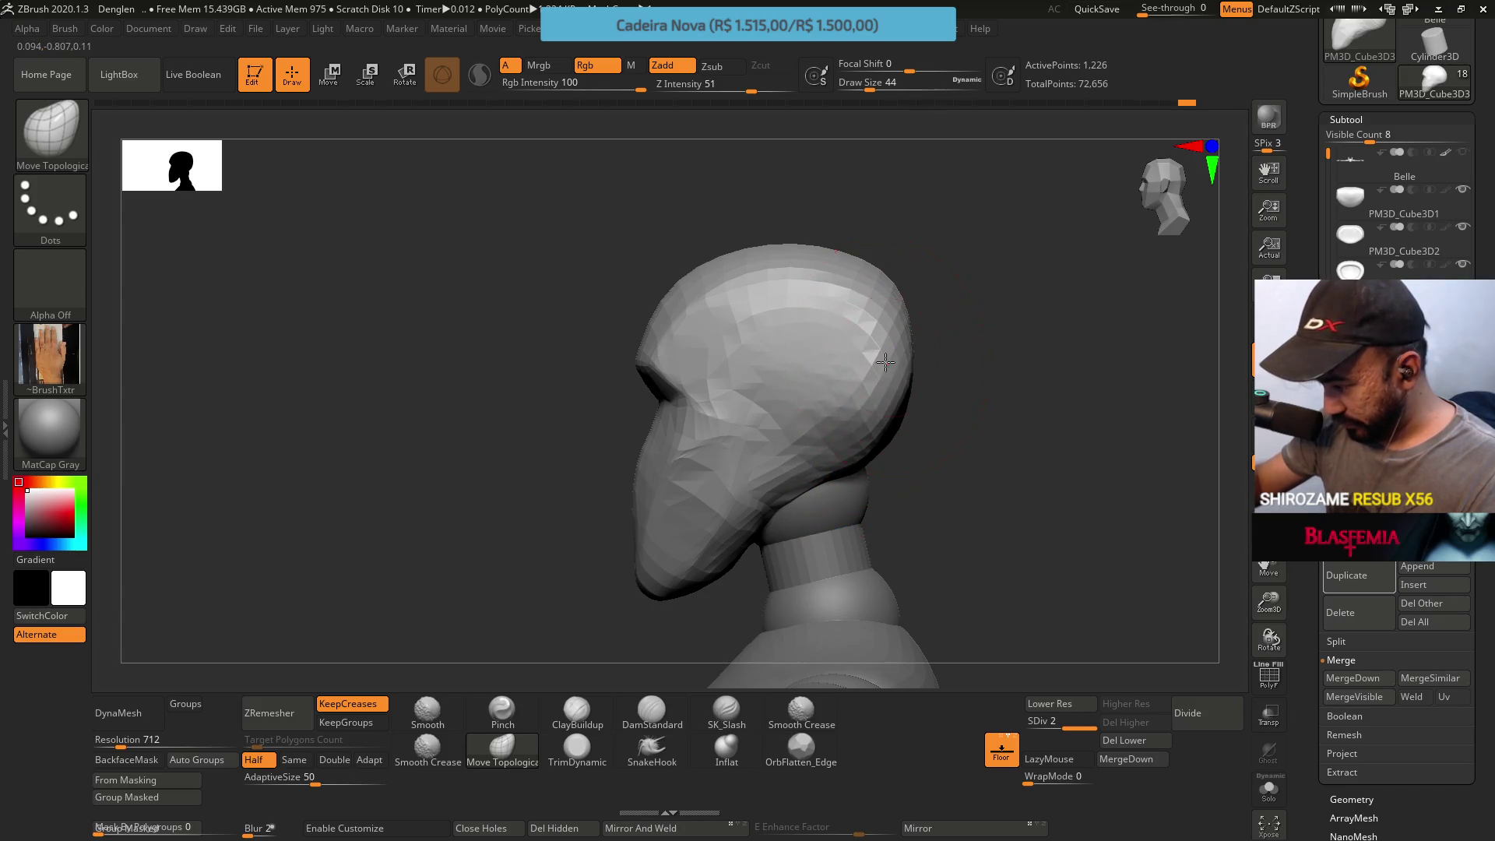
pyautogui.moveTo(884, 339); pyautogui.dragTo(929, 360, button='right')
pyautogui.moveTo(888, 447)
pyautogui.mouseDown(button='right')
pyautogui.moveTo(946, 453)
pyautogui.moveTo(923, 526)
pyautogui.mouseUp(button='right')
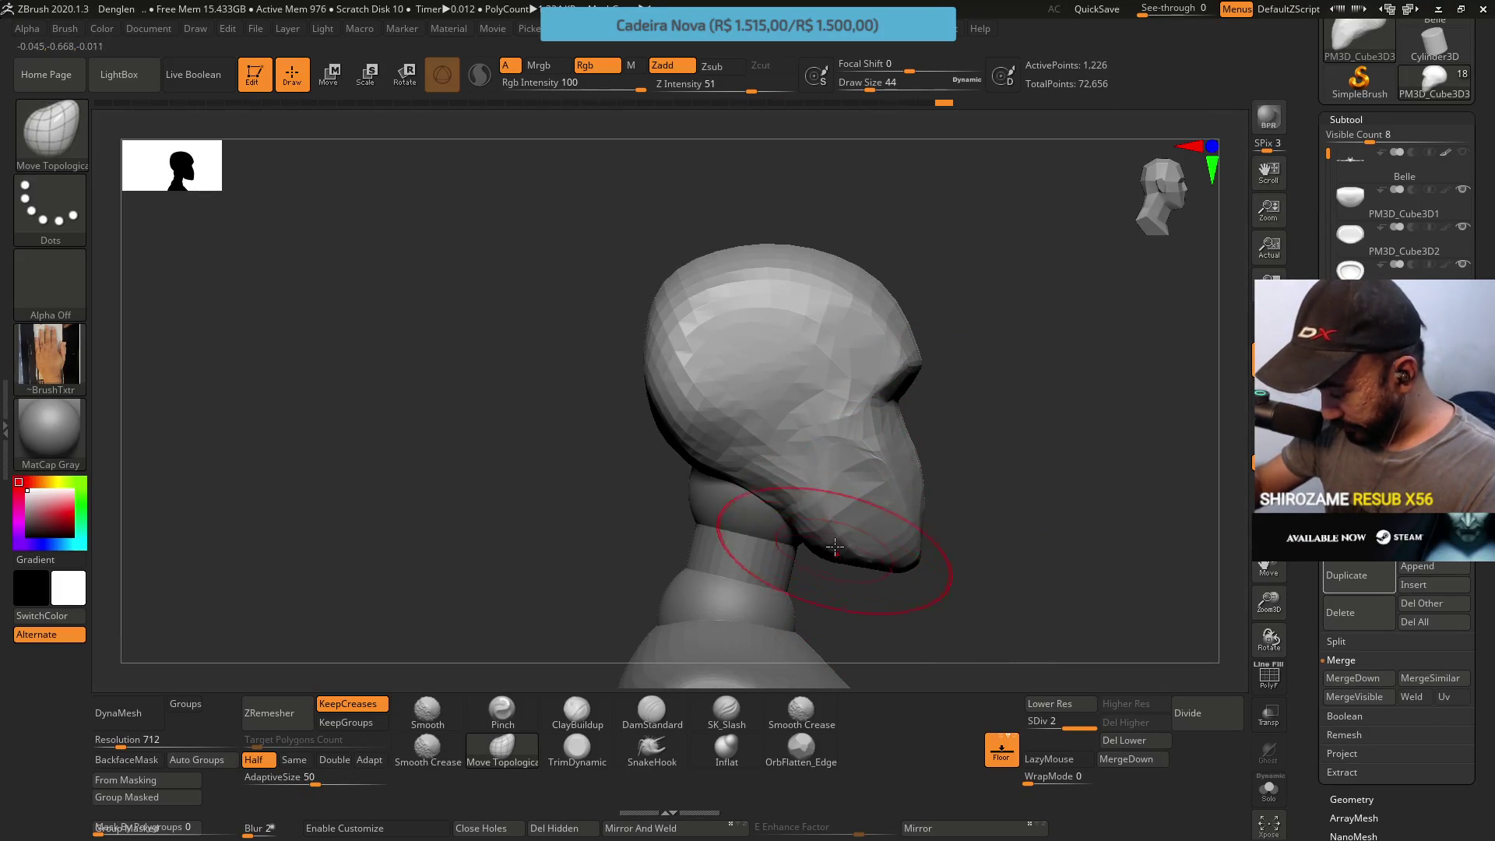
# Reshape the jaw area slightly with a small size-16 brush
pyautogui.press('s')
pyautogui.click(775, 499)
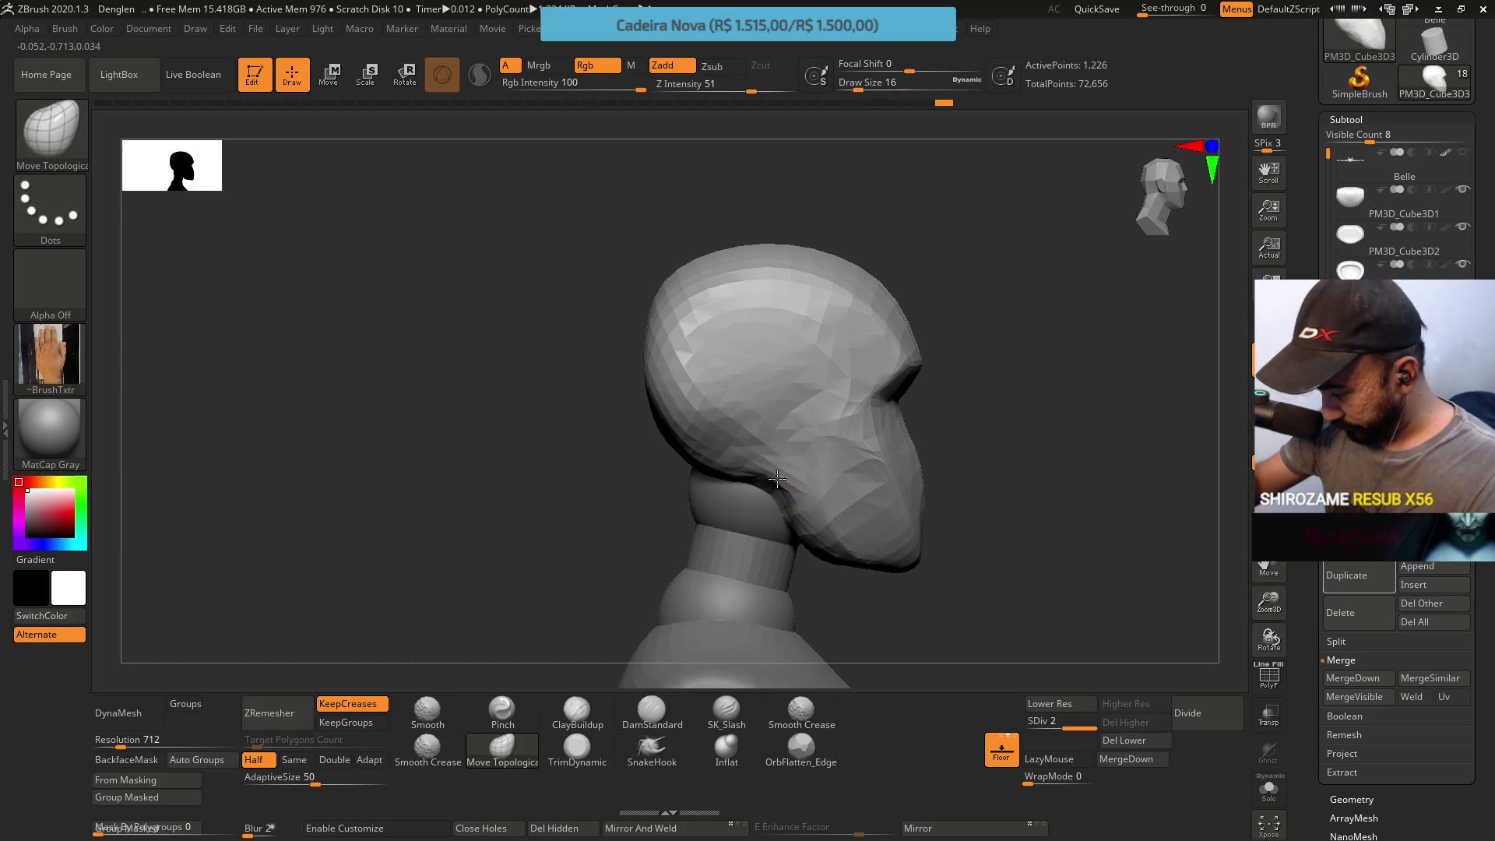
pyautogui.moveTo(787, 478); pyautogui.dragTo(800, 500)
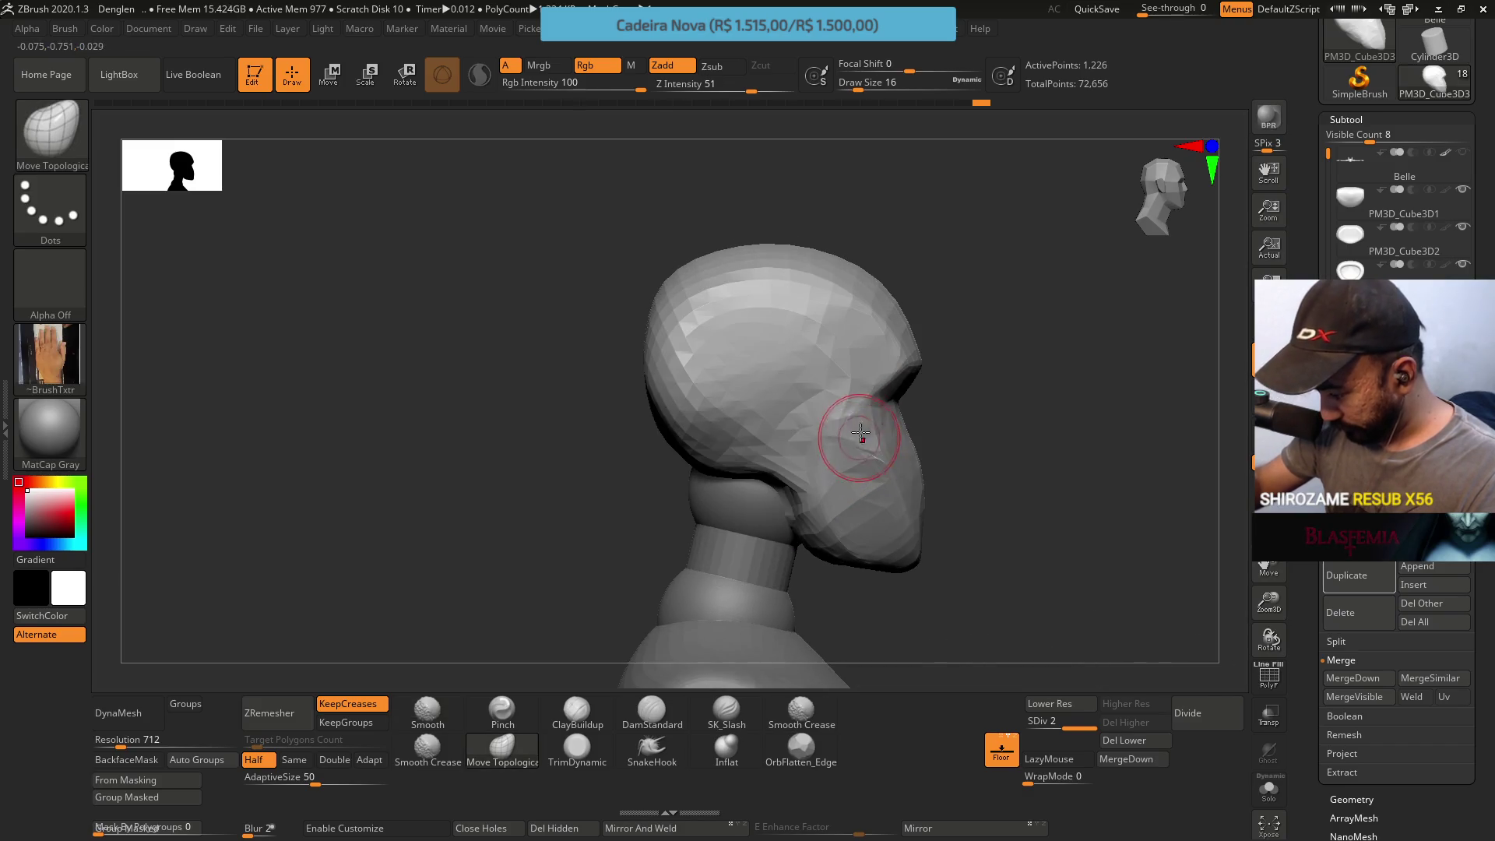
pyautogui.keyDown('shift'); pyautogui.moveTo(830, 358); pyautogui.dragTo(748, 400, button='right'); pyautogui.keyUp('shift')
# Try pulling the lower back outward at size 37, undo it, and drop to size 29 viewing the back
pyautogui.press('s')
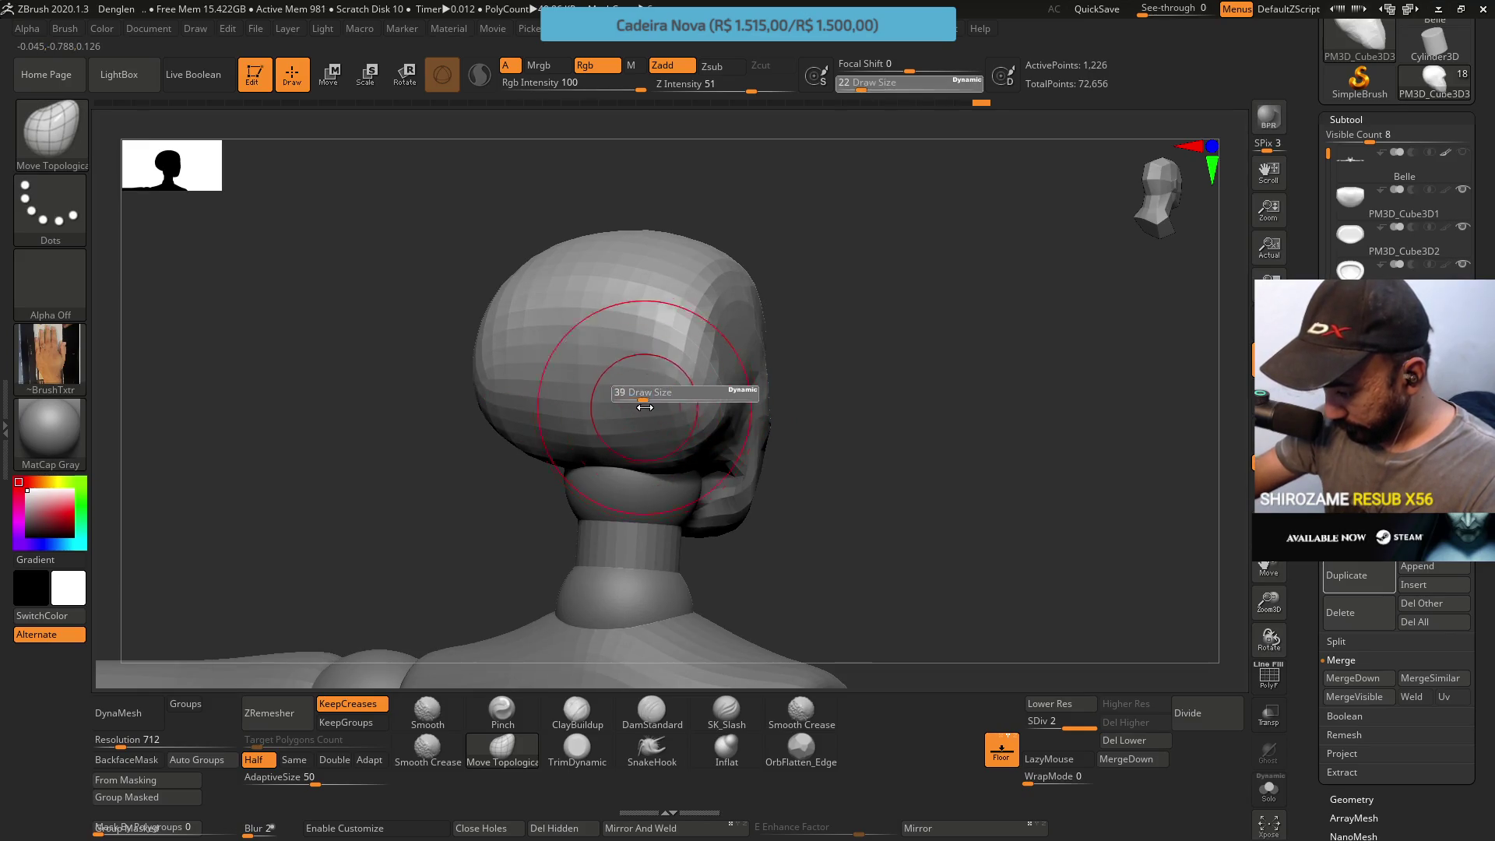
pyautogui.moveTo(640, 397); pyautogui.dragTo(649, 398)
pyautogui.keyDown('shift'); pyautogui.moveTo(654, 380); pyautogui.dragTo(707, 378, button='right'); pyautogui.keyUp('shift')
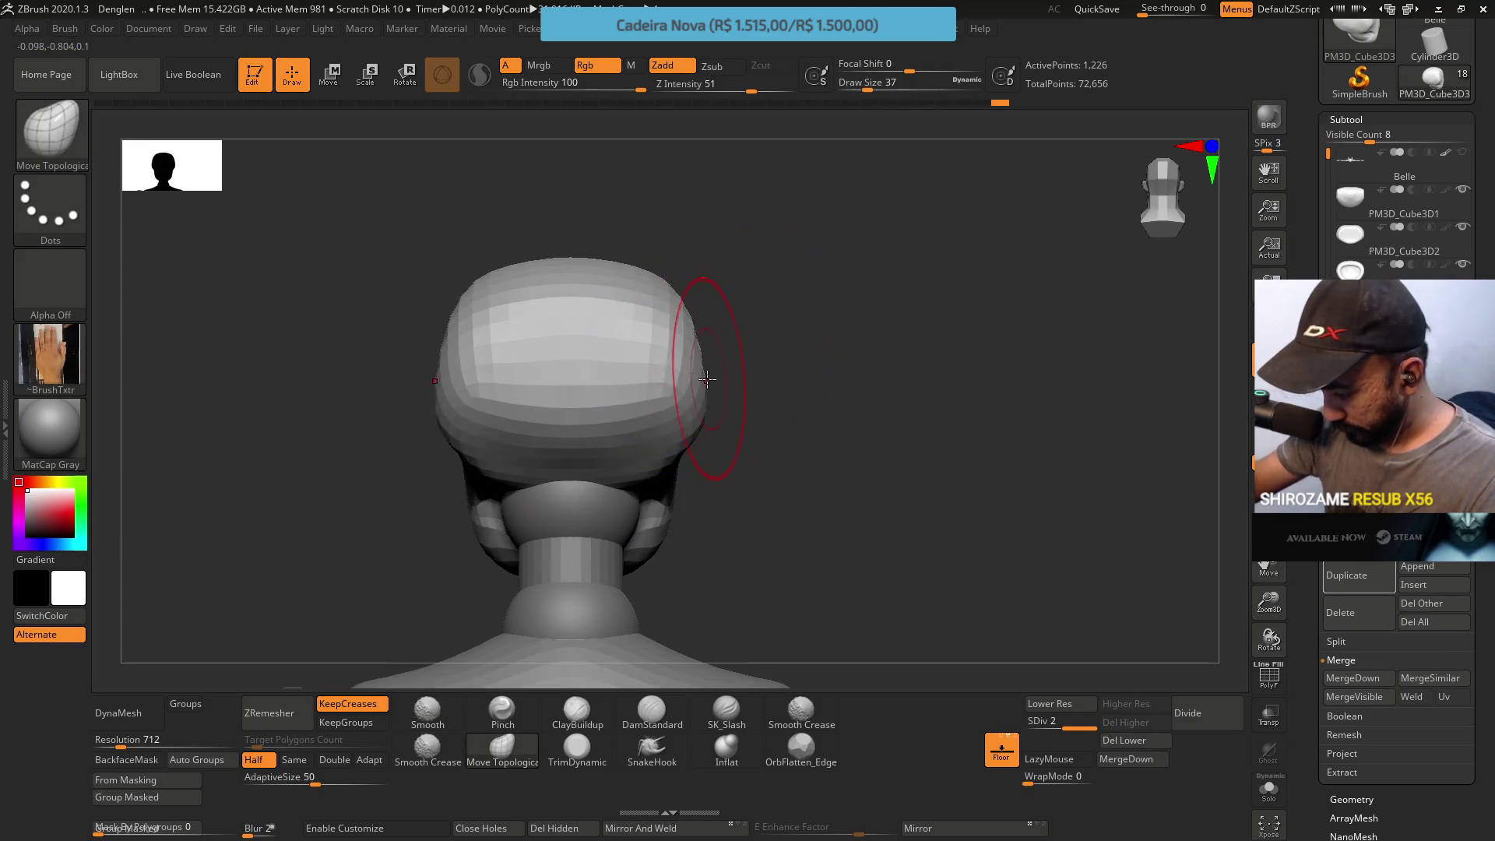
pyautogui.moveTo(686, 428)
pyautogui.mouseDown()
pyautogui.moveTo(656, 453)
pyautogui.moveTo(548, 454)
pyautogui.mouseUp()
pyautogui.hotkey('ctrl', 'z')
pyautogui.press('s')
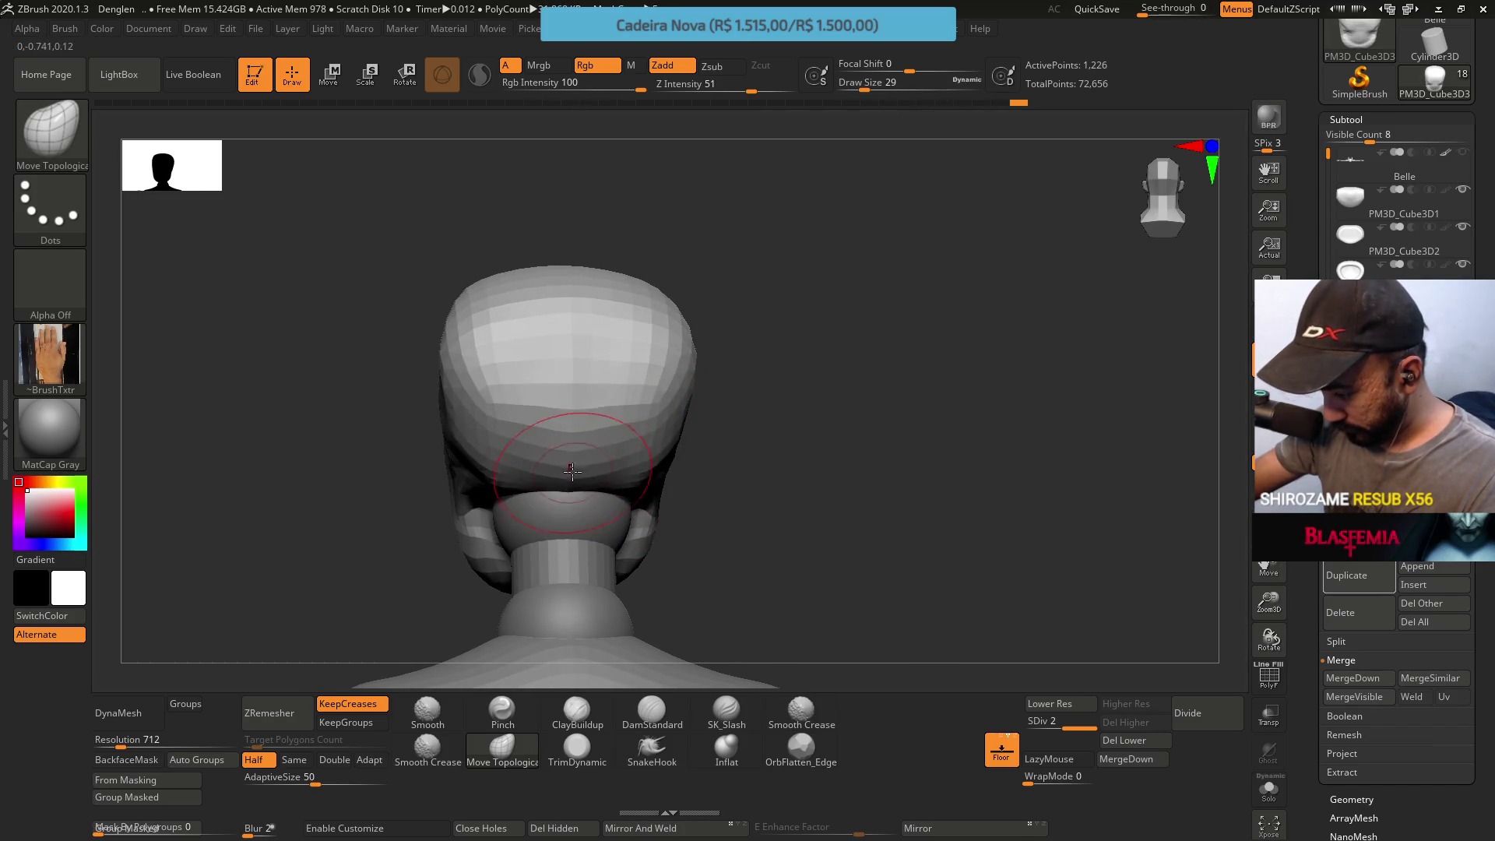
pyautogui.moveTo(637, 449); pyautogui.dragTo(693, 413, button='right')
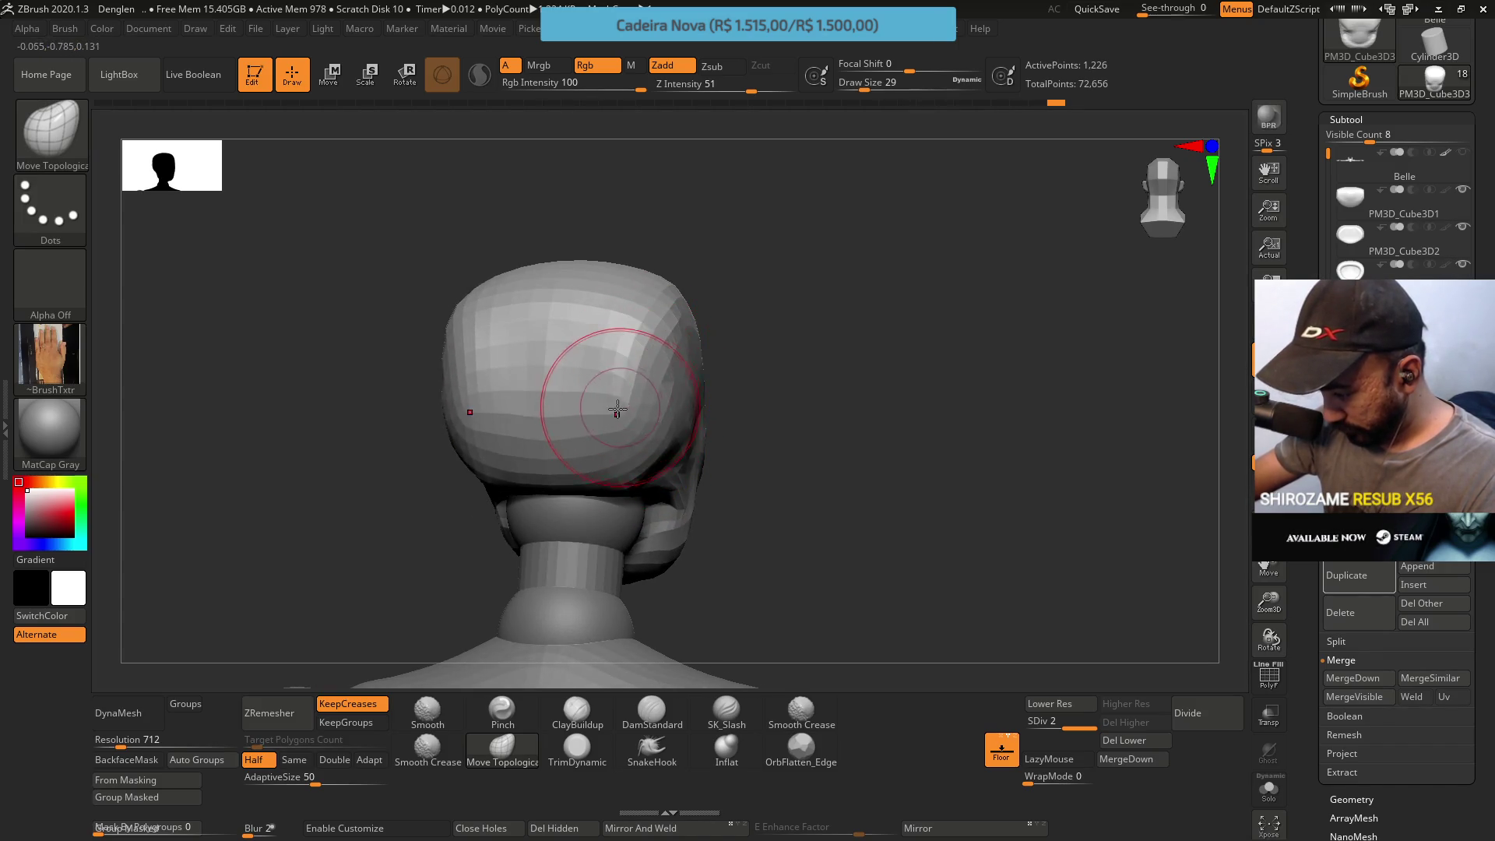
pyautogui.moveTo(633, 345)
pyautogui.mouseDown(button='right')
pyautogui.moveTo(634, 317)
pyautogui.moveTo(679, 483)
pyautogui.moveTo(503, 333)
pyautogui.moveTo(623, 322)
pyautogui.mouseUp(button='right')
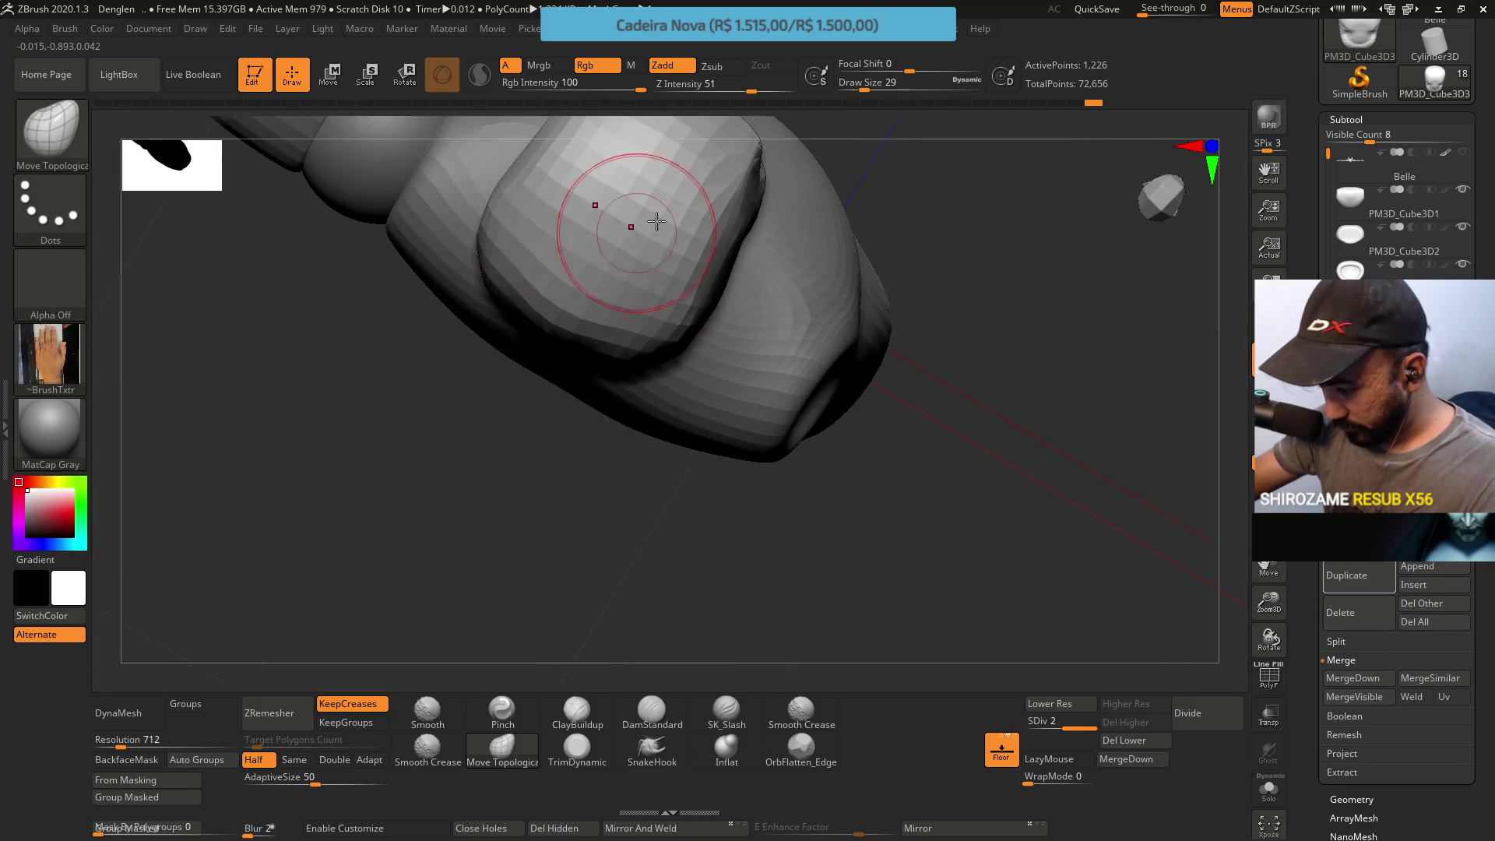
# Trim the back of the head flatter with TrimDynamic
pyautogui.moveTo(628, 259); pyautogui.dragTo(684, 250, button='right')
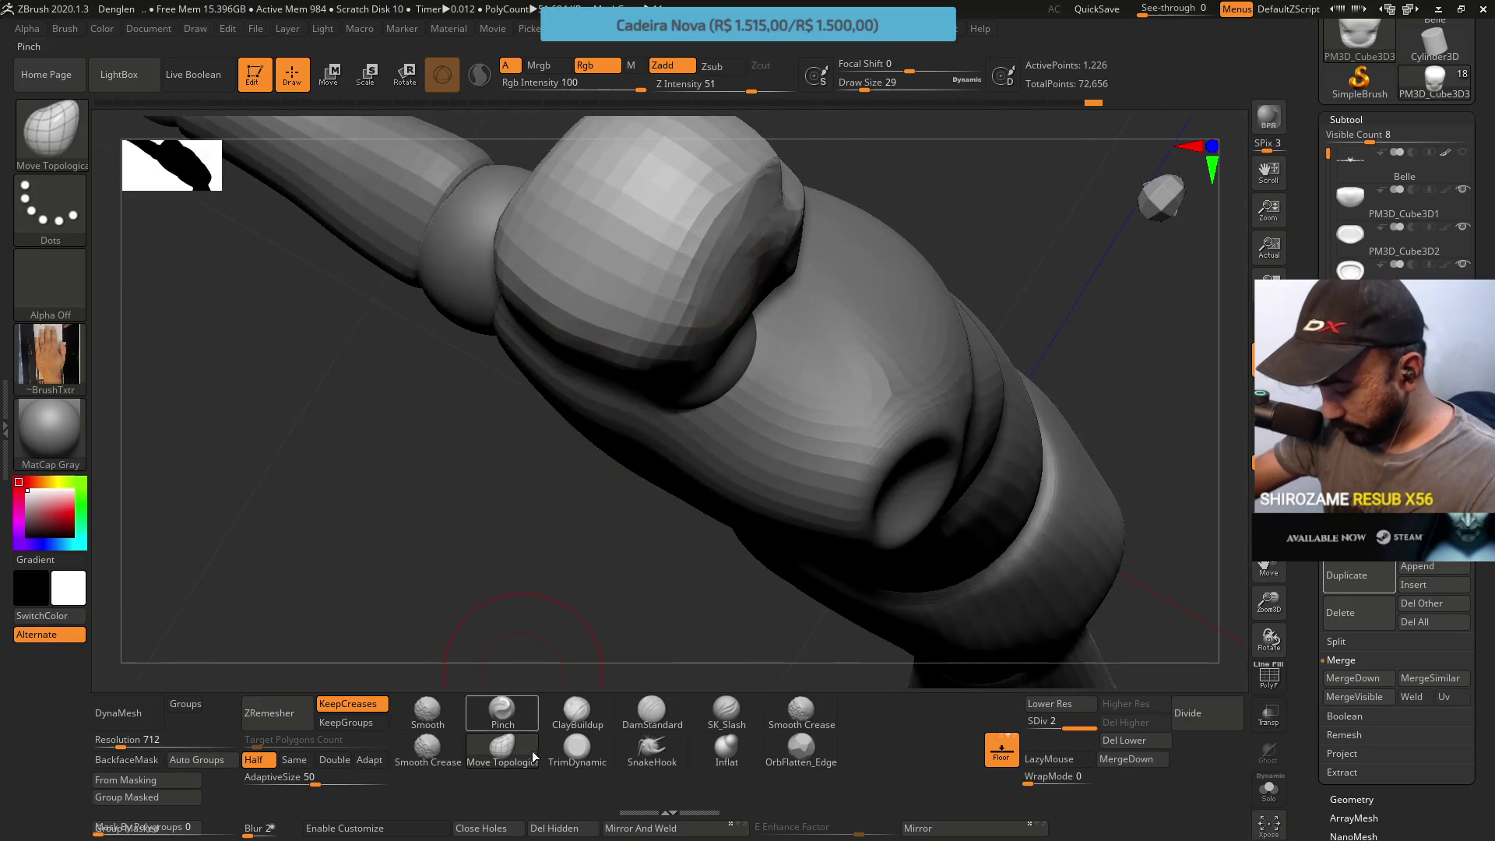
pyautogui.click(577, 754)
pyautogui.moveTo(593, 568)
pyautogui.mouseDown(button='right')
pyautogui.moveTo(684, 288)
pyautogui.moveTo(716, 433)
pyautogui.mouseUp(button='right')
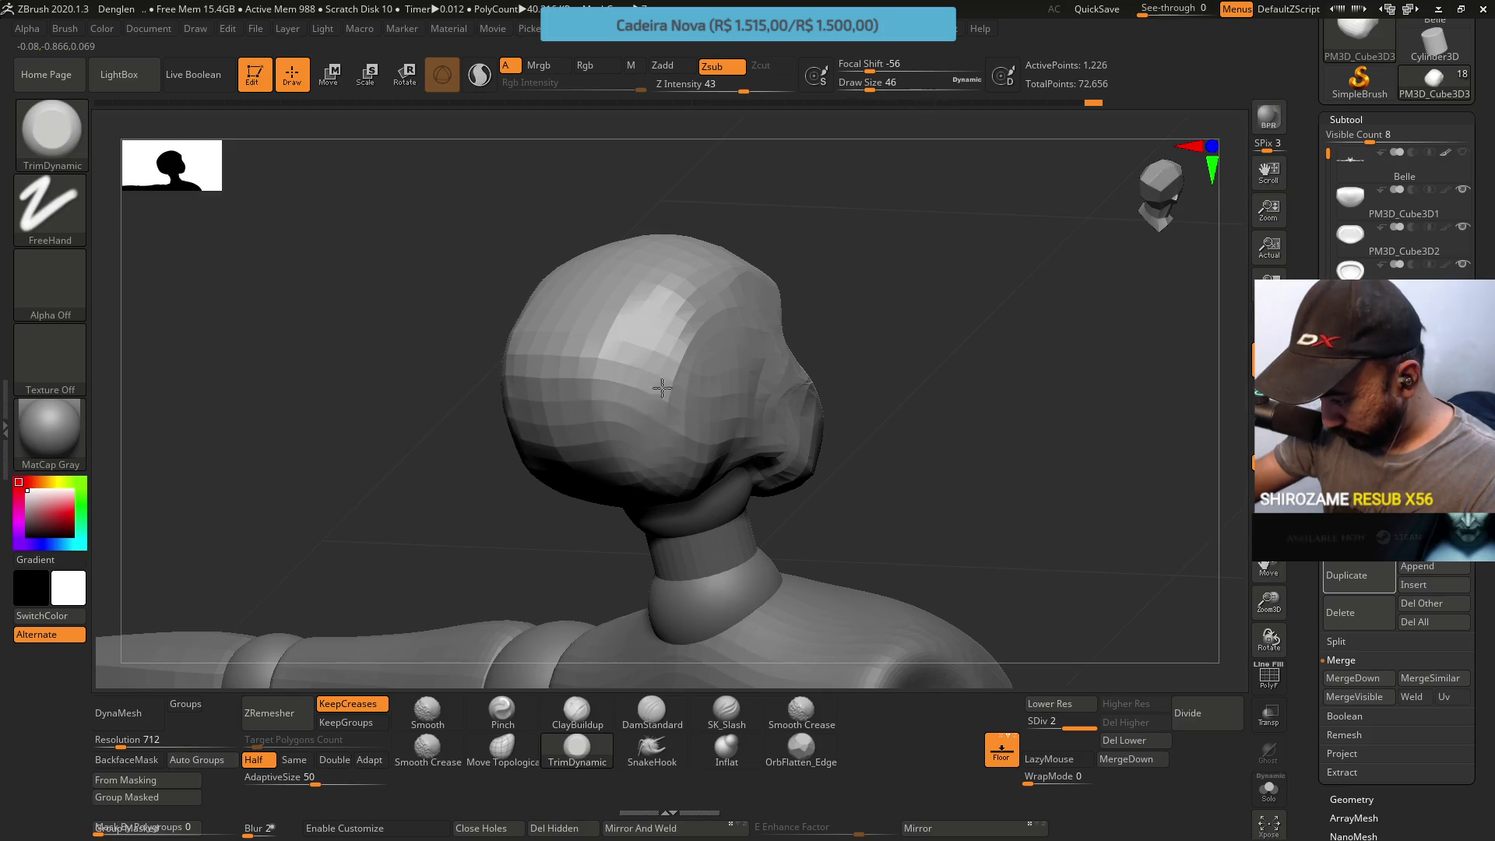
pyautogui.moveTo(616, 381); pyautogui.dragTo(637, 433)
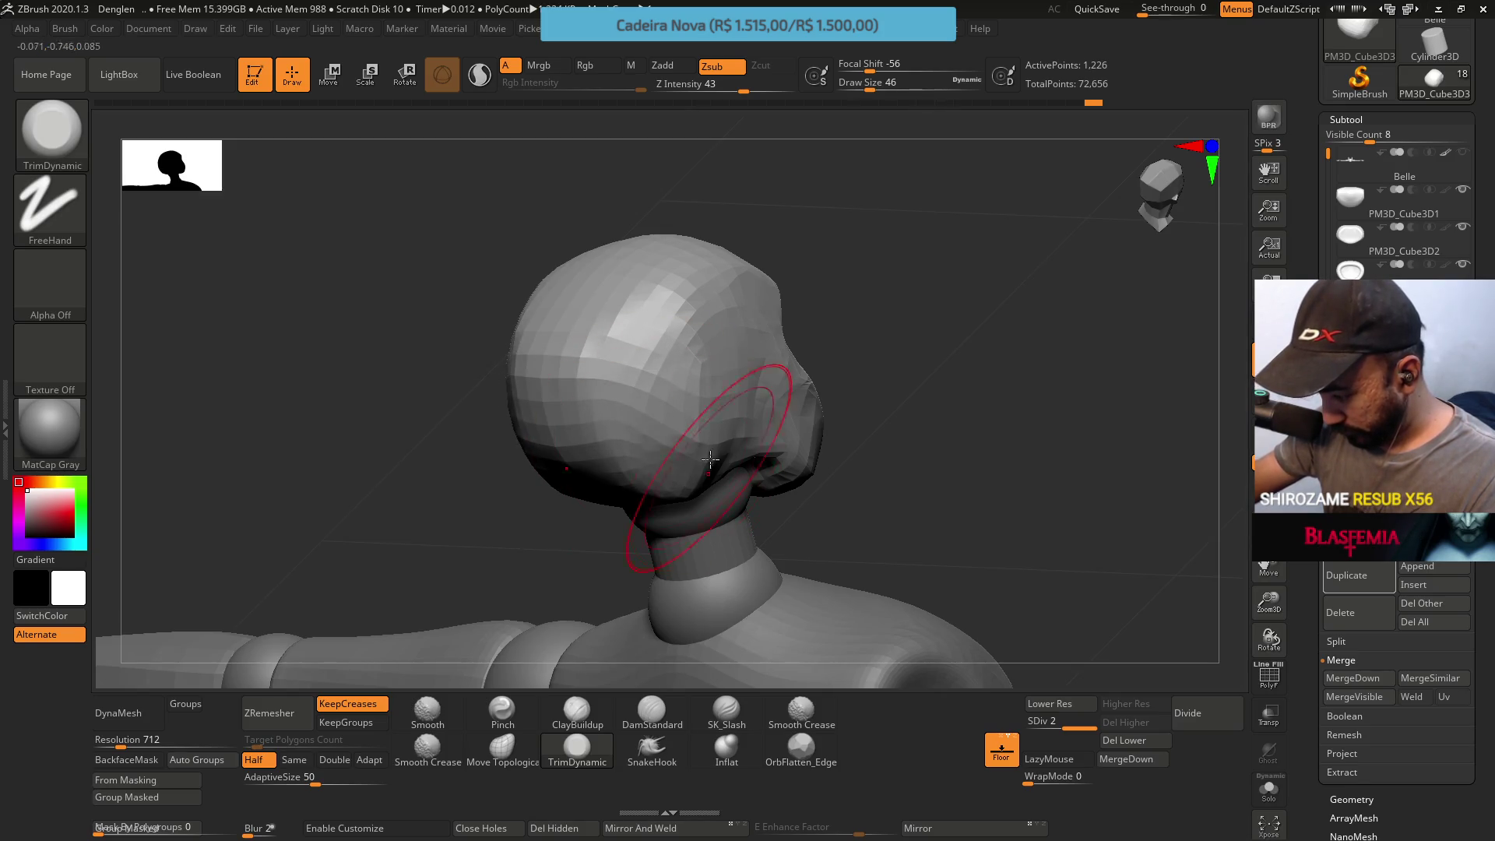
pyautogui.moveTo(709, 469); pyautogui.dragTo(684, 367, button='right')
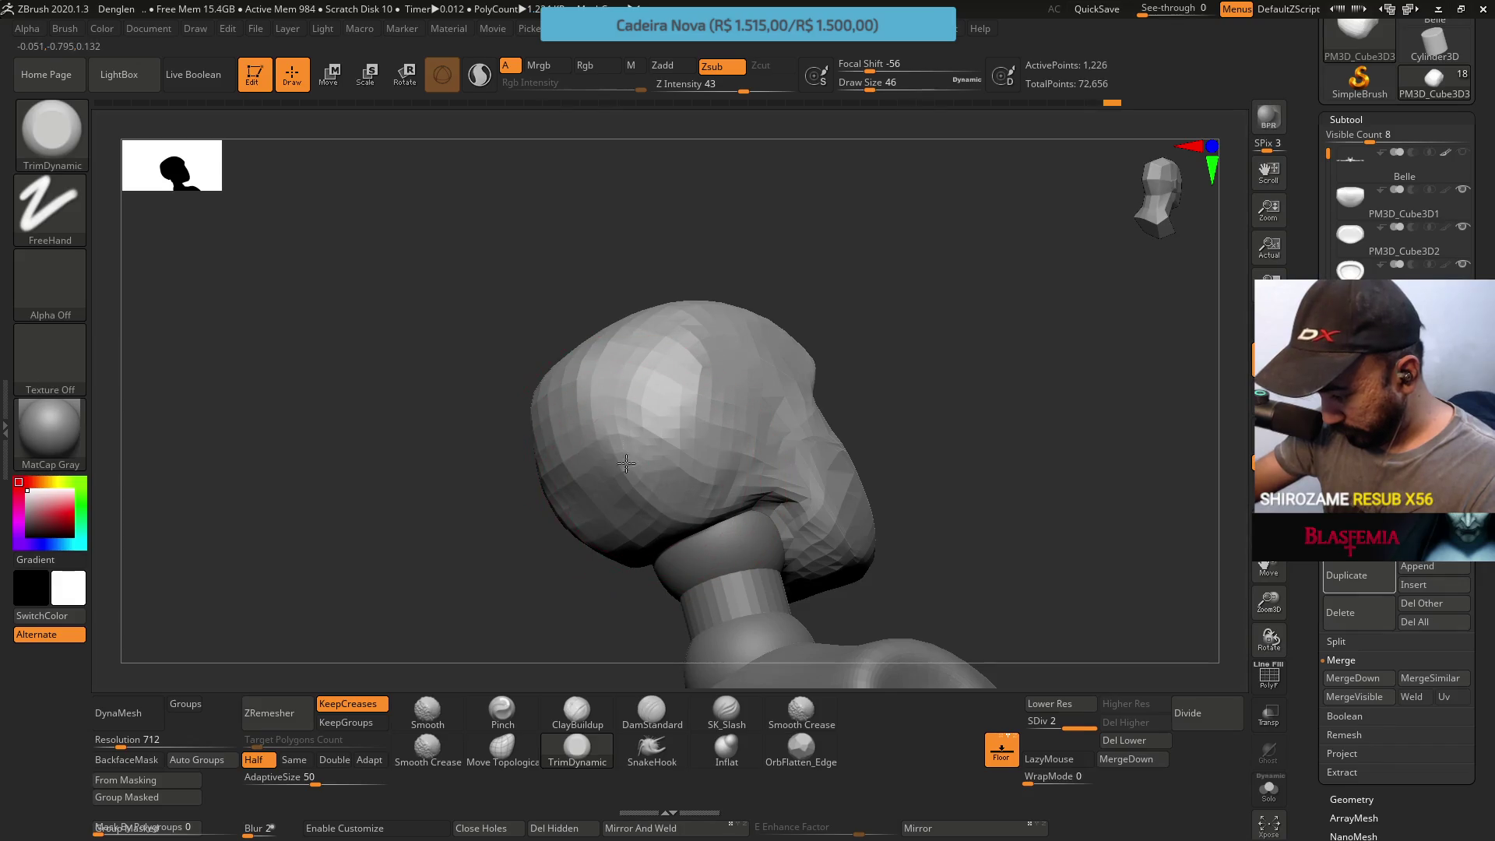
# Cycle through ClayBuildup and TrimDynamic, settling on Move Topological at size 20
pyautogui.click(577, 710)
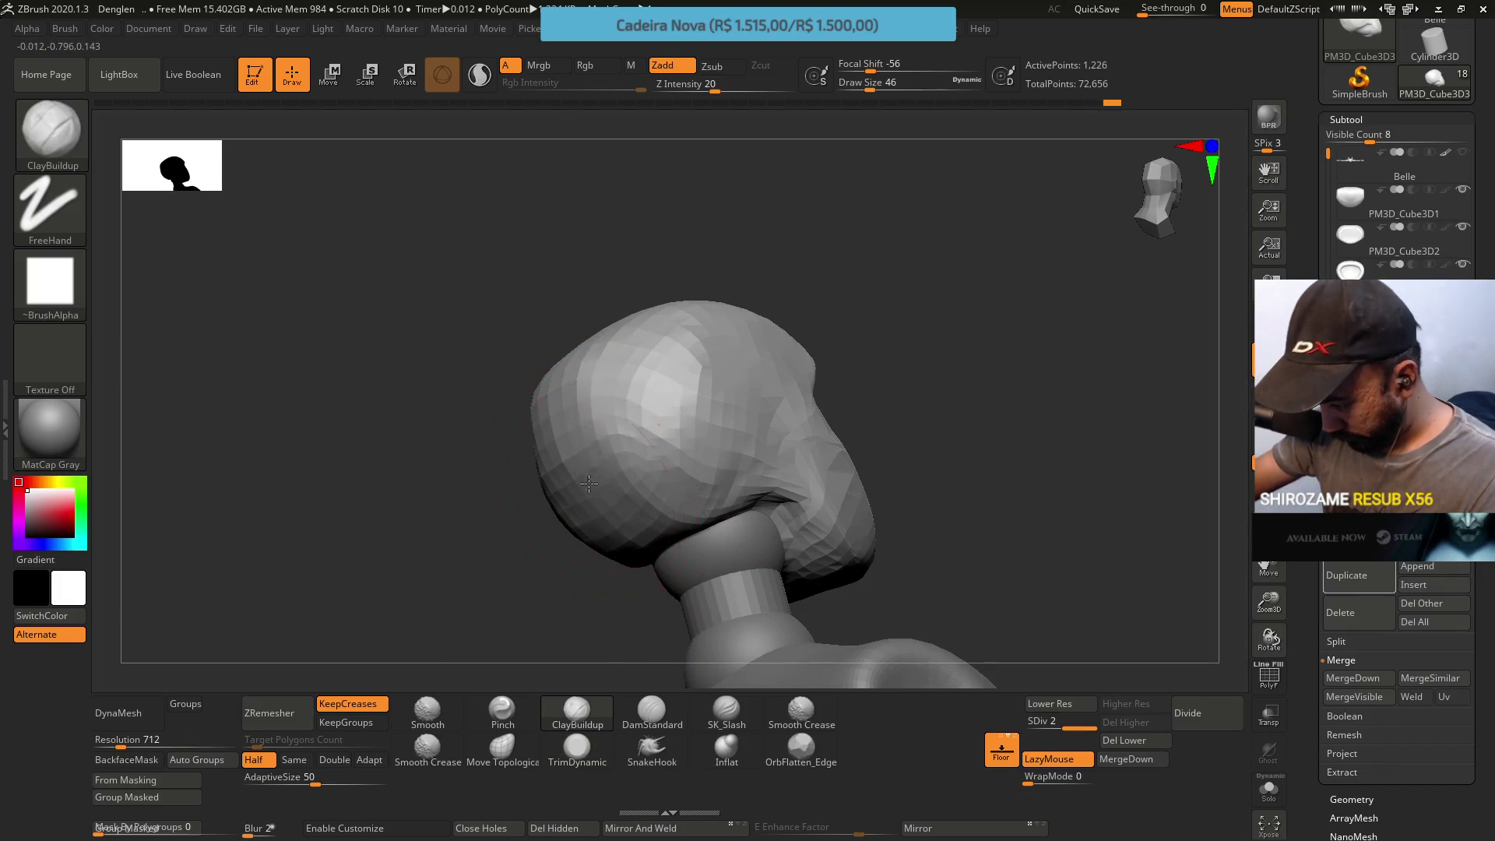
pyautogui.moveTo(598, 469); pyautogui.dragTo(657, 339, button='right')
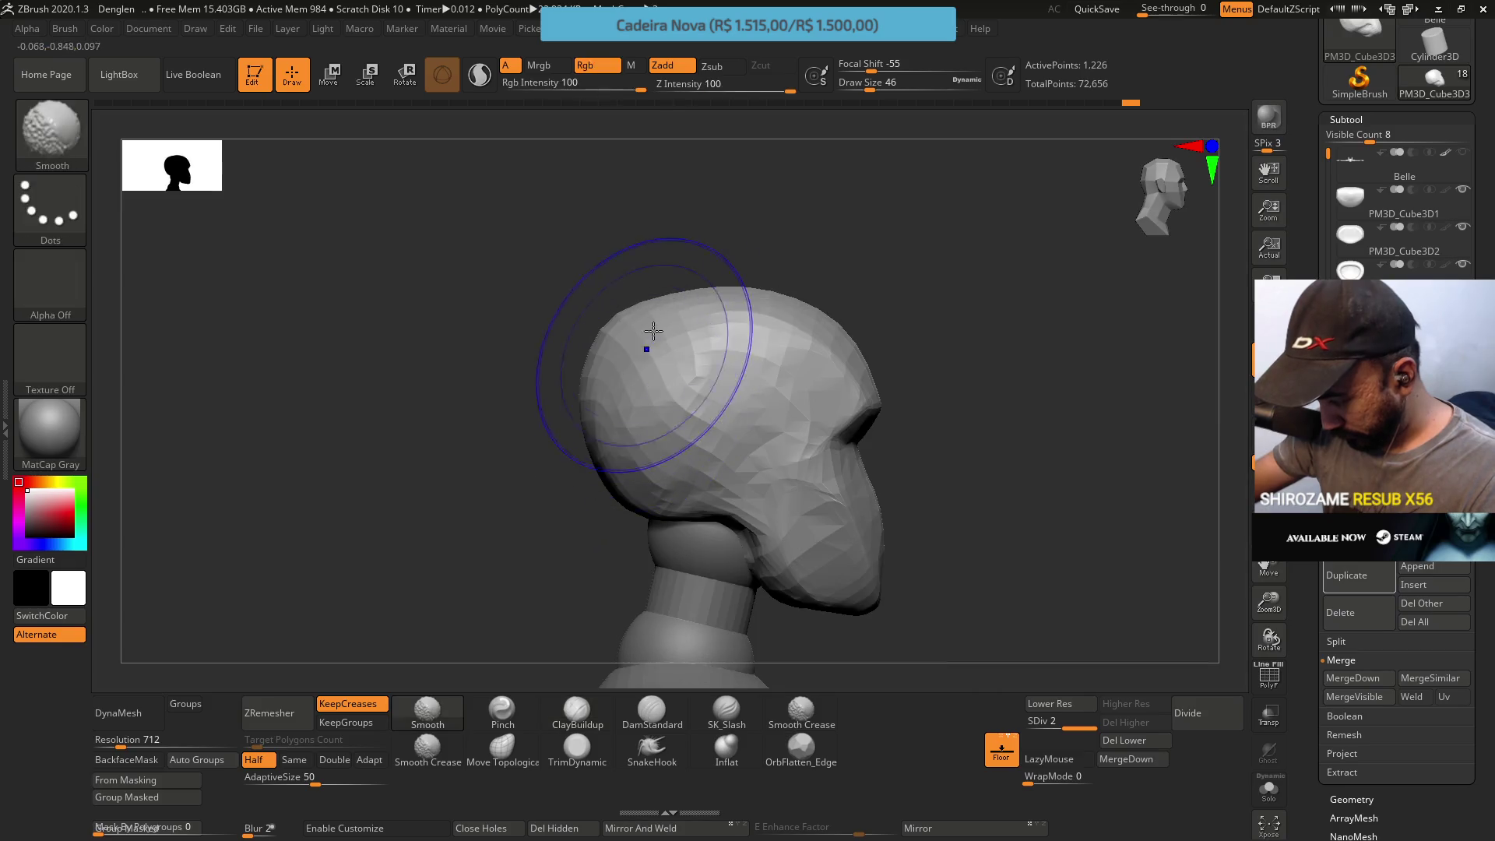
pyautogui.click(574, 752)
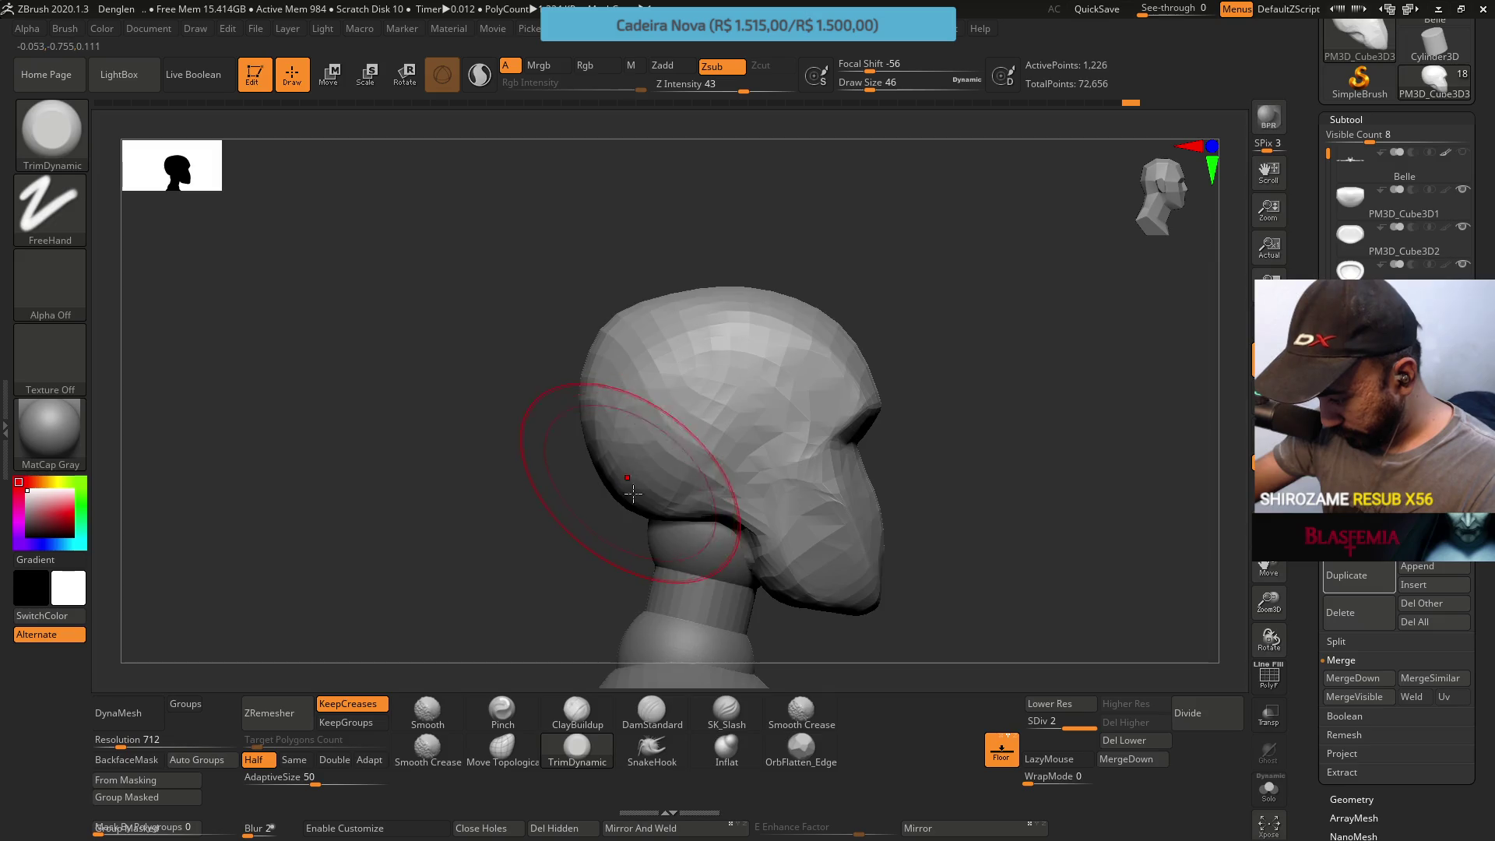
pyautogui.moveTo(630, 490); pyautogui.dragTo(700, 448, button='right')
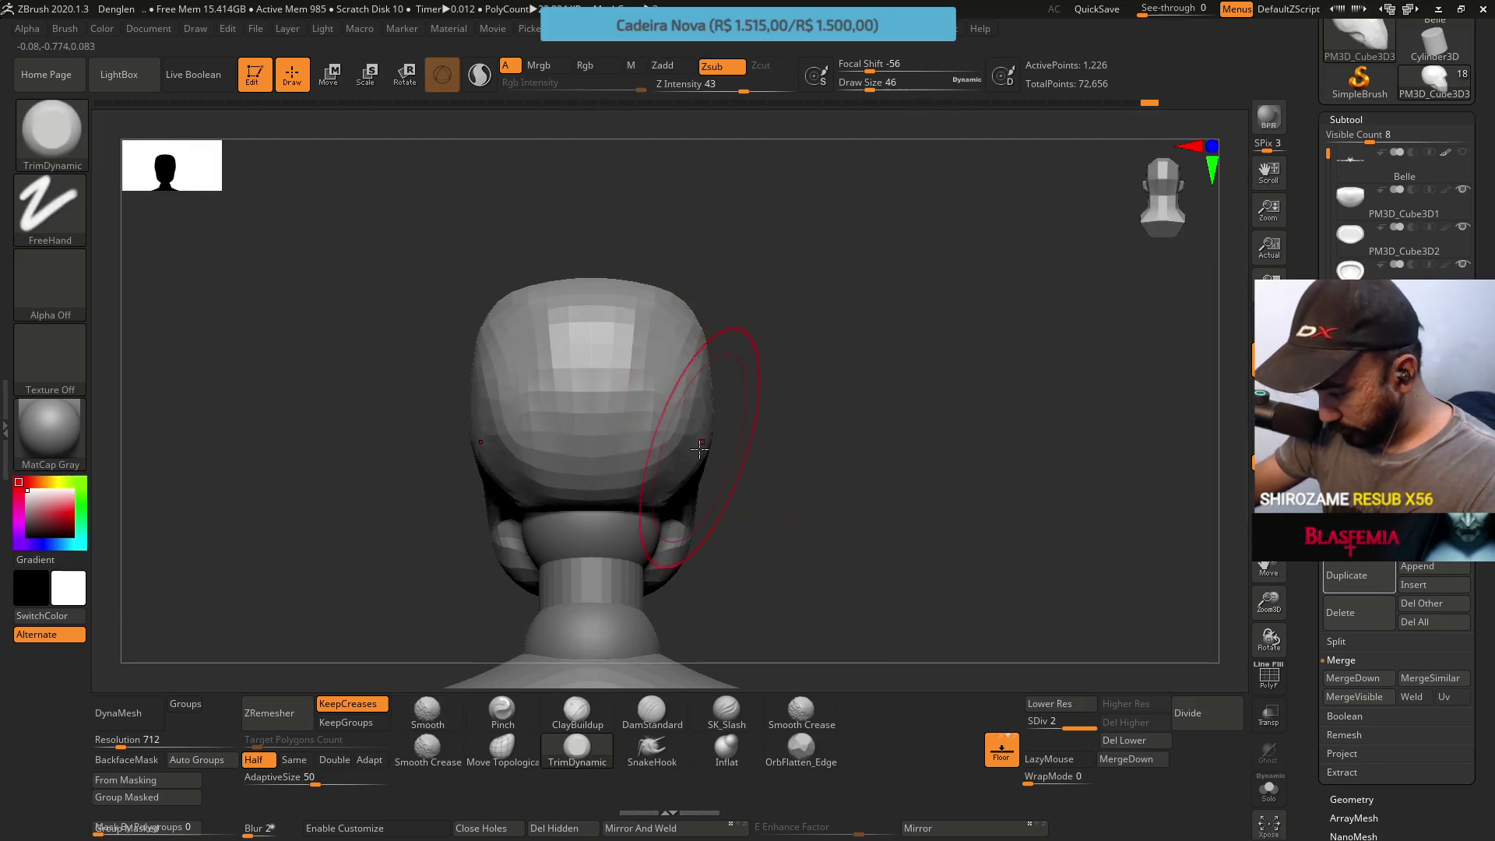
pyautogui.click(503, 747)
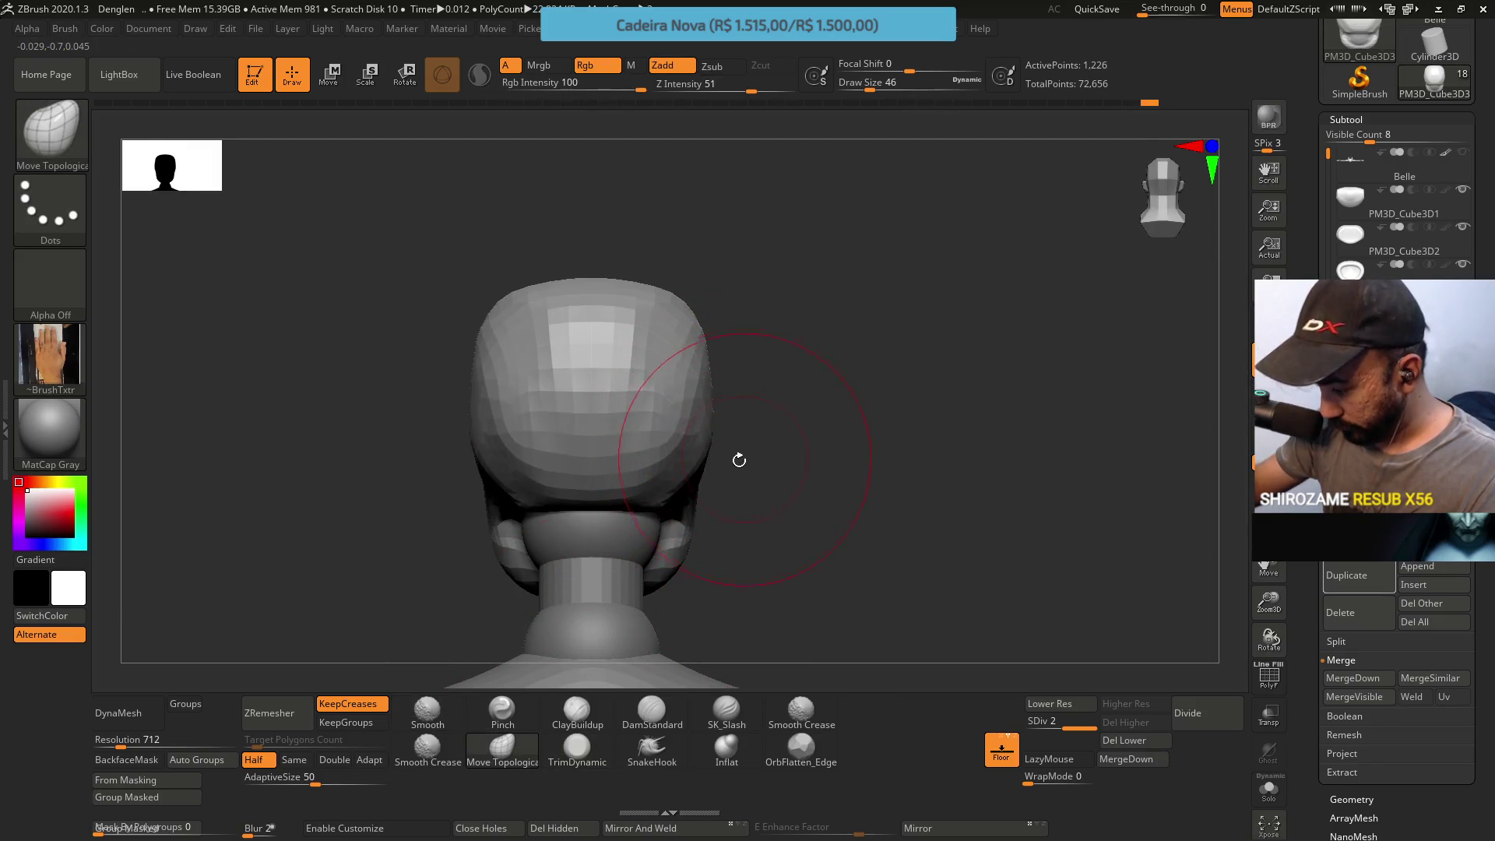
pyautogui.moveTo(550, 451)
pyautogui.mouseDown(button='right')
pyautogui.moveTo(748, 467)
pyautogui.moveTo(517, 385)
pyautogui.moveTo(584, 301)
pyautogui.moveTo(651, 383)
pyautogui.moveTo(758, 468)
pyautogui.mouseUp(button='right')
pyautogui.press('s')
pyautogui.moveTo(869, 601); pyautogui.dragTo(841, 602)
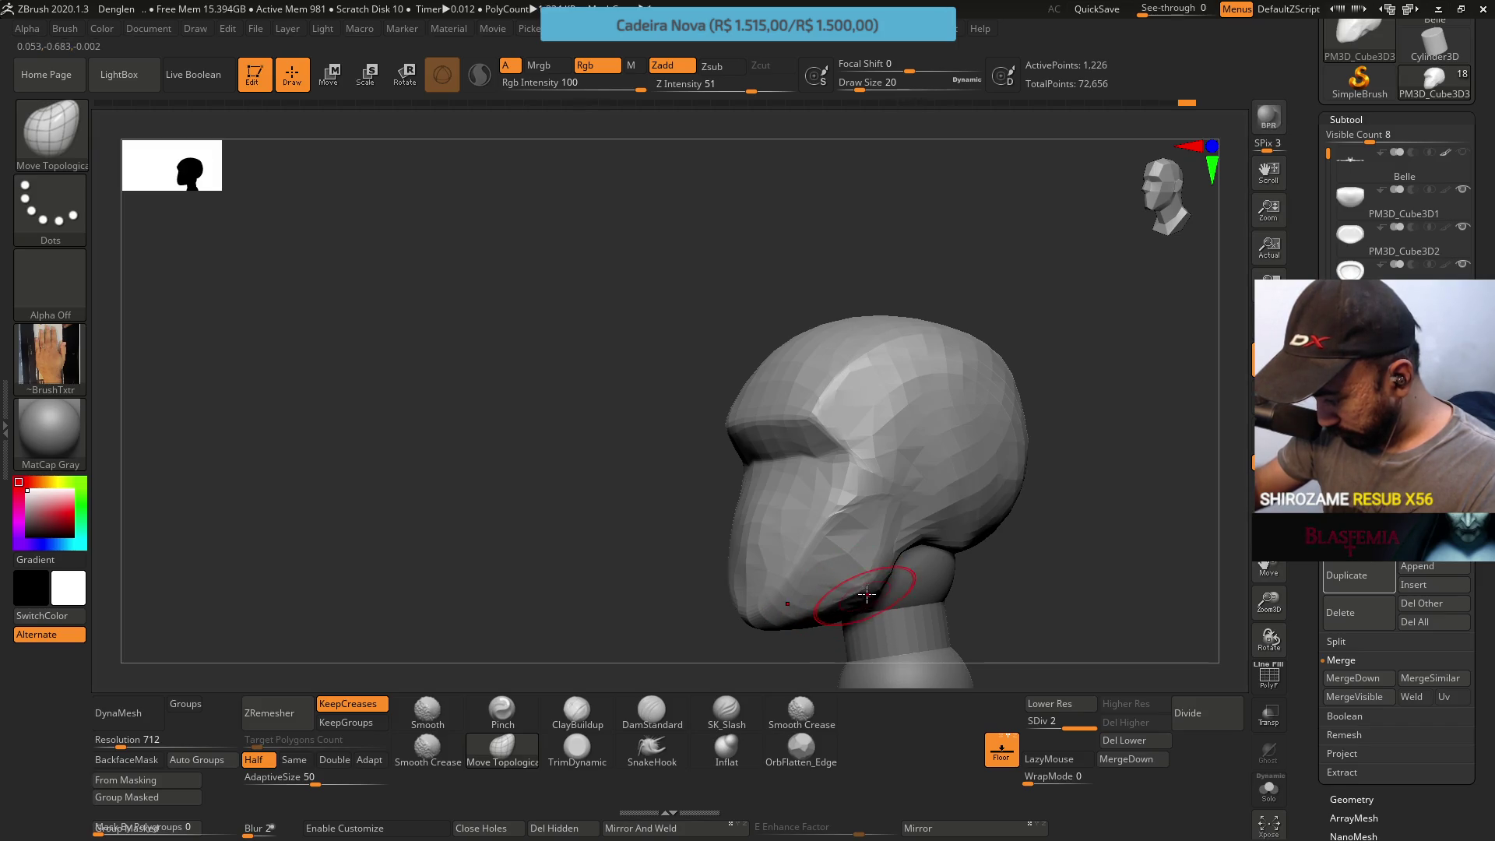
# Pull the side of the brow band downward from the front and check it at an angle
pyautogui.keyDown('shift'); pyautogui.moveTo(870, 572); pyautogui.dragTo(887, 548, button='right'); pyautogui.keyUp('shift')
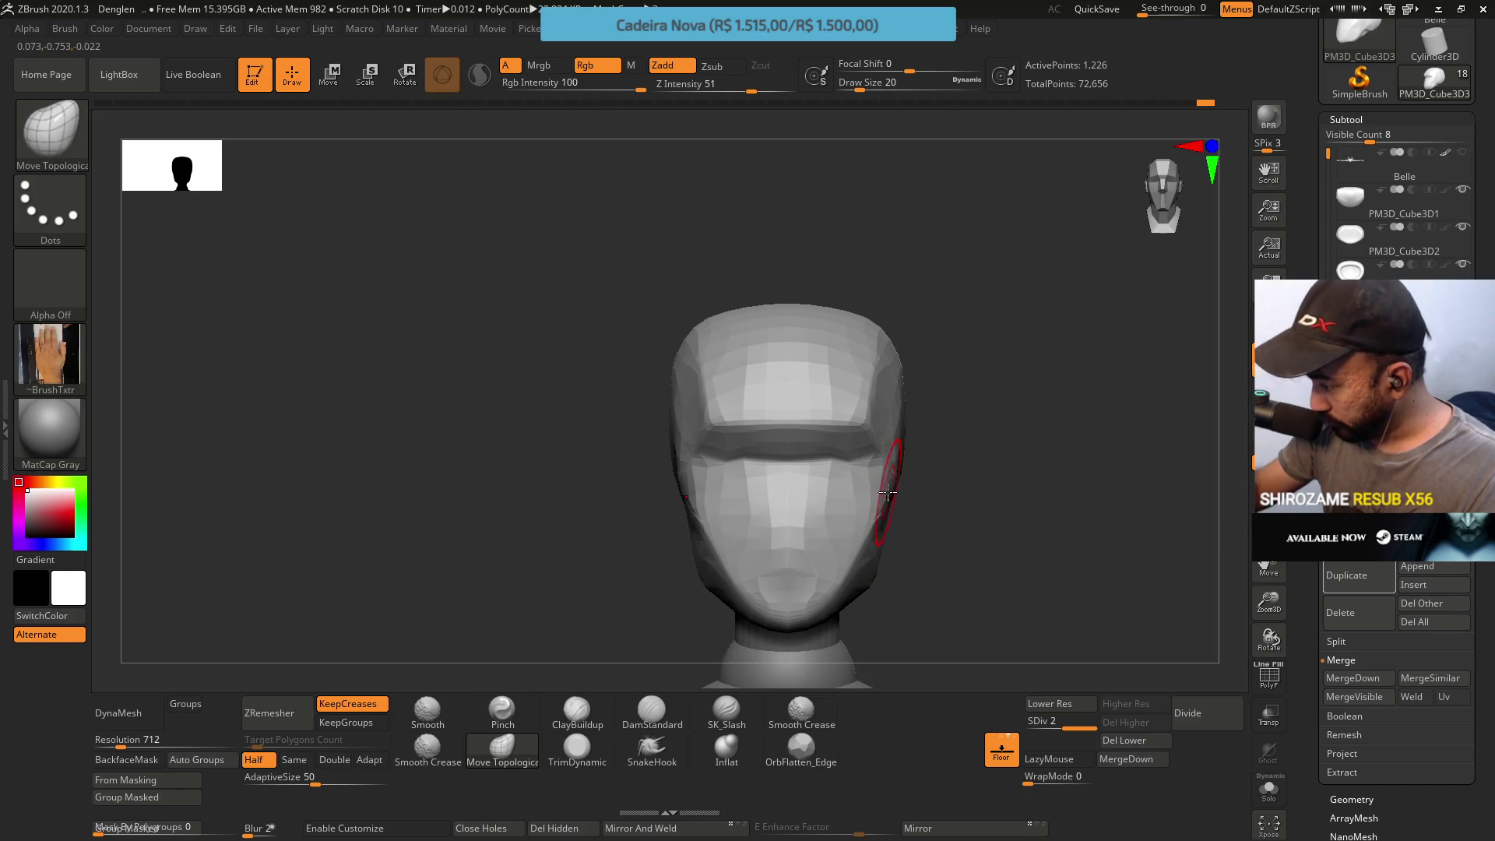
pyautogui.moveTo(873, 419); pyautogui.dragTo(890, 479)
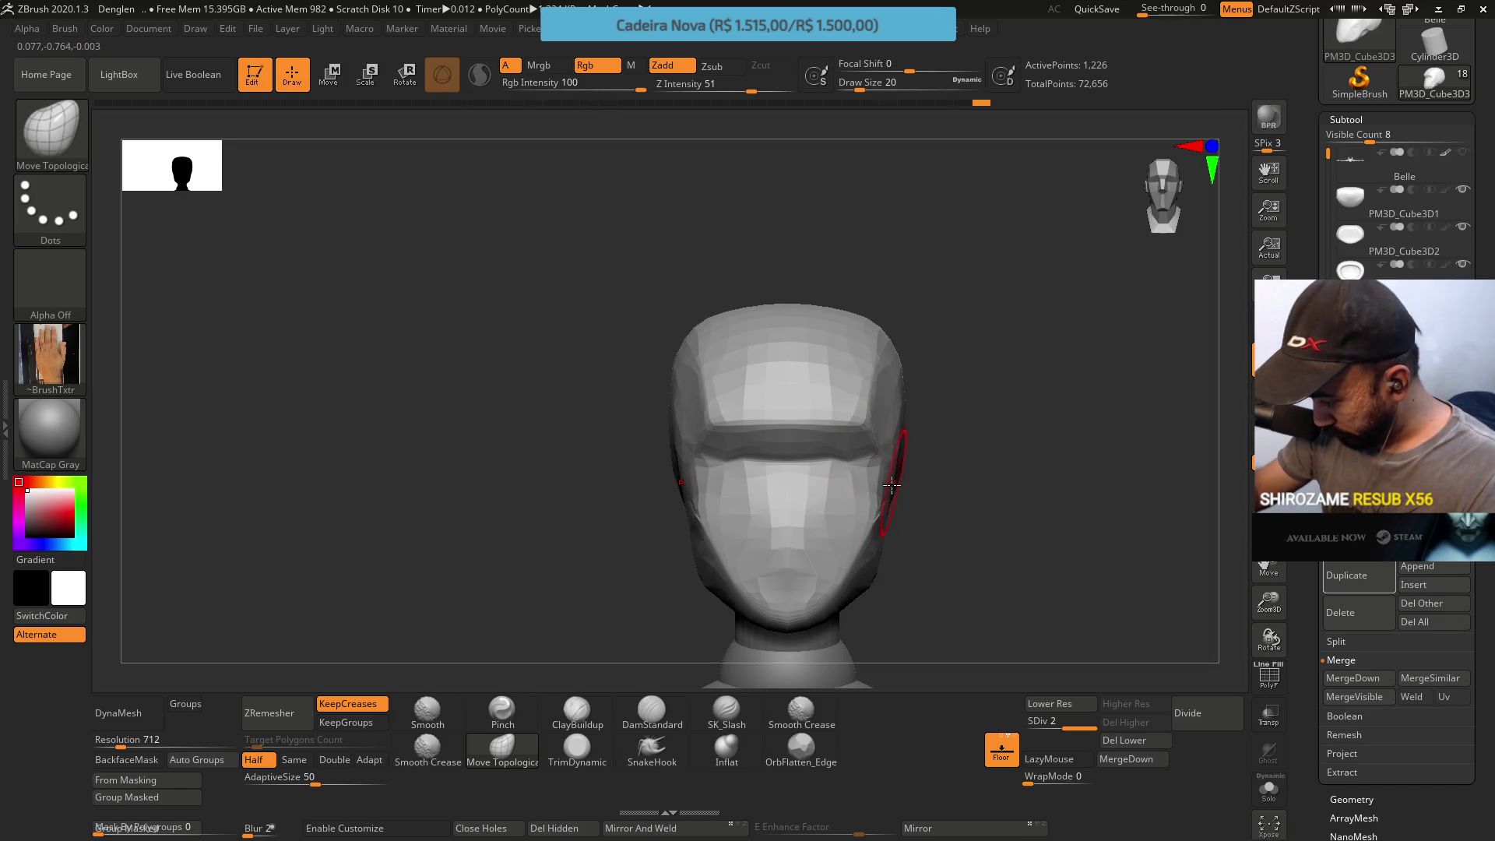
pyautogui.moveTo(894, 465)
pyautogui.mouseDown(button='right')
pyautogui.moveTo(882, 490)
pyautogui.moveTo(991, 238)
pyautogui.mouseUp(button='right')
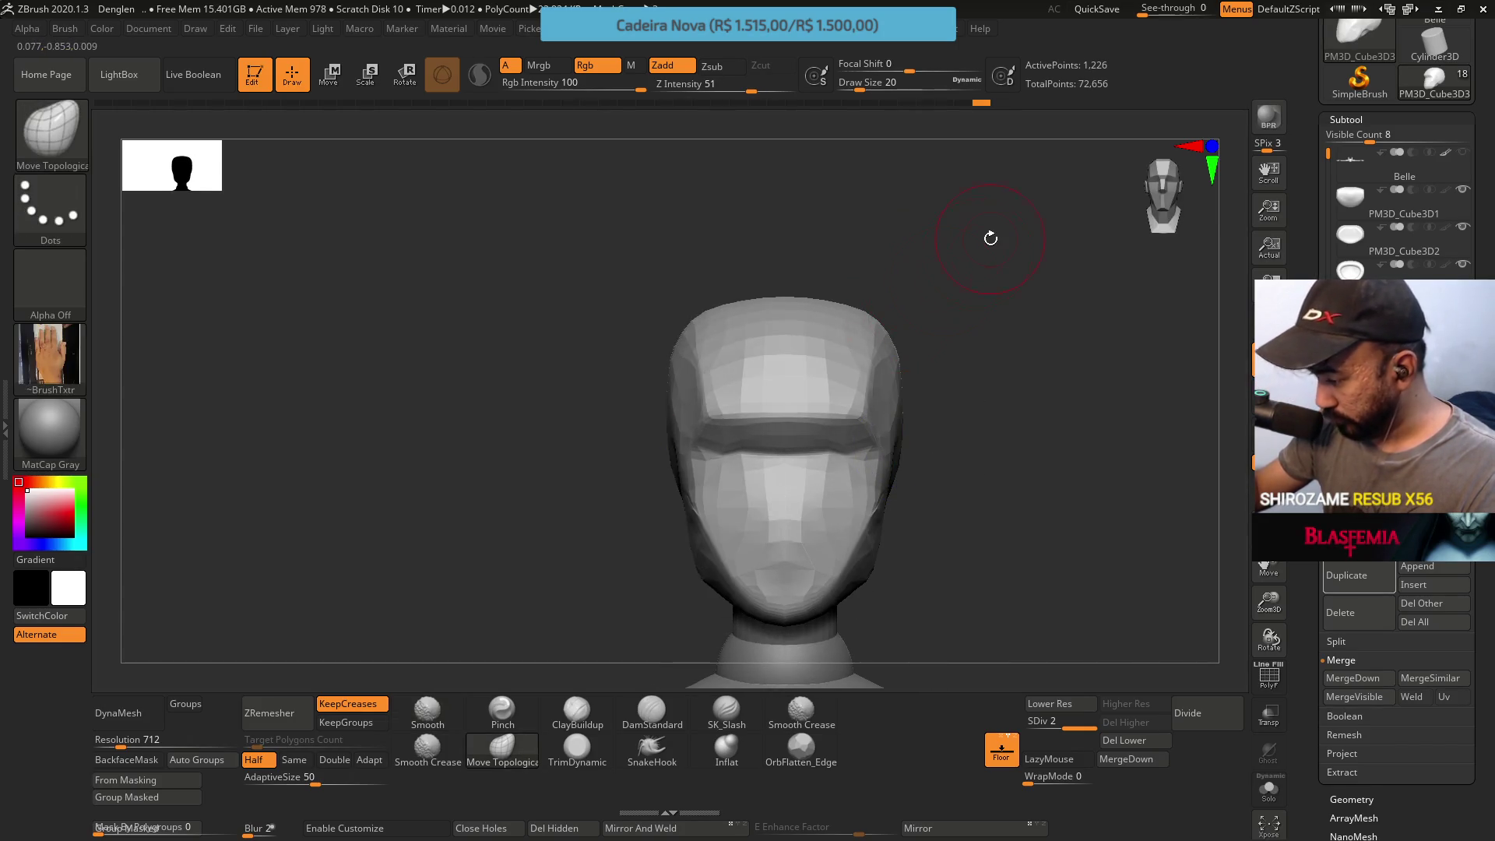
pyautogui.moveTo(875, 287)
pyautogui.mouseDown(button='right')
pyautogui.moveTo(880, 331)
pyautogui.moveTo(968, 334)
pyautogui.mouseUp(button='right')
# Pick TrimDynamic via the B-T-D shortcut and enlarge it to size 31
pyautogui.press('b')
pyautogui.press('t')
pyautogui.press('d')
pyautogui.press('s')
pyautogui.moveTo(957, 334); pyautogui.dragTo(970, 289)
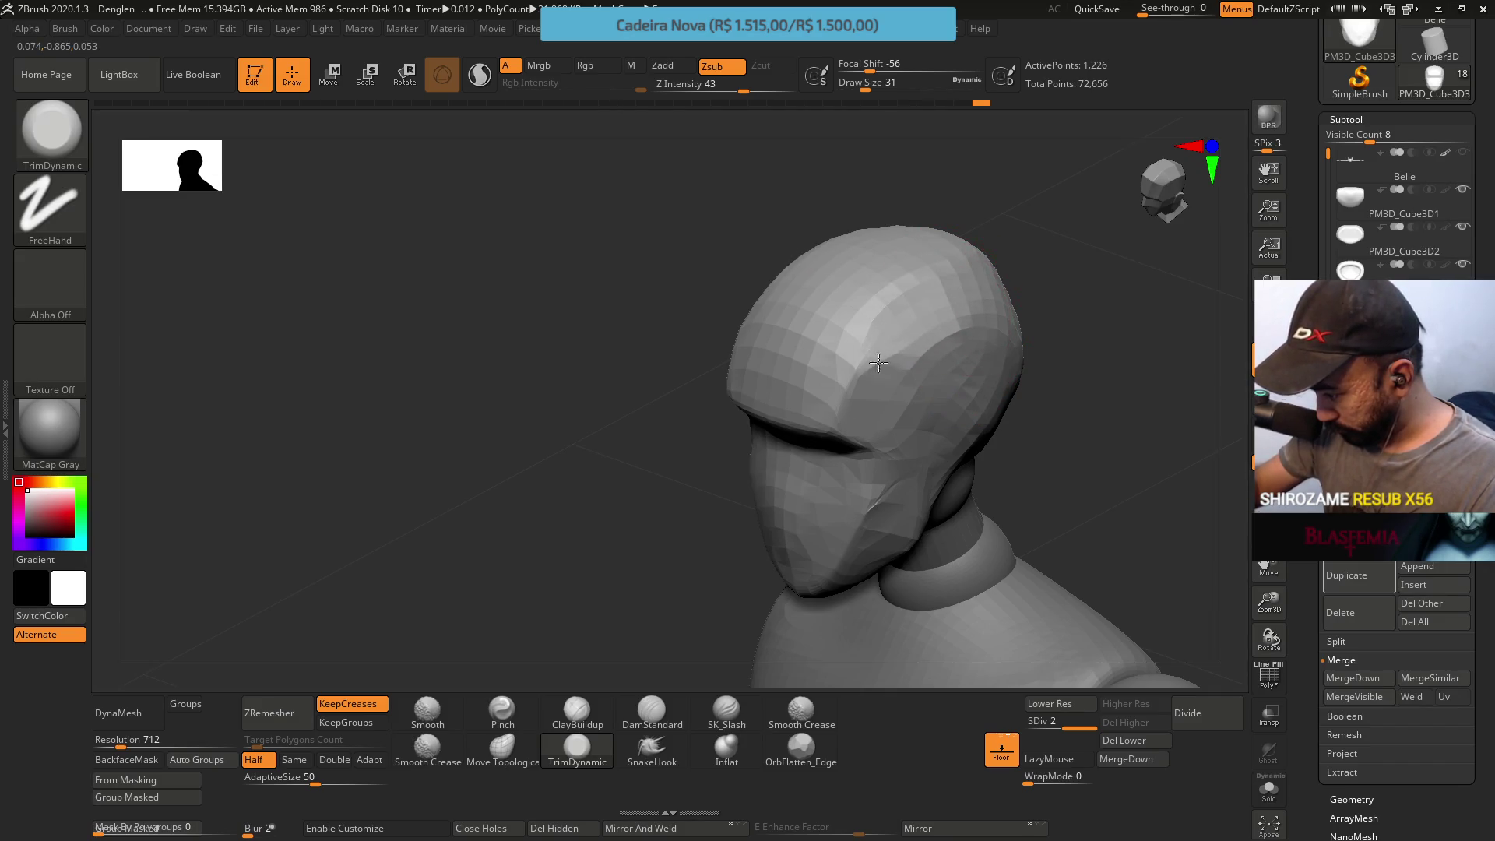
# Alternate Move Topological and TrimDynamic while facing the mask front
pyautogui.moveTo(943, 316)
pyautogui.keyDown('shift'); pyautogui.mouseDown(button='right')
pyautogui.moveTo(969, 281)
pyautogui.moveTo(984, 301)
pyautogui.moveTo(1001, 284)
pyautogui.mouseUp(button='right'); pyautogui.keyUp('shift')
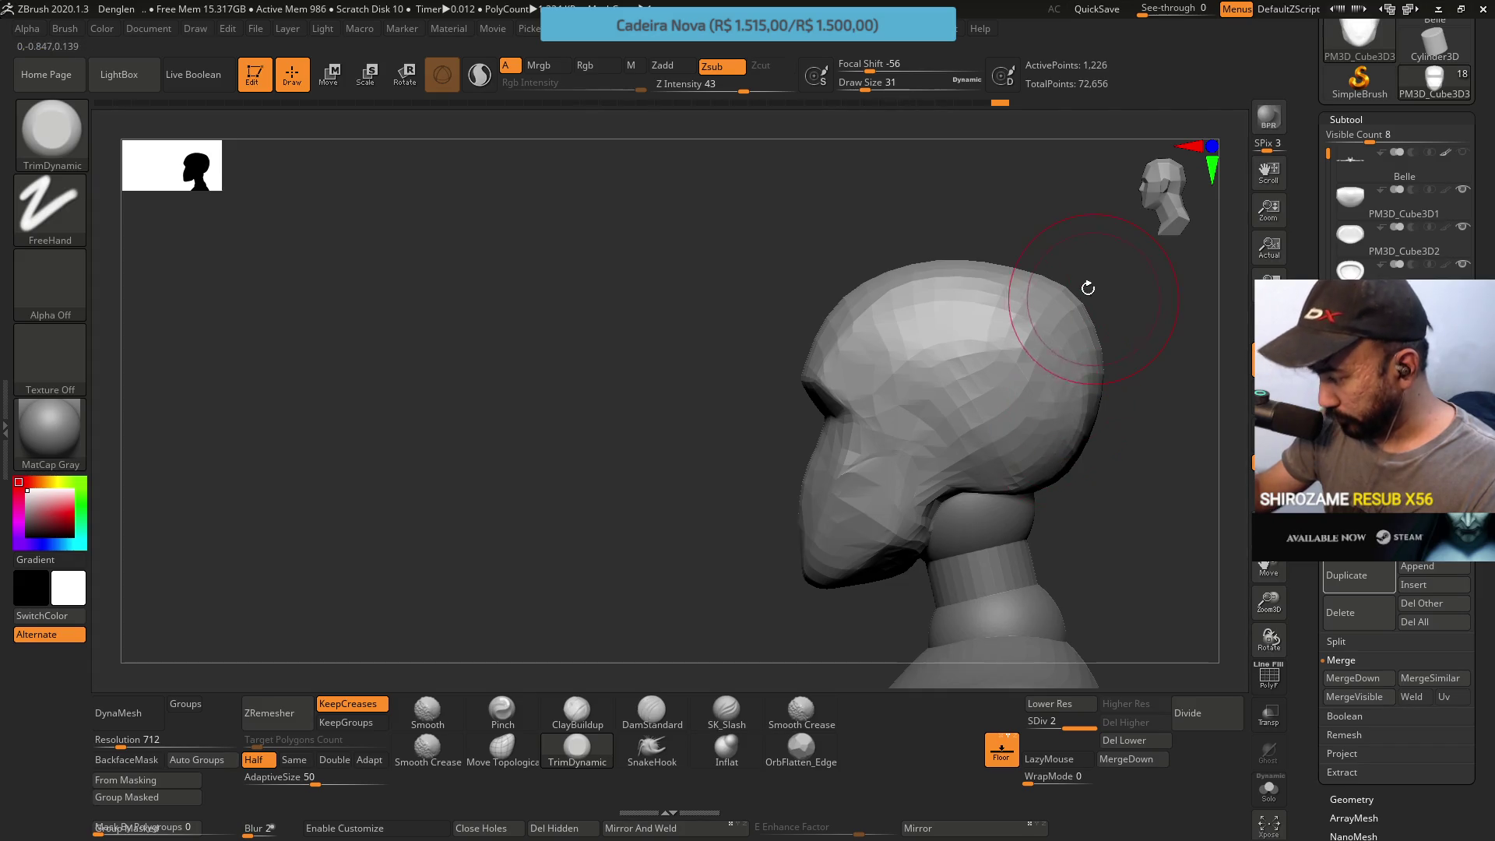
pyautogui.click(501, 760)
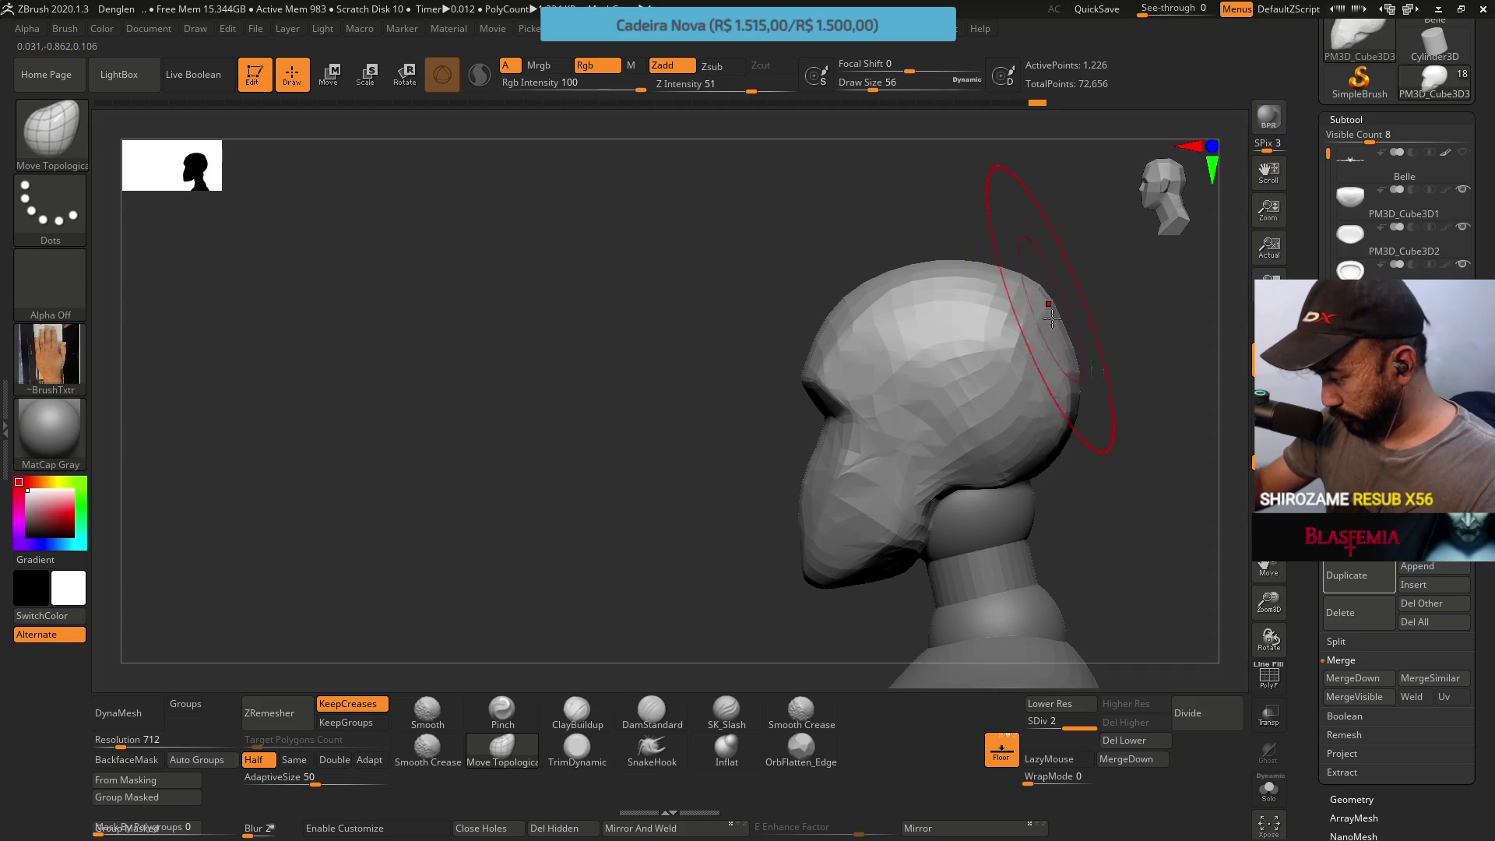
pyautogui.moveTo(1087, 467)
pyautogui.mouseDown()
pyautogui.moveTo(1113, 360)
pyautogui.moveTo(1005, 362)
pyautogui.mouseUp()
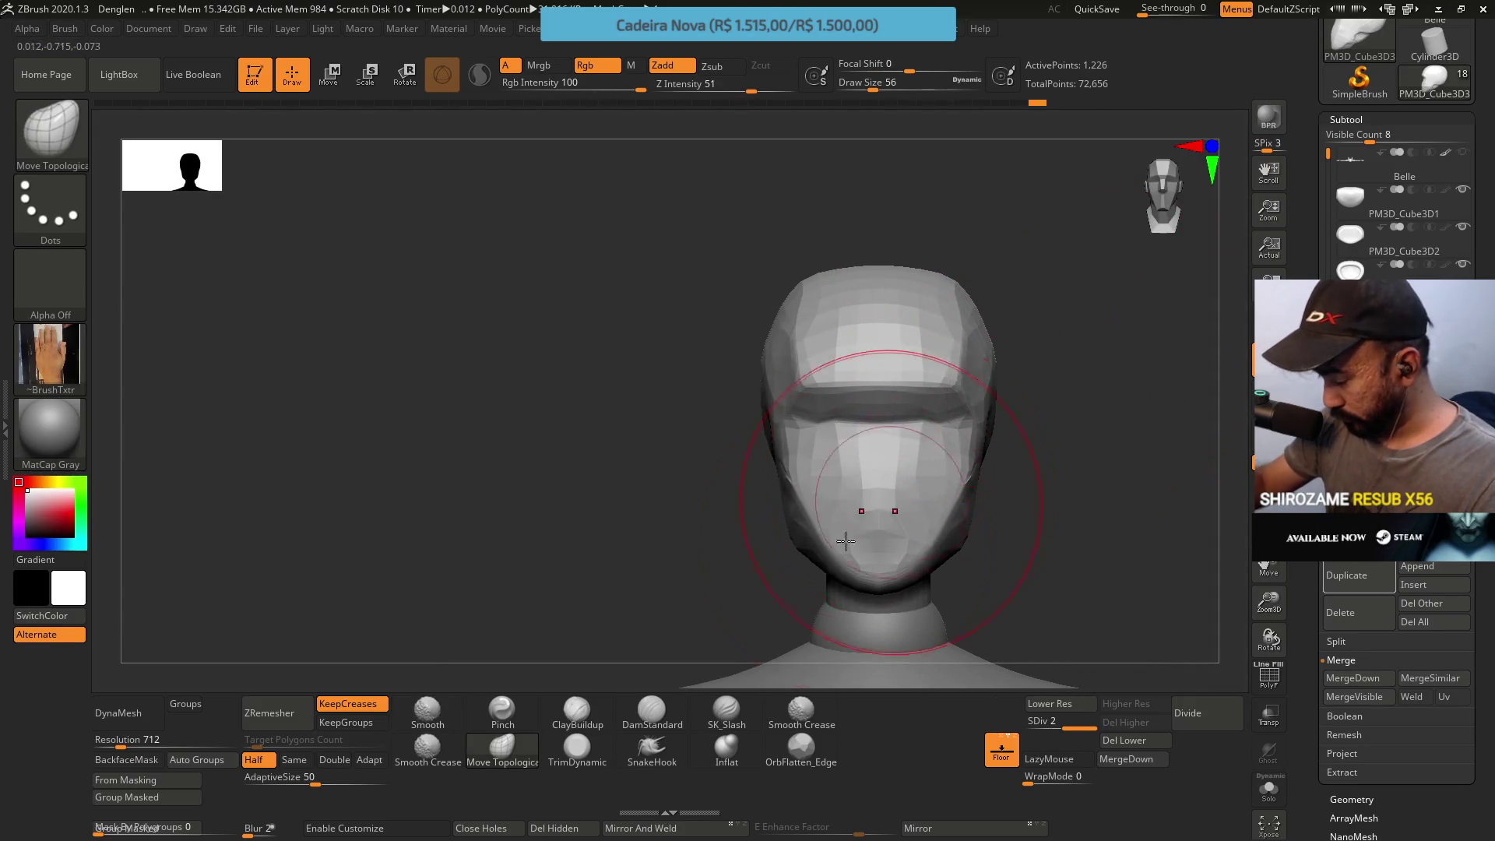
pyautogui.click(569, 748)
# Inspect the crown planes from tilted angles, hold masking briefly, and save the project
pyautogui.moveTo(1121, 526); pyautogui.dragTo(1046, 407)
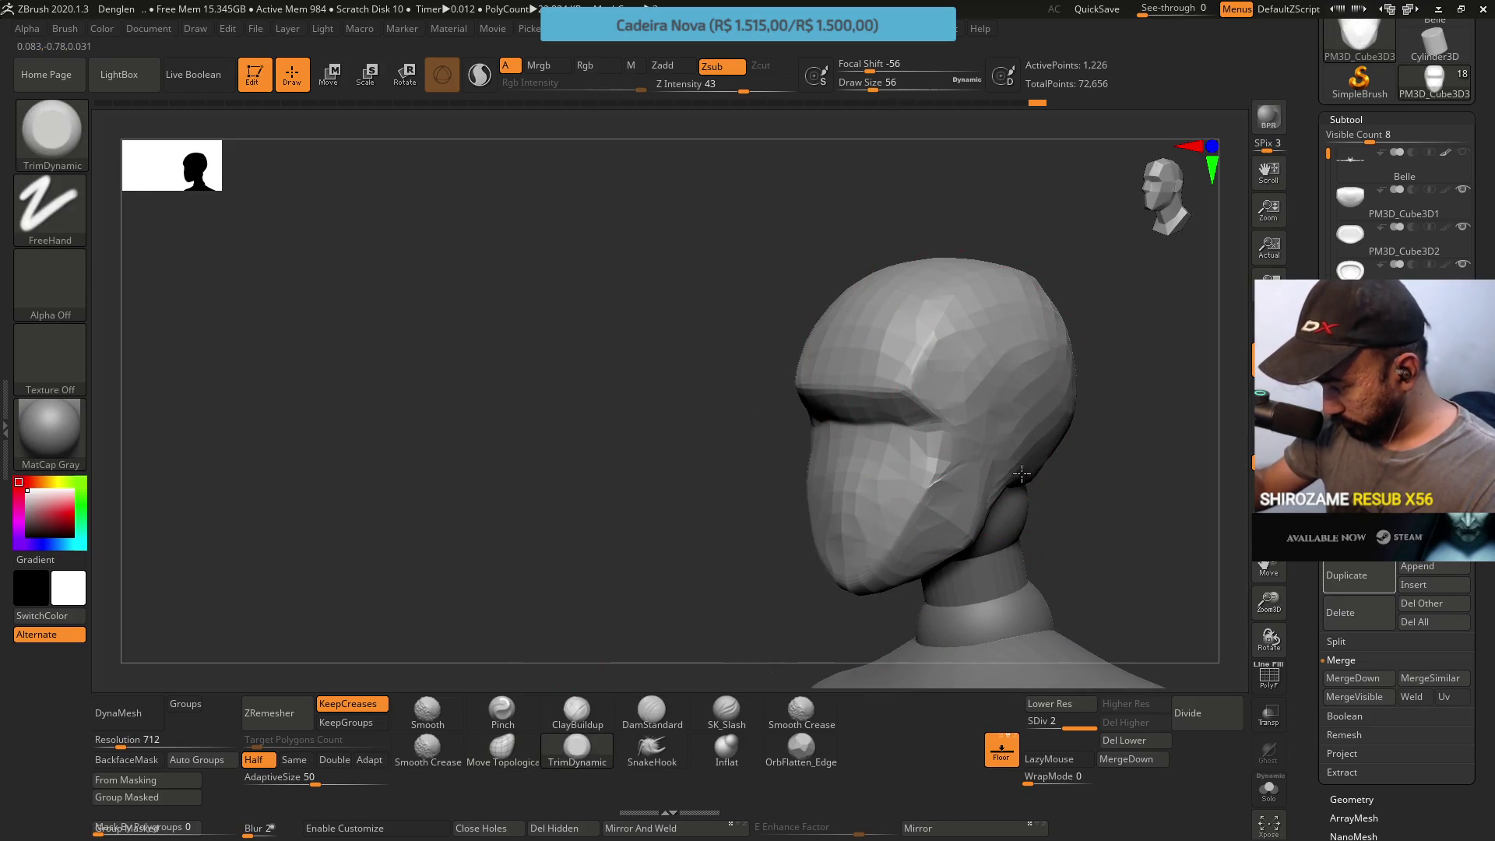
pyautogui.keyDown('shift'); pyautogui.moveTo(1044, 467); pyautogui.dragTo(1013, 345); pyautogui.keyUp('shift')
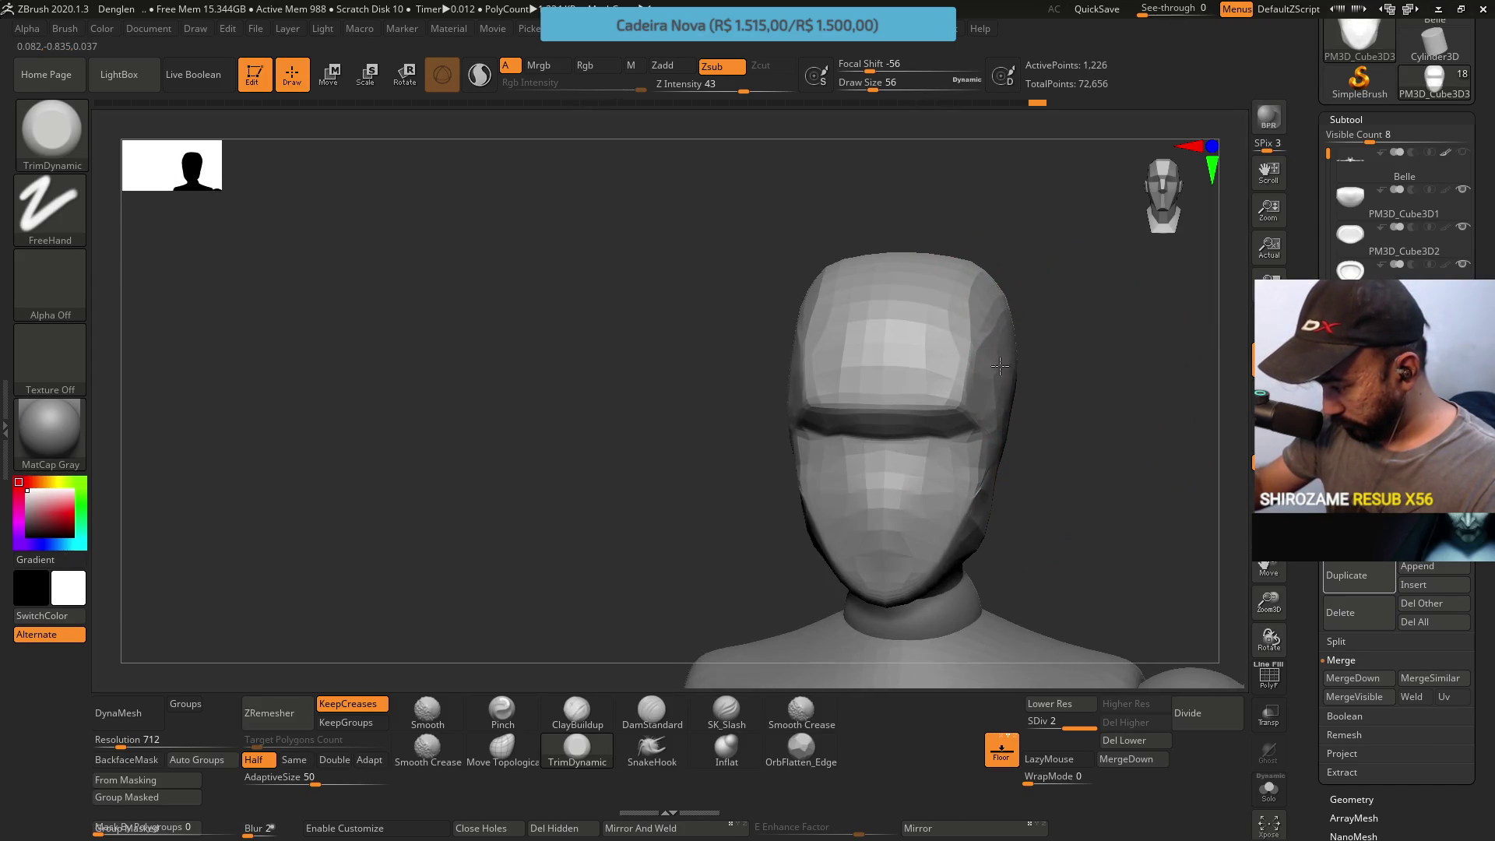
pyautogui.moveTo(1012, 374)
pyautogui.mouseDown()
pyautogui.moveTo(1020, 444)
pyautogui.moveTo(1084, 226)
pyautogui.mouseUp()
pyautogui.moveTo(1018, 330)
pyautogui.mouseDown()
pyautogui.moveTo(1021, 365)
pyautogui.moveTo(1030, 261)
pyautogui.mouseUp()
pyautogui.press('ctrl')
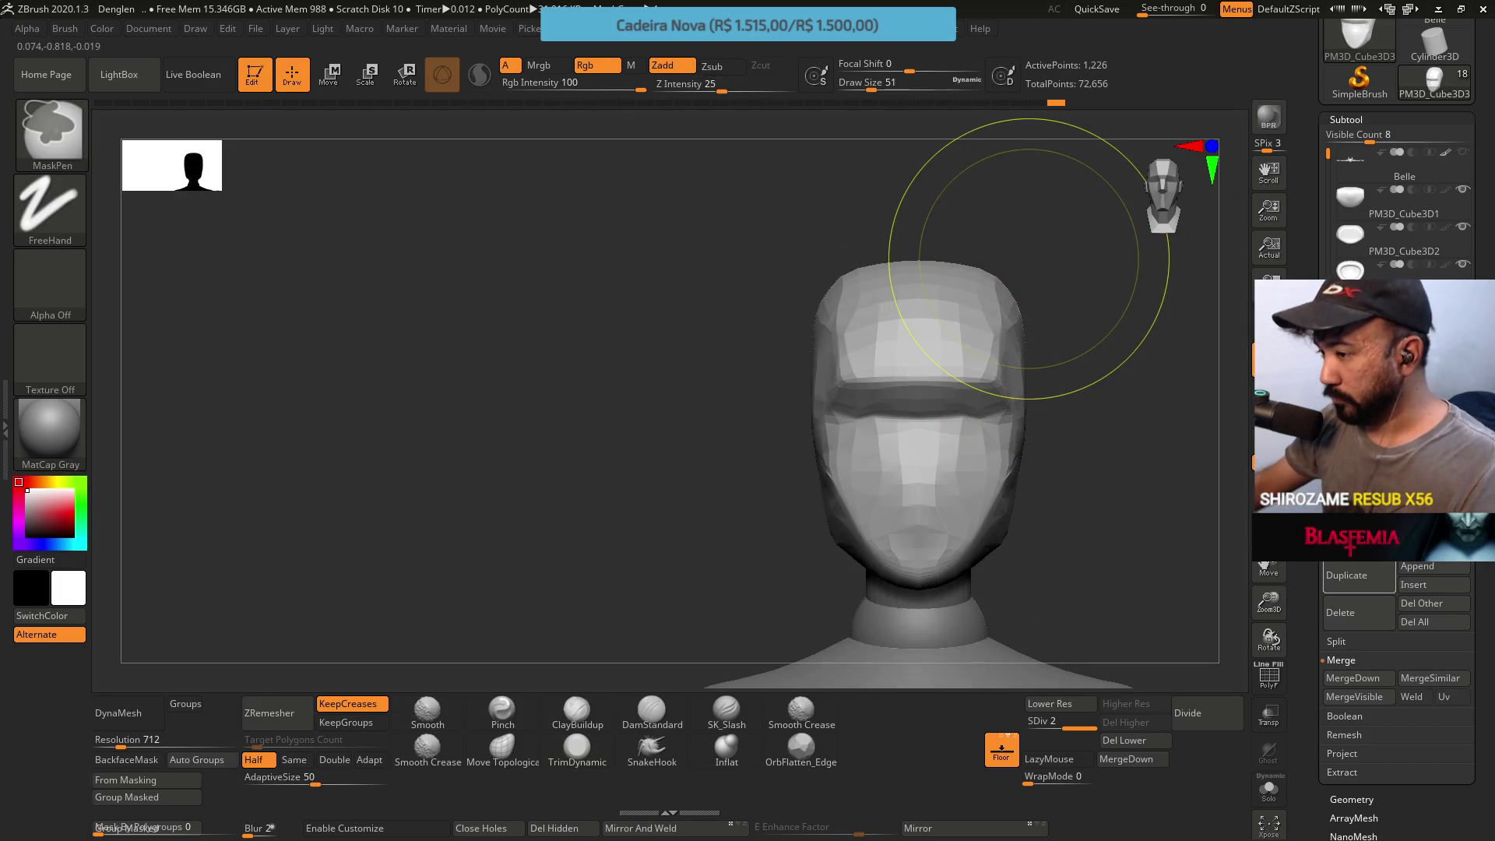
pyautogui.hotkey('ctrl', 's')
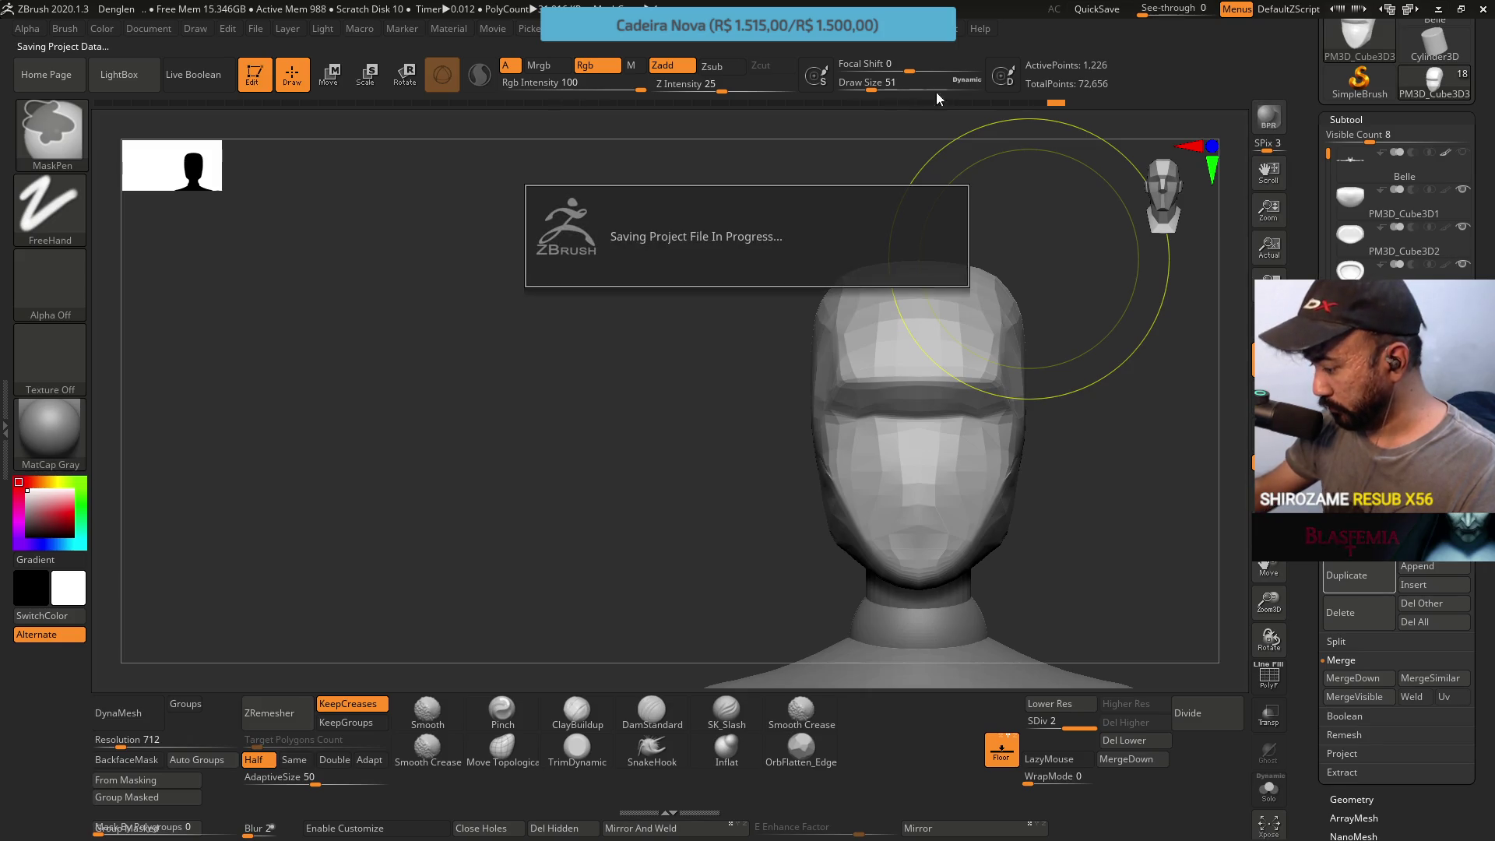
# Load Move Topological at size 20 facing the head front
pyautogui.moveTo(1051, 426)
pyautogui.mouseDown()
pyautogui.moveTo(1103, 435)
pyautogui.moveTo(993, 409)
pyautogui.moveTo(1006, 475)
pyautogui.moveTo(853, 494)
pyautogui.mouseUp()
pyautogui.click(502, 753)
pyautogui.moveTo(958, 467)
pyautogui.keyDown('shift'); pyautogui.mouseDown()
pyautogui.moveTo(1023, 445)
pyautogui.moveTo(851, 467)
pyautogui.moveTo(947, 474)
pyautogui.moveTo(900, 434)
pyautogui.mouseUp(); pyautogui.keyUp('shift')
pyautogui.press('s')
pyautogui.click(1001, 447)
# Step the brush through sizes 27, 31 and 23 while orbiting under the mask's lower edge
pyautogui.press('s')
pyautogui.click(952, 480)
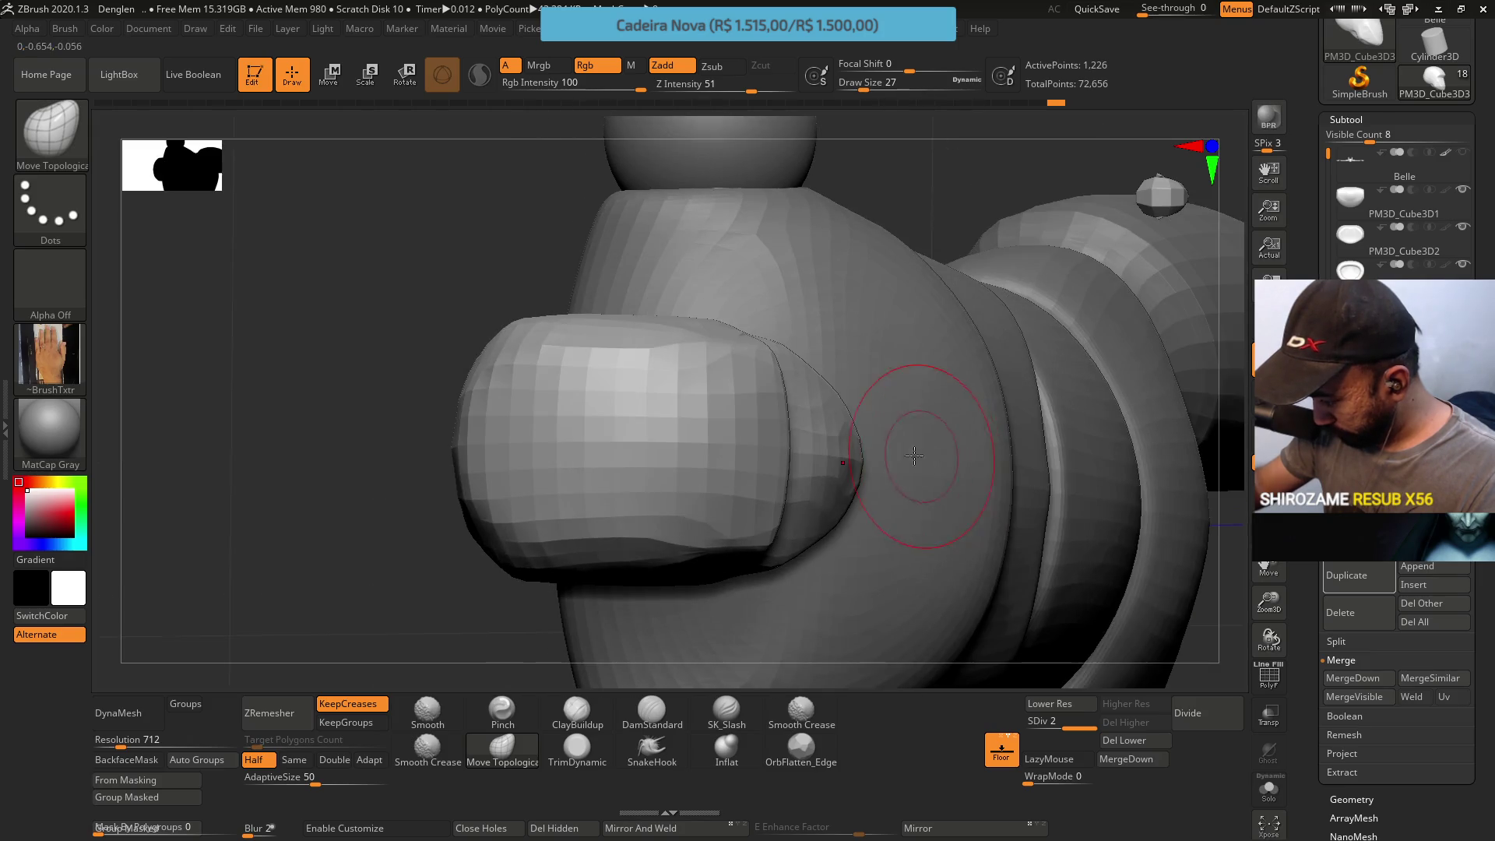
pyautogui.press('s')
pyautogui.click(797, 451)
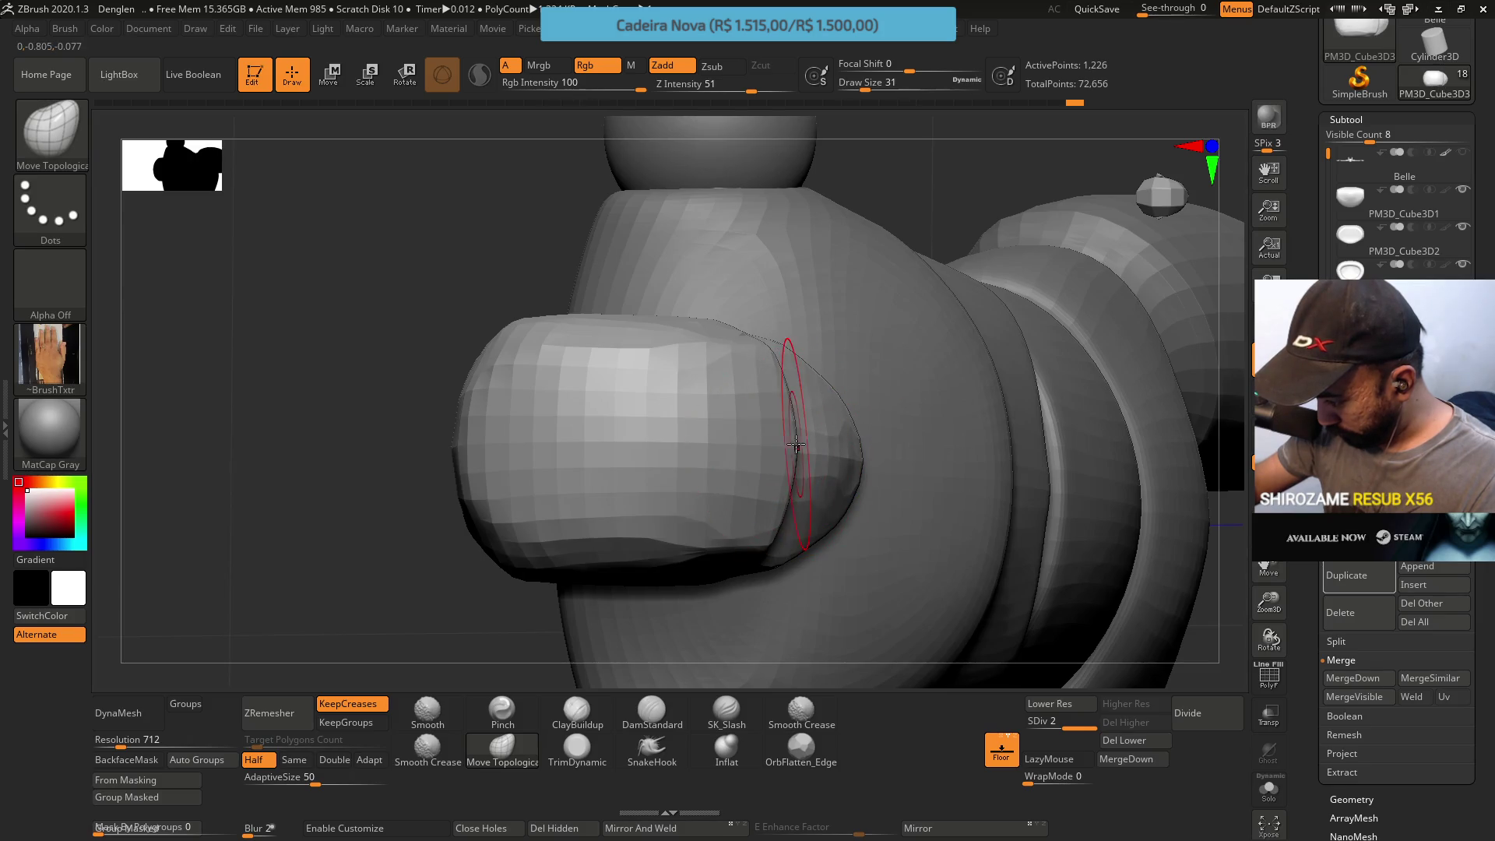
pyautogui.moveTo(787, 533)
pyautogui.mouseDown(button='right')
pyautogui.moveTo(790, 511)
pyautogui.moveTo(685, 518)
pyautogui.mouseUp(button='right')
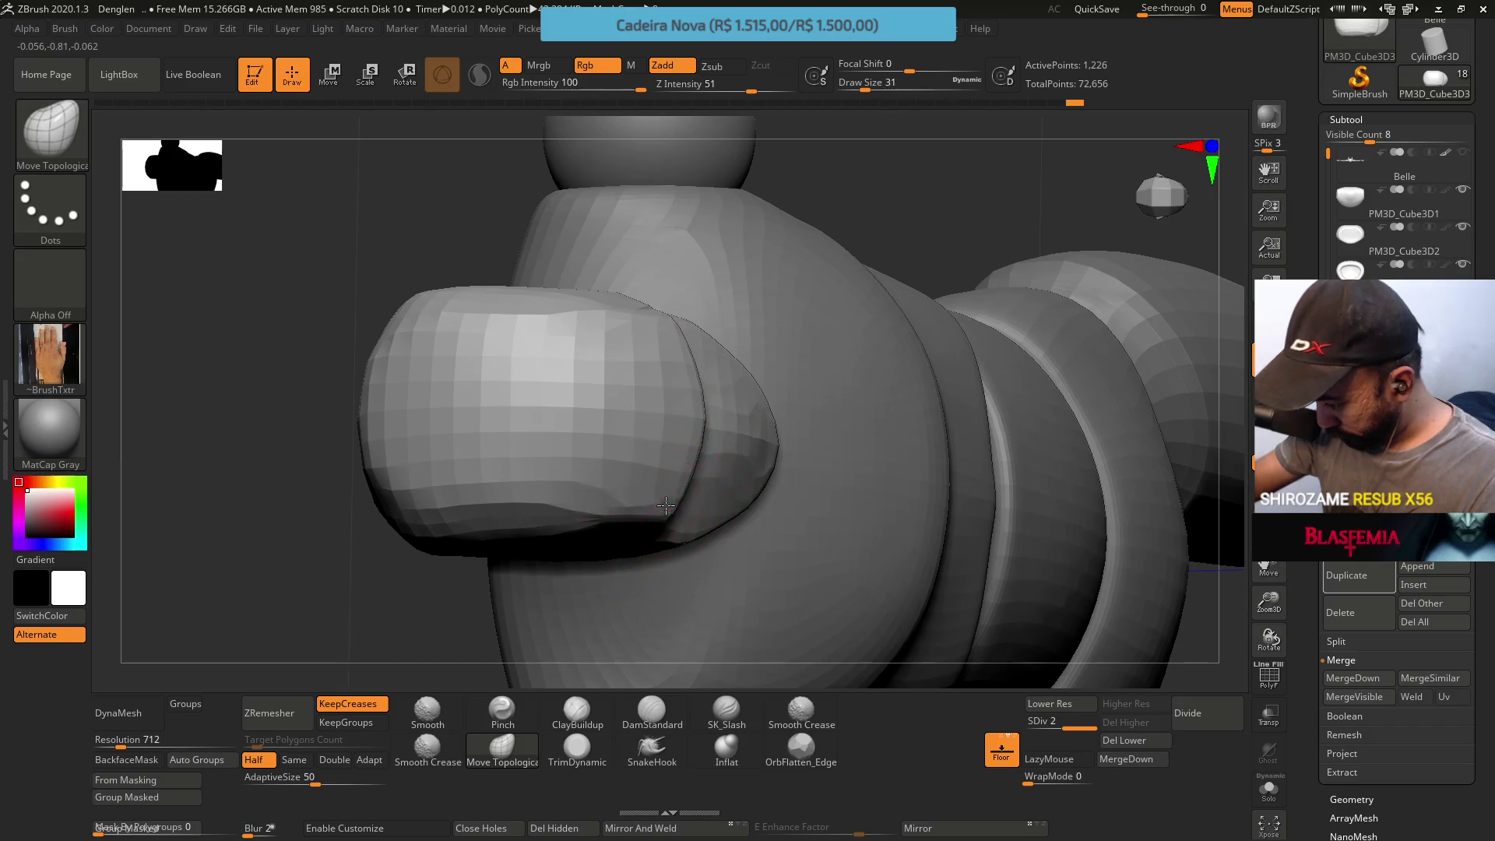
pyautogui.press('s')
pyautogui.click(698, 453)
pyautogui.moveTo(694, 467)
pyautogui.mouseDown(button='right')
pyautogui.moveTo(802, 386)
pyautogui.moveTo(795, 311)
pyautogui.moveTo(772, 381)
pyautogui.moveTo(751, 385)
pyautogui.mouseUp(button='right')
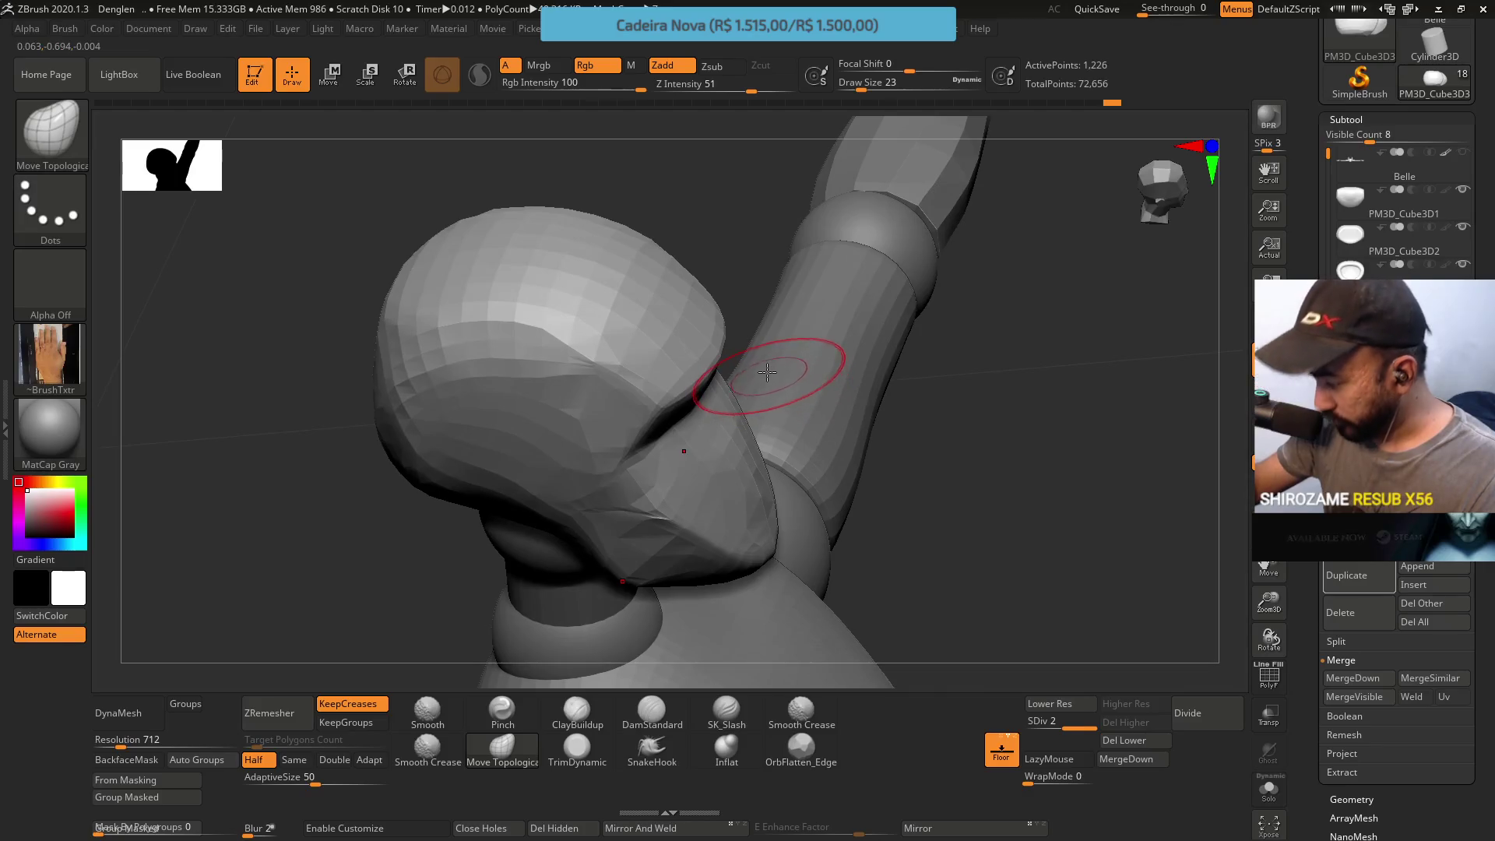
# Swap between ClayBuildup and Move Topological and bring the head to a side profile
pyautogui.click(578, 709)
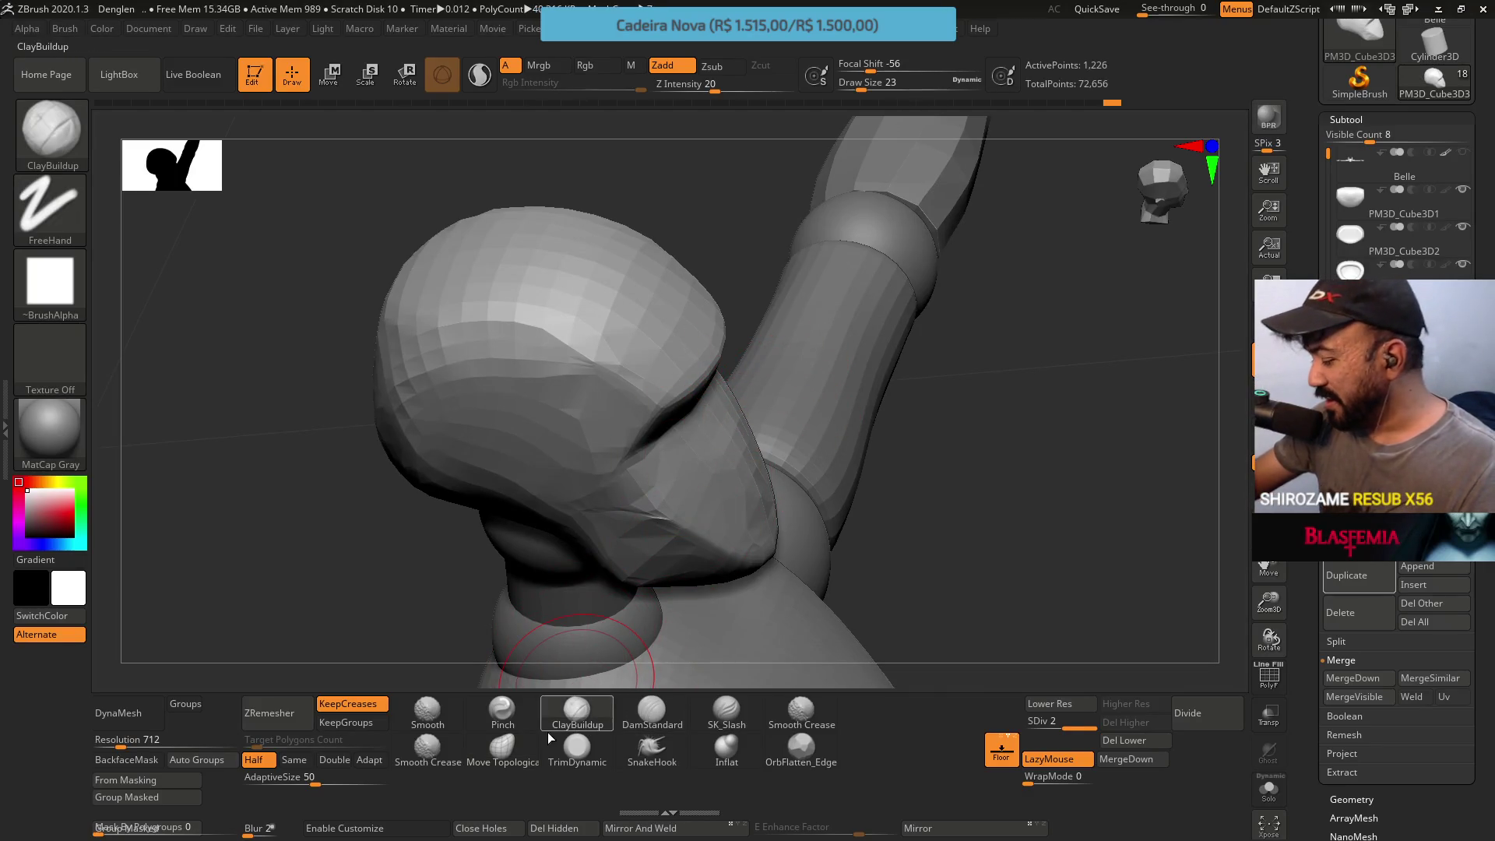
pyautogui.click(502, 747)
pyautogui.moveTo(760, 443); pyautogui.dragTo(755, 404, button='right')
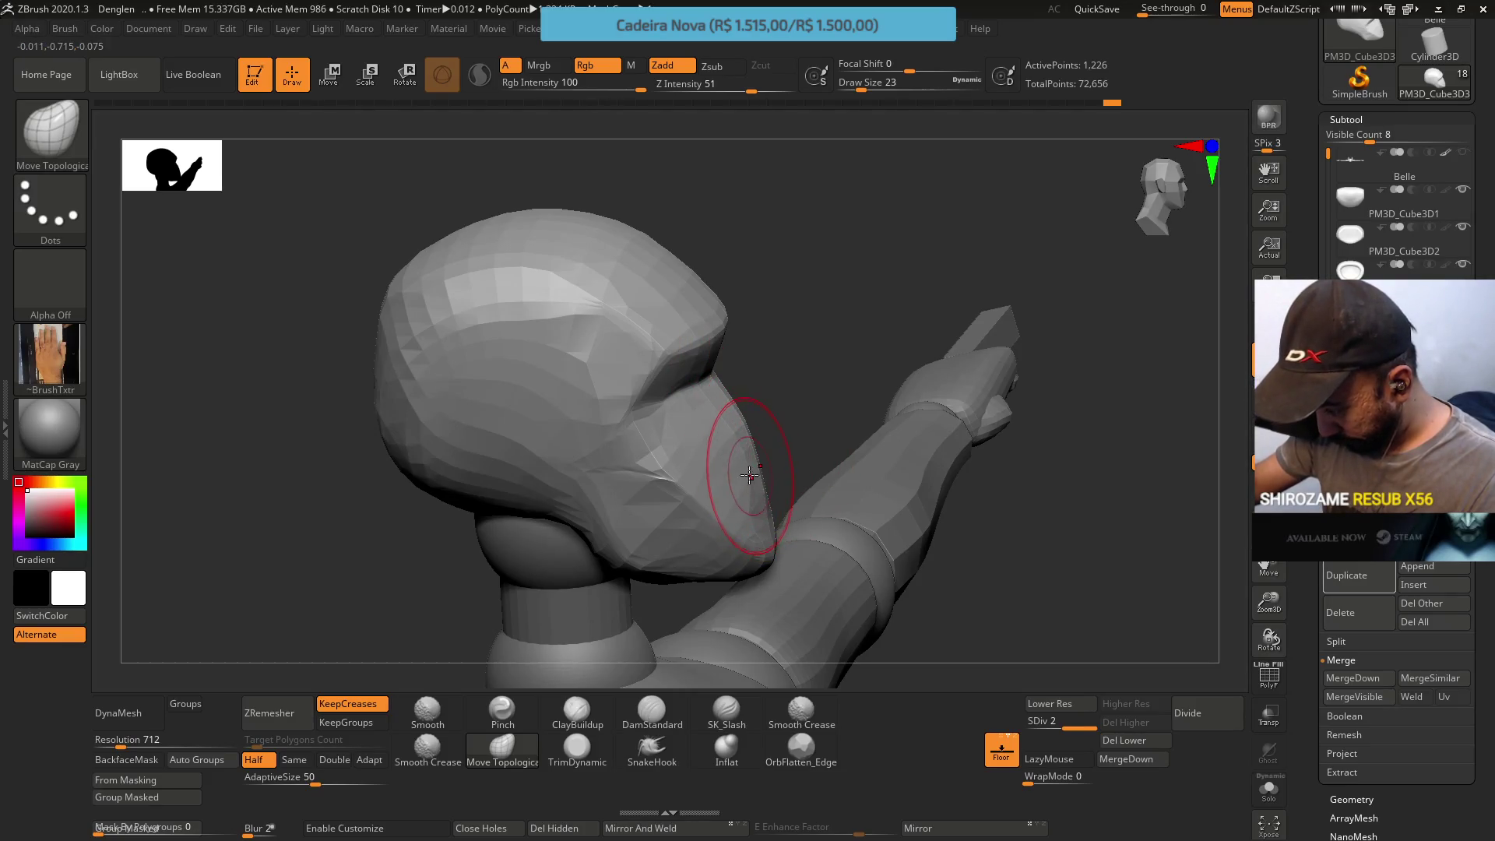
pyautogui.moveTo(765, 509)
pyautogui.mouseDown(button='right')
pyautogui.moveTo(795, 464)
pyautogui.moveTo(767, 373)
pyautogui.mouseUp(button='right')
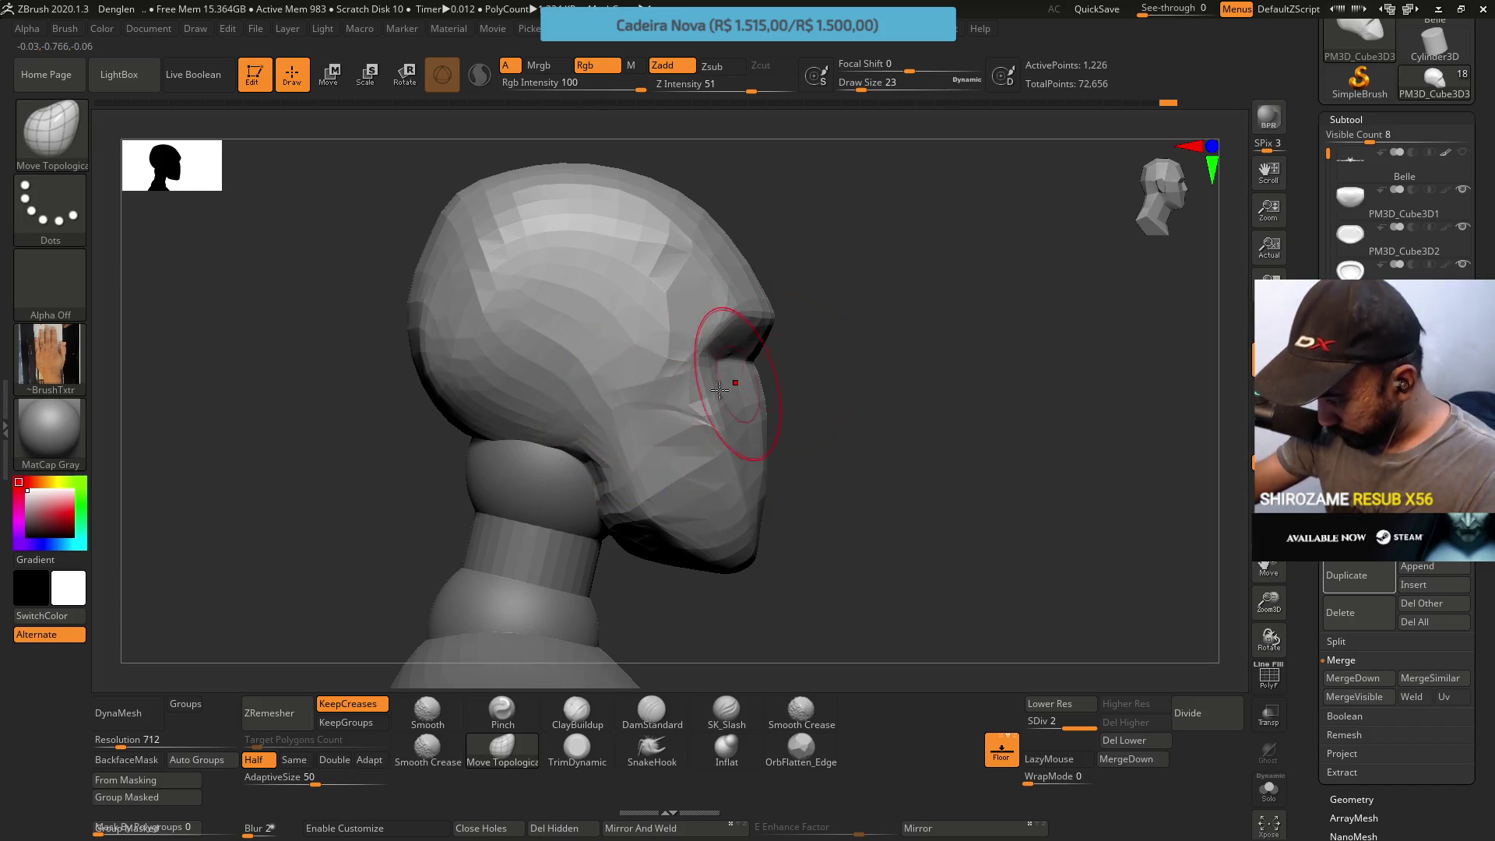
# With a resized Pinch brush, crisp the mask rim along the jaw and cheek
pyautogui.click(577, 713)
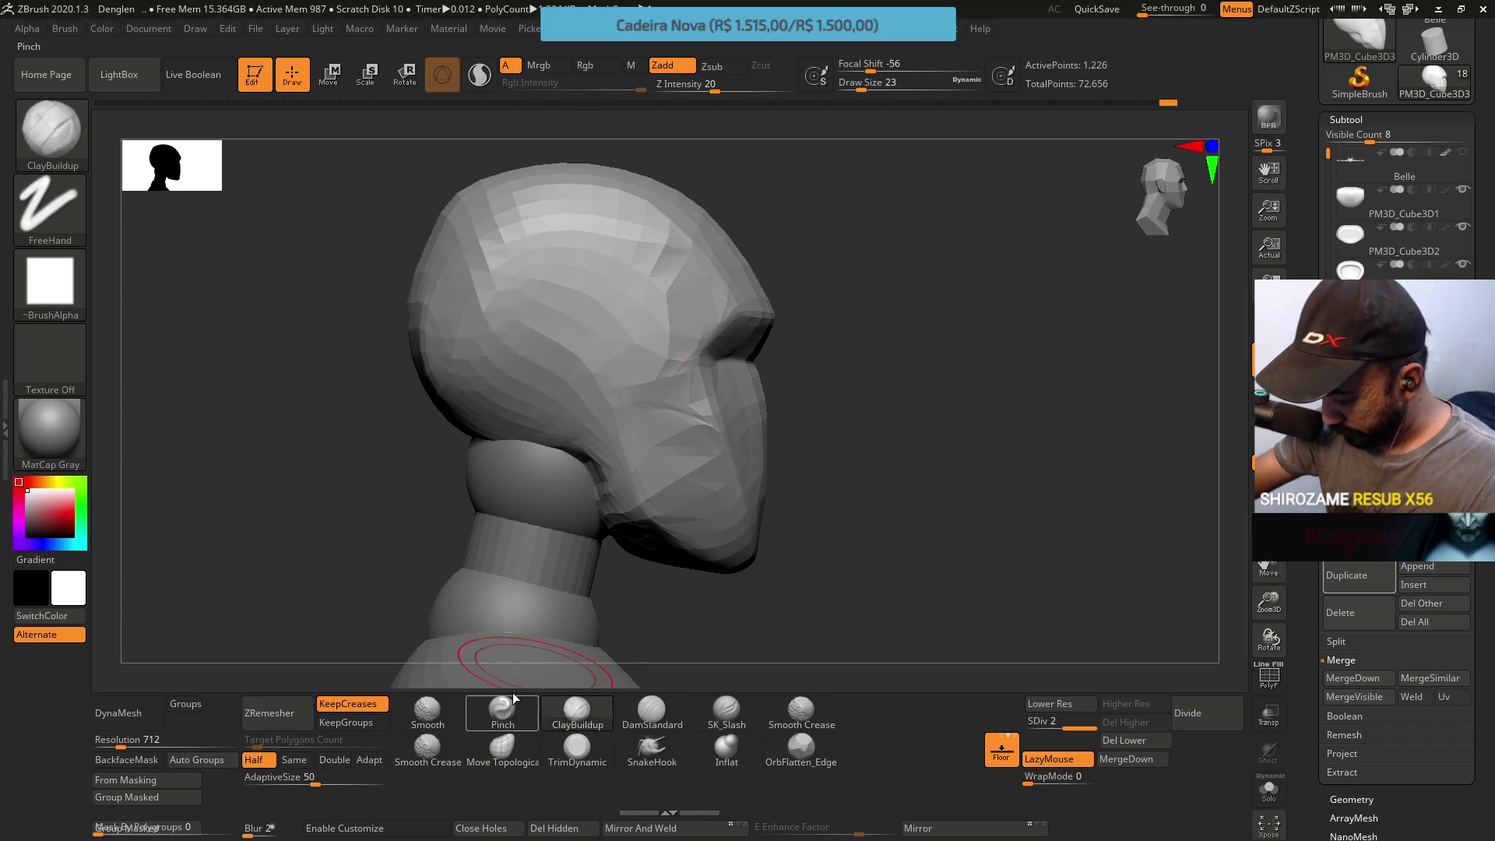
pyautogui.click(503, 709)
pyautogui.press('s')
pyautogui.moveTo(748, 452); pyautogui.dragTo(721, 452)
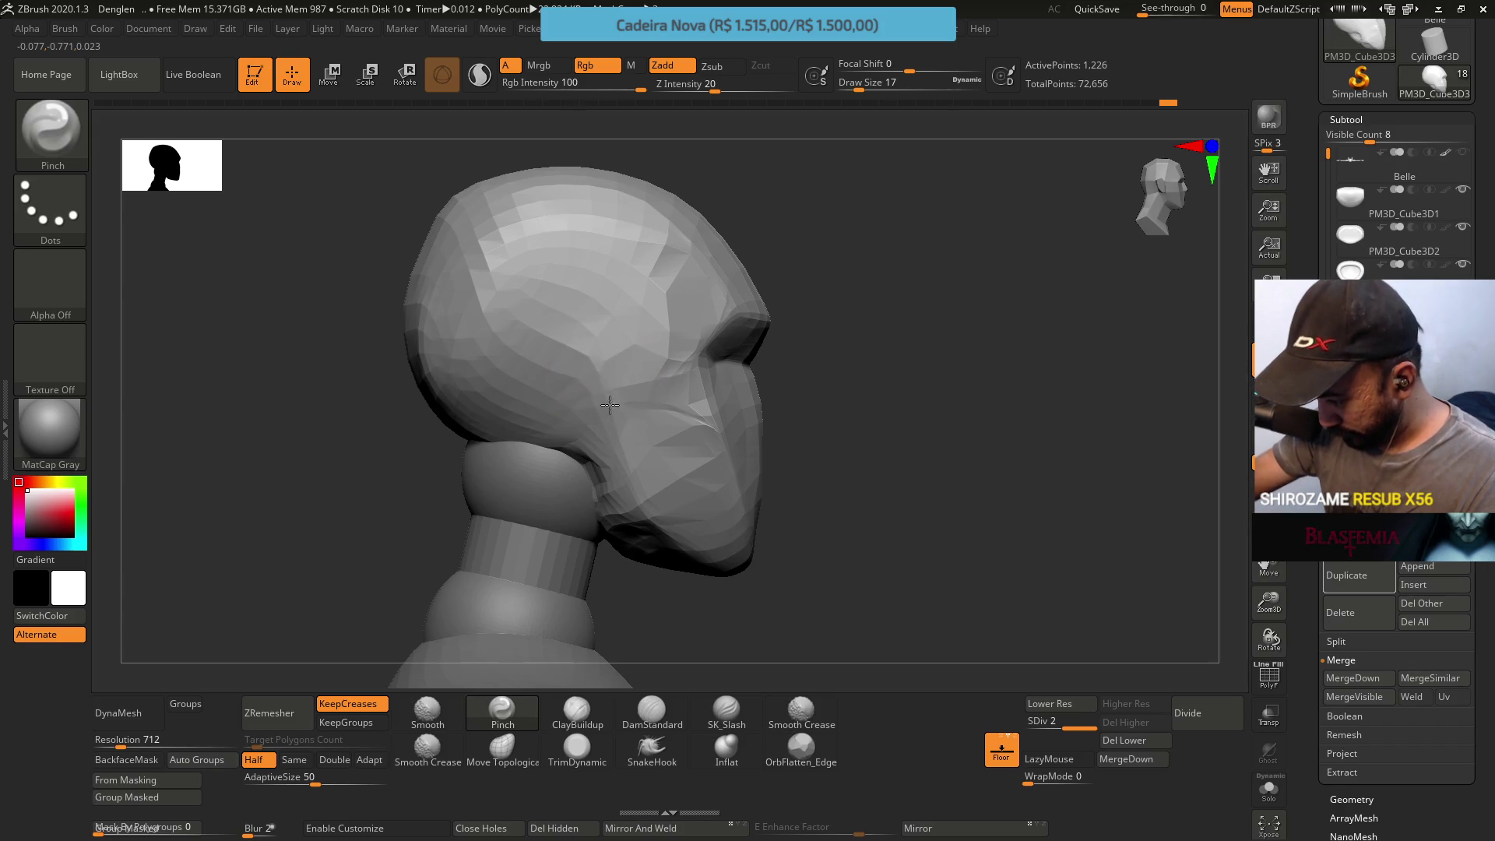
pyautogui.moveTo(621, 502); pyautogui.dragTo(678, 540)
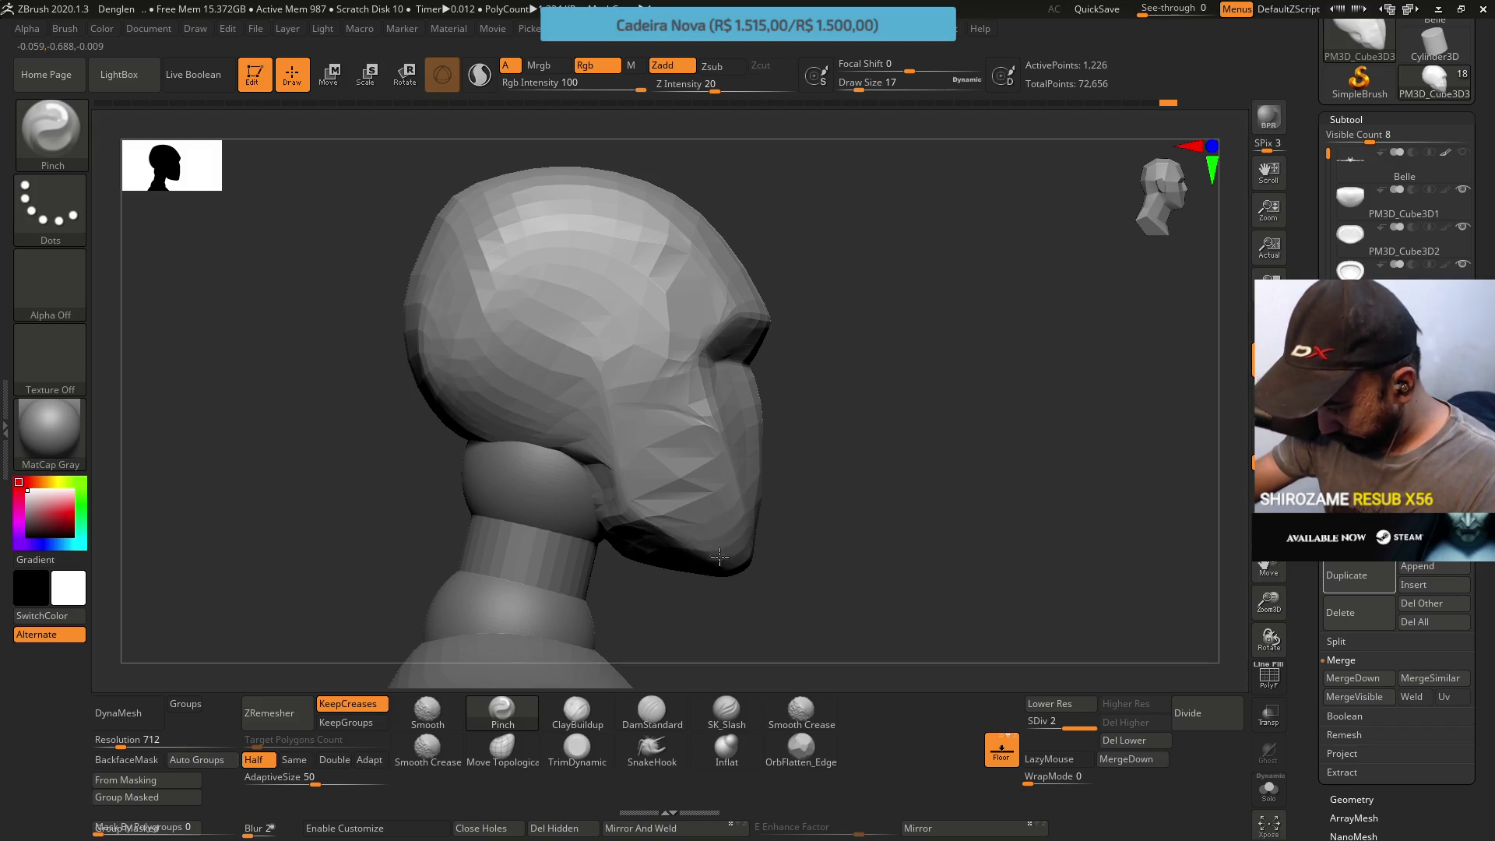
pyautogui.moveTo(642, 473)
pyautogui.mouseDown(button='right')
pyautogui.moveTo(708, 401)
pyautogui.moveTo(678, 384)
pyautogui.moveTo(716, 414)
pyautogui.moveTo(633, 351)
pyautogui.mouseUp(button='right')
pyautogui.press('s')
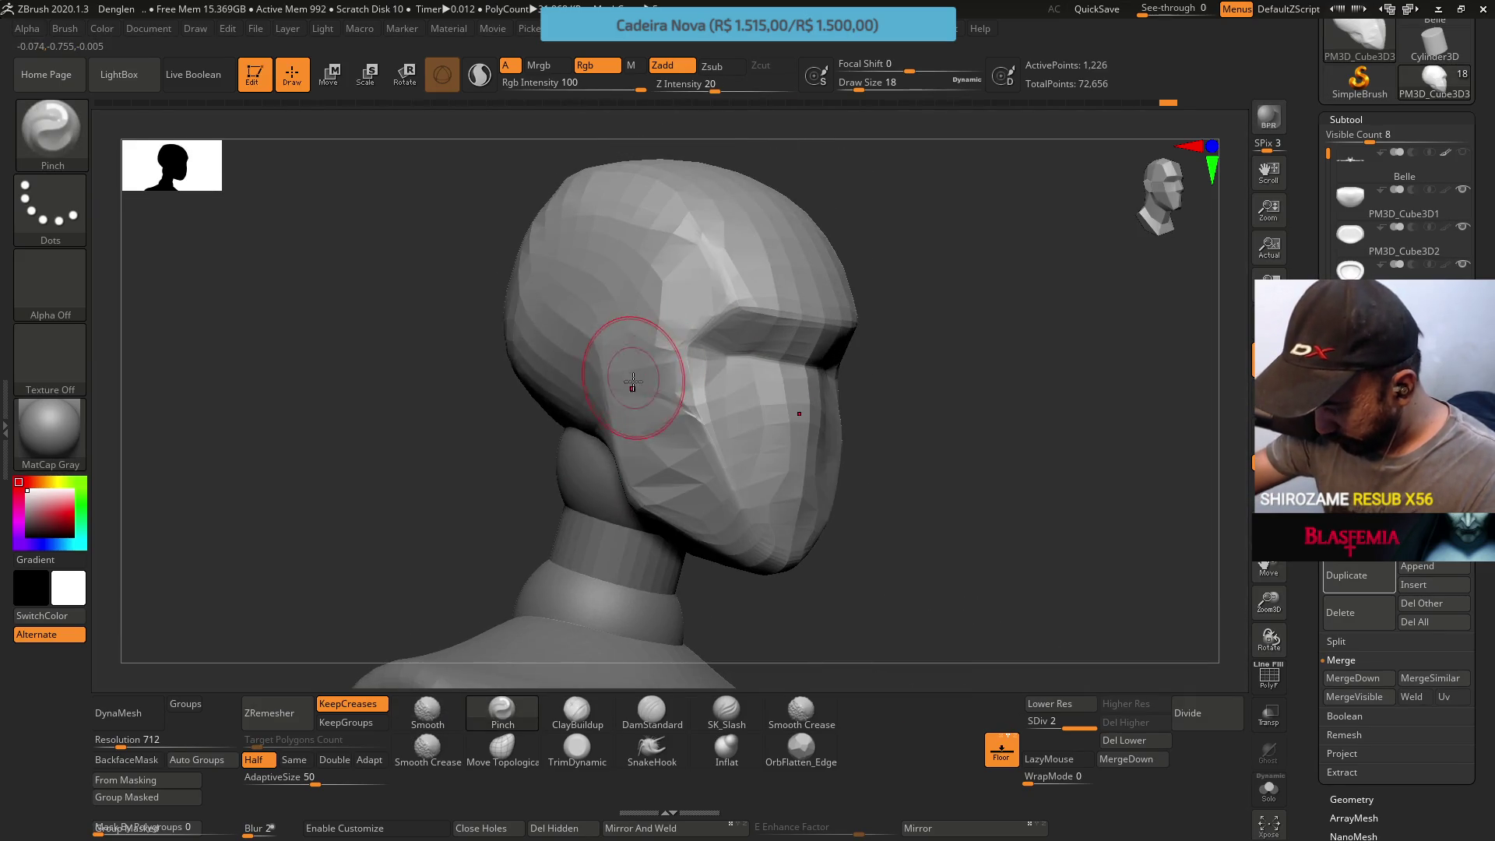
# Remesh the head with ZRemesher set to Same polygon count and check it from the side
pyautogui.click(294, 759)
pyautogui.click(280, 714)
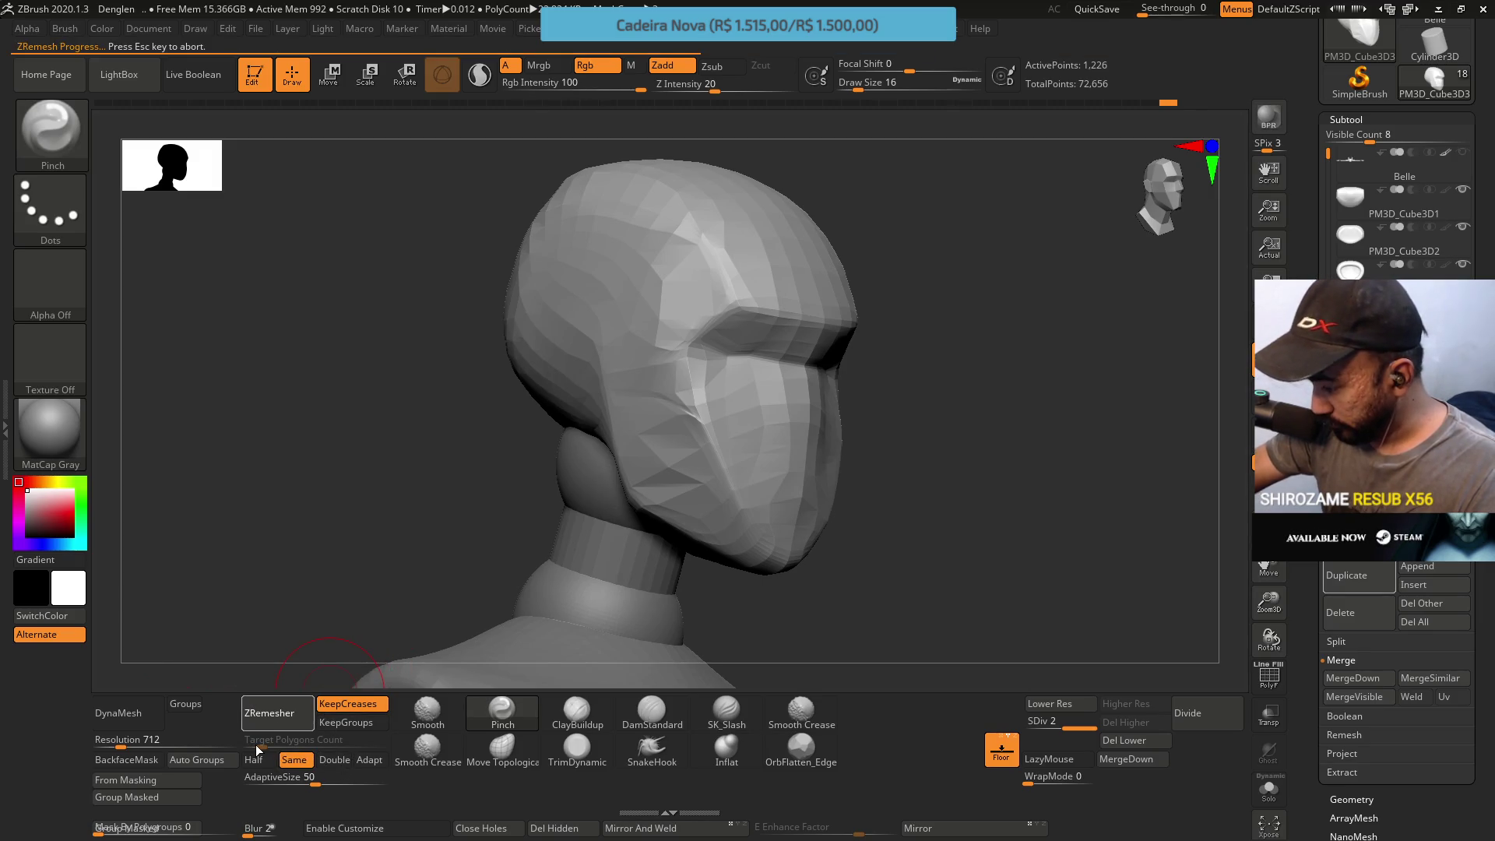
pyautogui.moveTo(654, 397)
pyautogui.mouseDown(button='right')
pyautogui.moveTo(634, 345)
pyautogui.moveTo(635, 375)
pyautogui.mouseUp(button='right')
pyautogui.write('s11')
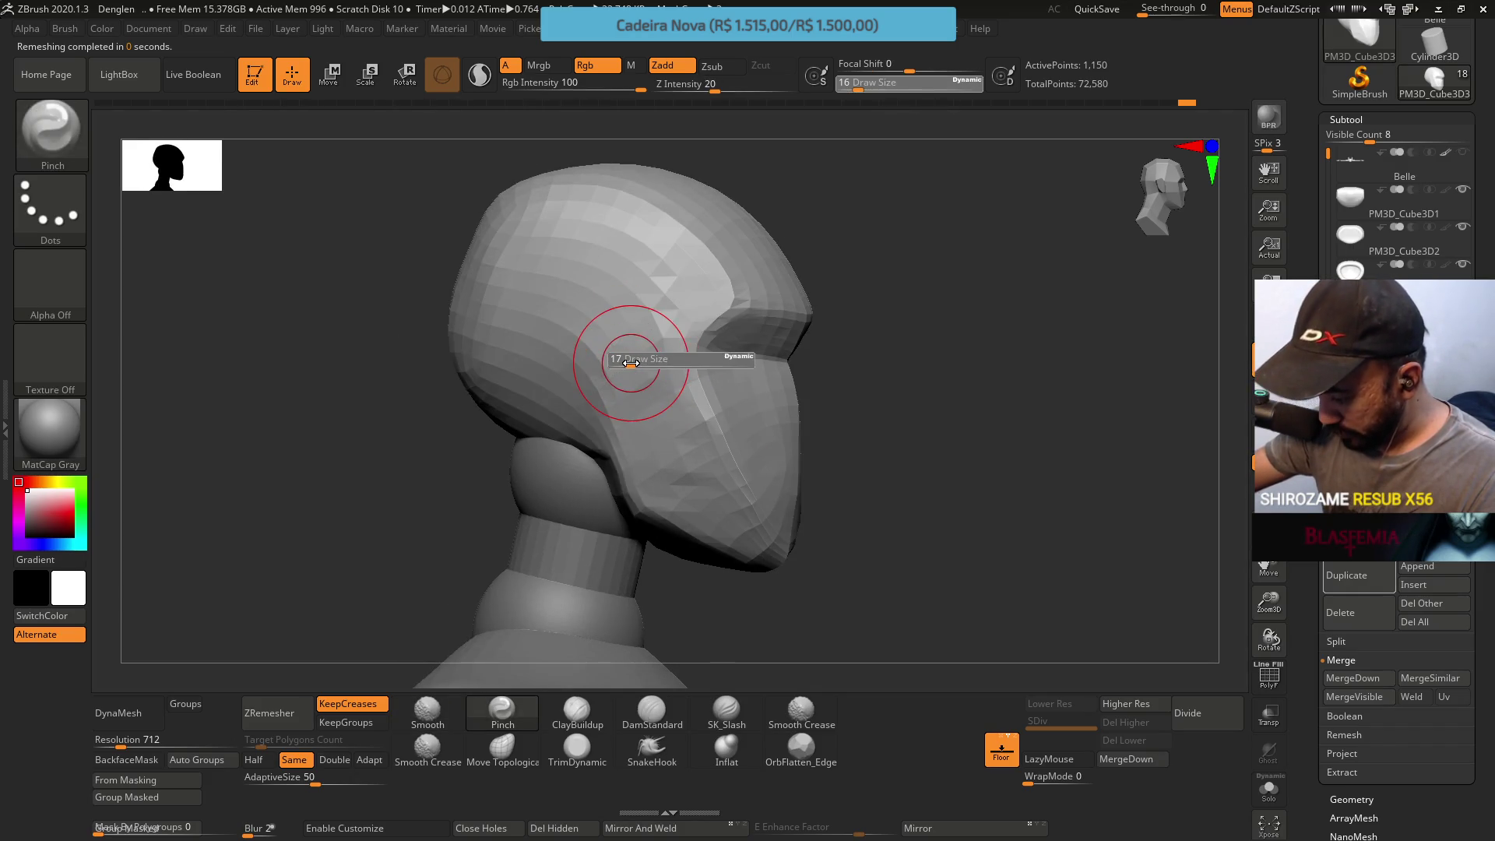
pyautogui.press('[')
pyautogui.press('[')
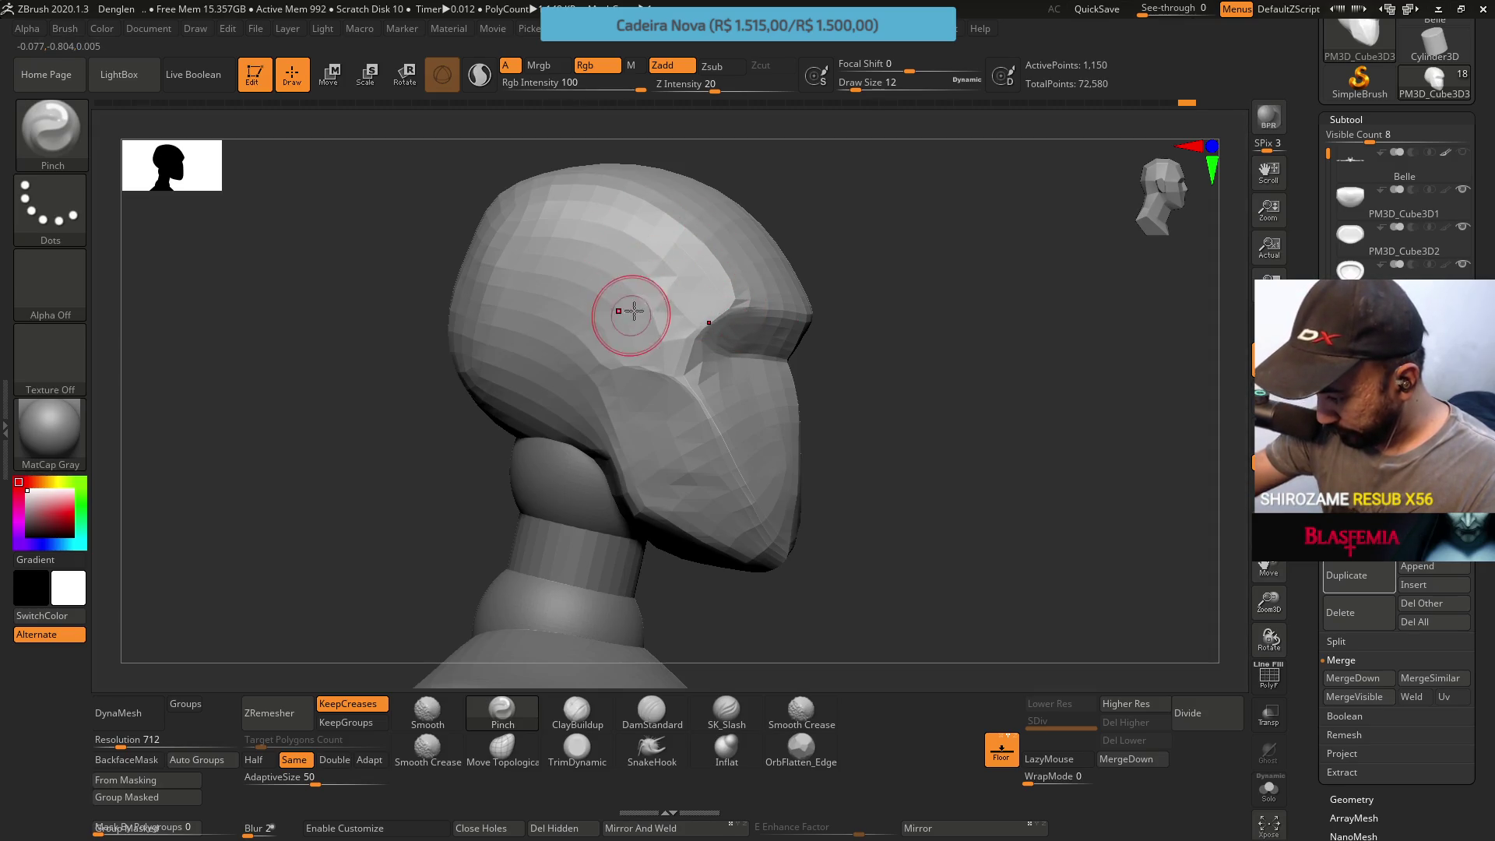
# Build up the temple above the visor with ClayBuildup at Draw Size 20
pyautogui.click(576, 710)
pyautogui.moveTo(607, 394); pyautogui.dragTo(634, 401, button='right')
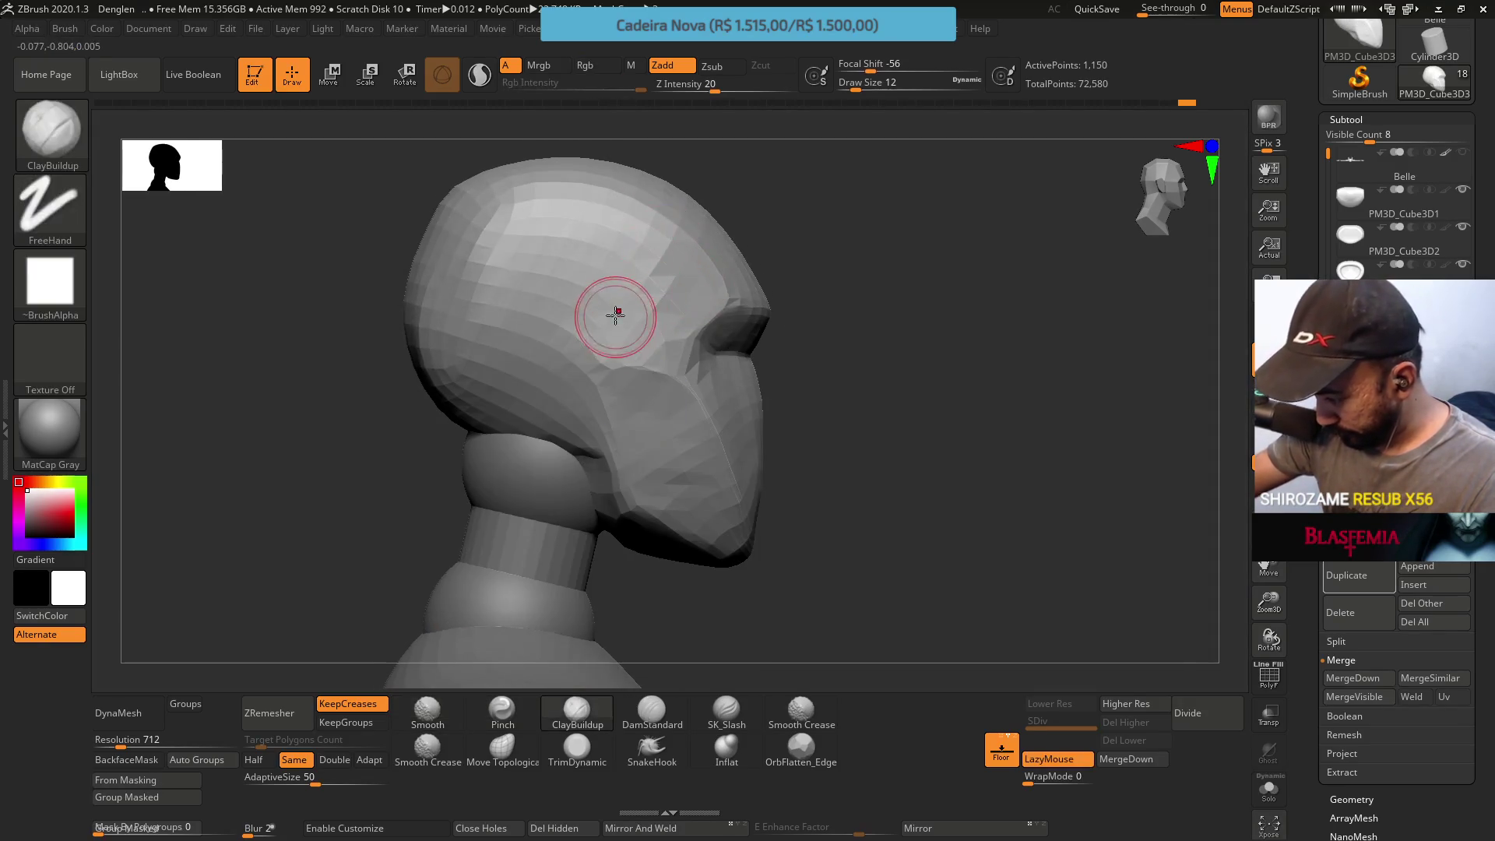
pyautogui.press('s')
pyautogui.moveTo(625, 323)
pyautogui.mouseDown()
pyautogui.moveTo(604, 323)
pyautogui.moveTo(608, 284)
pyautogui.moveTo(544, 328)
pyautogui.mouseUp()
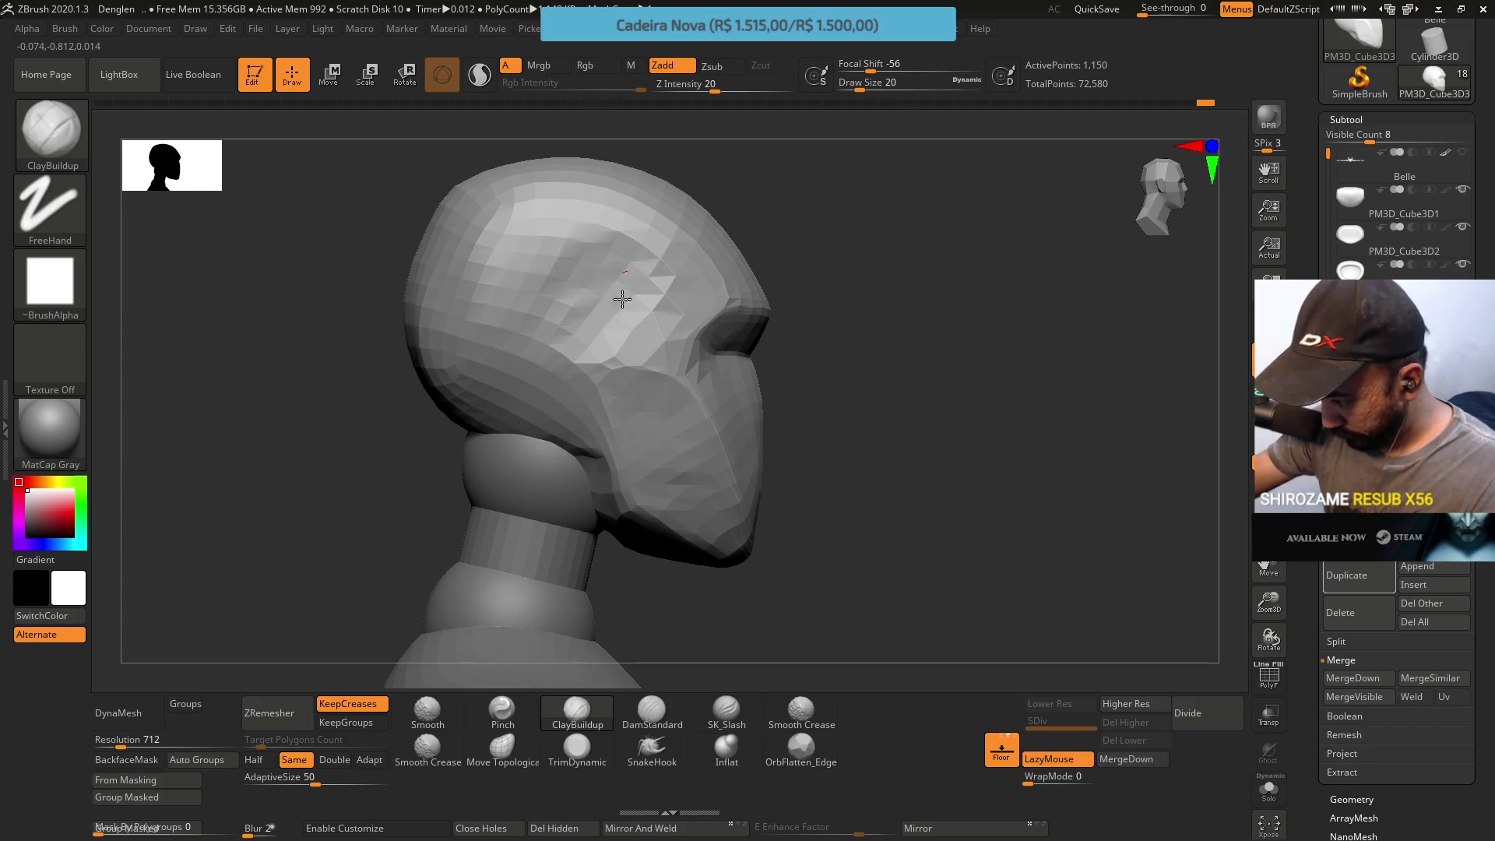
pyautogui.moveTo(617, 284)
pyautogui.keyDown('shift'); pyautogui.mouseDown(button='right')
pyautogui.moveTo(789, 95)
pyautogui.moveTo(576, 624)
pyautogui.mouseUp(button='right'); pyautogui.keyUp('shift')
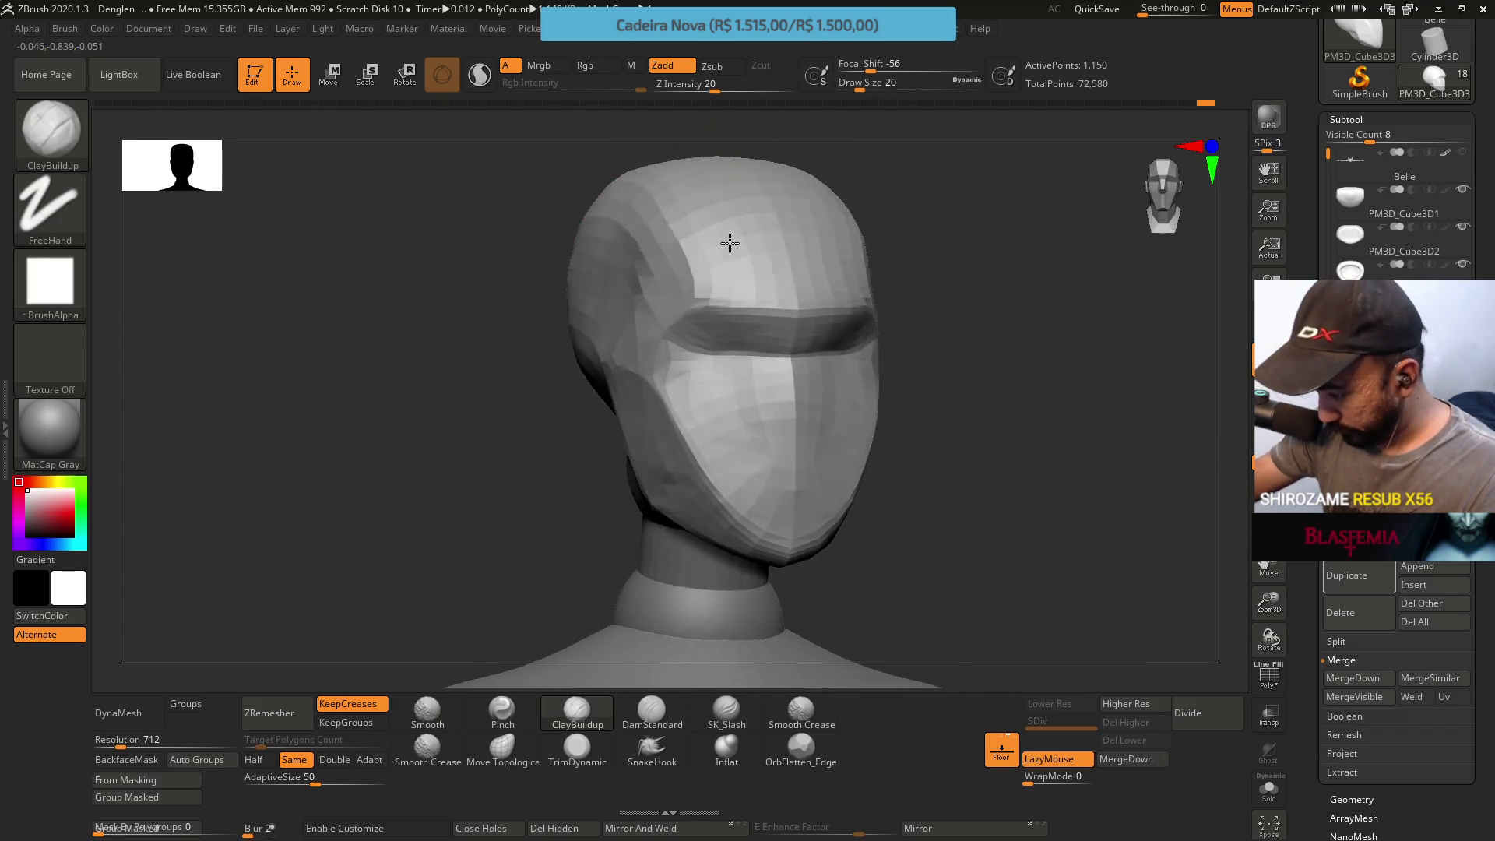
# Sharpen the built-up side planes with the Pinch brush from several angles
pyautogui.click(502, 712)
pyautogui.moveTo(608, 491); pyautogui.dragTo(657, 286, button='right')
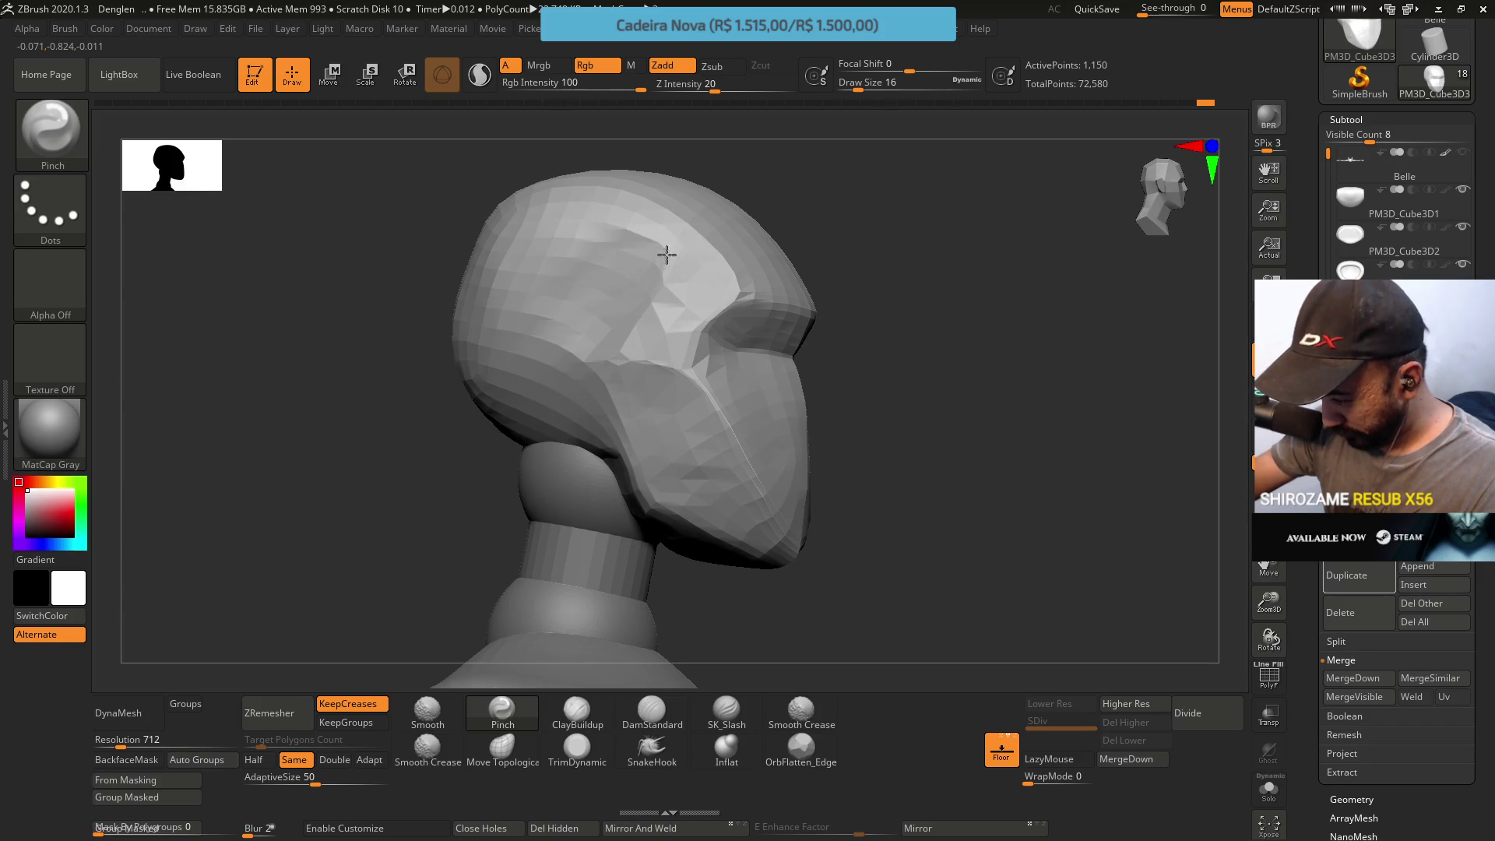
pyautogui.moveTo(655, 278)
pyautogui.keyDown('shift'); pyautogui.mouseDown(button='right')
pyautogui.moveTo(711, 221)
pyautogui.moveTo(700, 257)
pyautogui.mouseUp(button='right'); pyautogui.keyUp('shift')
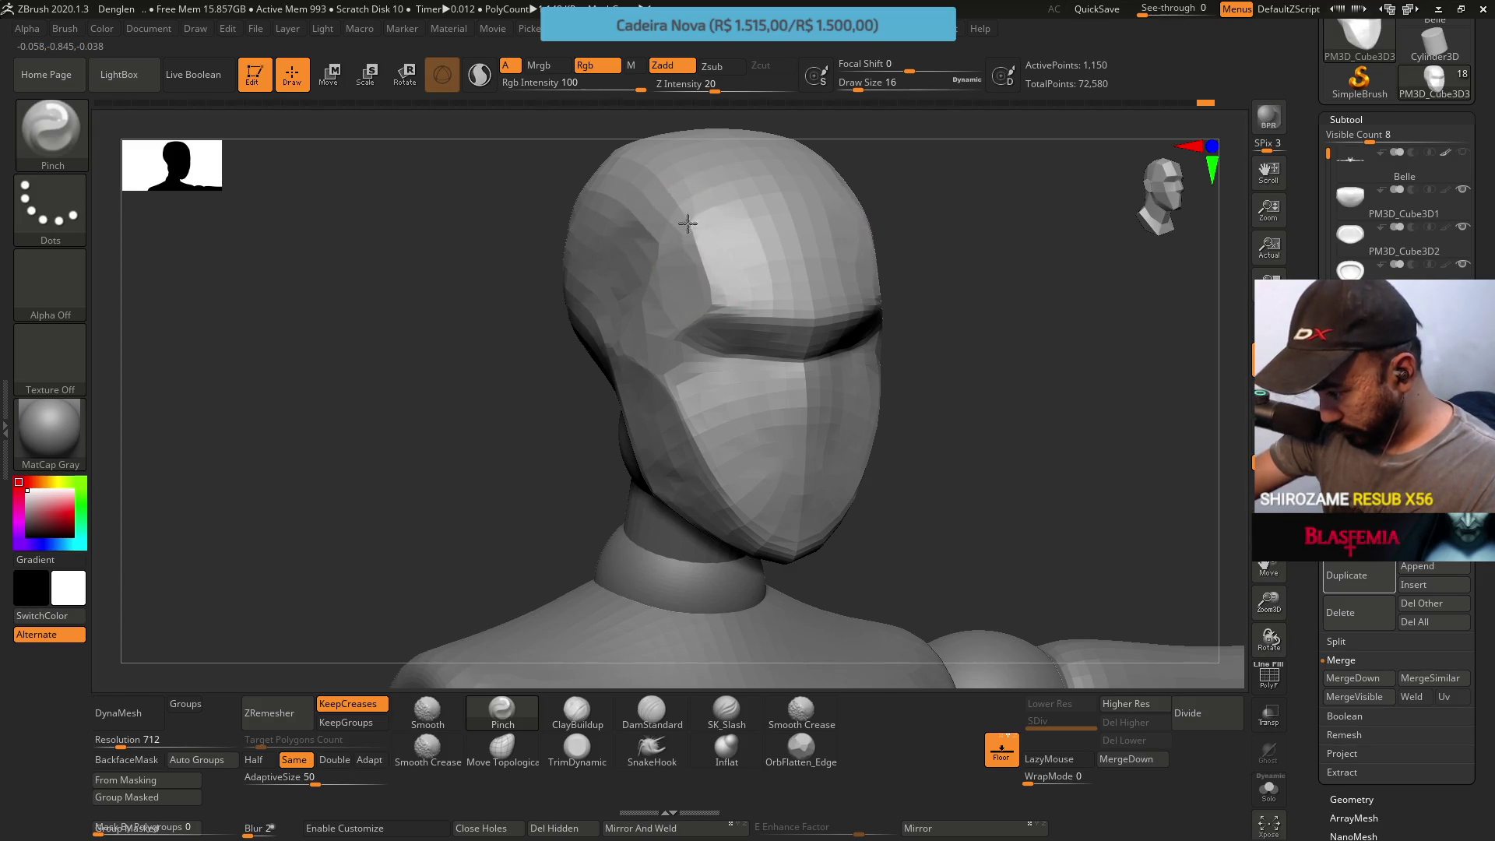
pyautogui.moveTo(688, 224); pyautogui.dragTo(677, 204, button='right')
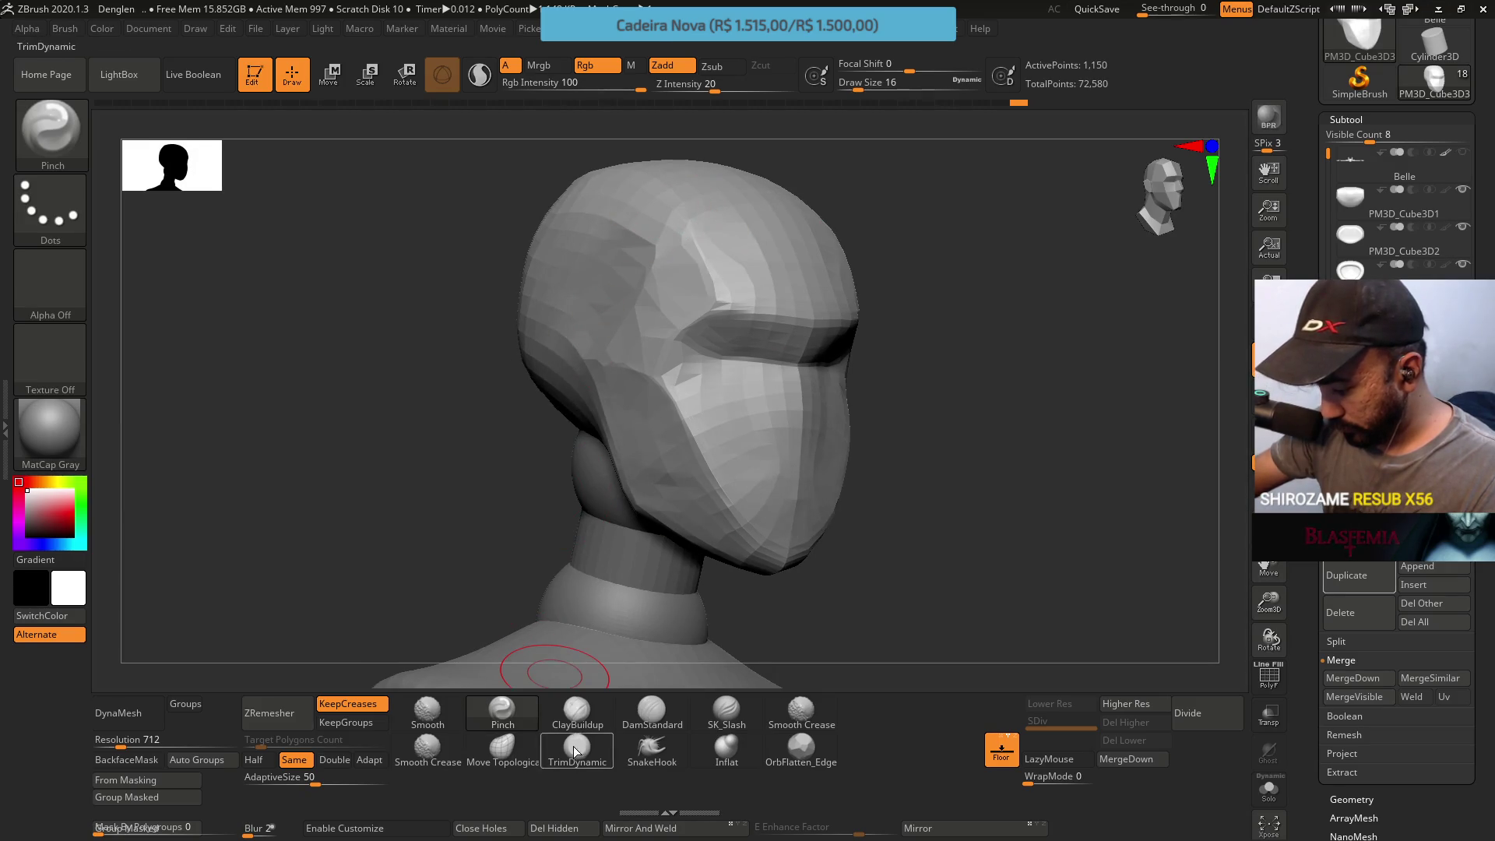
# Trim the side of the head flatter with TrimDynamic and swing round to the back
pyautogui.click(572, 748)
pyautogui.moveTo(580, 252); pyautogui.dragTo(838, 233, button='right')
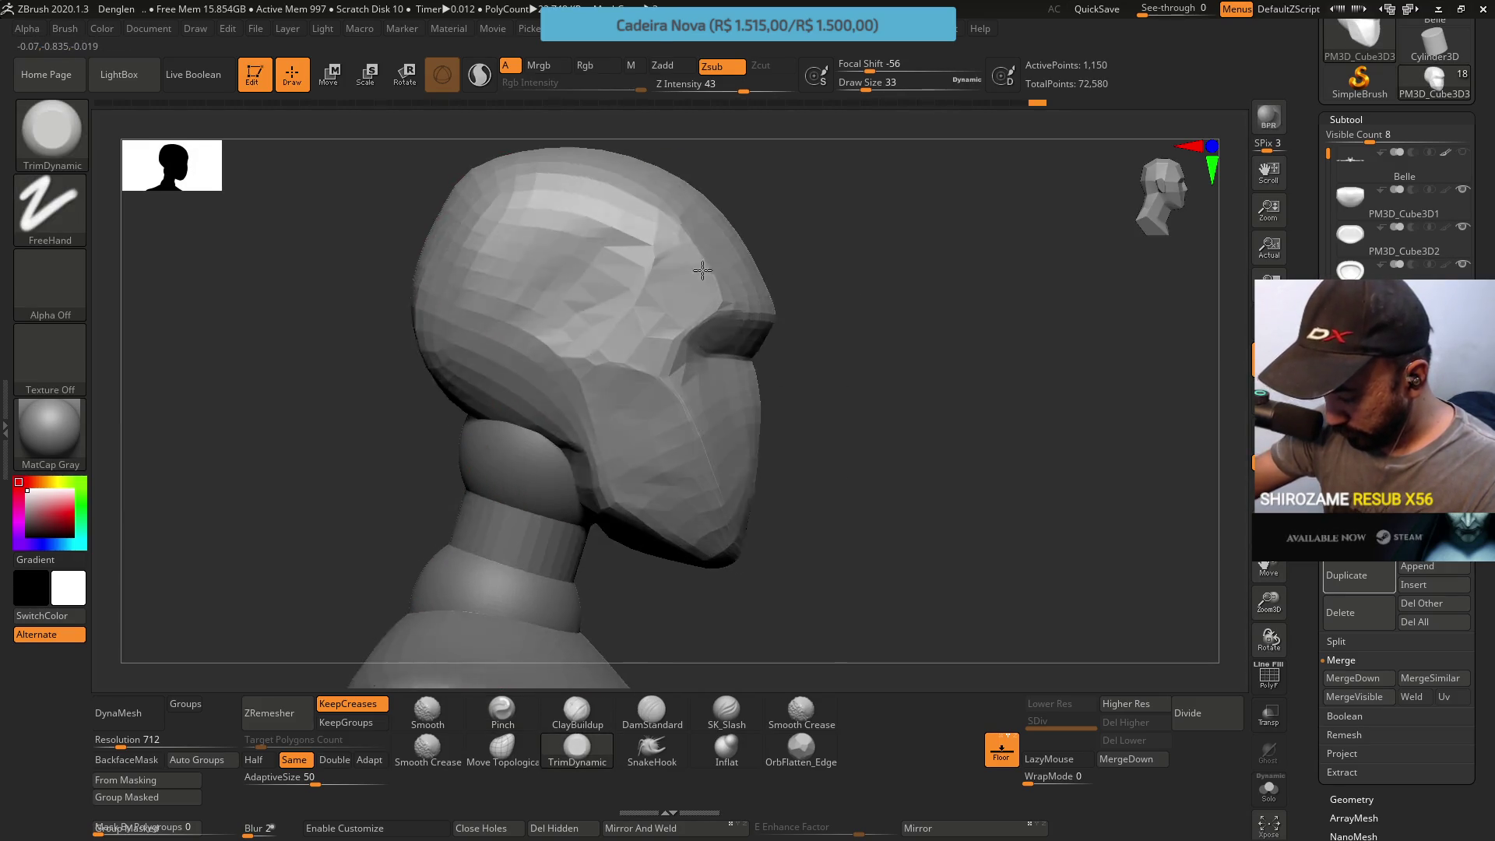
pyautogui.keyDown('shift'); pyautogui.moveTo(524, 301); pyautogui.dragTo(617, 367); pyautogui.keyUp('shift')
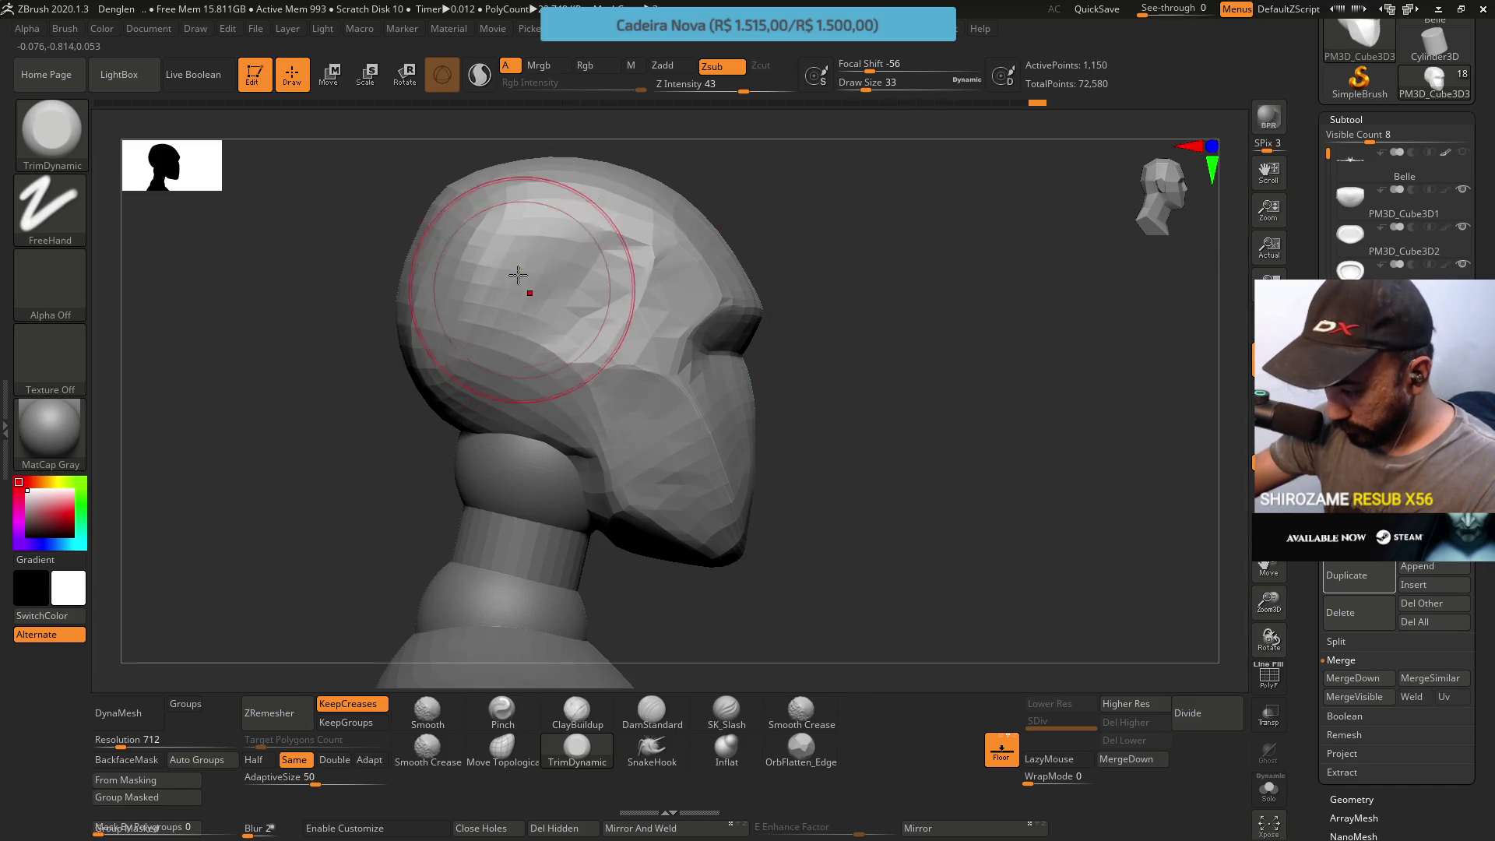
pyautogui.keyDown('shift'); pyautogui.moveTo(617, 367); pyautogui.dragTo(659, 471, button='right'); pyautogui.keyUp('shift')
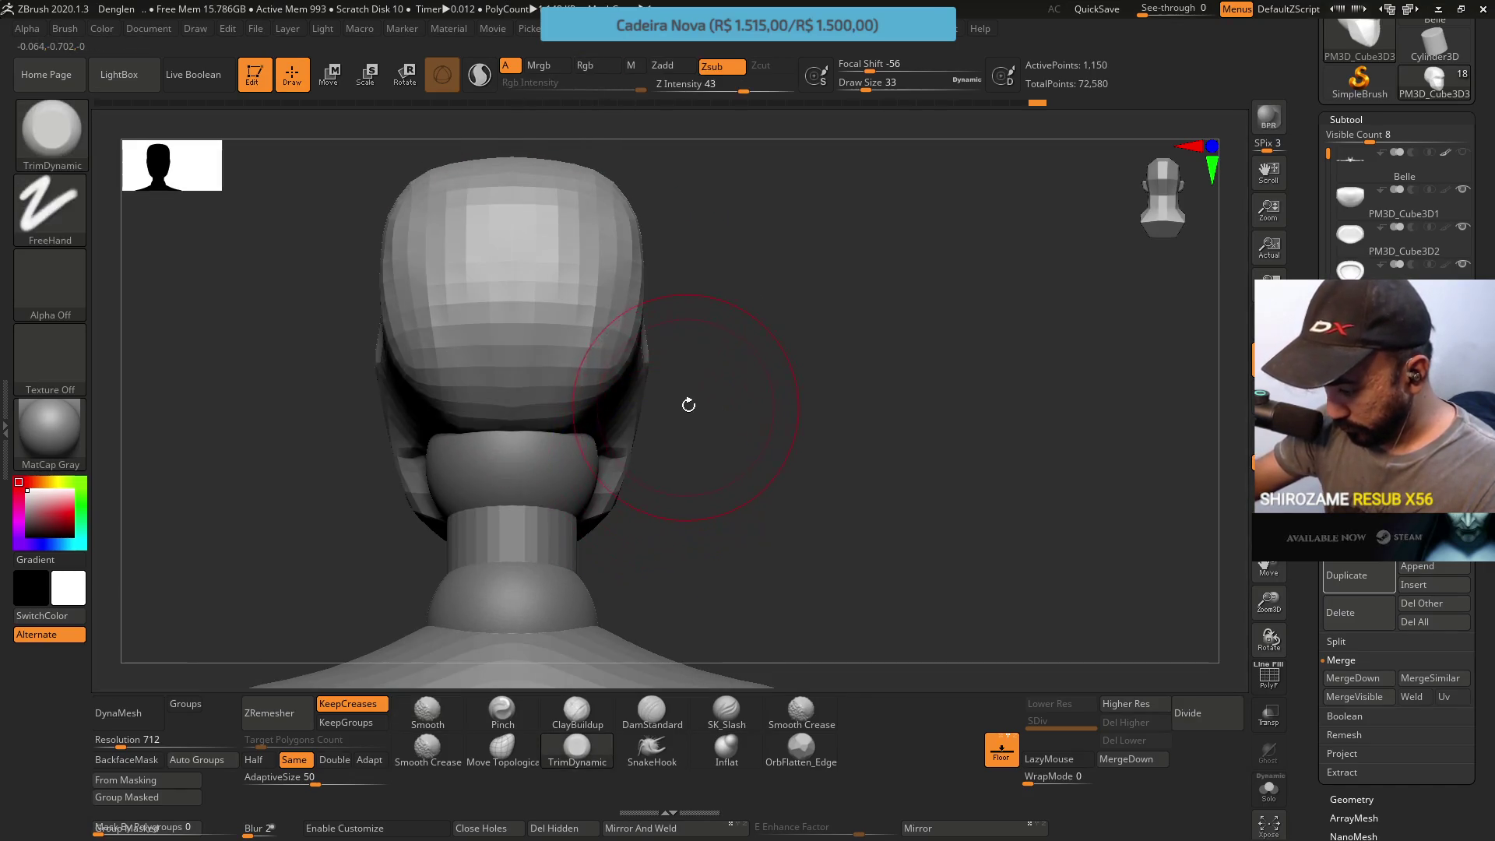
pyautogui.moveTo(686, 404); pyautogui.dragTo(608, 350, button='right')
# Set Focal Shift to -96 for crisper trimming and flatten the side near the ear
pyautogui.rightClick(545, 427)
pyautogui.click(545, 426)
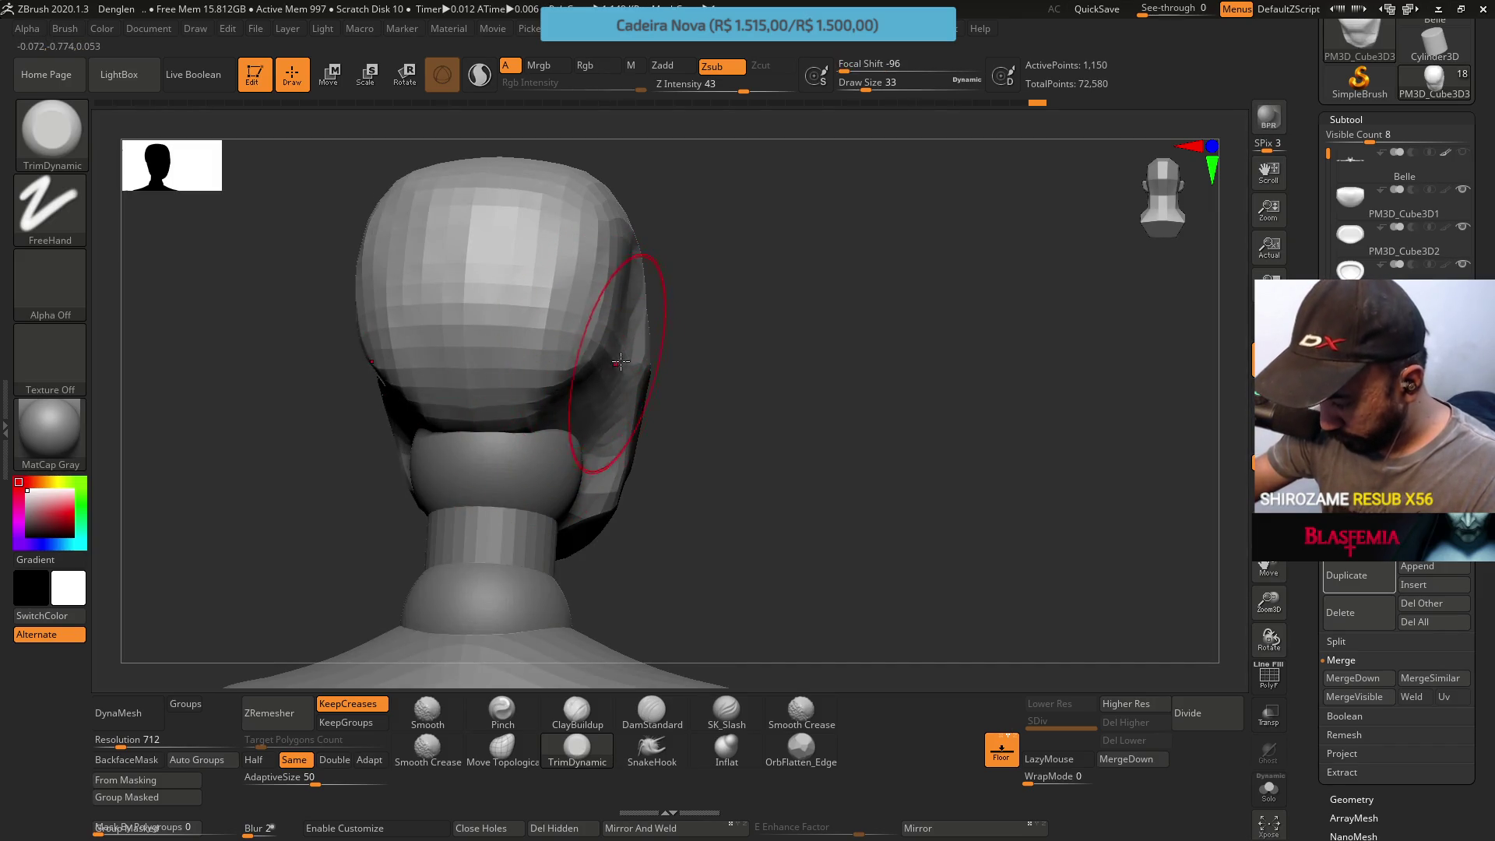
pyautogui.moveTo(579, 367); pyautogui.dragTo(601, 397)
pyautogui.moveTo(593, 434); pyautogui.dragTo(658, 393, button='right')
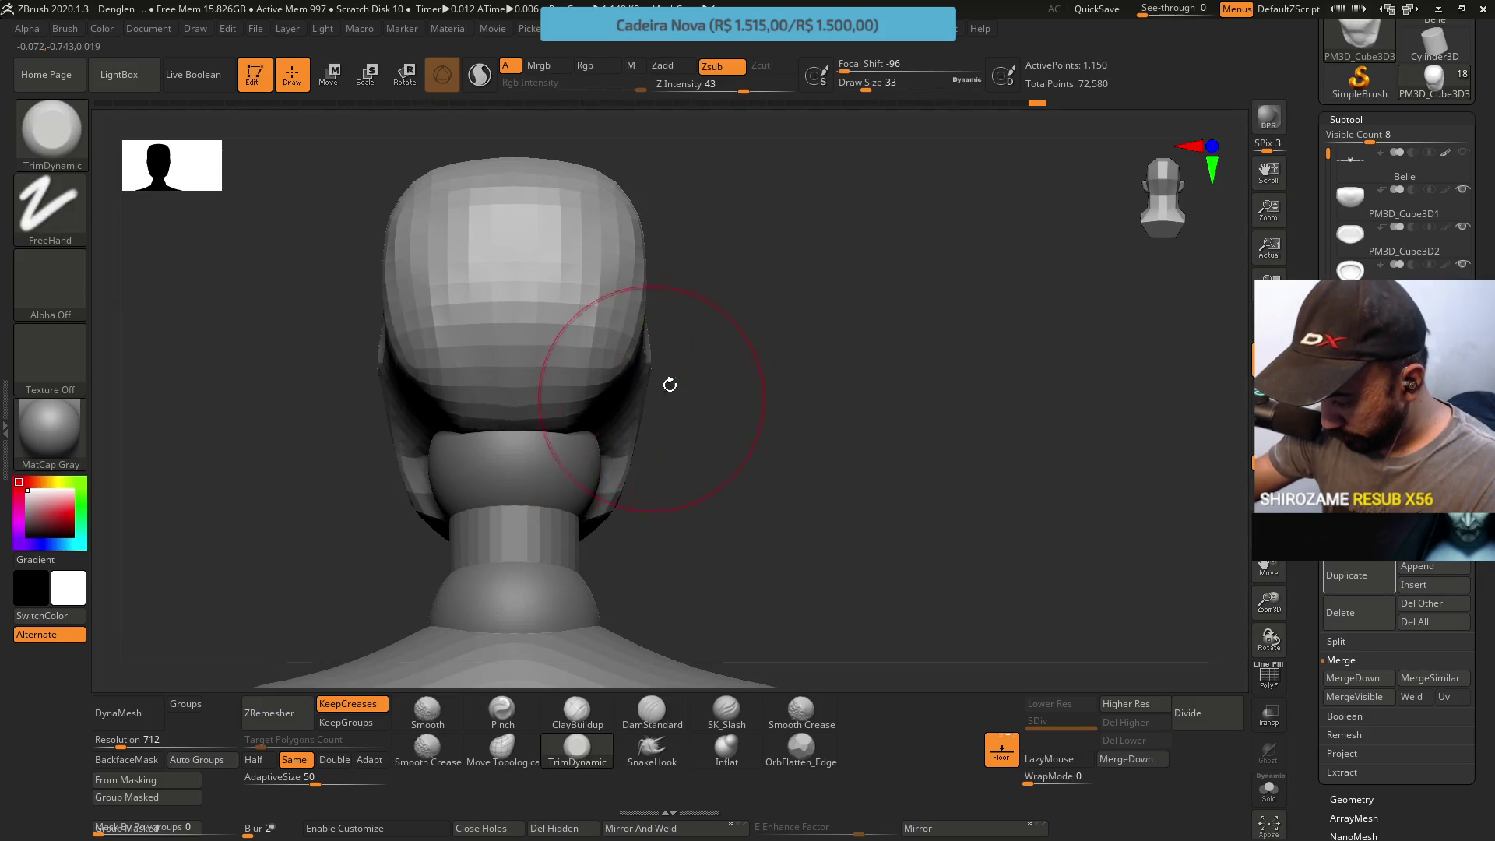
pyautogui.click(503, 748)
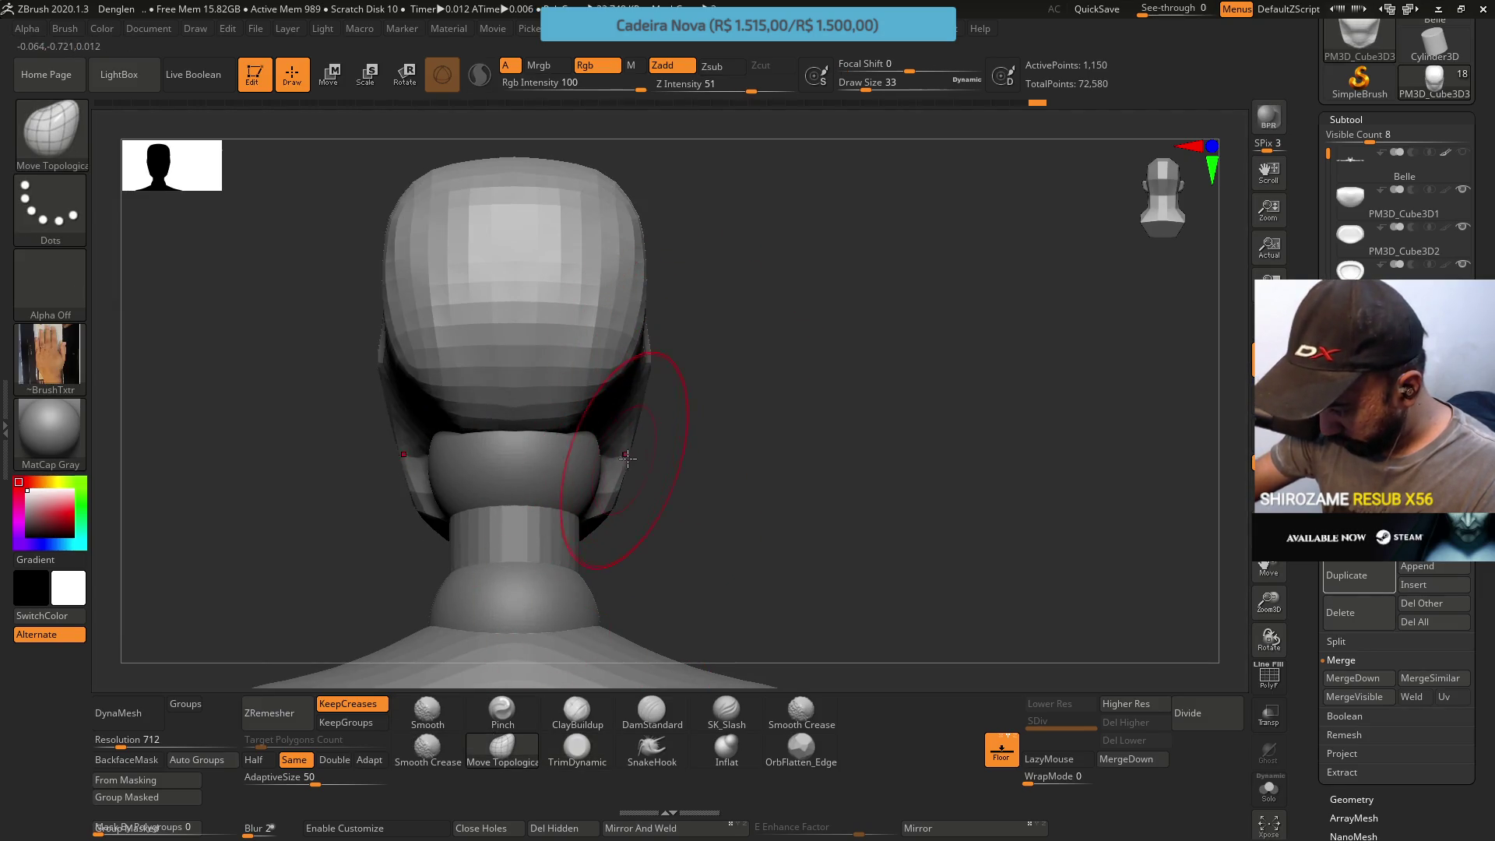
# Add clay to the mask with ClayBuildup from side and front views
pyautogui.moveTo(640, 378)
pyautogui.mouseDown(button='right')
pyautogui.moveTo(691, 370)
pyautogui.moveTo(778, 251)
pyautogui.moveTo(851, 283)
pyautogui.mouseUp(button='right')
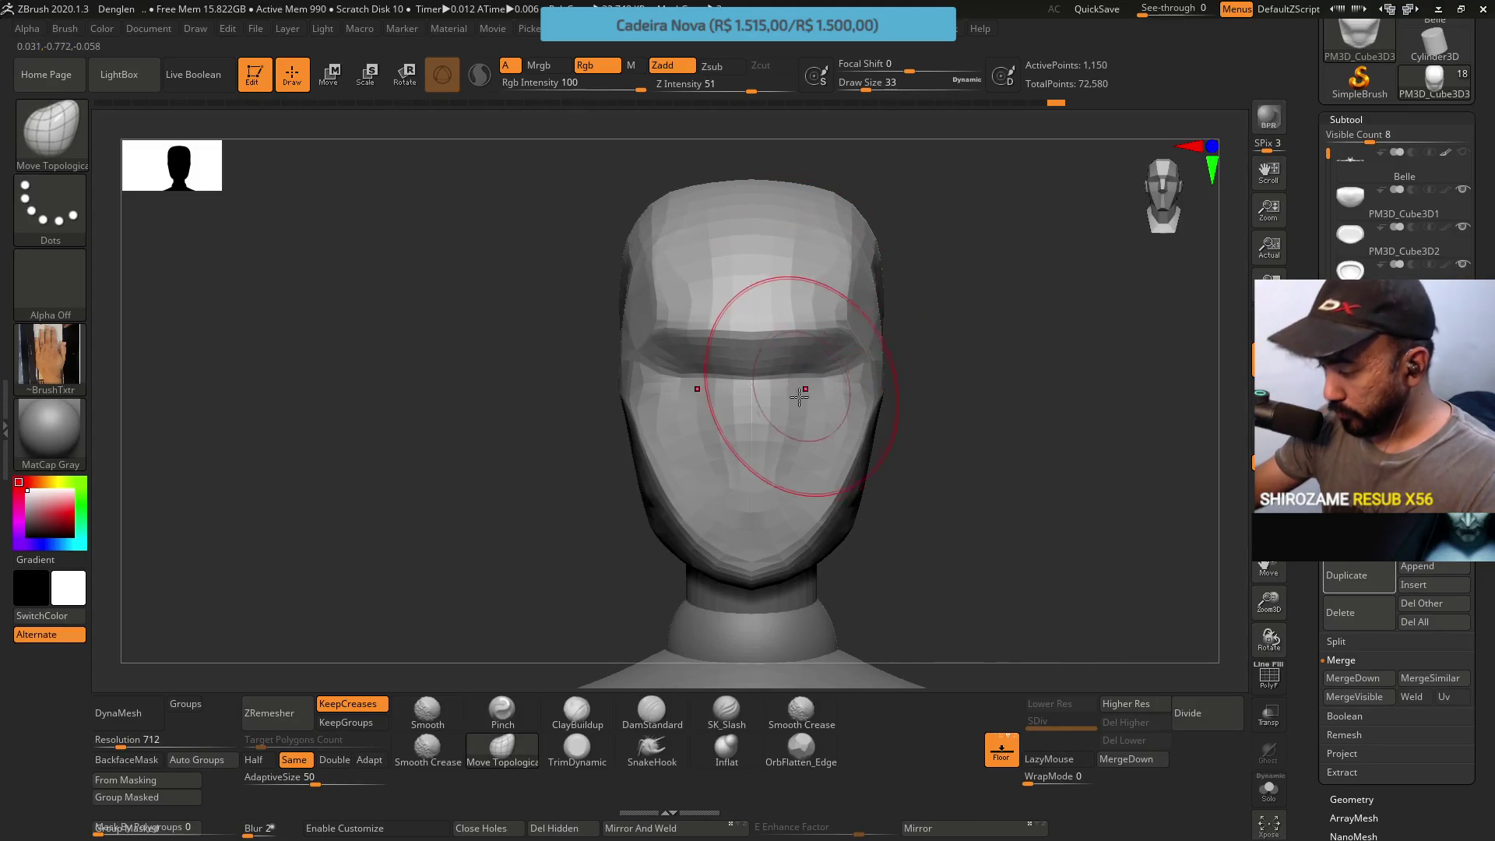
pyautogui.click(578, 711)
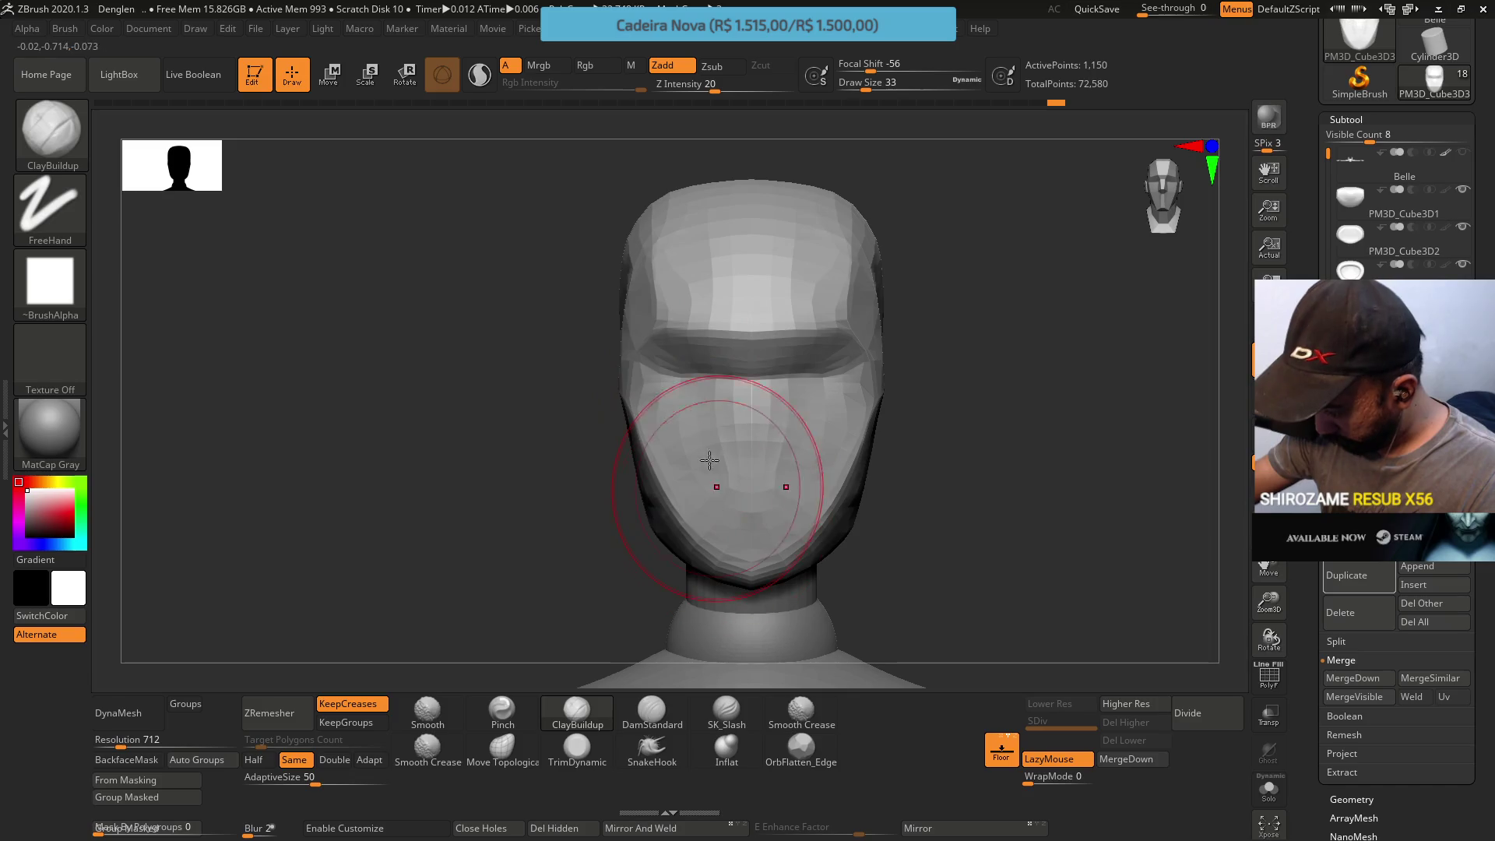
pyautogui.moveTo(766, 529); pyautogui.dragTo(802, 434, button='right')
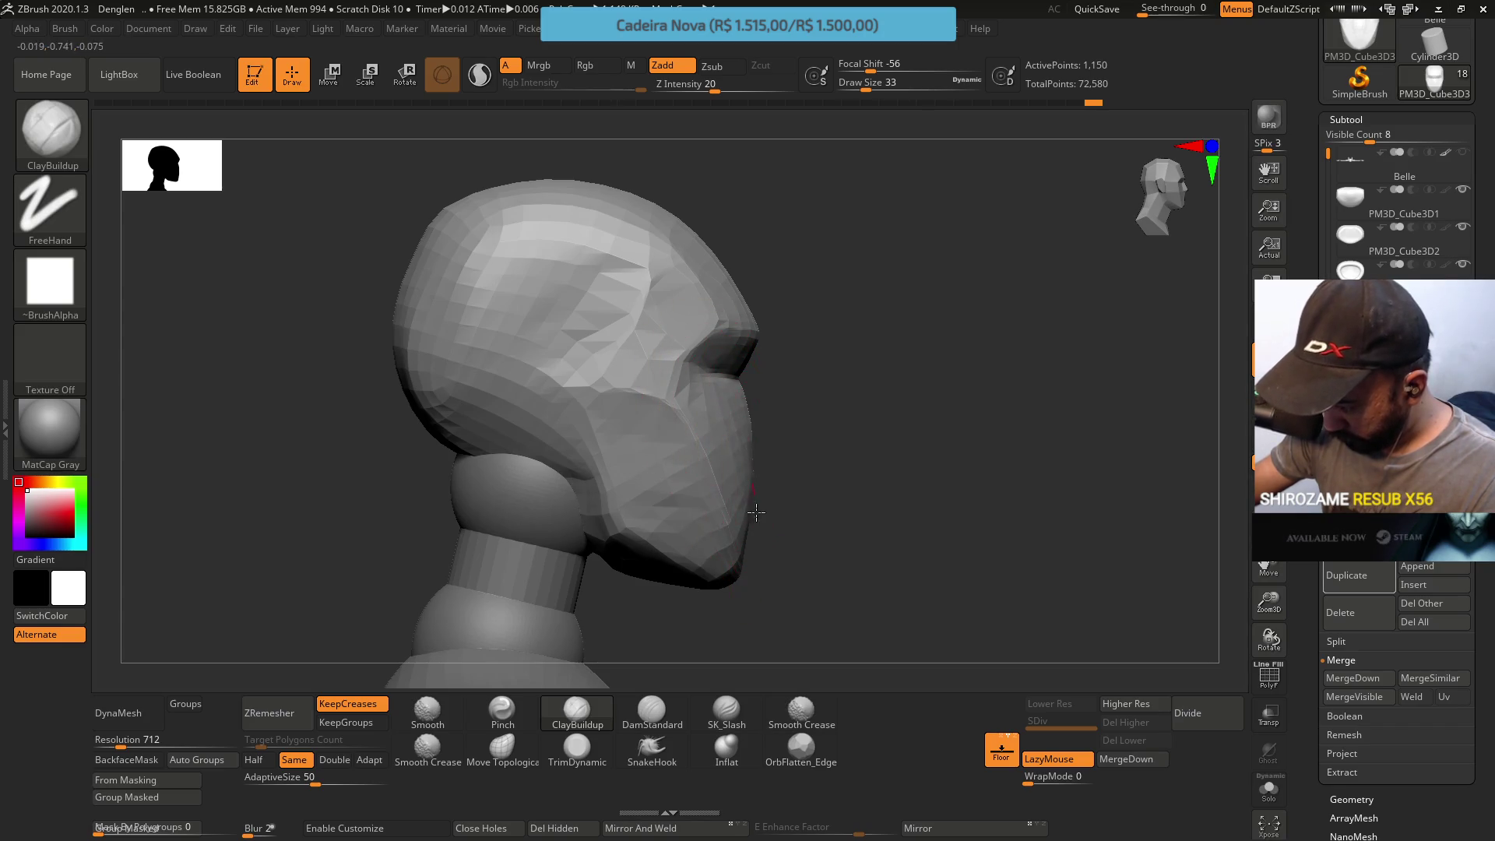
pyautogui.moveTo(755, 504); pyautogui.dragTo(700, 416)
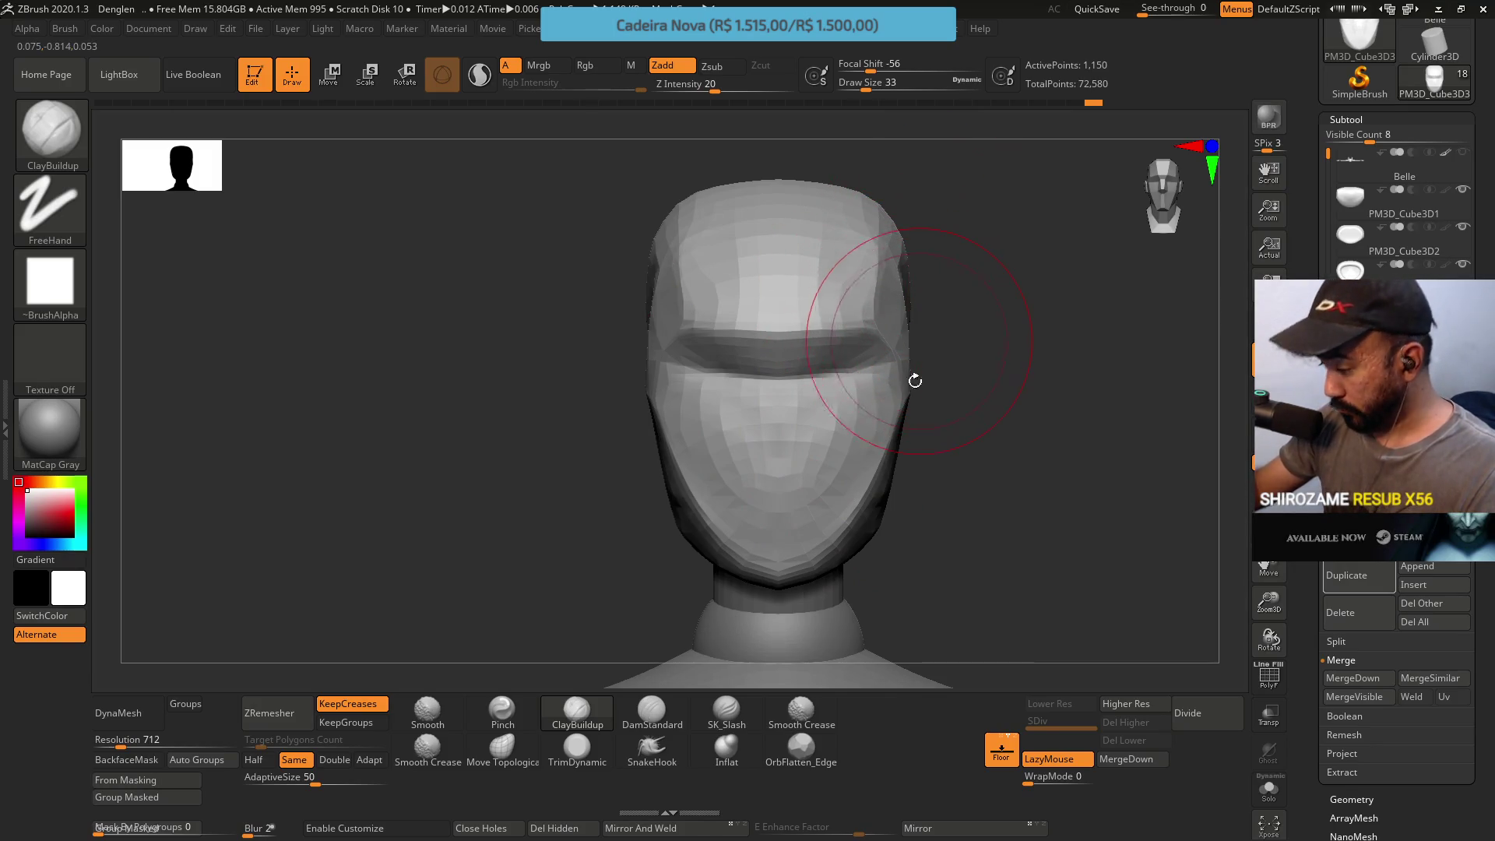
# Reshape the visor band across the face with Move Topological at Draw Size 20
pyautogui.click(503, 748)
pyautogui.press('s')
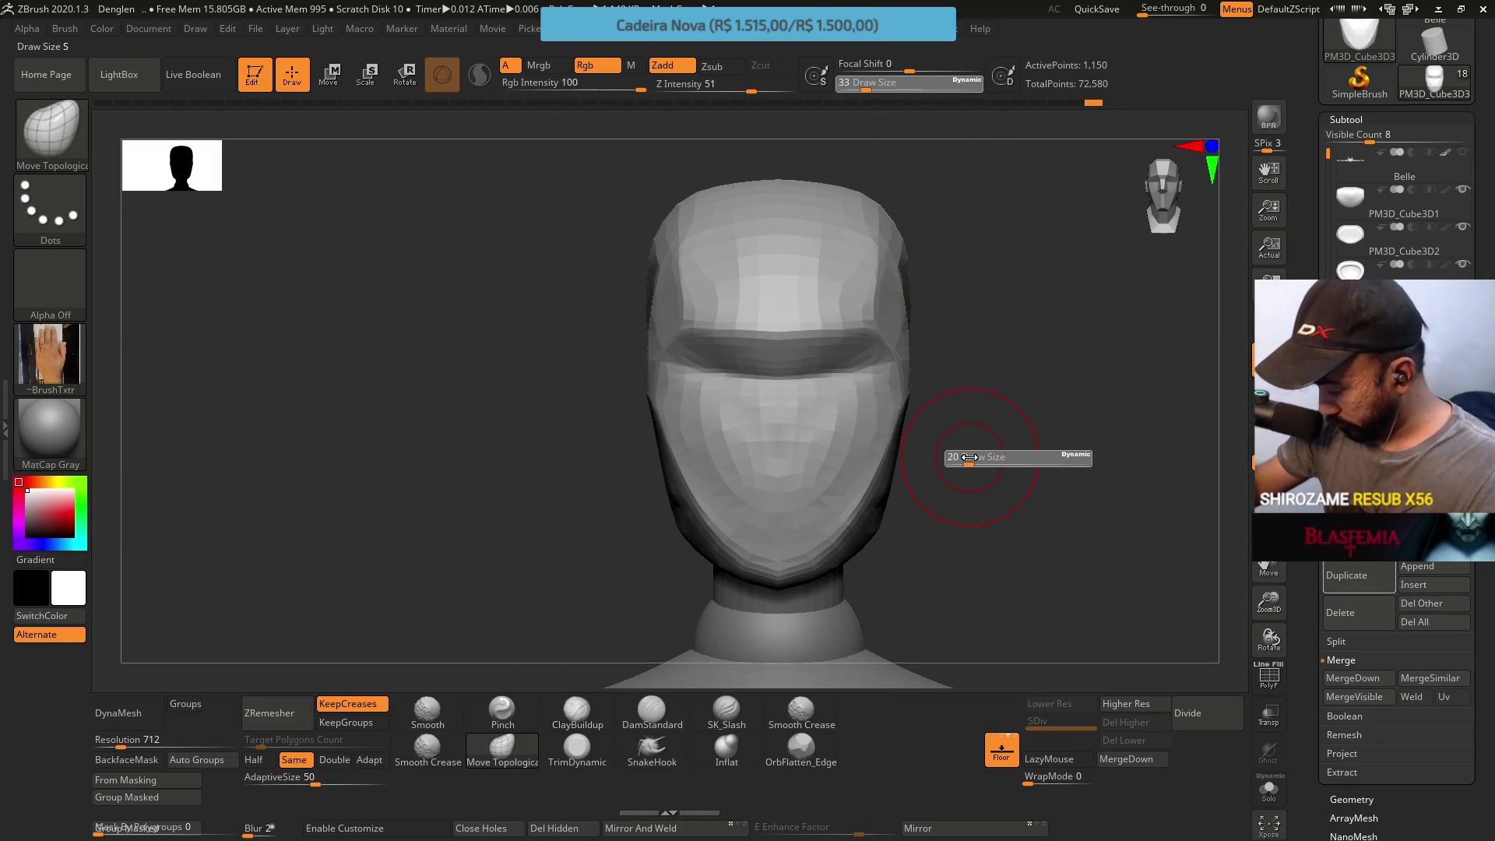
pyautogui.press('Return')
pyautogui.moveTo(757, 360); pyautogui.dragTo(801, 338)
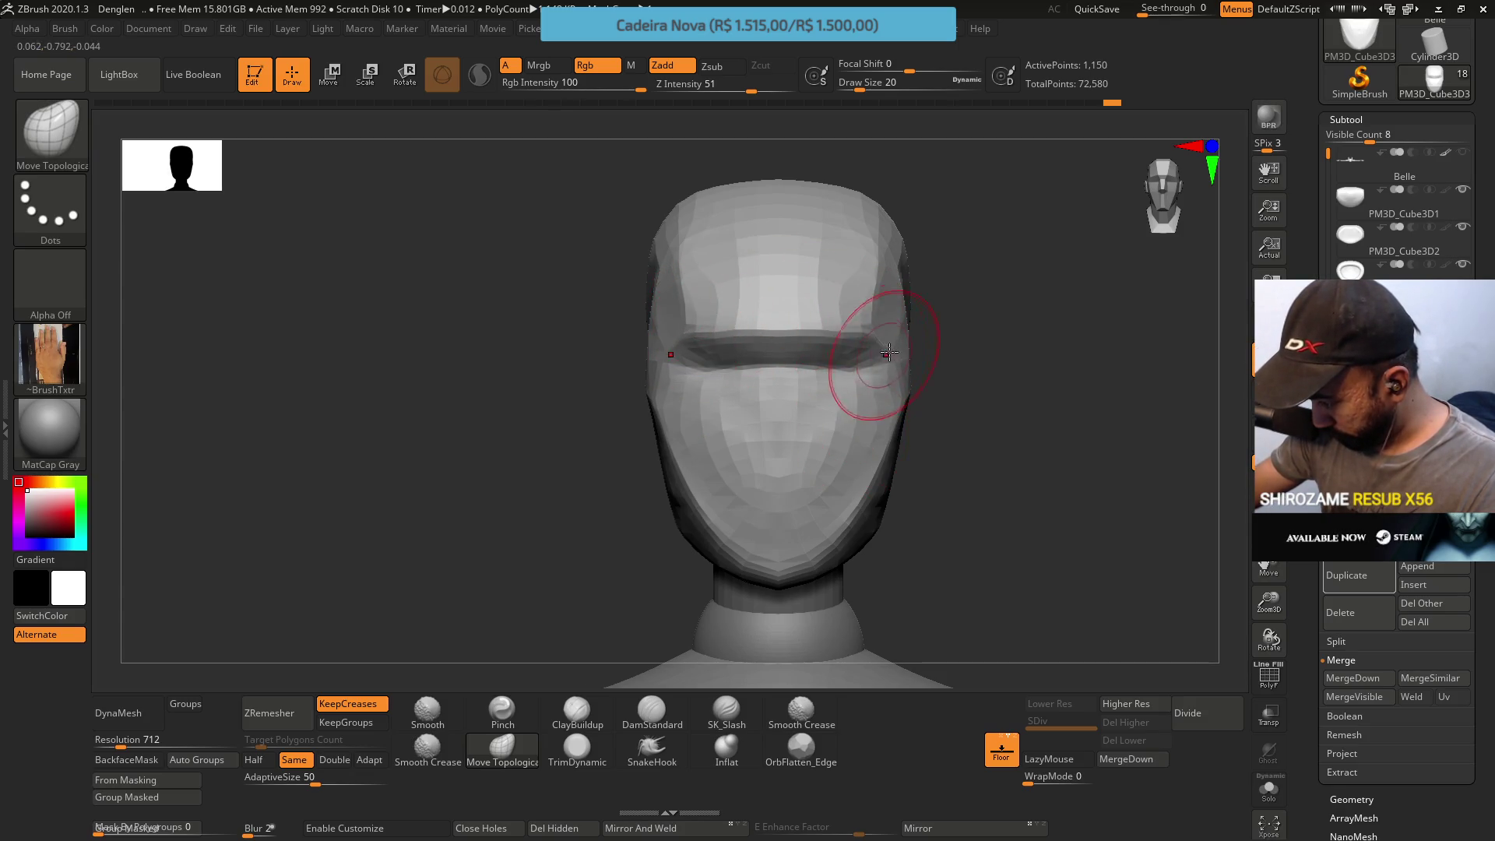
pyautogui.moveTo(796, 313)
pyautogui.mouseDown(button='right')
pyautogui.moveTo(841, 327)
pyautogui.moveTo(785, 301)
pyautogui.mouseUp(button='right')
# Load TrimDynamic and turn the head back to a front view
pyautogui.click(576, 748)
pyautogui.moveTo(701, 467); pyautogui.dragTo(842, 373, button='right')
pyautogui.moveTo(902, 334); pyautogui.dragTo(790, 277, button='right')
# Try a double-density ZRemesher pass on the head, then undo it
pyautogui.click(334, 759)
pyautogui.click(269, 712)
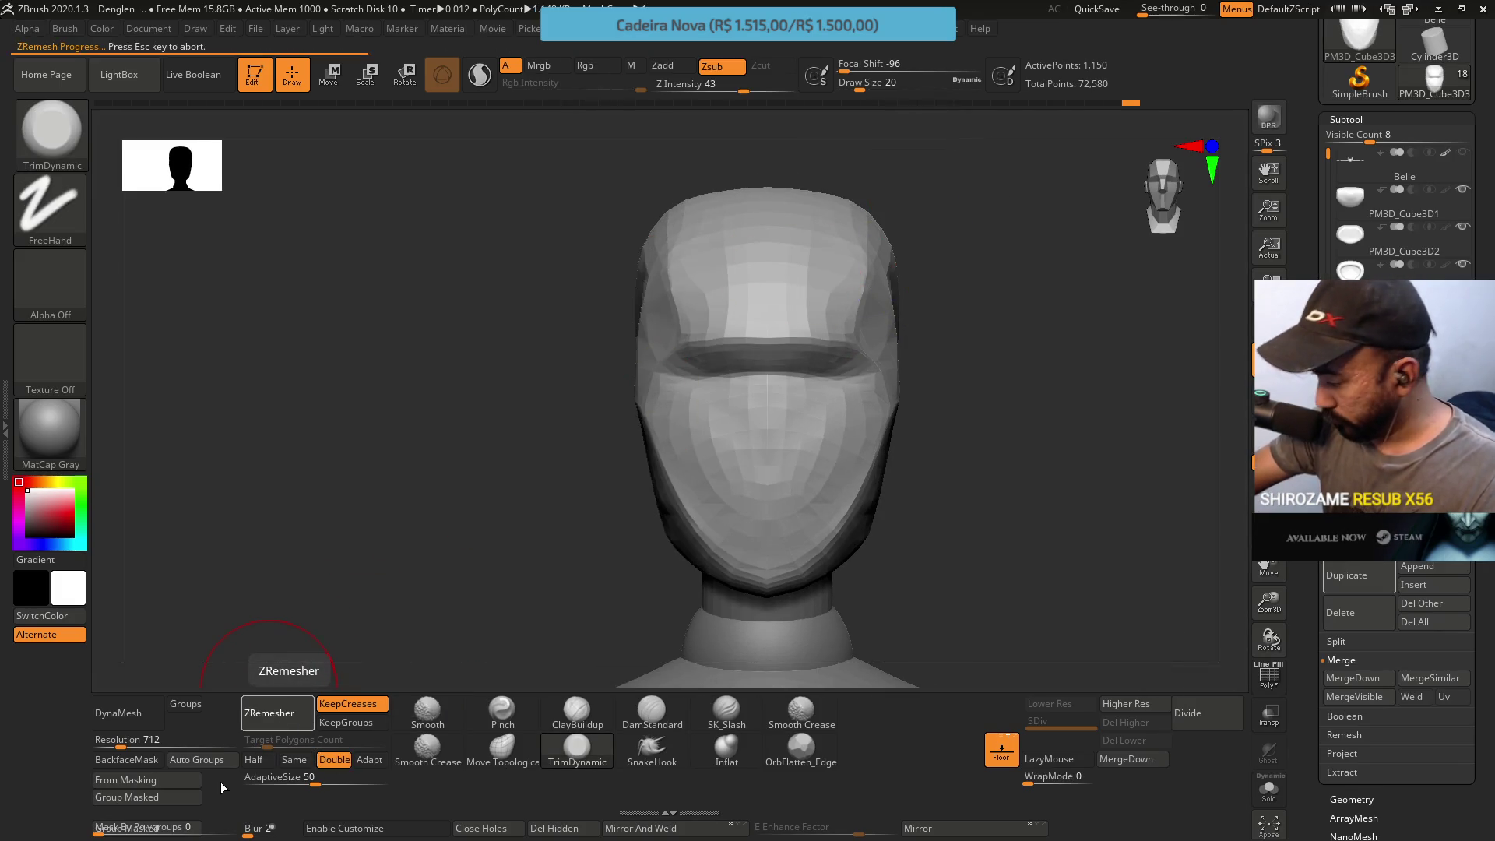
pyautogui.moveTo(805, 351)
pyautogui.mouseDown(button='right')
pyautogui.moveTo(858, 303)
pyautogui.moveTo(788, 307)
pyautogui.mouseUp(button='right')
pyautogui.hotkey('ctrl', 'z')
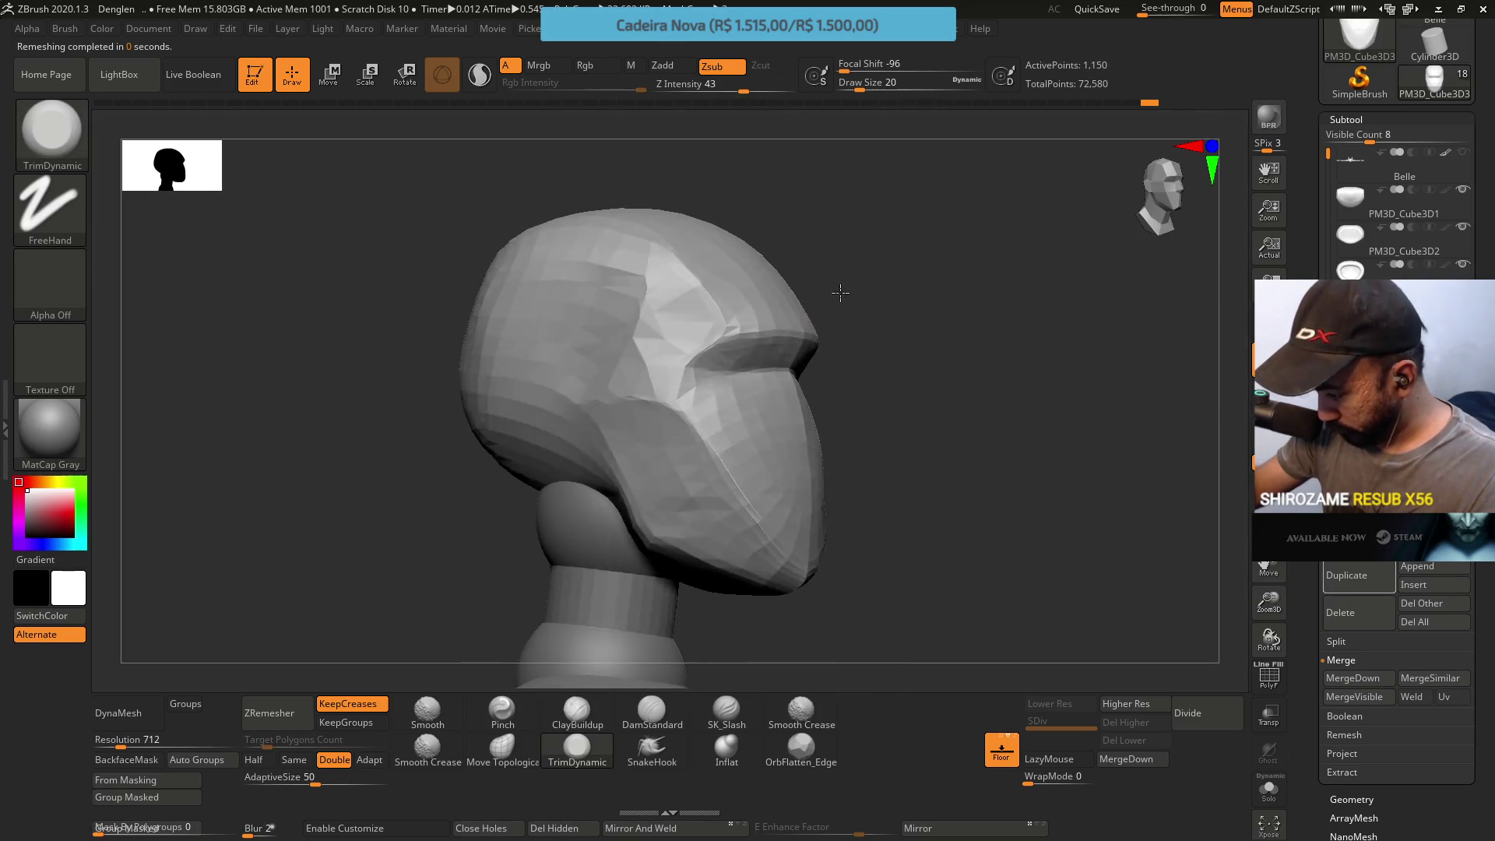
# Push the brow overhang up and outward with a small Move Topological brush
pyautogui.click(503, 753)
pyautogui.press('s')
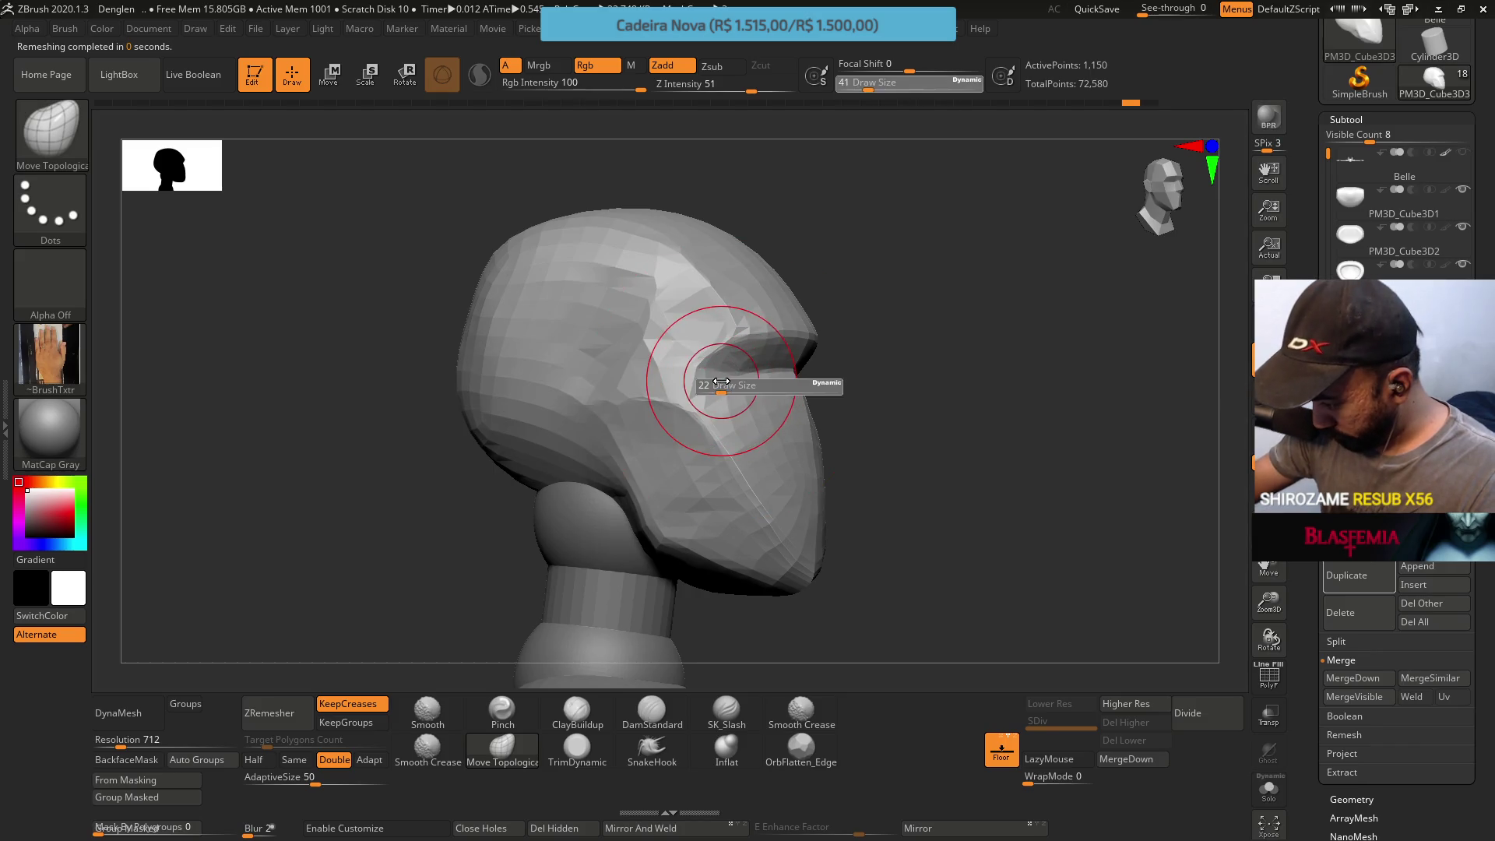
pyautogui.click(709, 360)
pyautogui.moveTo(707, 360); pyautogui.dragTo(738, 325)
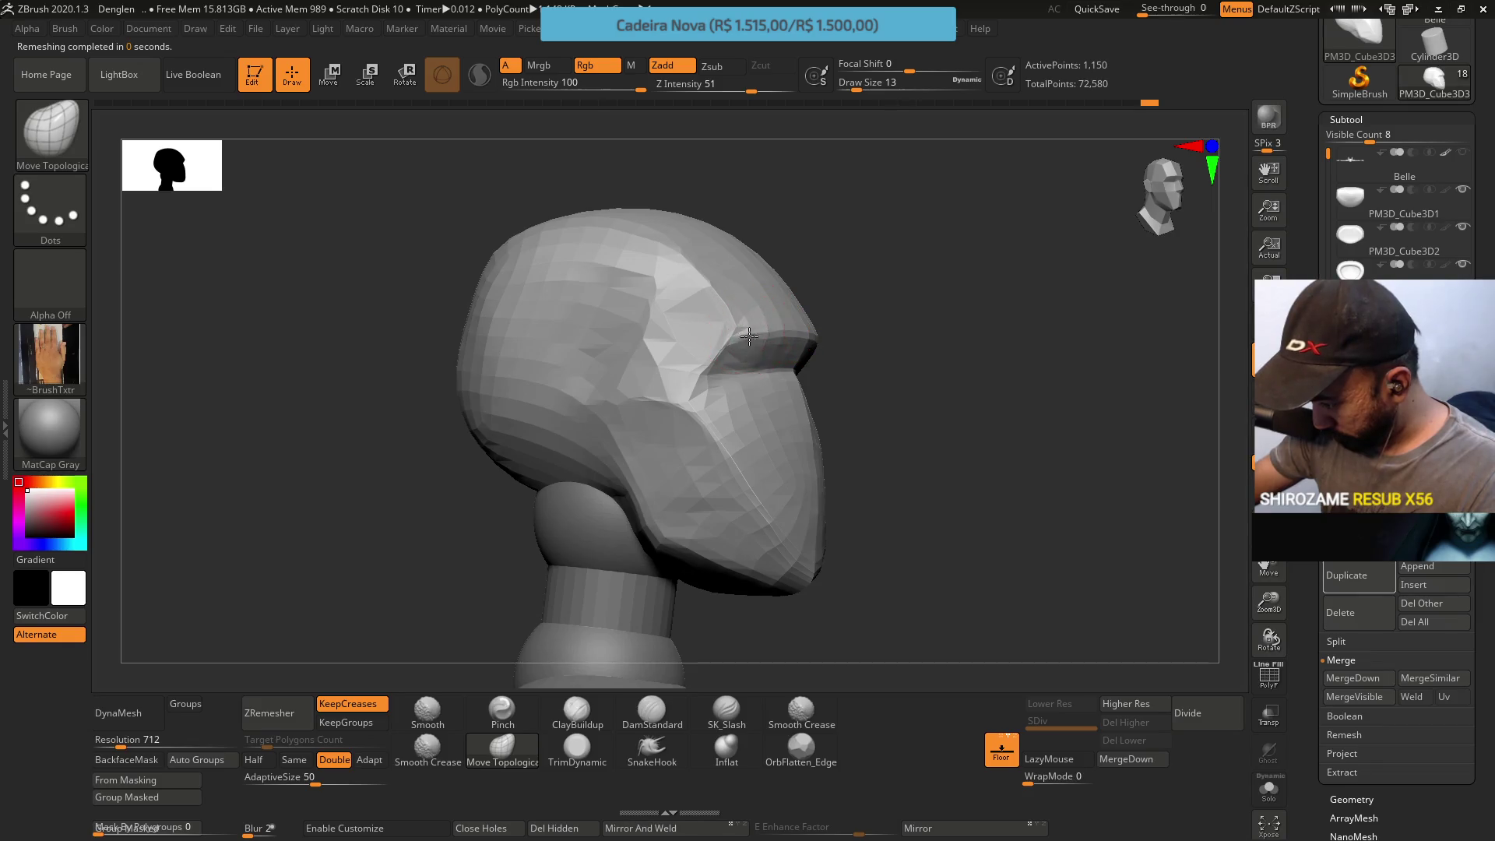
pyautogui.moveTo(830, 328); pyautogui.dragTo(822, 322)
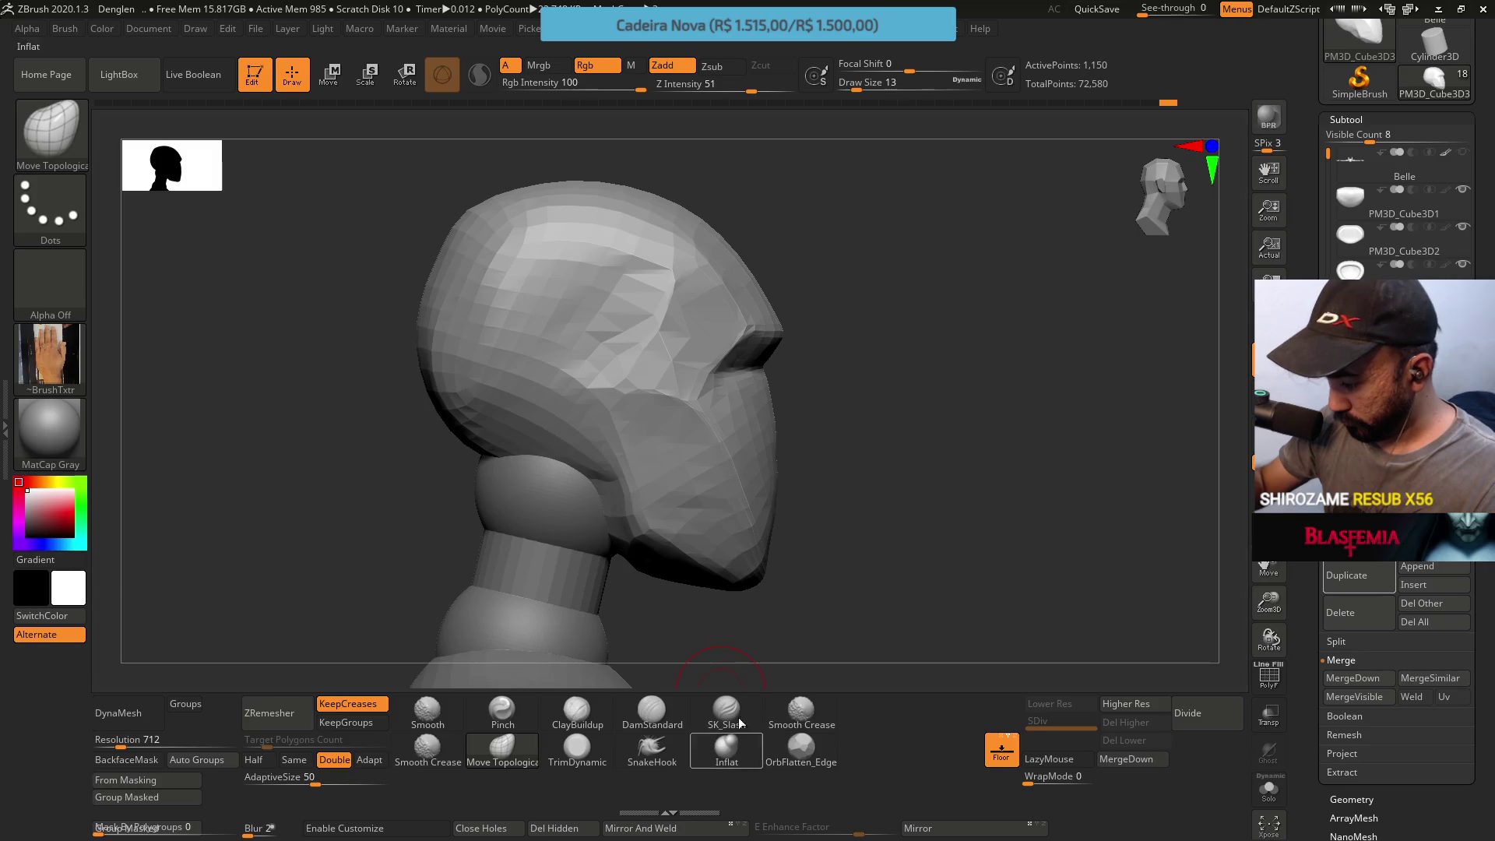
# Pull the jaw underside upward with a larger brush
pyautogui.press('s')
pyautogui.moveTo(700, 585); pyautogui.dragTo(747, 584)
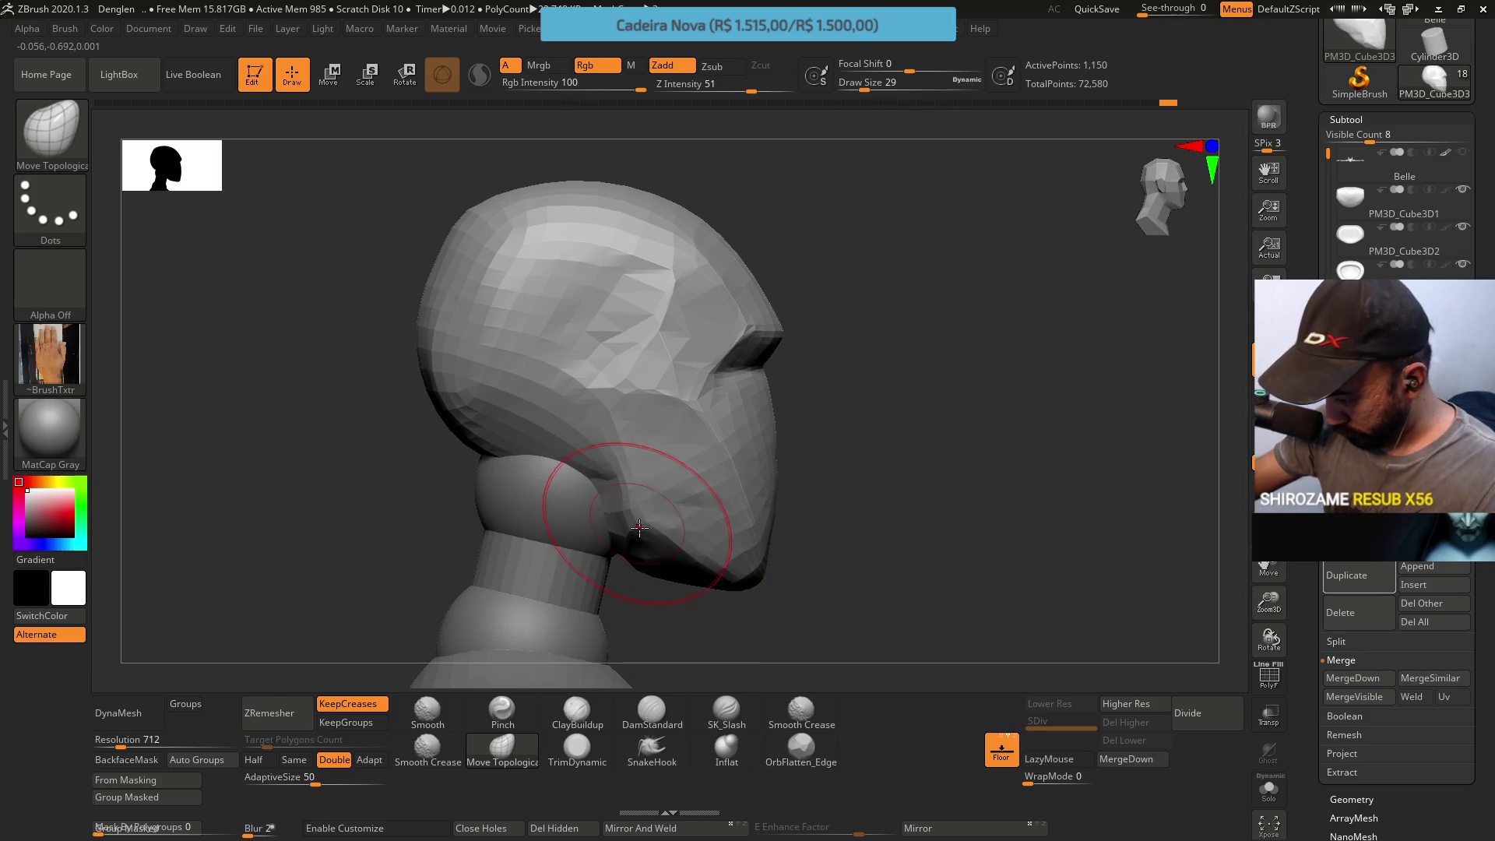
pyautogui.moveTo(654, 569)
pyautogui.mouseDown()
pyautogui.moveTo(644, 510)
pyautogui.moveTo(650, 522)
pyautogui.mouseUp()
pyautogui.press('s')
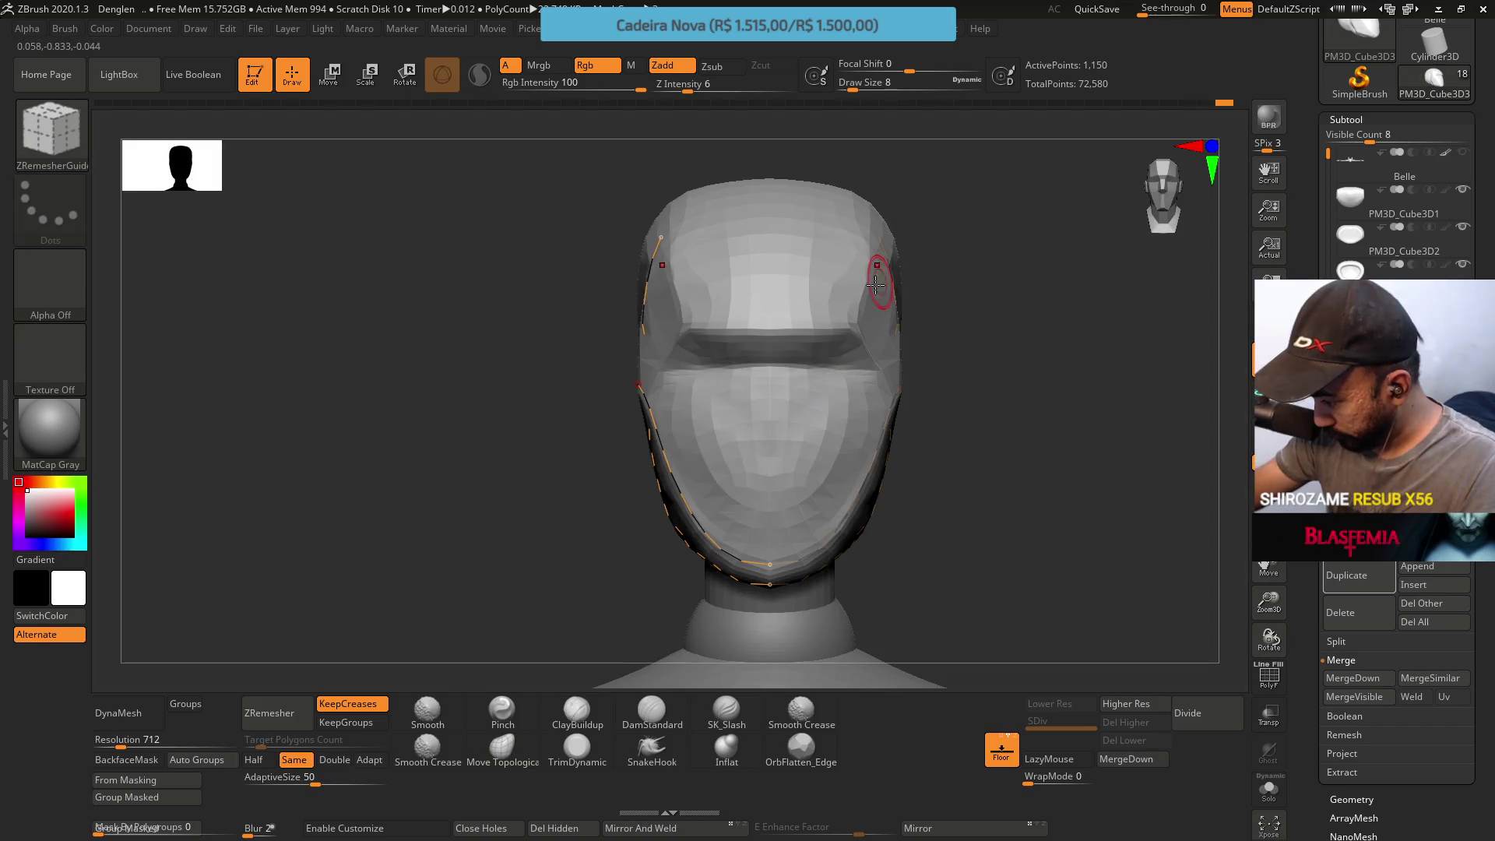
# Draw a ZRemesherGuide curve along the visor slit and remesh the mask along the guides
pyautogui.moveTo(654, 280); pyautogui.dragTo(804, 277)
pyautogui.moveTo(803, 277)
pyautogui.mouseDown(button='right')
pyautogui.moveTo(796, 331)
pyautogui.moveTo(749, 327)
pyautogui.mouseUp(button='right')
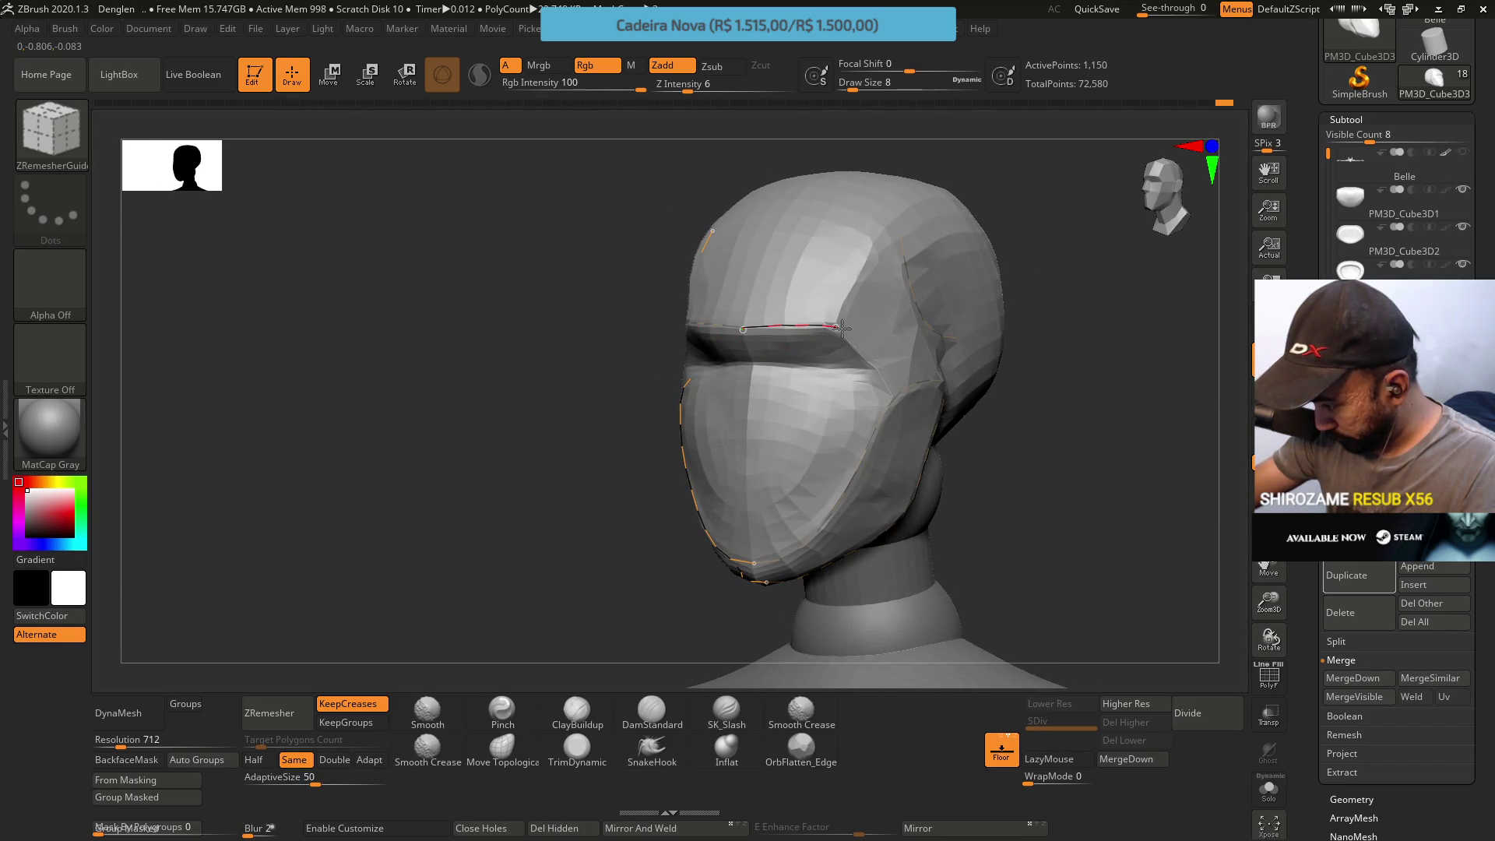
pyautogui.moveTo(908, 361); pyautogui.dragTo(914, 359)
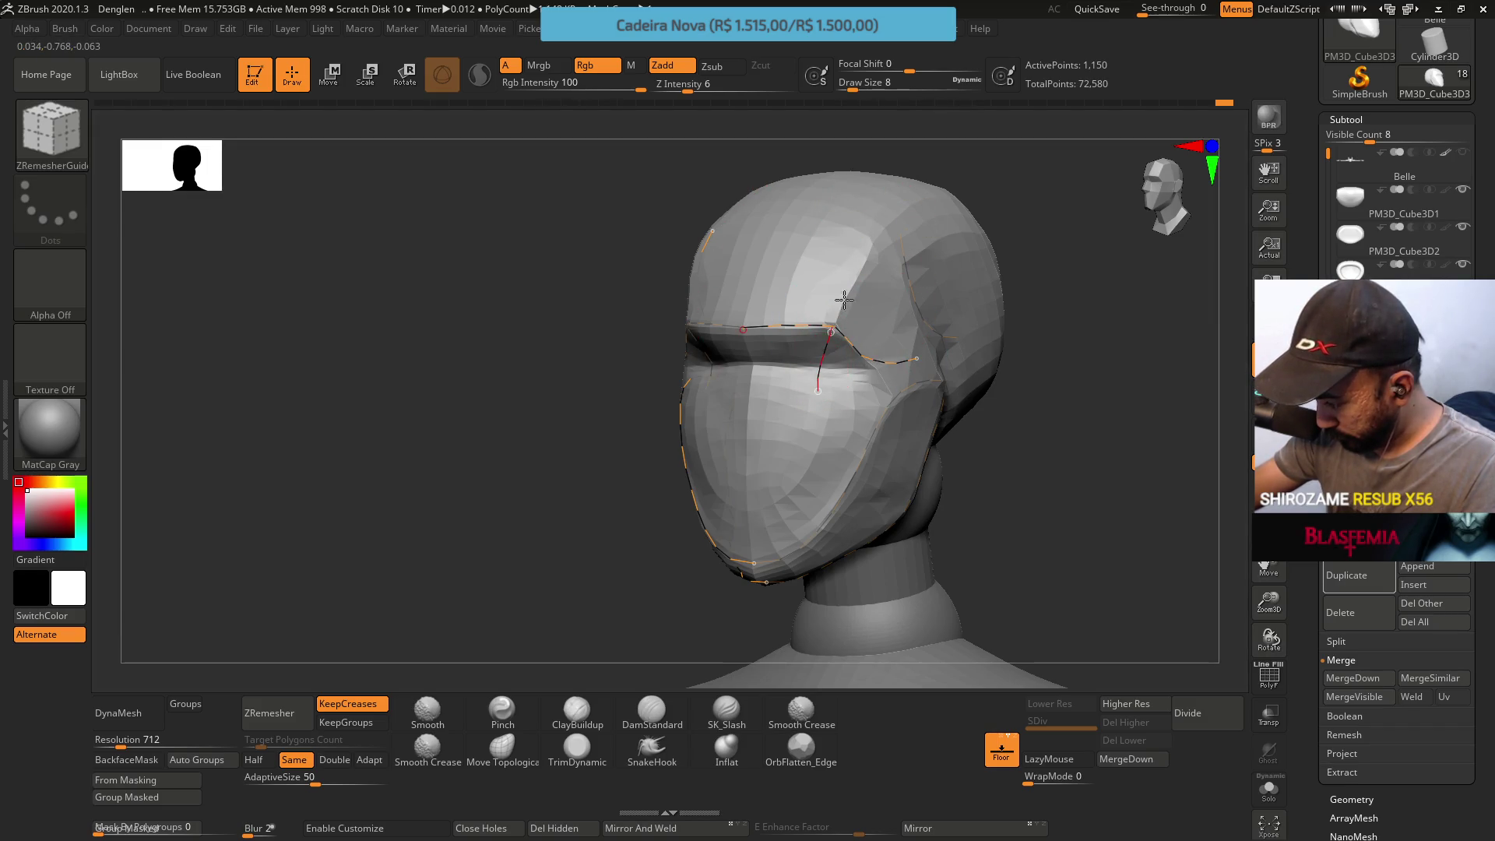
pyautogui.moveTo(885, 217); pyautogui.dragTo(844, 173, button='right')
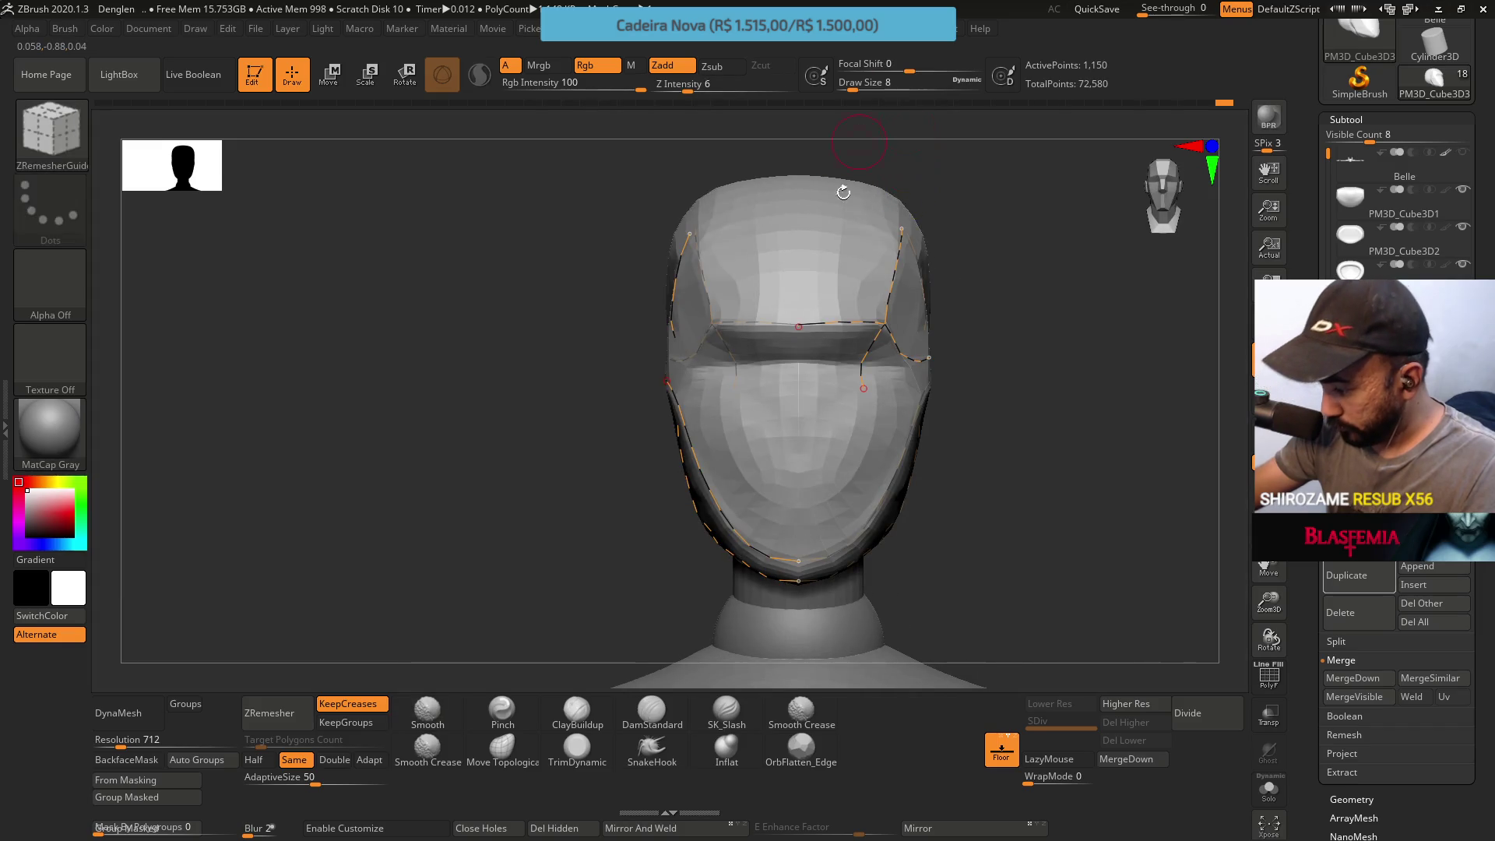
pyautogui.moveTo(844, 274)
pyautogui.mouseDown(button='right')
pyautogui.moveTo(905, 248)
pyautogui.moveTo(896, 254)
pyautogui.mouseUp(button='right')
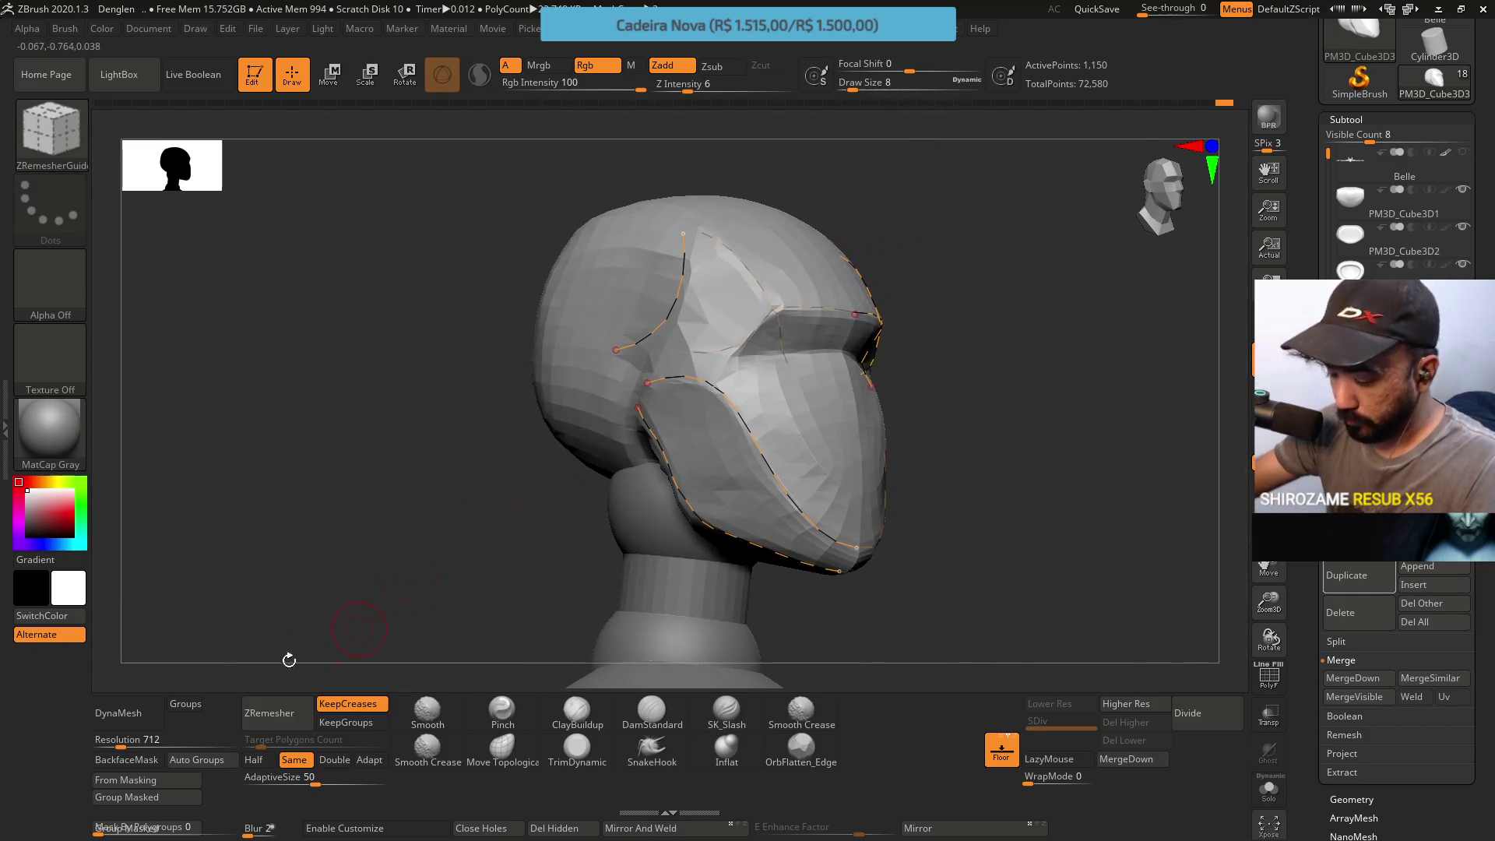
pyautogui.click(275, 717)
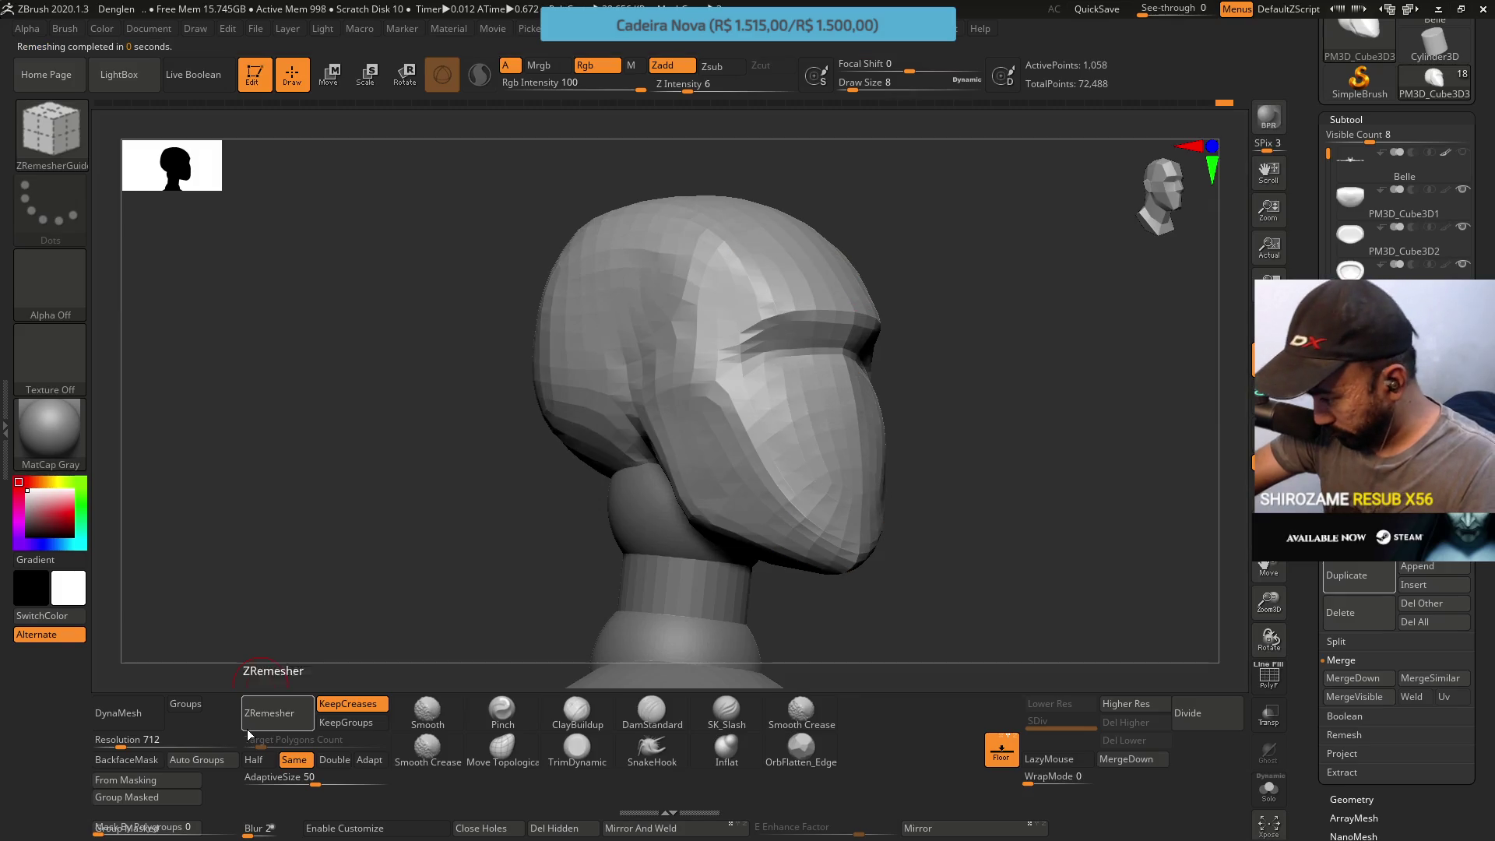
# Inspect the new topology and touch up the head with a slightly larger ClayBuildup brush
pyautogui.moveTo(748, 350)
pyautogui.mouseDown(button='right')
pyautogui.moveTo(880, 294)
pyautogui.moveTo(925, 300)
pyautogui.mouseUp(button='right')
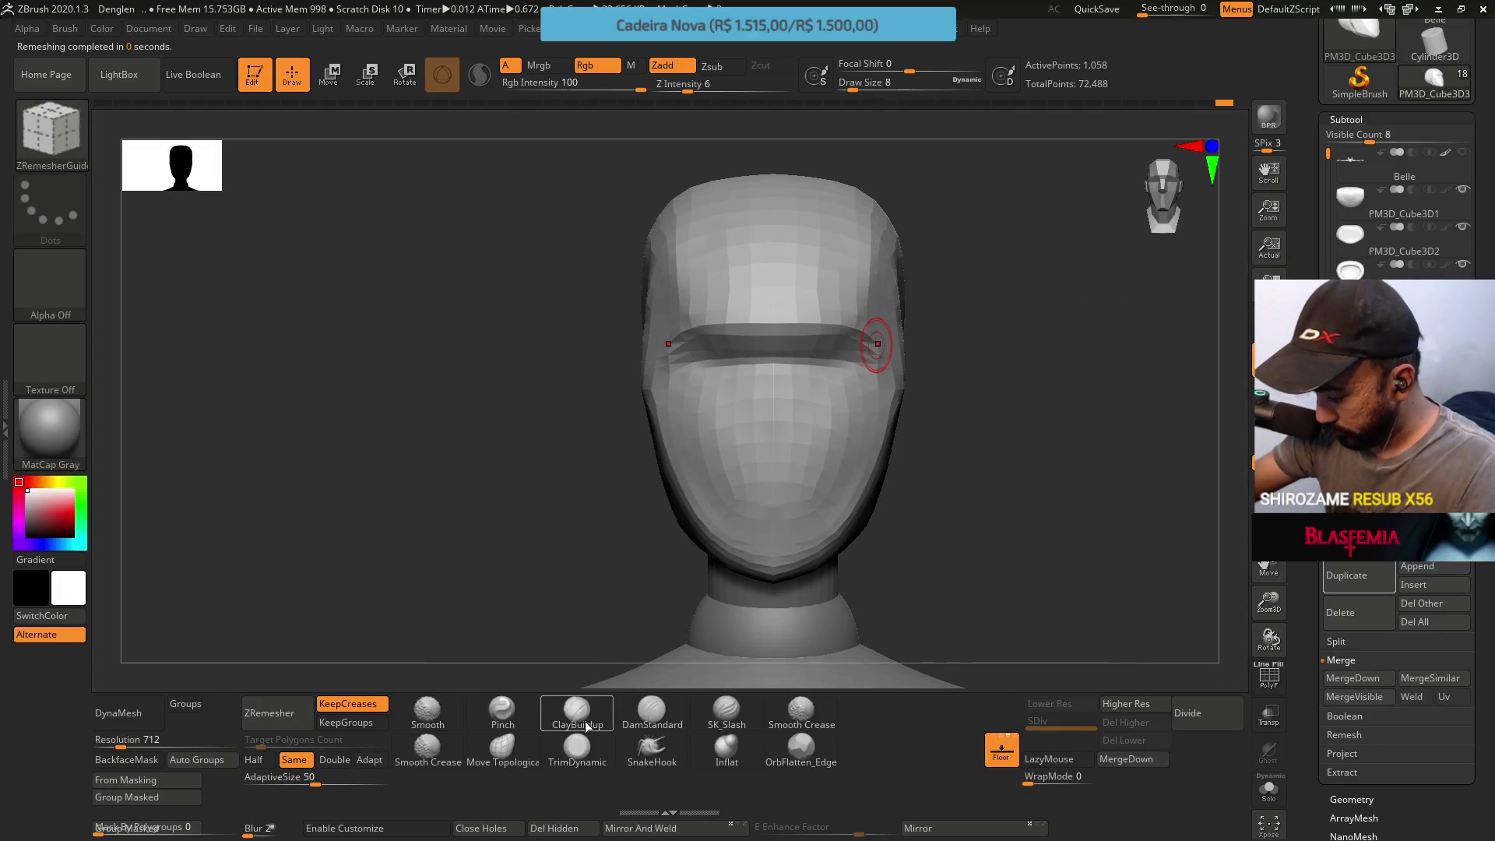
pyautogui.click(587, 721)
pyautogui.moveTo(888, 351); pyautogui.dragTo(934, 324, button='right')
pyautogui.press('s')
pyautogui.click(944, 331)
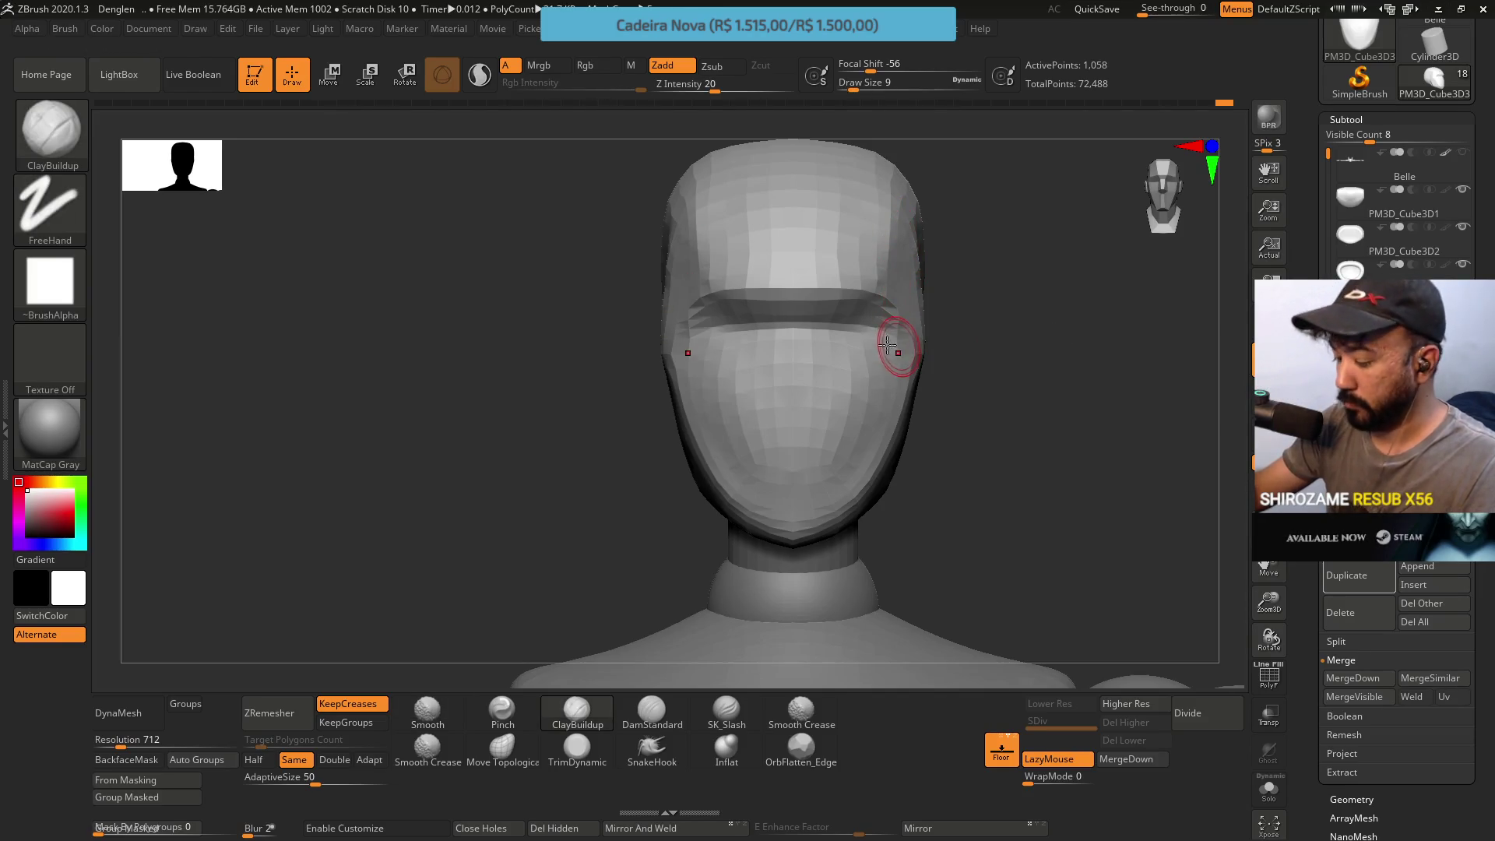
pyautogui.moveTo(906, 228); pyautogui.dragTo(848, 345)
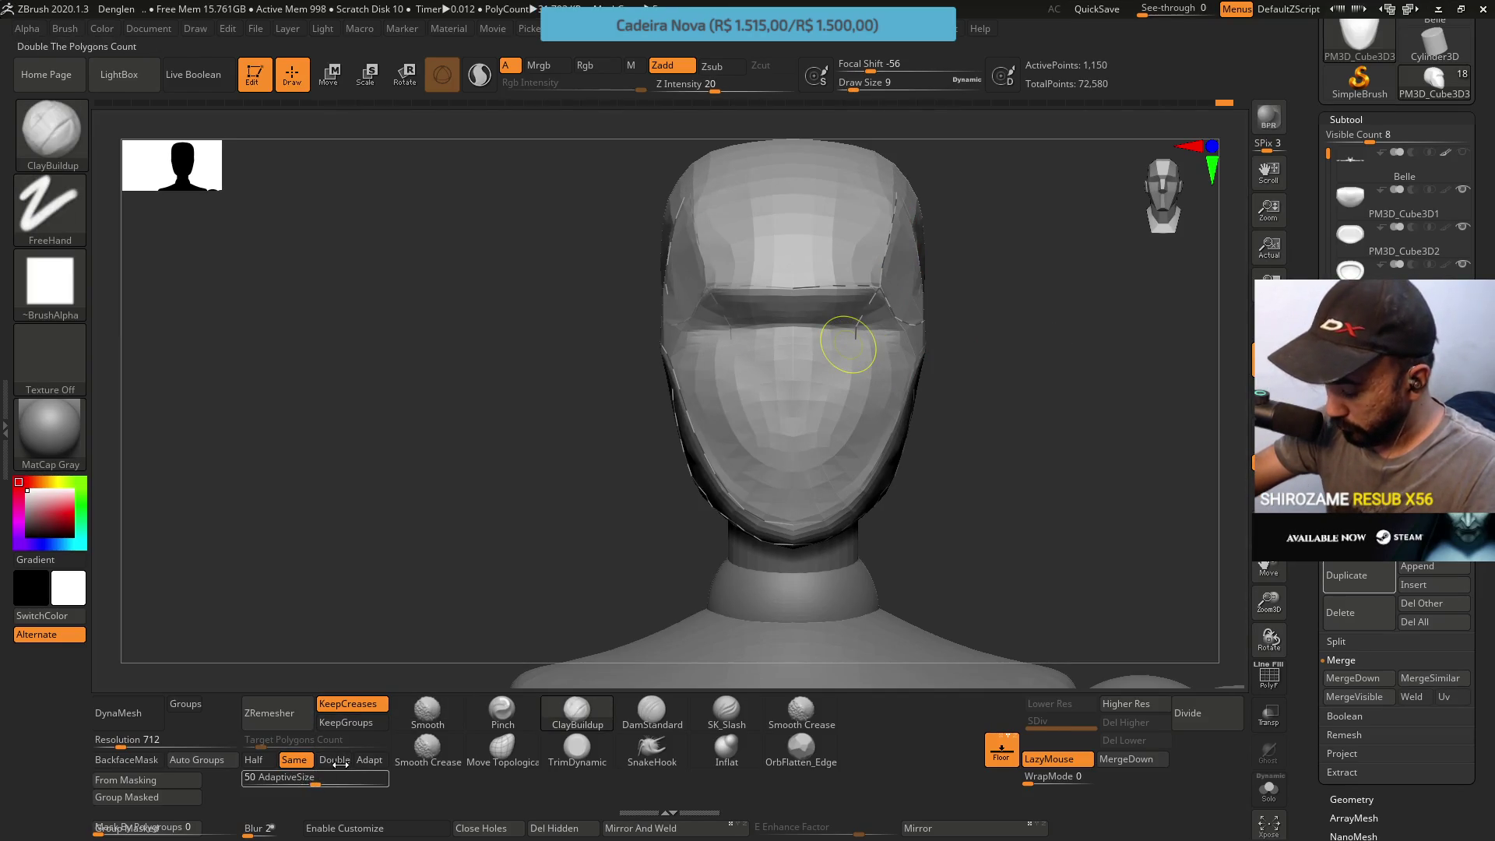
# Remesh at Double density, undo, then rerun ZRemesher with Adapt enabled and review it
pyautogui.click(335, 759)
pyautogui.click(269, 712)
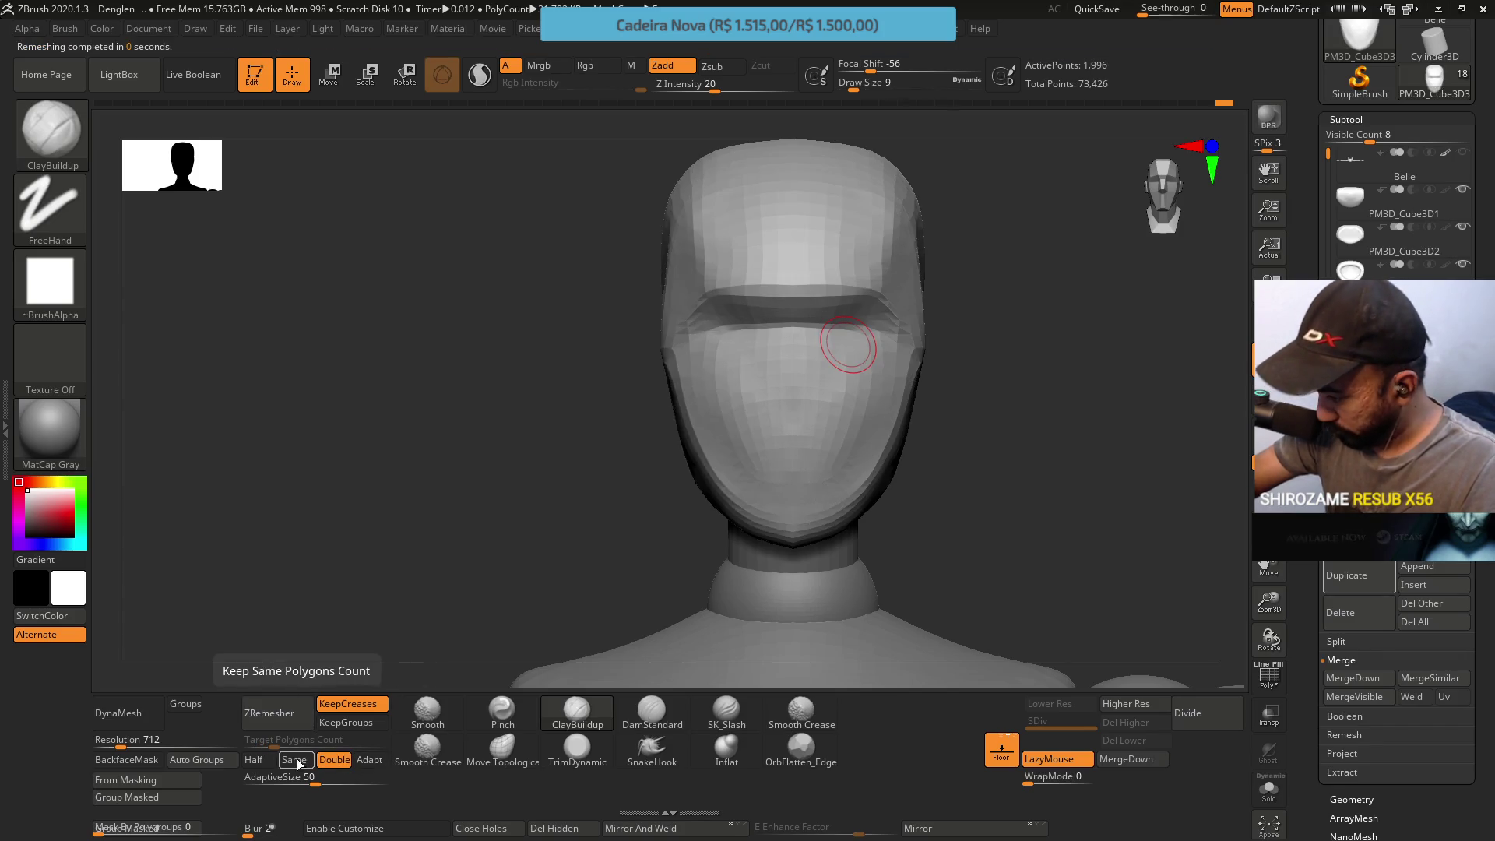
pyautogui.hotkey('ctrl', 'z')
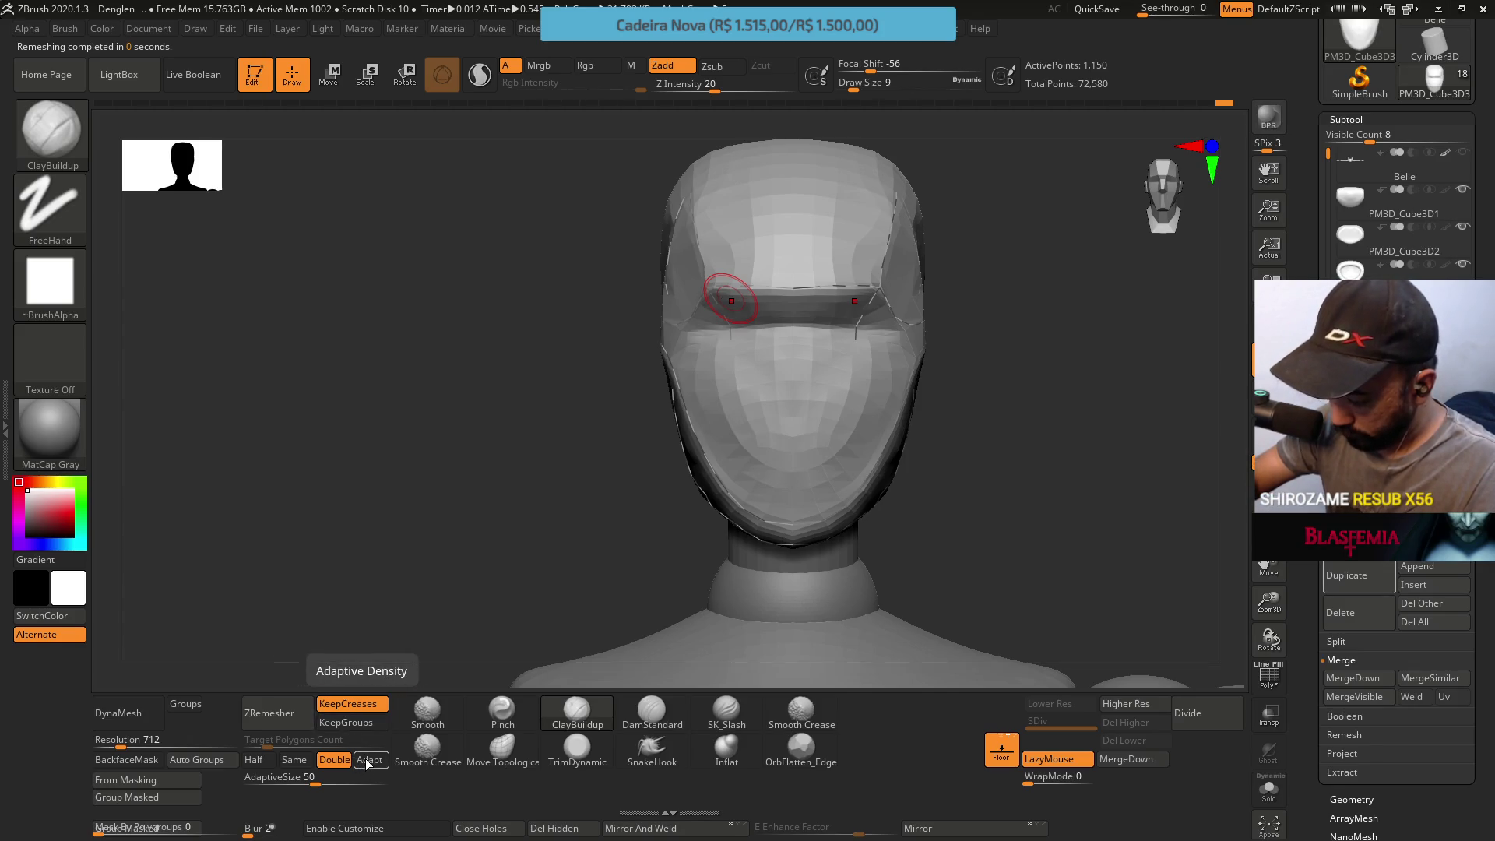
pyautogui.click(268, 713)
pyautogui.moveTo(761, 377); pyautogui.dragTo(706, 384, button='right')
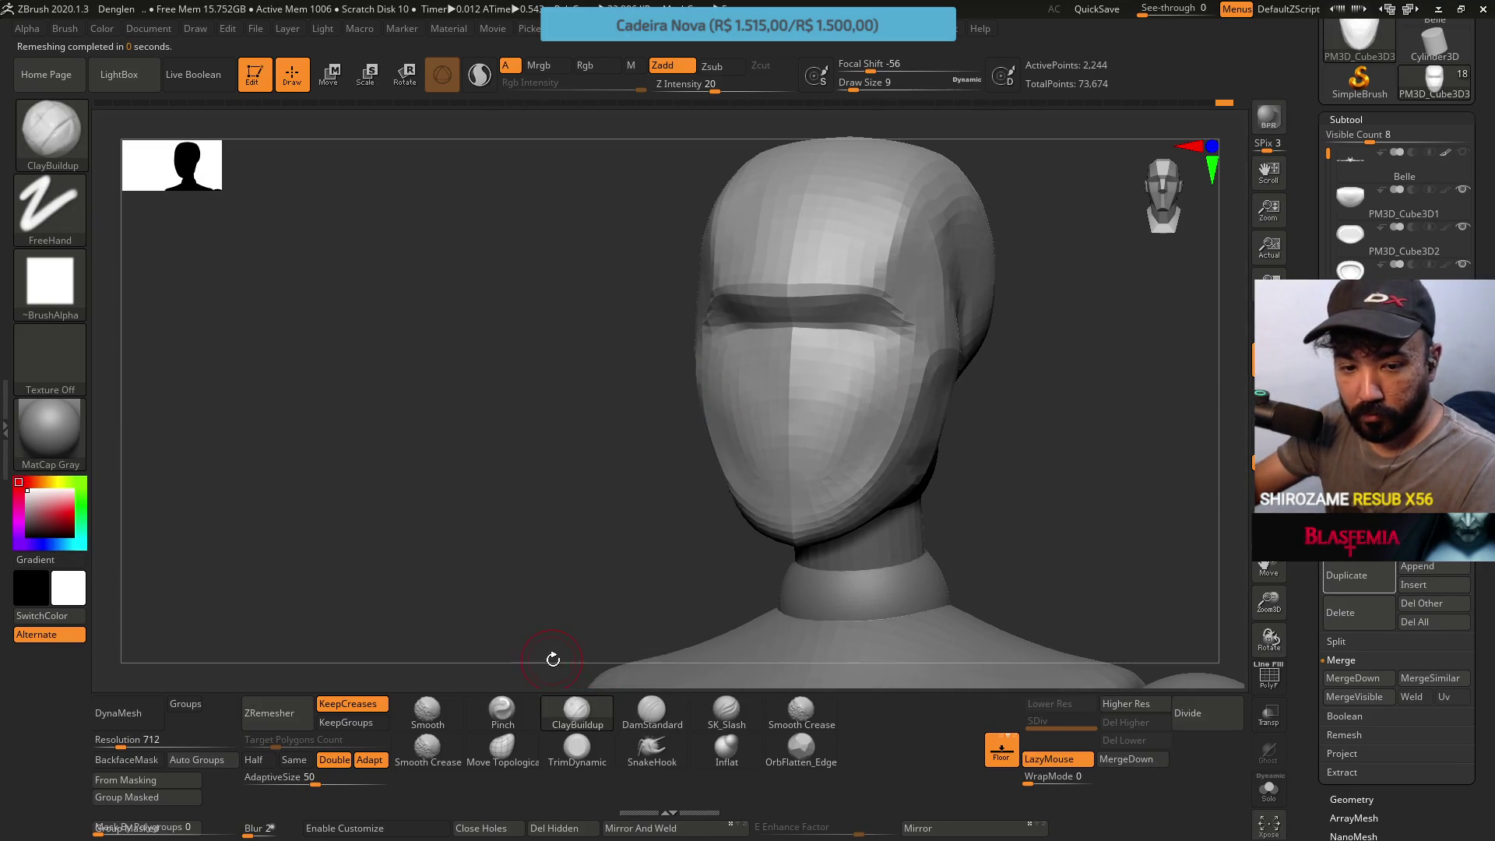
# Enlarge the brush and turn the remeshed head through front and three-quarter views to inspect it
pyautogui.press('s')
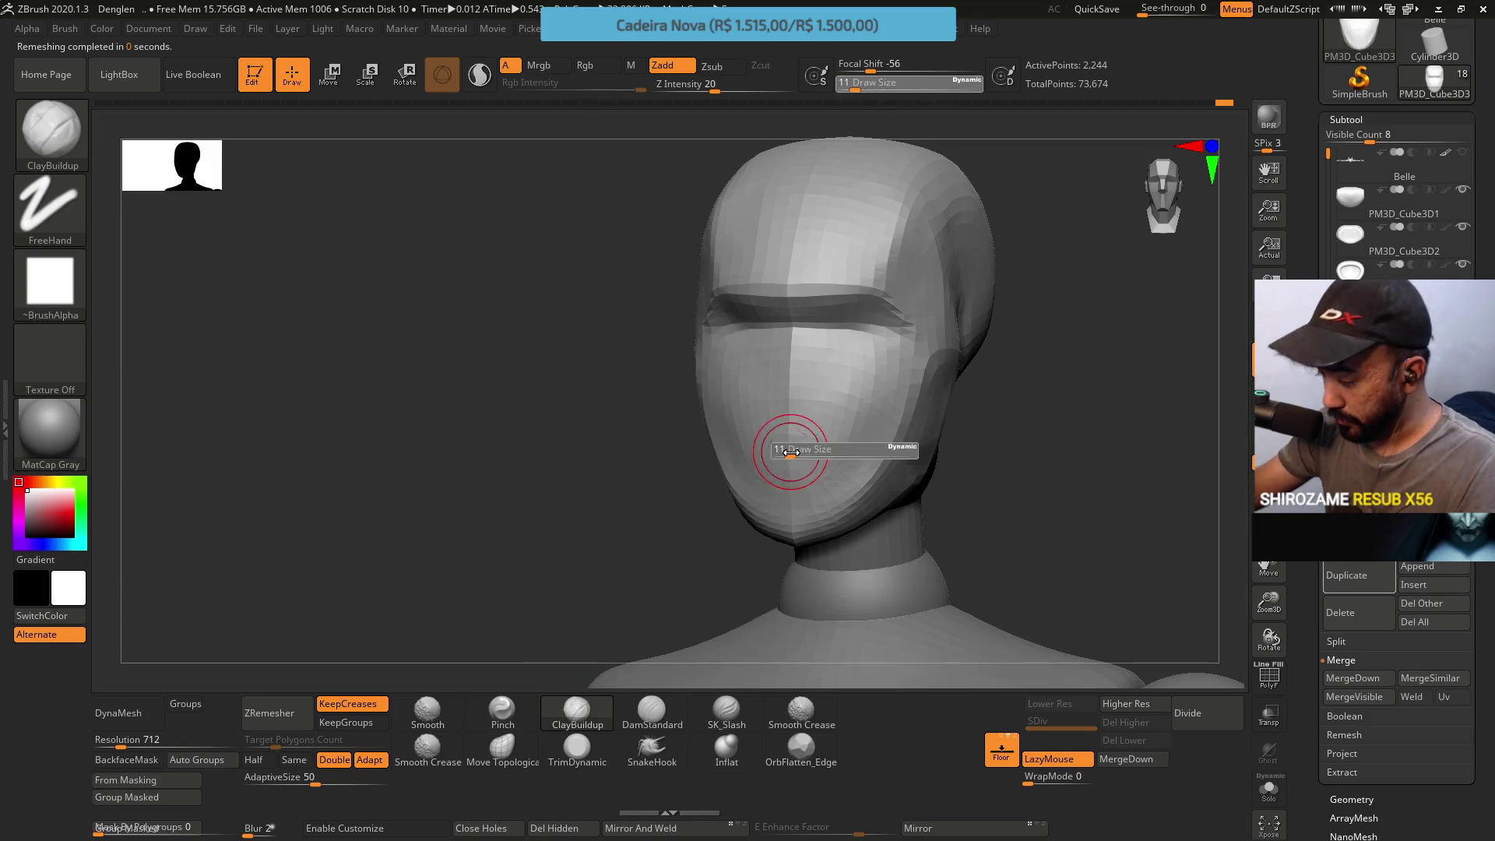
pyautogui.moveTo(788, 443); pyautogui.dragTo(818, 444)
pyautogui.keyDown('shift'); pyautogui.moveTo(778, 444); pyautogui.dragTo(710, 385, button='right'); pyautogui.keyUp('shift')
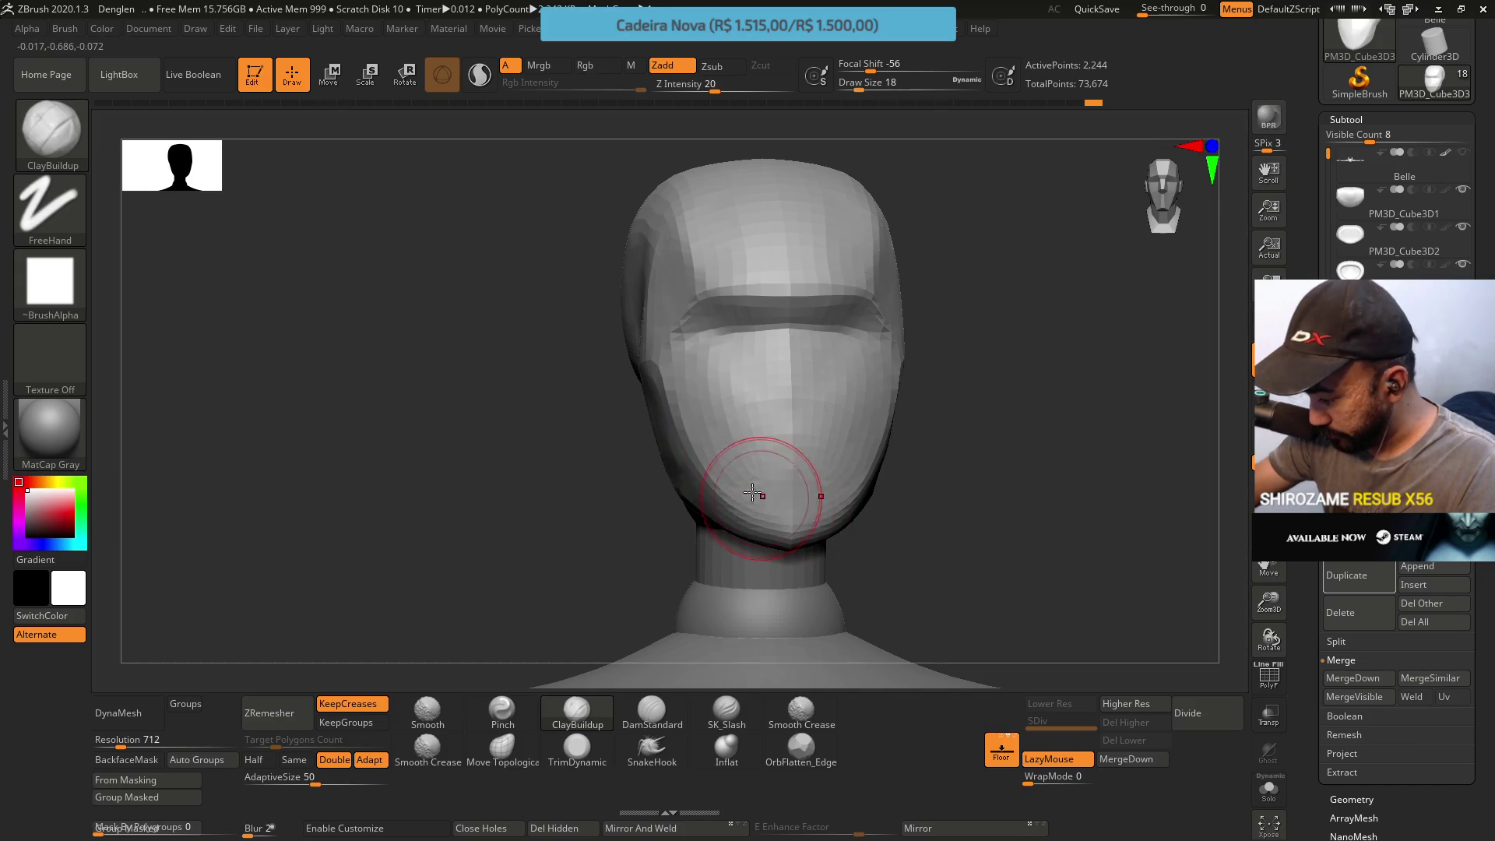
pyautogui.moveTo(683, 380)
pyautogui.mouseDown(button='right')
pyautogui.moveTo(760, 378)
pyautogui.moveTo(658, 485)
pyautogui.mouseUp(button='right')
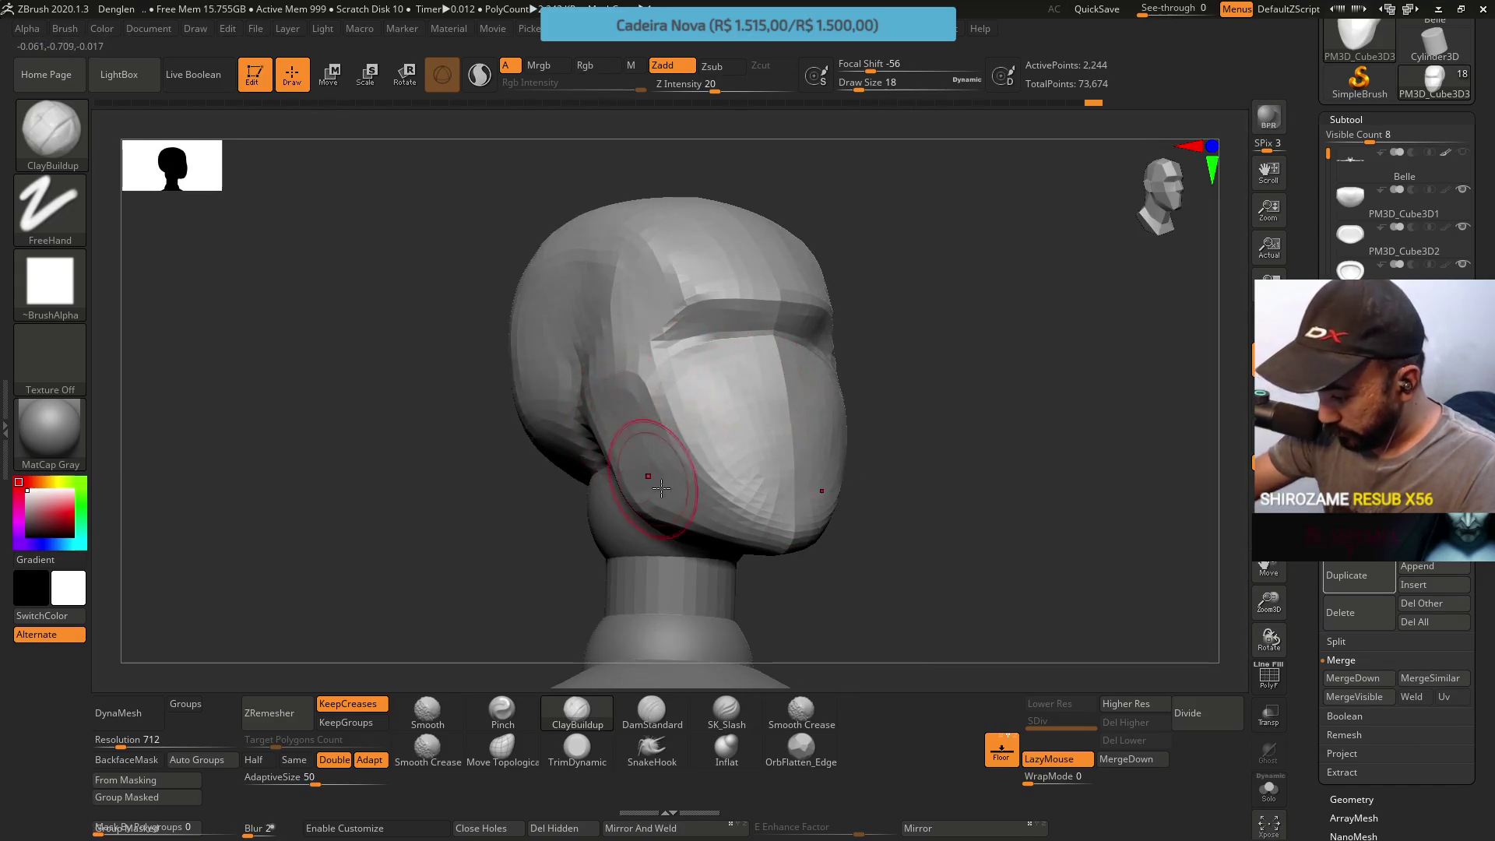
pyautogui.moveTo(616, 377); pyautogui.dragTo(650, 285, button='right')
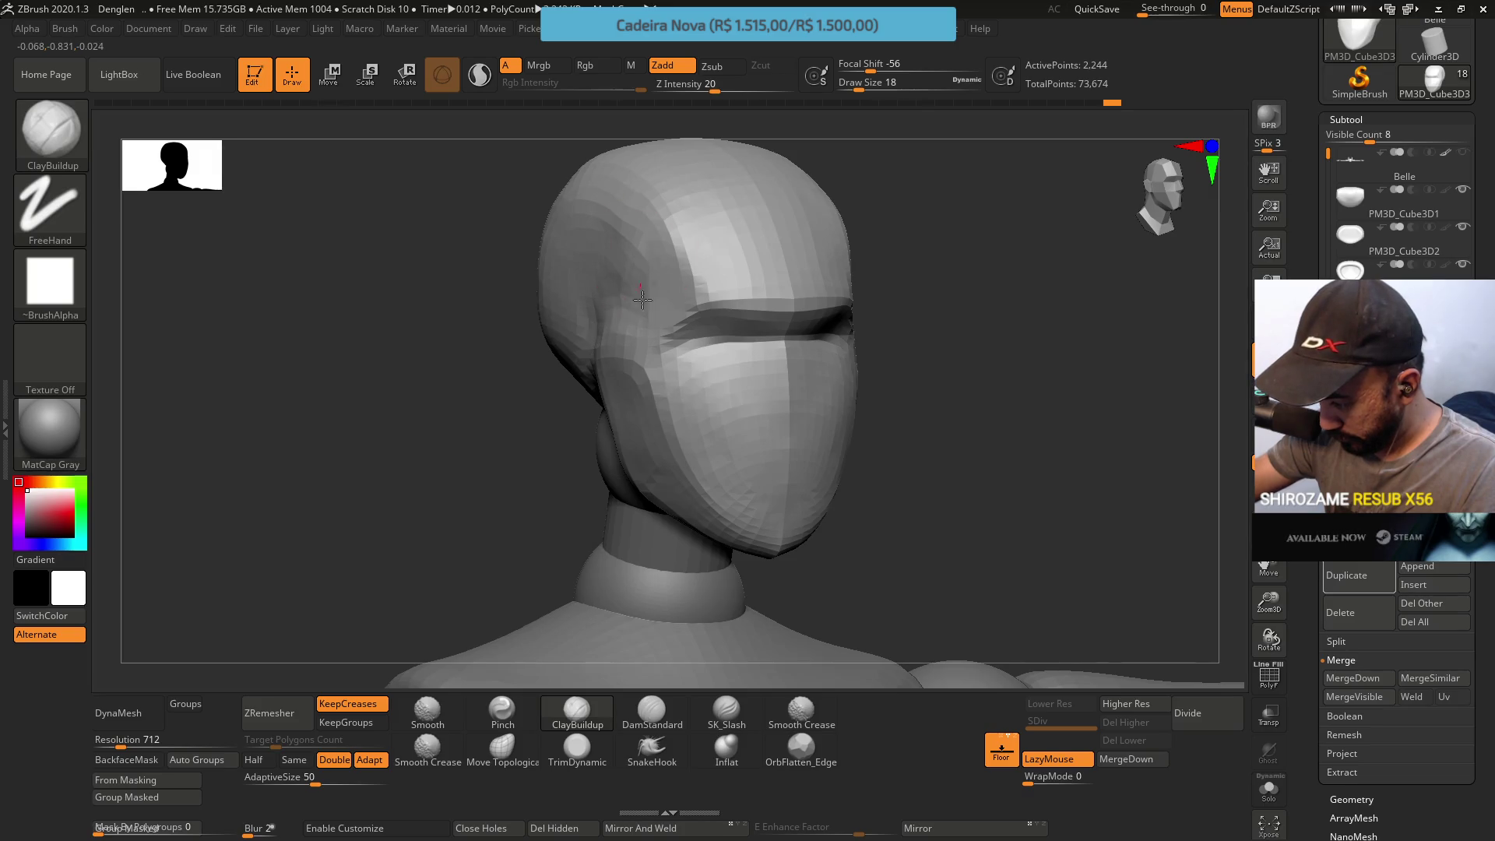
pyautogui.moveTo(620, 253); pyautogui.dragTo(735, 167, button='right')
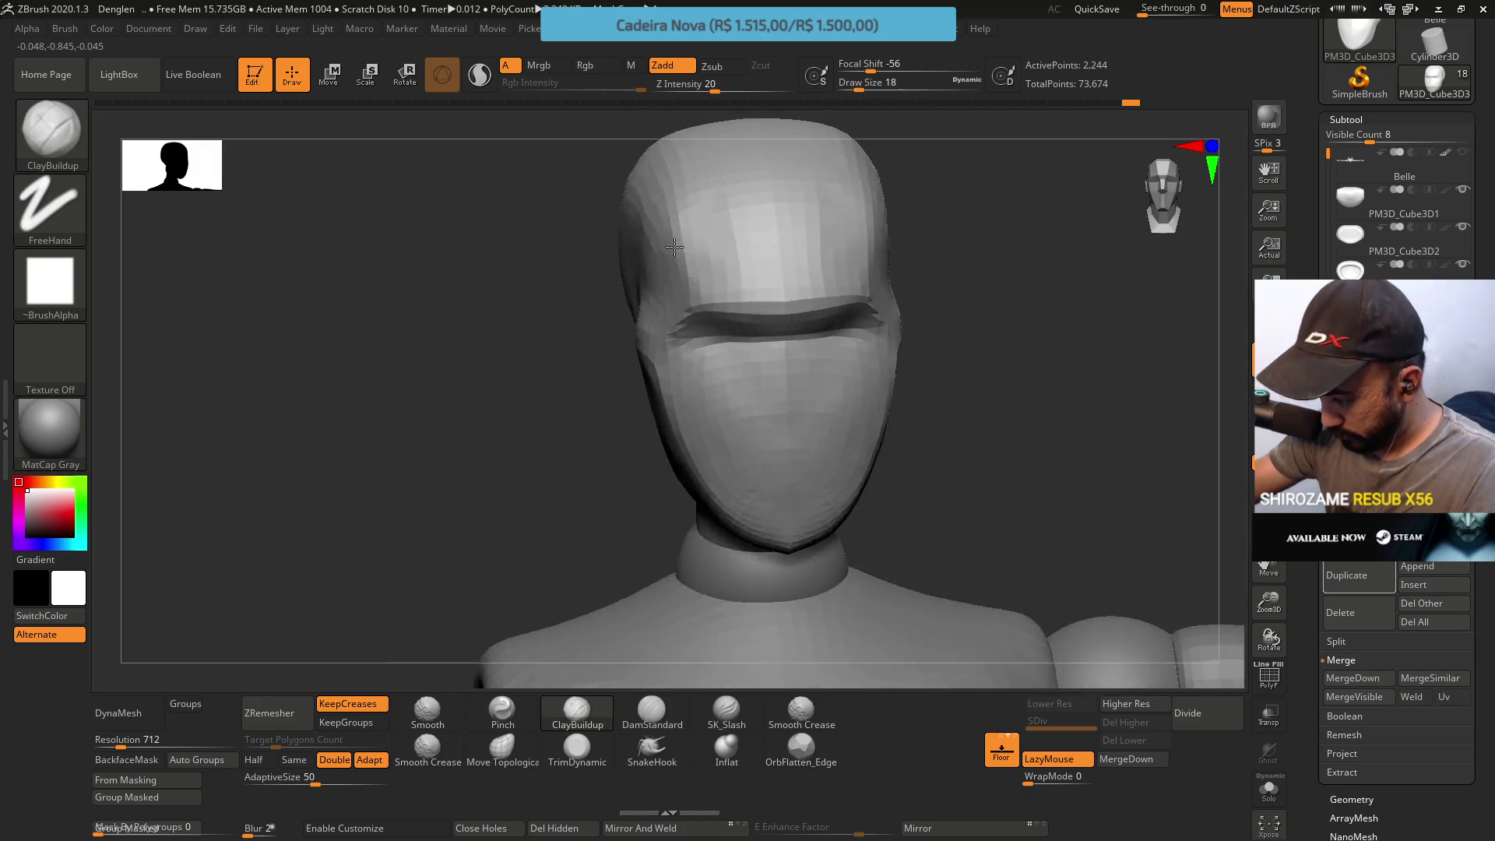
pyautogui.moveTo(685, 283); pyautogui.dragTo(650, 202, button='right')
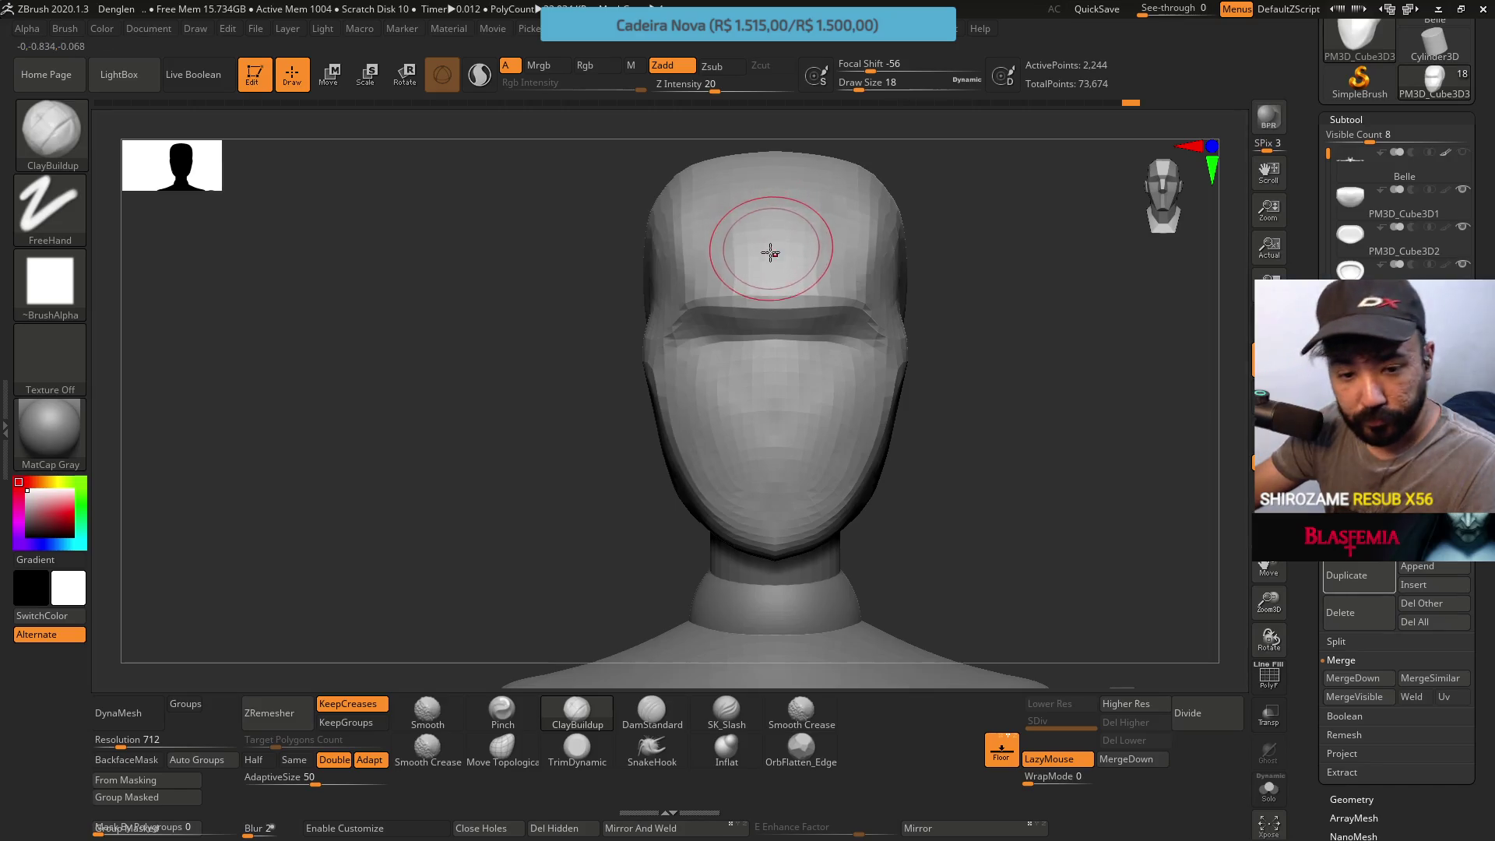
# Switch to the Pinch brush at a smaller Draw Size for tightening the visor band edges
pyautogui.click(502, 709)
pyautogui.press('s')
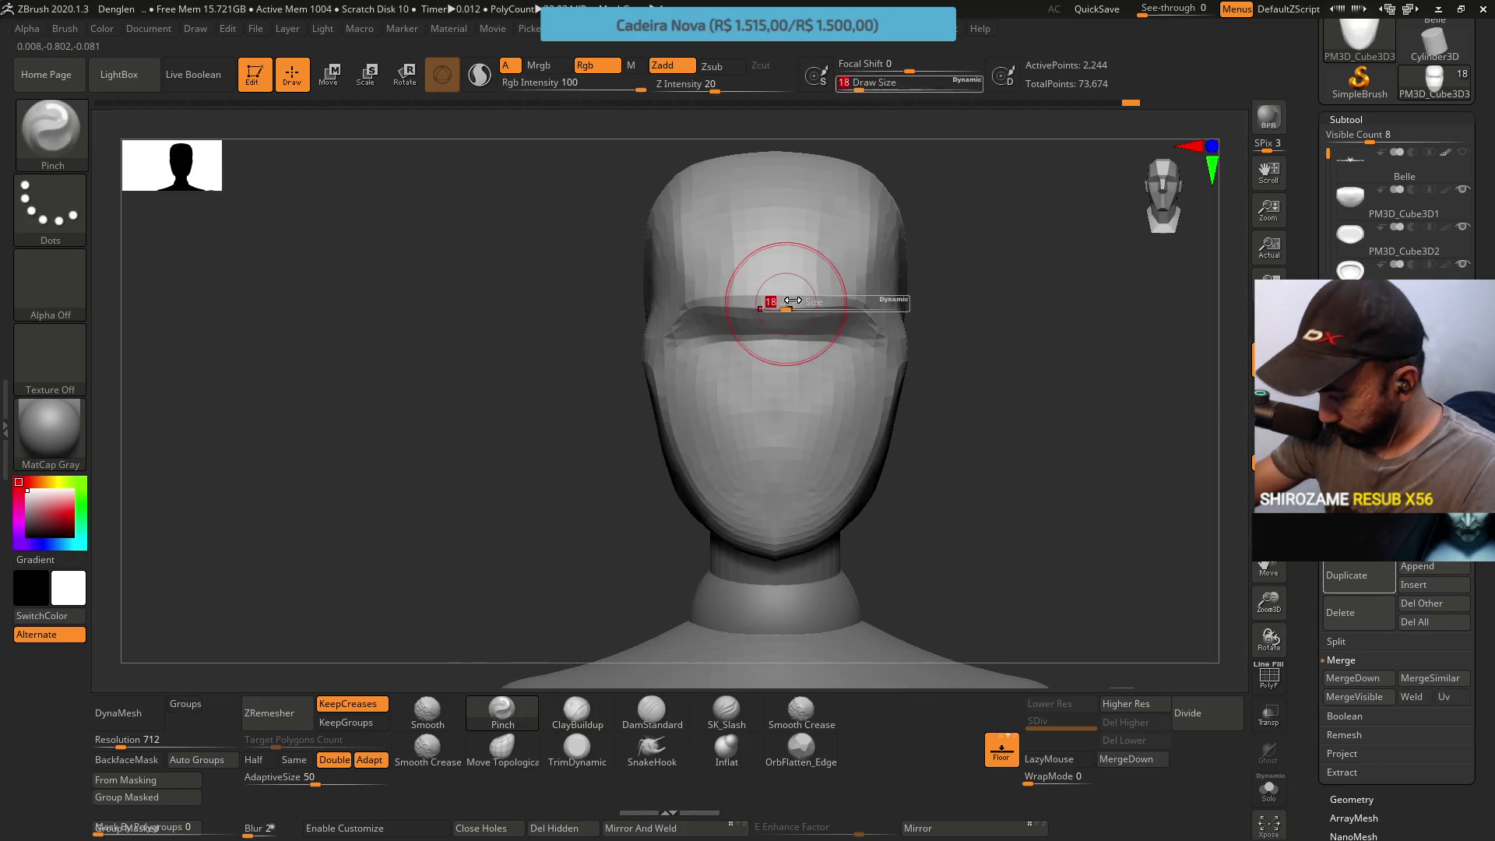
pyautogui.moveTo(791, 301); pyautogui.dragTo(780, 303)
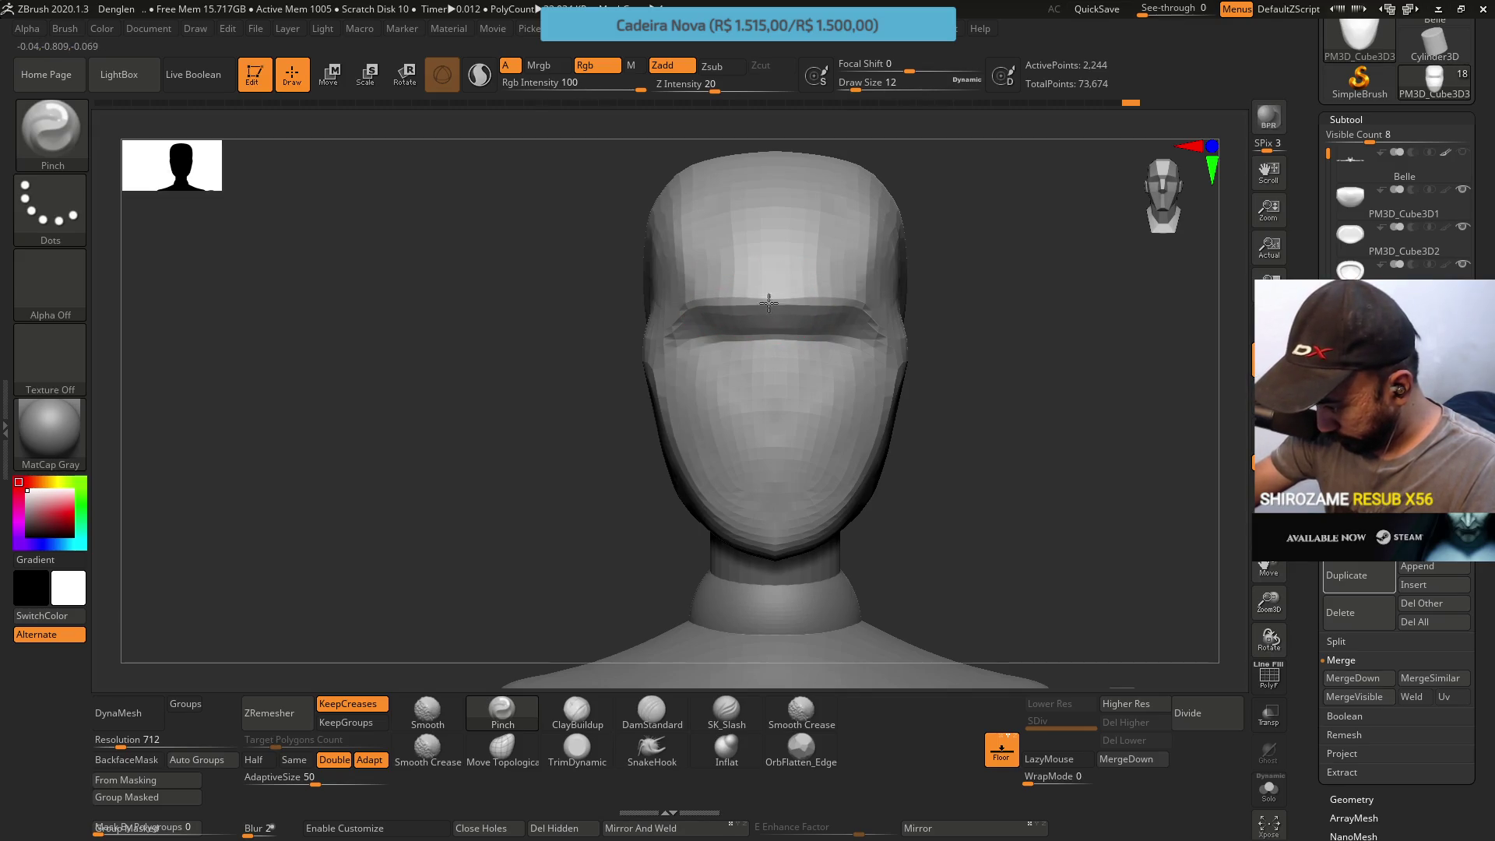
pyautogui.moveTo(837, 289)
pyautogui.mouseDown(button='right')
pyautogui.moveTo(875, 313)
pyautogui.moveTo(832, 345)
pyautogui.mouseUp(button='right')
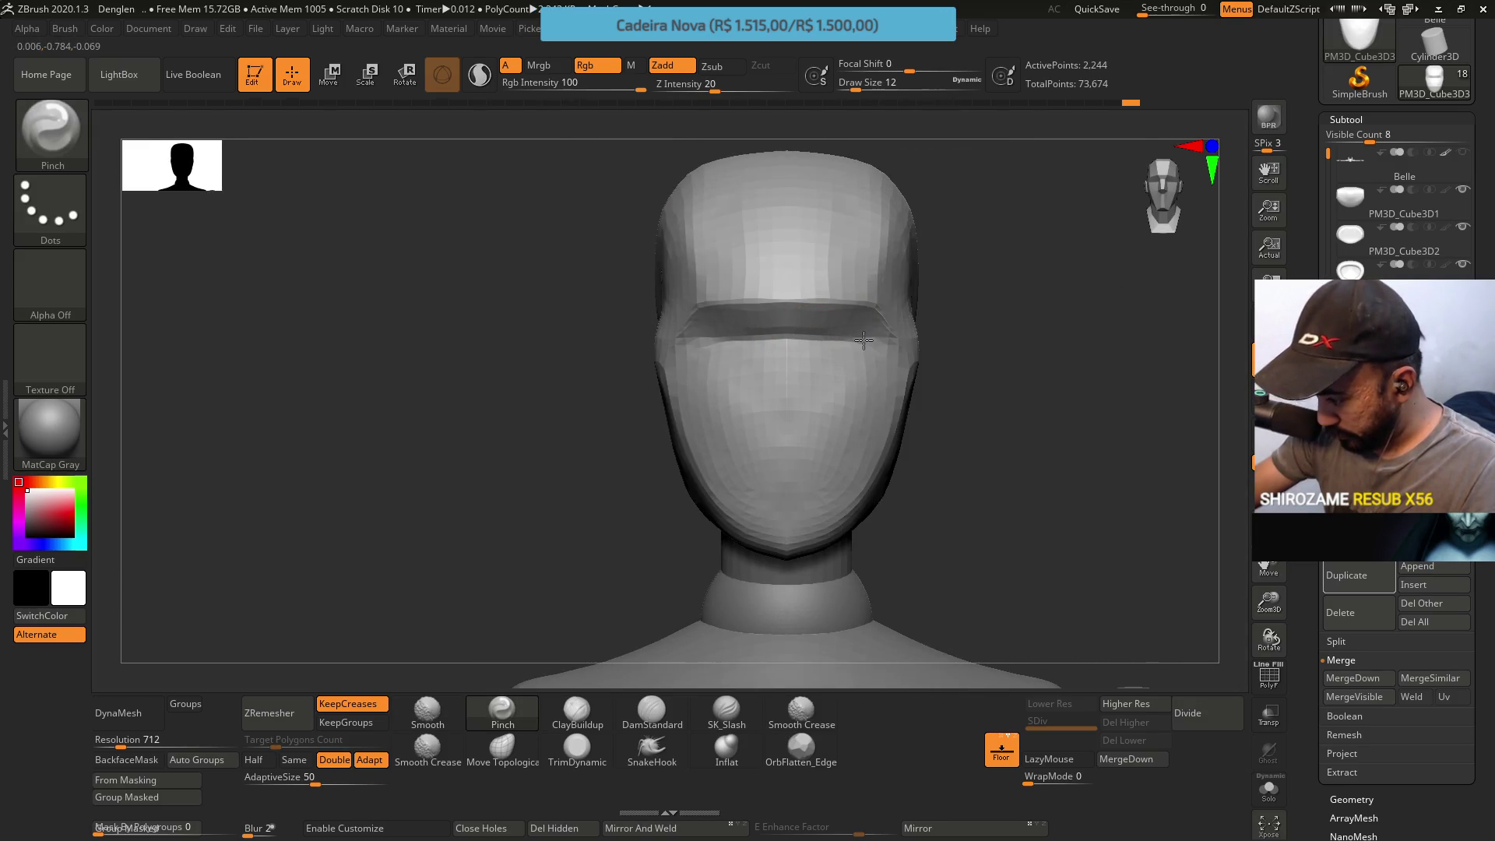
pyautogui.moveTo(828, 347)
pyautogui.mouseDown(button='right')
pyautogui.moveTo(868, 408)
pyautogui.moveTo(876, 391)
pyautogui.mouseUp(button='right')
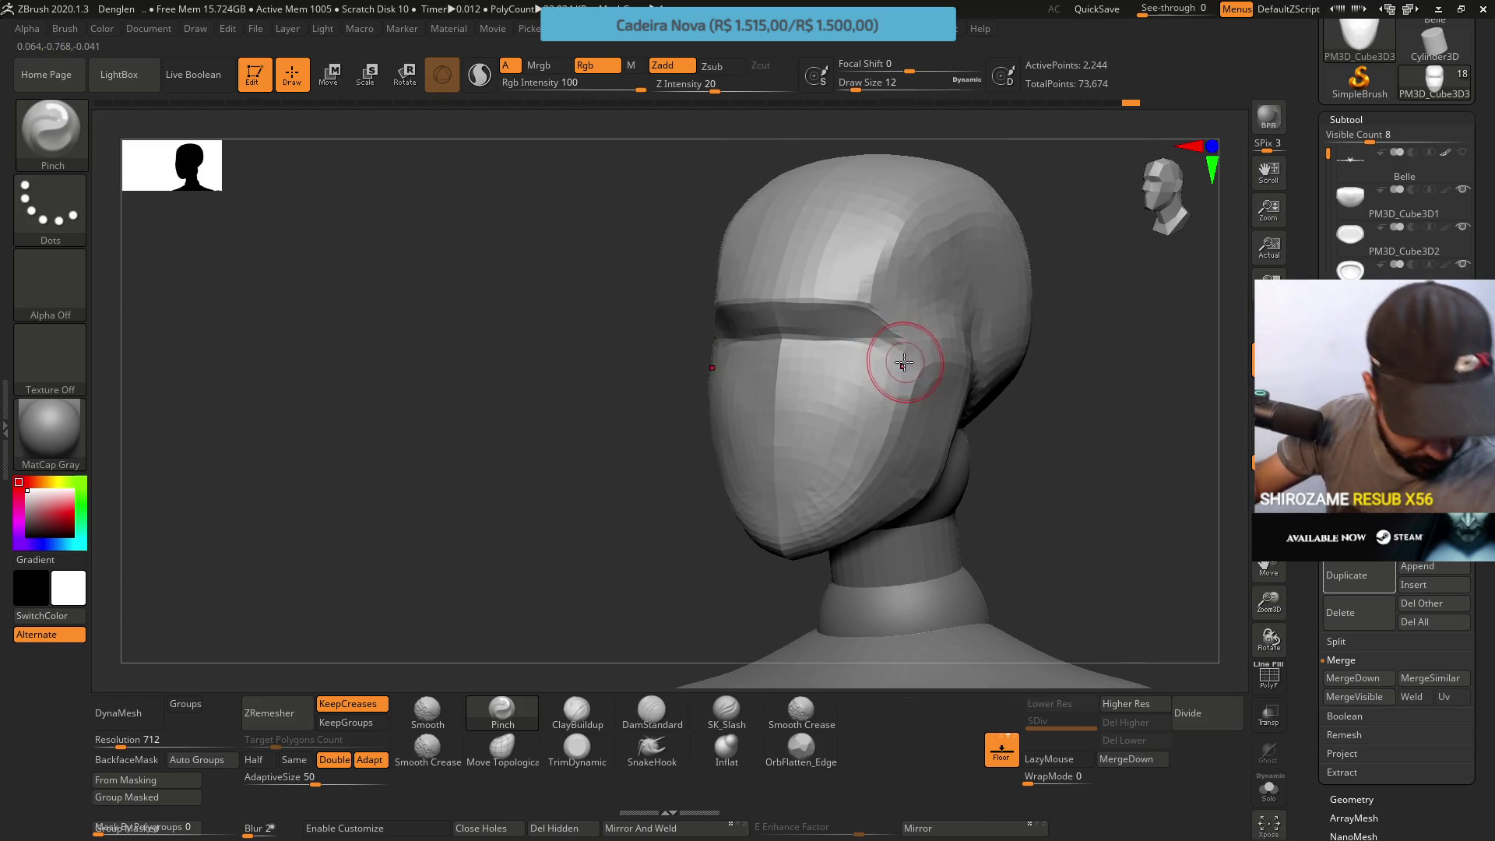
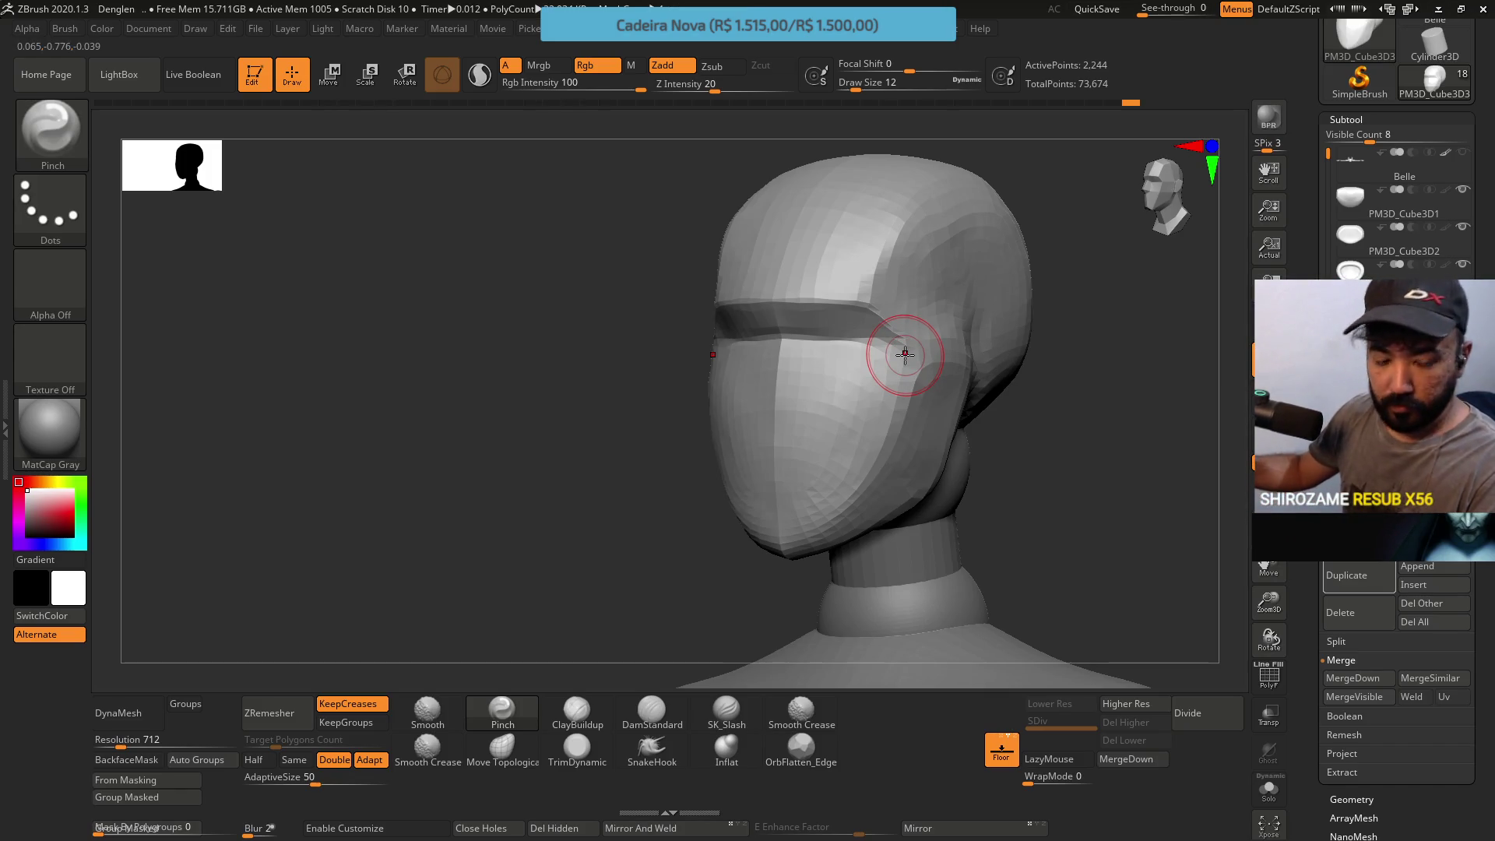
# With TrimDynamic selected, check the head's planes from profile, three-quarter and front views
pyautogui.moveTo(546, 683); pyautogui.dragTo(894, 310)
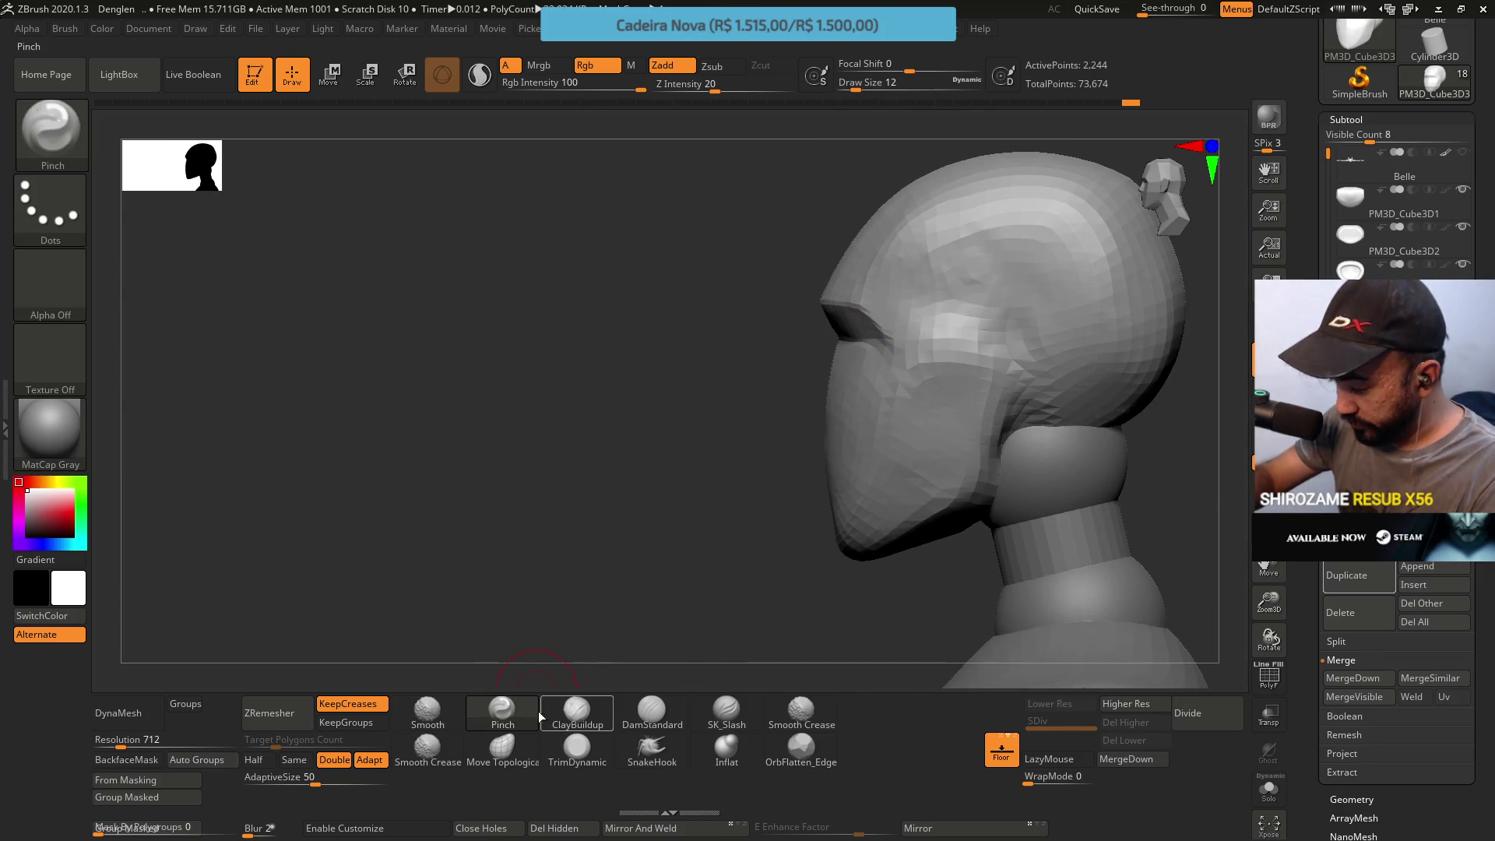
pyautogui.moveTo(907, 324); pyautogui.dragTo(974, 284, button='right')
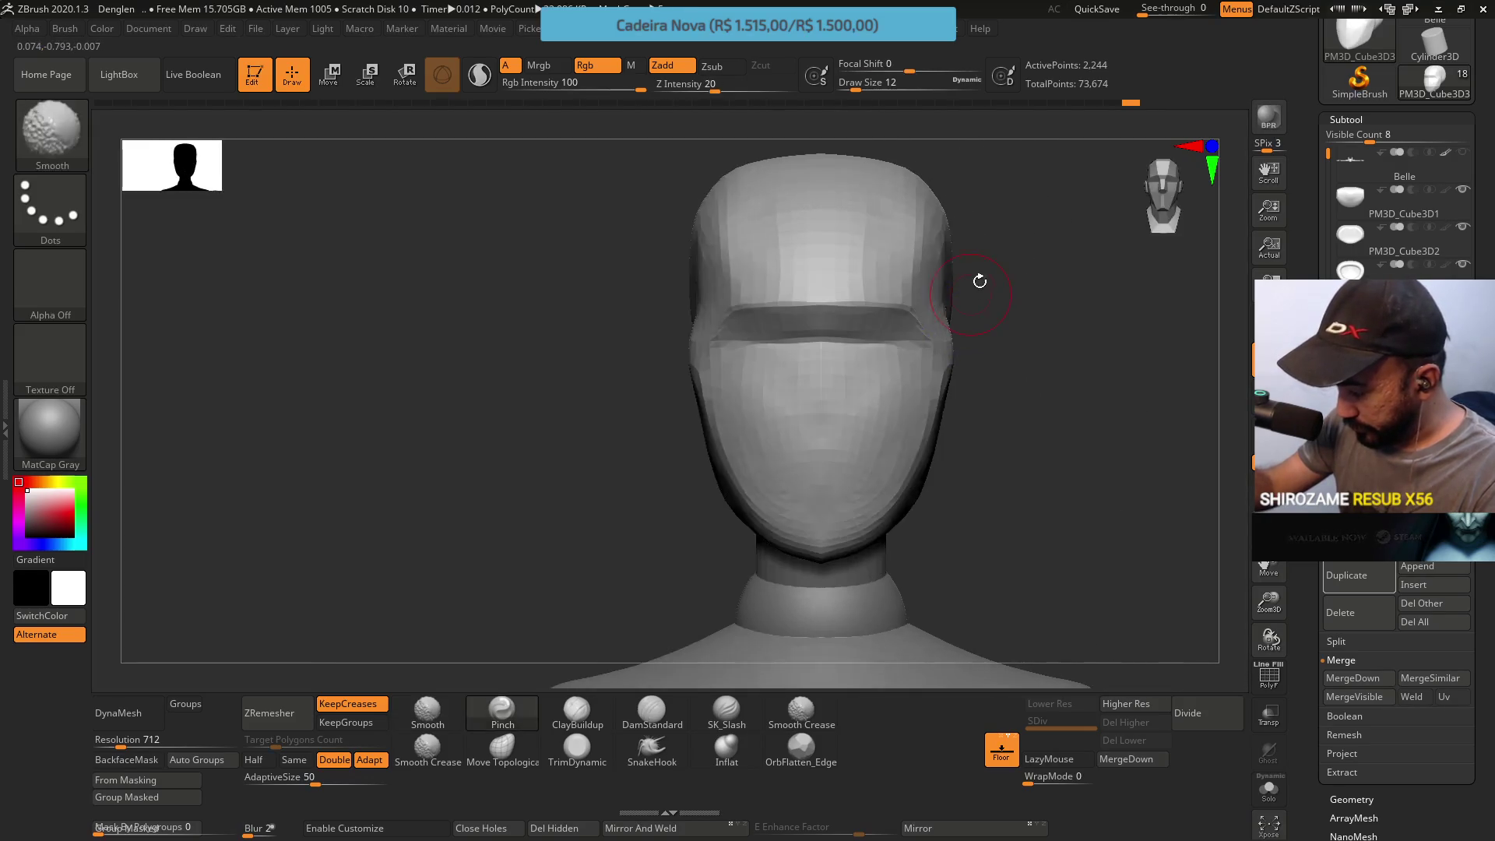
pyautogui.click(555, 739)
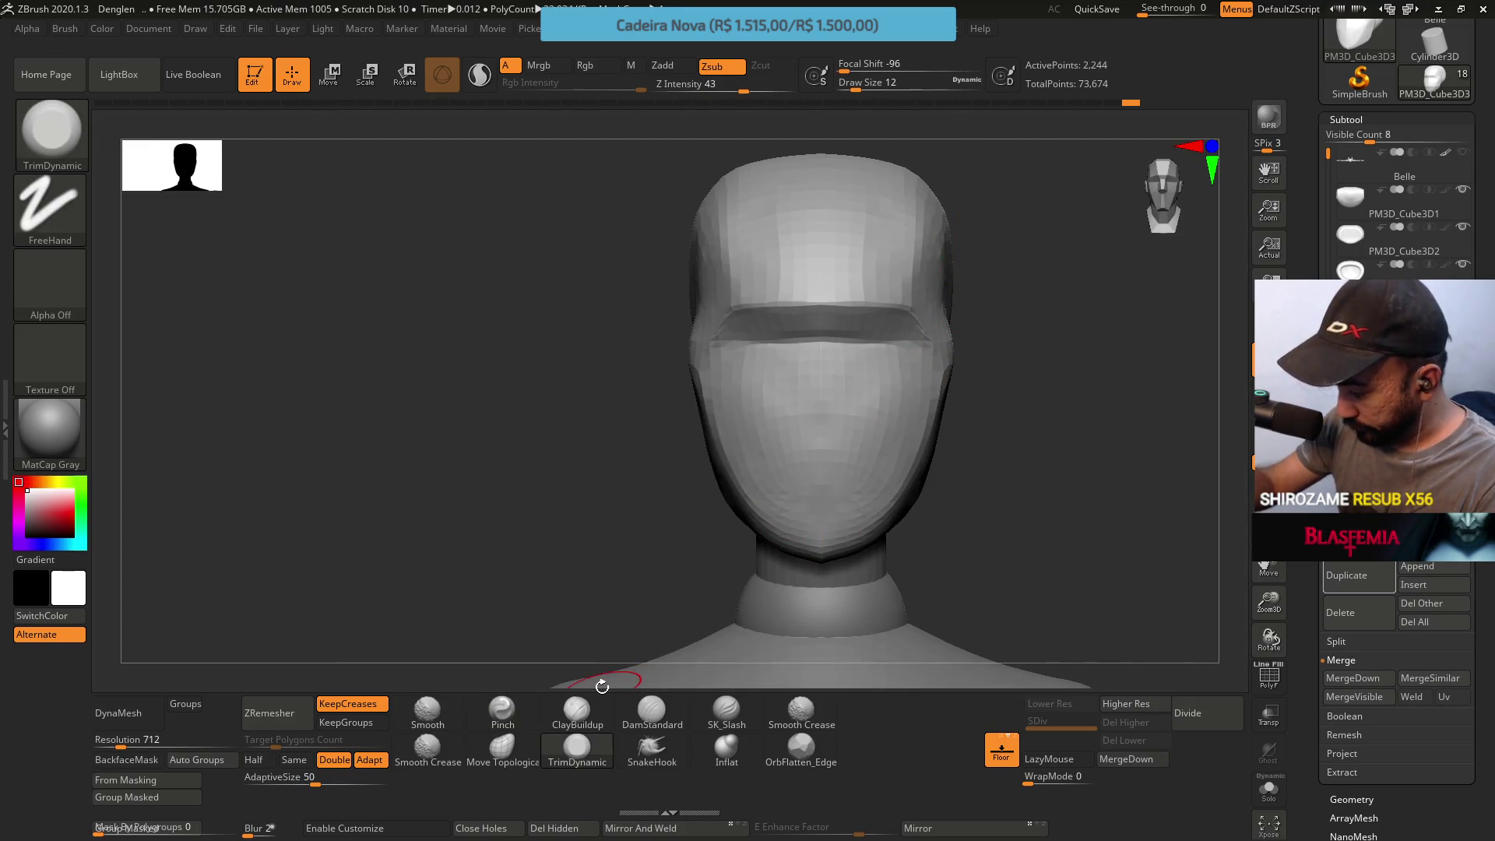
pyautogui.moveTo(600, 684); pyautogui.dragTo(967, 334)
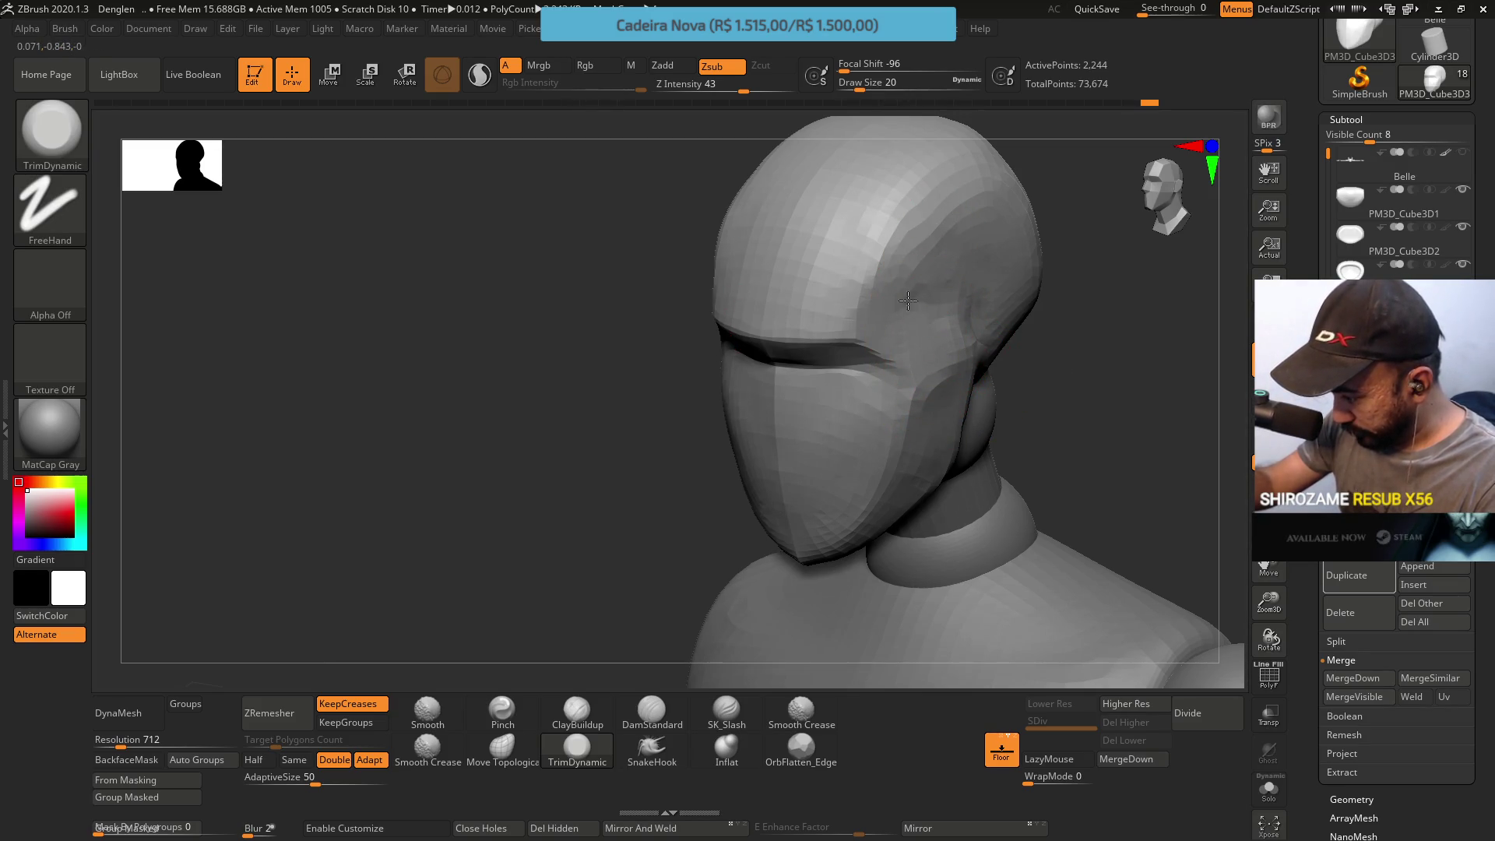
pyautogui.moveTo(916, 277); pyautogui.dragTo(944, 354, button='right')
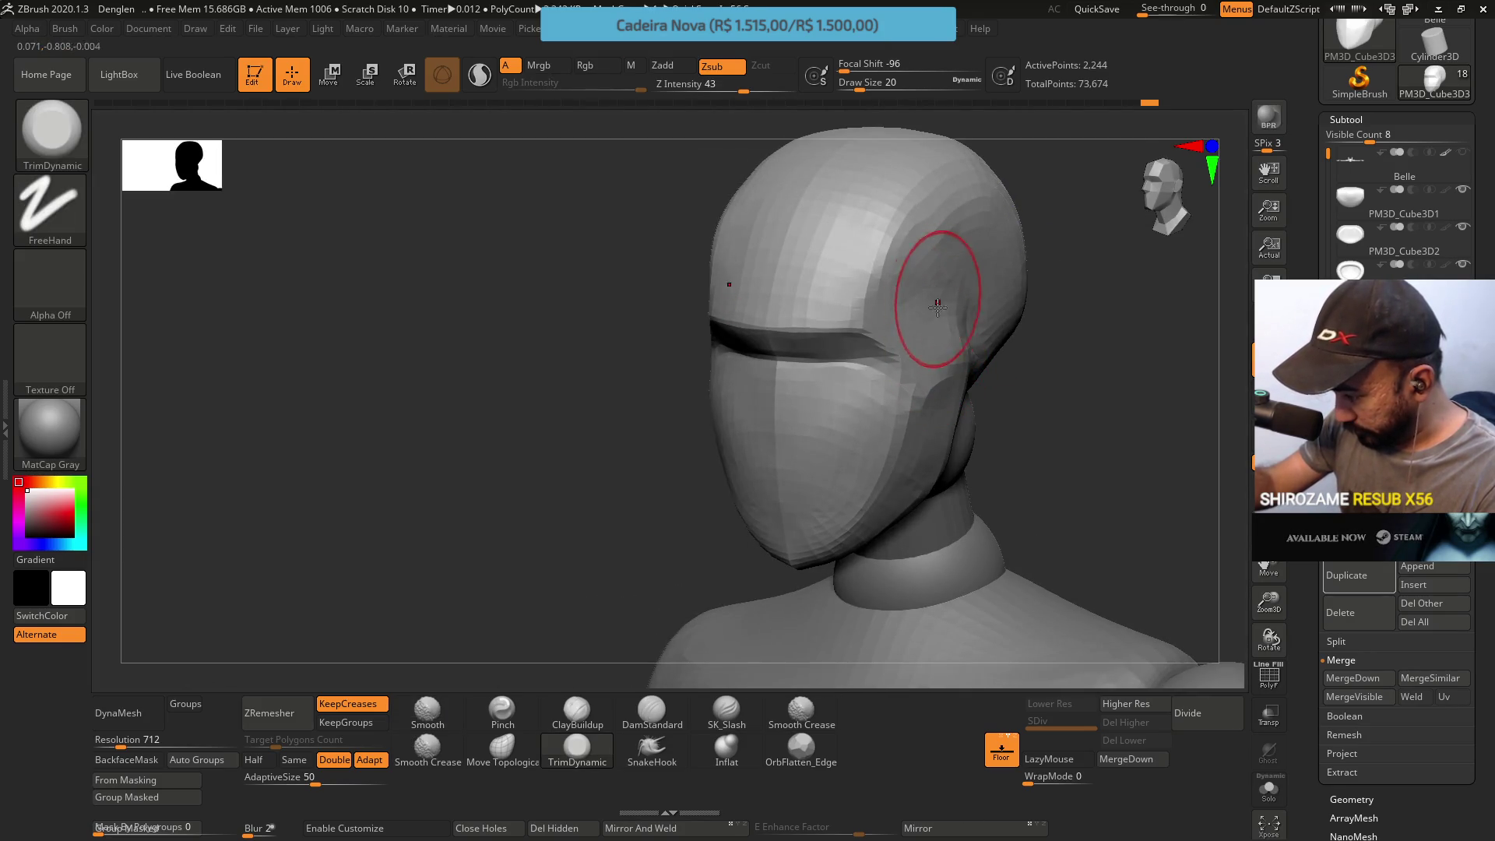
pyautogui.moveTo(937, 302); pyautogui.dragTo(943, 200, button='right')
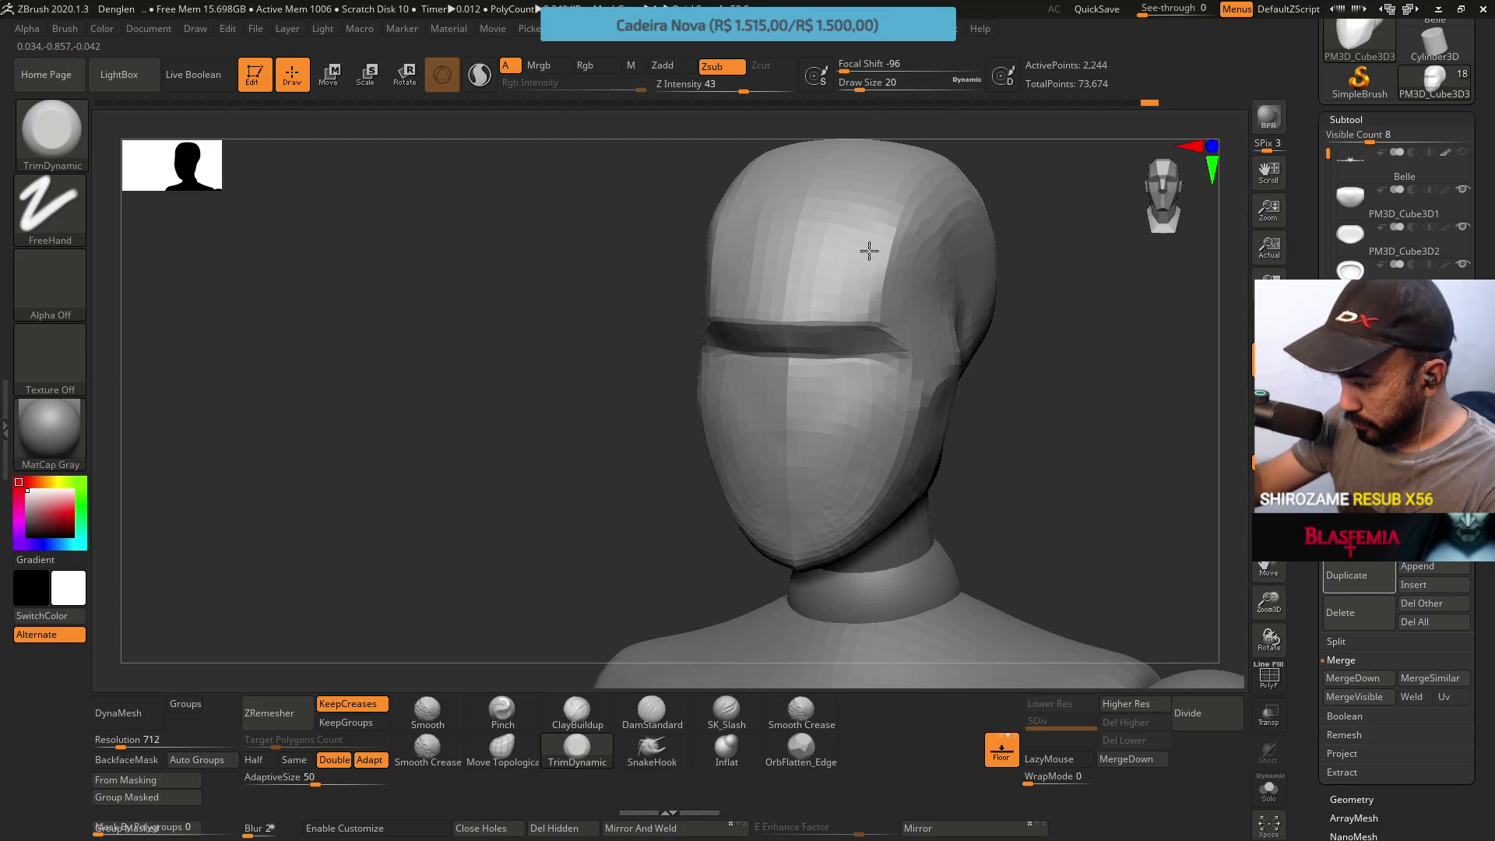
pyautogui.moveTo(787, 268); pyautogui.dragTo(819, 429, button='right')
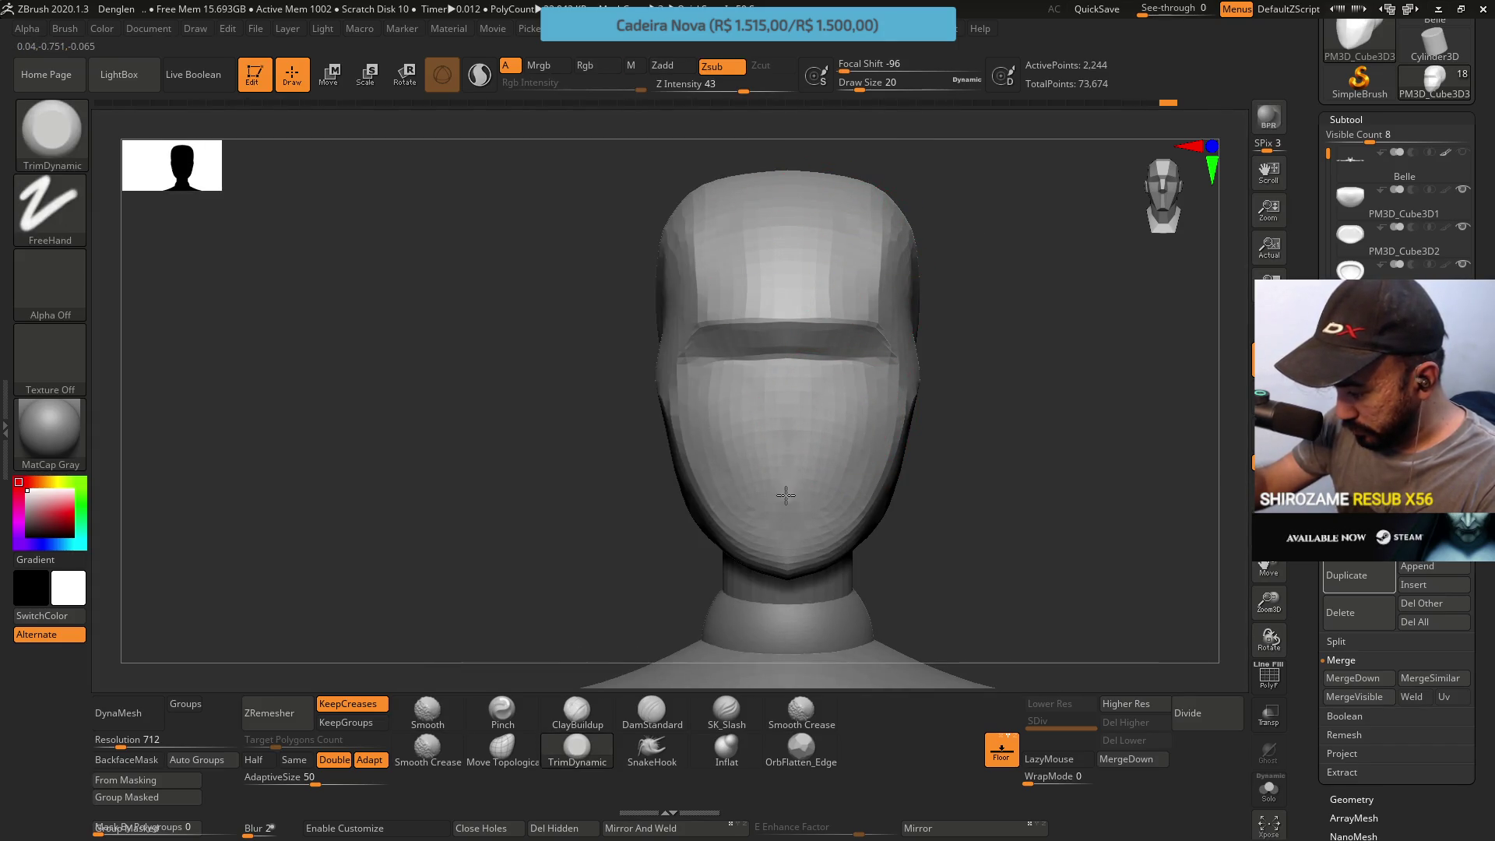
pyautogui.moveTo(796, 487)
pyautogui.mouseDown(button='right')
pyautogui.moveTo(817, 460)
pyautogui.moveTo(810, 403)
pyautogui.moveTo(801, 561)
pyautogui.moveTo(893, 456)
pyautogui.mouseUp(button='right')
# Flatten the cheek and brow area with TrimDynamic, symmetry on, checking from the front
pyautogui.click(501, 748)
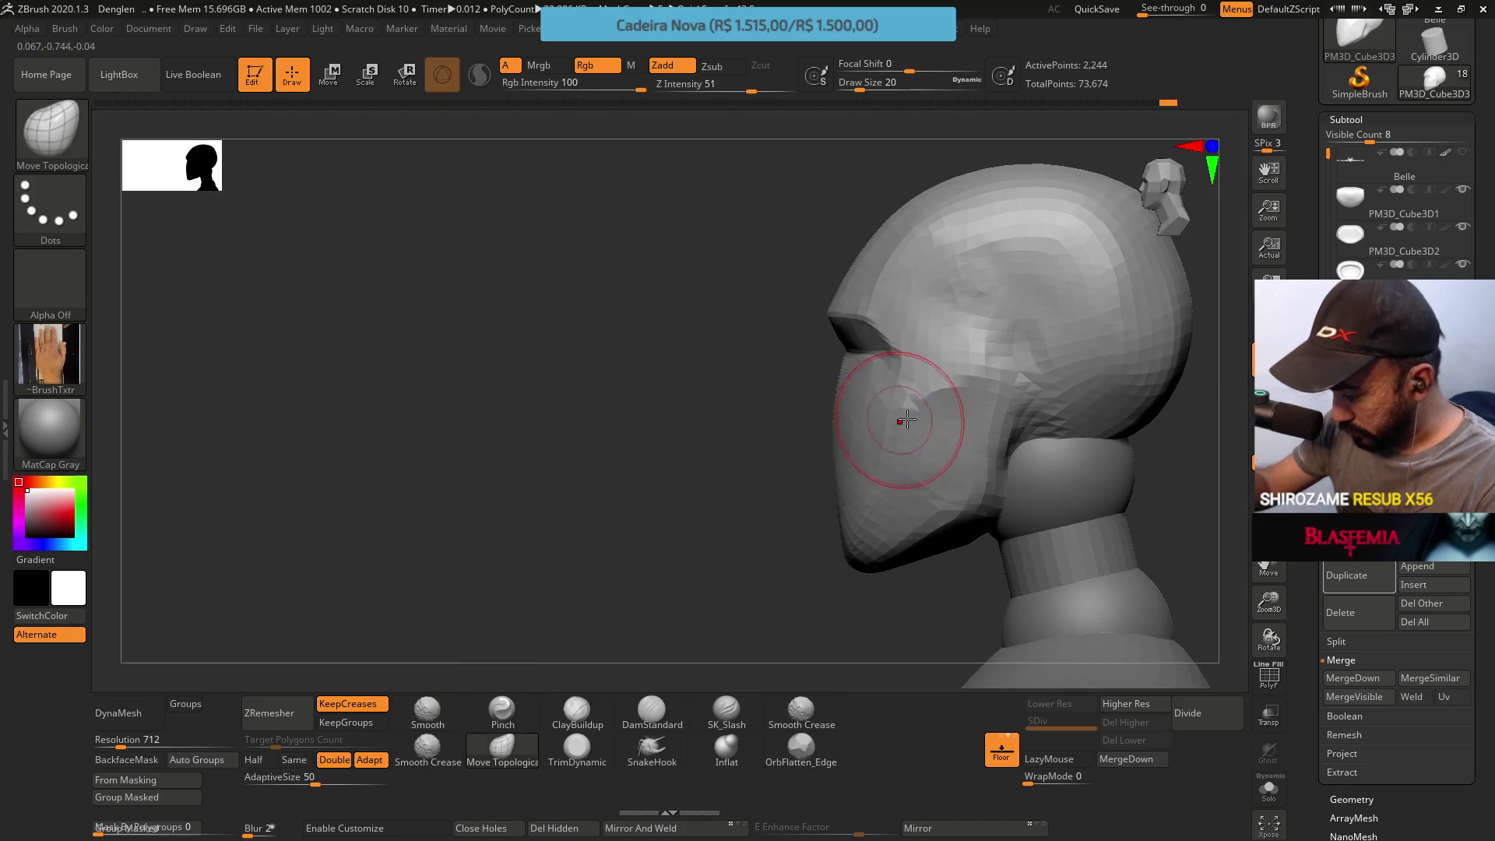
pyautogui.click(576, 749)
pyautogui.moveTo(717, 451); pyautogui.dragTo(888, 584, button='right')
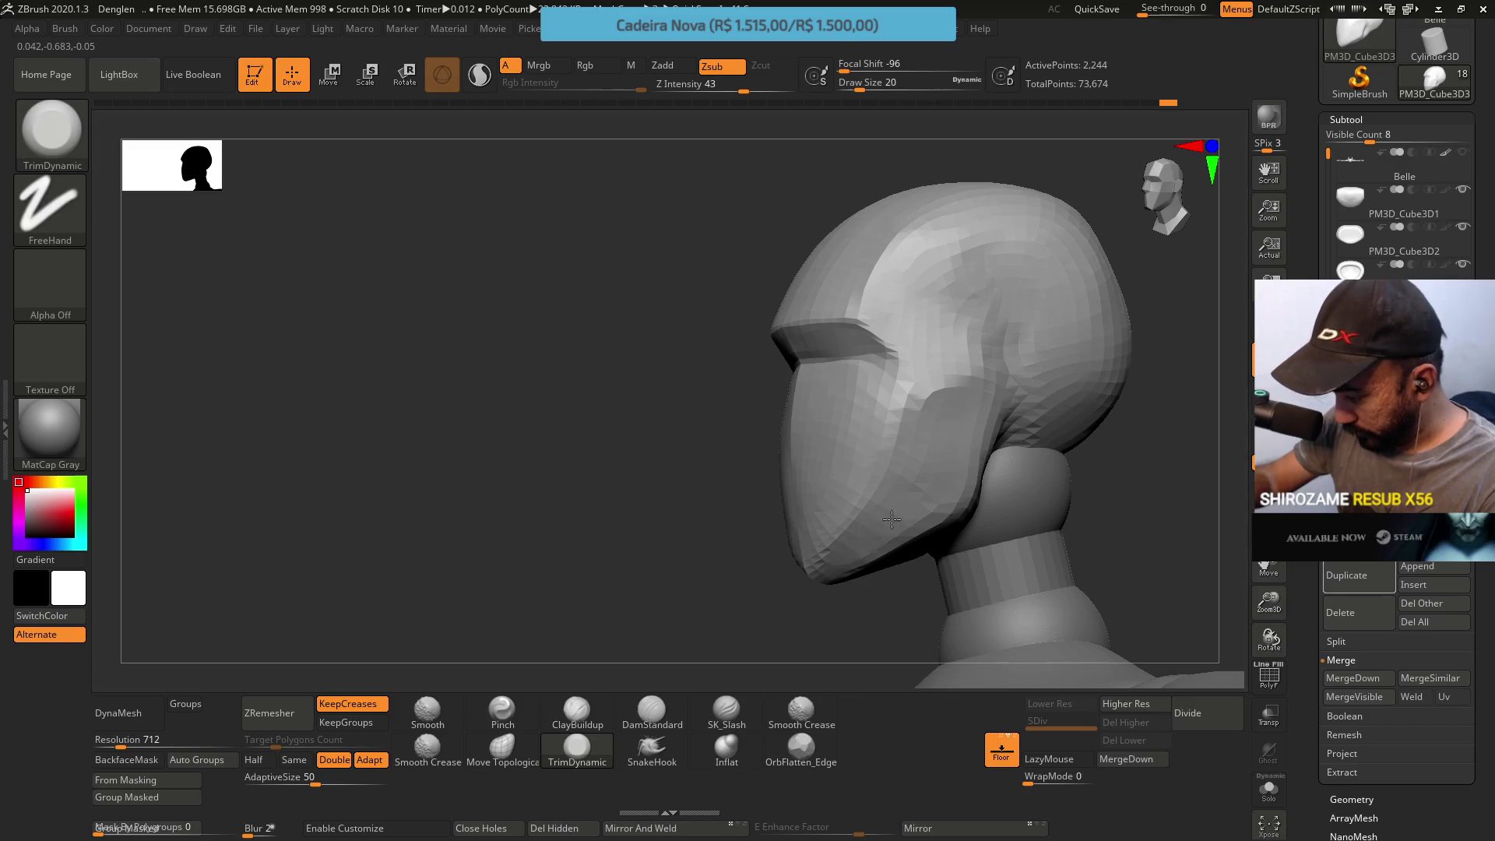
pyautogui.moveTo(887, 524)
pyautogui.mouseDown(button='right')
pyautogui.moveTo(920, 480)
pyautogui.moveTo(955, 479)
pyautogui.mouseUp(button='right')
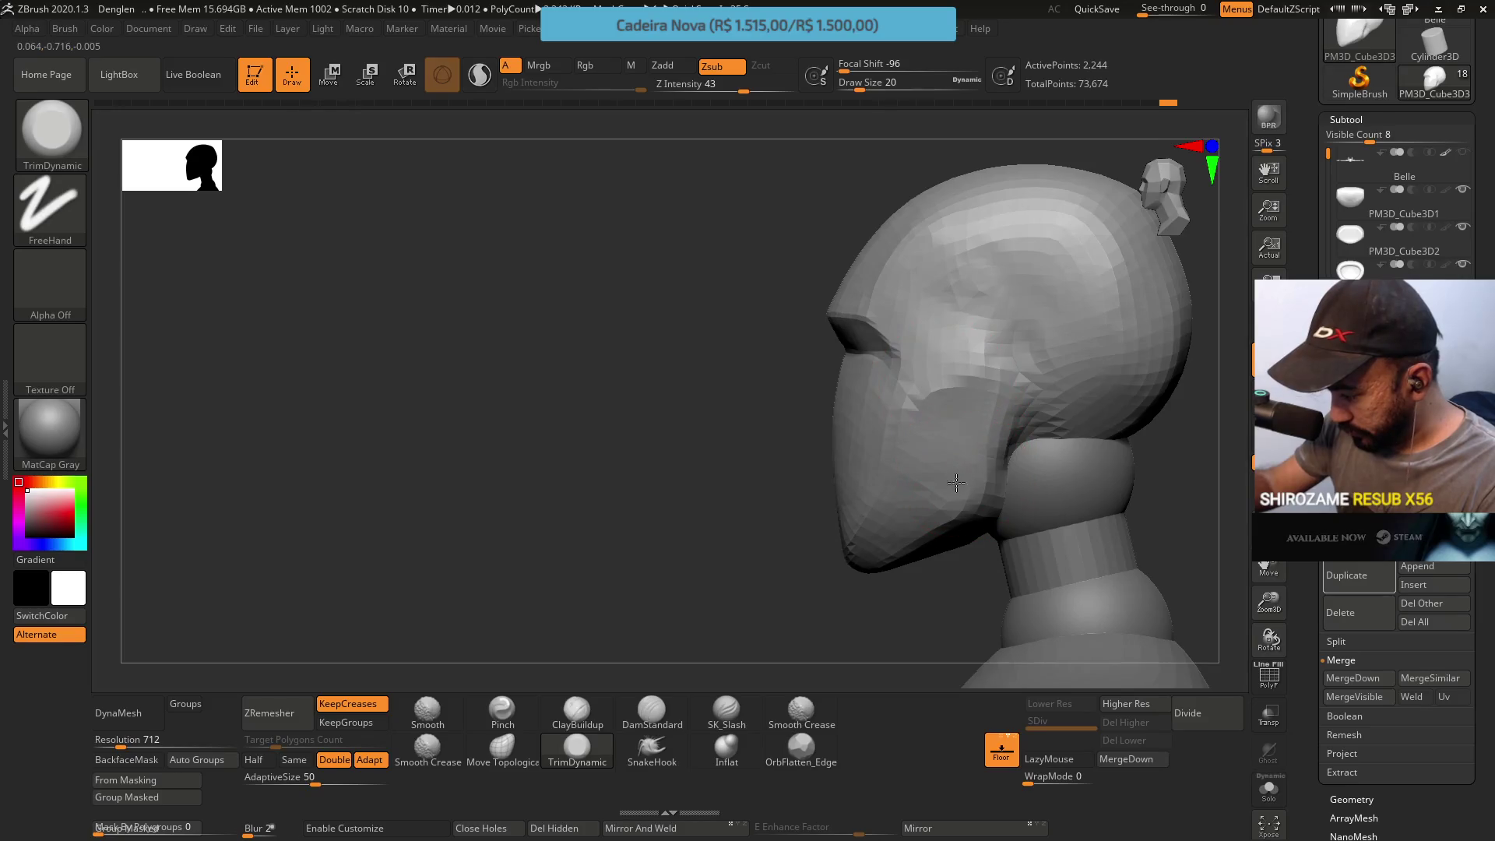
pyautogui.moveTo(914, 417); pyautogui.dragTo(872, 409)
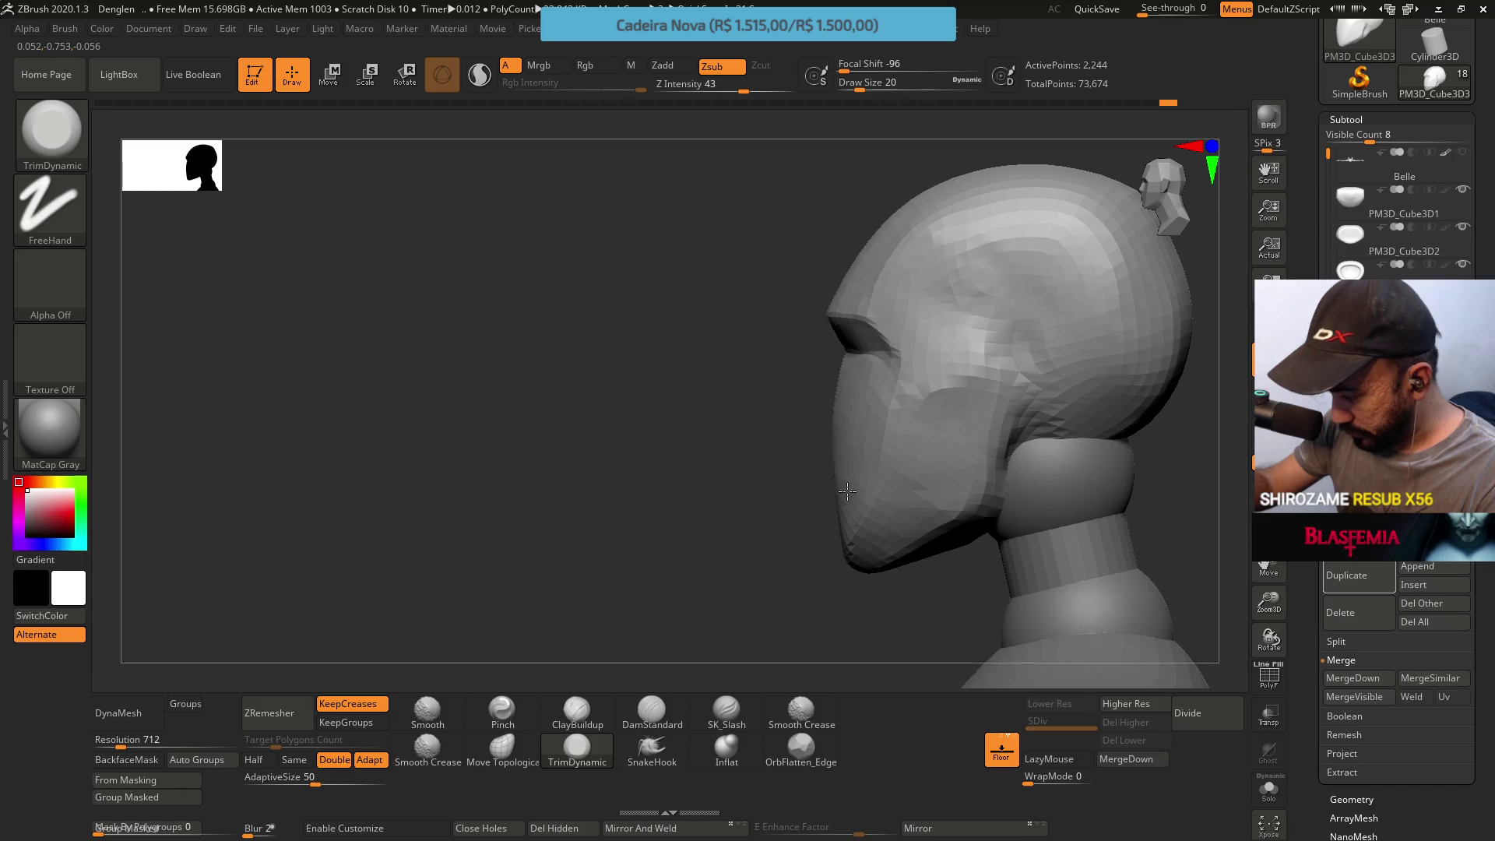
pyautogui.moveTo(857, 496)
pyautogui.mouseDown(button='right')
pyautogui.moveTo(900, 335)
pyautogui.moveTo(942, 304)
pyautogui.moveTo(884, 433)
pyautogui.mouseUp(button='right')
# Refine with Move Topological, comparing side and front, then frame head, neck and shoulders
pyautogui.click(502, 747)
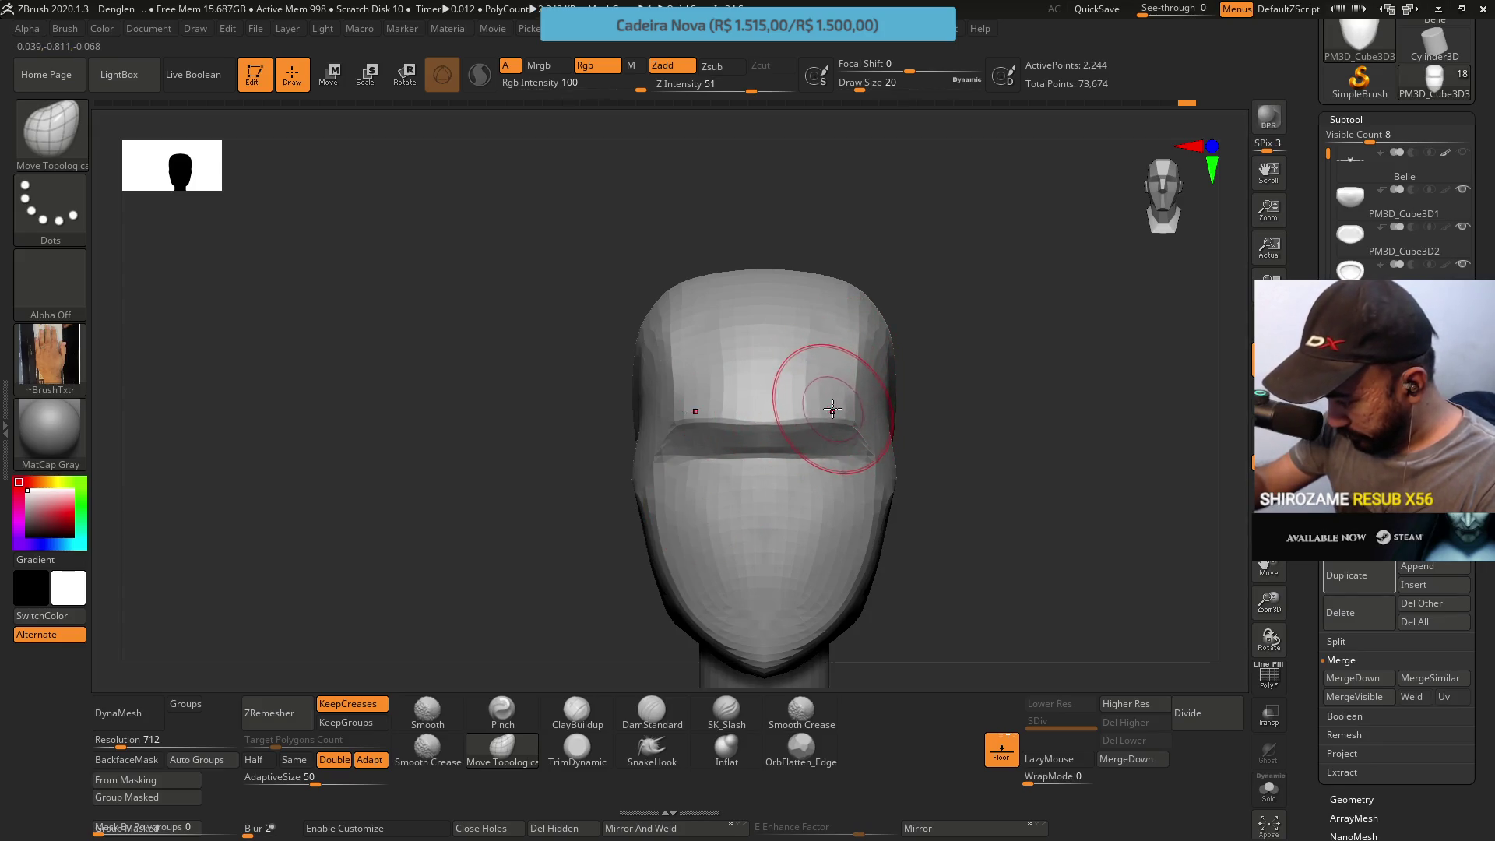
pyautogui.moveTo(867, 441)
pyautogui.mouseDown(button='right')
pyautogui.moveTo(911, 310)
pyautogui.moveTo(969, 342)
pyautogui.moveTo(908, 343)
pyautogui.mouseUp(button='right')
pyautogui.moveTo(1001, 307)
pyautogui.mouseDown(button='right')
pyautogui.moveTo(960, 369)
pyautogui.moveTo(984, 361)
pyautogui.mouseUp(button='right')
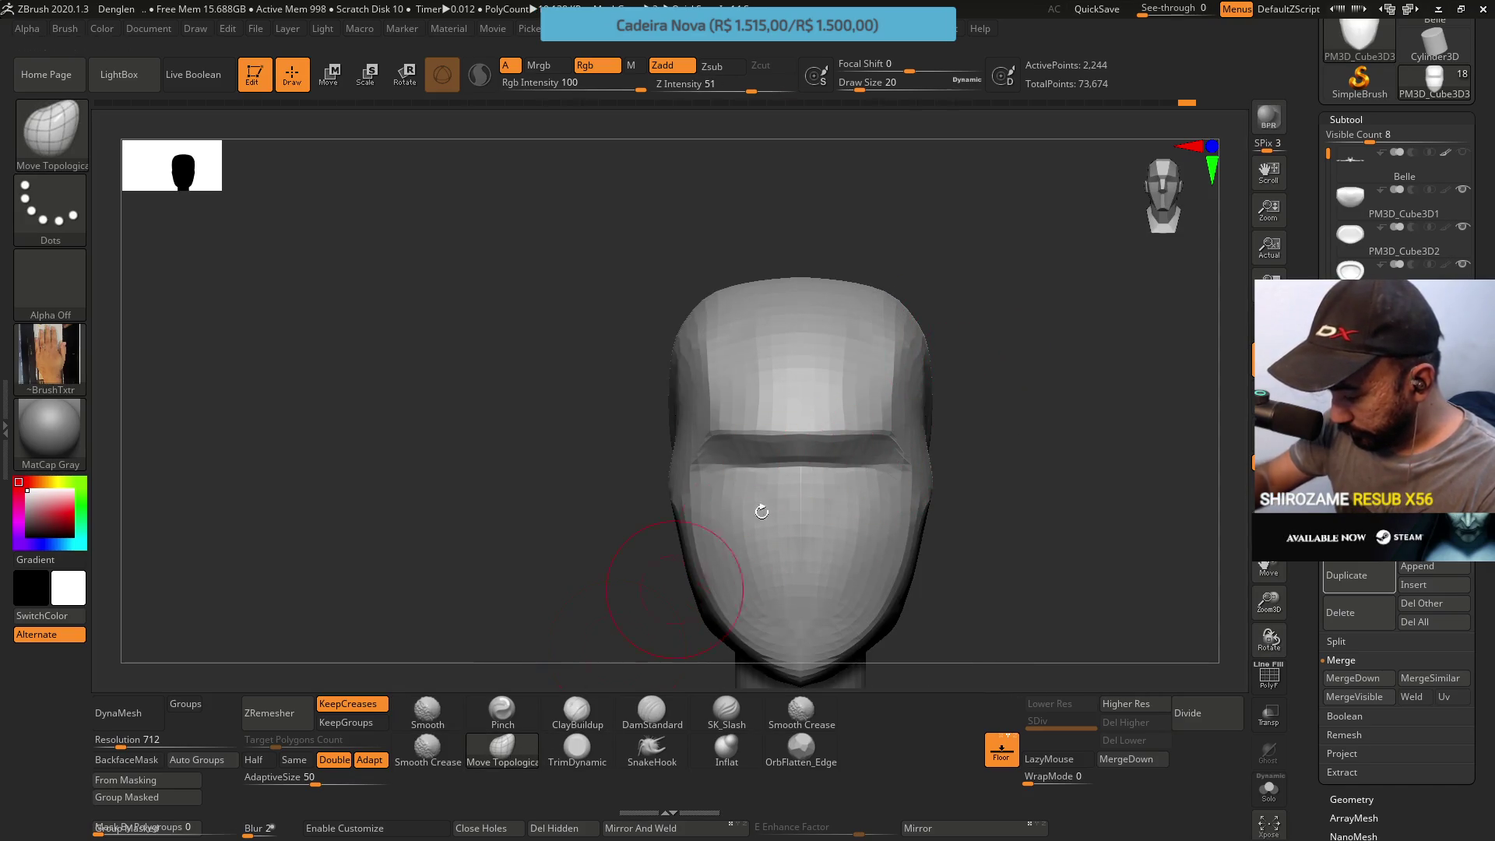
pyautogui.moveTo(728, 538); pyautogui.dragTo(960, 473, button='right')
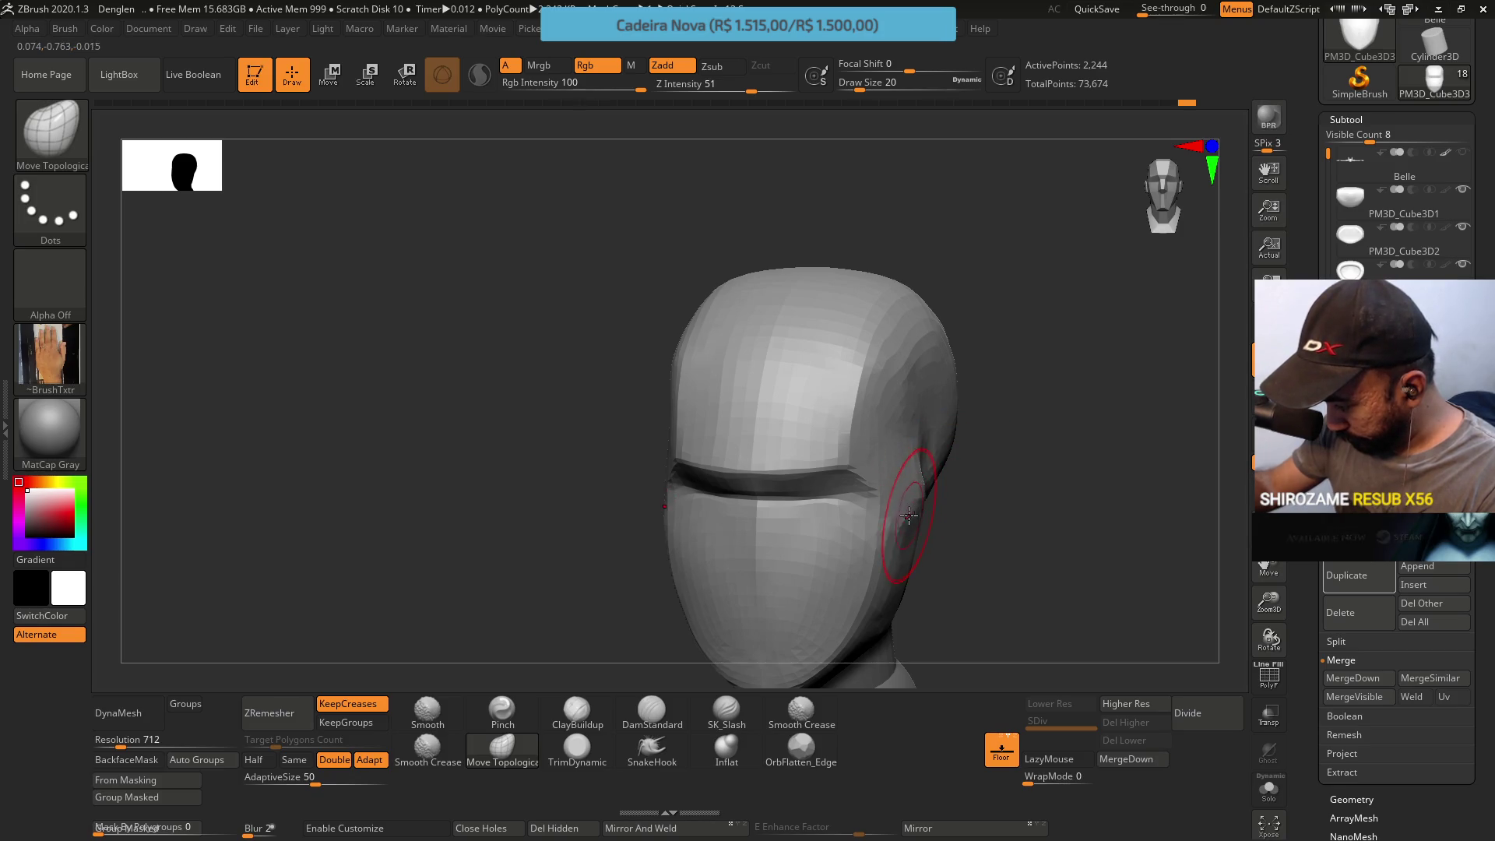
pyautogui.moveTo(923, 485); pyautogui.dragTo(954, 433, button='right')
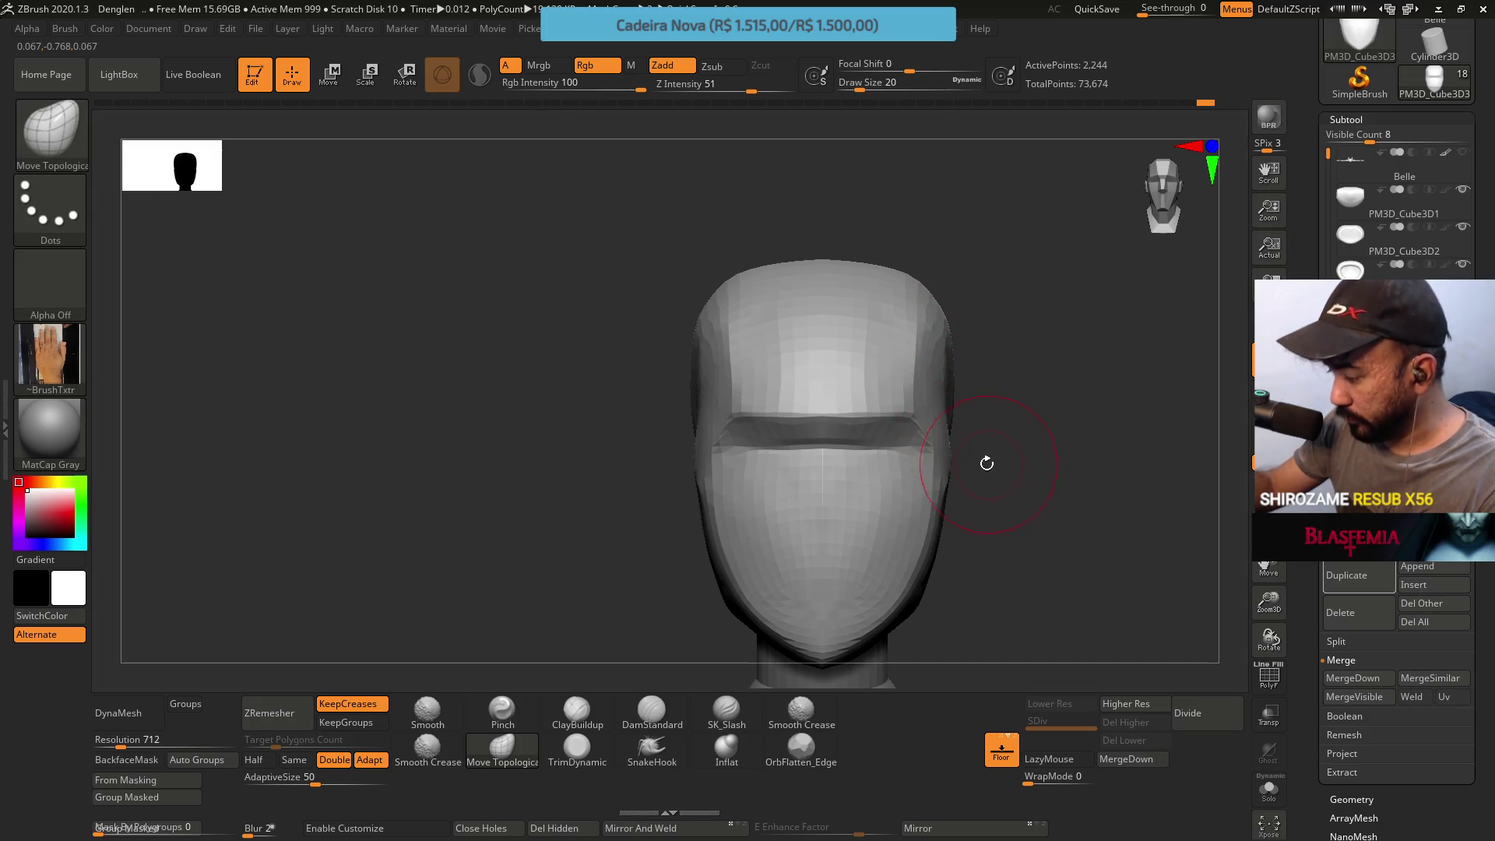
pyautogui.moveTo(958, 534)
pyautogui.keyDown('alt'); pyautogui.mouseDown(button='right')
pyautogui.moveTo(957, 491)
pyautogui.moveTo(984, 468)
pyautogui.moveTo(968, 451)
pyautogui.moveTo(814, 394)
pyautogui.mouseUp(button='right'); pyautogui.keyUp('alt')
pyautogui.write('s23')
# Raise Draw Size to 23 then 31 and bring the head to a side profile
pyautogui.press('Return')
pyautogui.keyDown('alt'); pyautogui.moveTo(864, 534); pyautogui.dragTo(814, 463, button='right'); pyautogui.keyUp('alt')
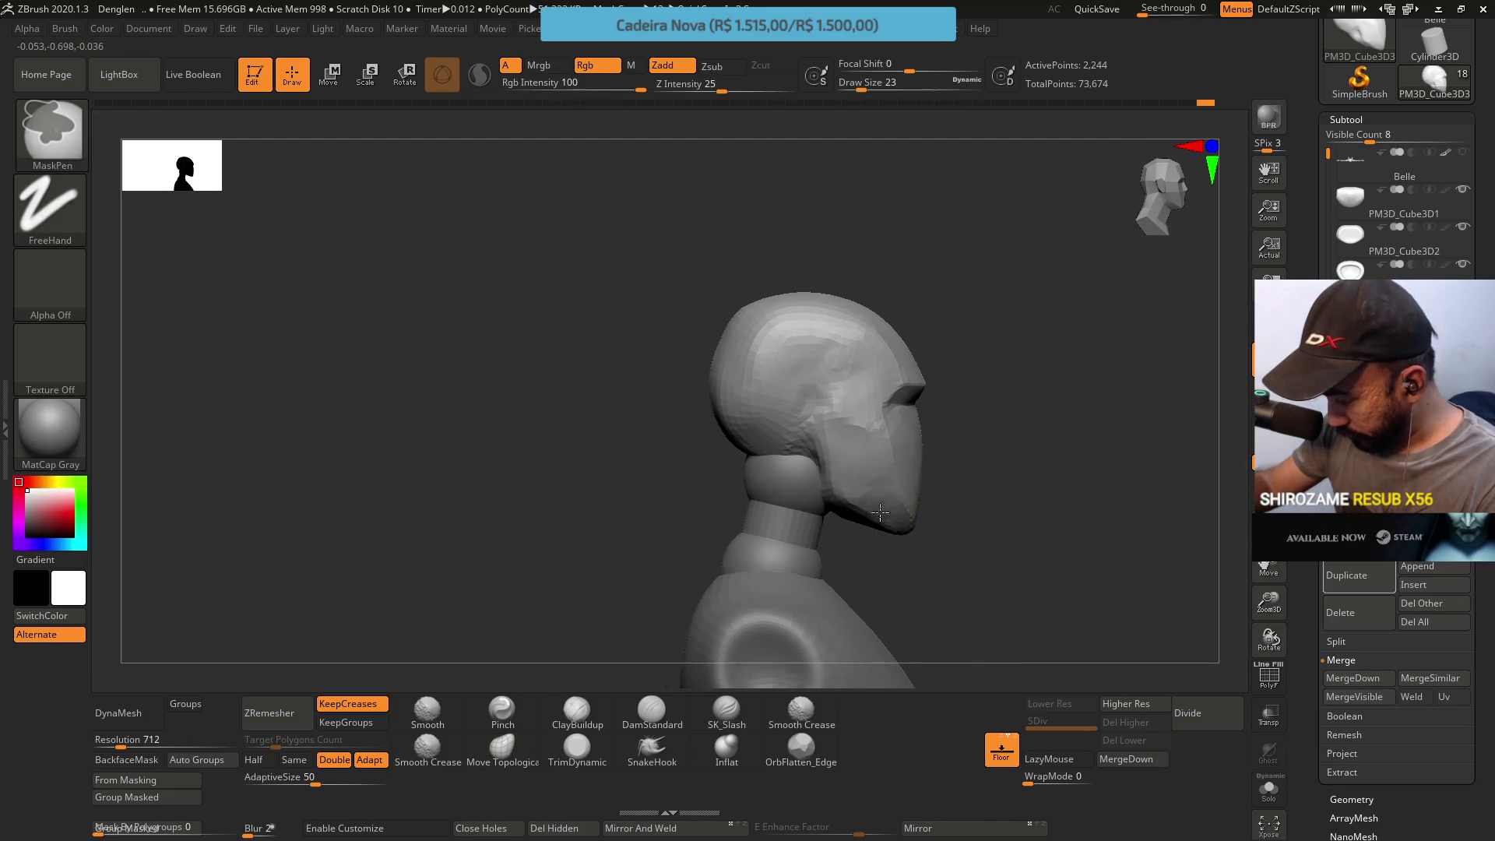
pyautogui.write('s31')
pyautogui.press('Return')
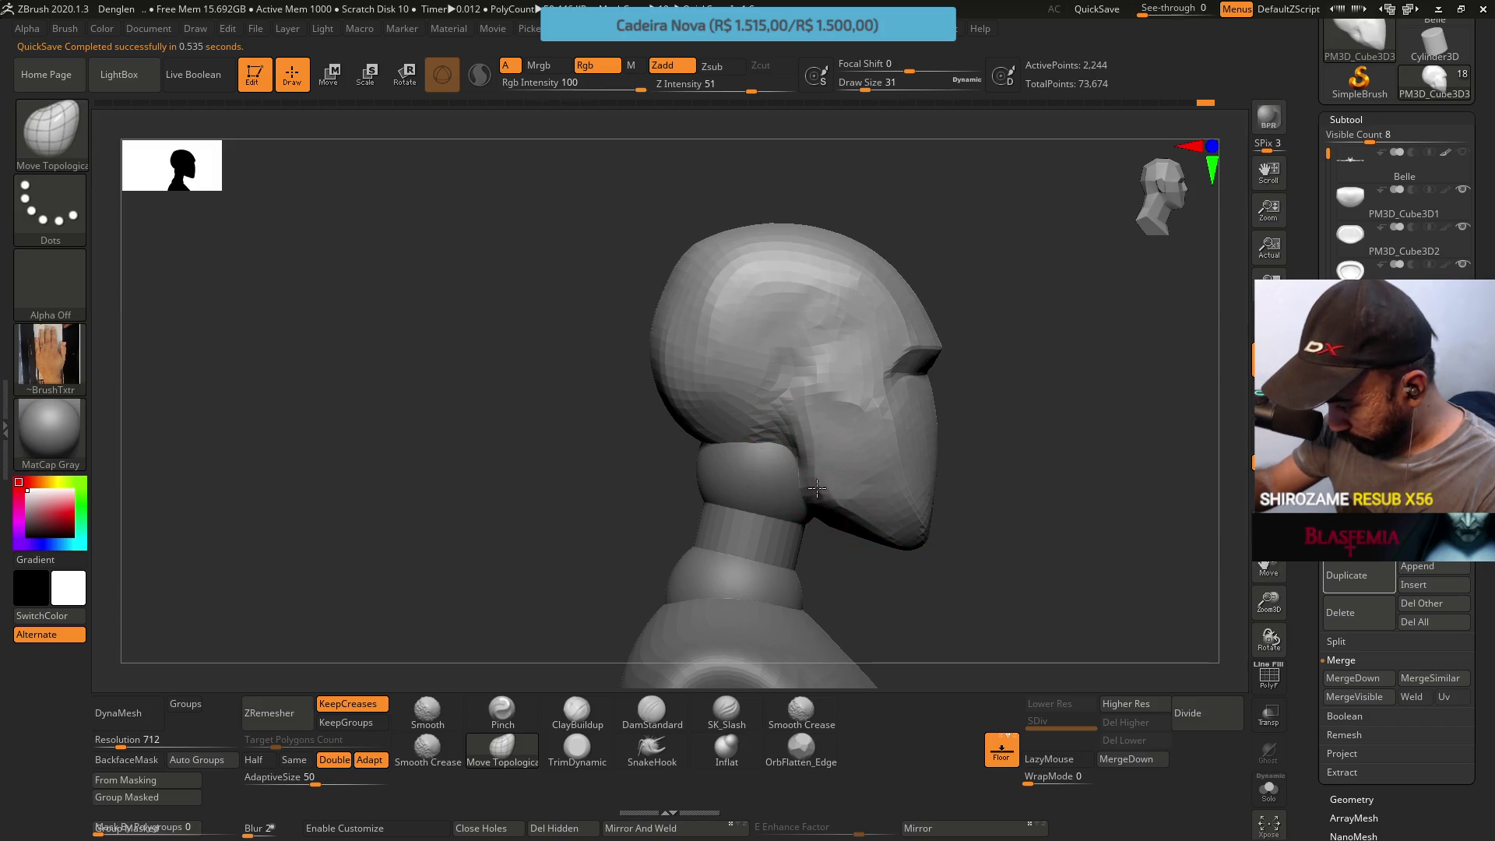
pyautogui.moveTo(936, 281); pyautogui.dragTo(795, 312)
# Move the head slightly backward along Z with the gizmo, then return to Draw at a back view
pyautogui.press('w')
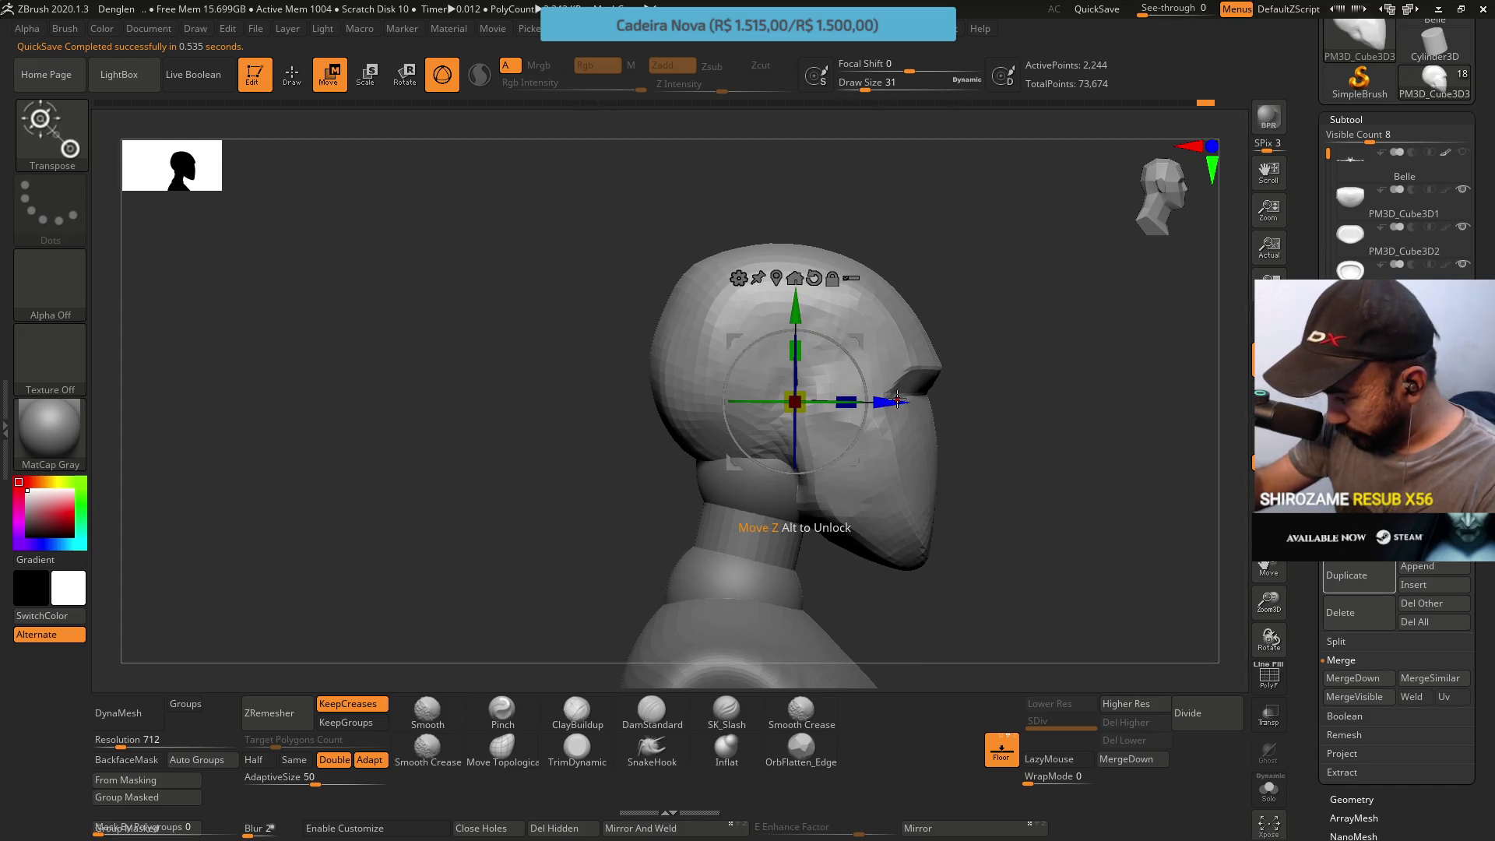
pyautogui.moveTo(866, 365); pyautogui.dragTo(845, 341)
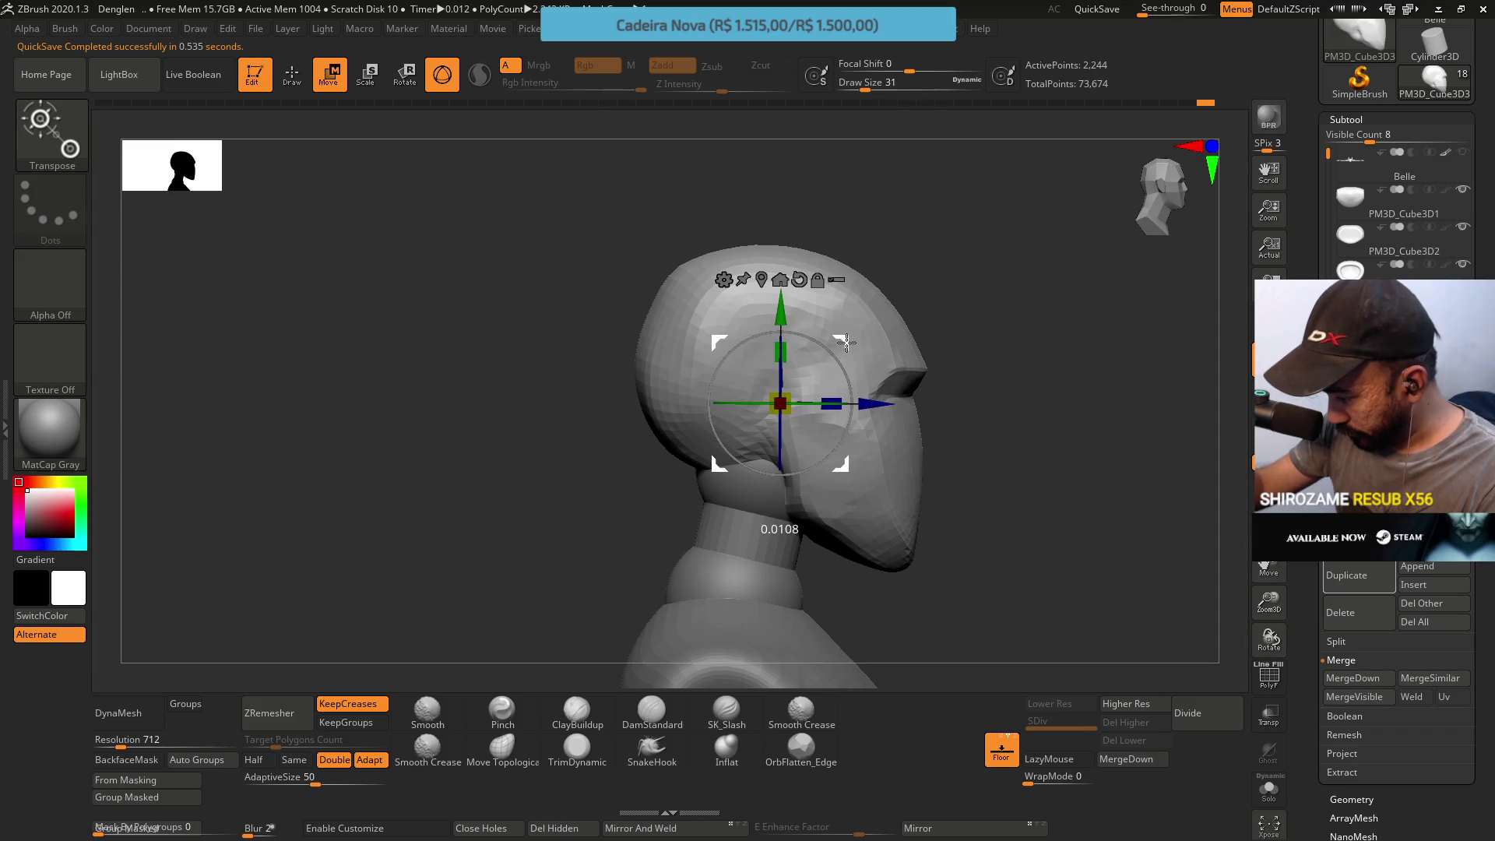
pyautogui.moveTo(846, 341)
pyautogui.mouseDown()
pyautogui.moveTo(895, 356)
pyautogui.moveTo(839, 442)
pyautogui.mouseUp()
pyautogui.press('q')
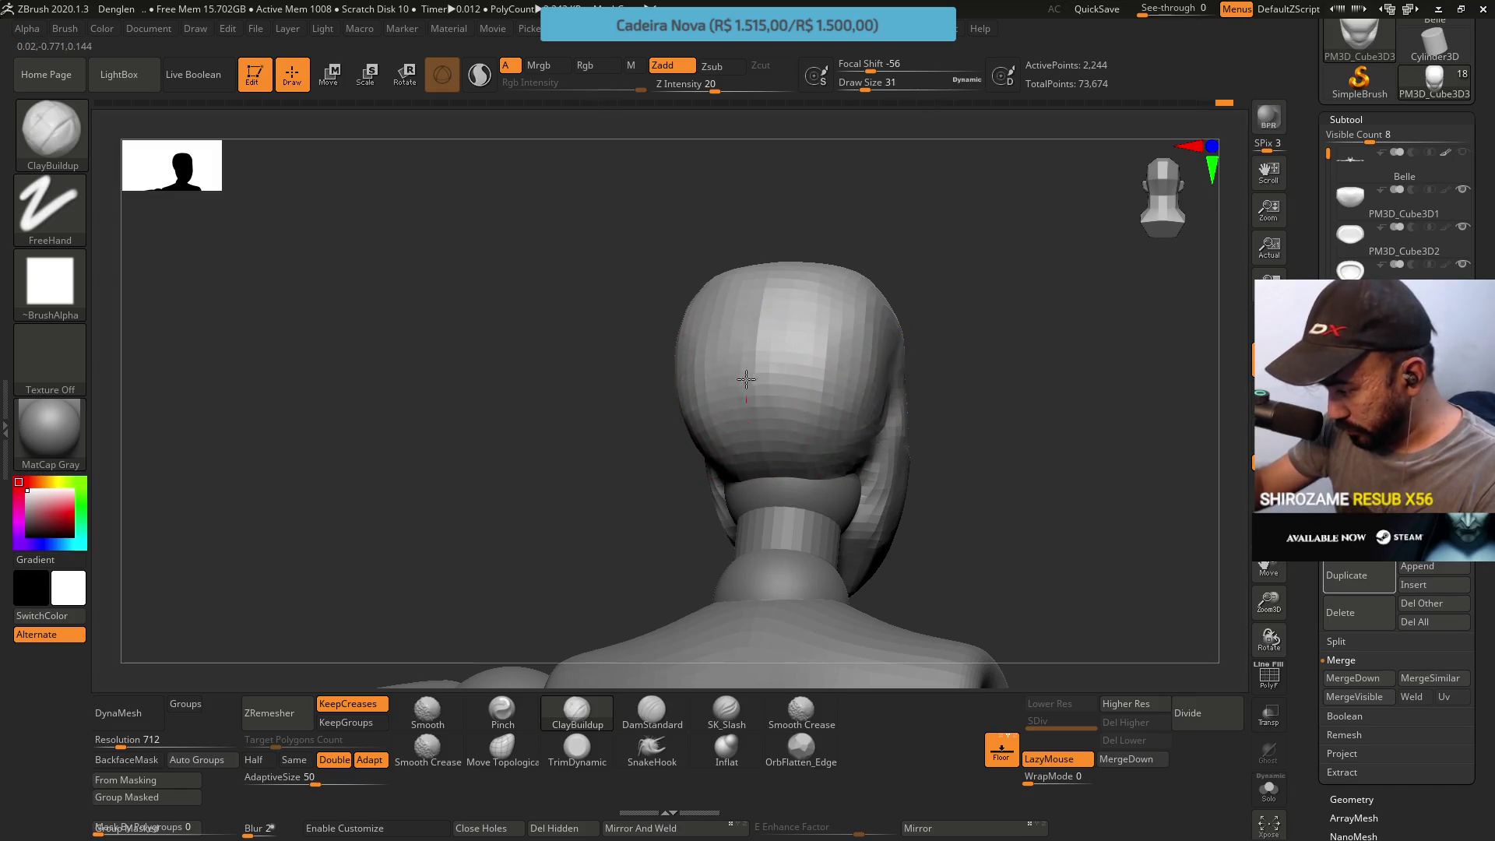
pyautogui.keyDown('shift'); pyautogui.moveTo(891, 339); pyautogui.dragTo(867, 334, button='right'); pyautogui.keyUp('shift')
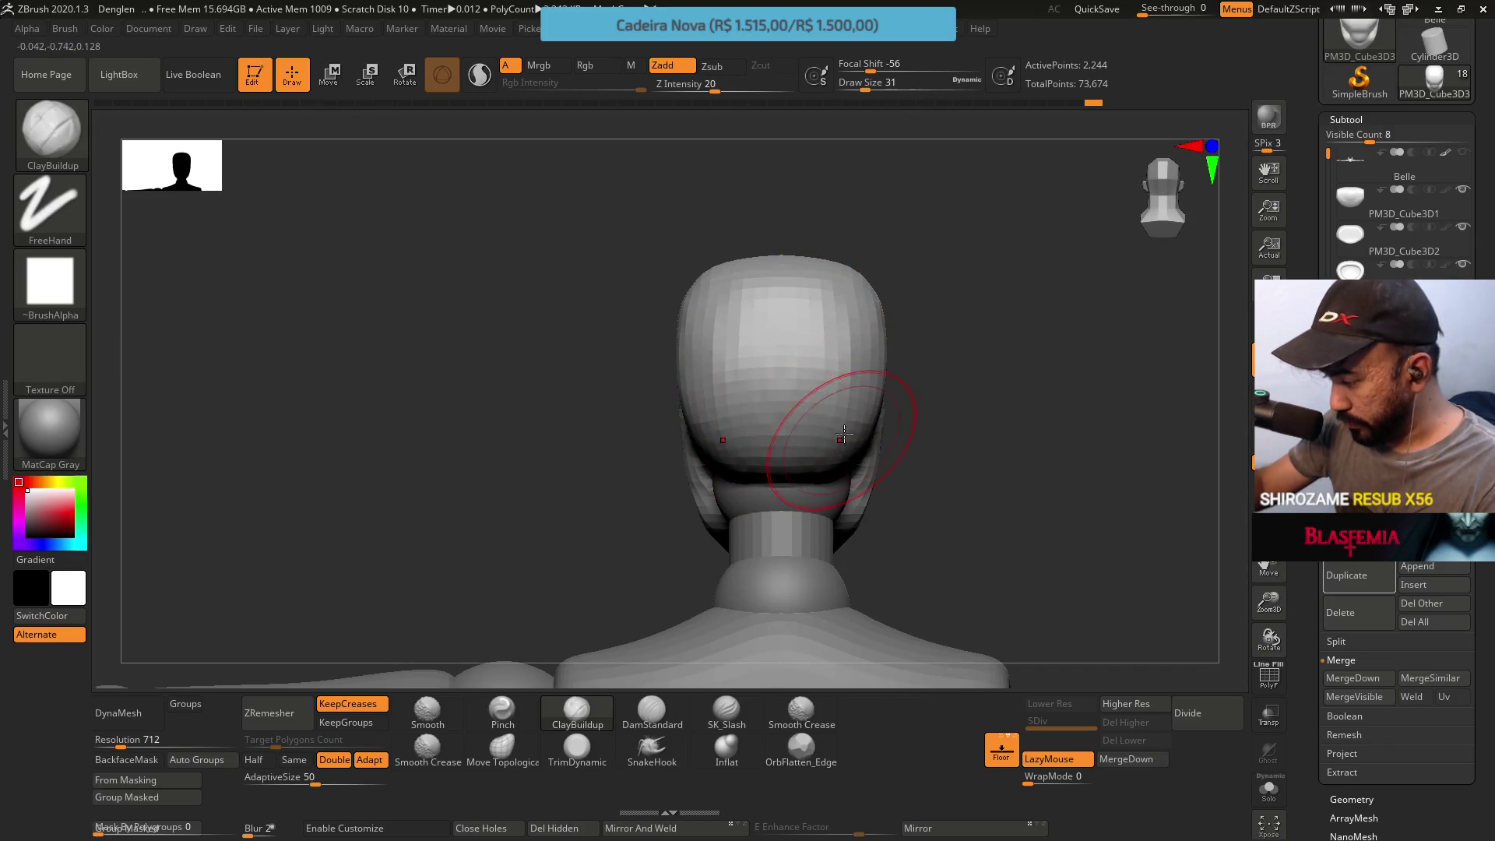
# From a side view, select Move Topological (B M T) at Draw Size 5
pyautogui.moveTo(802, 443); pyautogui.dragTo(756, 417, button='right')
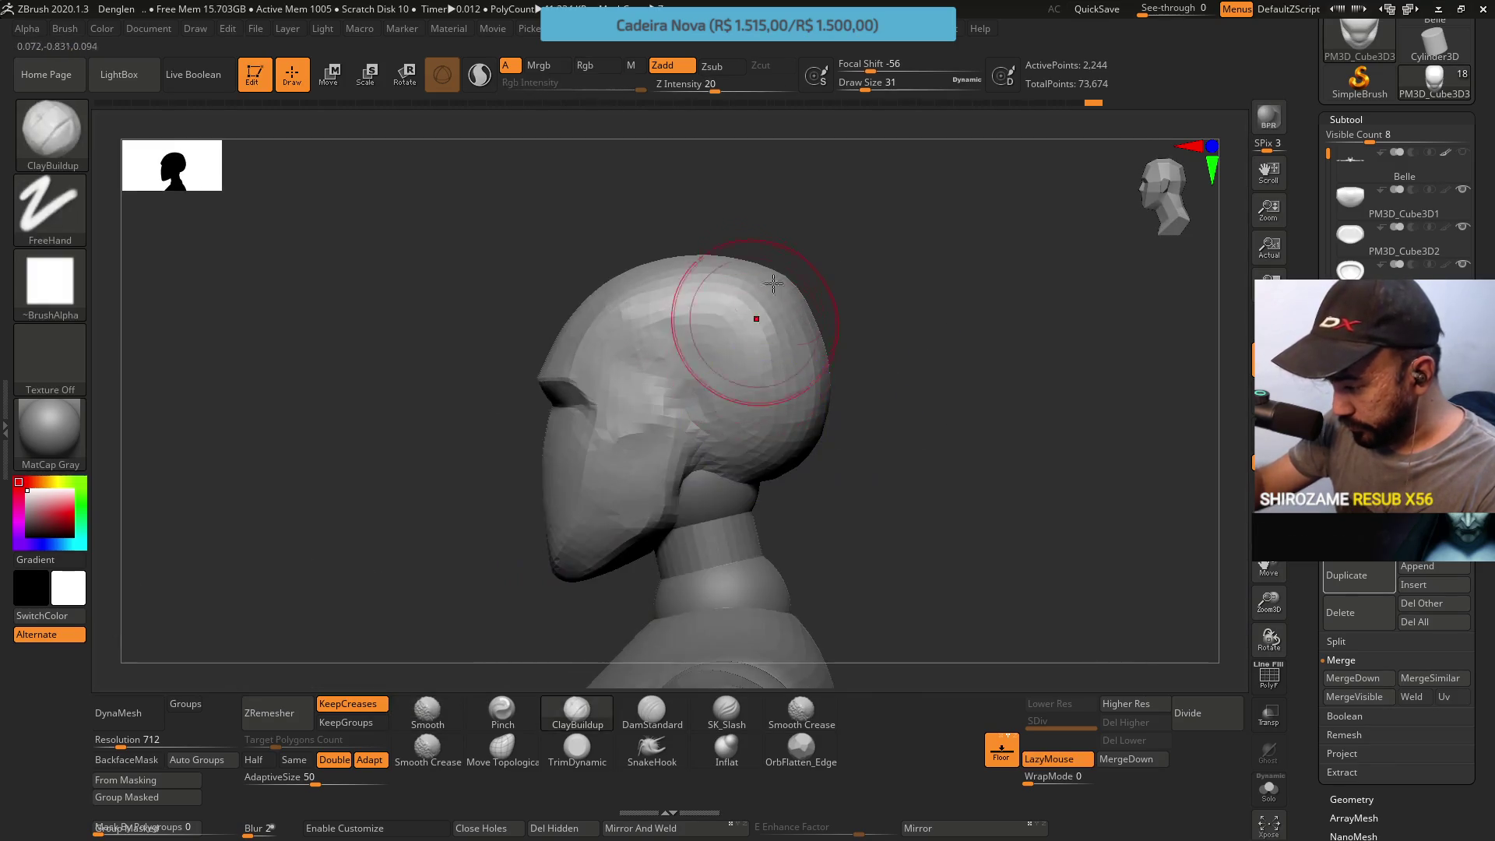
pyautogui.keyDown('alt'); pyautogui.moveTo(765, 293); pyautogui.dragTo(771, 369, button='right'); pyautogui.keyUp('alt')
pyautogui.press('b')
pyautogui.press('m')
pyautogui.press('t')
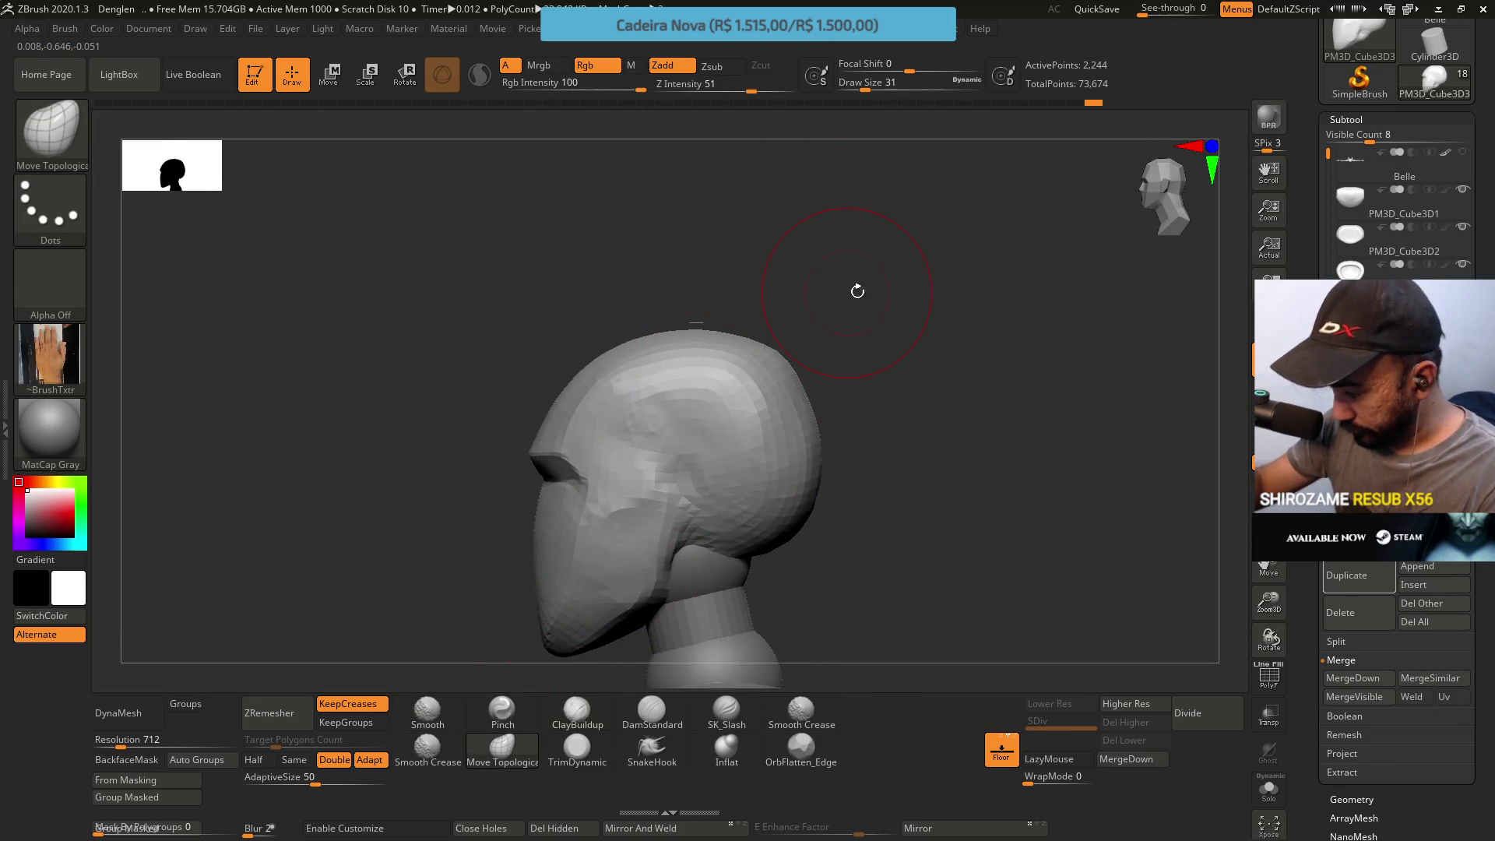
pyautogui.press('s')
pyautogui.moveTo(855, 359); pyautogui.dragTo(864, 359)
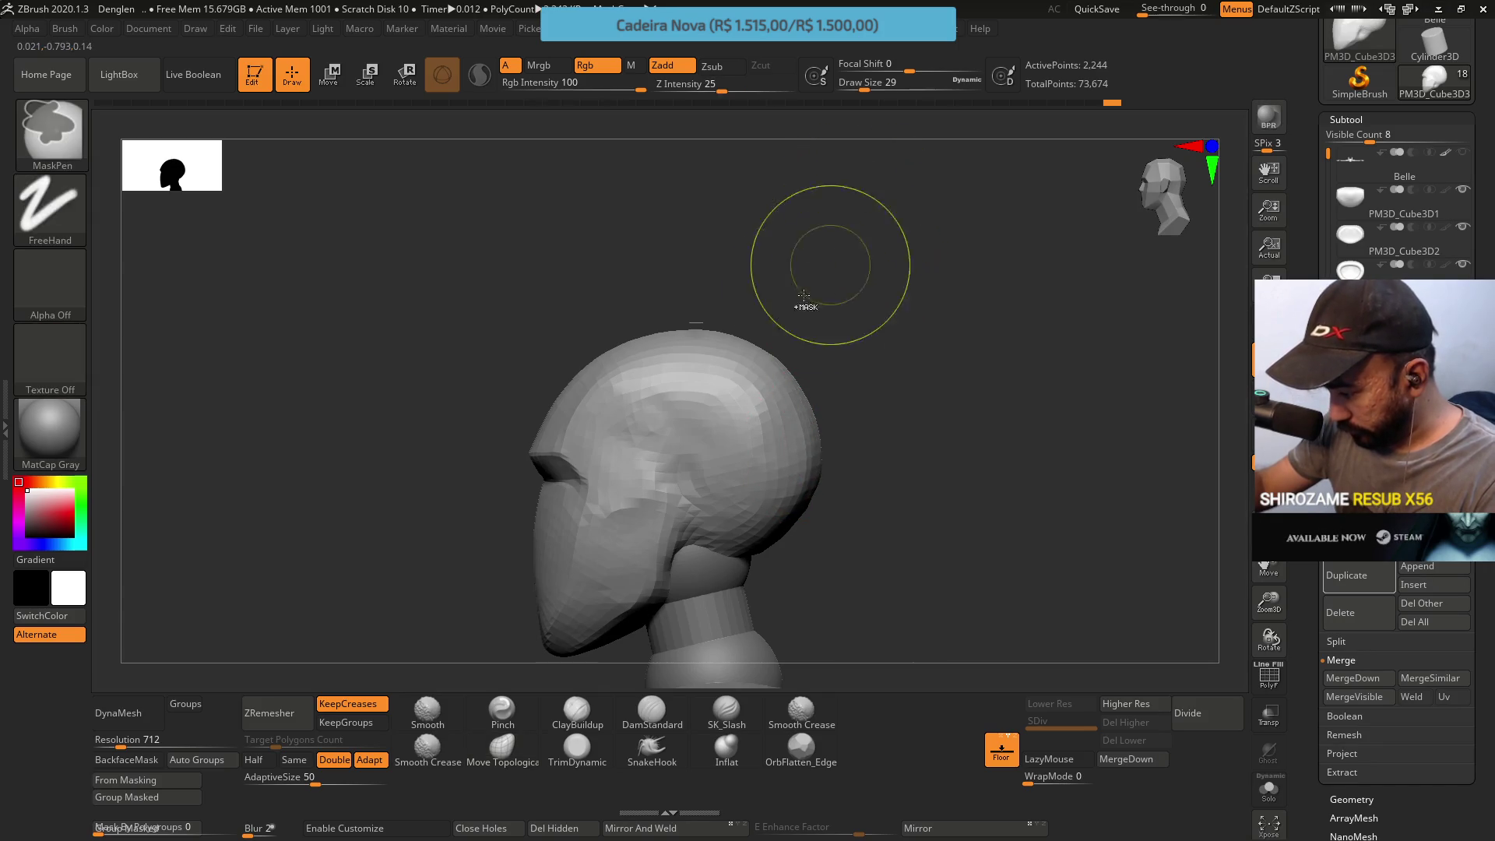
# Trim flat planes down the sides and back of the skull with TrimDynamic
pyautogui.click(576, 748)
pyautogui.moveTo(600, 681); pyautogui.dragTo(797, 414)
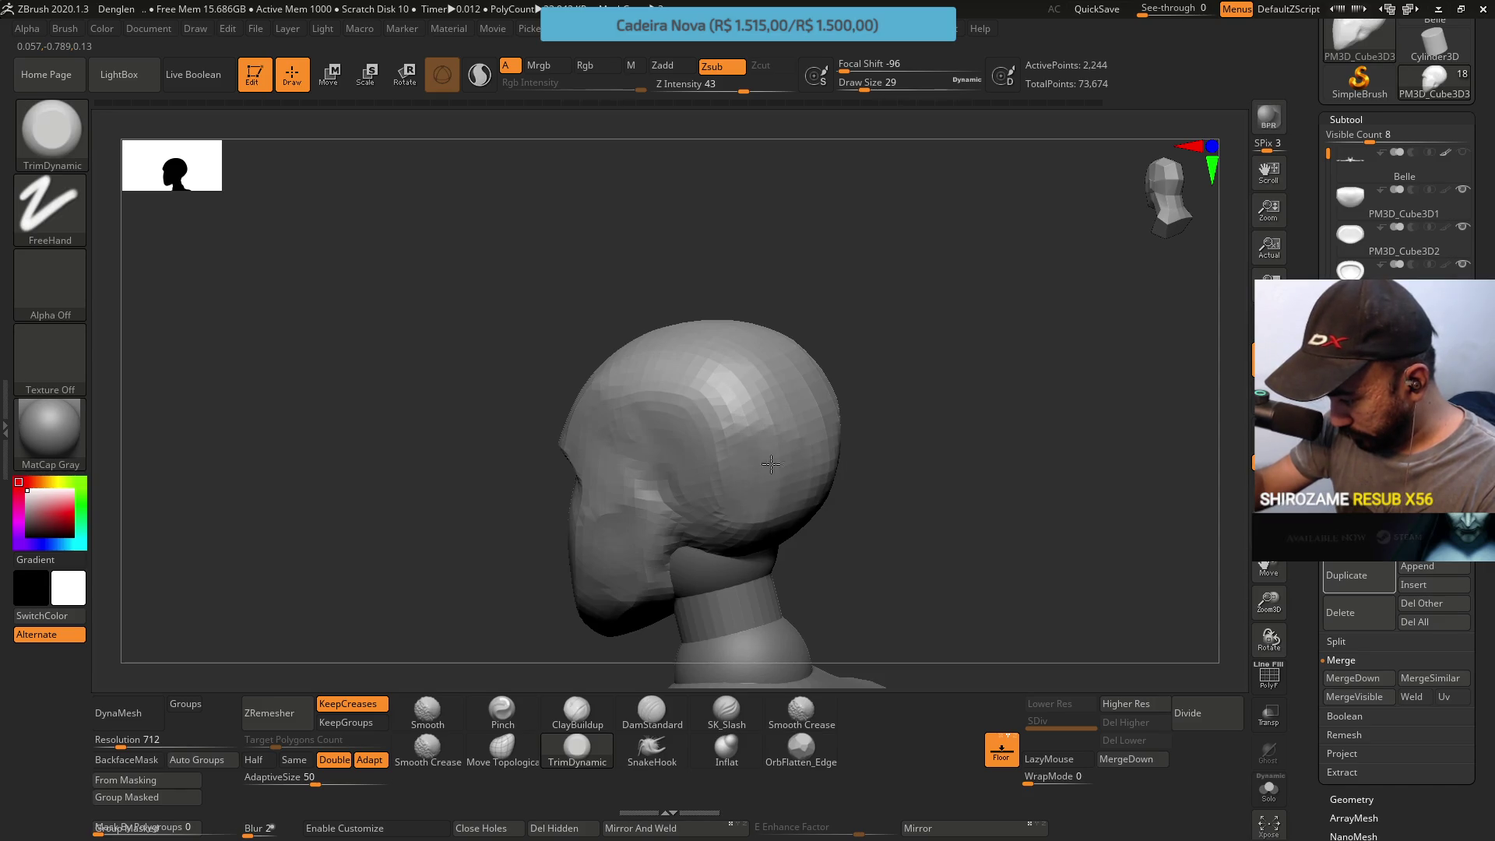
pyautogui.moveTo(805, 409)
pyautogui.mouseDown()
pyautogui.moveTo(739, 421)
pyautogui.moveTo(781, 288)
pyautogui.mouseUp()
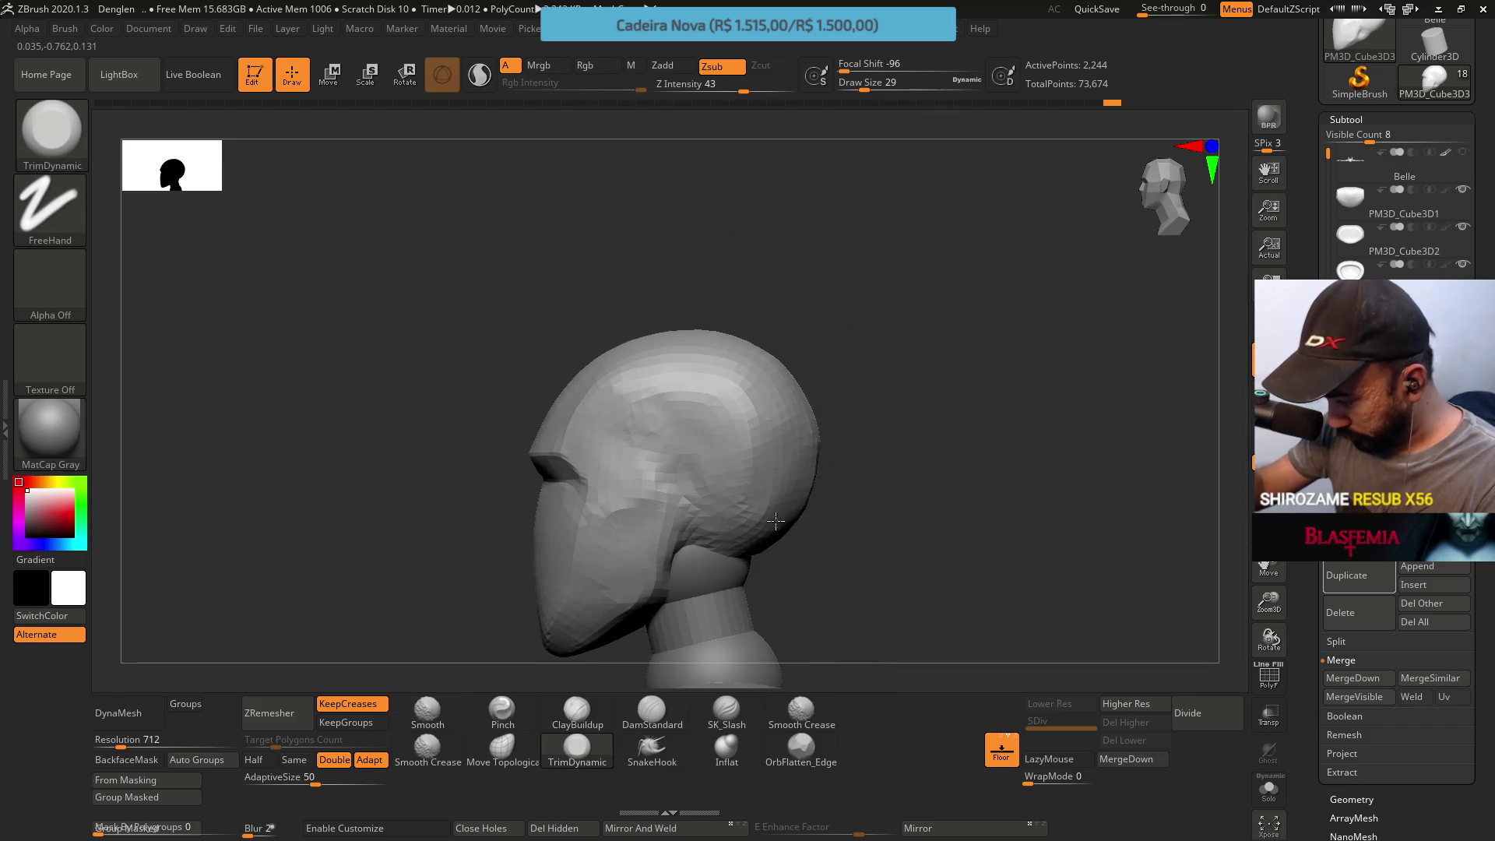
pyautogui.moveTo(755, 514); pyautogui.dragTo(686, 398)
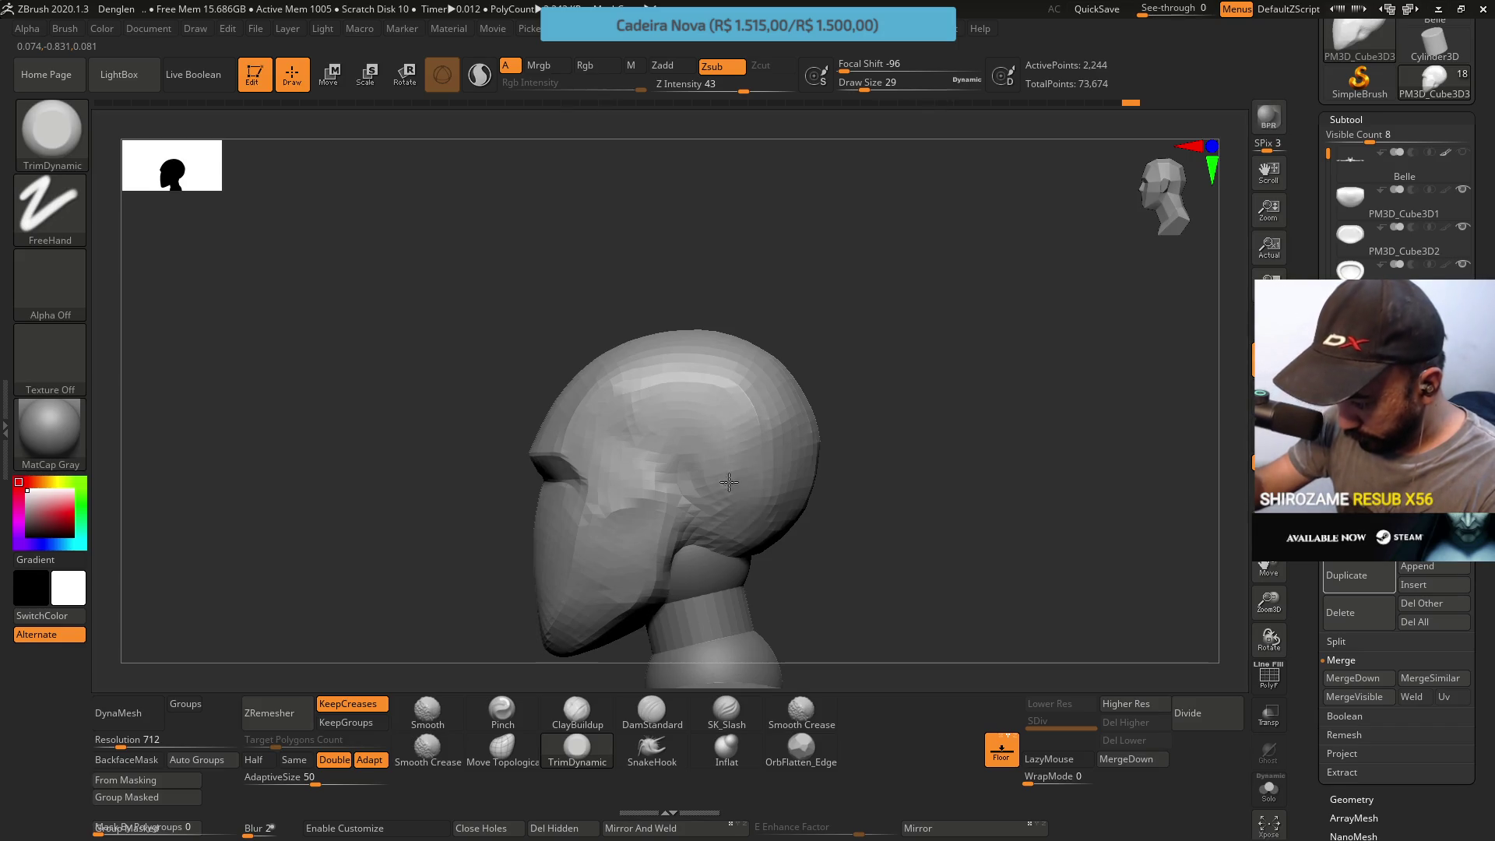
pyautogui.moveTo(729, 485); pyautogui.dragTo(760, 307)
pyautogui.moveTo(730, 397)
pyautogui.mouseDown()
pyautogui.moveTo(720, 458)
pyautogui.moveTo(735, 504)
pyautogui.mouseUp()
pyautogui.moveTo(720, 432)
pyautogui.mouseDown()
pyautogui.moveTo(707, 407)
pyautogui.moveTo(723, 297)
pyautogui.mouseUp()
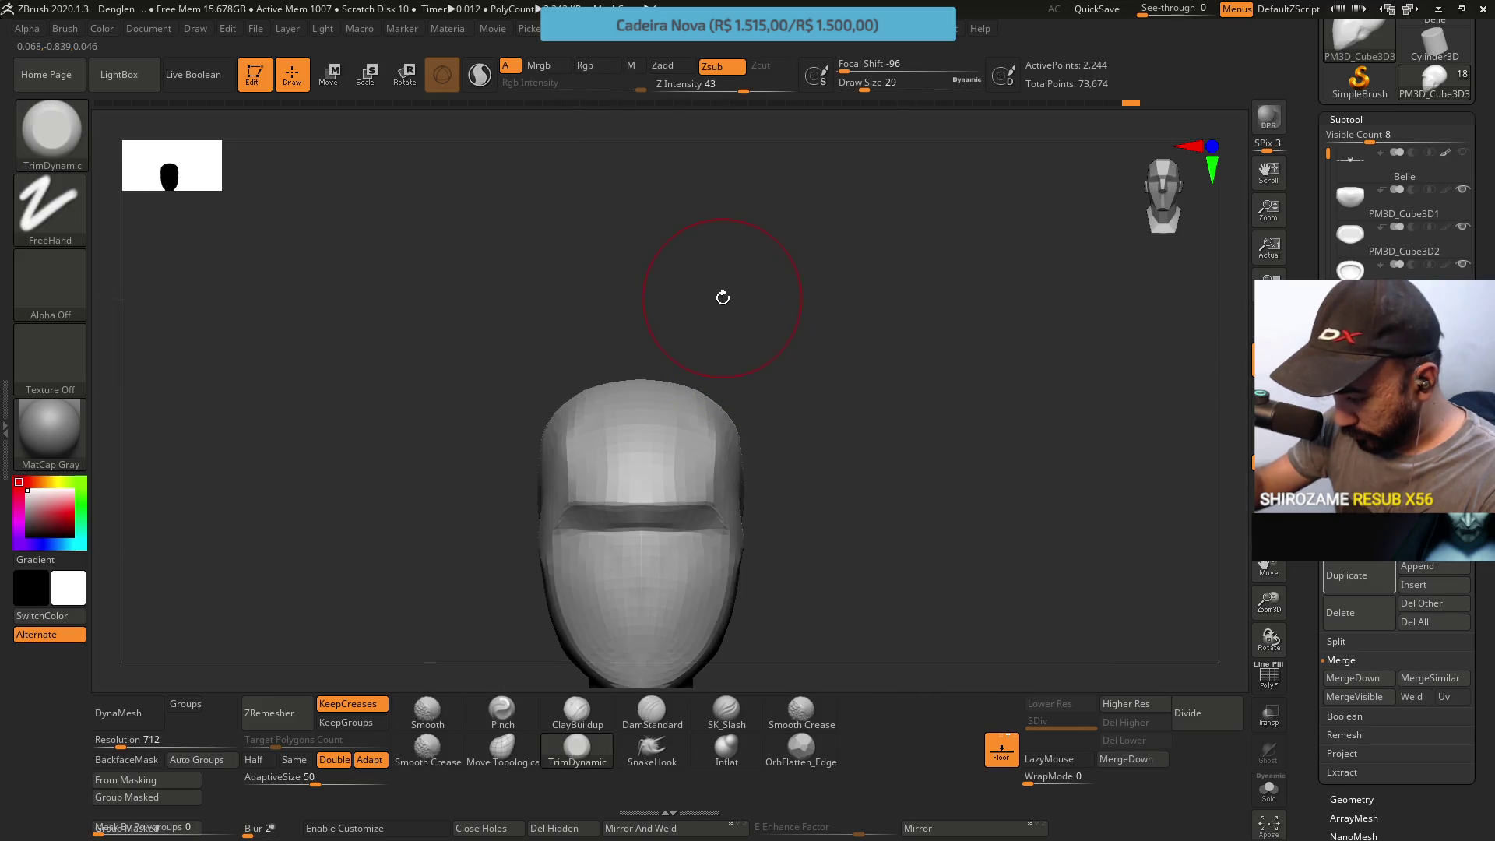
pyautogui.moveTo(700, 434)
pyautogui.mouseDown(button='right')
pyautogui.moveTo(653, 455)
pyautogui.moveTo(634, 423)
pyautogui.mouseUp(button='right')
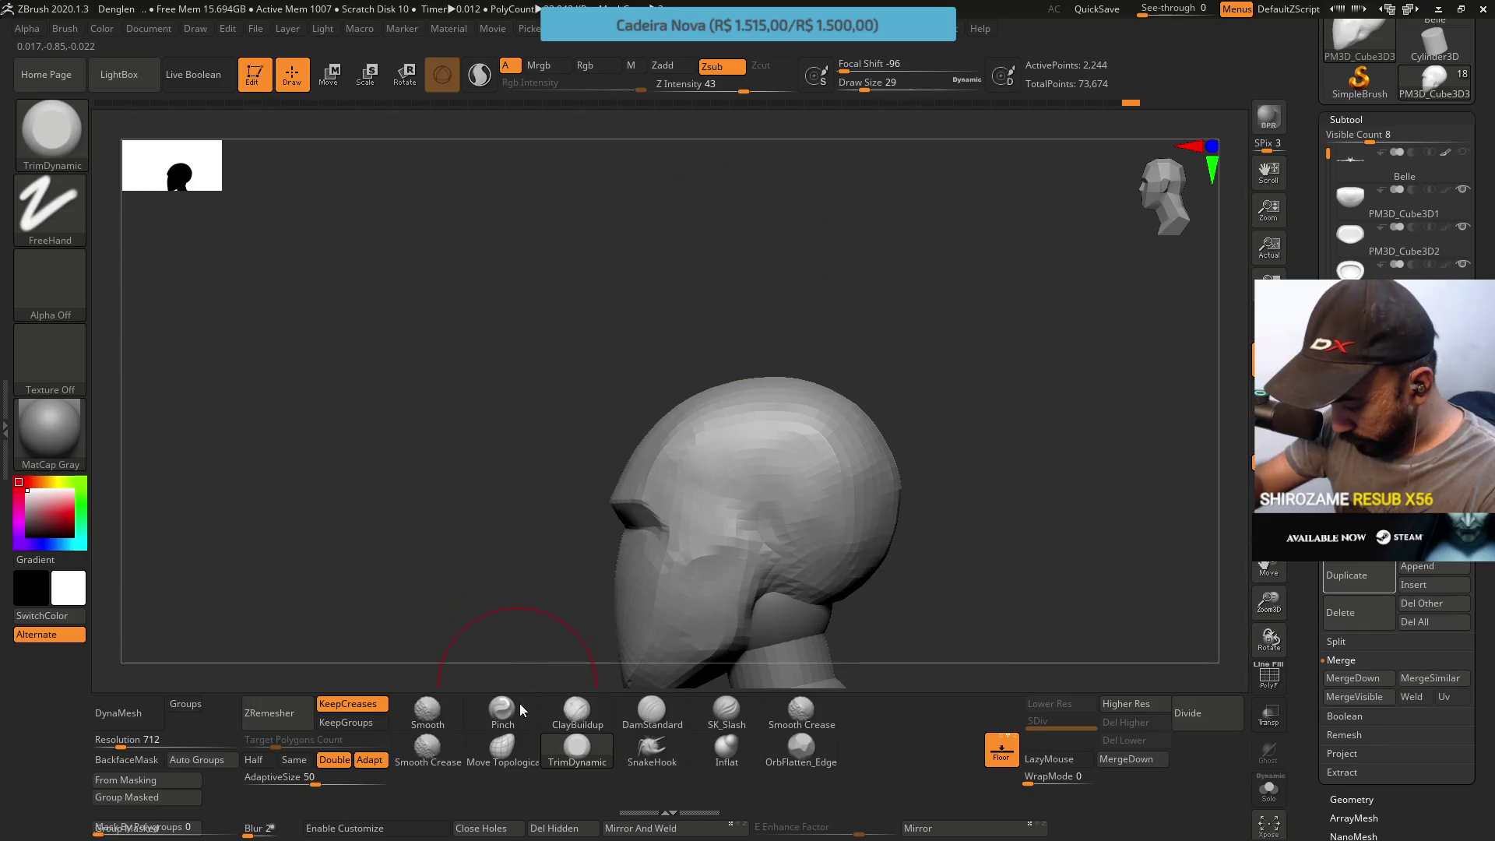
# Select Move Topological at Draw Size 20 and snap to front and top views of the head
pyautogui.click(502, 747)
pyautogui.moveTo(525, 604)
pyautogui.mouseDown(button='right')
pyautogui.moveTo(747, 501)
pyautogui.moveTo(681, 377)
pyautogui.mouseUp(button='right')
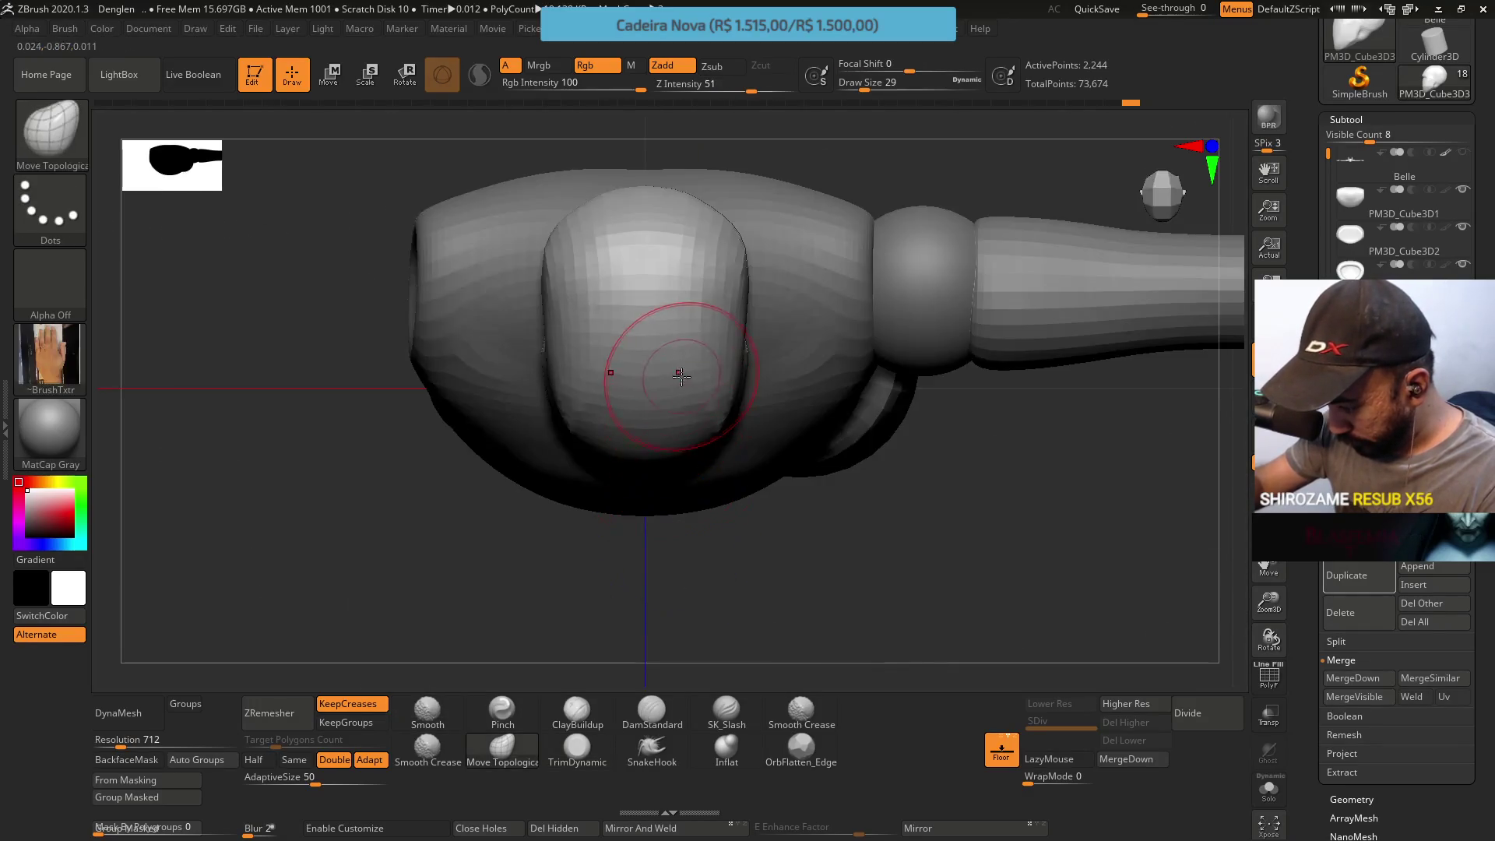
pyautogui.press('s')
pyautogui.moveTo(635, 407); pyautogui.dragTo(634, 409)
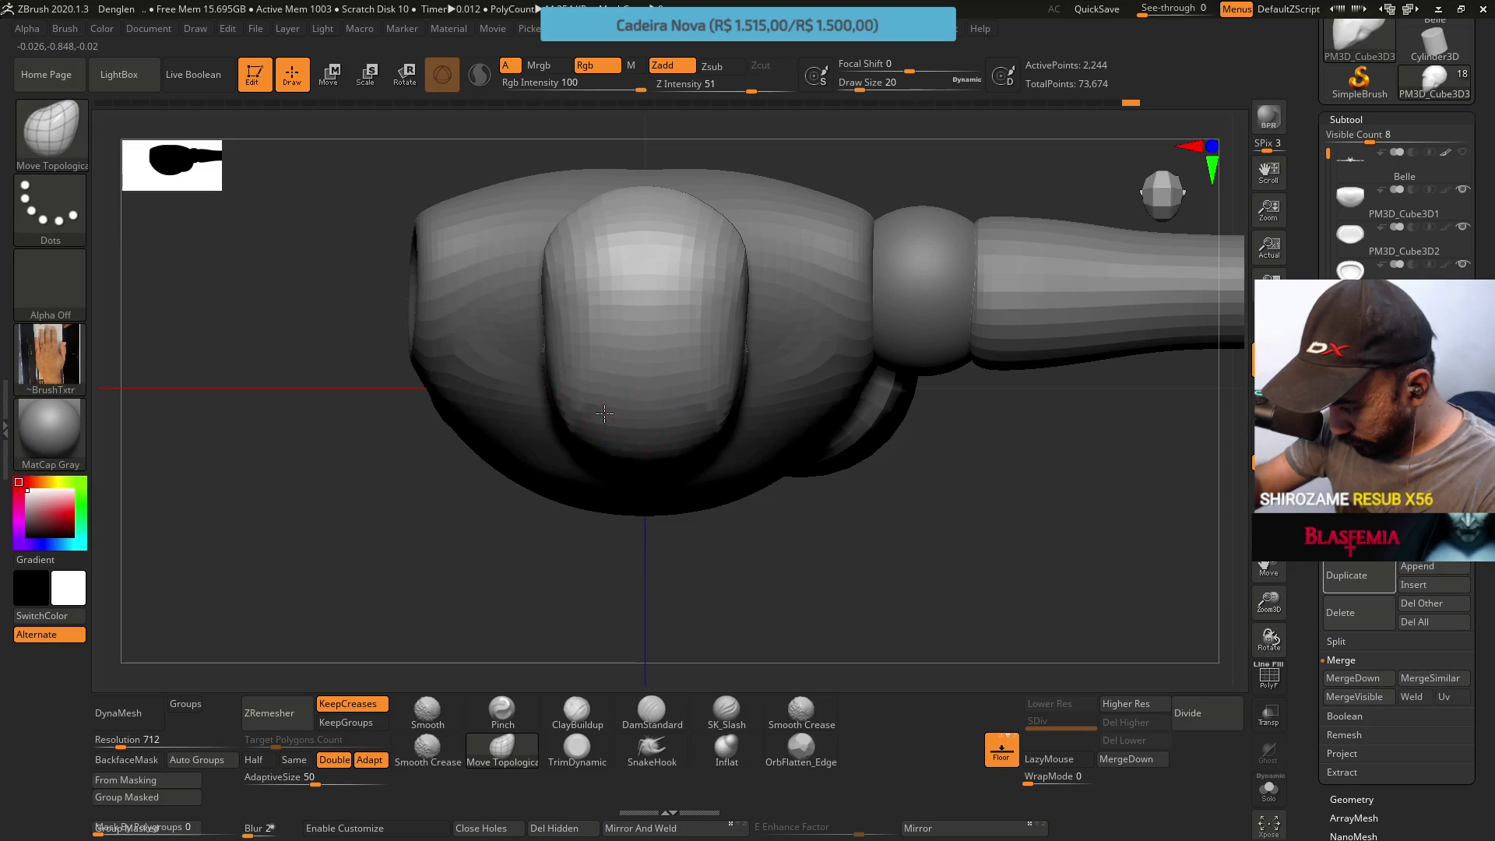
pyautogui.press('shift')
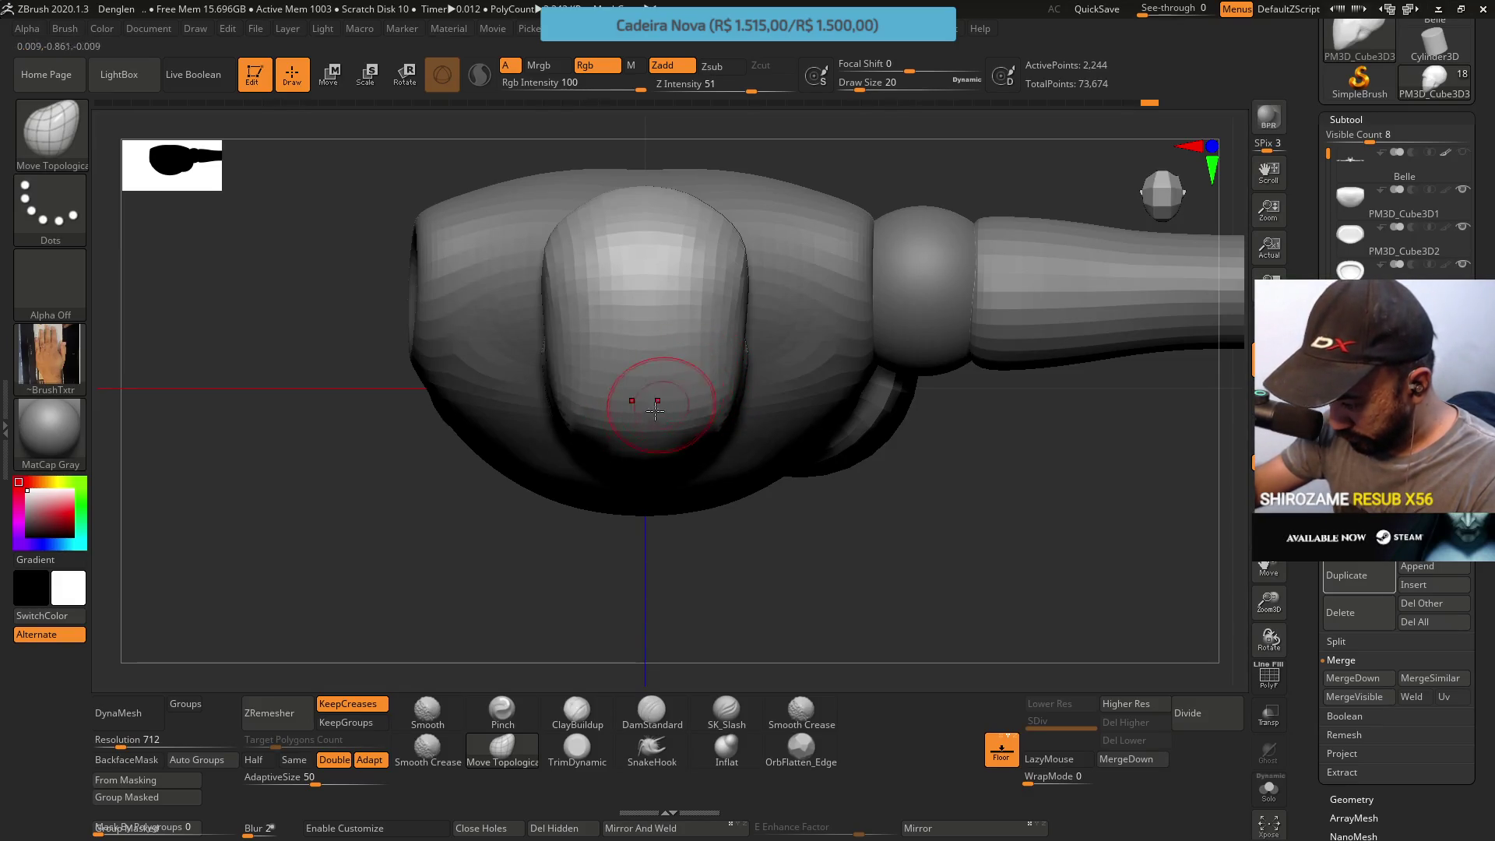
pyautogui.keyDown('shift'); pyautogui.moveTo(660, 405); pyautogui.dragTo(668, 400, button='right'); pyautogui.keyUp('shift')
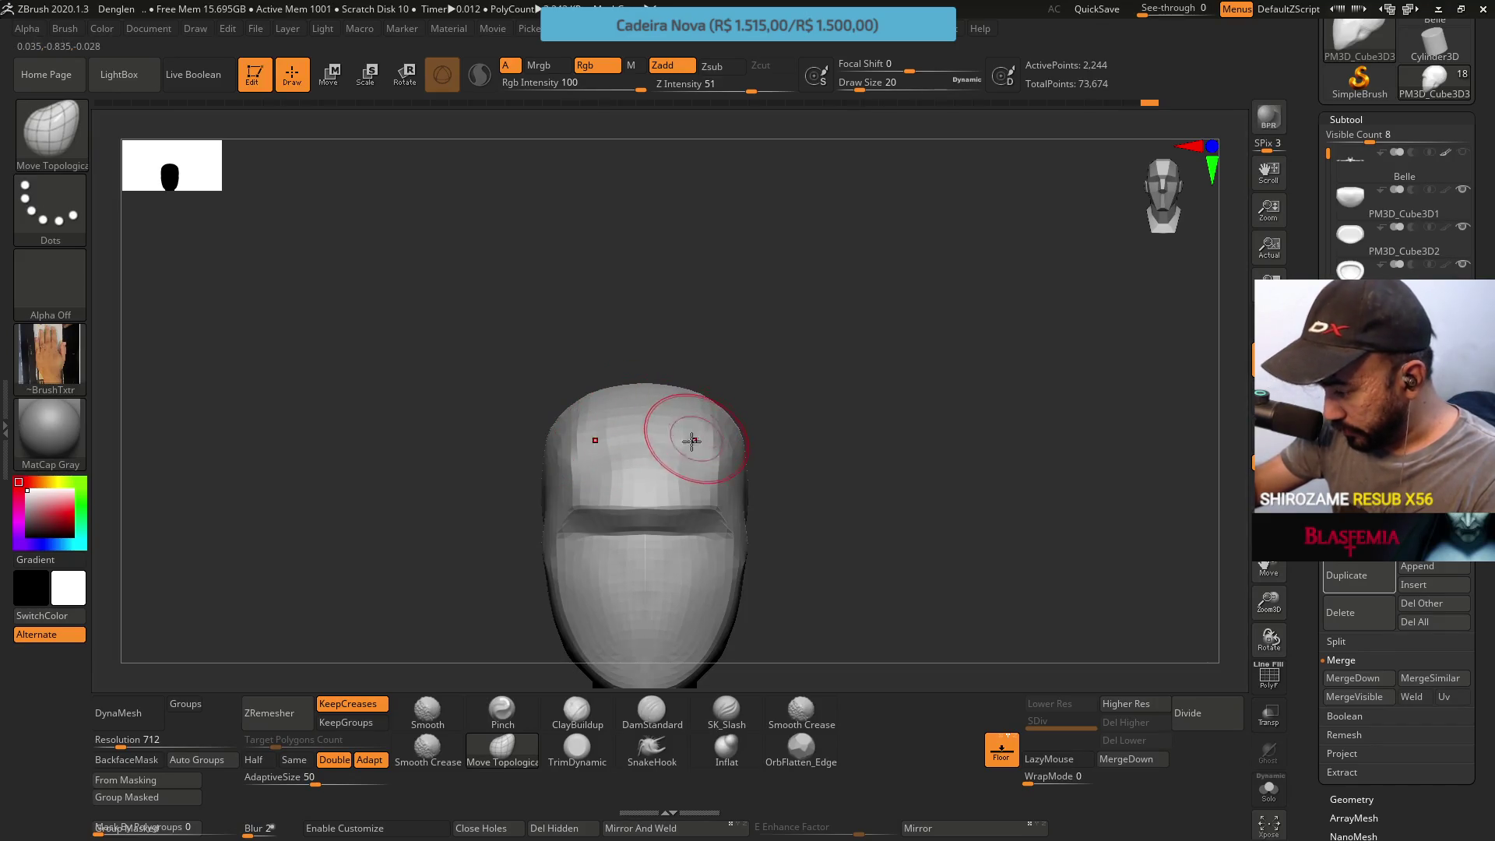
pyautogui.moveTo(678, 401)
pyautogui.mouseDown(button='right')
pyautogui.moveTo(657, 429)
pyautogui.moveTo(669, 413)
pyautogui.mouseUp(button='right')
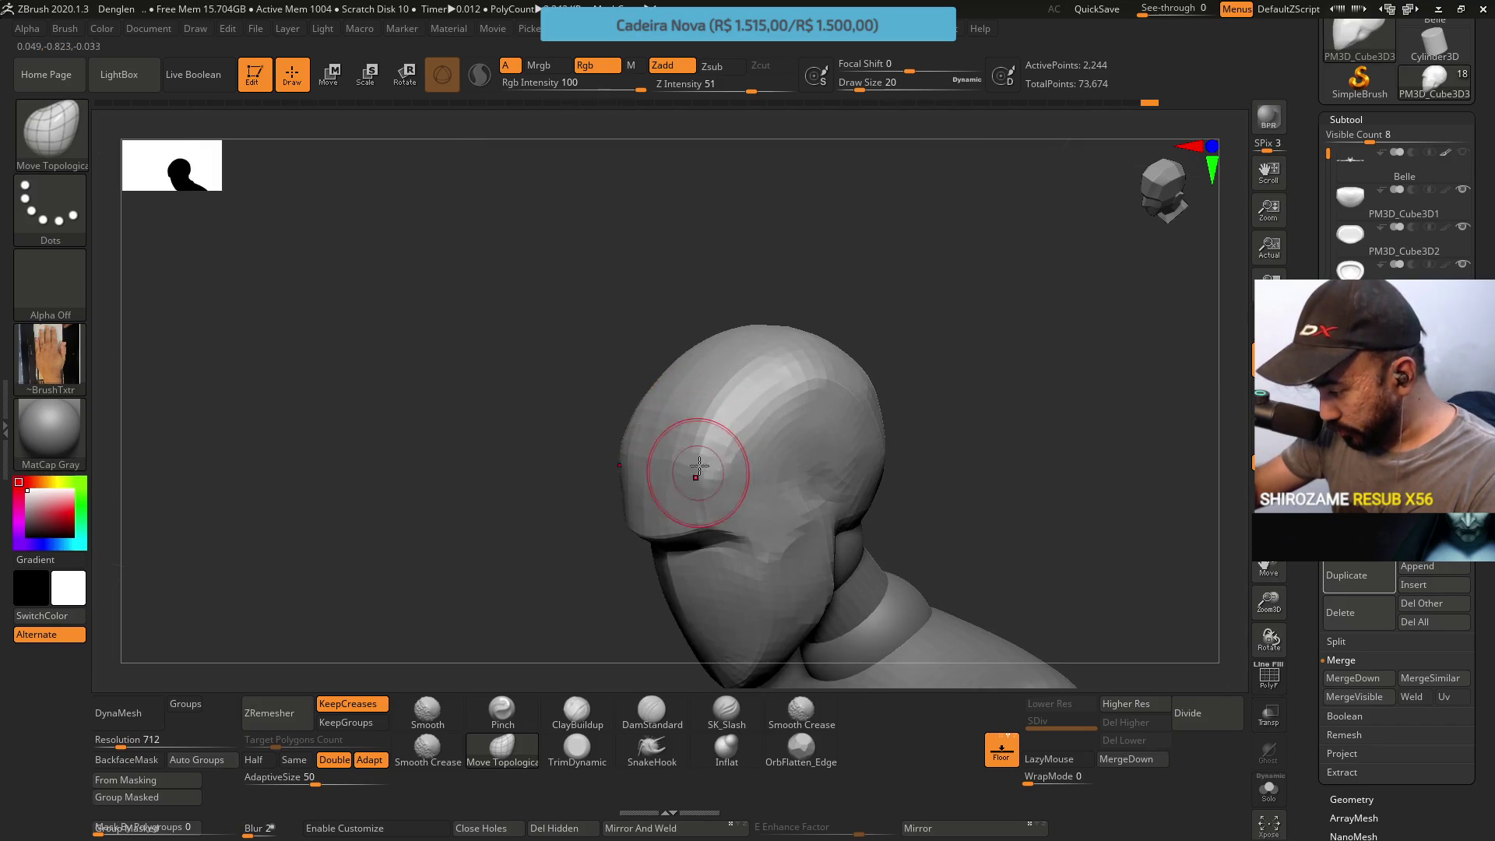
pyautogui.keyDown('shift'); pyautogui.moveTo(697, 470); pyautogui.dragTo(719, 473, button='right'); pyautogui.keyUp('shift')
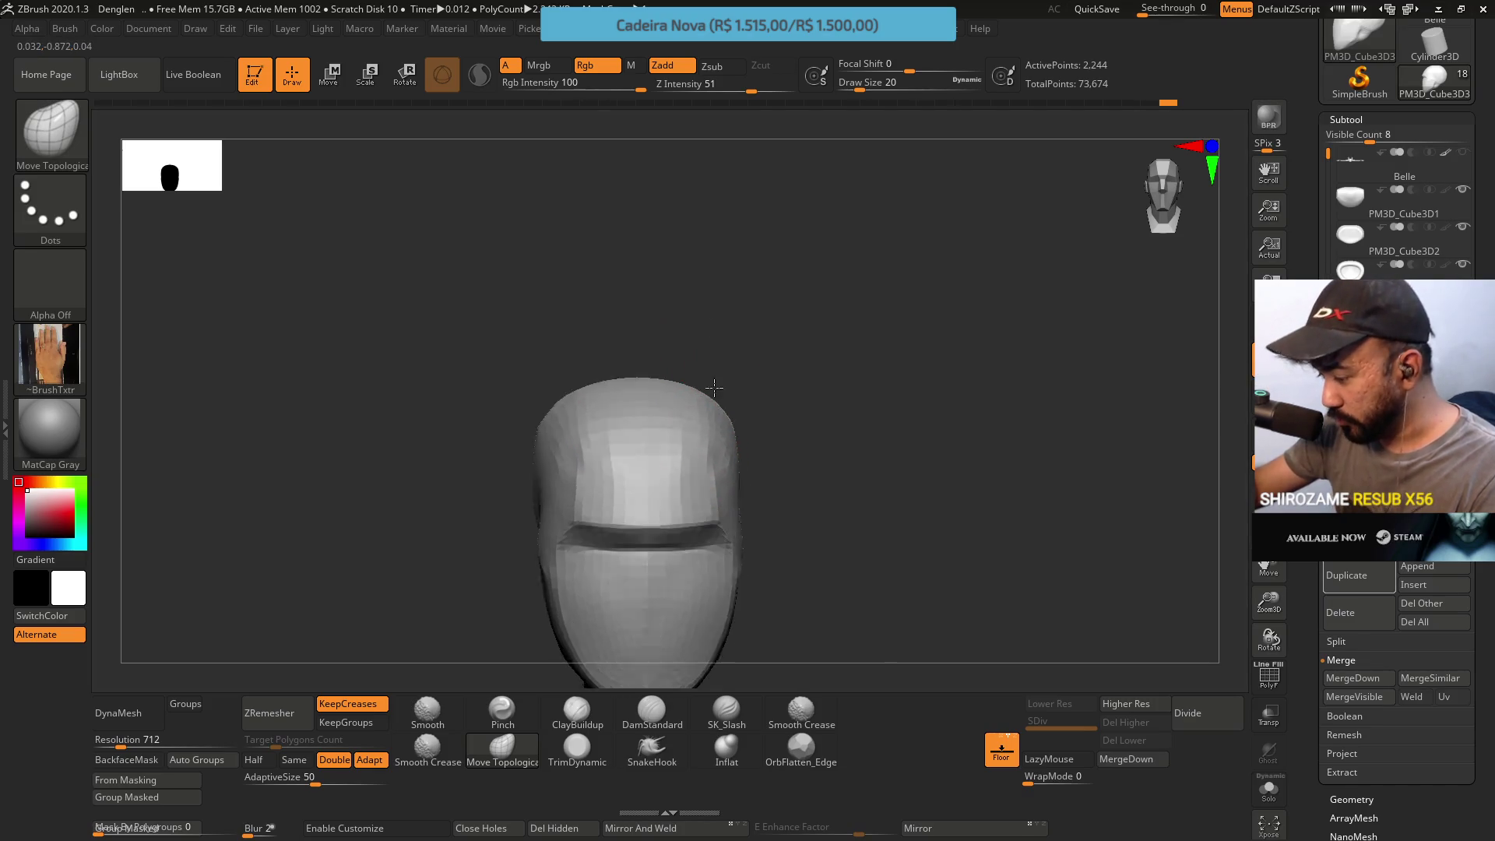
pyautogui.moveTo(694, 343); pyautogui.dragTo(684, 383, button='right')
# Check the face front-on with TrimDynamic, then take Move Topological at Draw Size 20
pyautogui.click(577, 748)
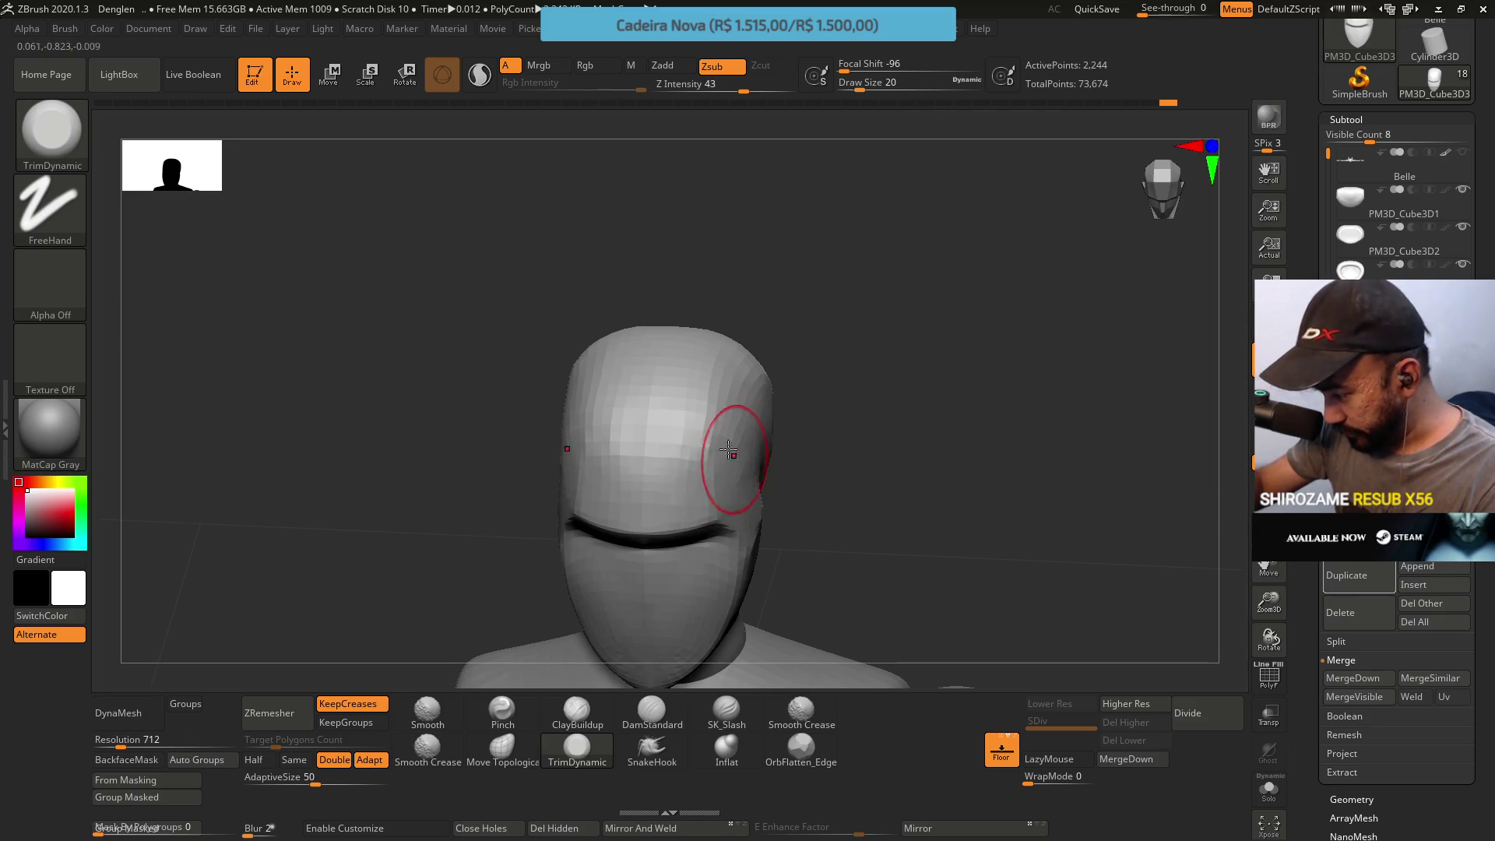
pyautogui.moveTo(654, 298); pyautogui.dragTo(741, 341)
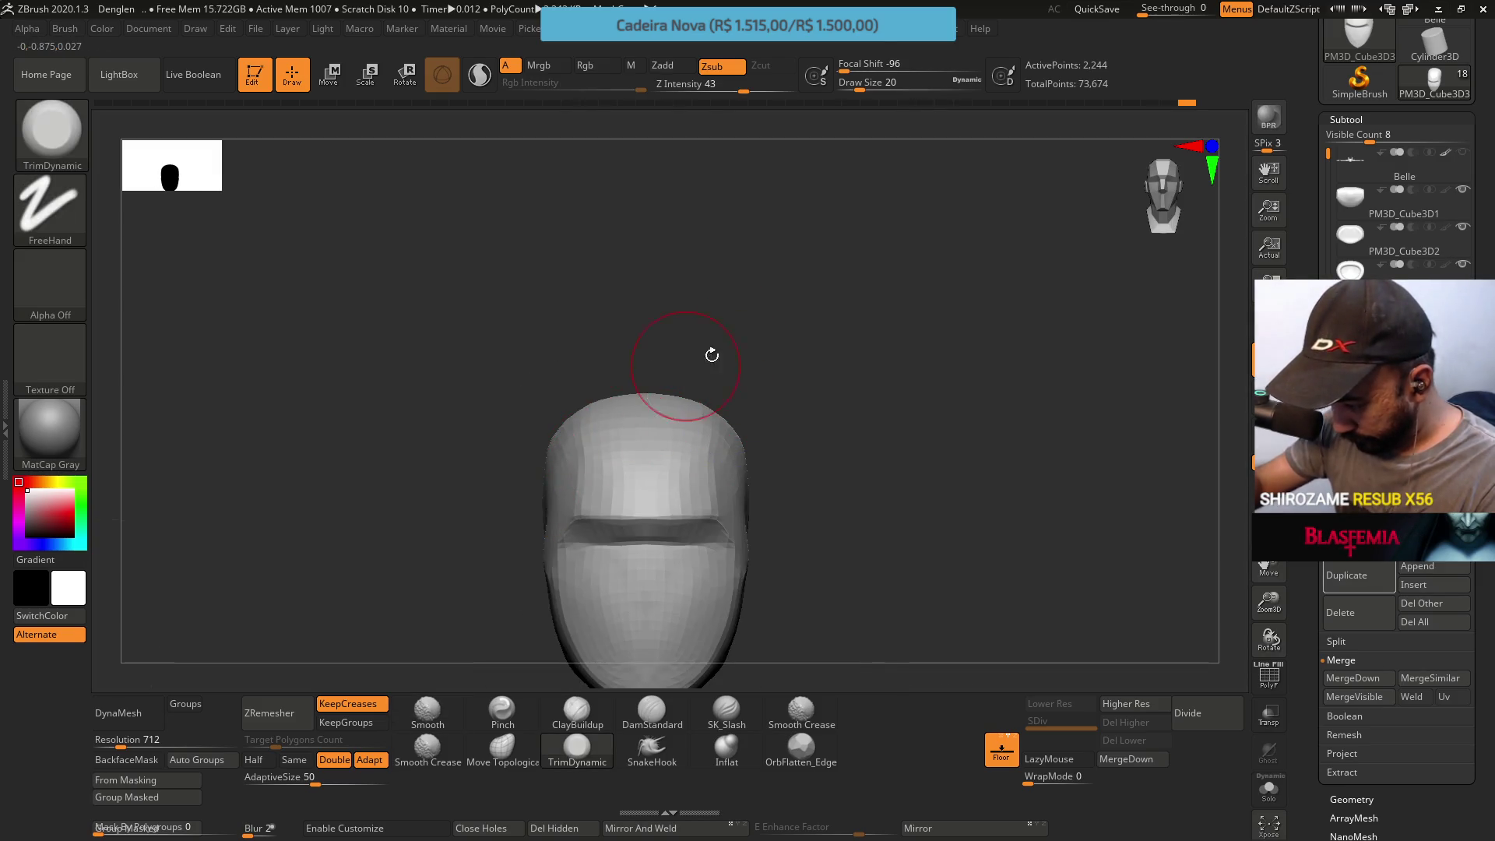
pyautogui.moveTo(736, 499); pyautogui.dragTo(752, 481)
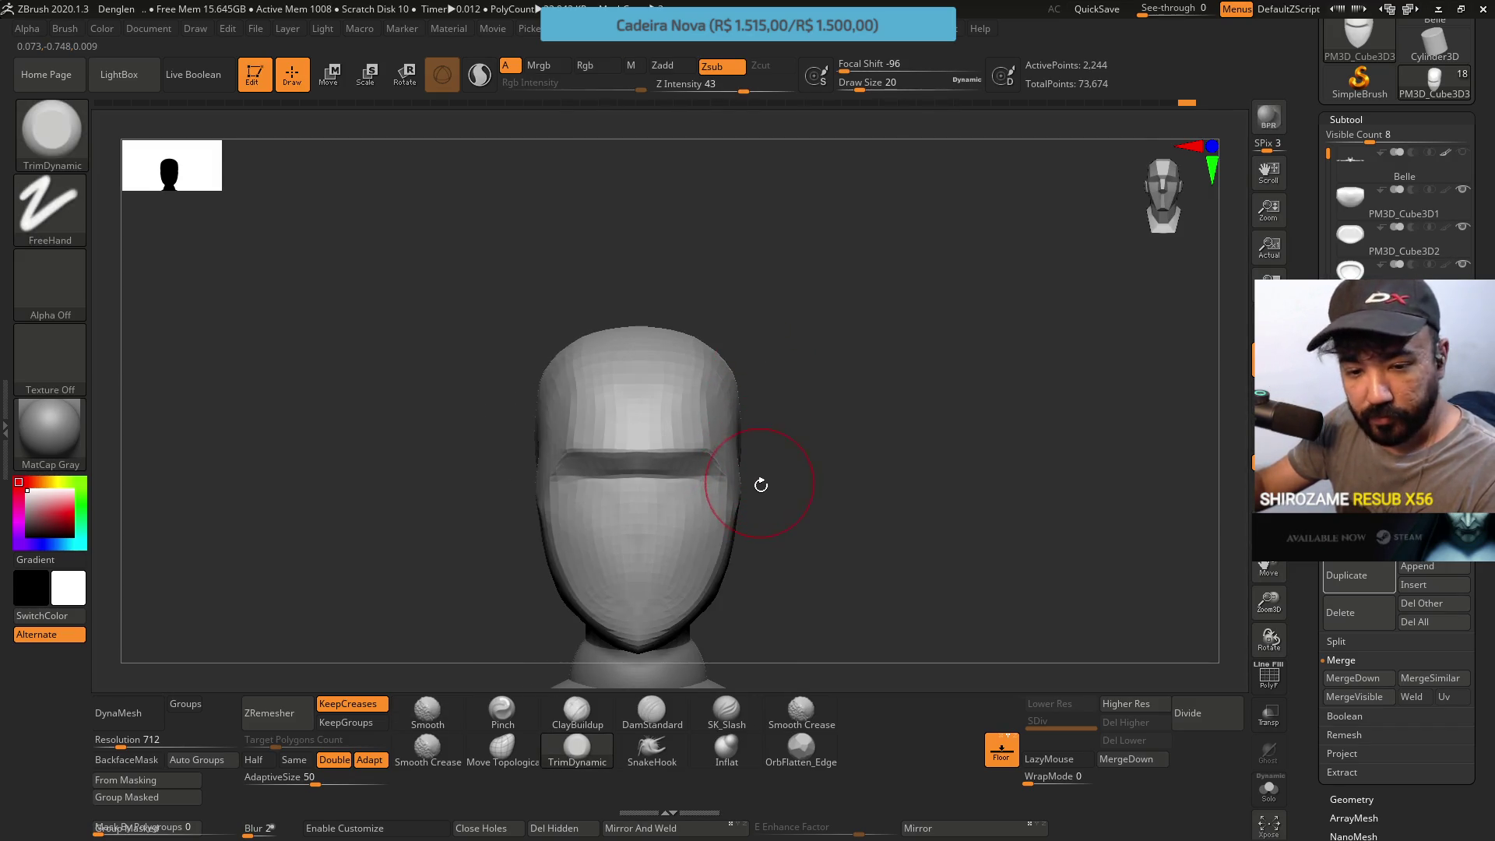
pyautogui.click(501, 761)
pyautogui.moveTo(888, 549); pyautogui.dragTo(795, 549)
pyautogui.moveTo(679, 600)
pyautogui.mouseDown(button='right')
pyautogui.moveTo(691, 590)
pyautogui.moveTo(659, 490)
pyautogui.mouseUp(button='right')
pyautogui.write('s20')
pyautogui.press('Return')
pyautogui.press('space')
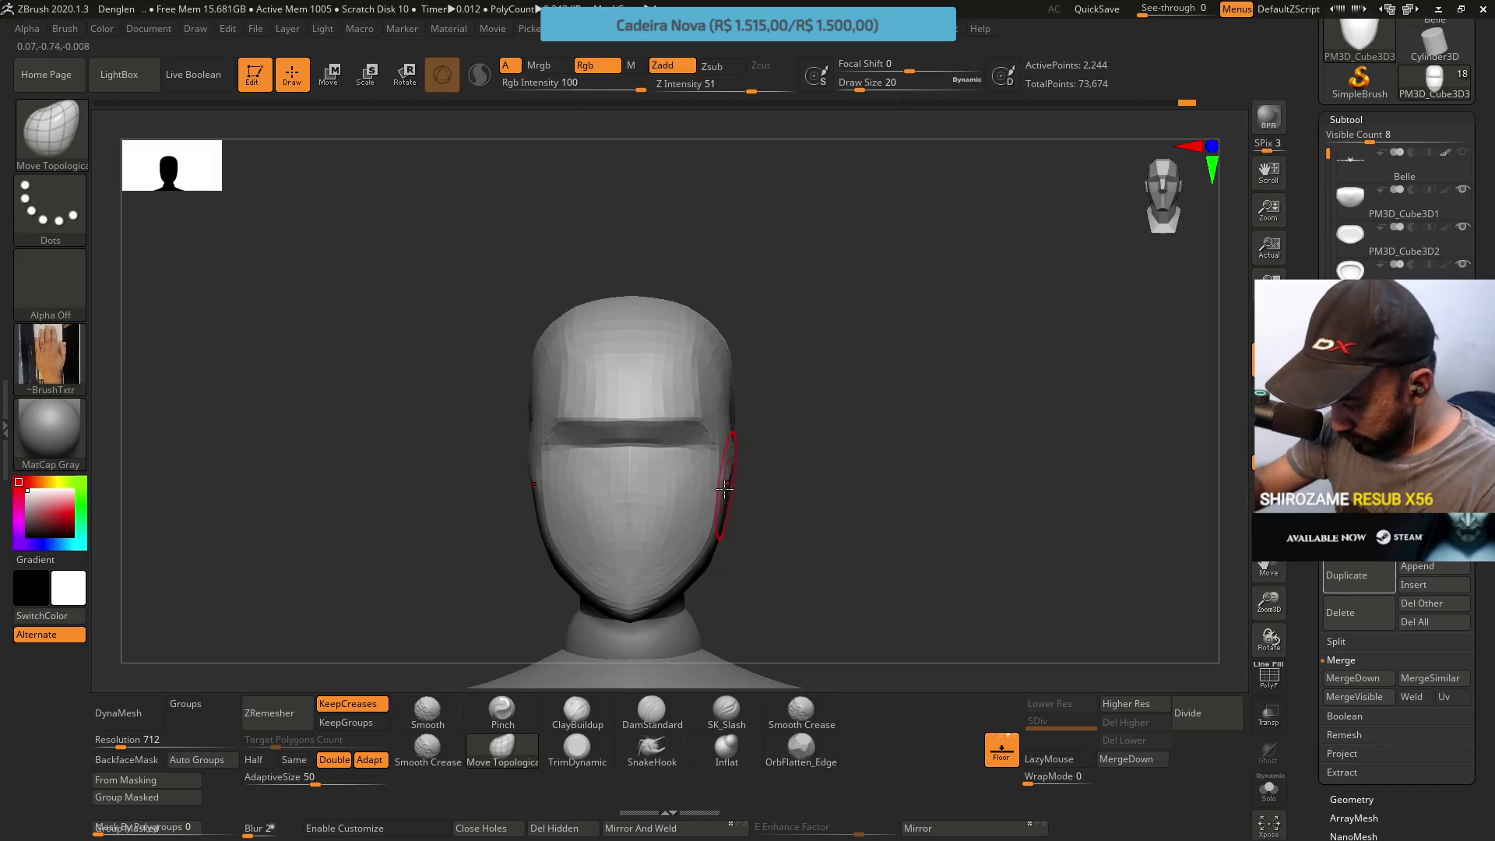
# Pull the jaw and cheek sides inward, comparing front and profile shapes
pyautogui.moveTo(707, 545)
pyautogui.mouseDown(button='right')
pyautogui.moveTo(704, 490)
pyautogui.moveTo(727, 468)
pyautogui.mouseUp(button='right')
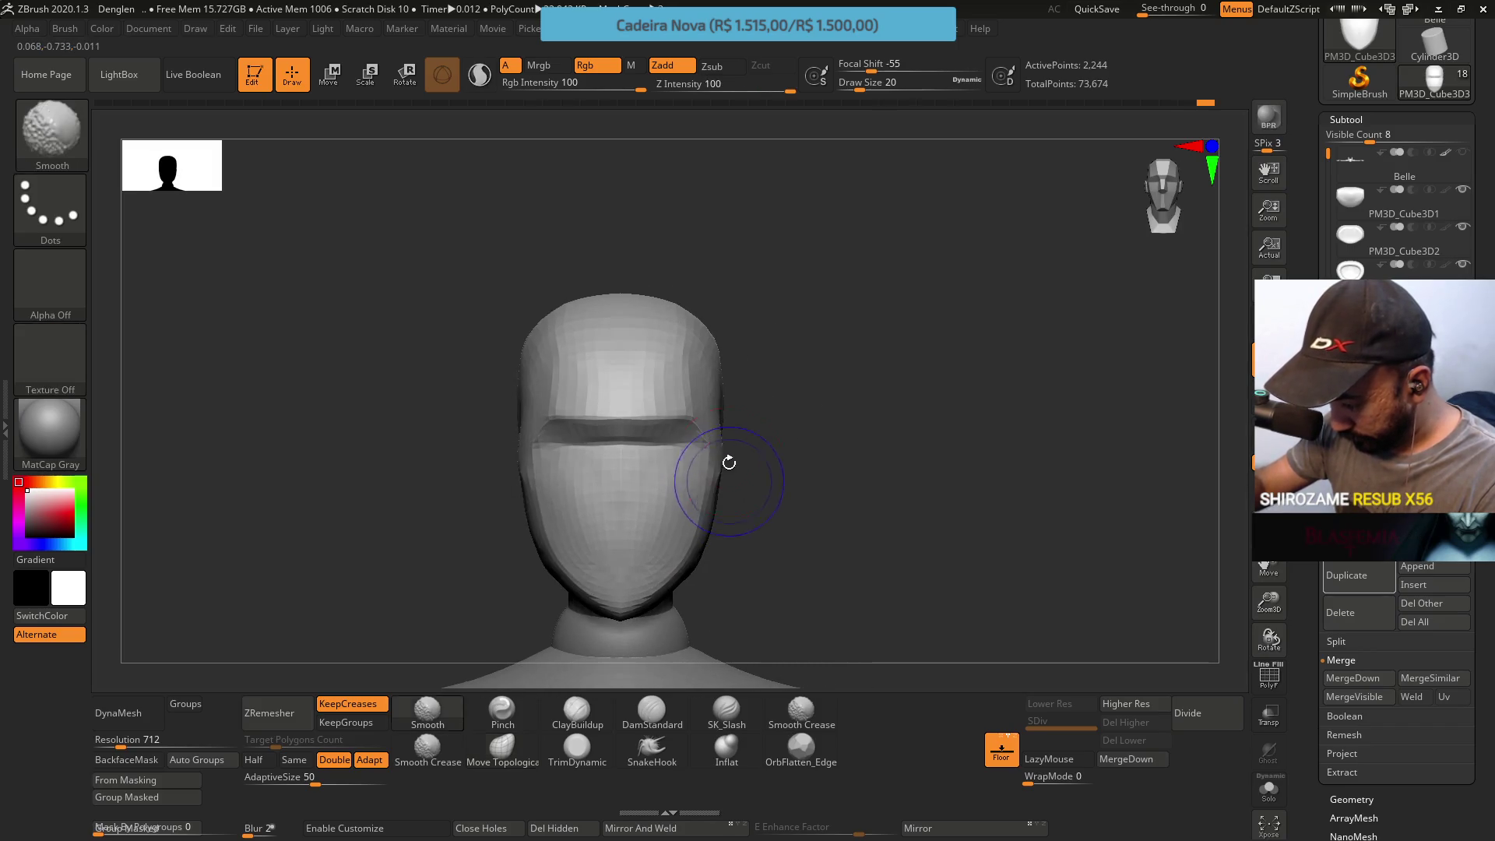
pyautogui.moveTo(767, 377)
pyautogui.mouseDown(button='right')
pyautogui.moveTo(746, 395)
pyautogui.moveTo(794, 324)
pyautogui.mouseUp(button='right')
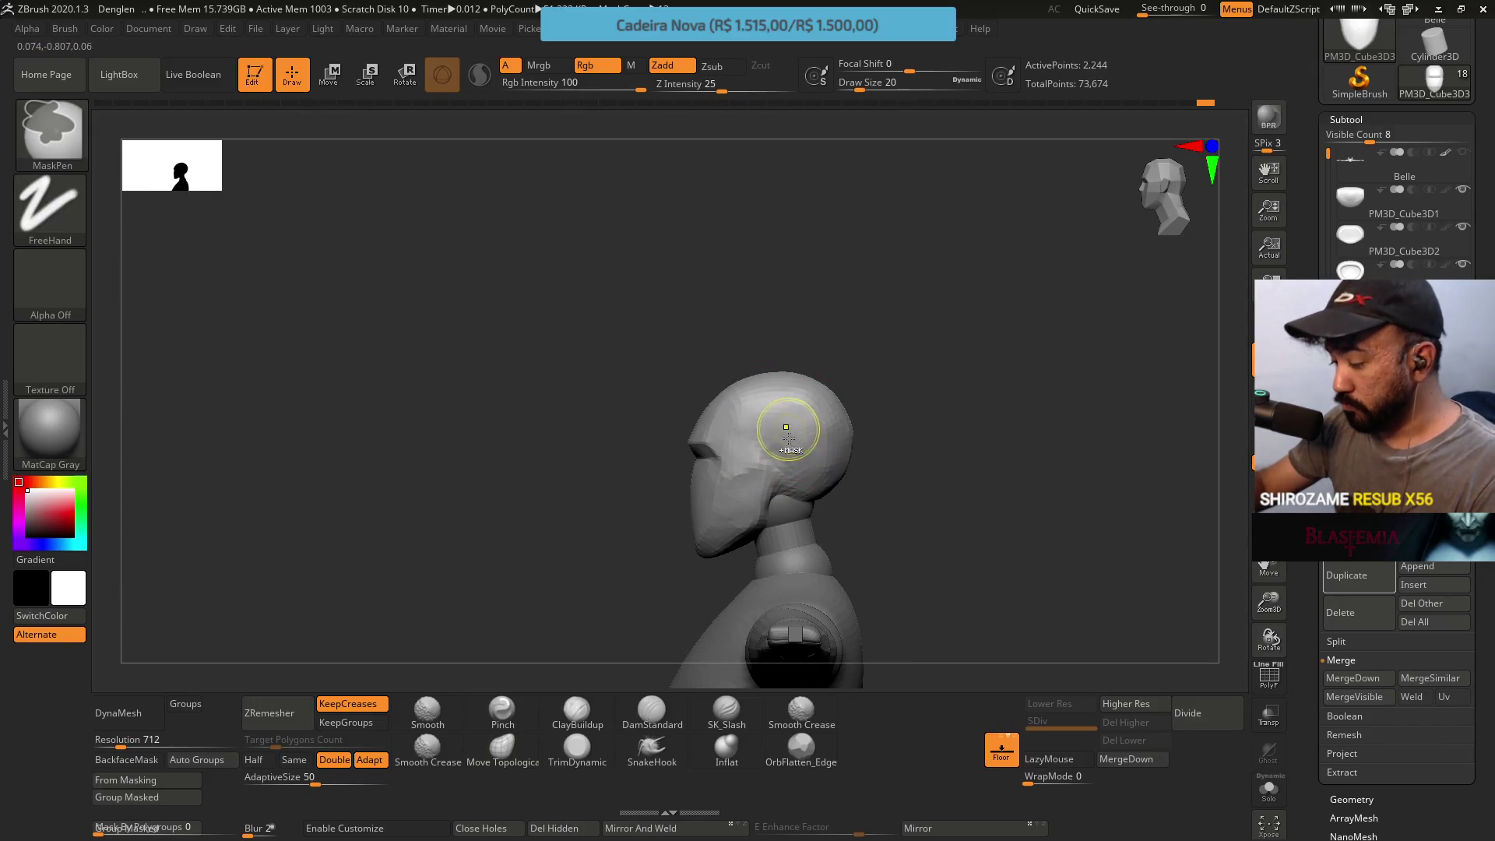
pyautogui.moveTo(702, 517)
pyautogui.keyDown('shift'); pyautogui.mouseDown(button='right')
pyautogui.moveTo(766, 509)
pyautogui.moveTo(737, 437)
pyautogui.moveTo(722, 478)
pyautogui.moveTo(744, 483)
pyautogui.mouseUp(button='right'); pyautogui.keyUp('shift')
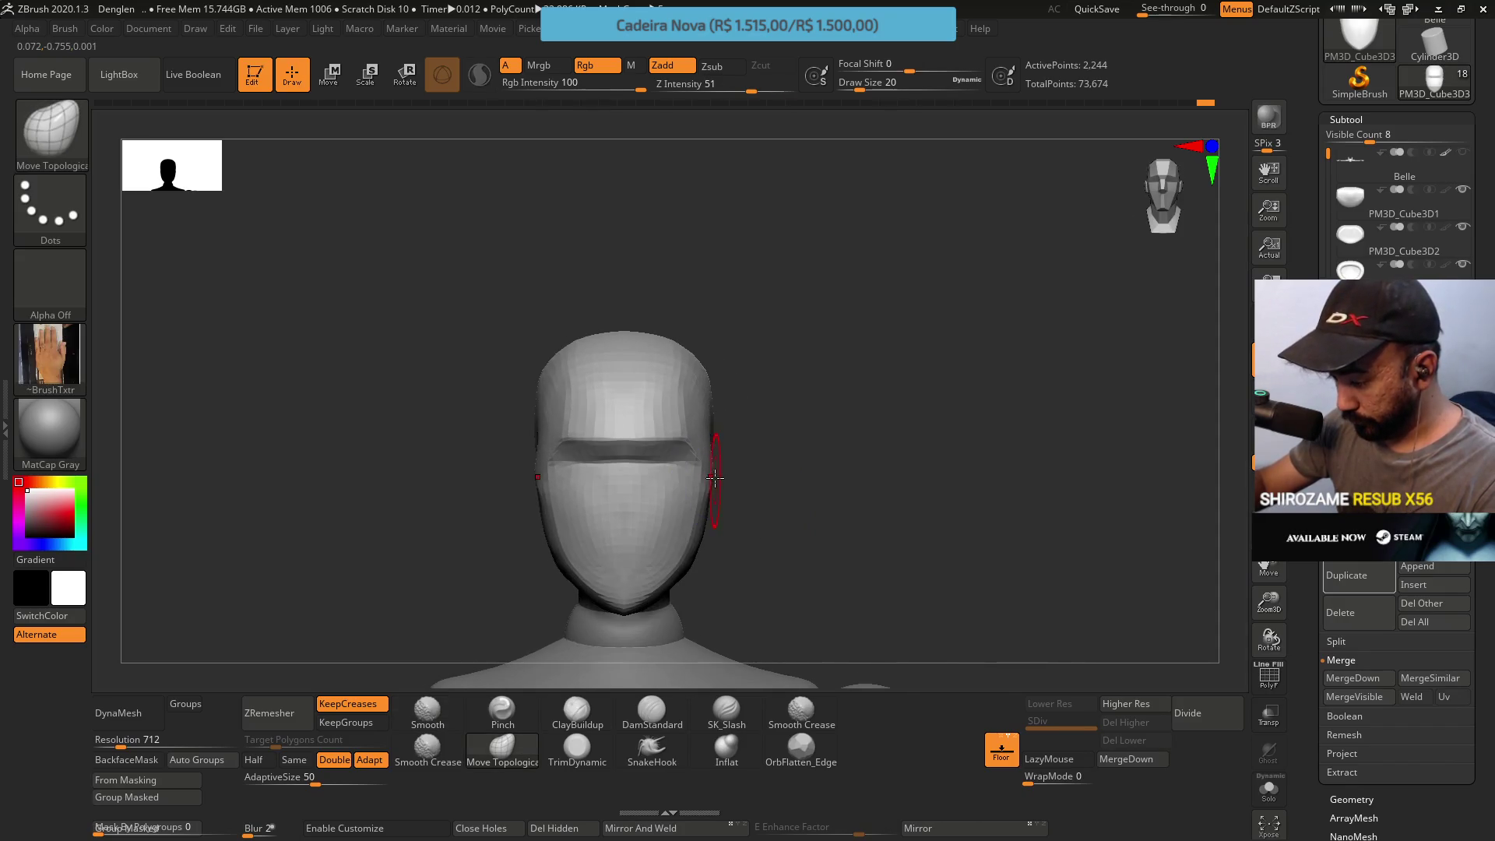
pyautogui.moveTo(704, 529); pyautogui.dragTo(667, 518, button='right')
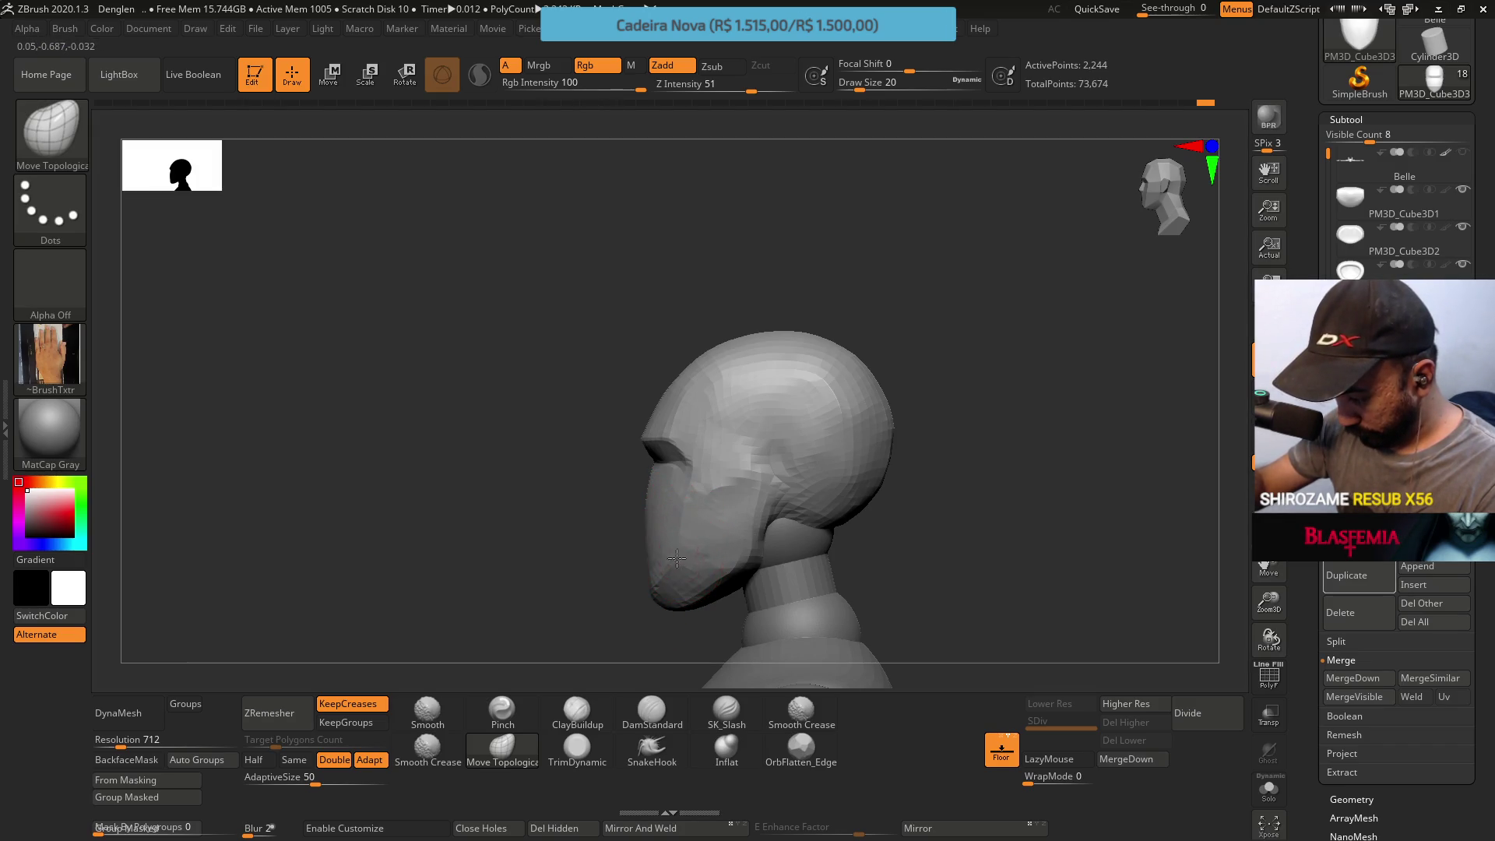
pyautogui.moveTo(741, 424)
pyautogui.mouseDown(button='right')
pyautogui.moveTo(757, 444)
pyautogui.moveTo(710, 477)
pyautogui.moveTo(763, 459)
pyautogui.mouseUp(button='right')
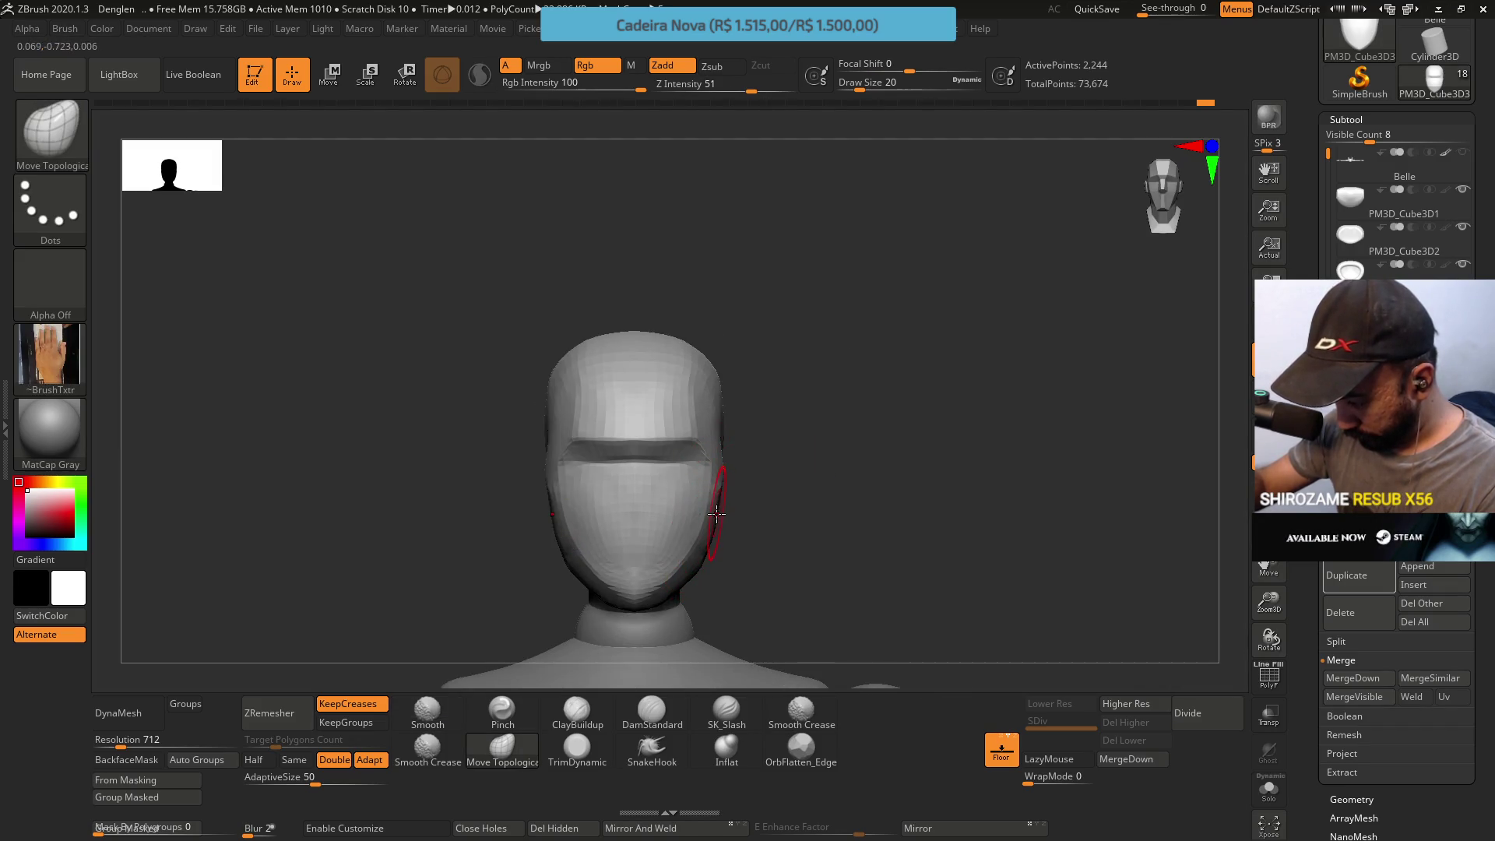
pyautogui.write('s14')
# Drop Draw Size to 14 and taper the chin, viewing from below and in profile
pyautogui.press('Return')
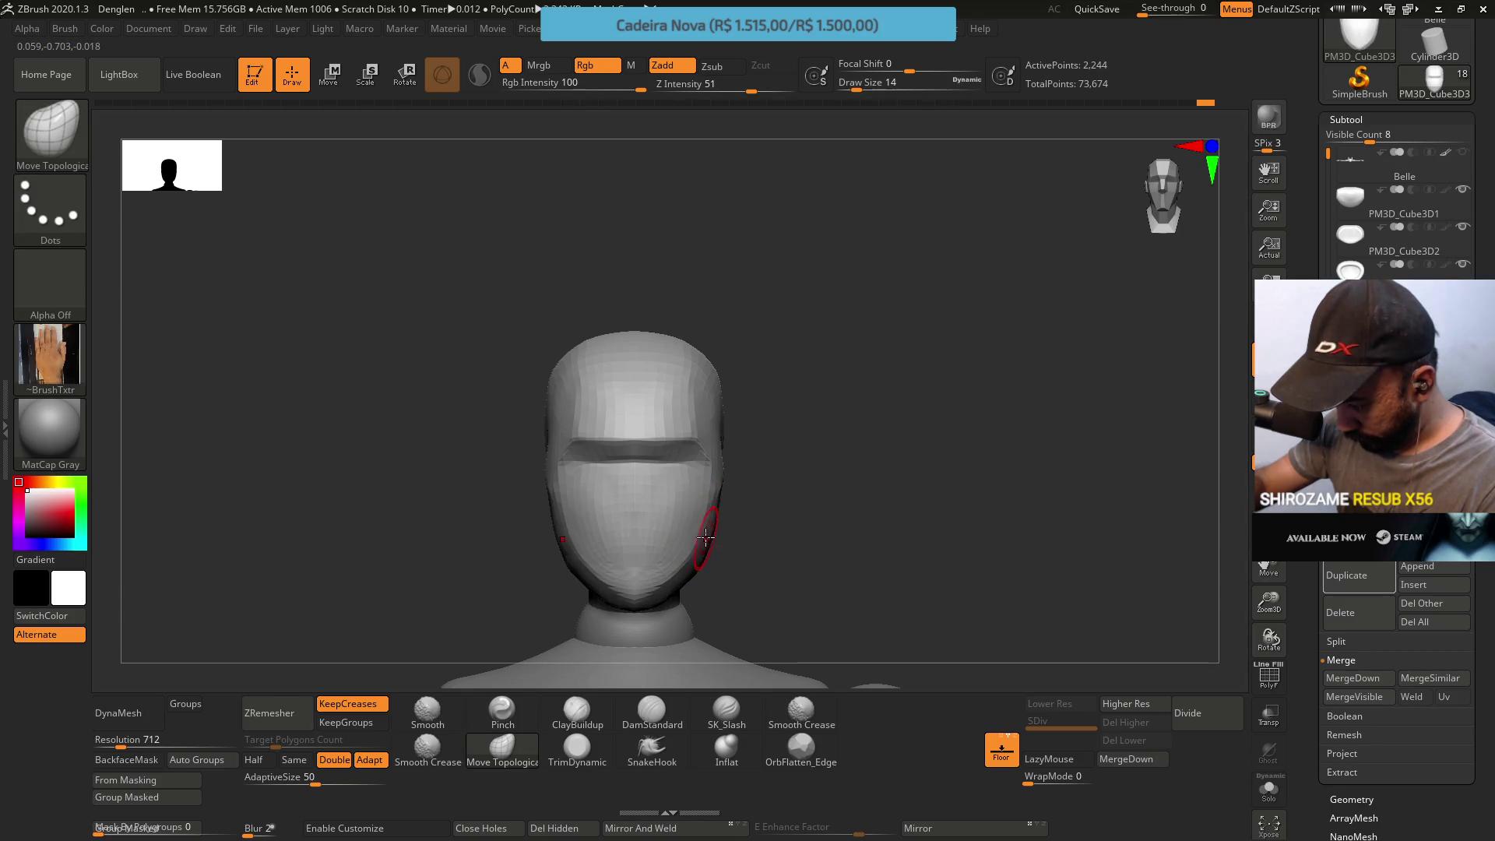
pyautogui.moveTo(670, 543)
pyautogui.mouseDown(button='right')
pyautogui.moveTo(717, 493)
pyautogui.moveTo(658, 592)
pyautogui.moveTo(686, 554)
pyautogui.moveTo(629, 579)
pyautogui.mouseUp(button='right')
pyautogui.rightClick(632, 584)
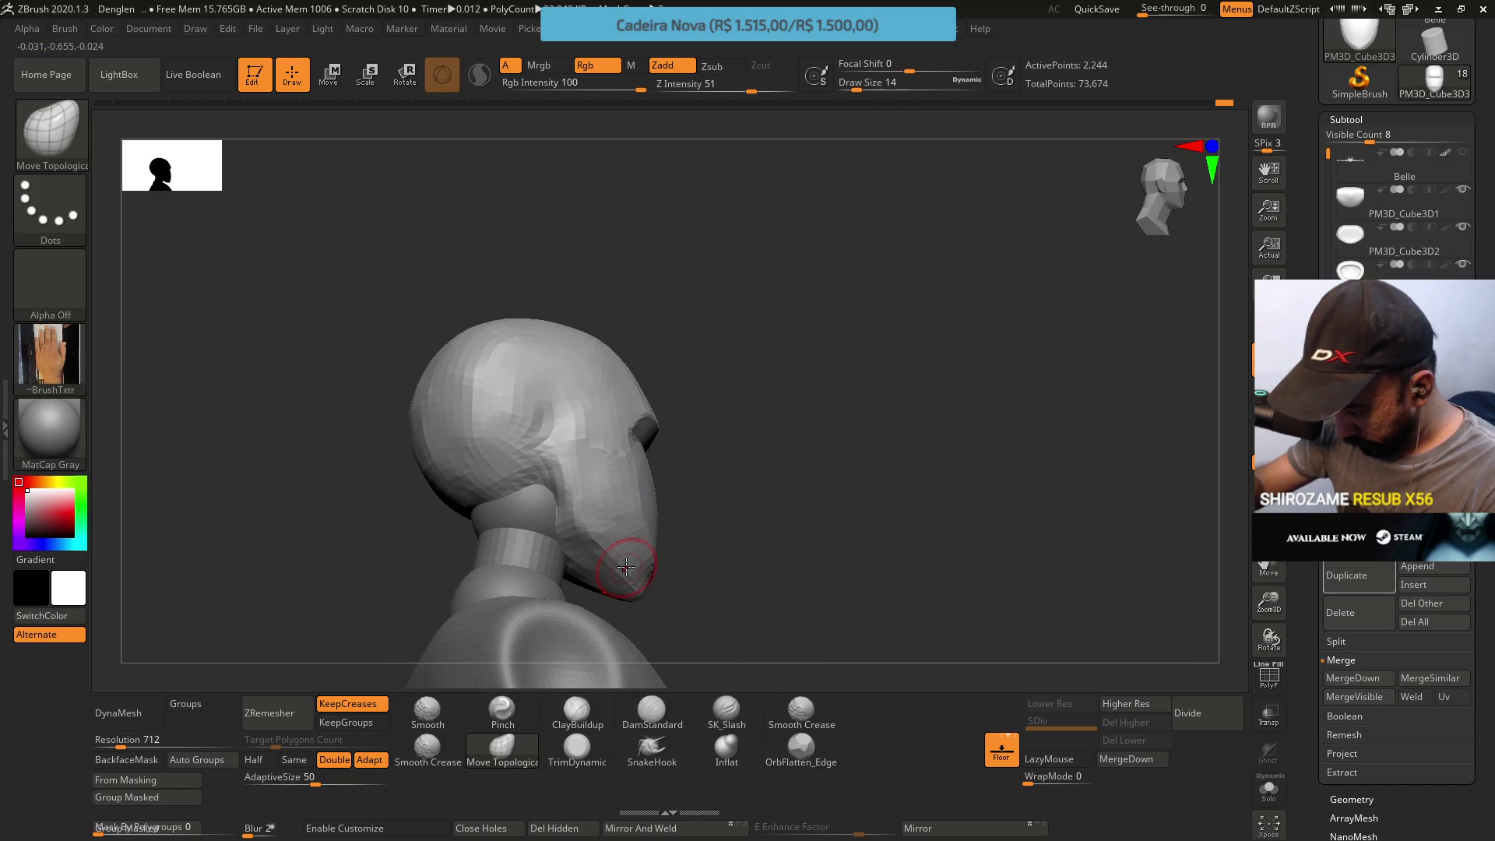
pyautogui.moveTo(678, 519)
pyautogui.mouseDown(button='right')
pyautogui.moveTo(651, 510)
pyautogui.moveTo(667, 452)
pyautogui.moveTo(694, 483)
pyautogui.mouseUp(button='right')
pyautogui.click(576, 708)
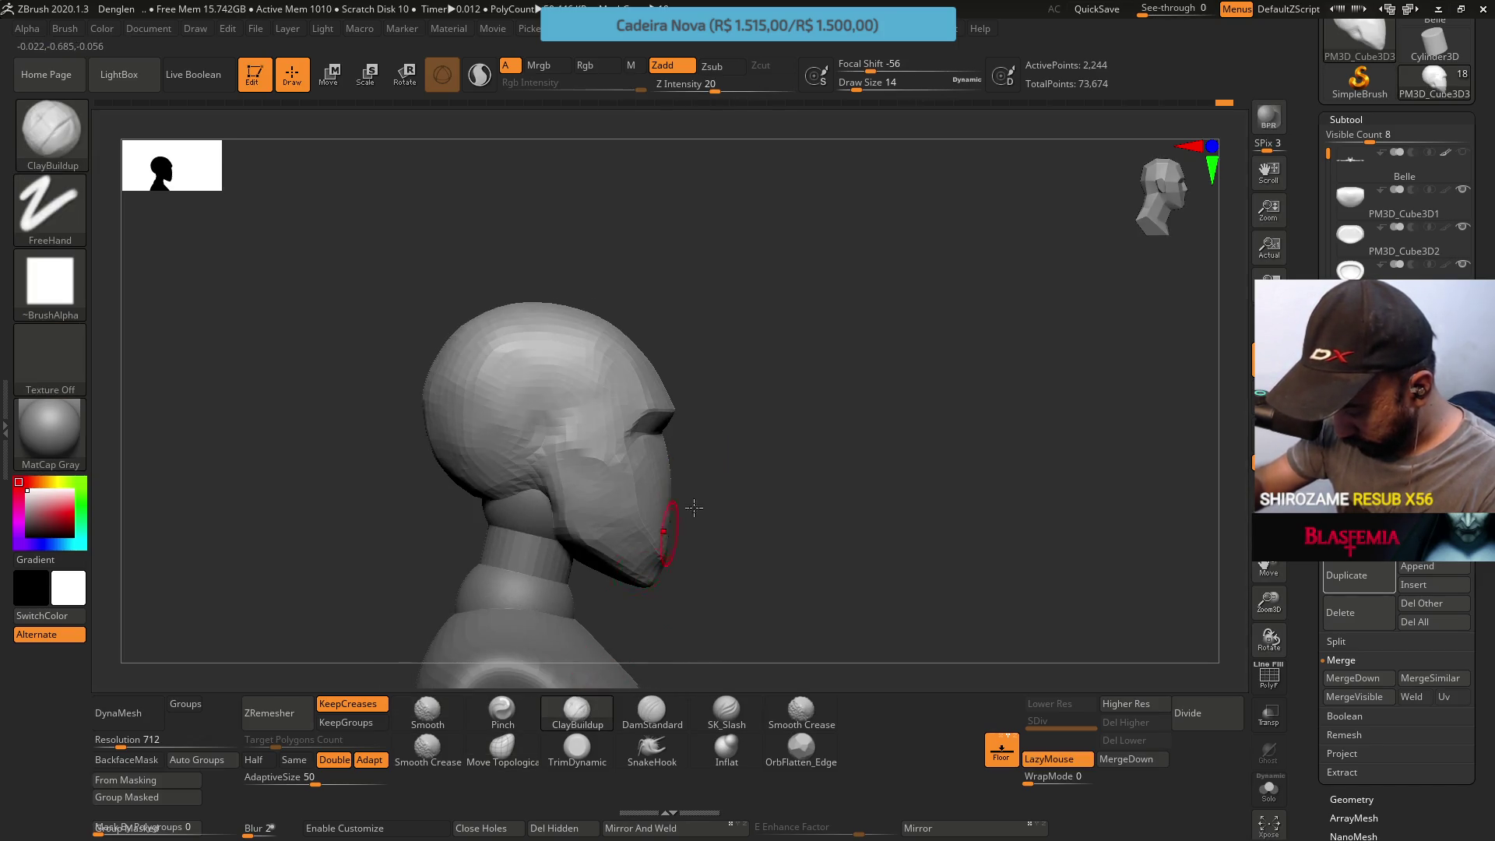
# Pinch a crease down the centre of the face at Draw Size 9 from the front
pyautogui.moveTo(608, 549); pyautogui.dragTo(622, 507, button='right')
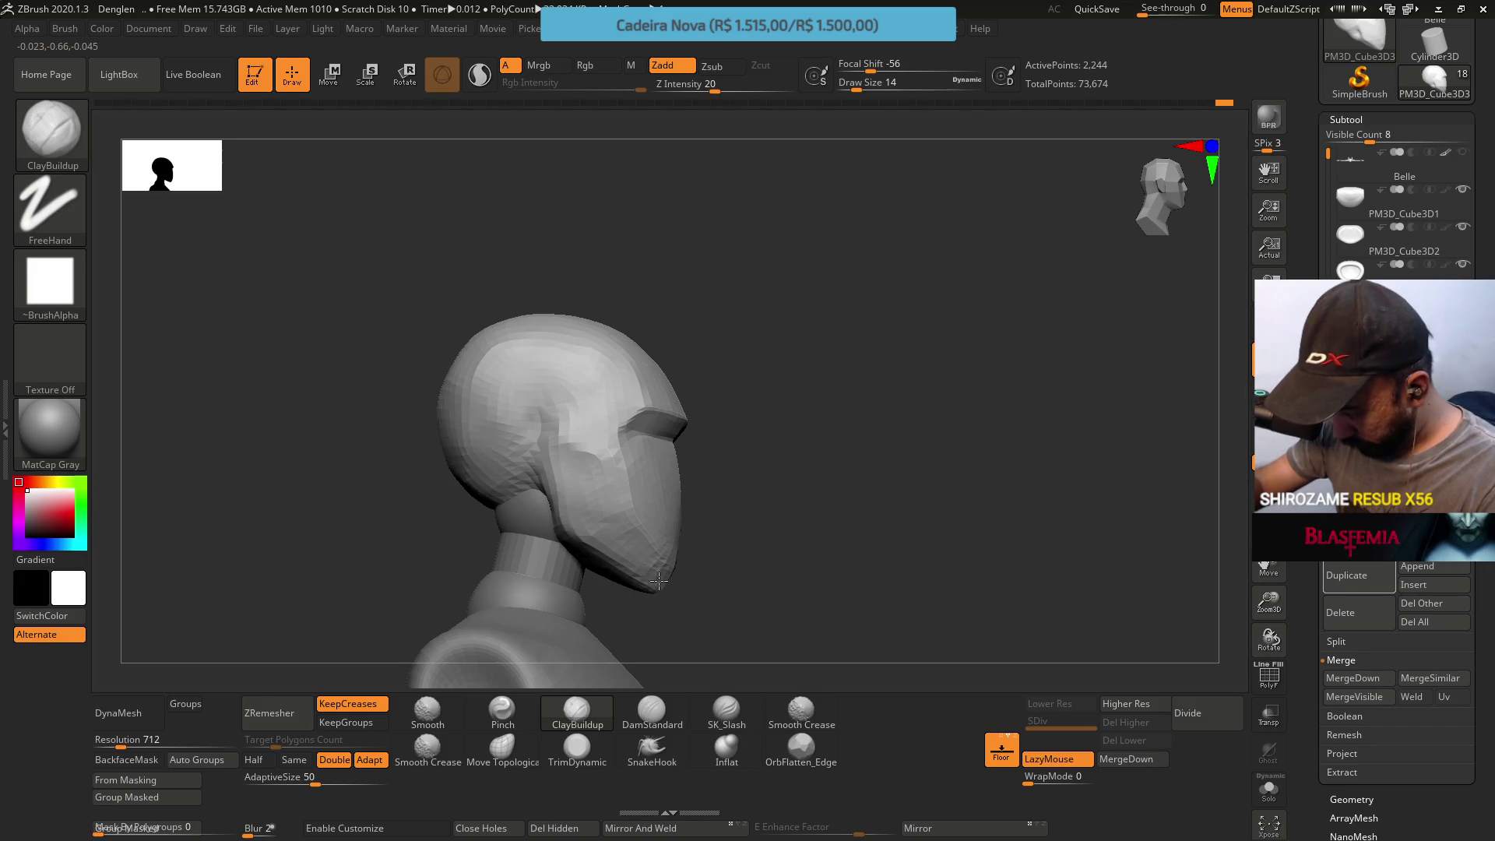
pyautogui.moveTo(664, 570)
pyautogui.mouseDown(button='right')
pyautogui.moveTo(667, 518)
pyautogui.moveTo(774, 332)
pyautogui.mouseUp(button='right')
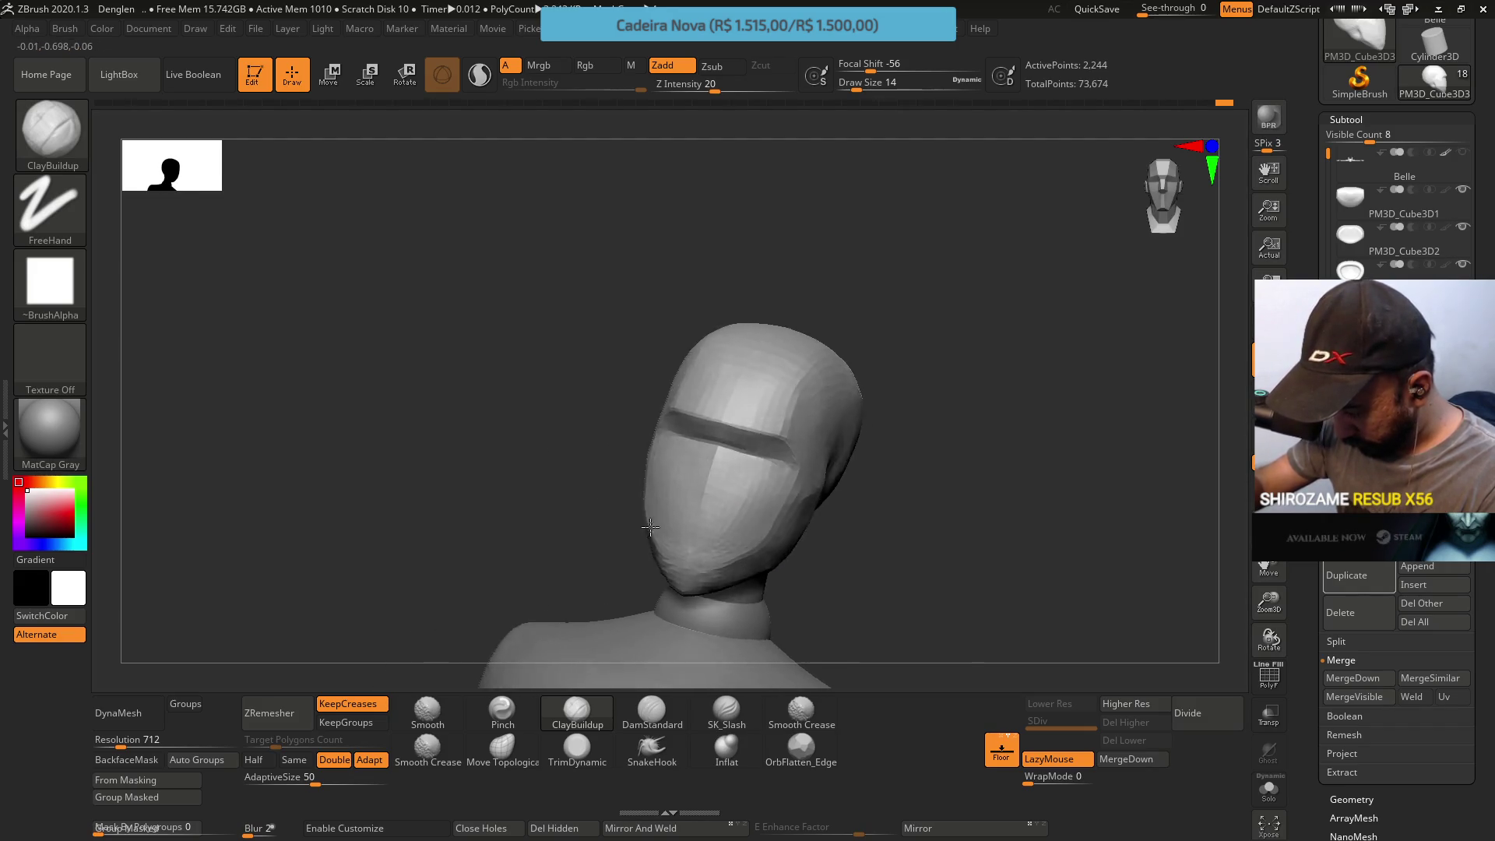
pyautogui.click(502, 709)
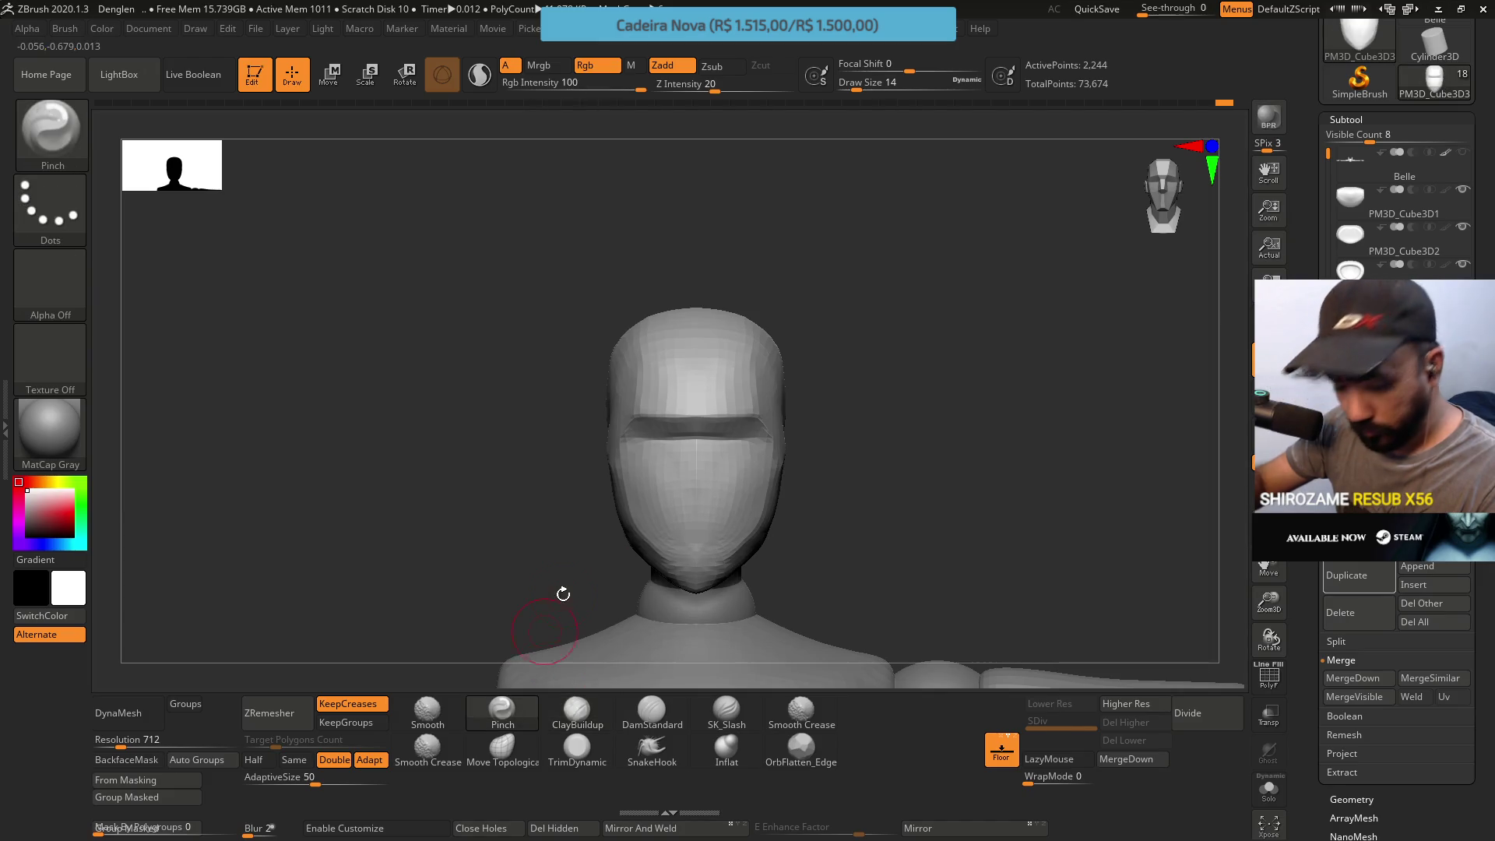
pyautogui.keyDown('alt'); pyautogui.moveTo(698, 480); pyautogui.dragTo(691, 533, button='right'); pyautogui.keyUp('alt')
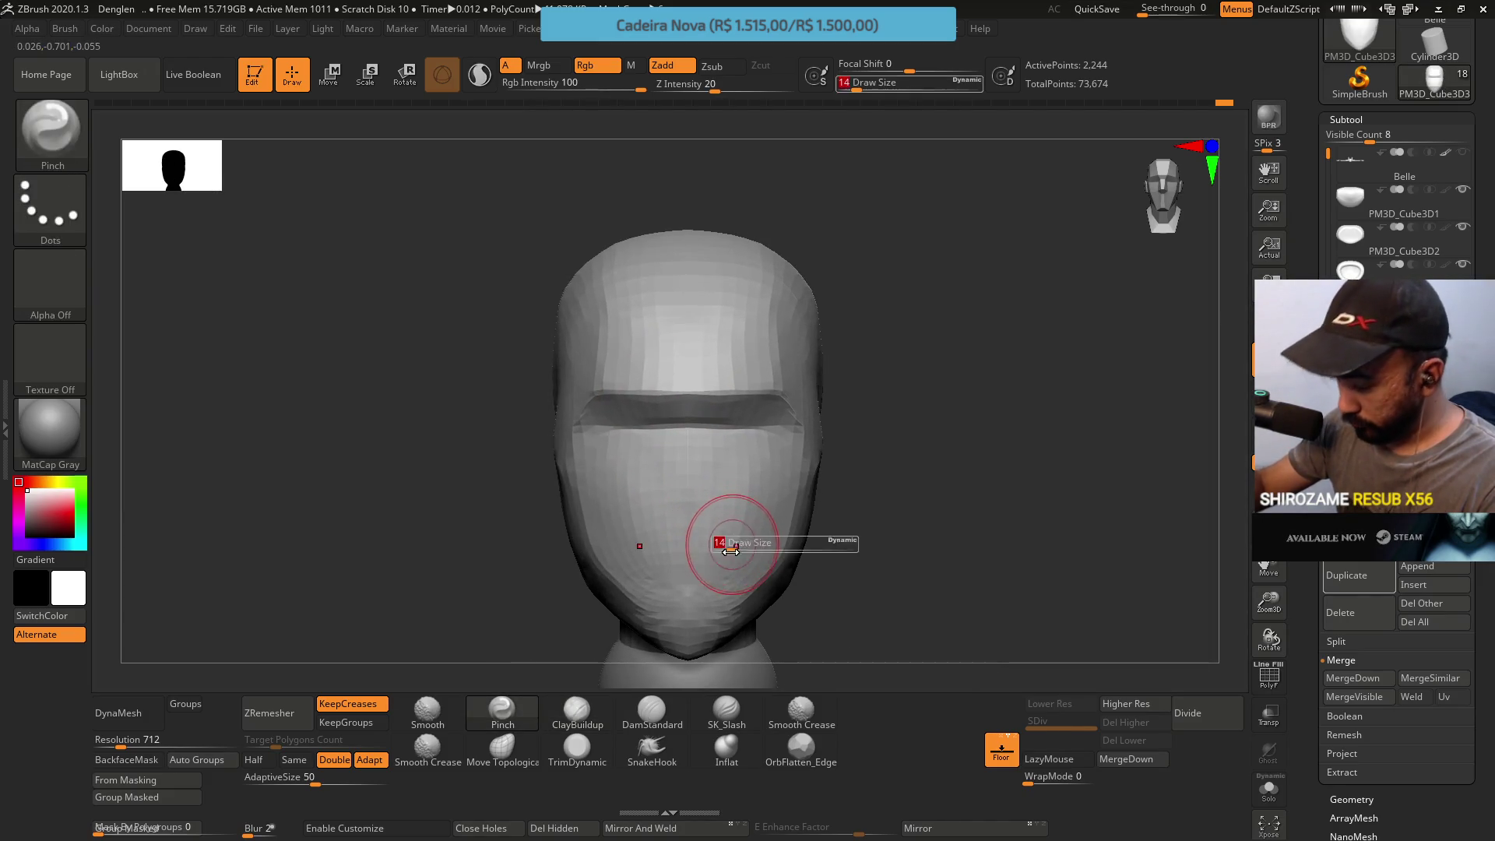
pyautogui.write('s')
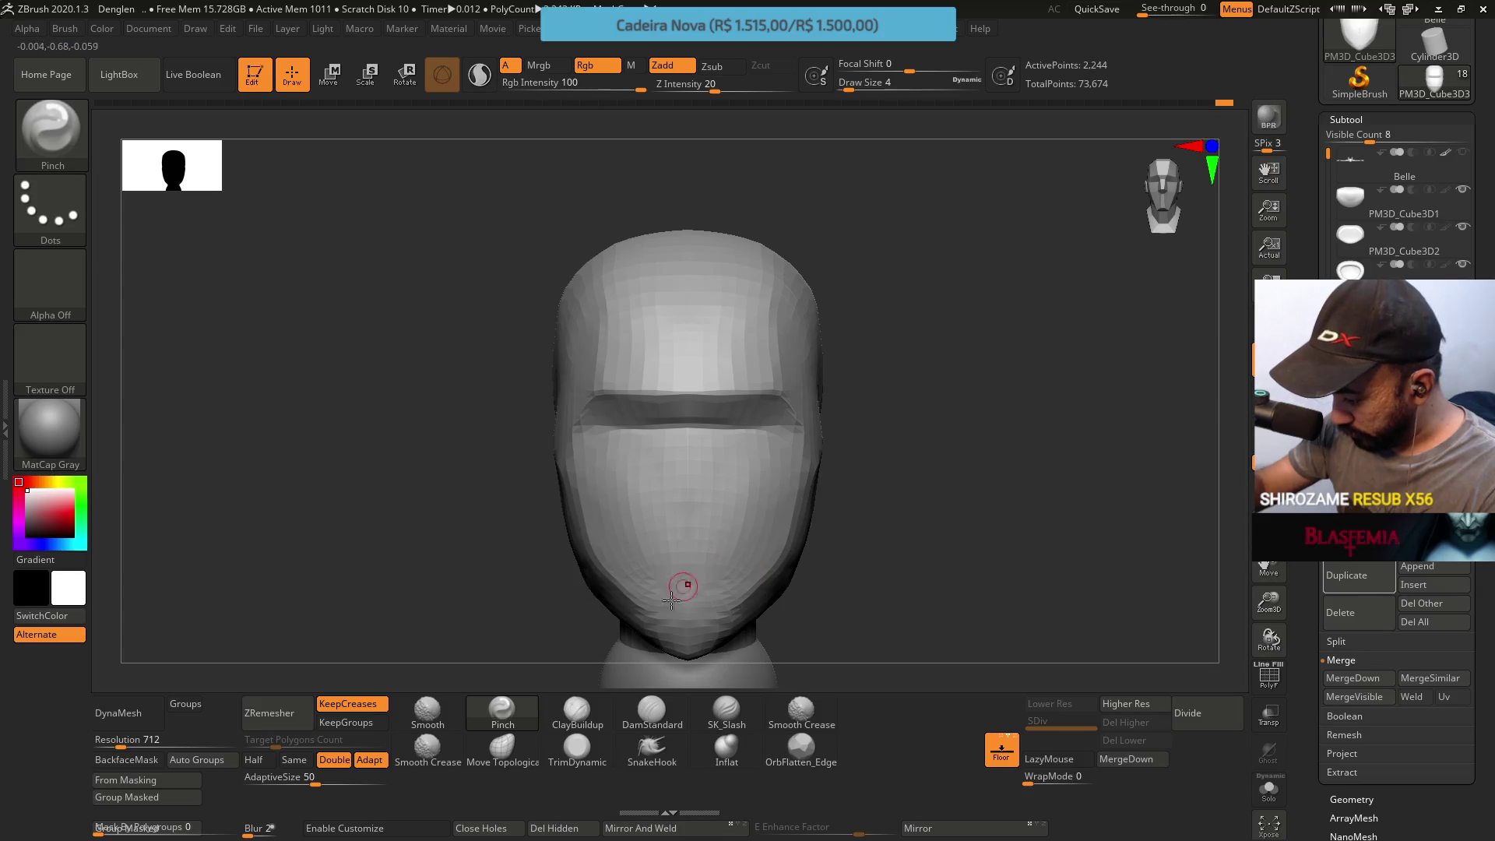
pyautogui.write('s9')
pyautogui.press('Return')
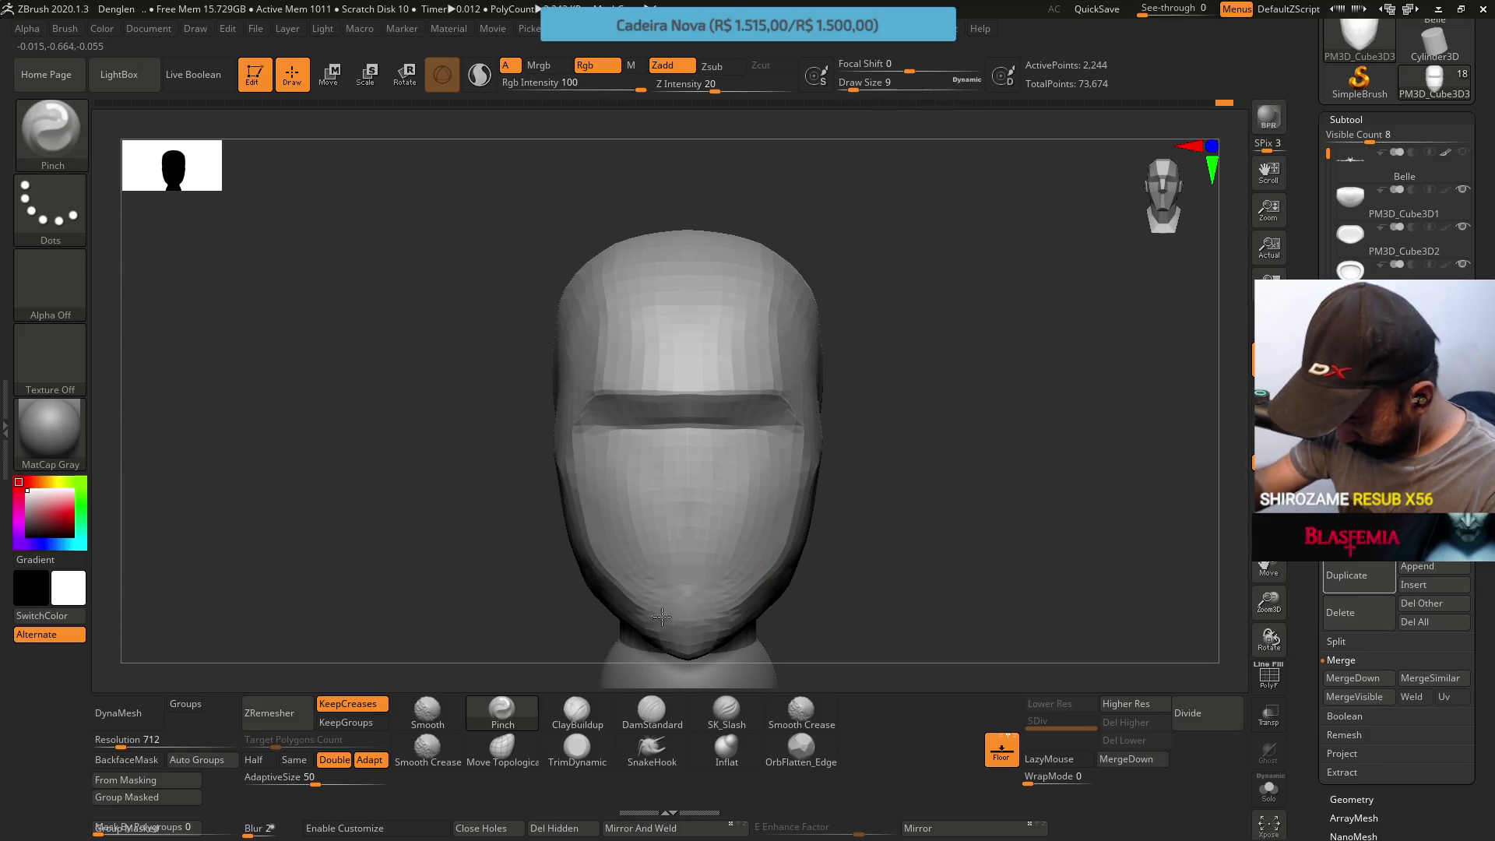
pyautogui.moveTo(717, 494)
pyautogui.mouseDown()
pyautogui.moveTo(716, 525)
pyautogui.moveTo(689, 534)
pyautogui.mouseUp()
pyautogui.keyDown('shift'); pyautogui.moveTo(690, 535); pyautogui.dragTo(725, 461, button='right'); pyautogui.keyUp('shift')
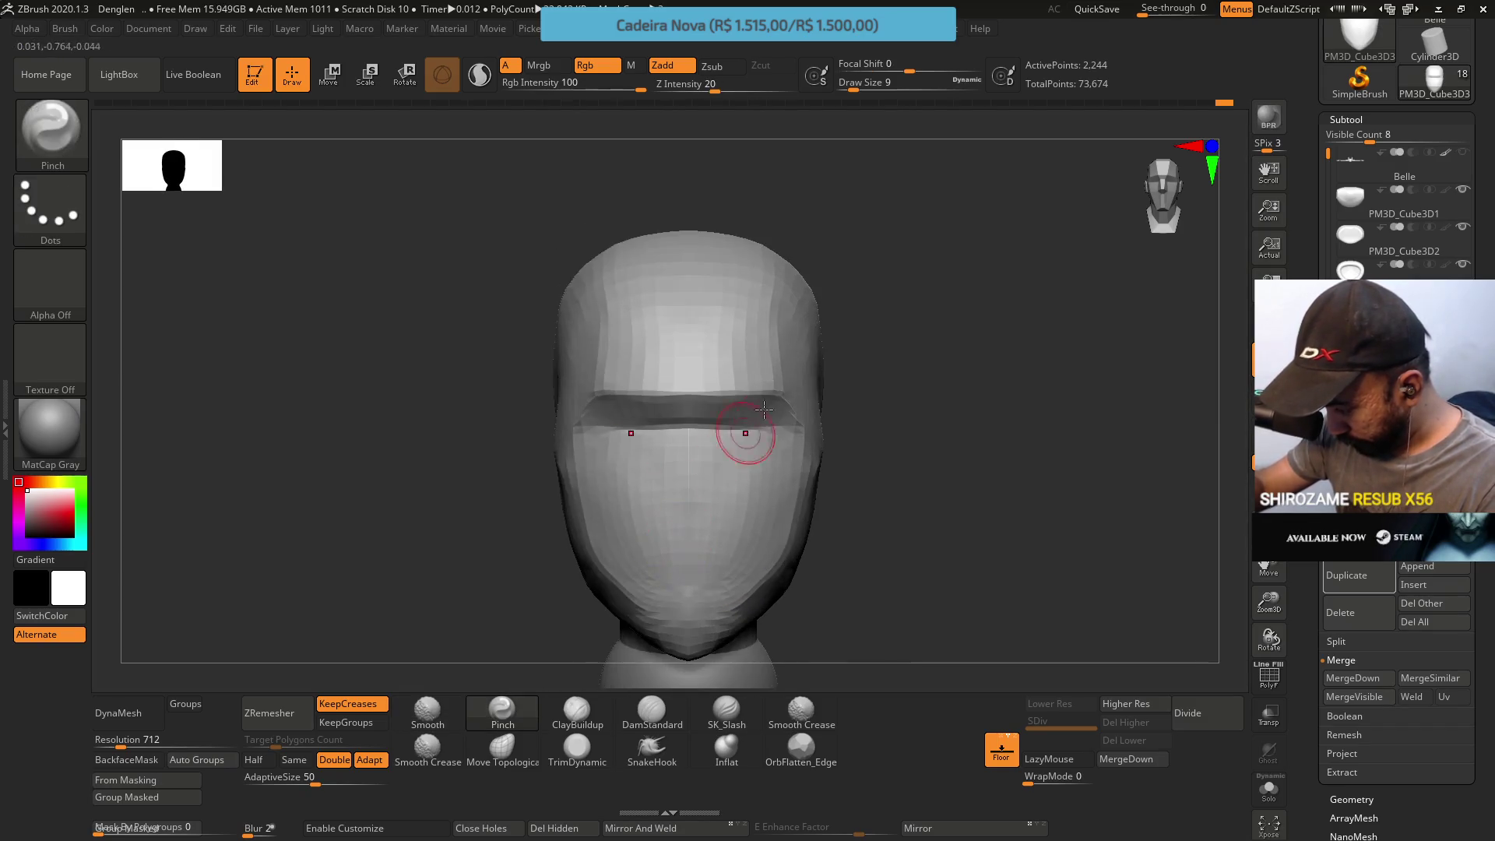
# Adjust the chin with Move Topological and turn to the head's right side
pyautogui.click(535, 746)
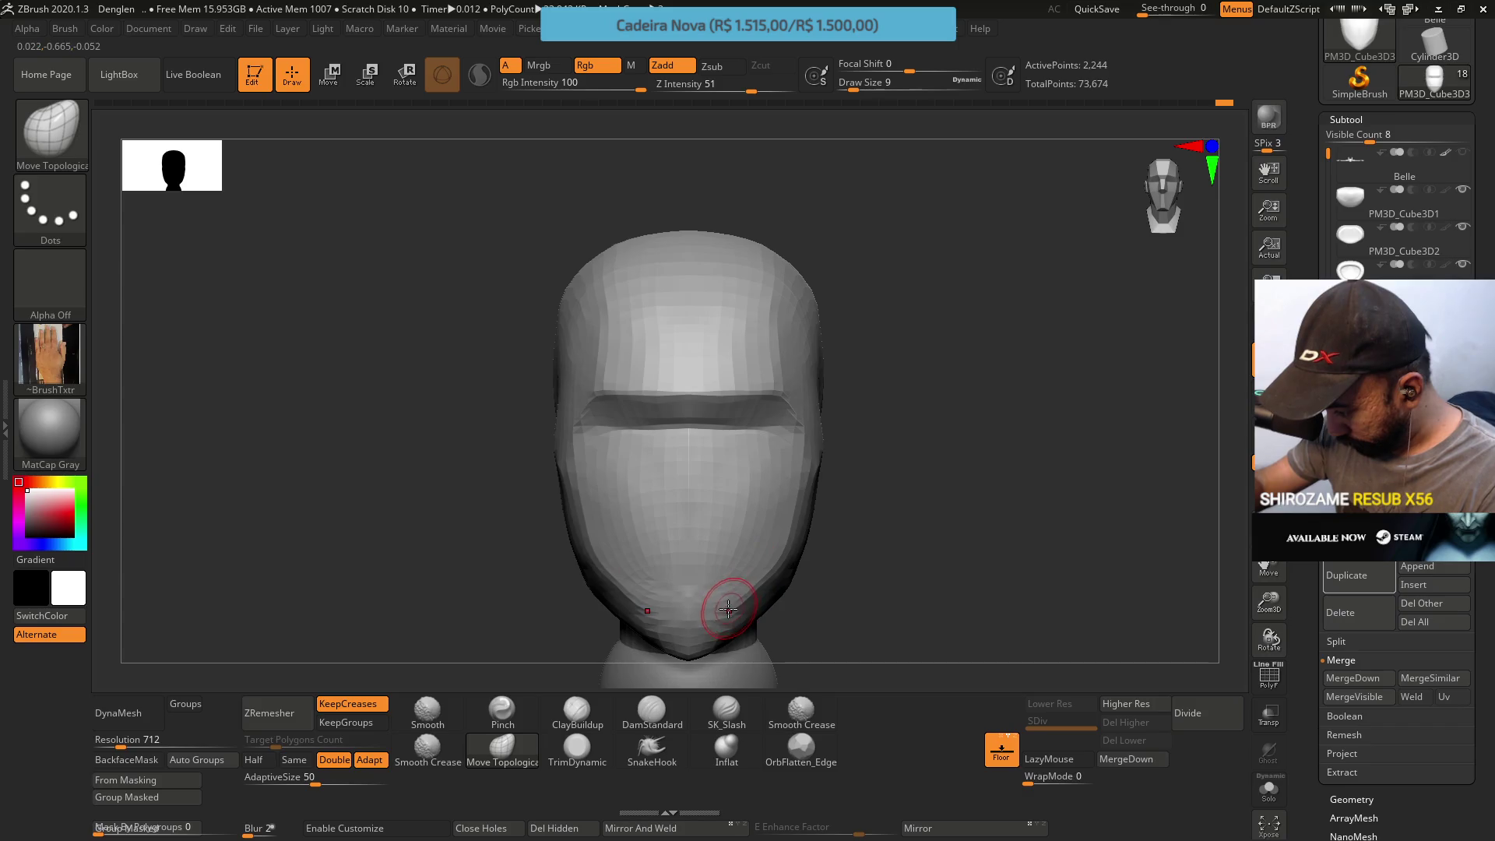
pyautogui.press('ctrl')
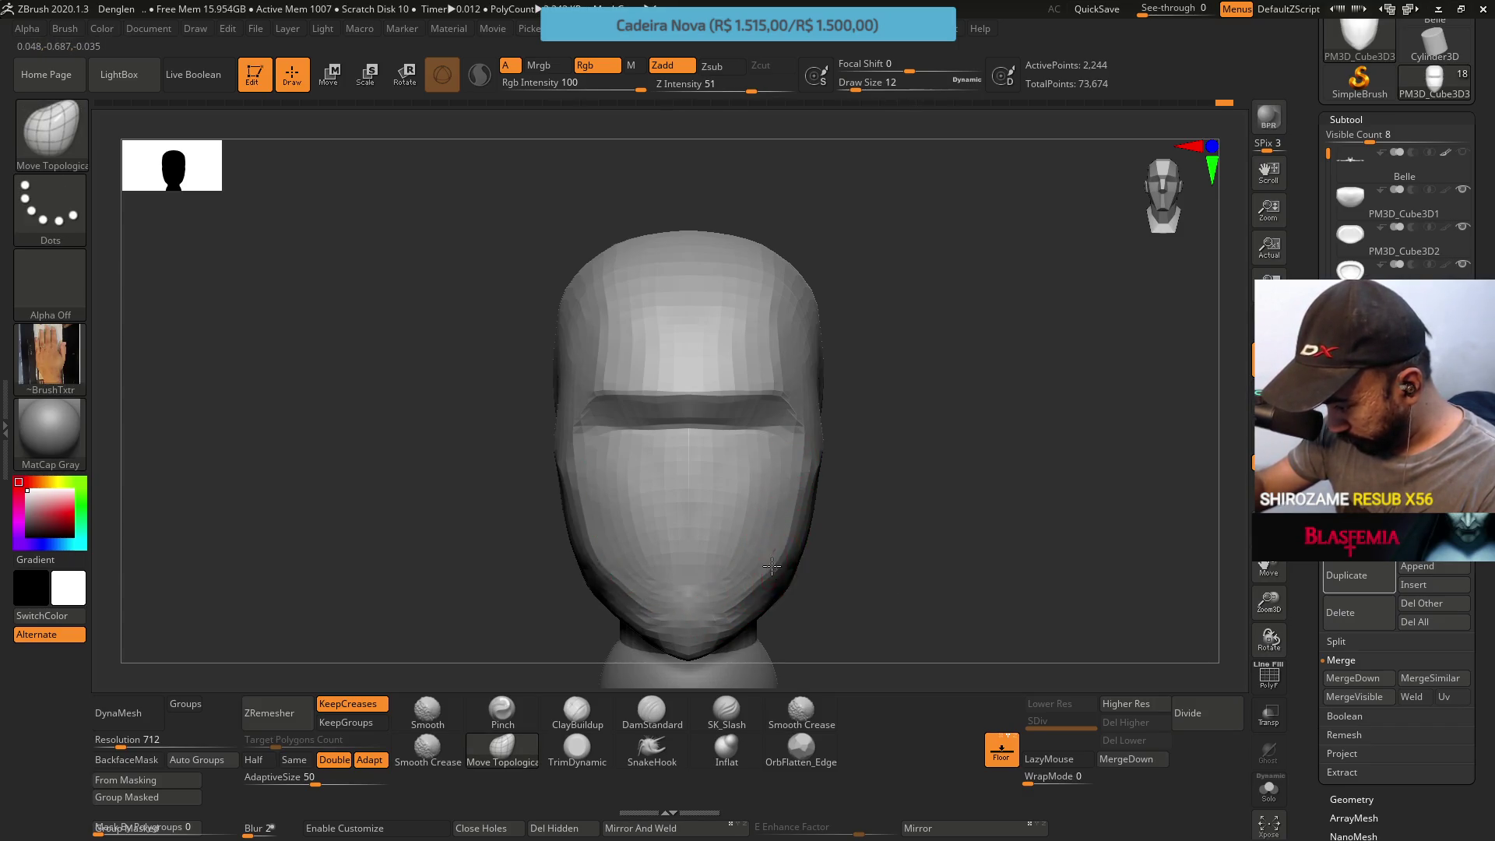
pyautogui.moveTo(783, 456)
pyautogui.mouseDown(button='right')
pyautogui.moveTo(748, 463)
pyautogui.moveTo(735, 522)
pyautogui.moveTo(727, 478)
pyautogui.mouseUp(button='right')
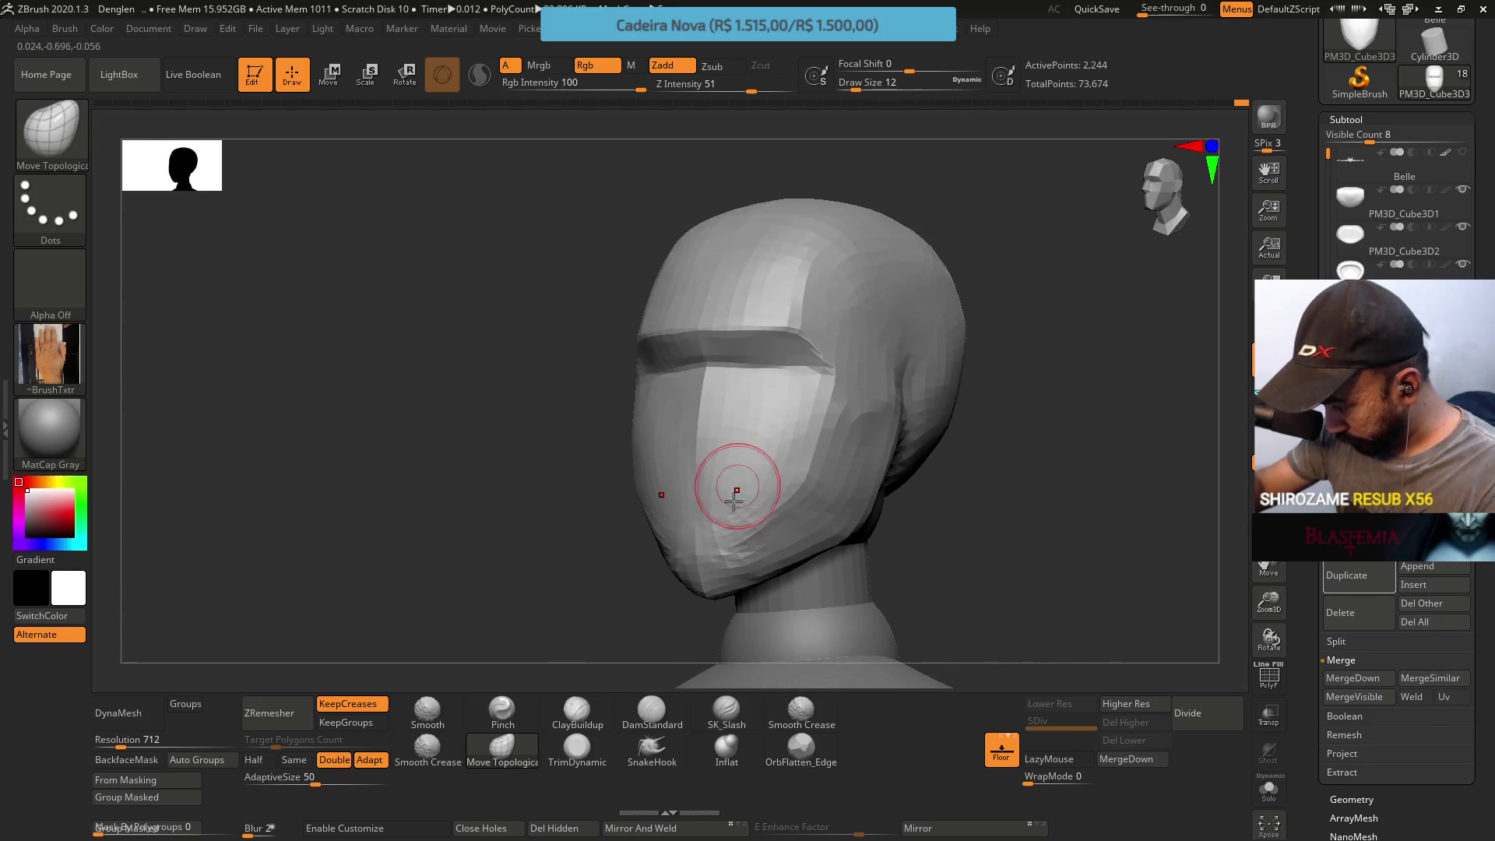
pyautogui.click(577, 747)
pyautogui.press('s')
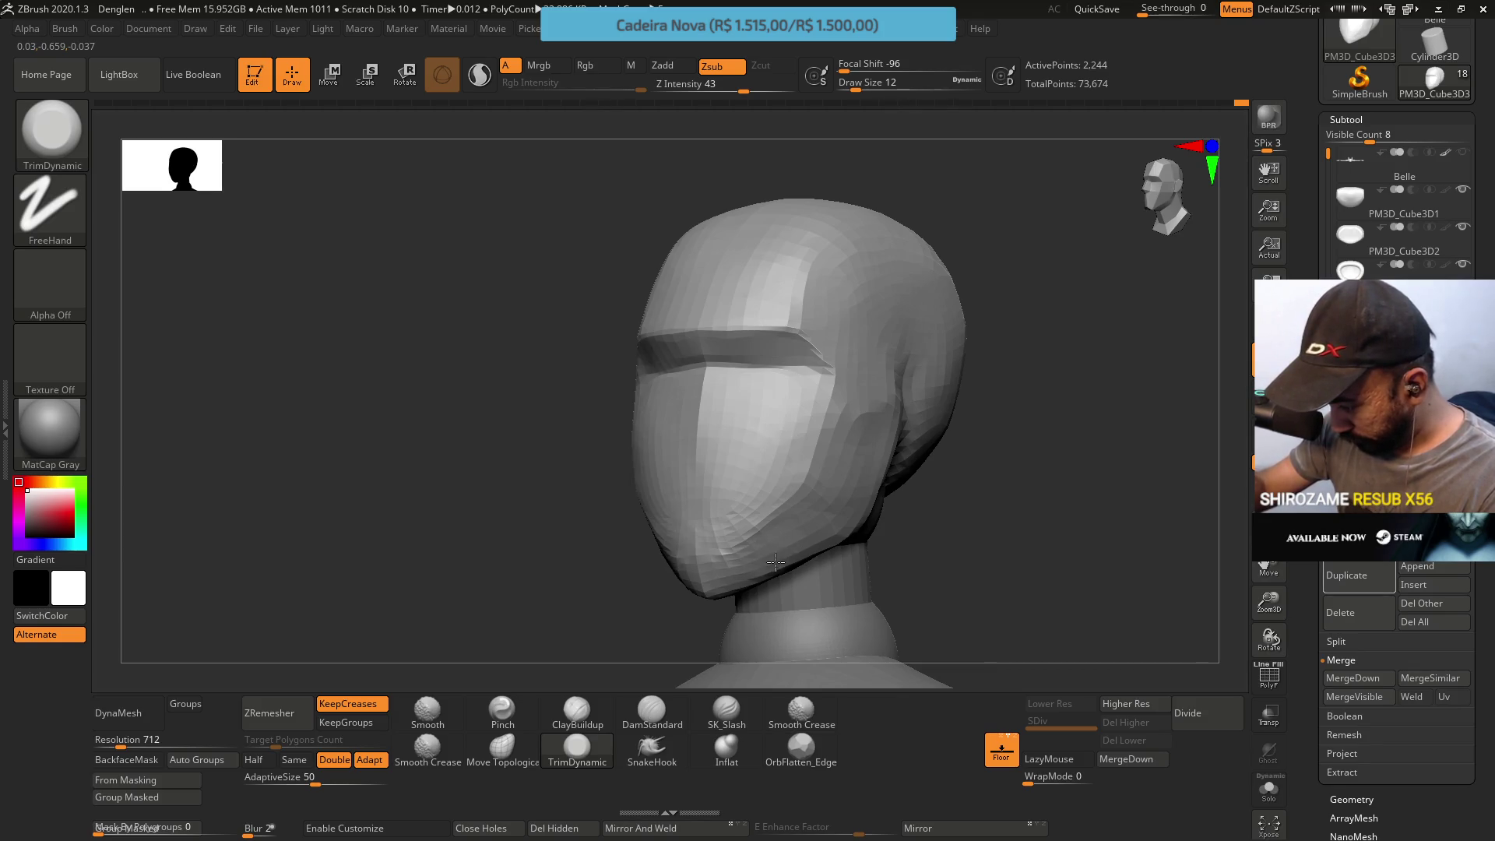
# Enlarge the brush and inspect the head from front, three-quarter, profile and top angles
pyautogui.moveTo(746, 562)
pyautogui.mouseDown(button='right')
pyautogui.moveTo(735, 452)
pyautogui.moveTo(694, 444)
pyautogui.mouseUp(button='right')
pyautogui.press('s')
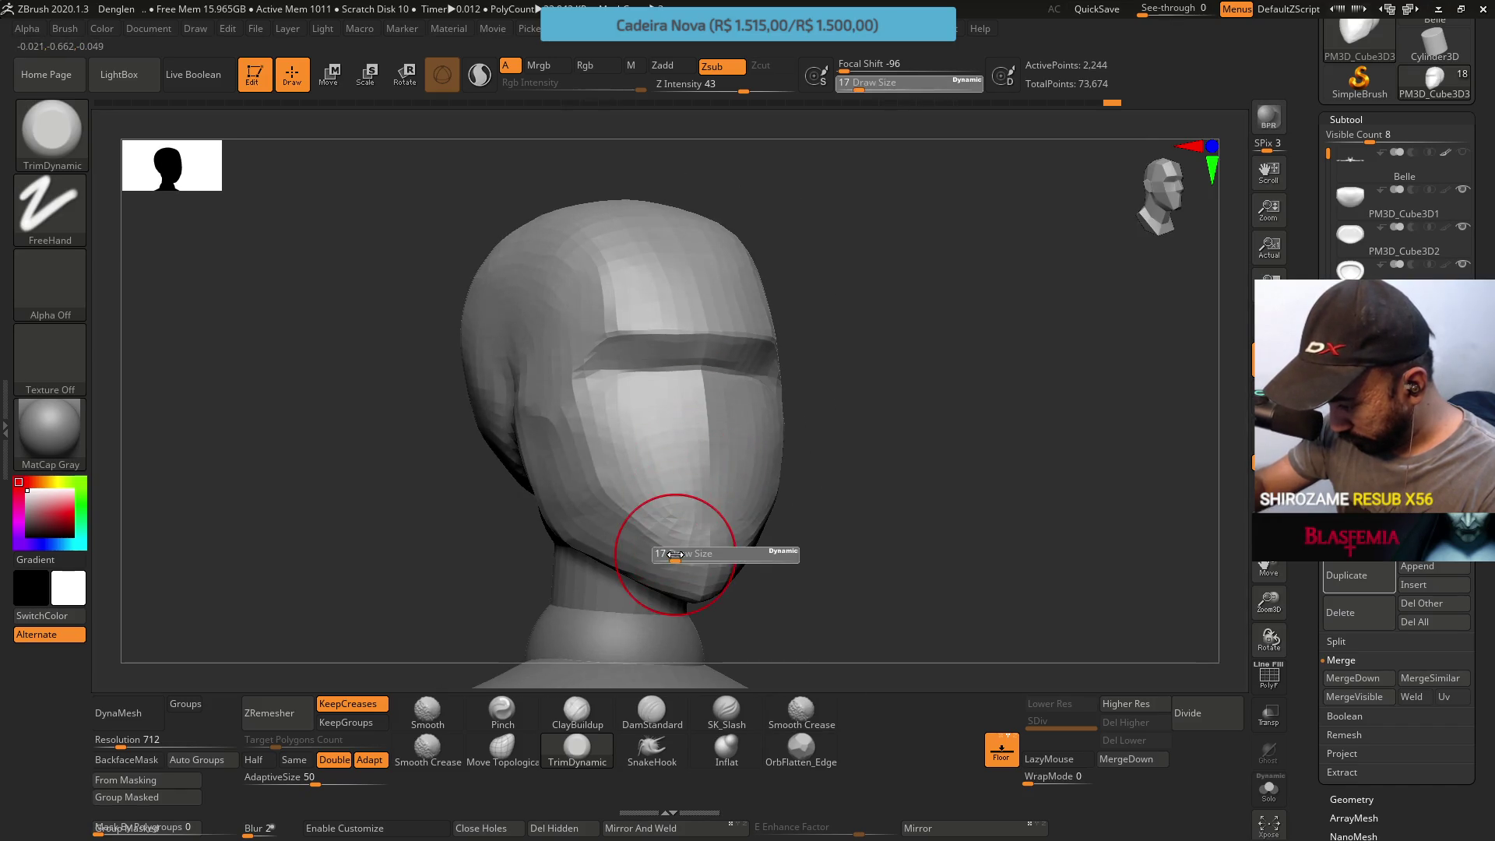
pyautogui.moveTo(685, 544); pyautogui.dragTo(701, 544)
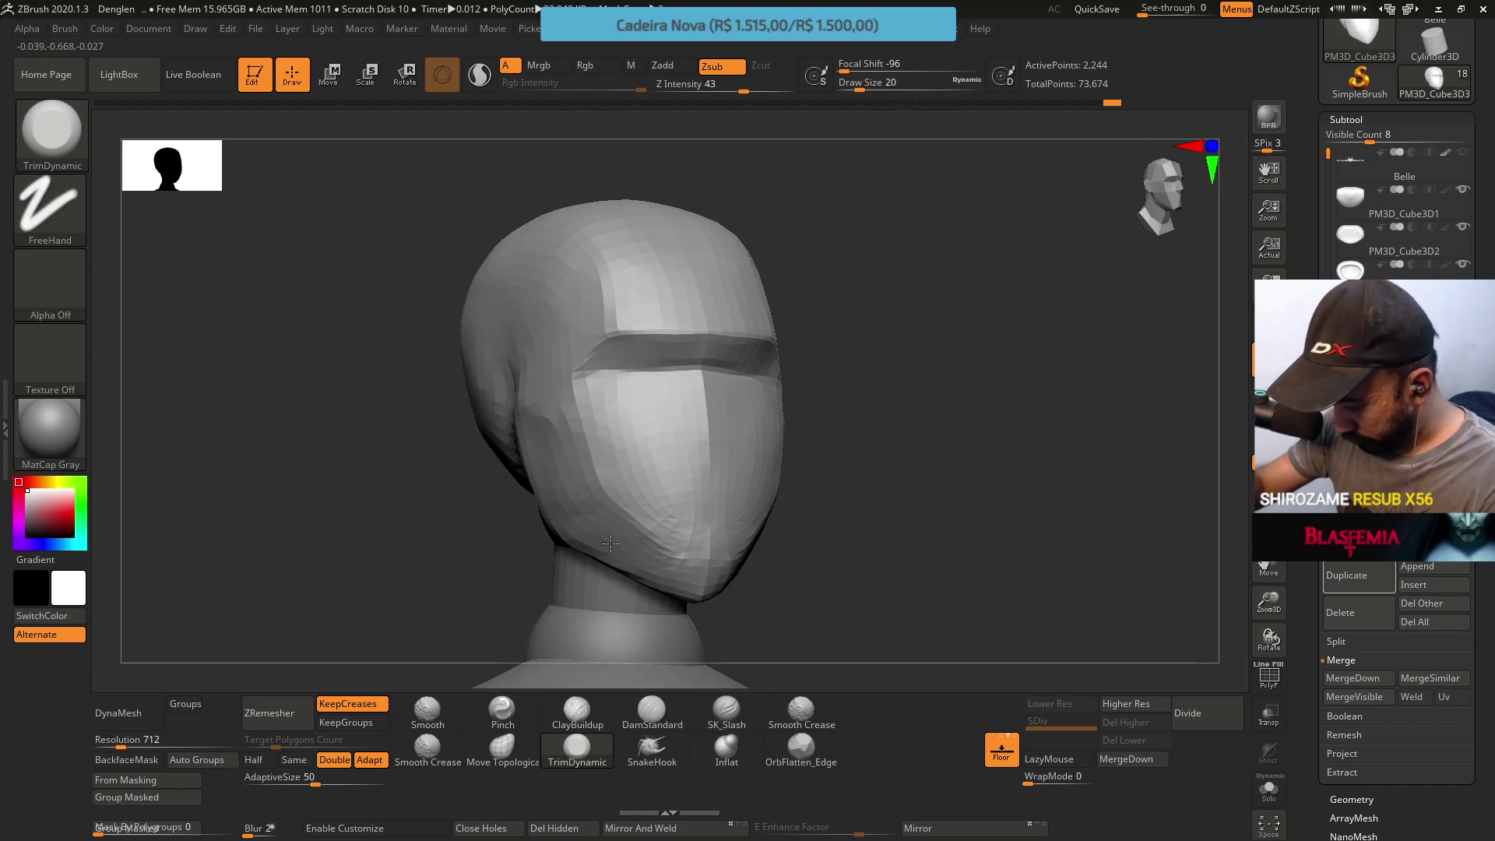
pyautogui.moveTo(607, 542); pyautogui.dragTo(667, 500, button='right')
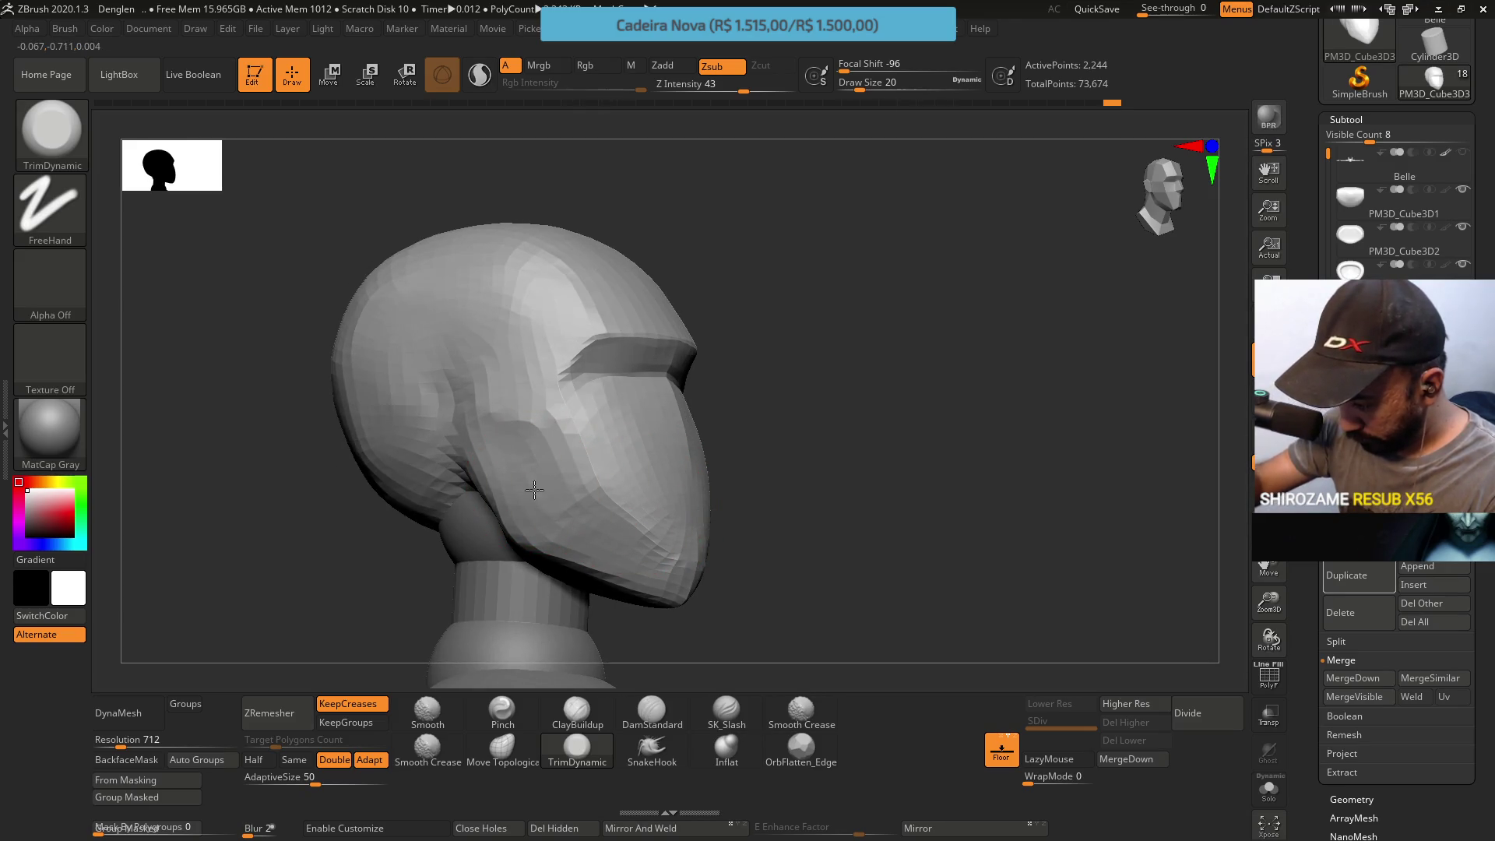
pyautogui.keyDown('shift'); pyautogui.moveTo(550, 500); pyautogui.dragTo(564, 451, button='right'); pyautogui.keyUp('shift')
pyautogui.moveTo(767, 250)
pyautogui.mouseDown(button='right')
pyautogui.moveTo(644, 464)
pyautogui.moveTo(533, 433)
pyautogui.mouseUp(button='right')
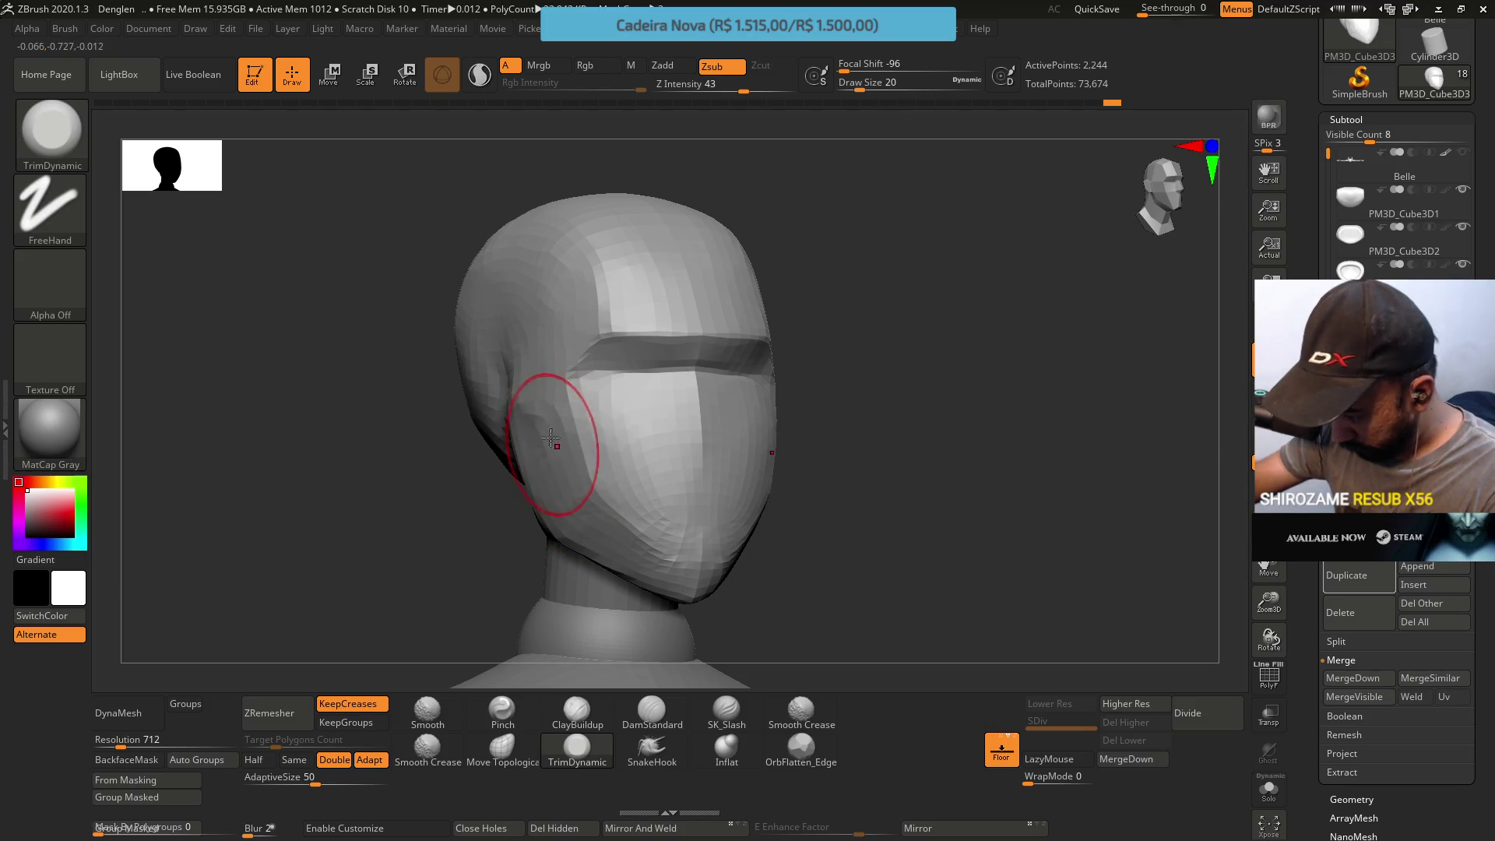
pyautogui.moveTo(560, 436)
pyautogui.mouseDown(button='right')
pyautogui.moveTo(600, 384)
pyautogui.moveTo(534, 384)
pyautogui.mouseUp(button='right')
pyautogui.moveTo(638, 560)
pyautogui.mouseDown(button='right')
pyautogui.moveTo(655, 467)
pyautogui.moveTo(593, 432)
pyautogui.mouseUp(button='right')
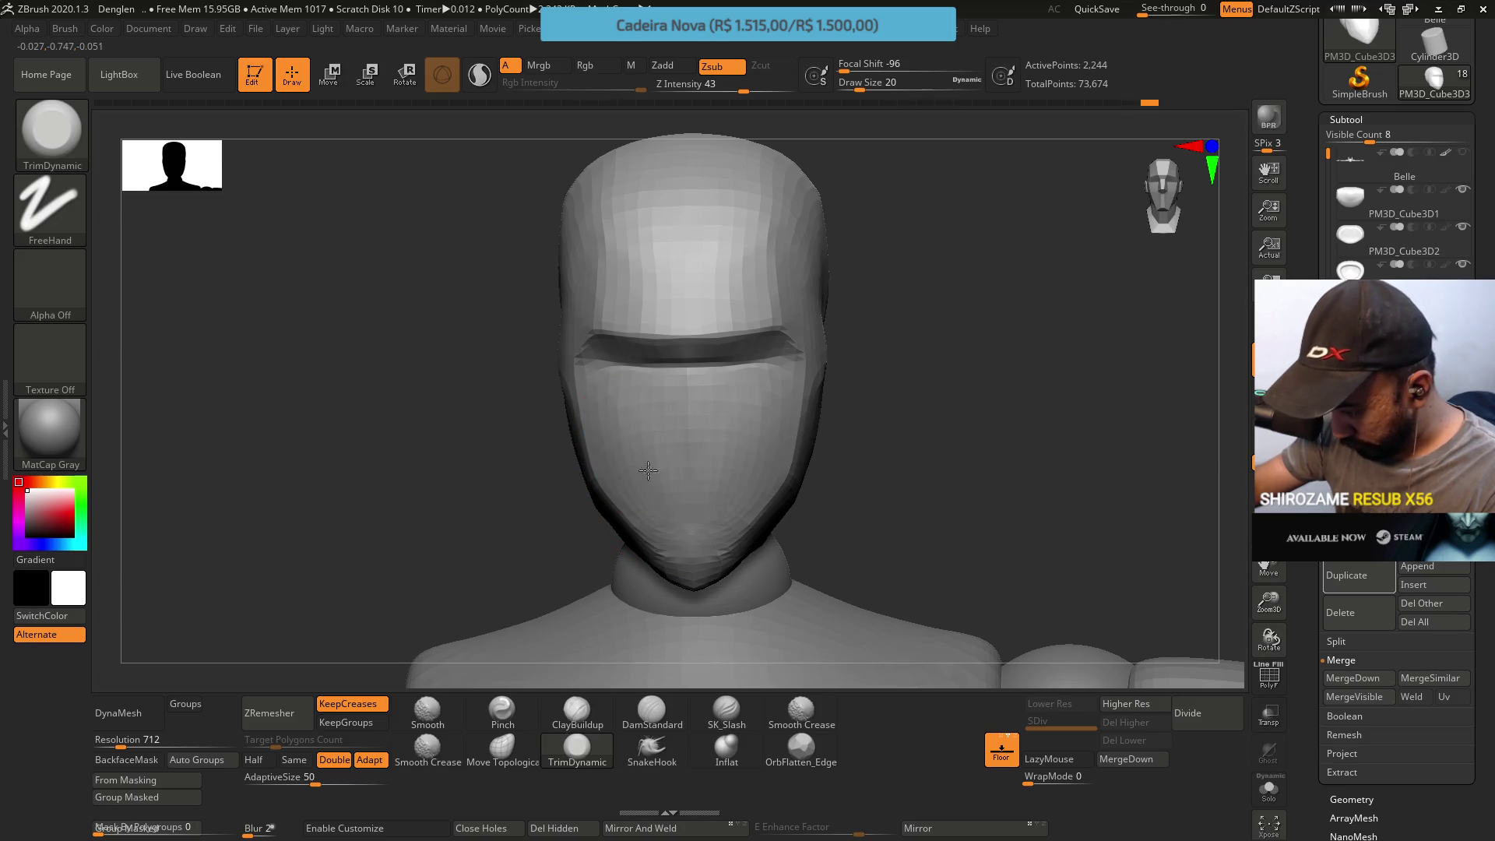
pyautogui.moveTo(668, 545); pyautogui.dragTo(712, 532, button='right')
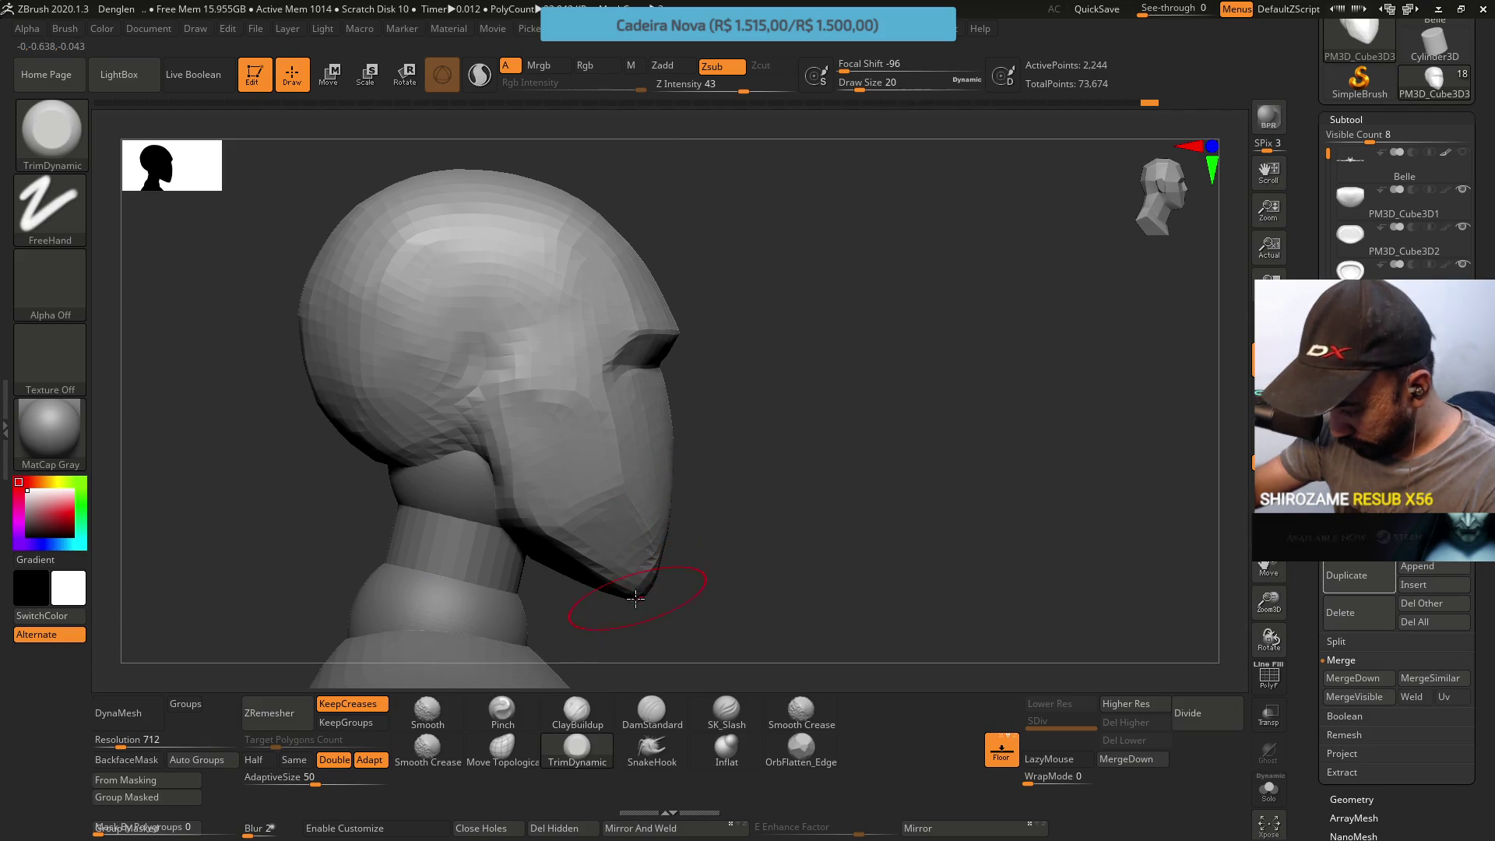
pyautogui.moveTo(660, 562); pyautogui.dragTo(667, 545, button='right')
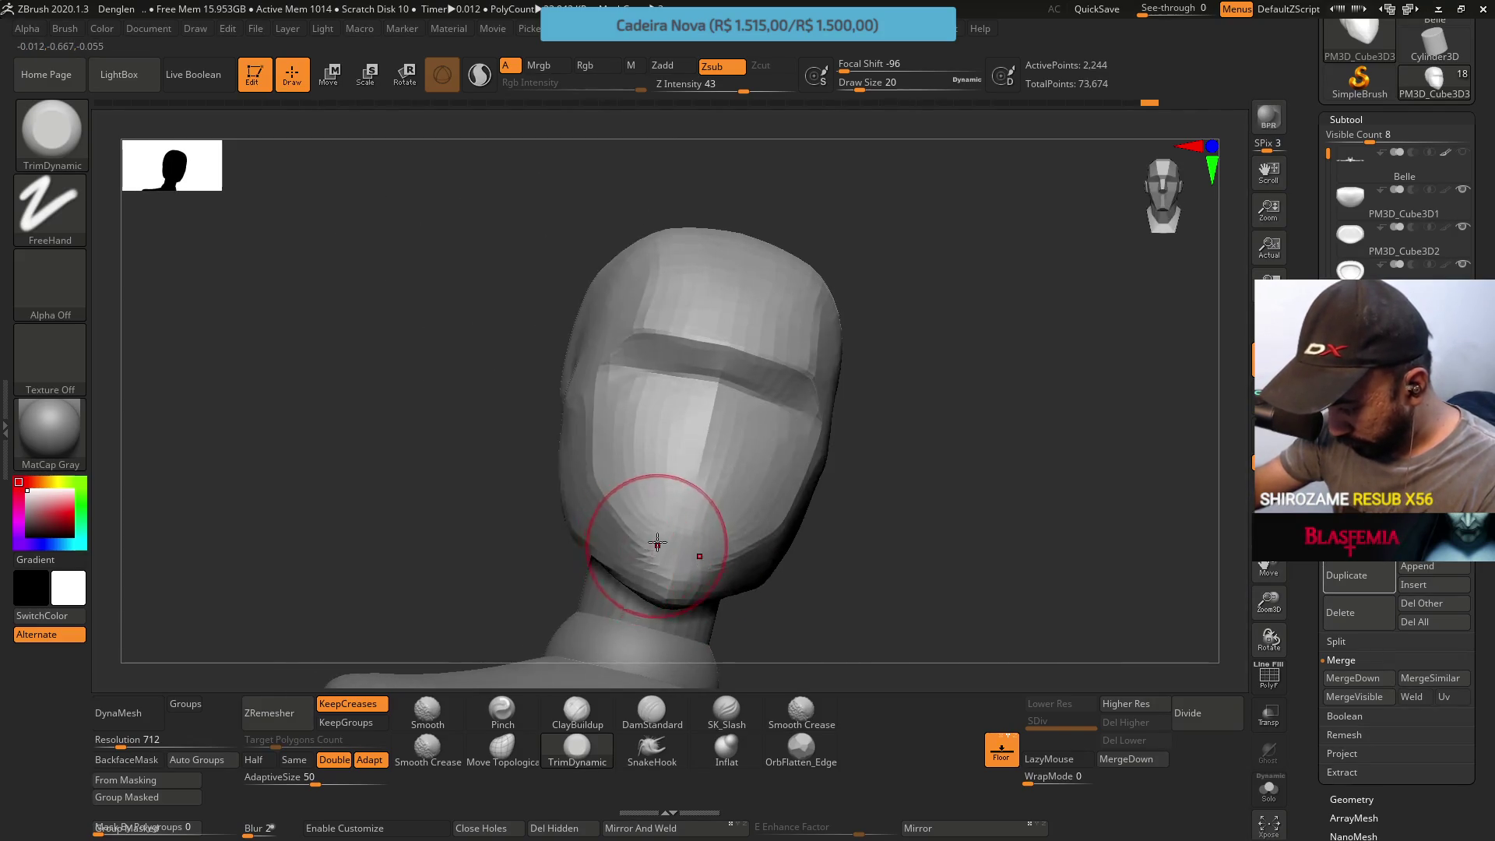
pyautogui.moveTo(668, 451); pyautogui.dragTo(709, 404, button='right')
pyautogui.moveTo(768, 250); pyautogui.dragTo(706, 334, button='right')
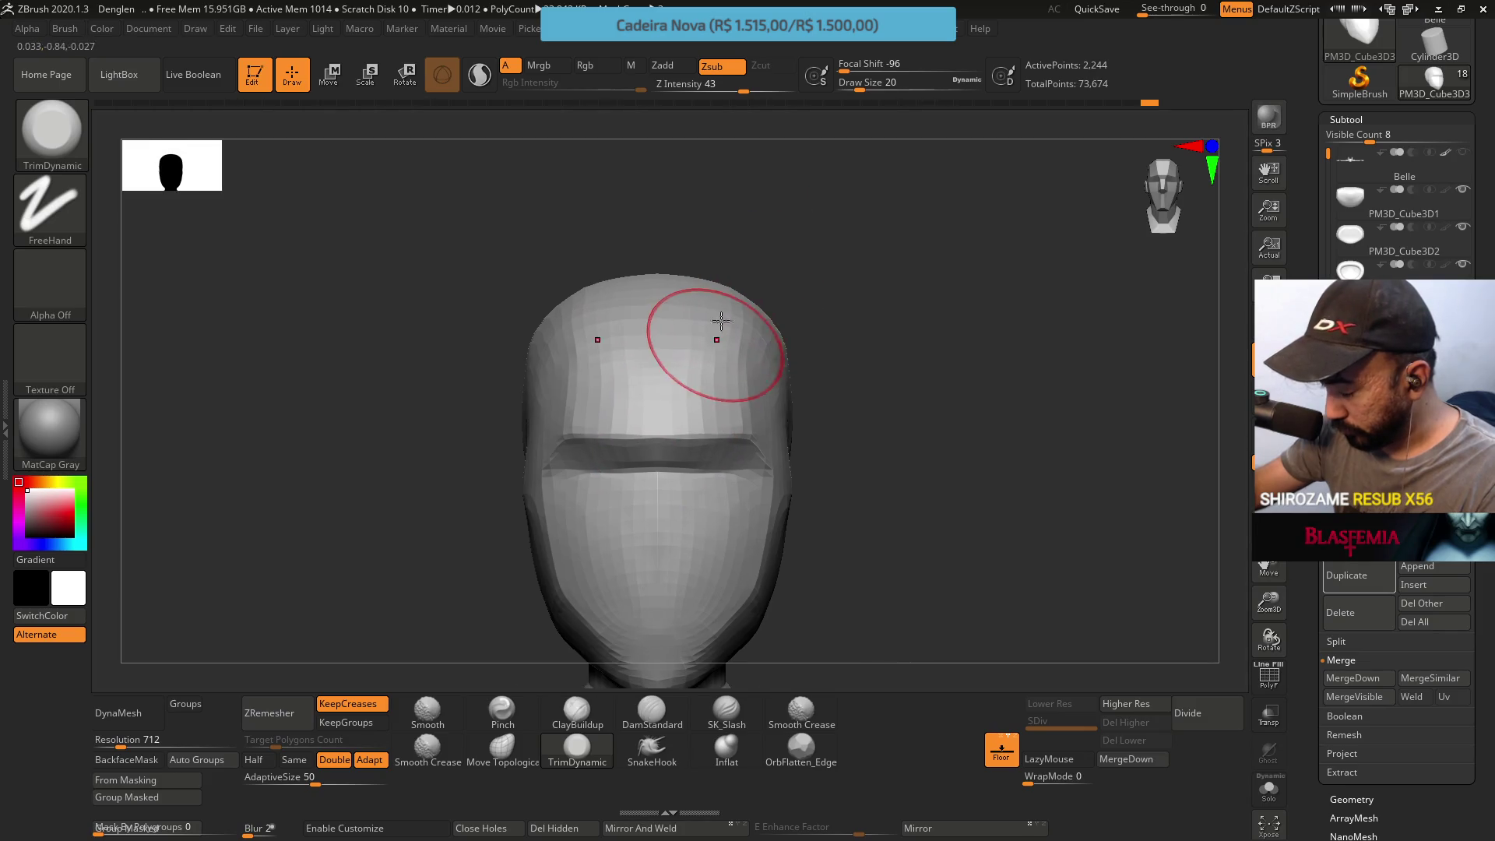
# Flatten a patch on the head's right side with TrimDynamic and recheck from several views
pyautogui.moveTo(755, 369); pyautogui.dragTo(755, 387)
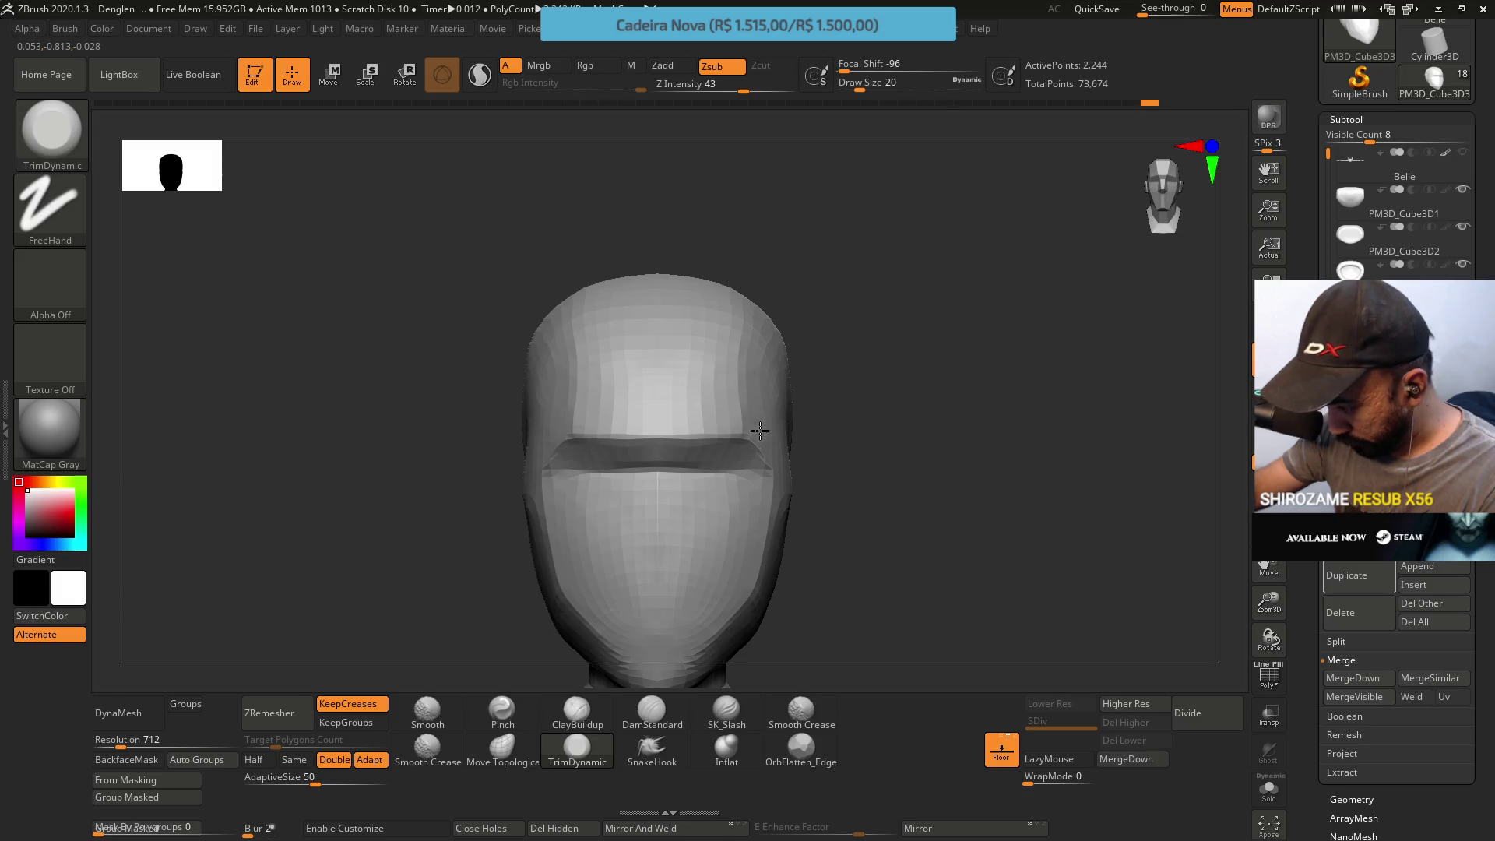
pyautogui.moveTo(758, 433); pyautogui.dragTo(758, 432, button='right')
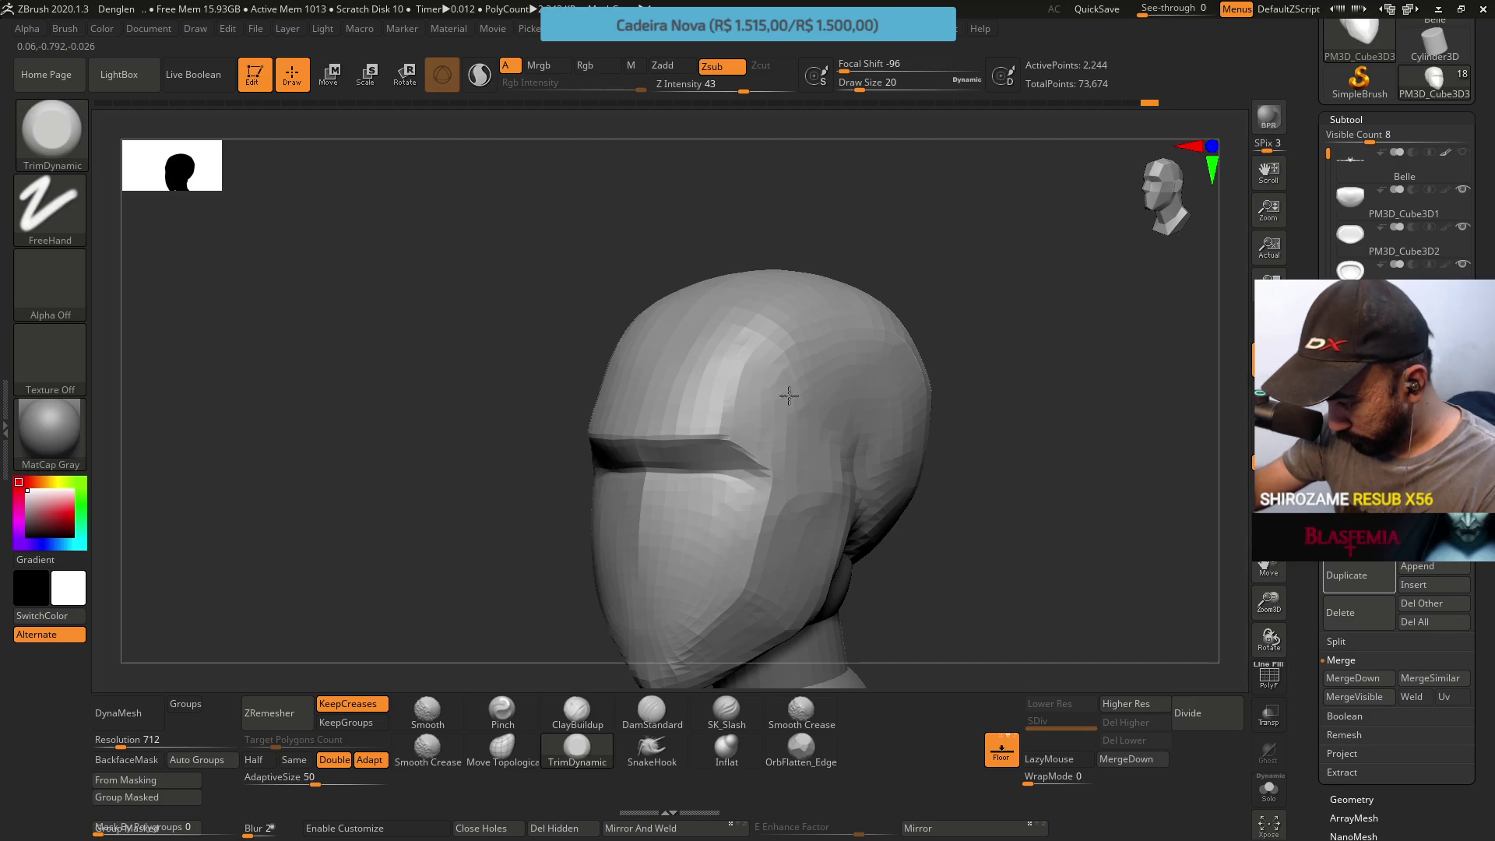
pyautogui.moveTo(765, 347); pyautogui.dragTo(727, 221, button='right')
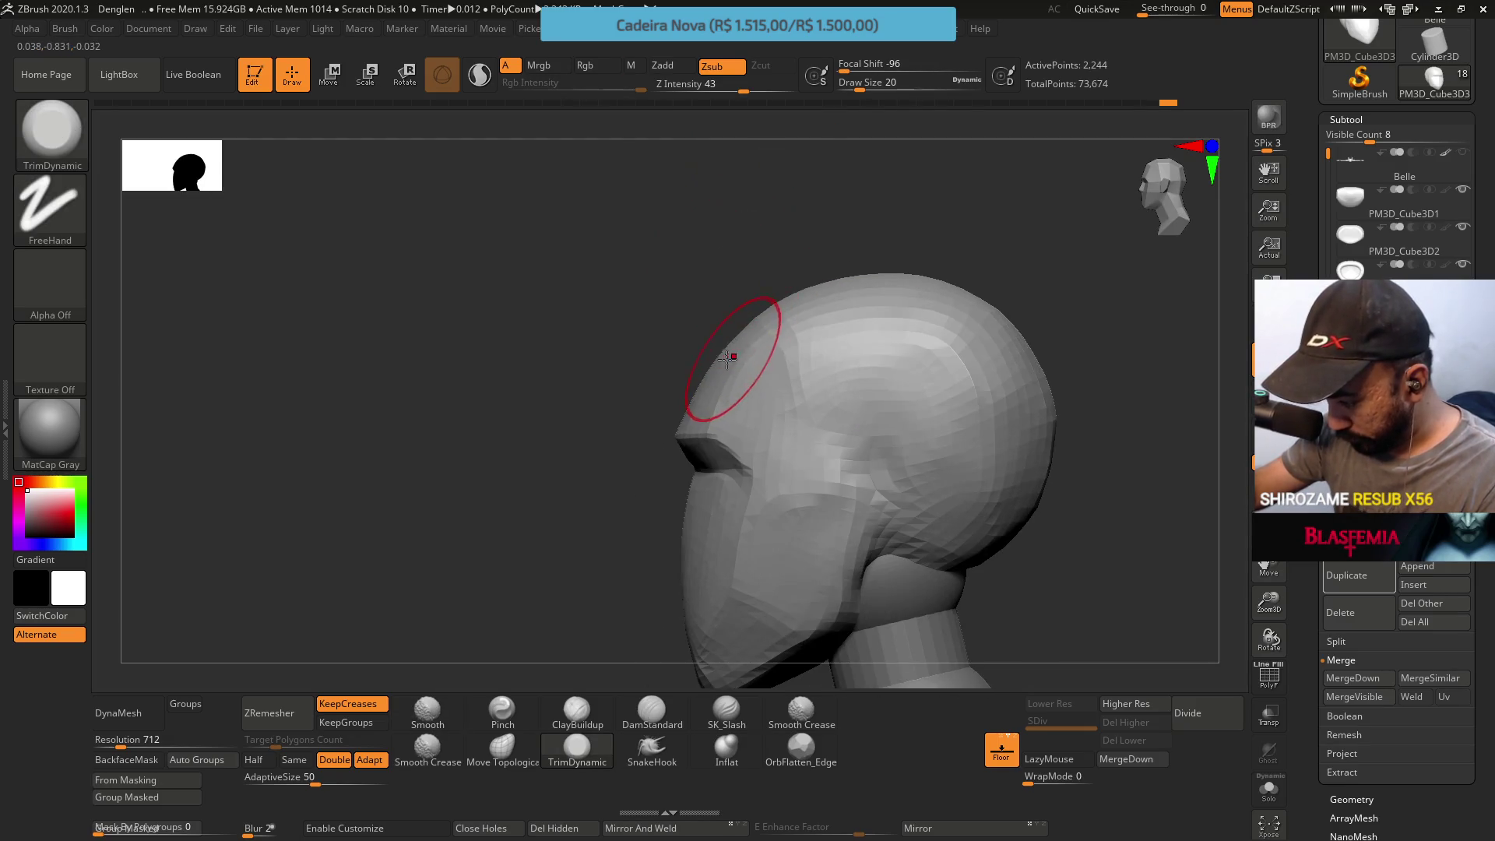
pyautogui.keyDown('shift'); pyautogui.moveTo(701, 351); pyautogui.dragTo(791, 383); pyautogui.keyUp('shift')
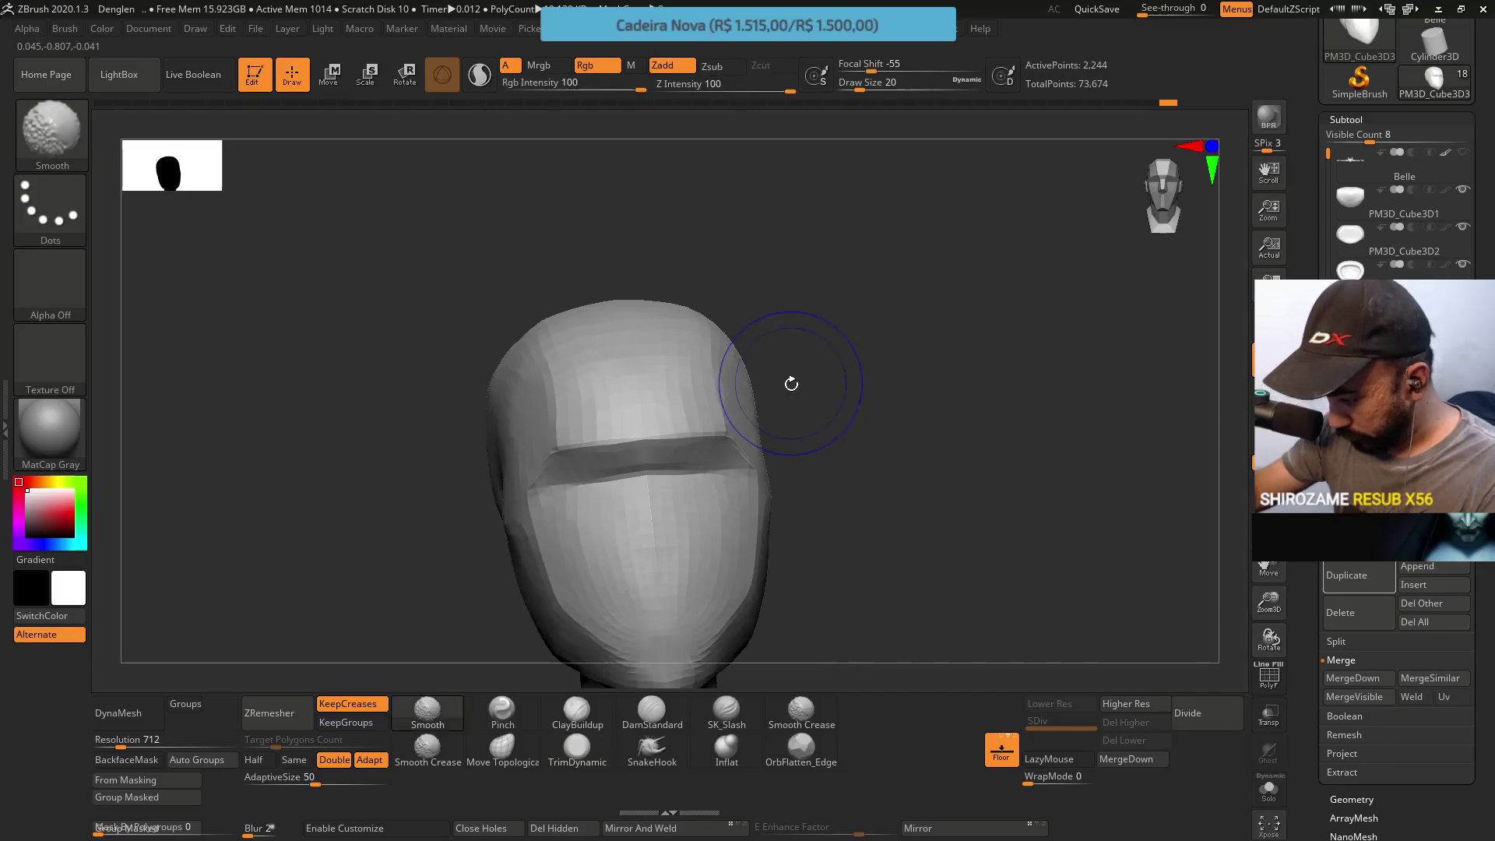
pyautogui.moveTo(734, 367)
pyautogui.mouseDown(button='right')
pyautogui.moveTo(745, 426)
pyautogui.moveTo(757, 304)
pyautogui.moveTo(697, 299)
pyautogui.mouseUp(button='right')
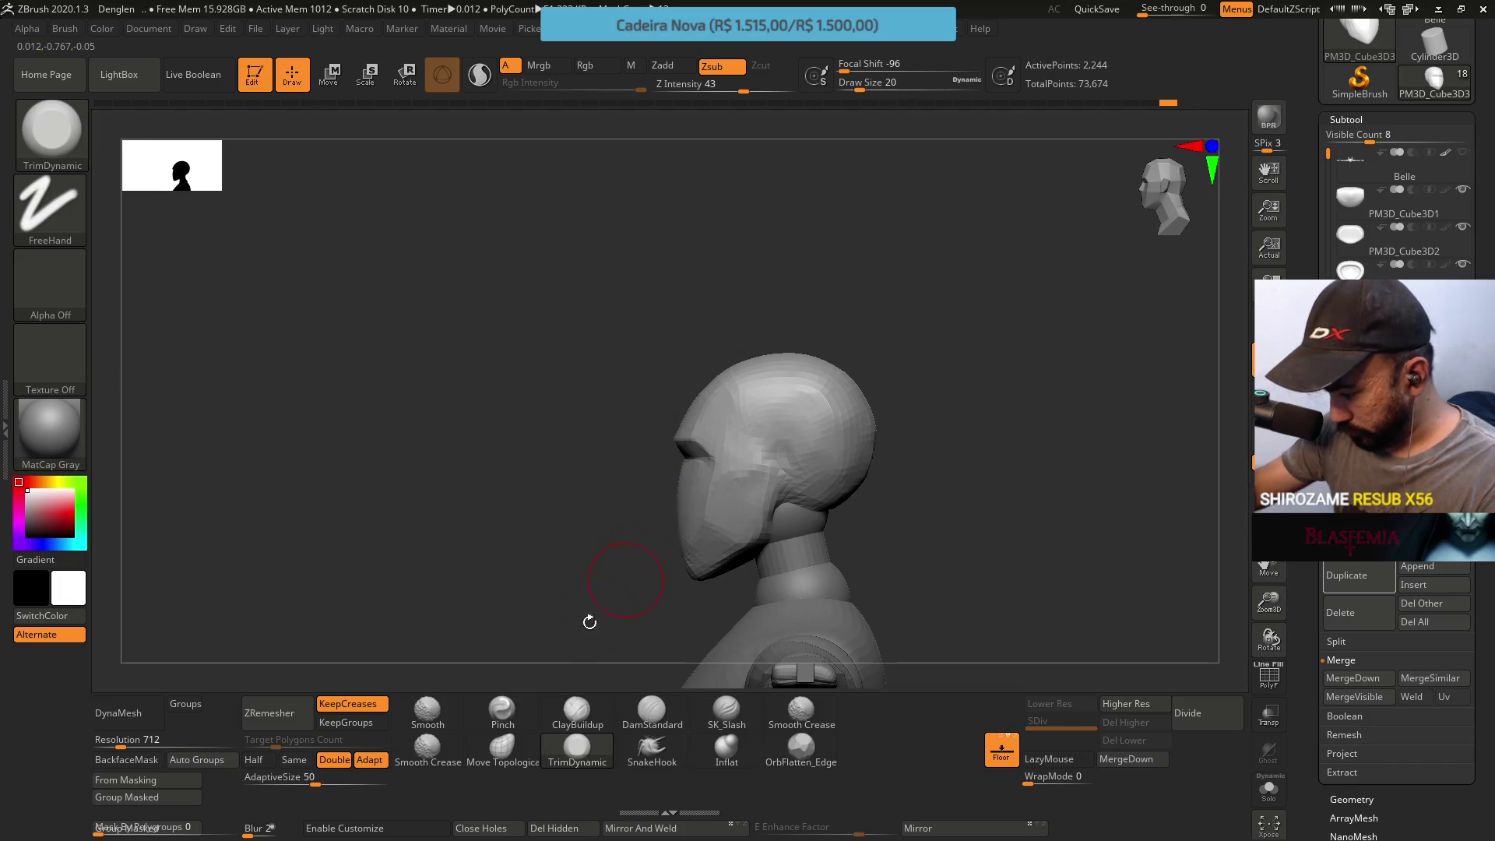
pyautogui.keyDown('shift'); pyautogui.moveTo(585, 493); pyautogui.dragTo(585, 524, button='right'); pyautogui.keyUp('shift')
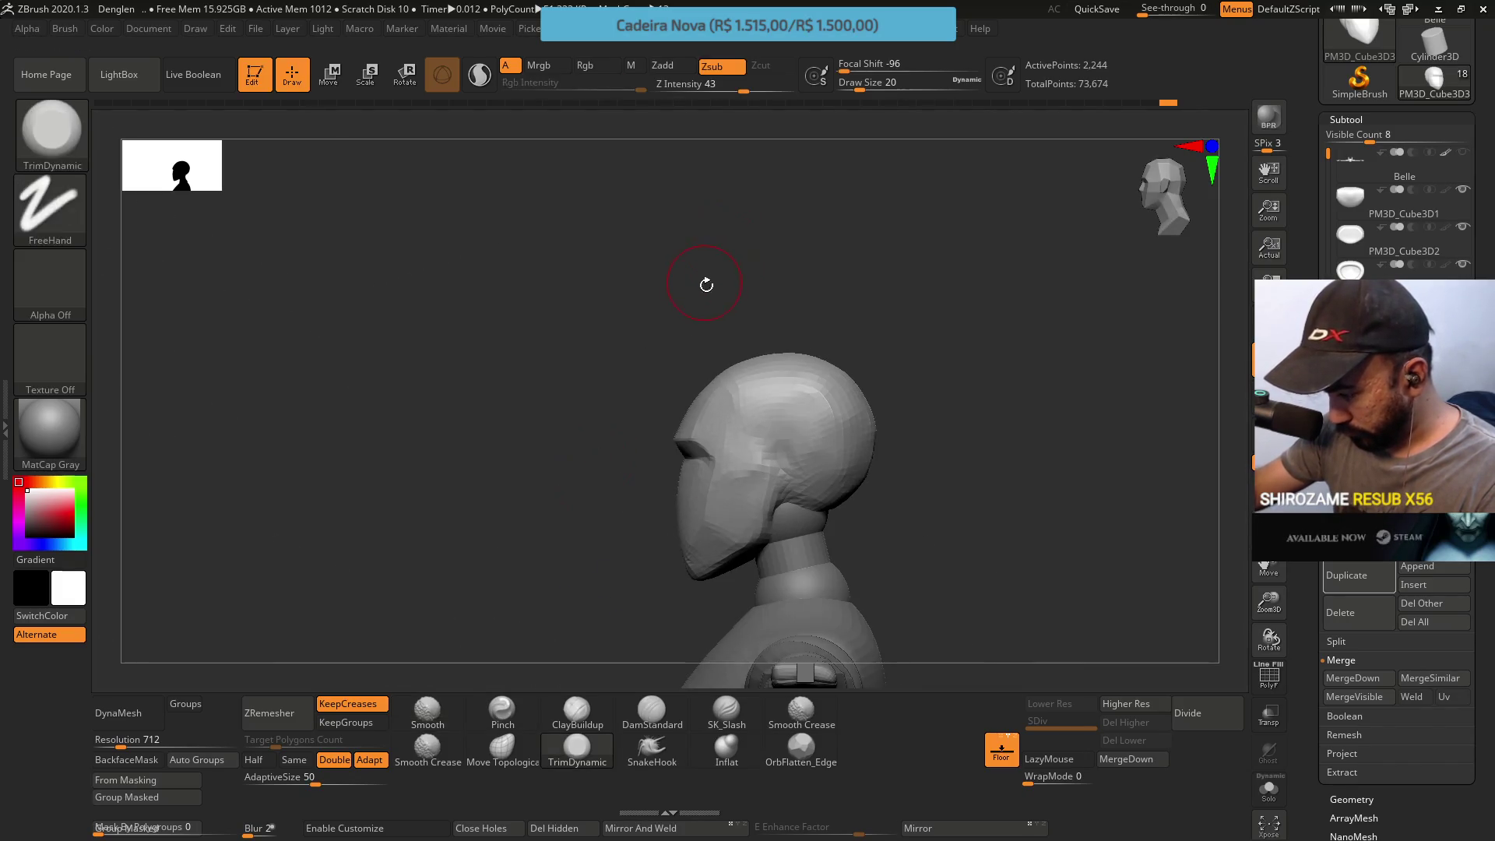
pyautogui.moveTo(705, 281)
pyautogui.mouseDown(button='right')
pyautogui.moveTo(642, 543)
pyautogui.moveTo(604, 450)
pyautogui.mouseUp(button='right')
# Pick MaskLasso from the Brush palette and try lasso masks over the face, clearing each
pyautogui.press('ctrl')
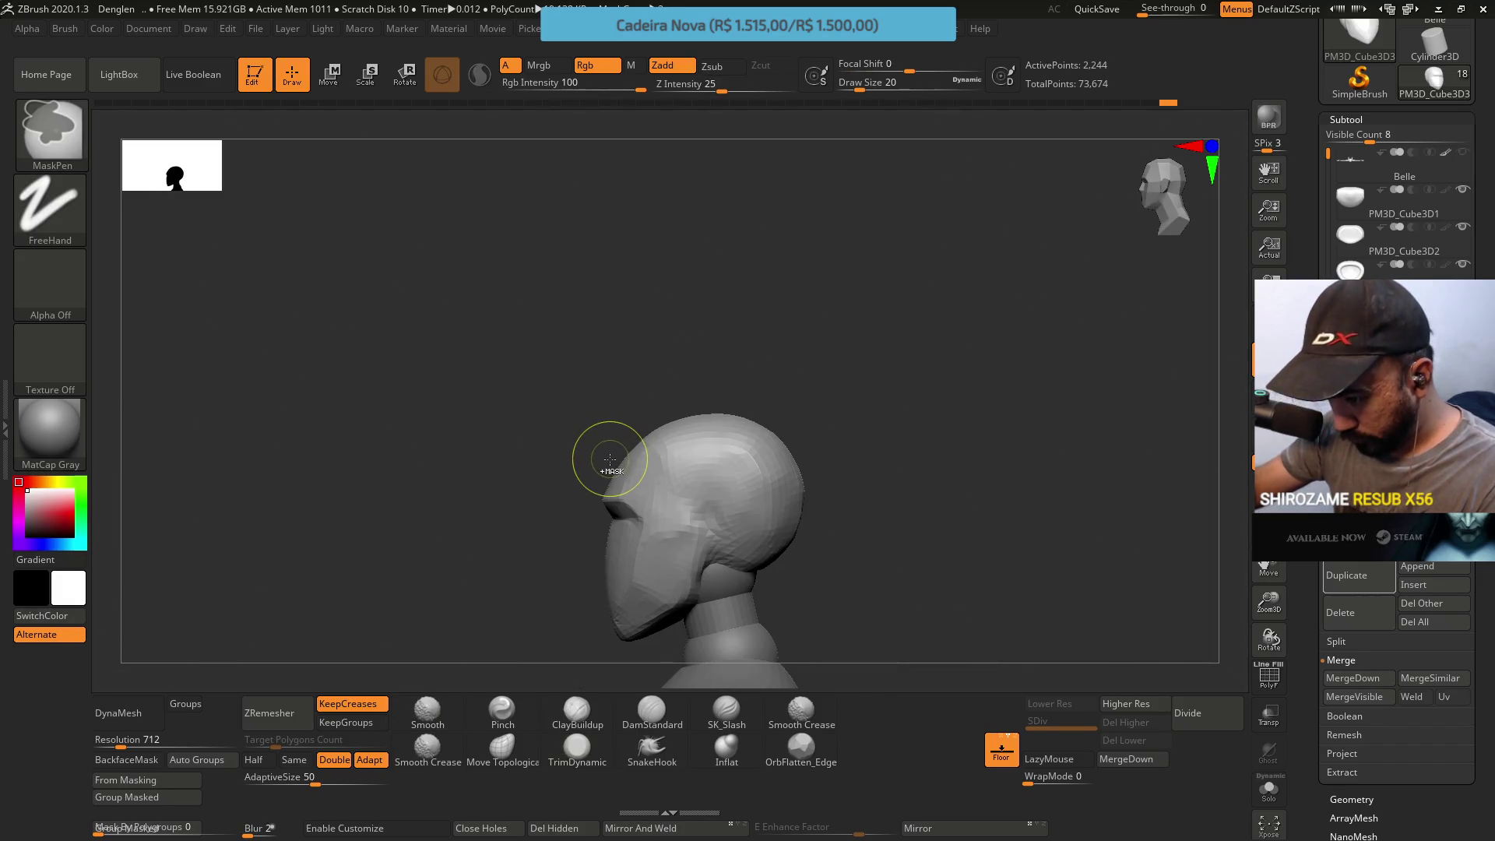
pyautogui.keyDown('ctrl'); pyautogui.moveTo(599, 439); pyautogui.dragTo(643, 462); pyautogui.keyUp('ctrl')
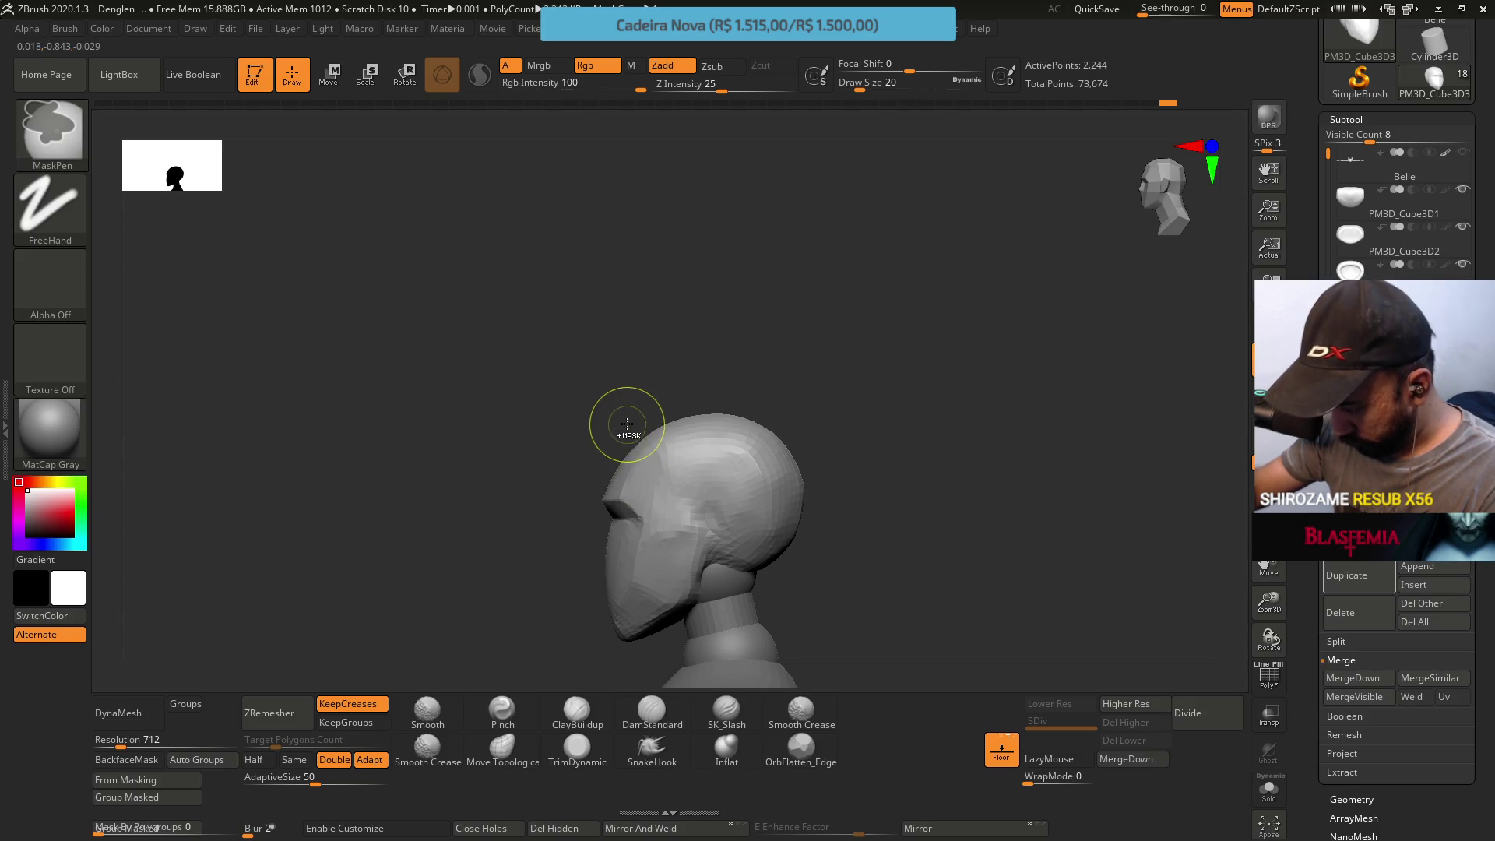
pyautogui.hotkey('ctrl', 'shift')
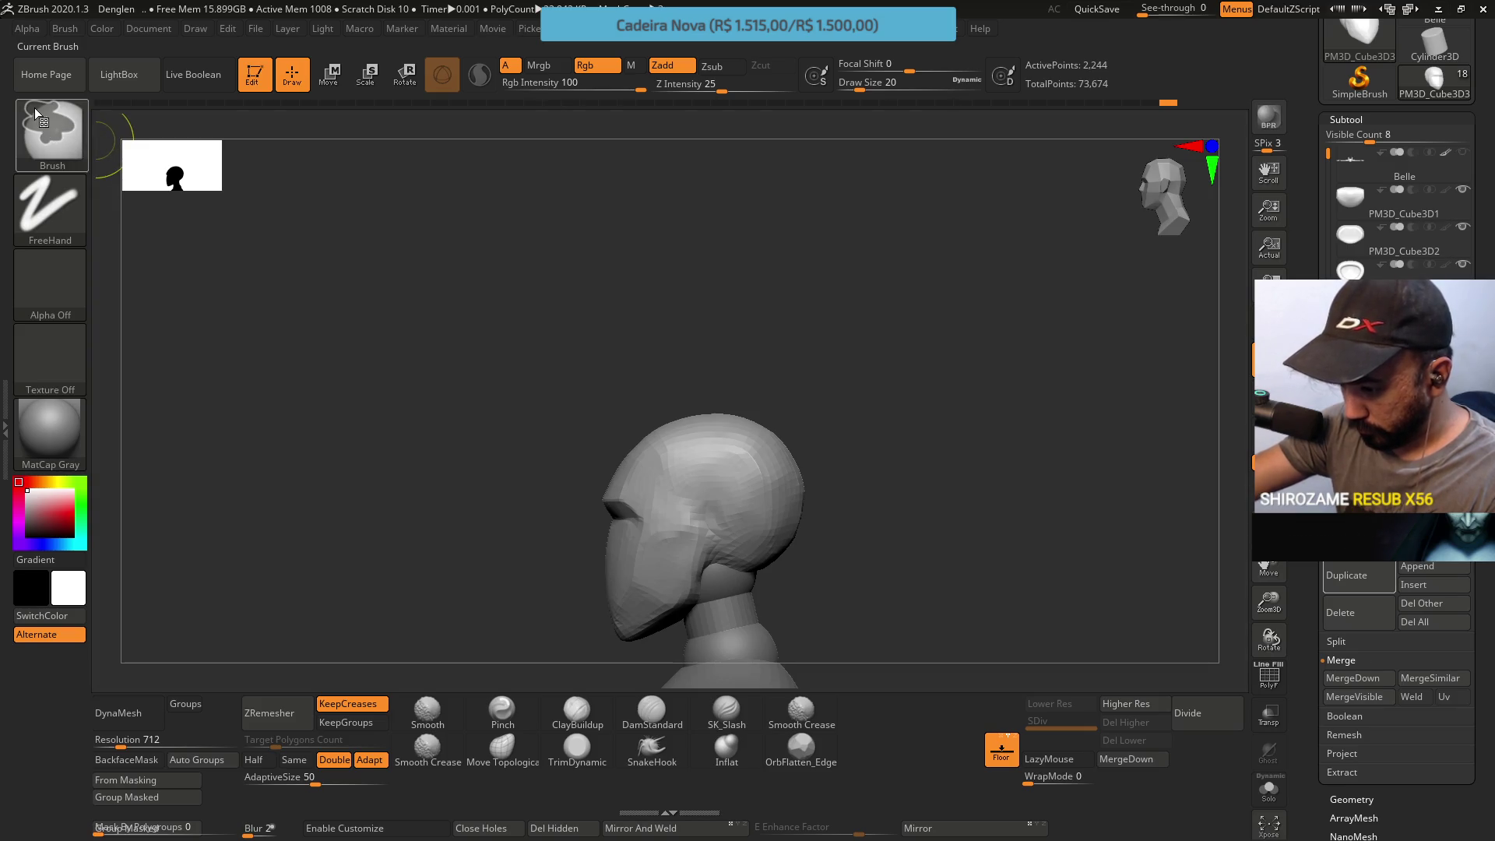
pyautogui.keyDown('ctrl'); pyautogui.click(59, 123); pyautogui.keyUp('ctrl')
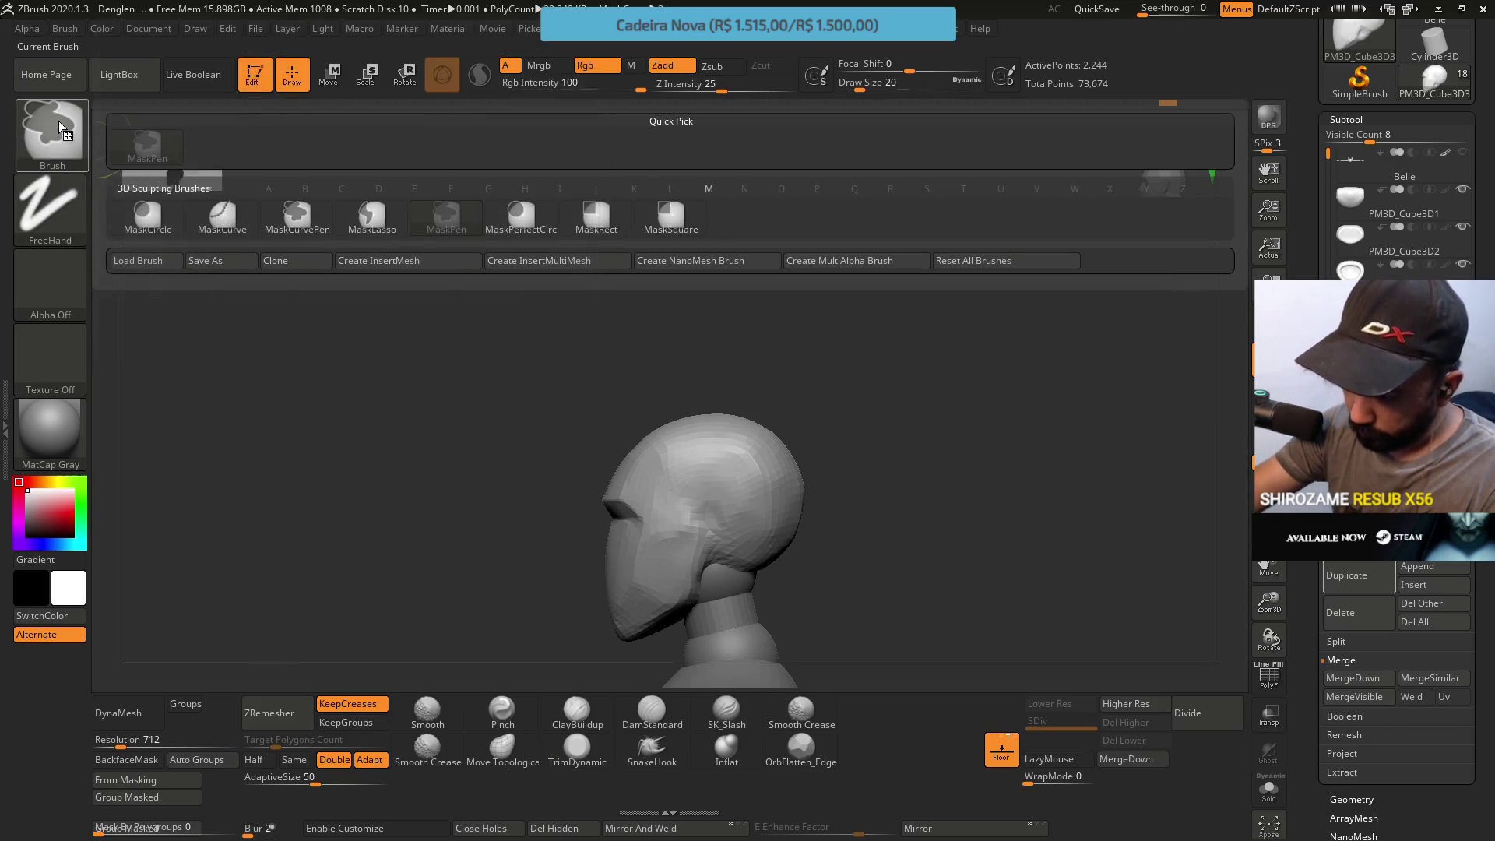
pyautogui.keyDown('ctrl'); pyautogui.click(375, 220); pyautogui.keyUp('ctrl')
pyautogui.keyDown('ctrl'); pyautogui.moveTo(643, 455); pyautogui.dragTo(618, 607); pyautogui.keyUp('ctrl')
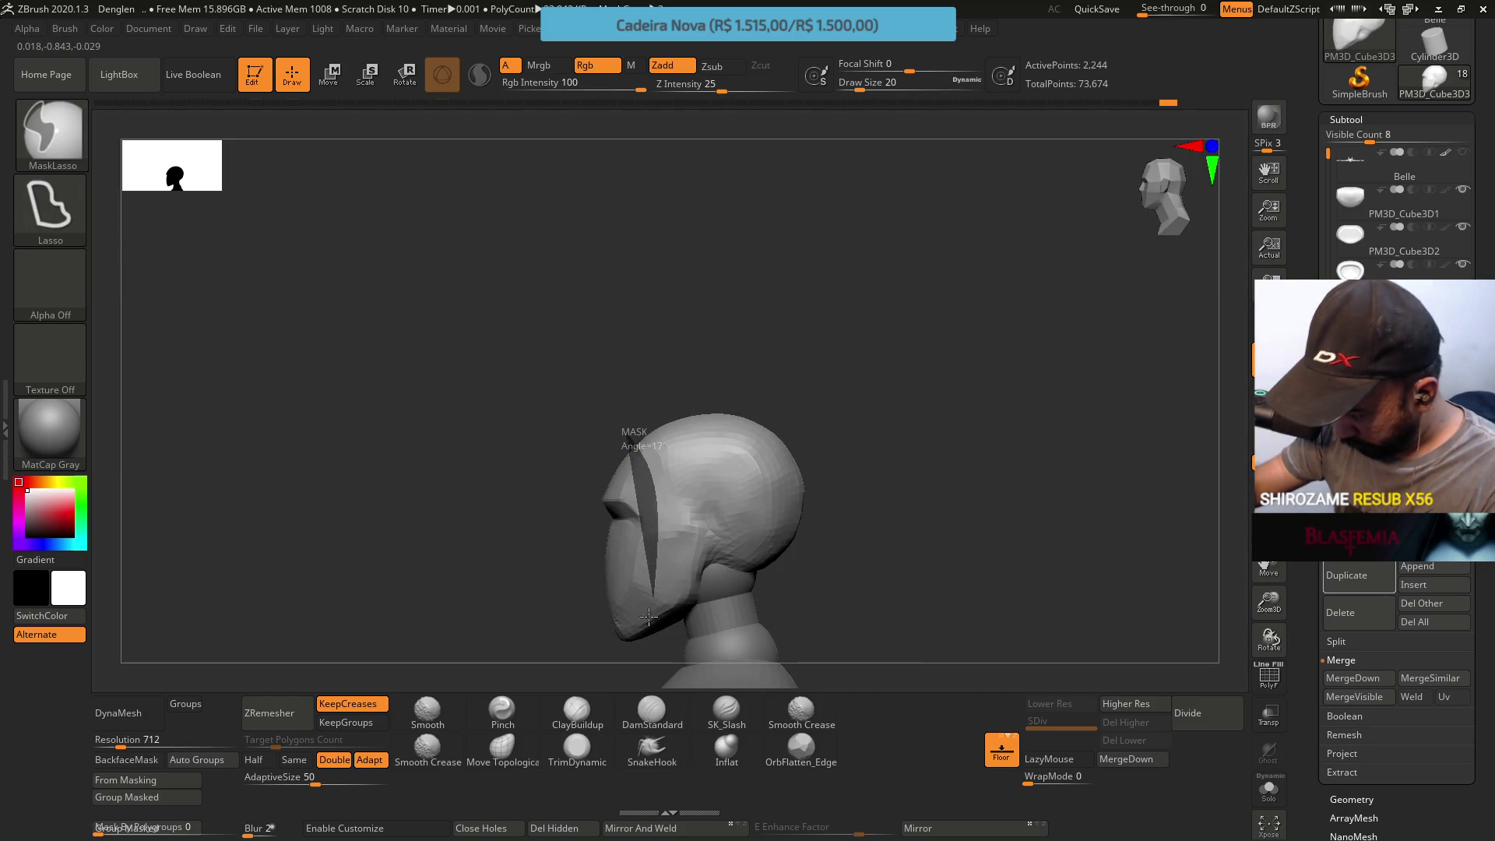
pyautogui.keyDown('ctrl'); pyautogui.click(611, 300); pyautogui.keyUp('ctrl')
pyautogui.keyDown('ctrl'); pyautogui.moveTo(684, 517); pyautogui.dragTo(637, 548); pyautogui.keyUp('ctrl')
pyautogui.keyDown('ctrl'); pyautogui.click(564, 436); pyautogui.keyUp('ctrl')
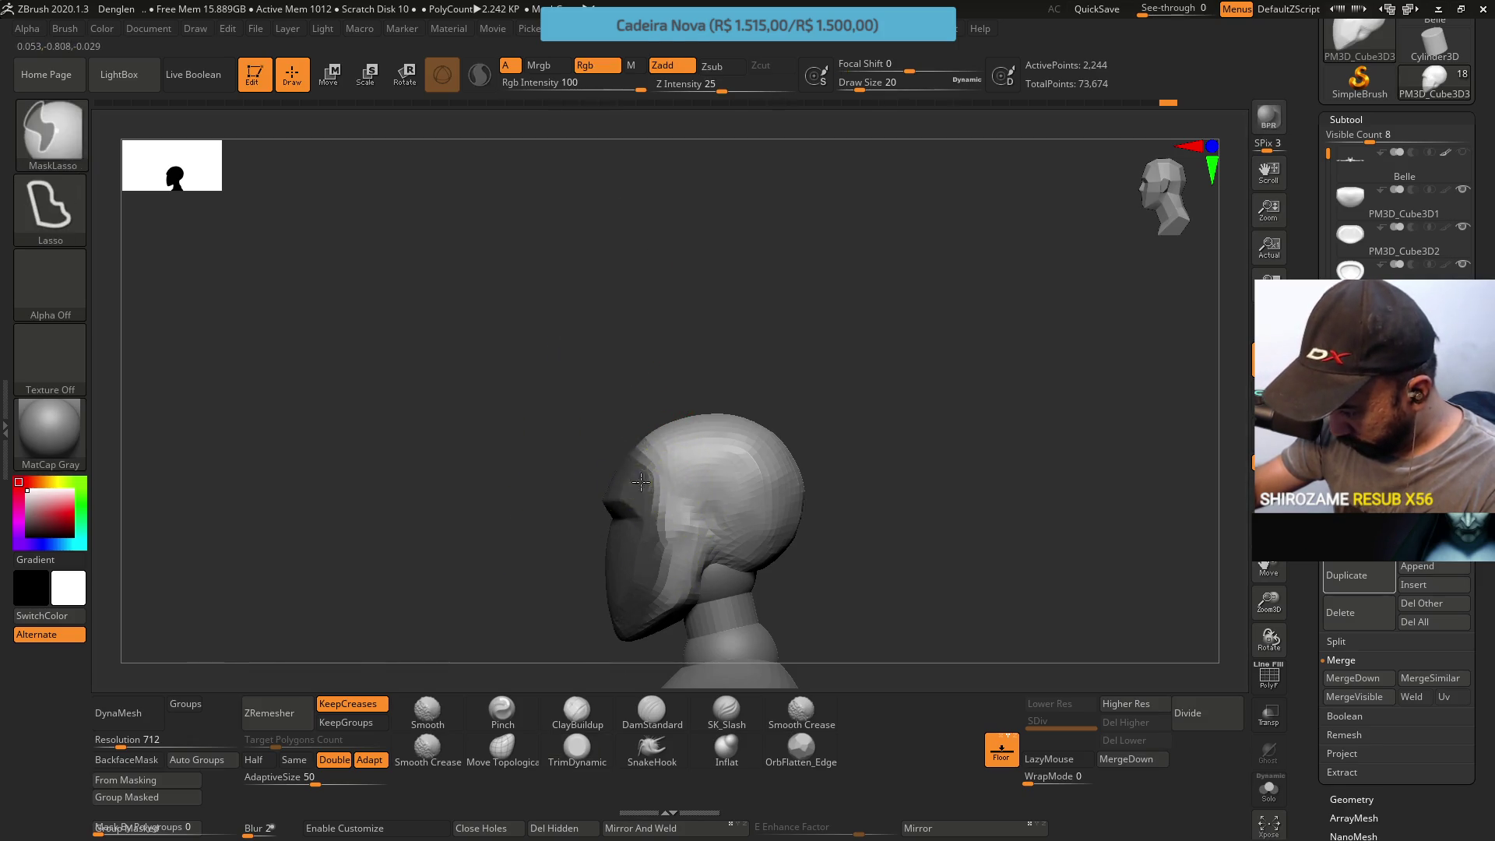
# From the front, lasso-mask the face region and refine the mask edge
pyautogui.keyDown('ctrl'); pyautogui.moveTo(607, 443); pyautogui.dragTo(677, 420); pyautogui.keyUp('ctrl')
pyautogui.moveTo(636, 339); pyautogui.dragTo(610, 606)
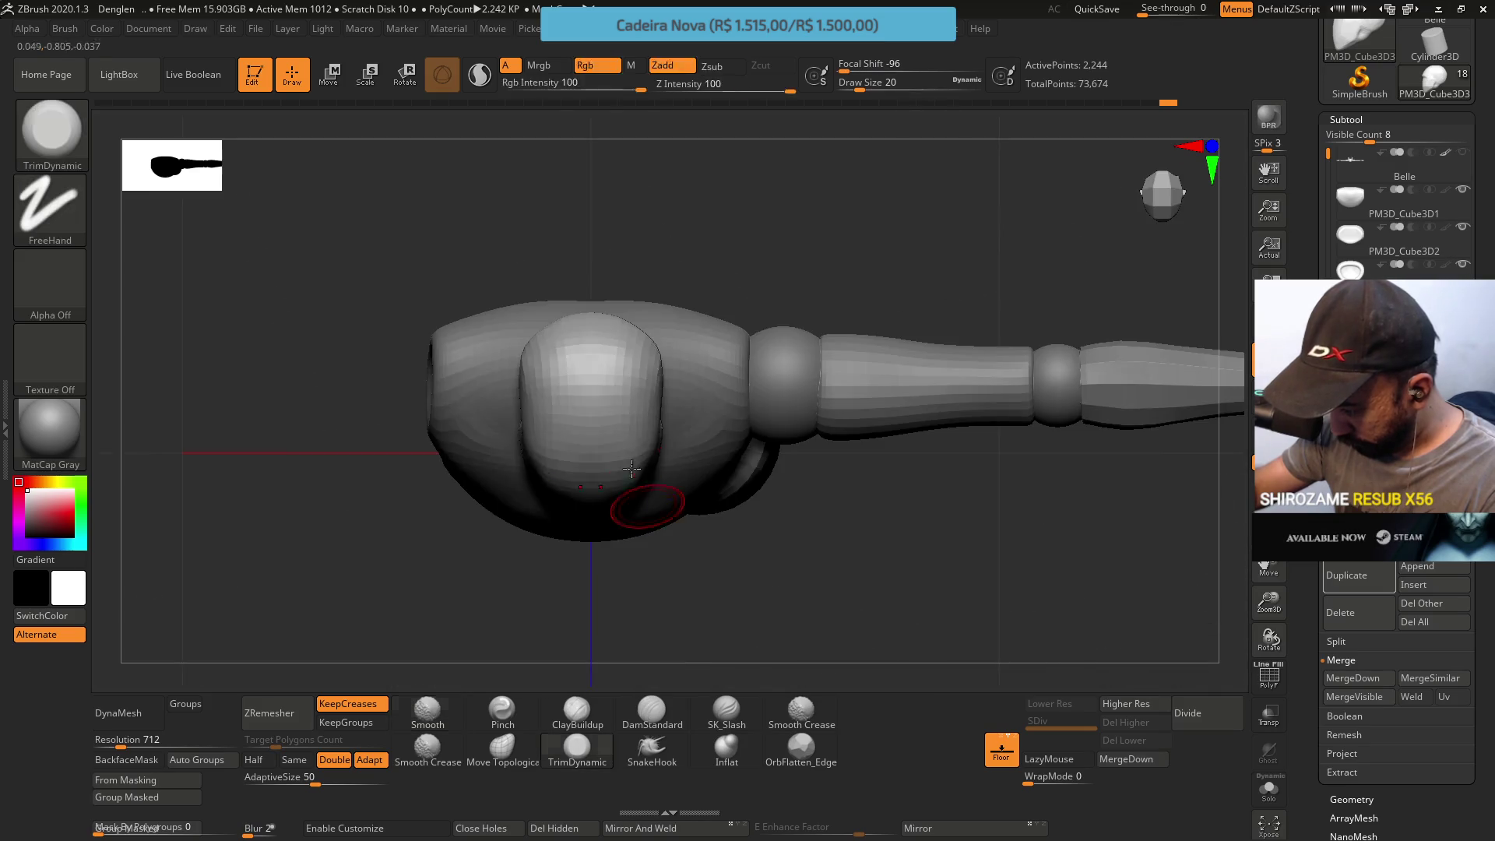
pyautogui.click(579, 710)
pyautogui.moveTo(644, 501)
pyautogui.mouseDown()
pyautogui.moveTo(601, 334)
pyautogui.moveTo(643, 307)
pyautogui.moveTo(615, 405)
pyautogui.mouseUp()
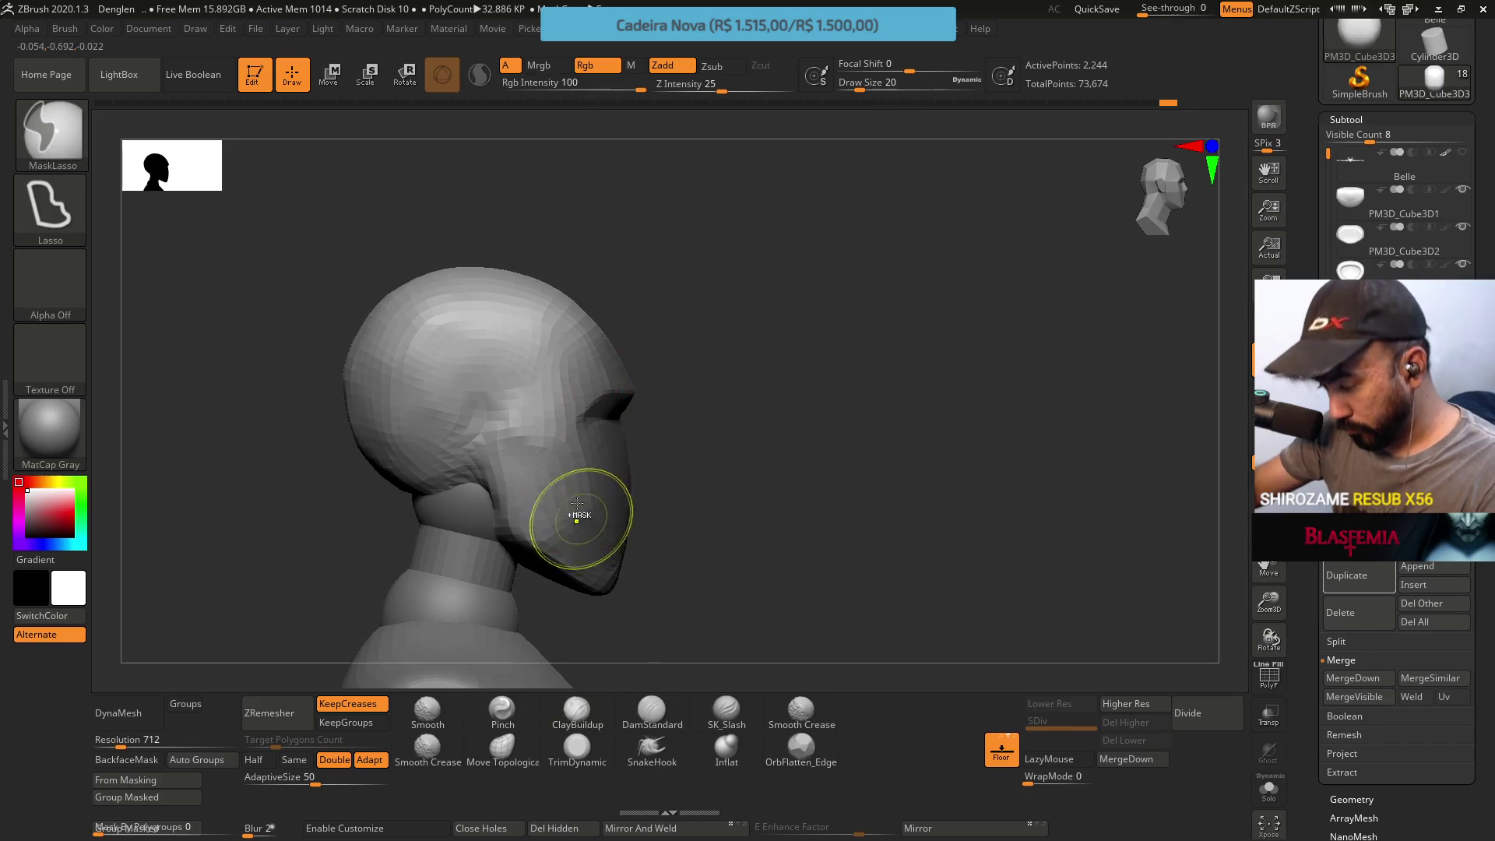
pyautogui.moveTo(577, 516)
pyautogui.keyDown('ctrl'); pyautogui.mouseDown()
pyautogui.moveTo(619, 351)
pyautogui.moveTo(585, 373)
pyautogui.mouseUp(); pyautogui.keyUp('ctrl')
pyautogui.keyDown('ctrl'); pyautogui.moveTo(573, 463); pyautogui.dragTo(620, 339); pyautogui.keyUp('ctrl')
pyautogui.keyDown('ctrl'); pyautogui.moveTo(668, 293); pyautogui.dragTo(684, 280); pyautogui.keyUp('ctrl')
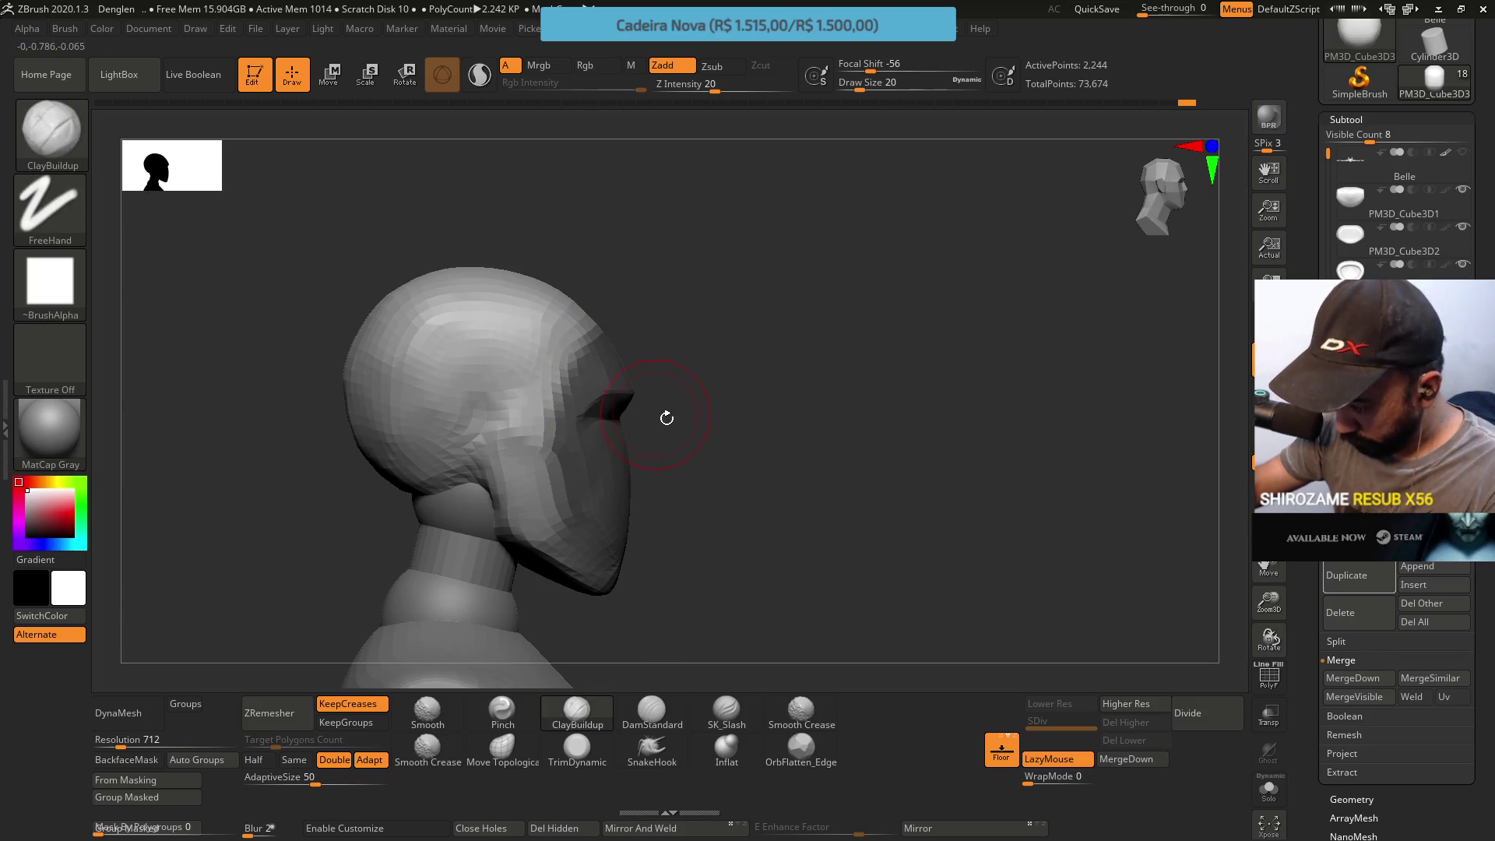
pyautogui.keyDown('ctrl'); pyautogui.moveTo(660, 413); pyautogui.dragTo(566, 514); pyautogui.keyUp('ctrl')
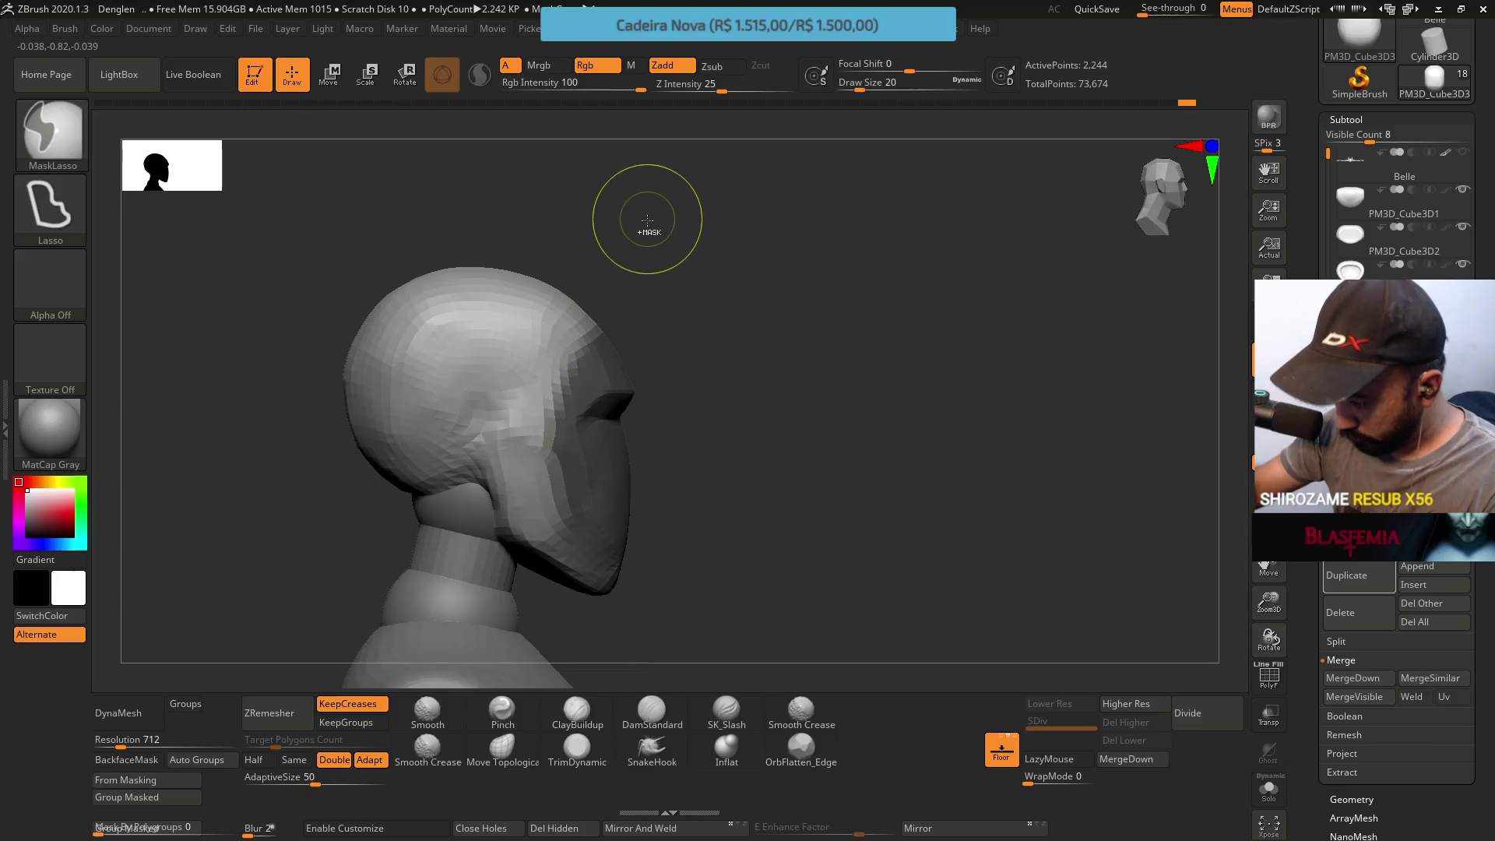
pyautogui.press('ctrl')
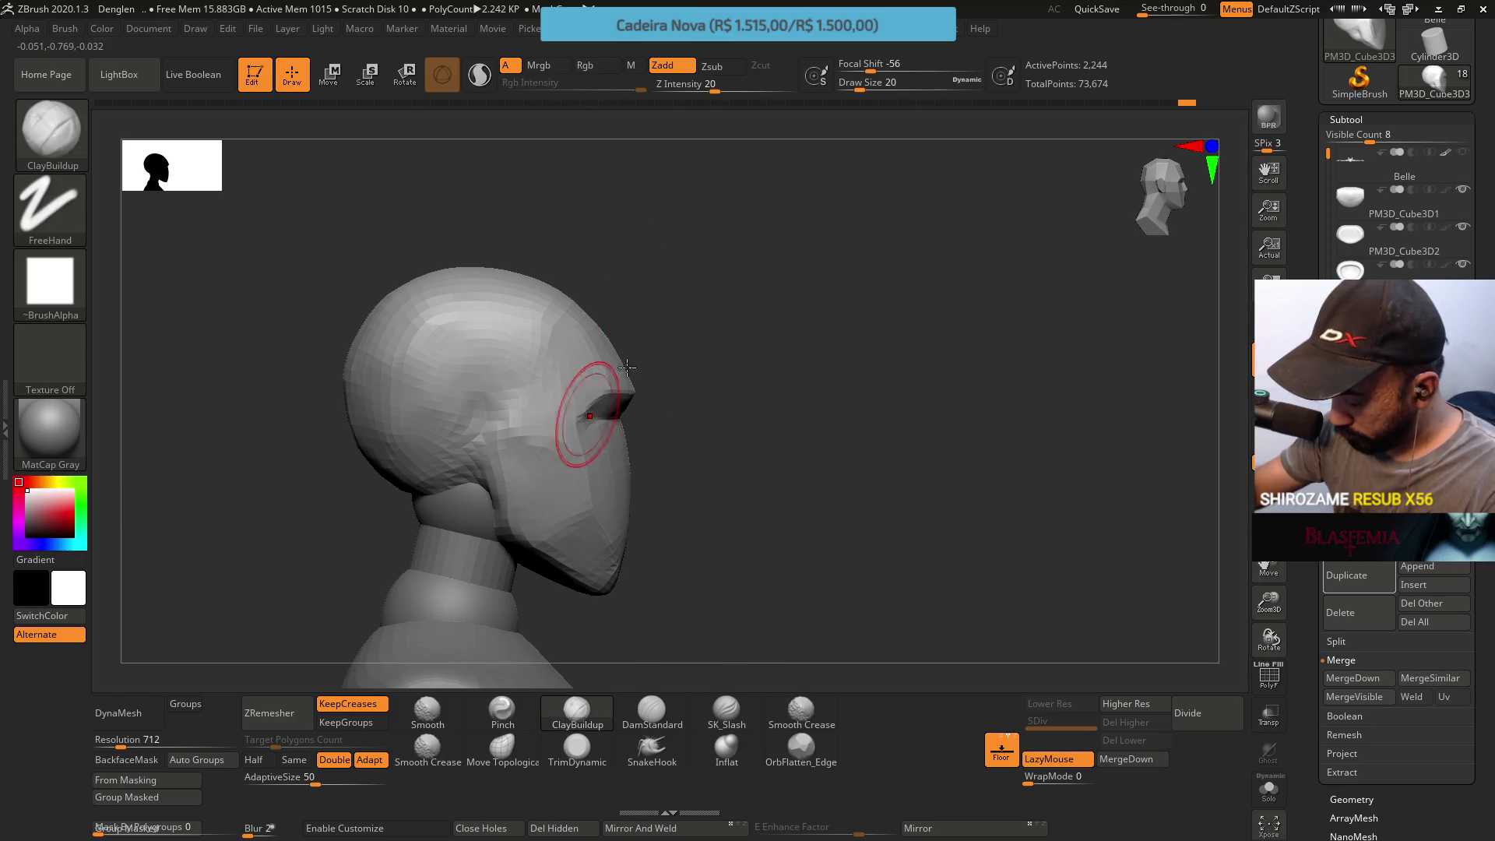
pyautogui.press('ctrl')
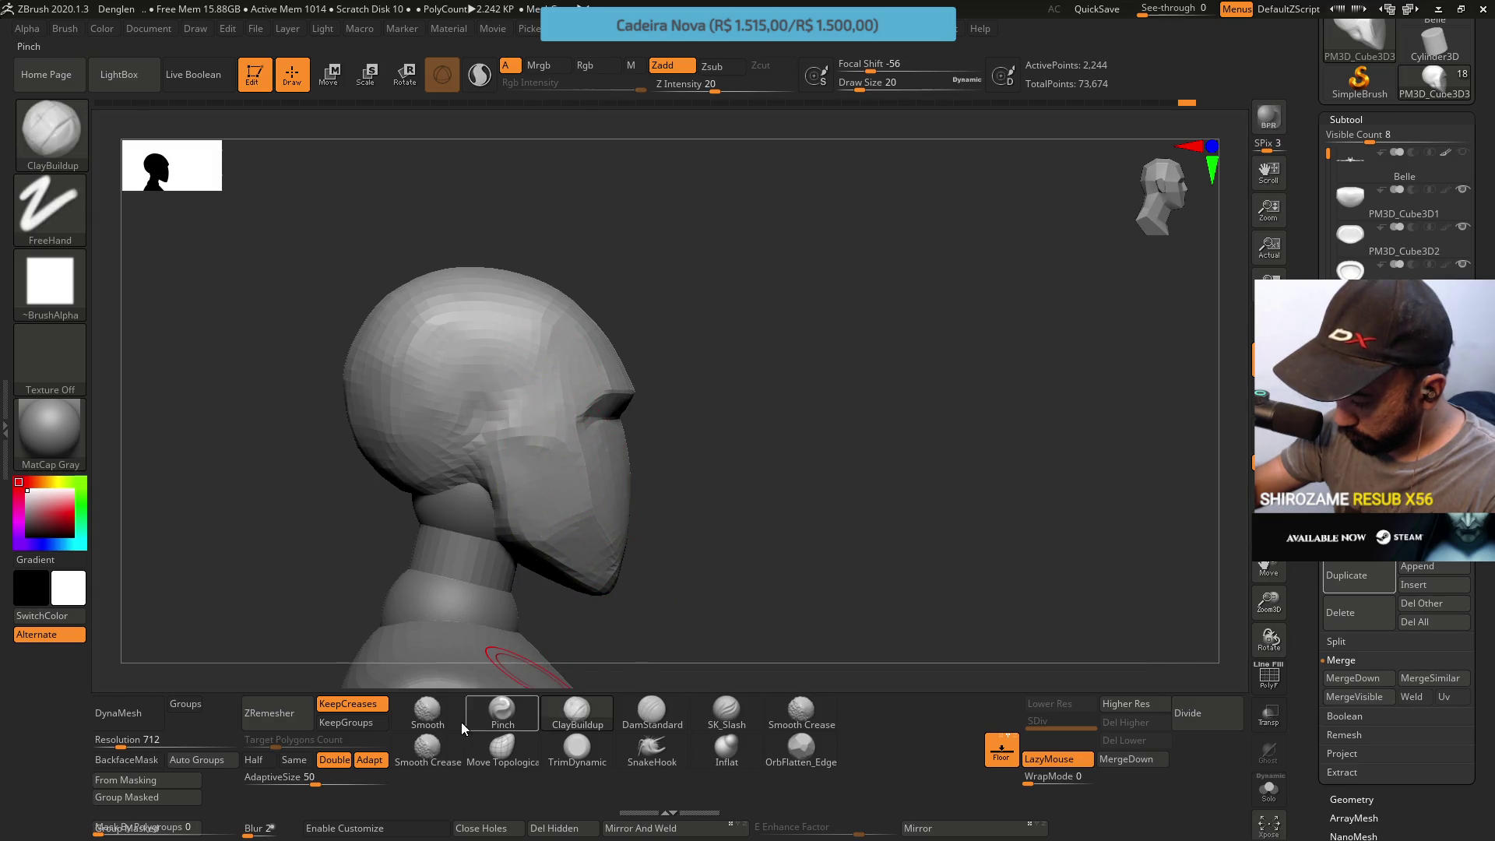
# Mask the back of the head and push the unmasked face front with a large Move Topological brush
pyautogui.click(493, 755)
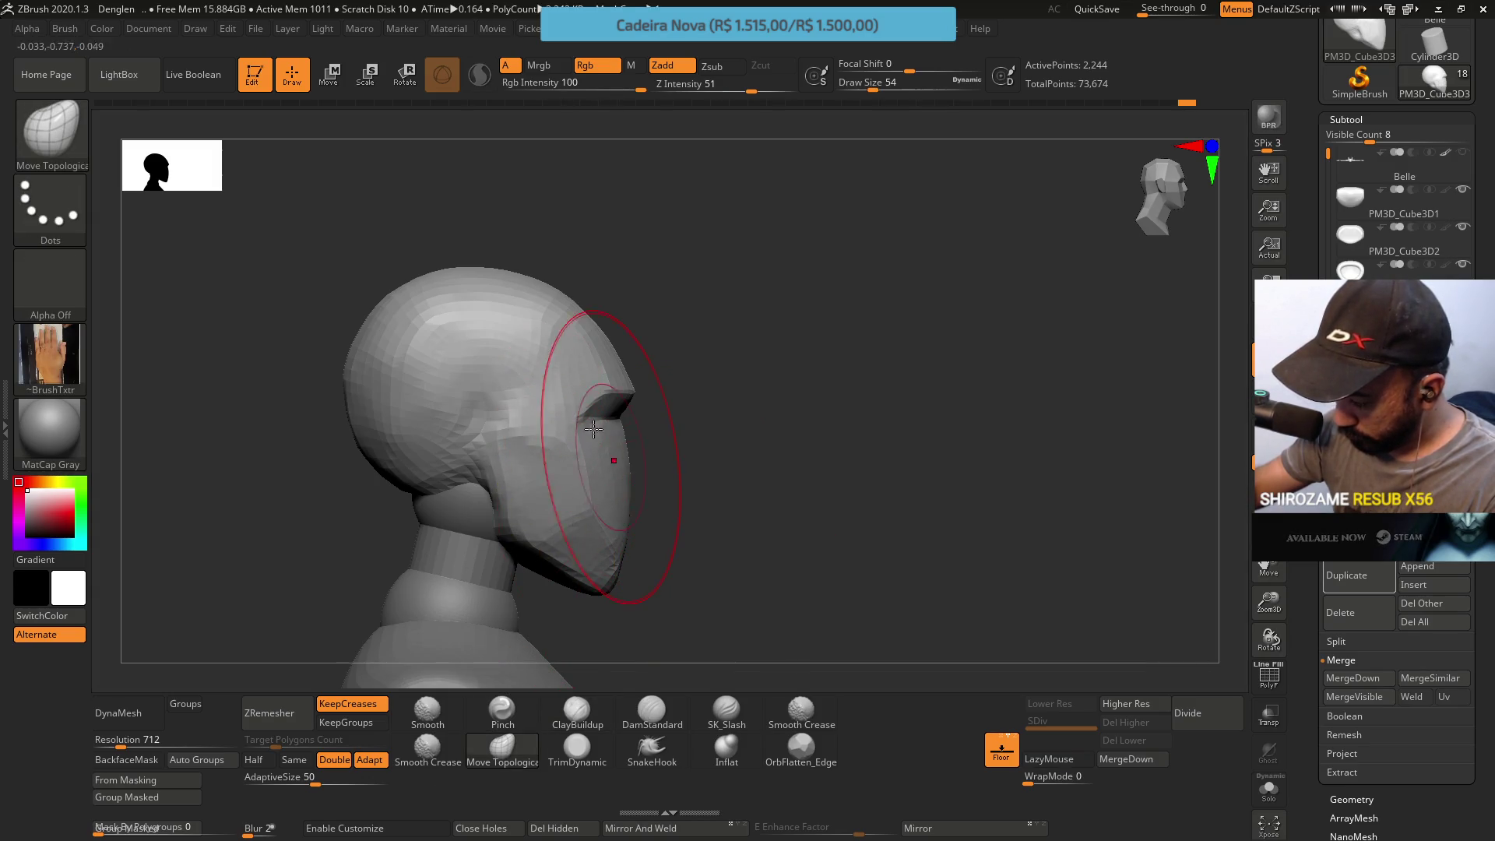
pyautogui.press('ctrl')
pyautogui.keyDown('ctrl'); pyautogui.moveTo(538, 246); pyautogui.dragTo(507, 632); pyautogui.keyUp('ctrl')
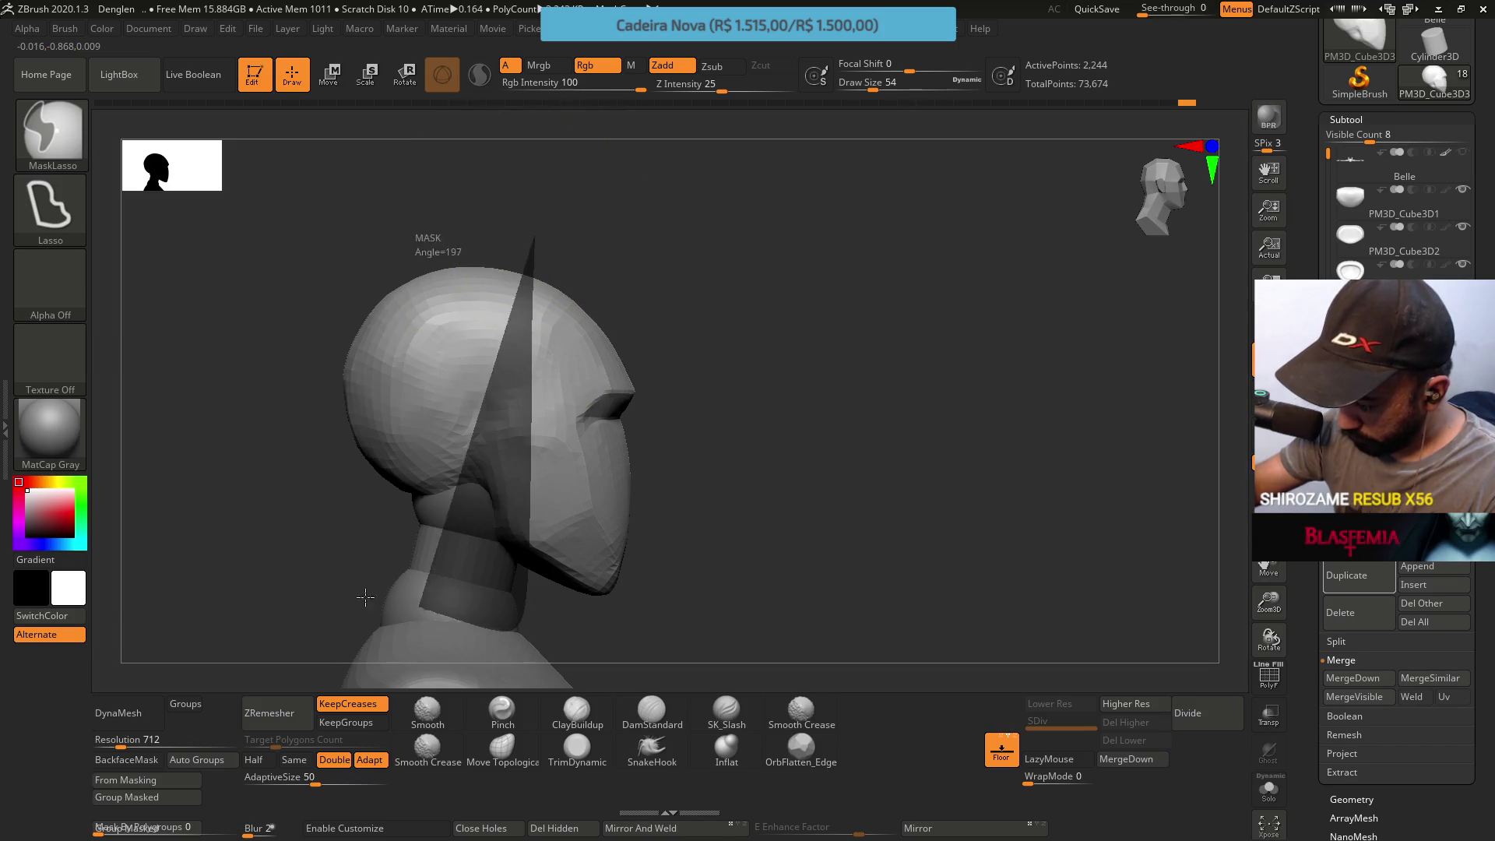
pyautogui.press('s')
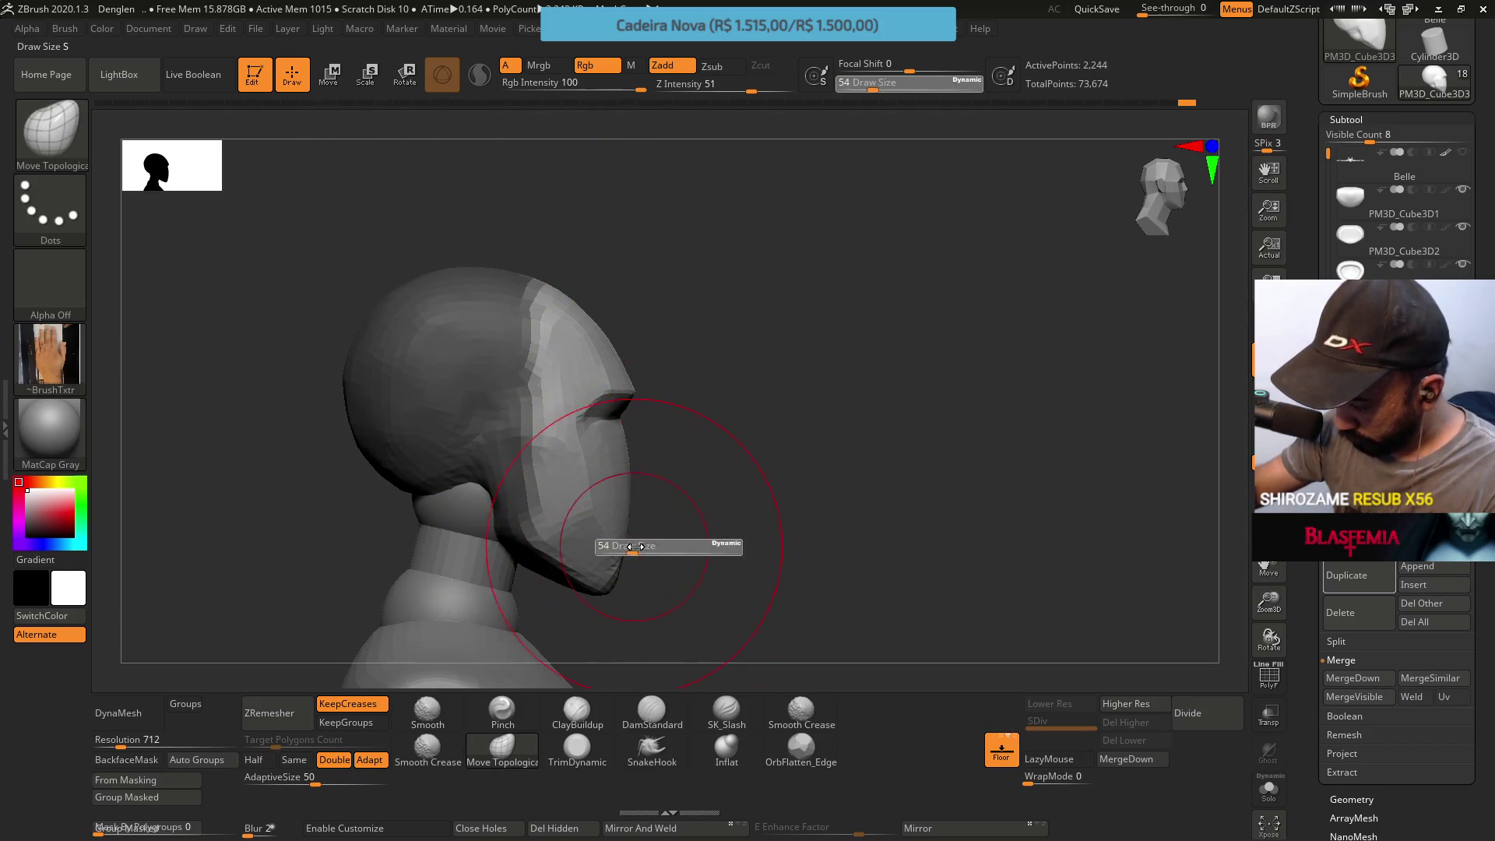
pyautogui.moveTo(662, 559); pyautogui.dragTo(683, 558)
pyautogui.moveTo(615, 447); pyautogui.dragTo(608, 445)
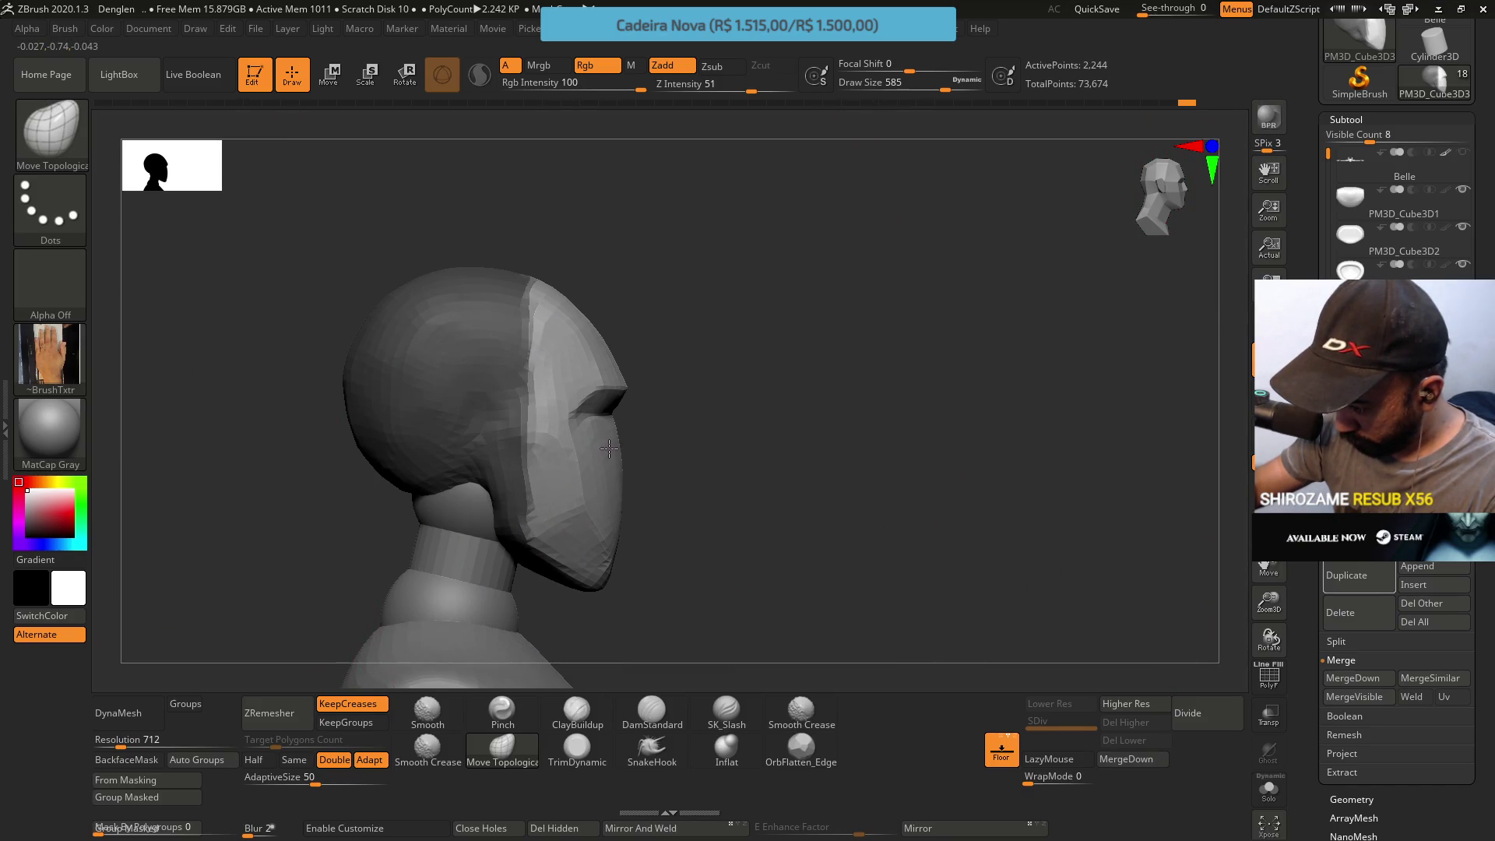
pyautogui.moveTo(586, 481); pyautogui.dragTo(583, 477)
# Soften then clear the leftover mask and push the face front and brow into shape
pyautogui.keyDown('ctrl'); pyautogui.click(584, 385); pyautogui.keyUp('ctrl')
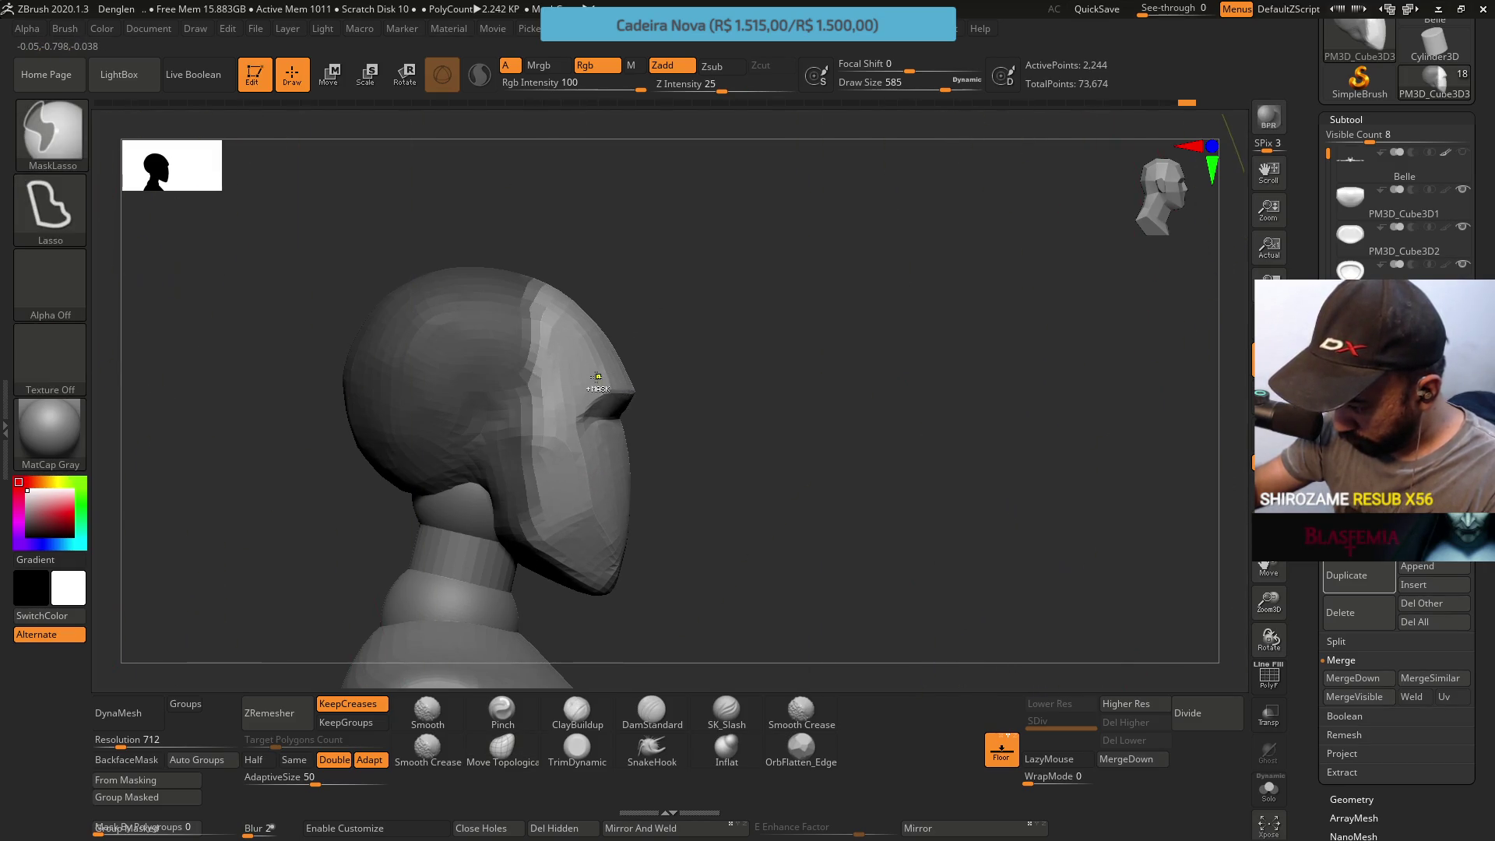
pyautogui.keyDown('ctrl'); pyautogui.click(521, 391); pyautogui.keyUp('ctrl')
pyautogui.keyDown('ctrl'); pyautogui.click(521, 391); pyautogui.keyUp('ctrl')
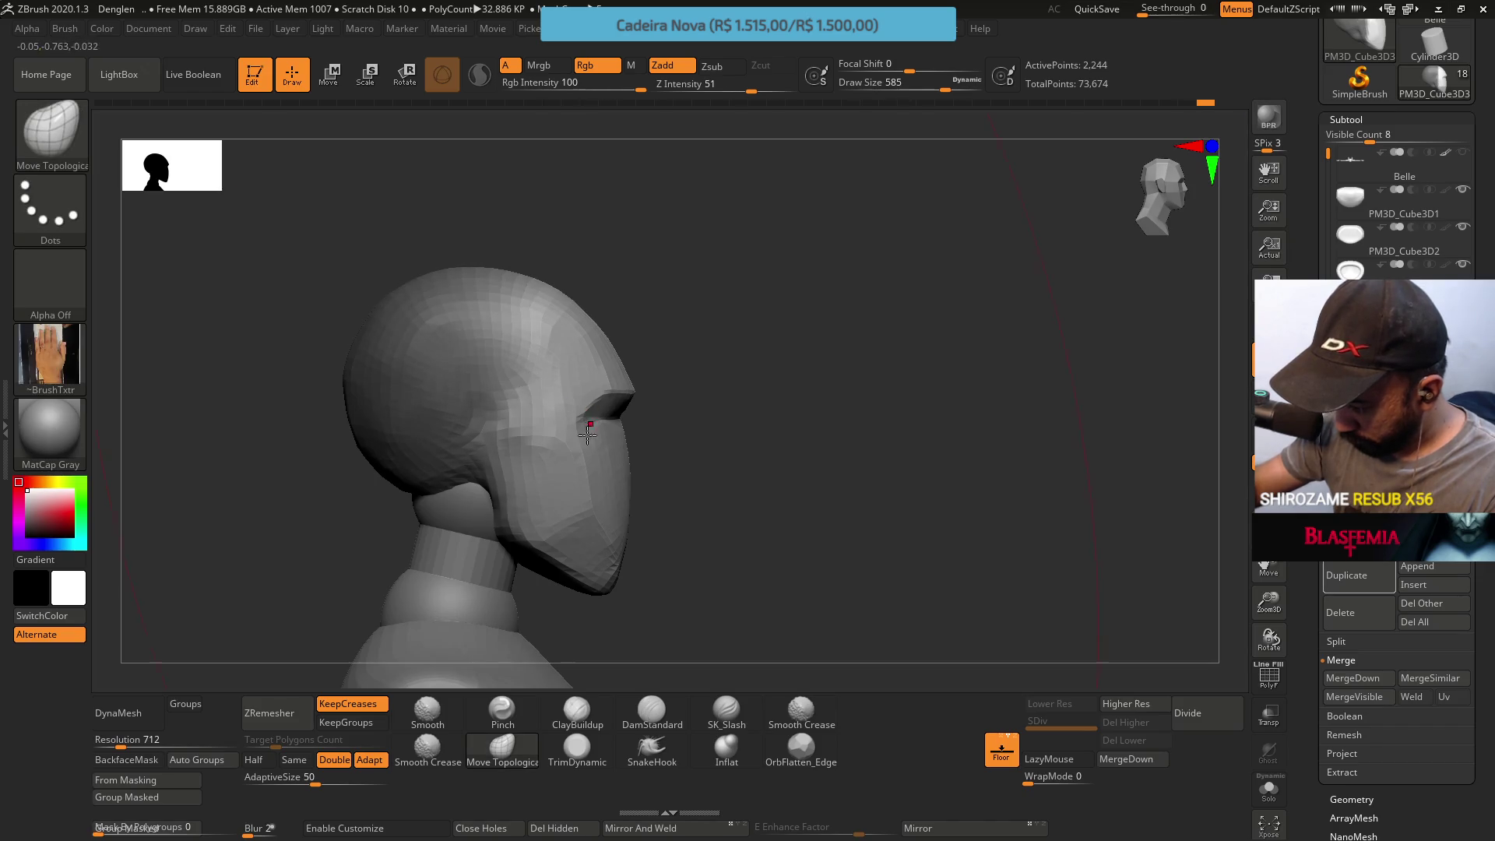
pyautogui.moveTo(592, 460); pyautogui.dragTo(592, 453)
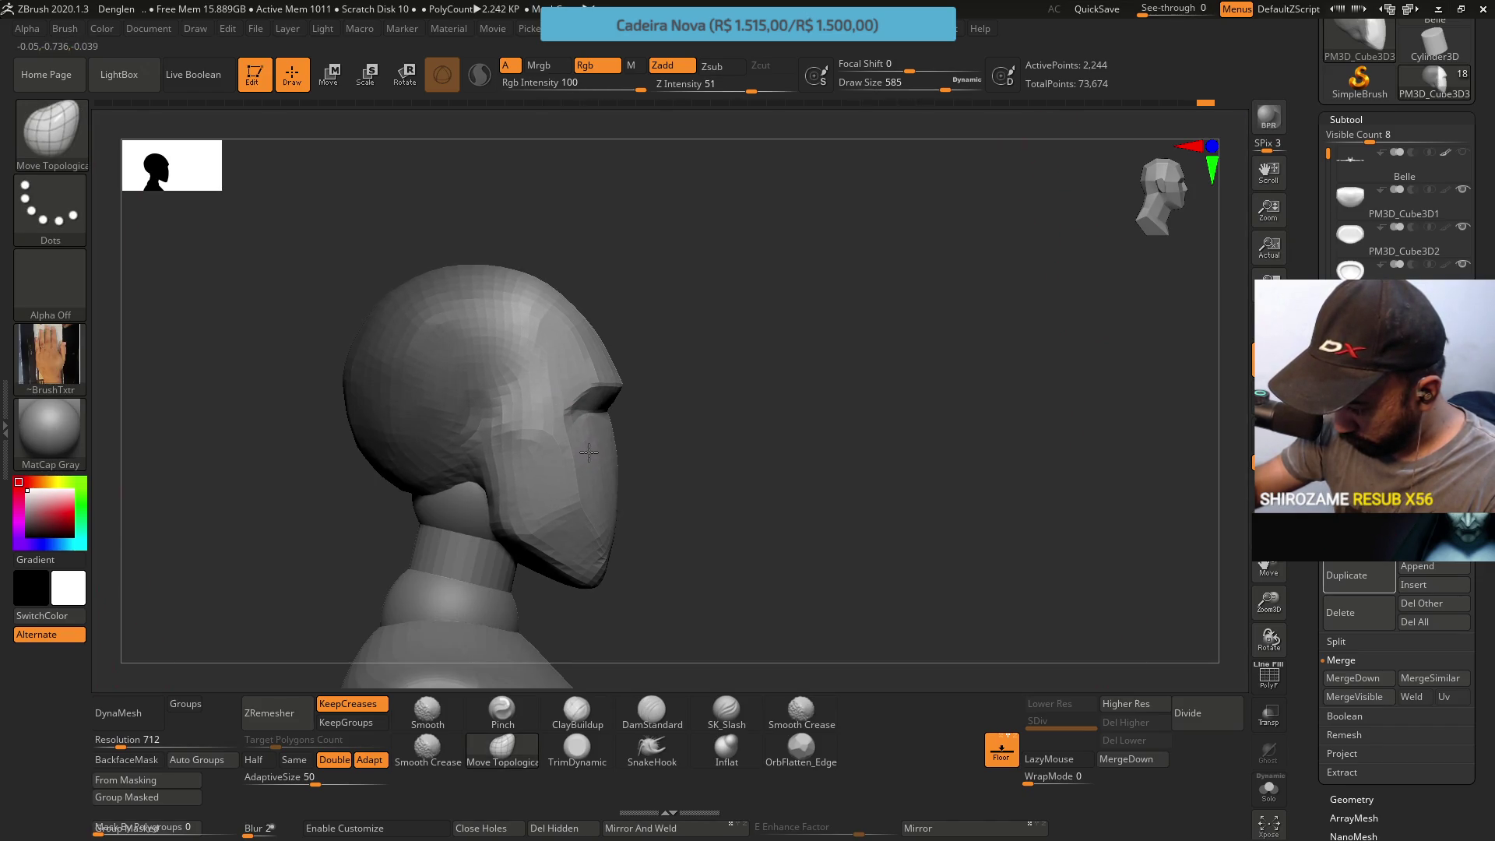
# Push the face front forward with Move Topological, then smooth the cheek side with a smaller brush
pyautogui.moveTo(583, 447)
pyautogui.mouseDown()
pyautogui.moveTo(601, 434)
pyautogui.moveTo(589, 462)
pyautogui.mouseUp()
pyautogui.press('s')
pyautogui.press('s')
pyautogui.moveTo(661, 514); pyautogui.dragTo(617, 516)
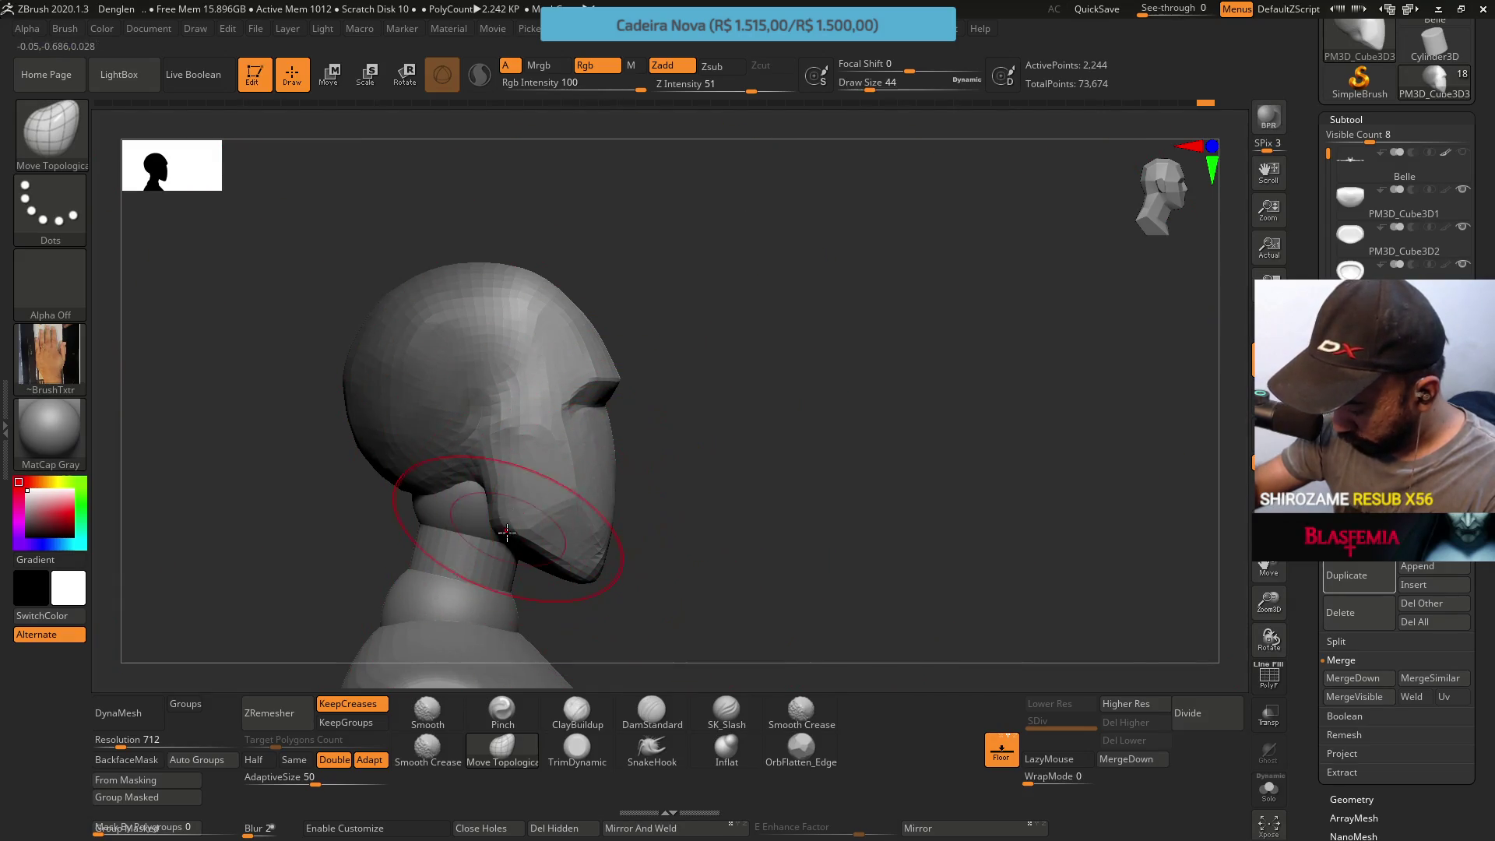
pyautogui.keyDown('shift'); pyautogui.moveTo(544, 501); pyautogui.dragTo(491, 520); pyautogui.keyUp('shift')
# Mask the head down to the lower face, work it at varied brush sizes, then clear the mask
pyautogui.keyDown('ctrl'); pyautogui.moveTo(379, 535); pyautogui.dragTo(386, 474); pyautogui.keyUp('ctrl')
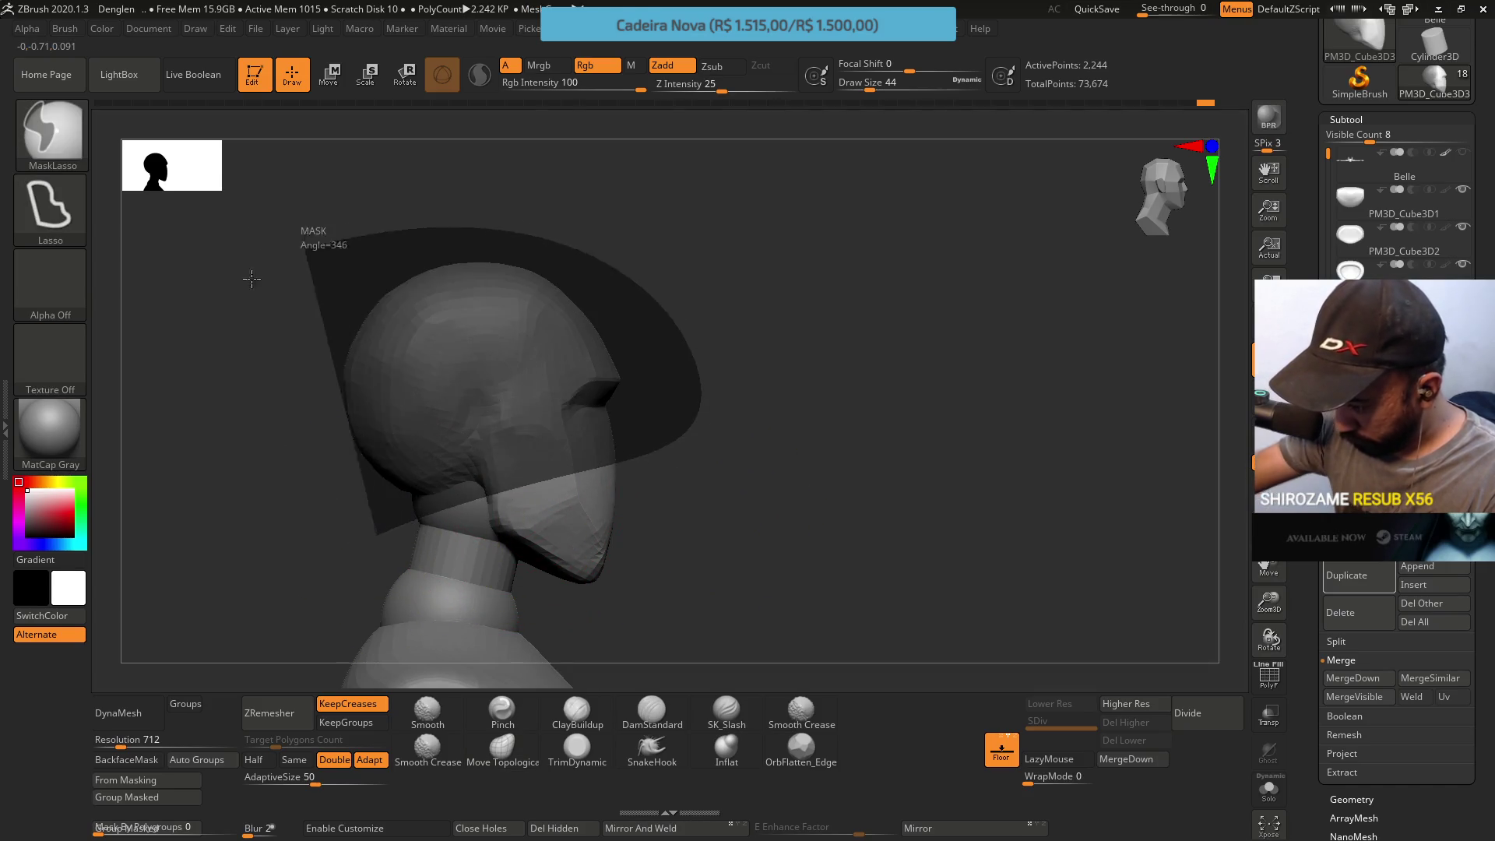
pyautogui.keyDown('ctrl'); pyautogui.click(545, 528); pyautogui.keyUp('ctrl')
pyautogui.press('s')
pyautogui.moveTo(585, 568); pyautogui.dragTo(587, 567)
pyautogui.press('s')
pyautogui.moveTo(534, 394)
pyautogui.keyDown('ctrl'); pyautogui.mouseDown()
pyautogui.moveTo(367, 259)
pyautogui.moveTo(595, 334)
pyautogui.mouseUp(); pyautogui.keyUp('ctrl')
pyautogui.press('b')
pyautogui.press('m')
pyautogui.press('t')
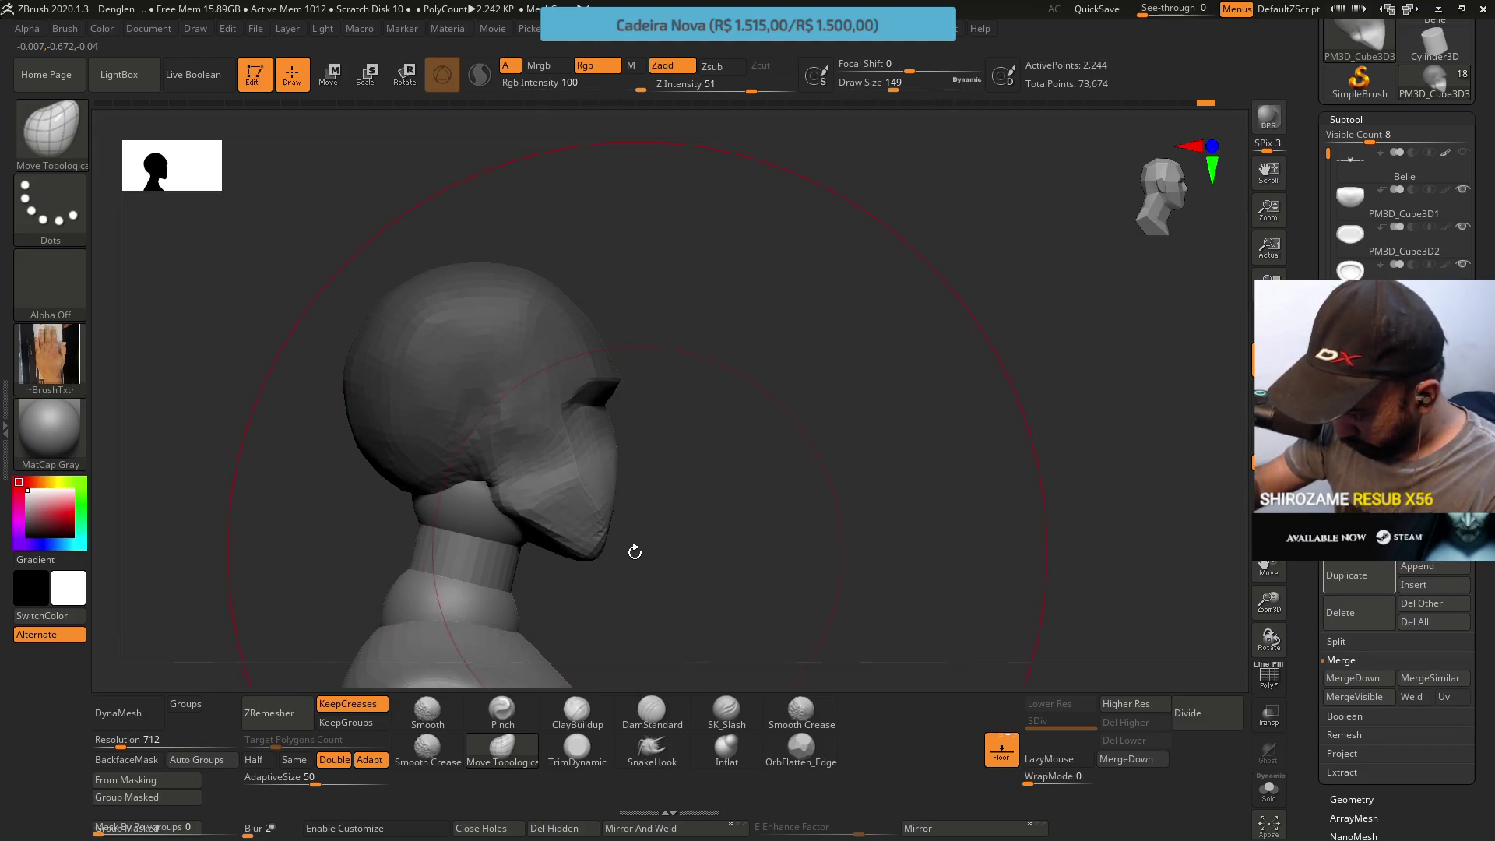
# With a smaller brush, clear the face mask and lasso-mask the face and jaw again
pyautogui.press('s')
pyautogui.moveTo(609, 556); pyautogui.dragTo(605, 551)
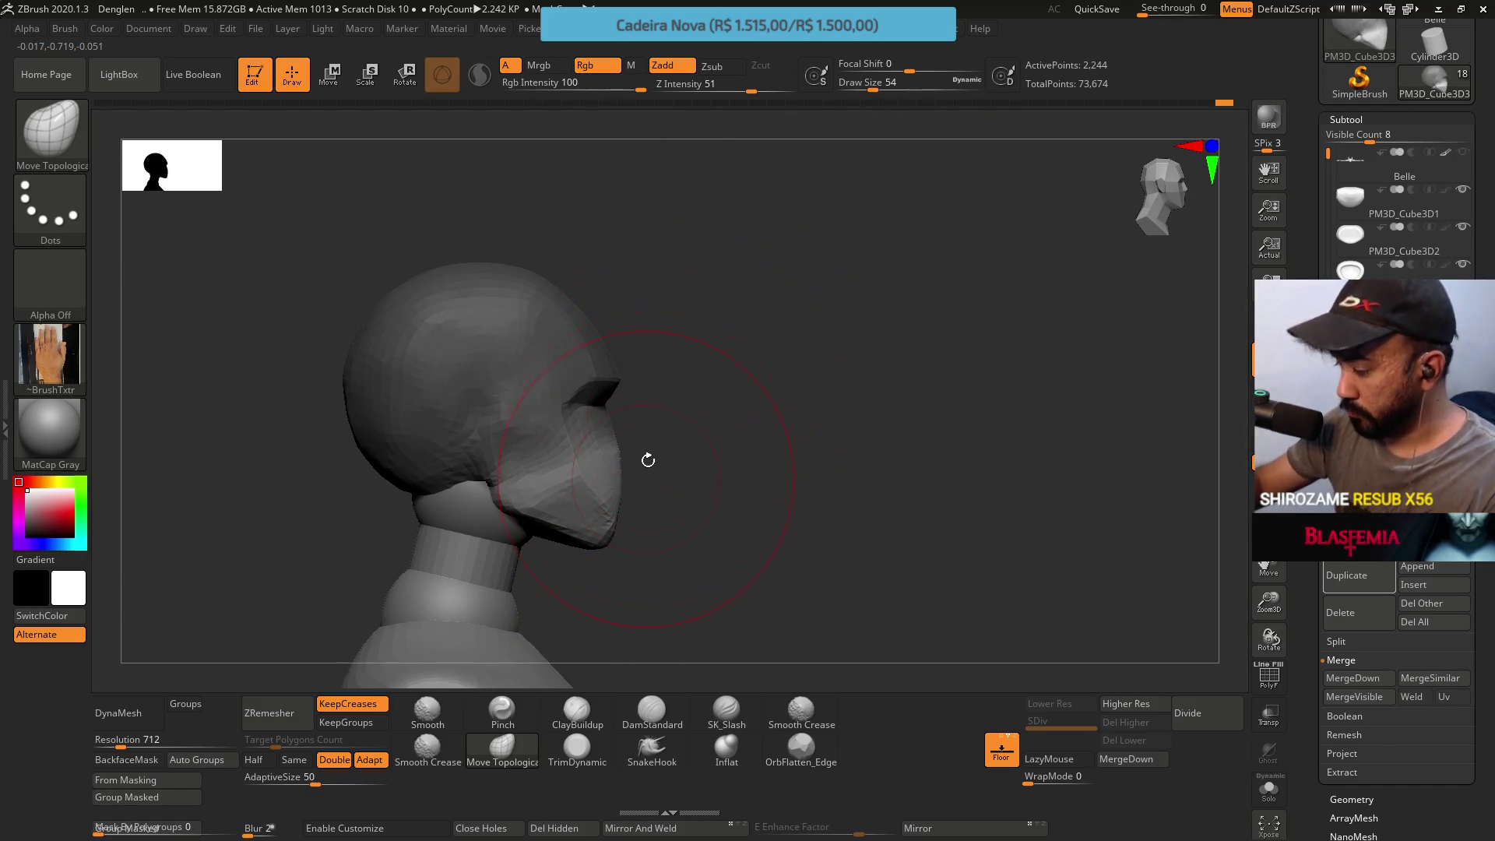
pyautogui.keyDown('ctrl'); pyautogui.moveTo(667, 417); pyautogui.dragTo(684, 467); pyautogui.keyUp('ctrl')
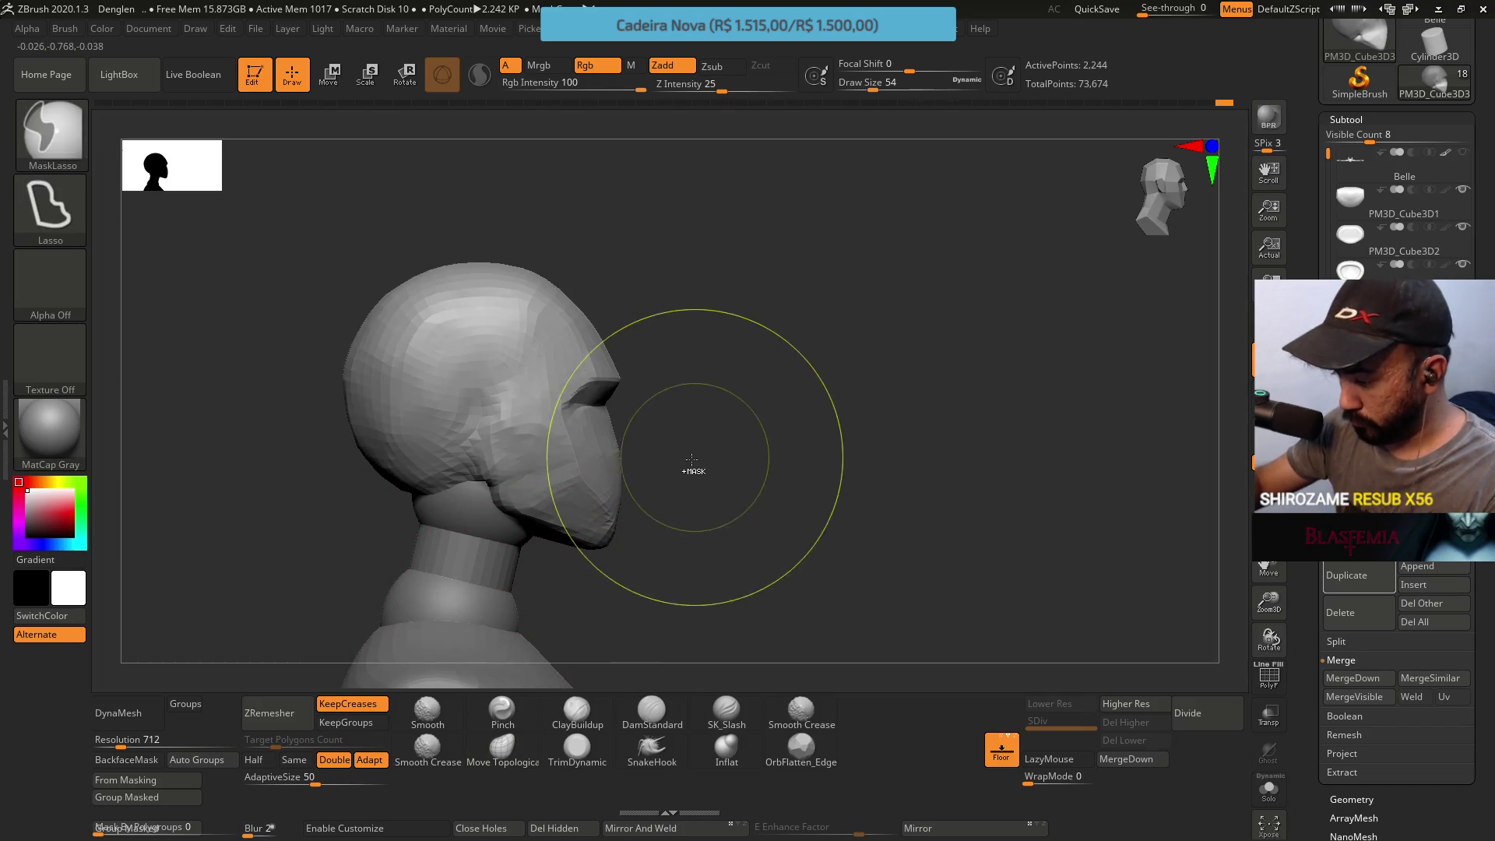
pyautogui.moveTo(513, 584)
pyautogui.keyDown('ctrl'); pyautogui.mouseDown()
pyautogui.moveTo(562, 556)
pyautogui.moveTo(473, 228)
pyautogui.mouseUp(); pyautogui.keyUp('ctrl')
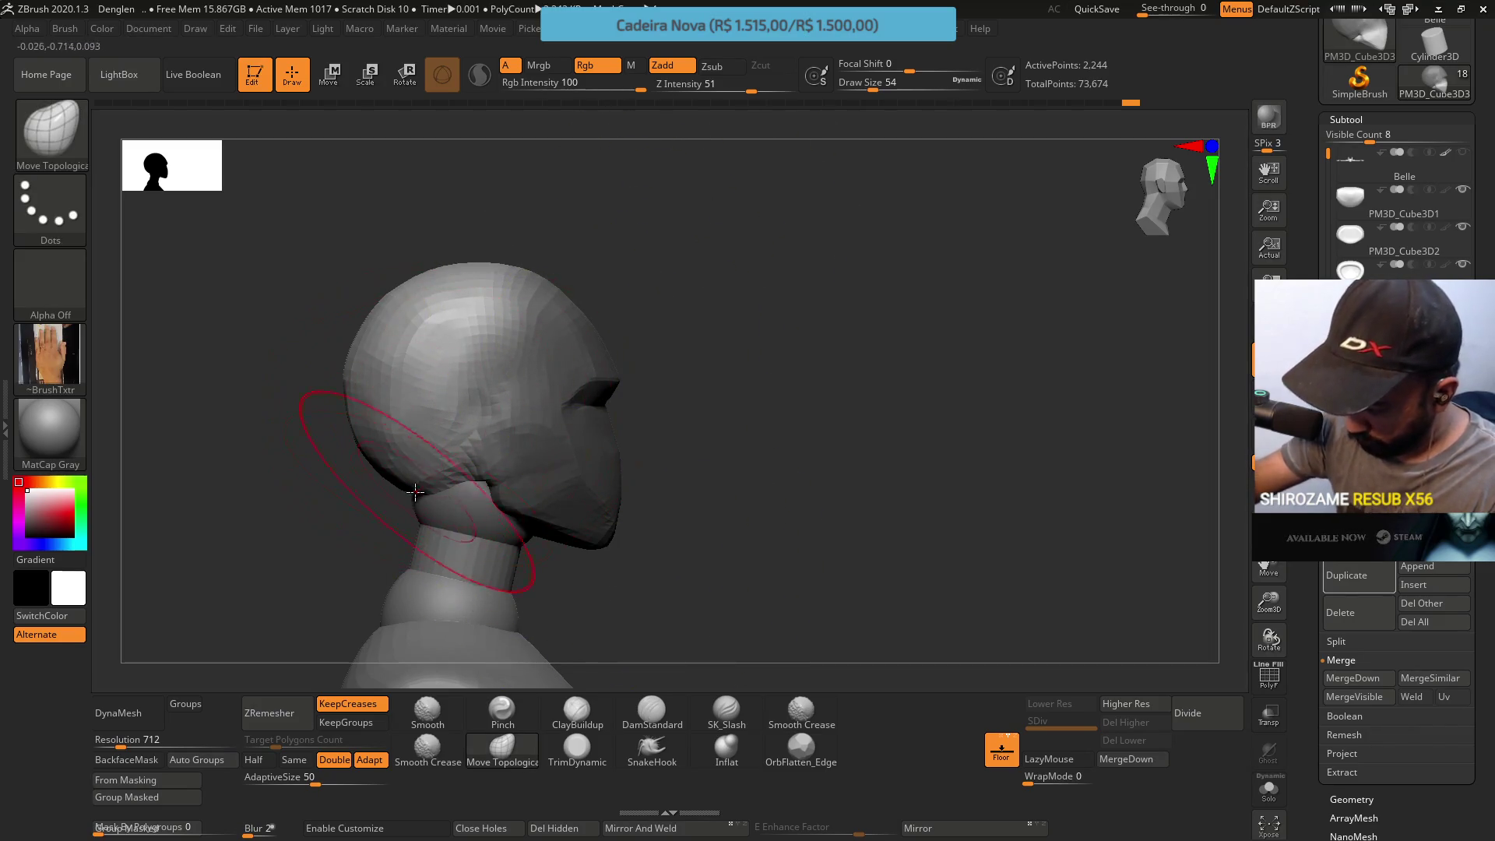
# Nudge the jaw, push the back of the head inward and pull the top-back of the skull upward
pyautogui.moveTo(416, 496); pyautogui.dragTo(424, 492)
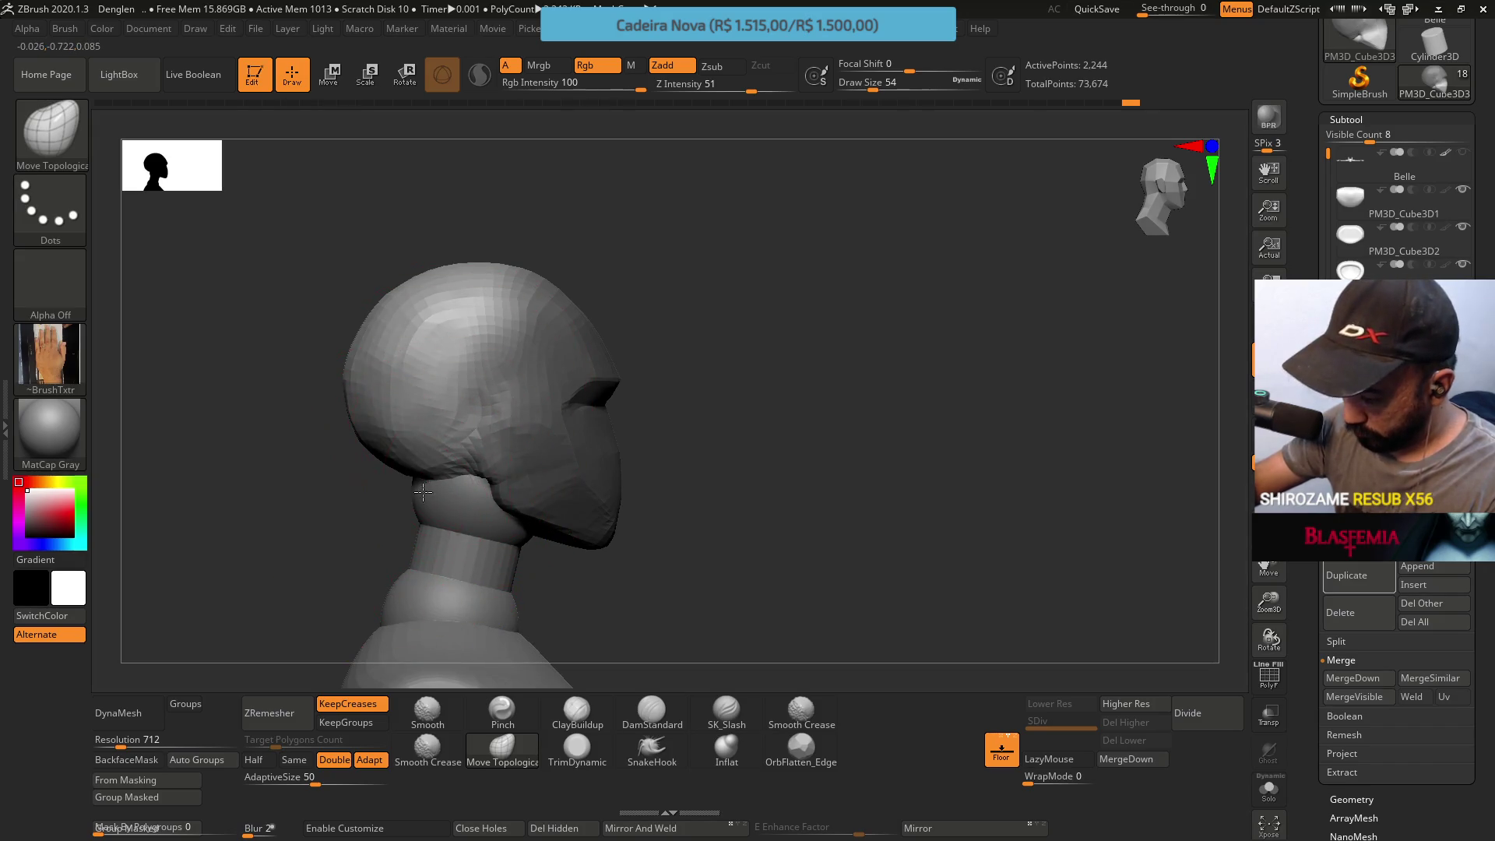
pyautogui.moveTo(371, 421); pyautogui.dragTo(369, 403)
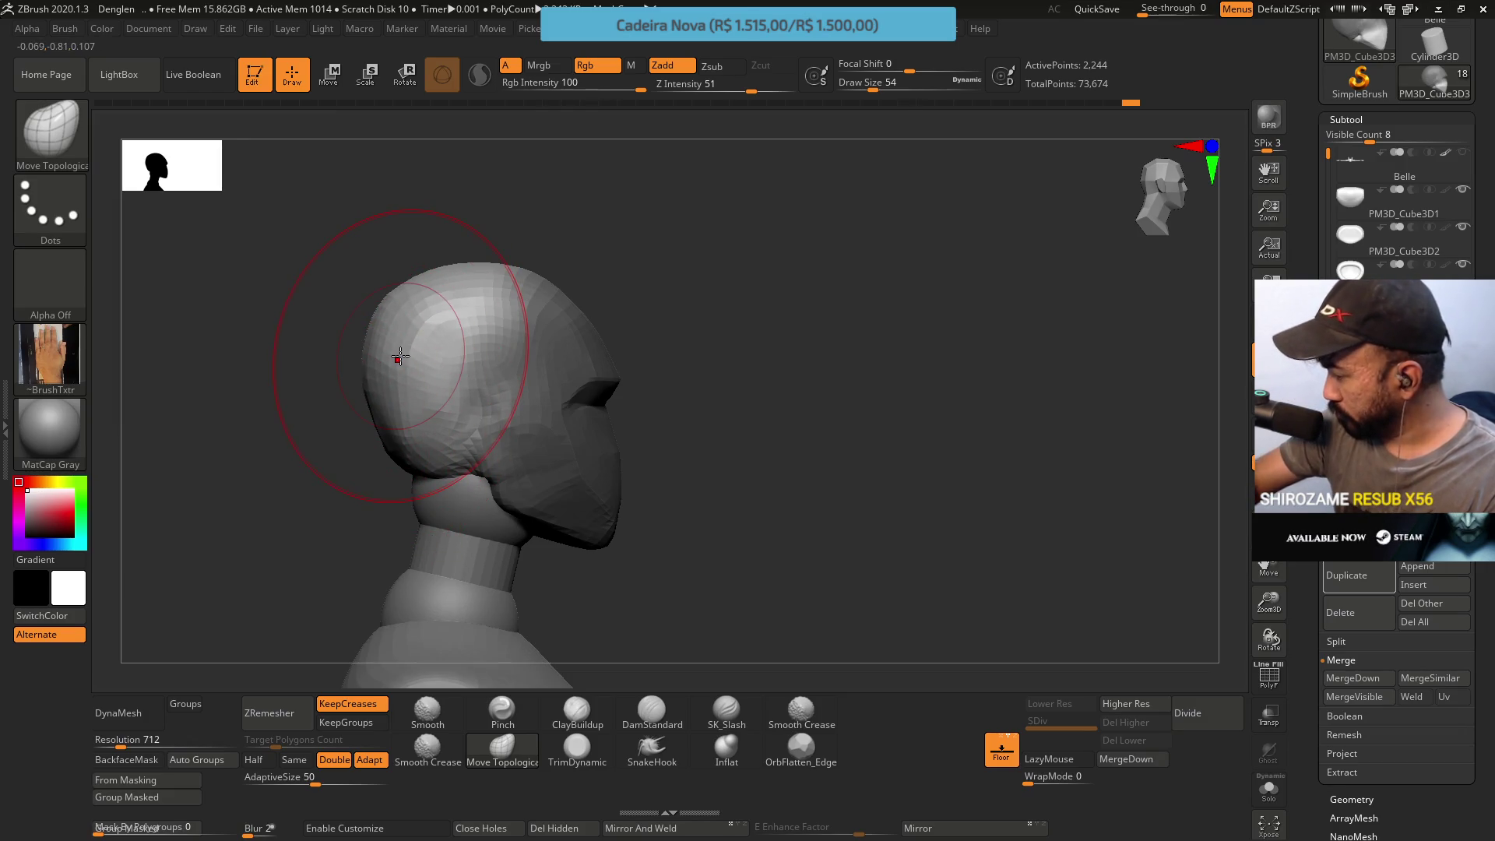
pyautogui.moveTo(394, 326); pyautogui.dragTo(417, 301)
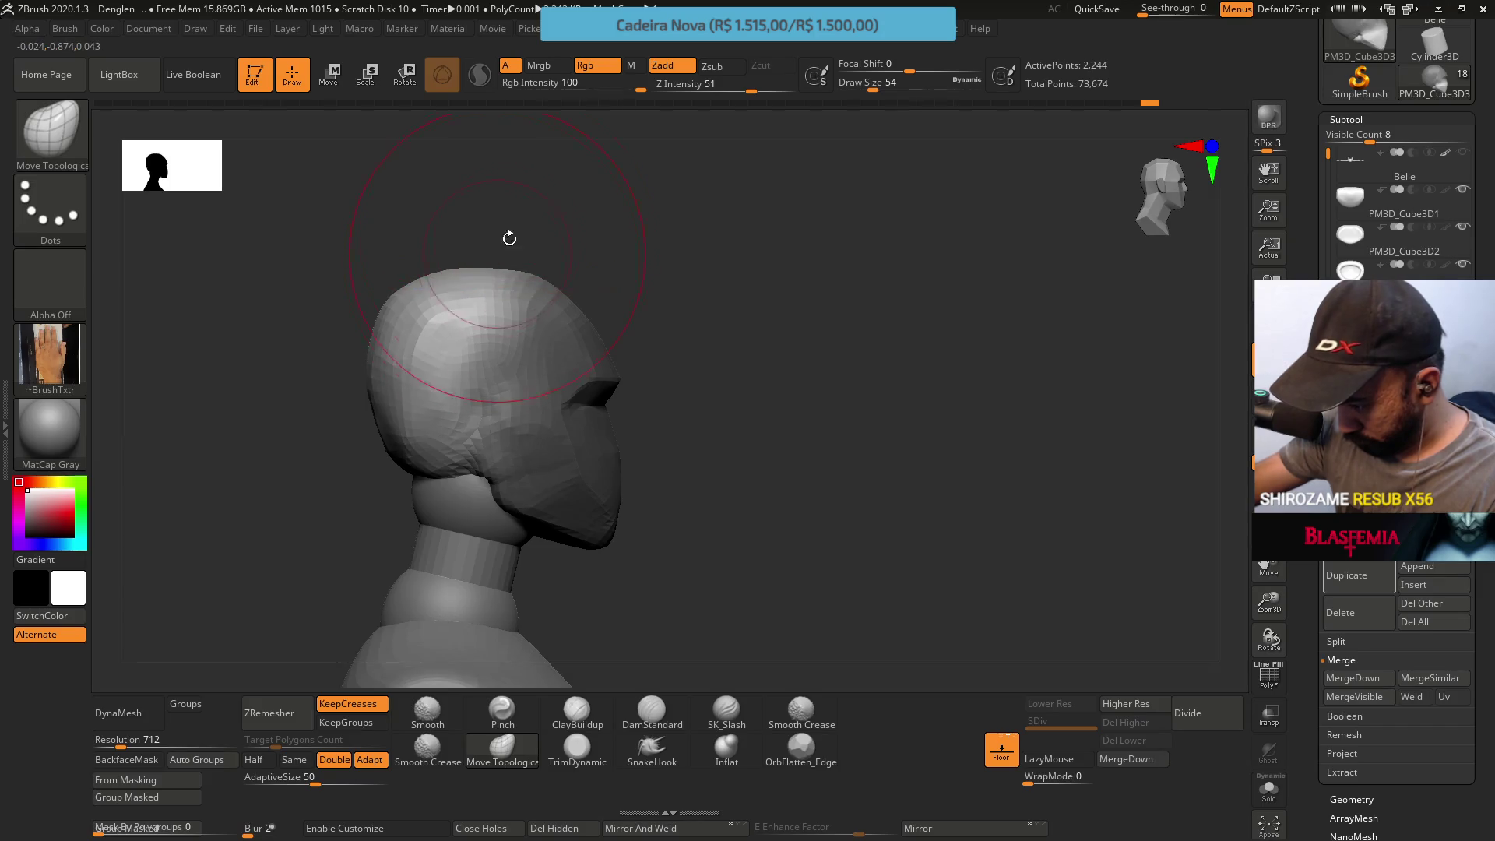
pyautogui.press('shift')
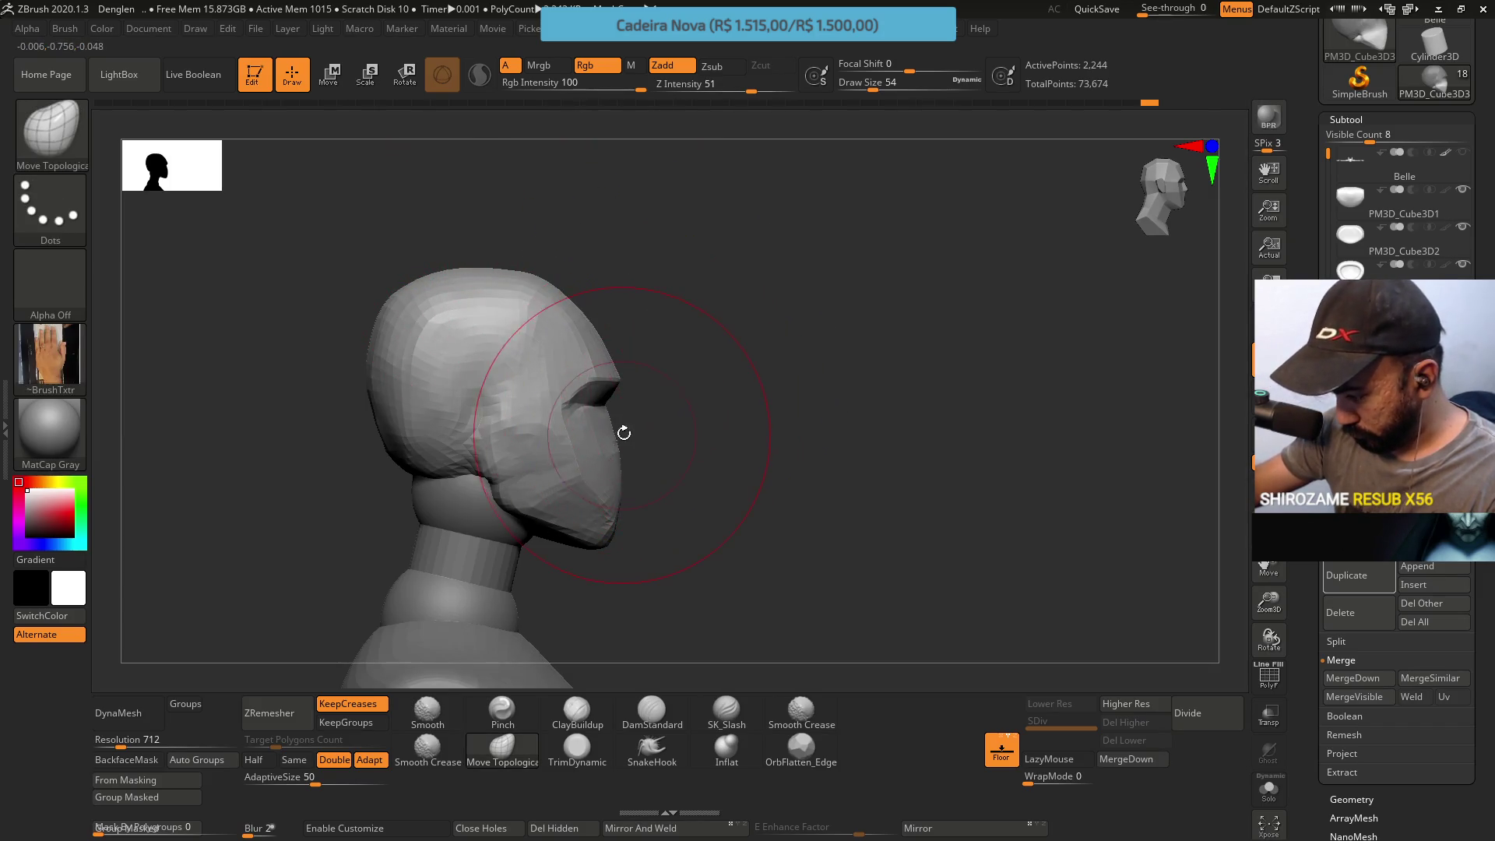
pyautogui.press('ctrl')
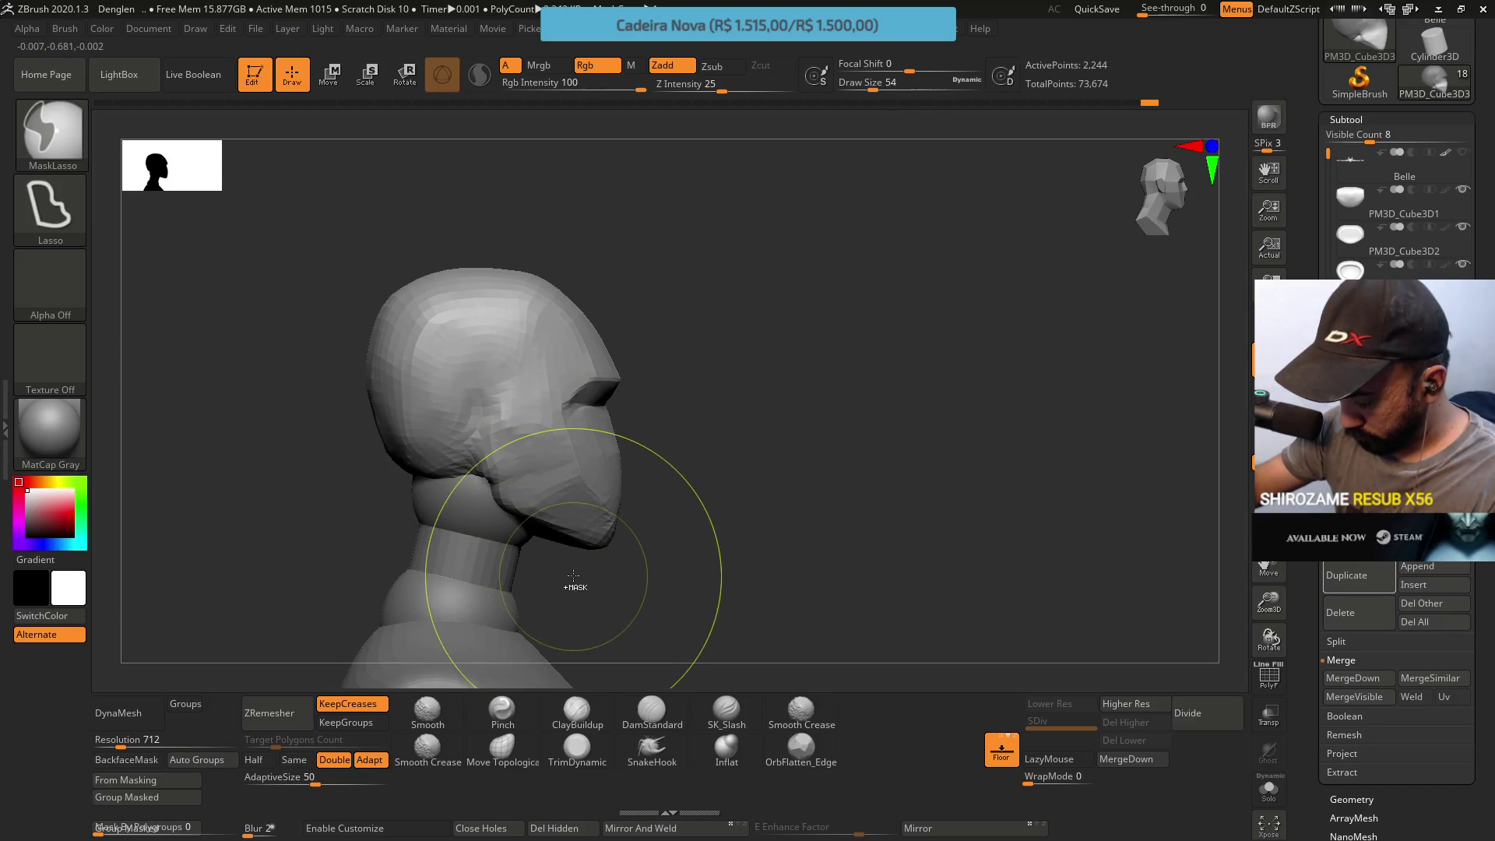
# Lasso-mask the face, invert it, enlarge the brush, then undo the earlier face push-back
pyautogui.keyDown('ctrl'); pyautogui.moveTo(584, 593); pyautogui.dragTo(707, 549); pyautogui.keyUp('ctrl')
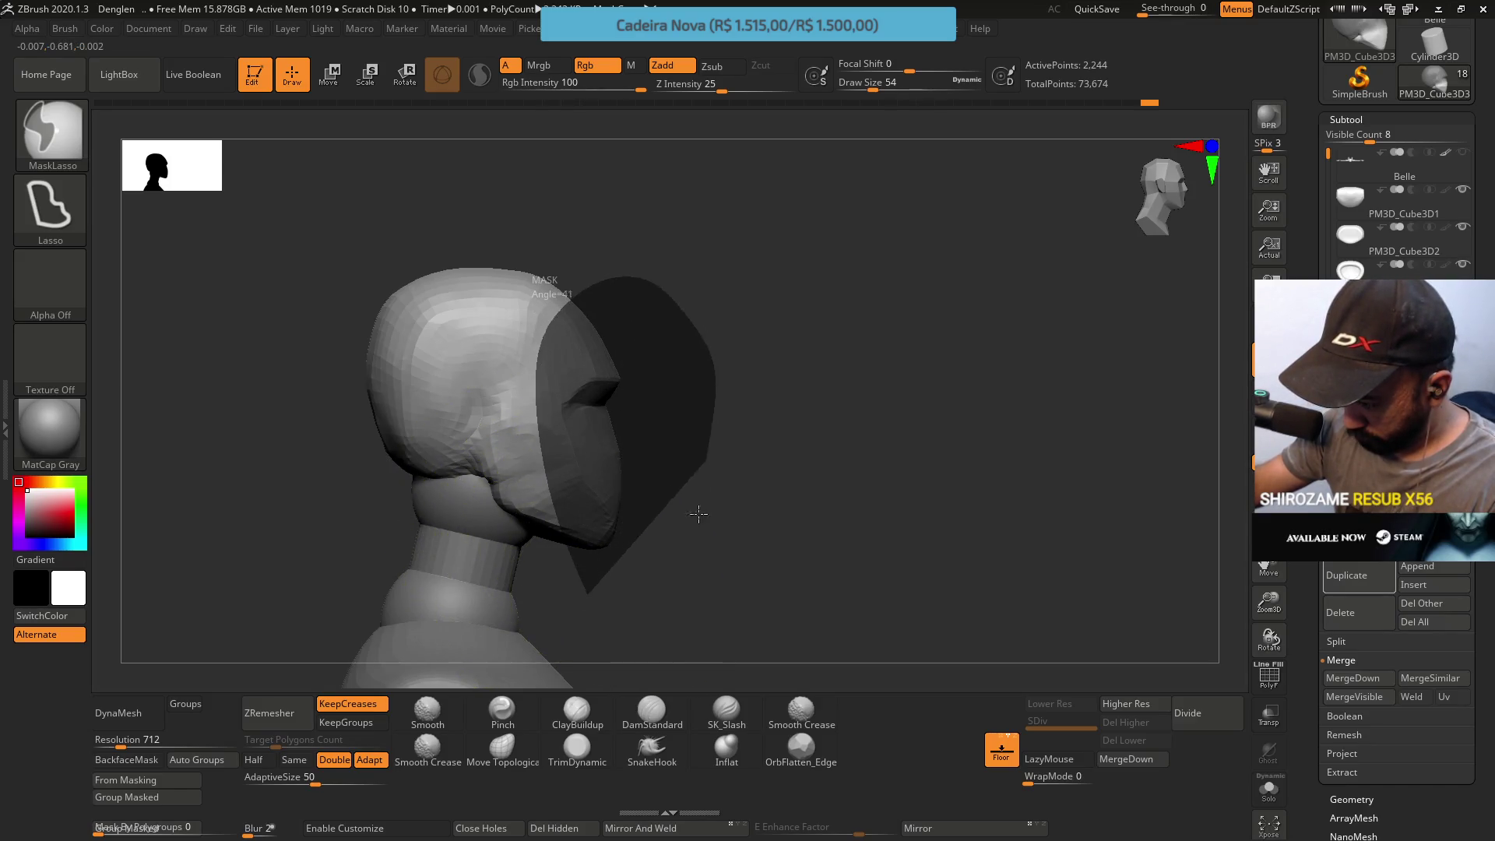
pyautogui.moveTo(655, 371)
pyautogui.keyDown('ctrl'); pyautogui.keyDown('alt'); pyautogui.mouseDown()
pyautogui.moveTo(616, 484)
pyautogui.moveTo(567, 433)
pyautogui.moveTo(584, 401)
pyautogui.moveTo(670, 455)
pyautogui.mouseUp(); pyautogui.keyUp('alt'); pyautogui.keyUp('ctrl')
pyautogui.keyDown('ctrl'); pyautogui.click(670, 456); pyautogui.keyUp('ctrl')
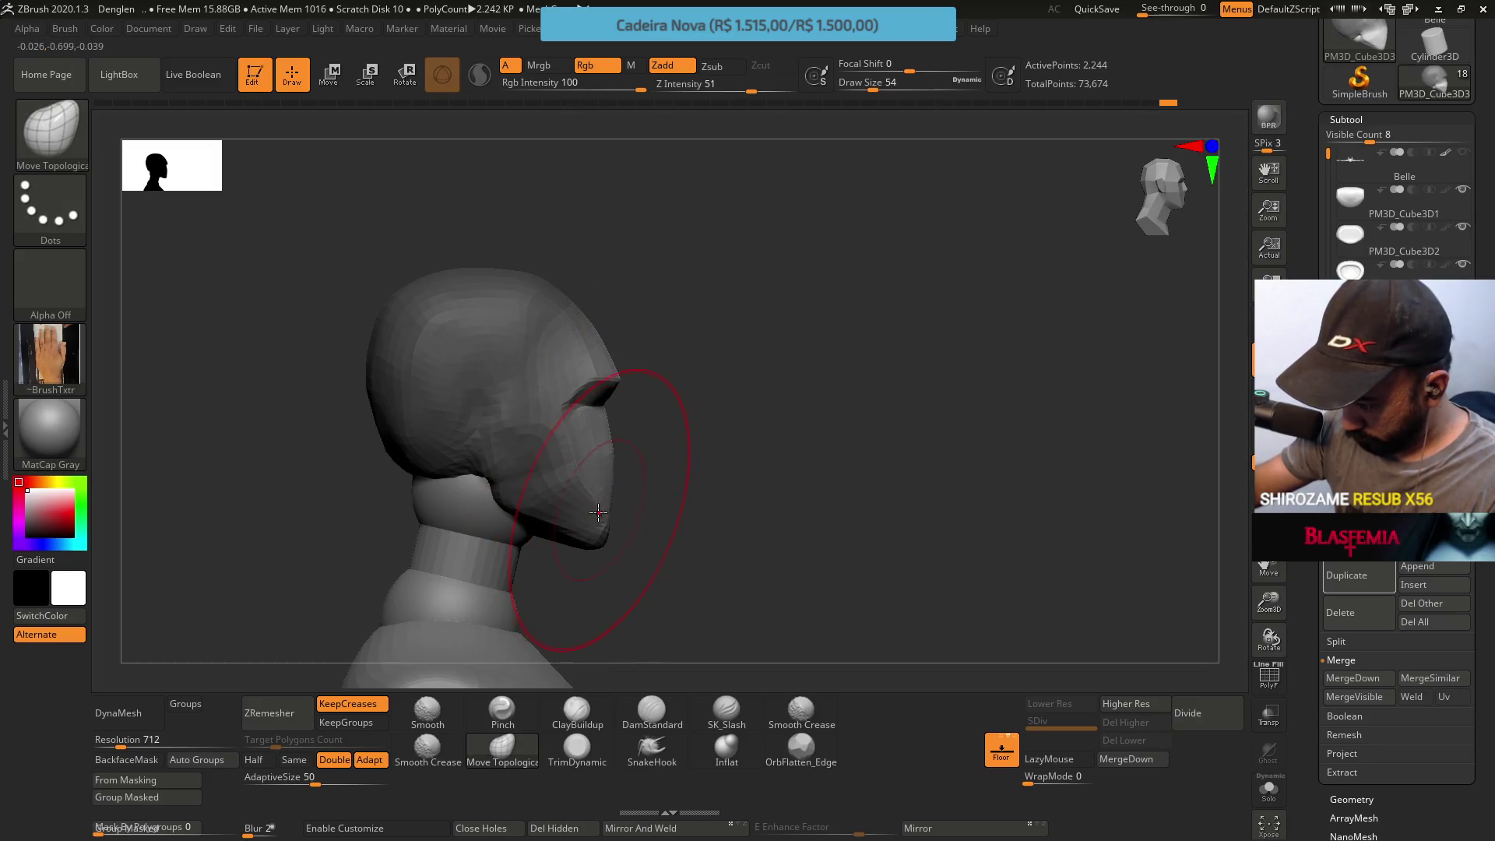
pyautogui.press('s')
pyautogui.moveTo(733, 463)
pyautogui.mouseDown()
pyautogui.moveTo(573, 408)
pyautogui.moveTo(590, 451)
pyautogui.mouseUp()
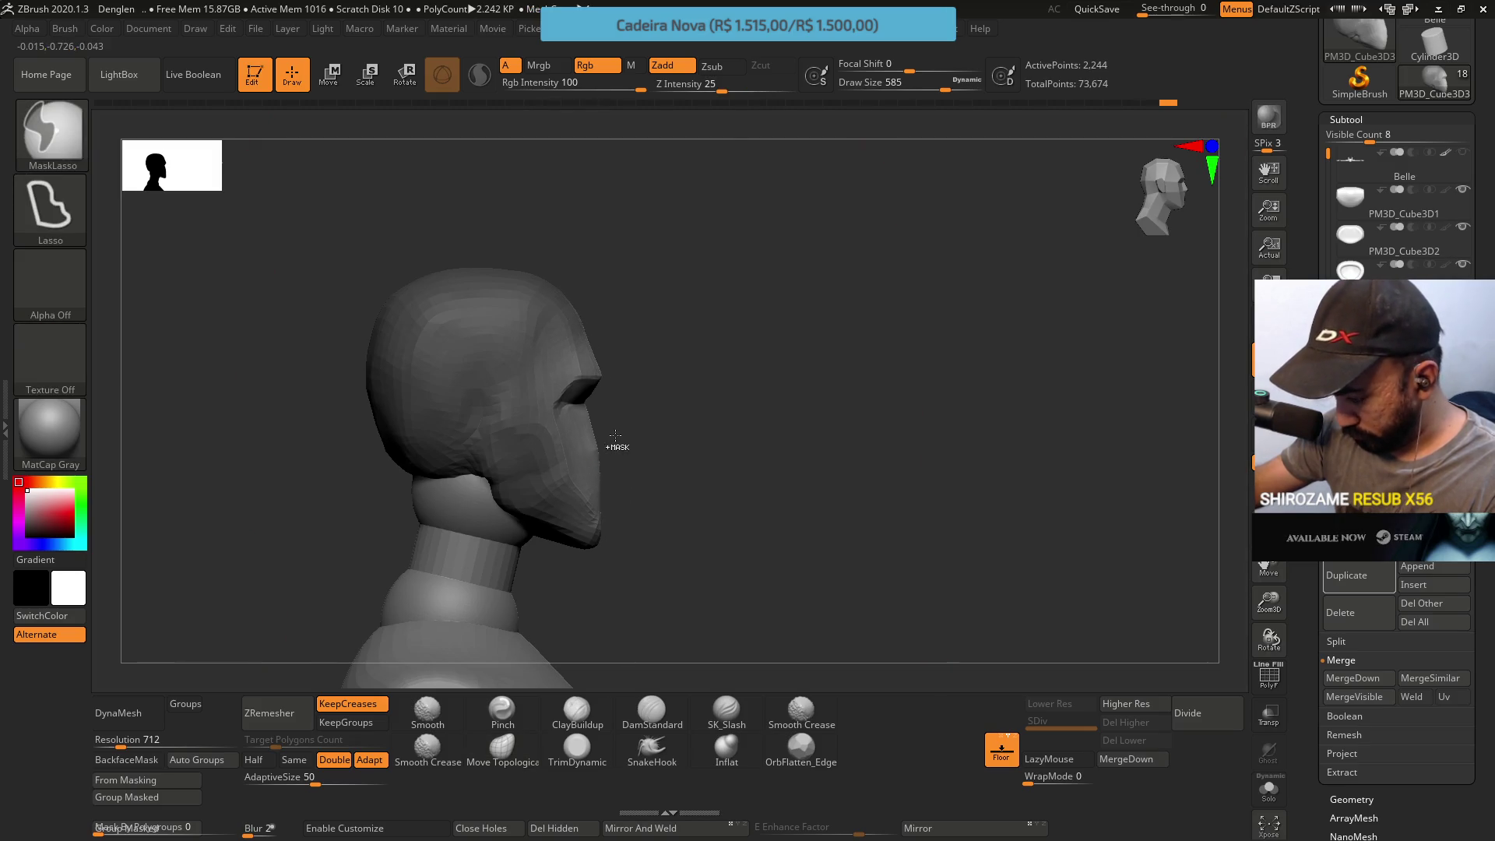
pyautogui.hotkey('ctrl', 'z')
# Re-mask and invert the face, push the face front back and smooth its profile
pyautogui.moveTo(591, 570)
pyautogui.keyDown('ctrl'); pyautogui.mouseDown()
pyautogui.moveTo(552, 408)
pyautogui.moveTo(664, 259)
pyautogui.moveTo(636, 292)
pyautogui.mouseUp(); pyautogui.keyUp('ctrl')
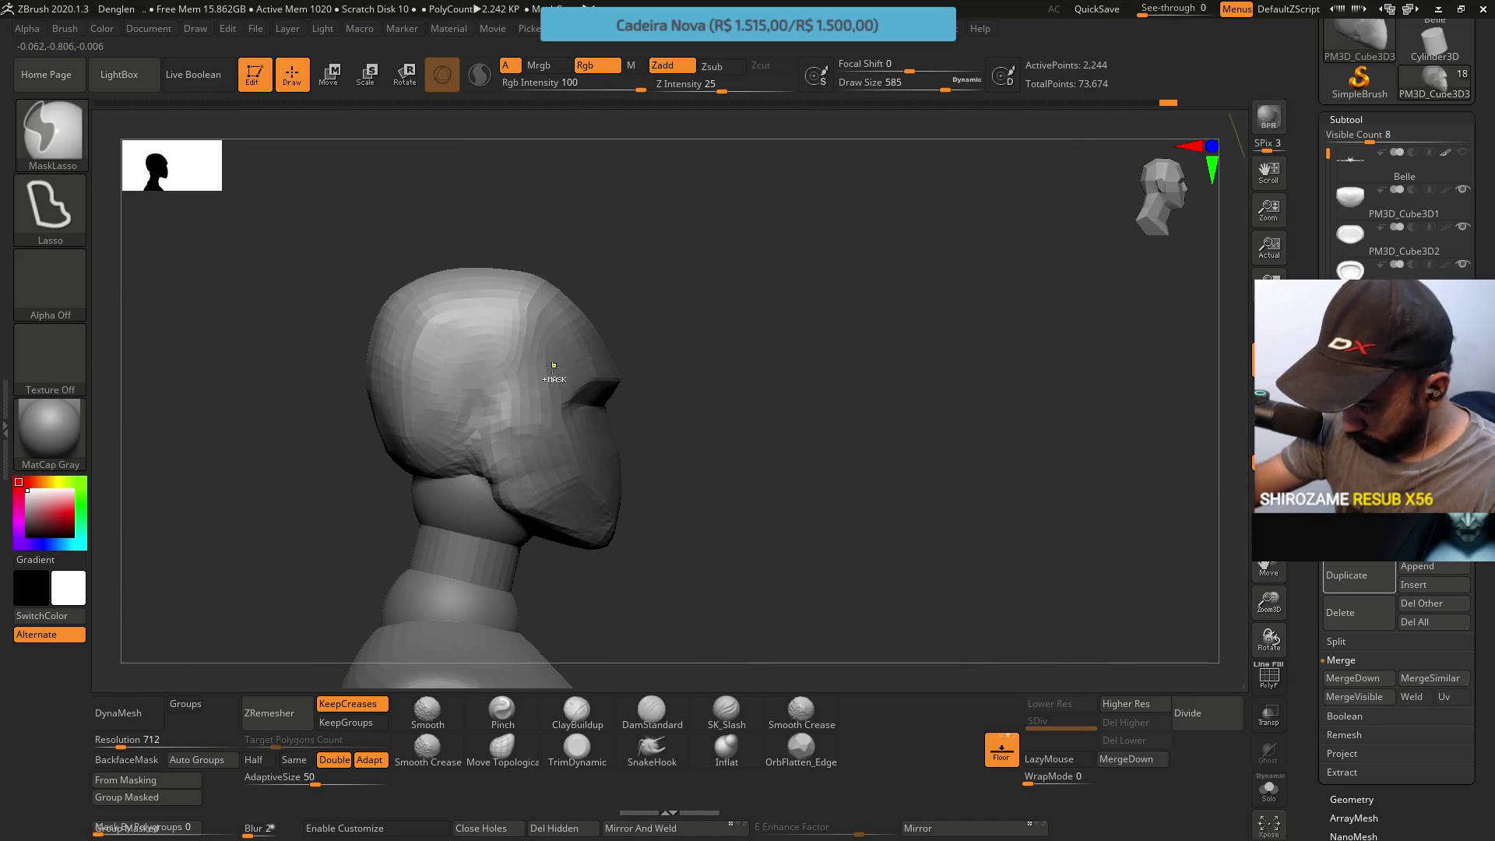
pyautogui.keyDown('ctrl'); pyautogui.click(661, 411); pyautogui.keyUp('ctrl')
pyautogui.moveTo(582, 440); pyautogui.dragTo(580, 455)
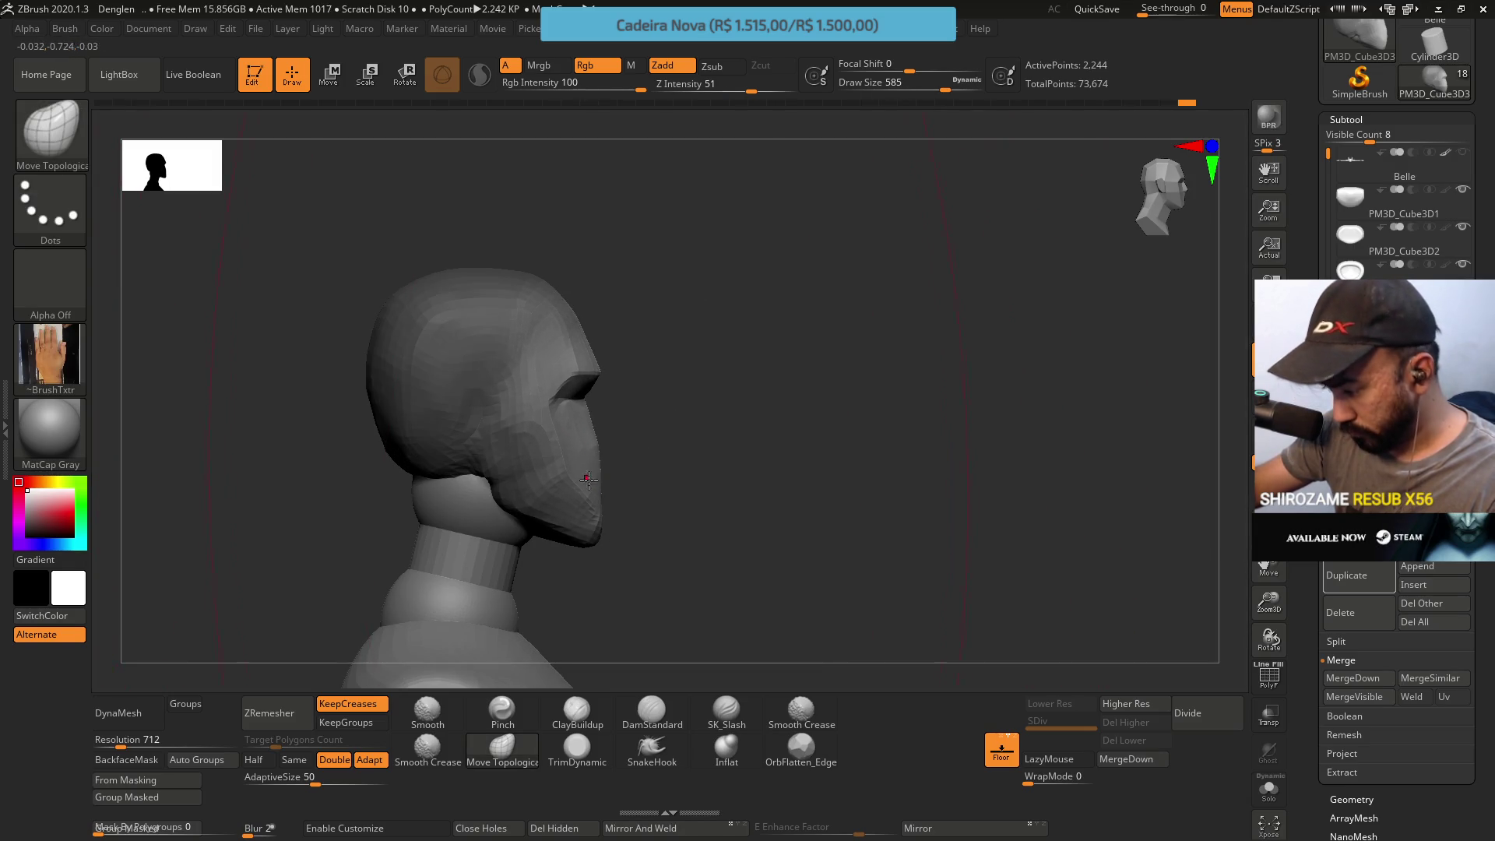
pyautogui.moveTo(617, 457)
pyautogui.keyDown('shift'); pyautogui.mouseDown()
pyautogui.moveTo(624, 490)
pyautogui.moveTo(570, 528)
pyautogui.moveTo(654, 550)
pyautogui.moveTo(595, 414)
pyautogui.moveTo(600, 451)
pyautogui.mouseUp(); pyautogui.keyUp('shift')
# Invert the mask onto the lower face, shrink the brush, re-mask around the head and clear it
pyautogui.press('s')
pyautogui.keyDown('ctrl'); pyautogui.click(655, 508); pyautogui.keyUp('ctrl')
pyautogui.press('s')
pyautogui.moveTo(635, 509); pyautogui.dragTo(588, 530)
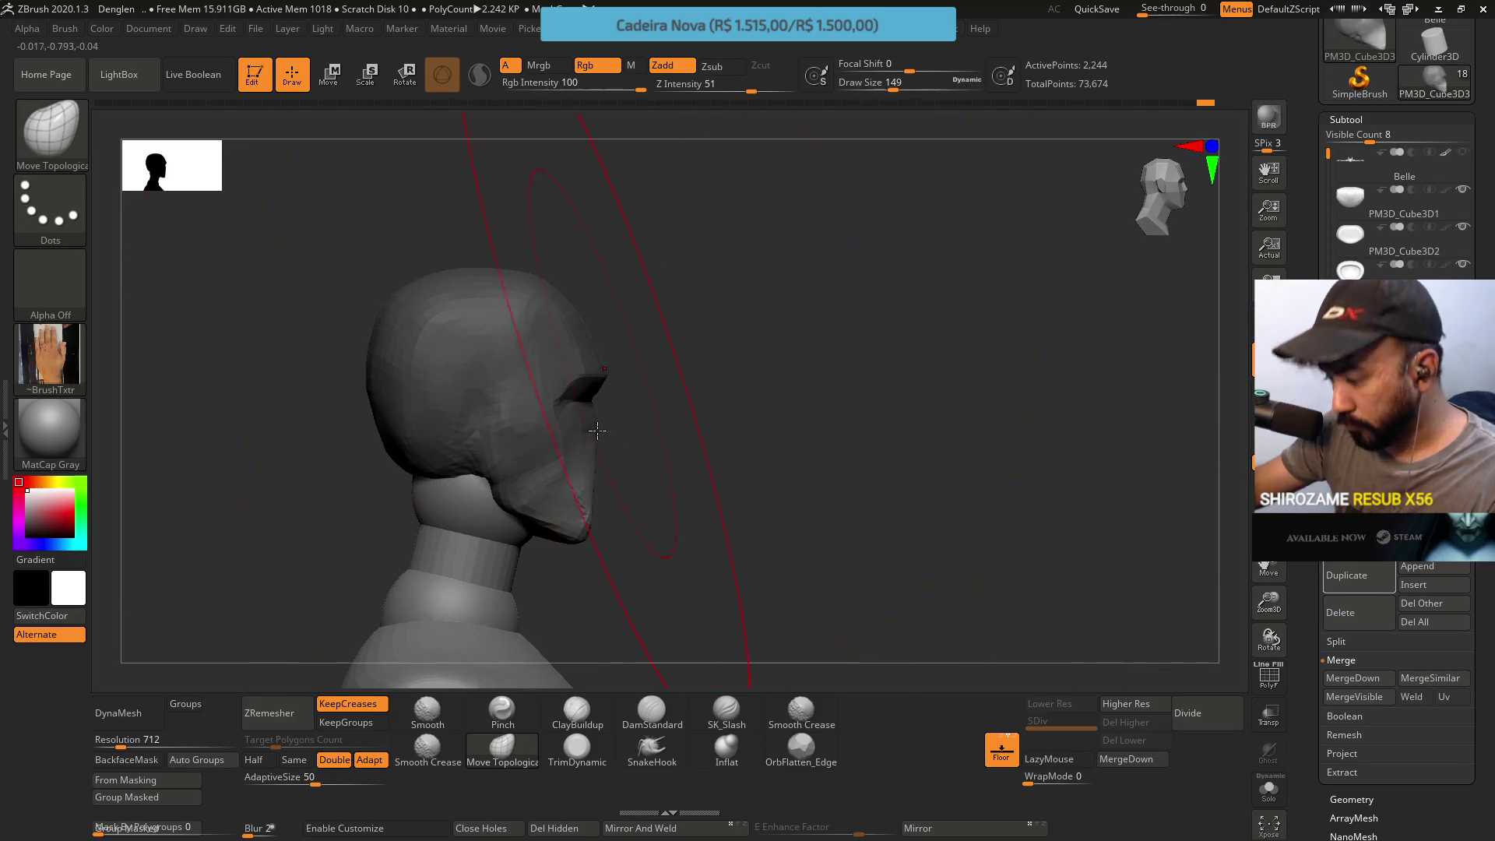
pyautogui.keyDown('ctrl'); pyautogui.moveTo(610, 467); pyautogui.dragTo(580, 511); pyautogui.keyUp('ctrl')
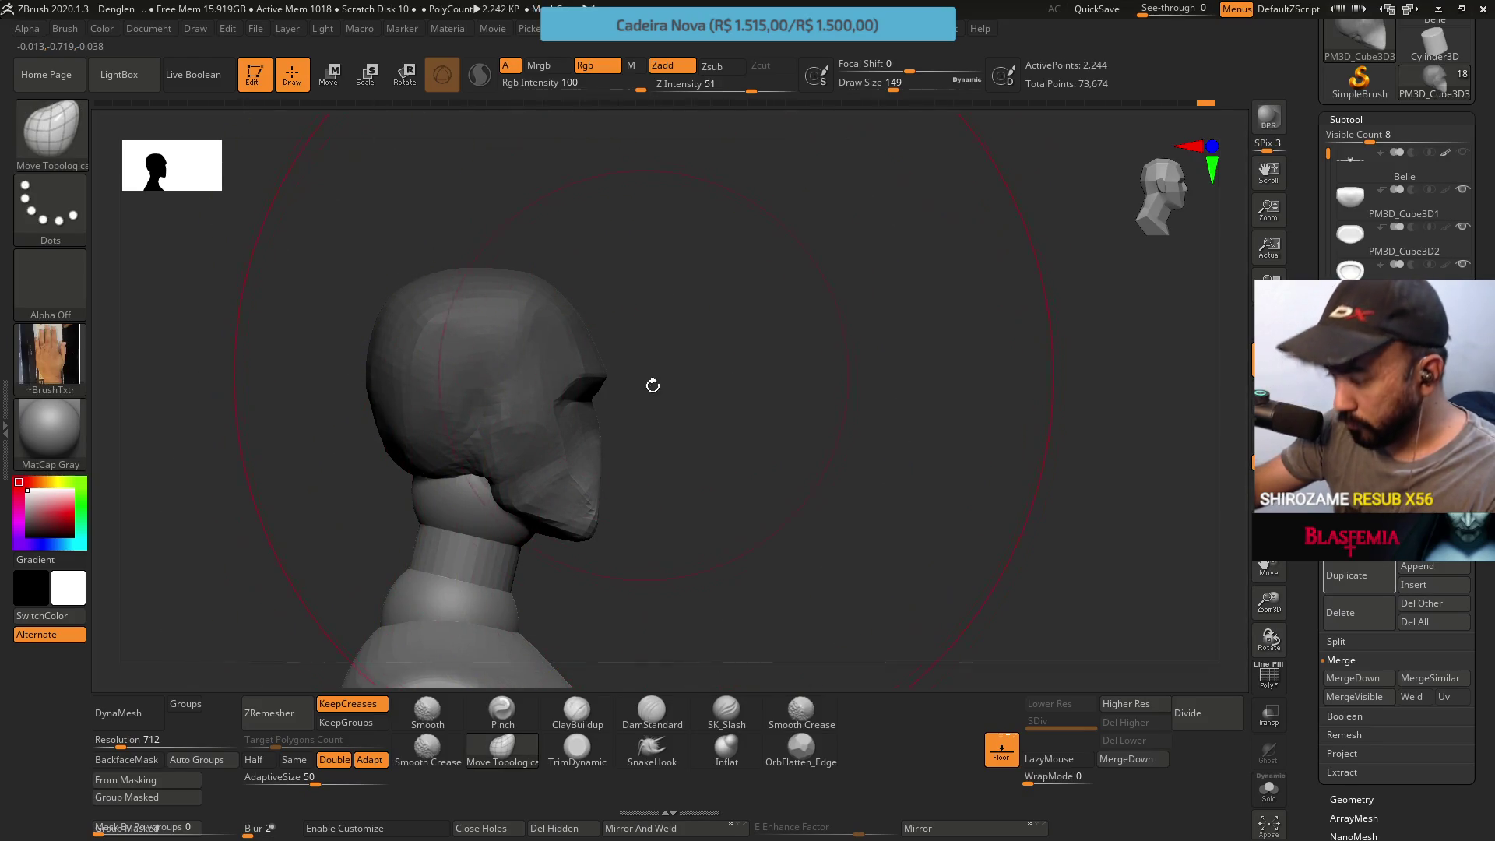
pyautogui.keyDown('ctrl'); pyautogui.moveTo(685, 424); pyautogui.dragTo(704, 218); pyautogui.keyUp('ctrl')
pyautogui.press('s')
# Mask the face and front of the head with MaskLasso and settle the Draw Size
pyautogui.moveTo(636, 331); pyautogui.dragTo(623, 331)
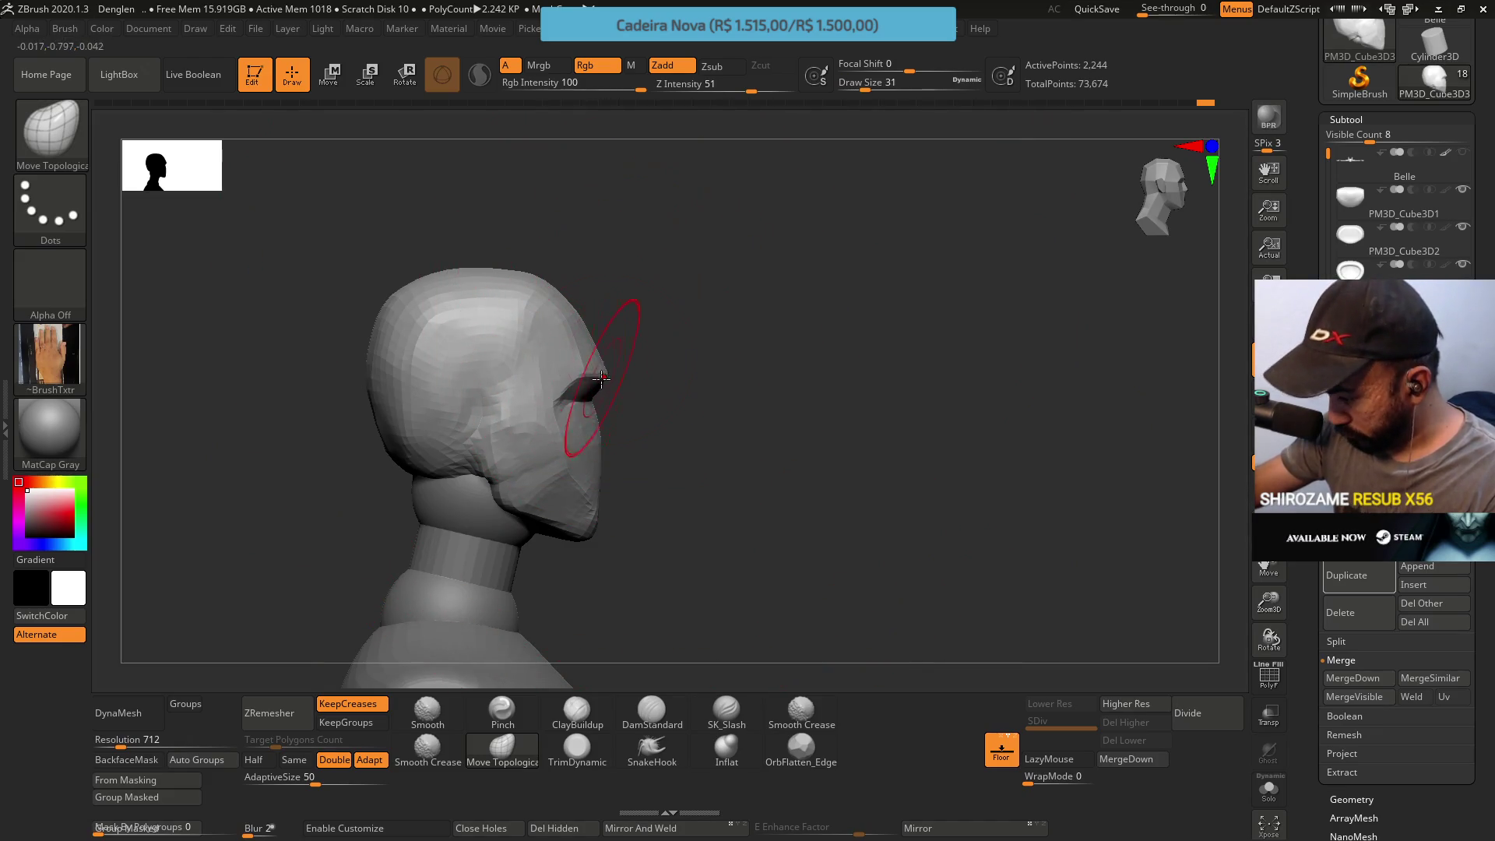
pyautogui.moveTo(655, 397)
pyautogui.keyDown('ctrl'); pyautogui.mouseDown()
pyautogui.moveTo(558, 322)
pyautogui.moveTo(655, 404)
pyautogui.mouseUp(); pyautogui.keyUp('ctrl')
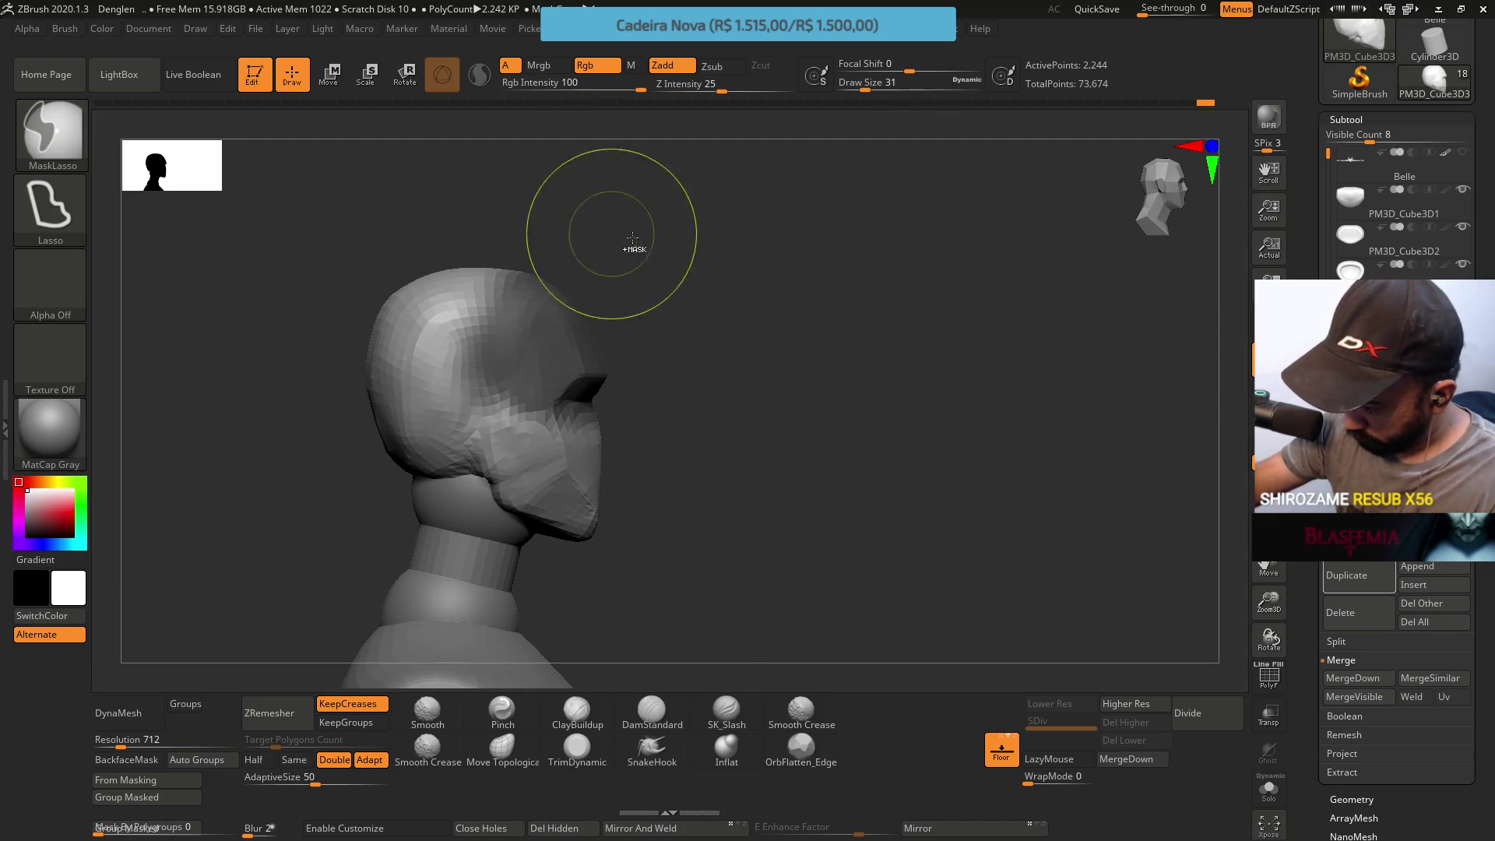
pyautogui.press('s')
pyautogui.moveTo(645, 398); pyautogui.dragTo(662, 399)
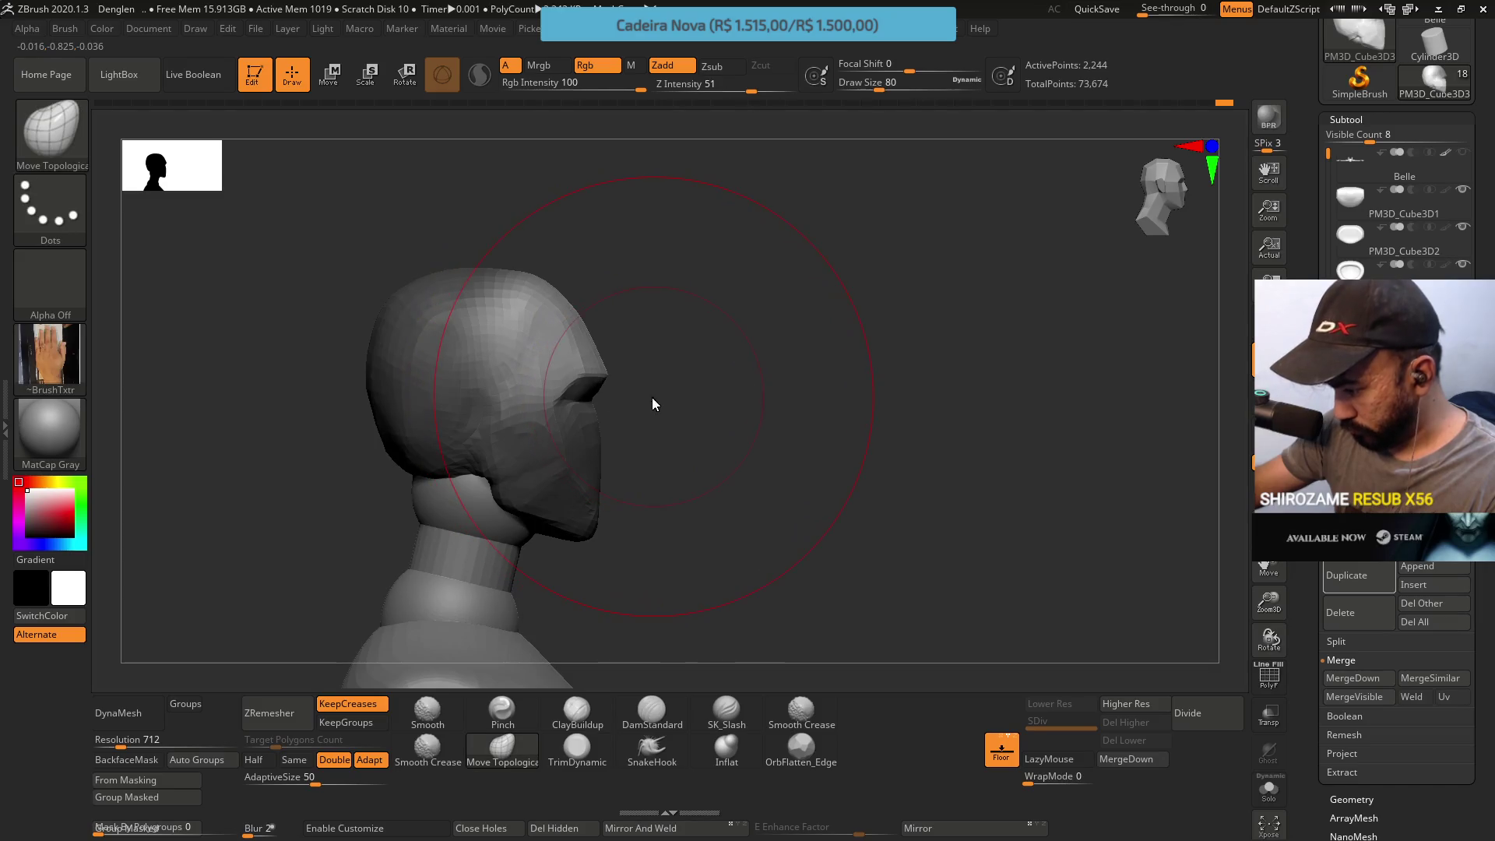
pyautogui.write('s1000')
pyautogui.press('Return')
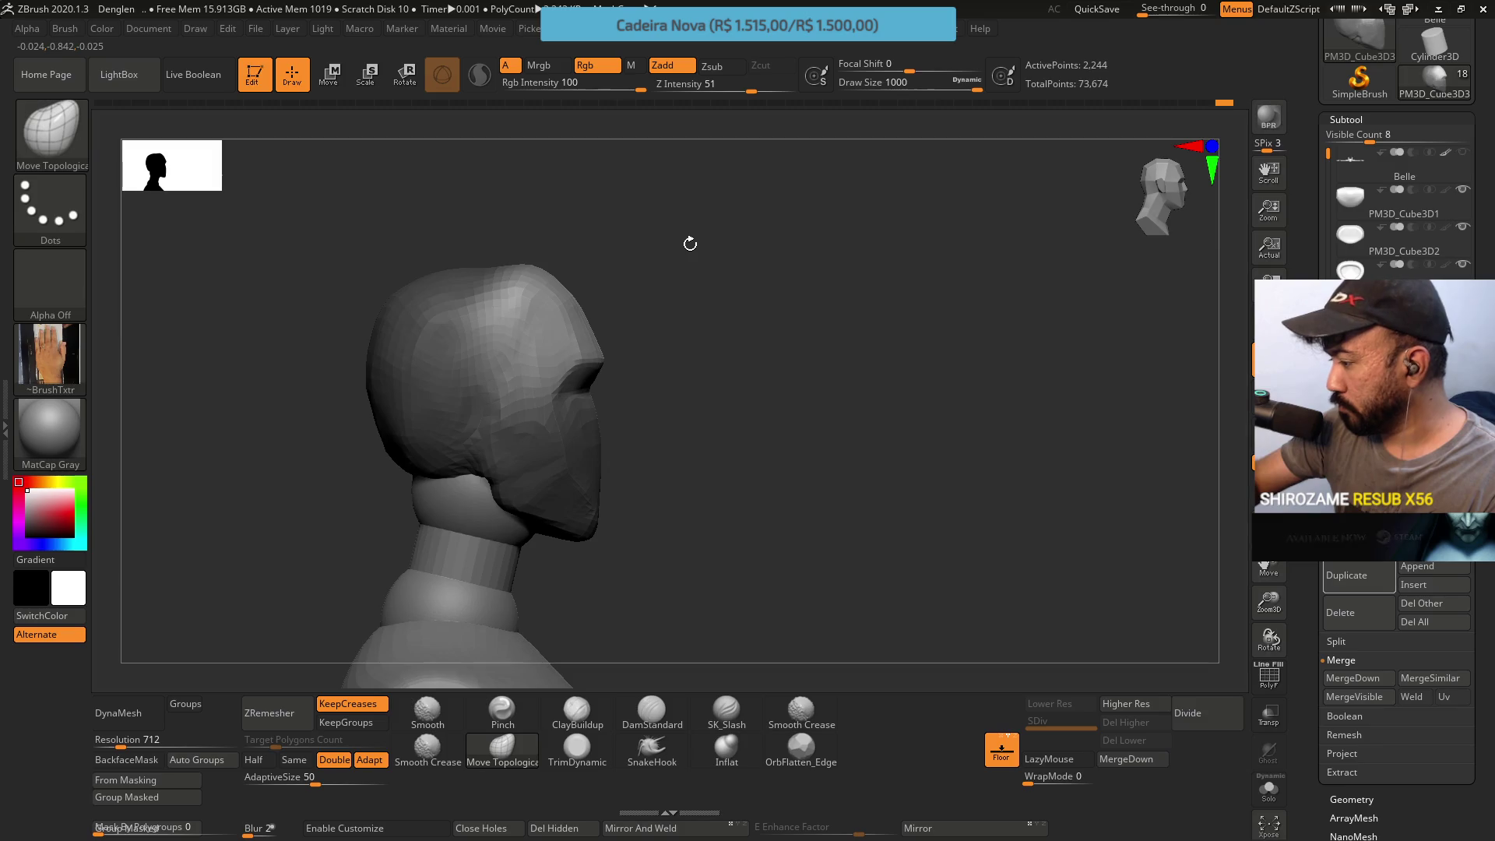
pyautogui.press('s')
pyautogui.moveTo(623, 367); pyautogui.dragTo(538, 368)
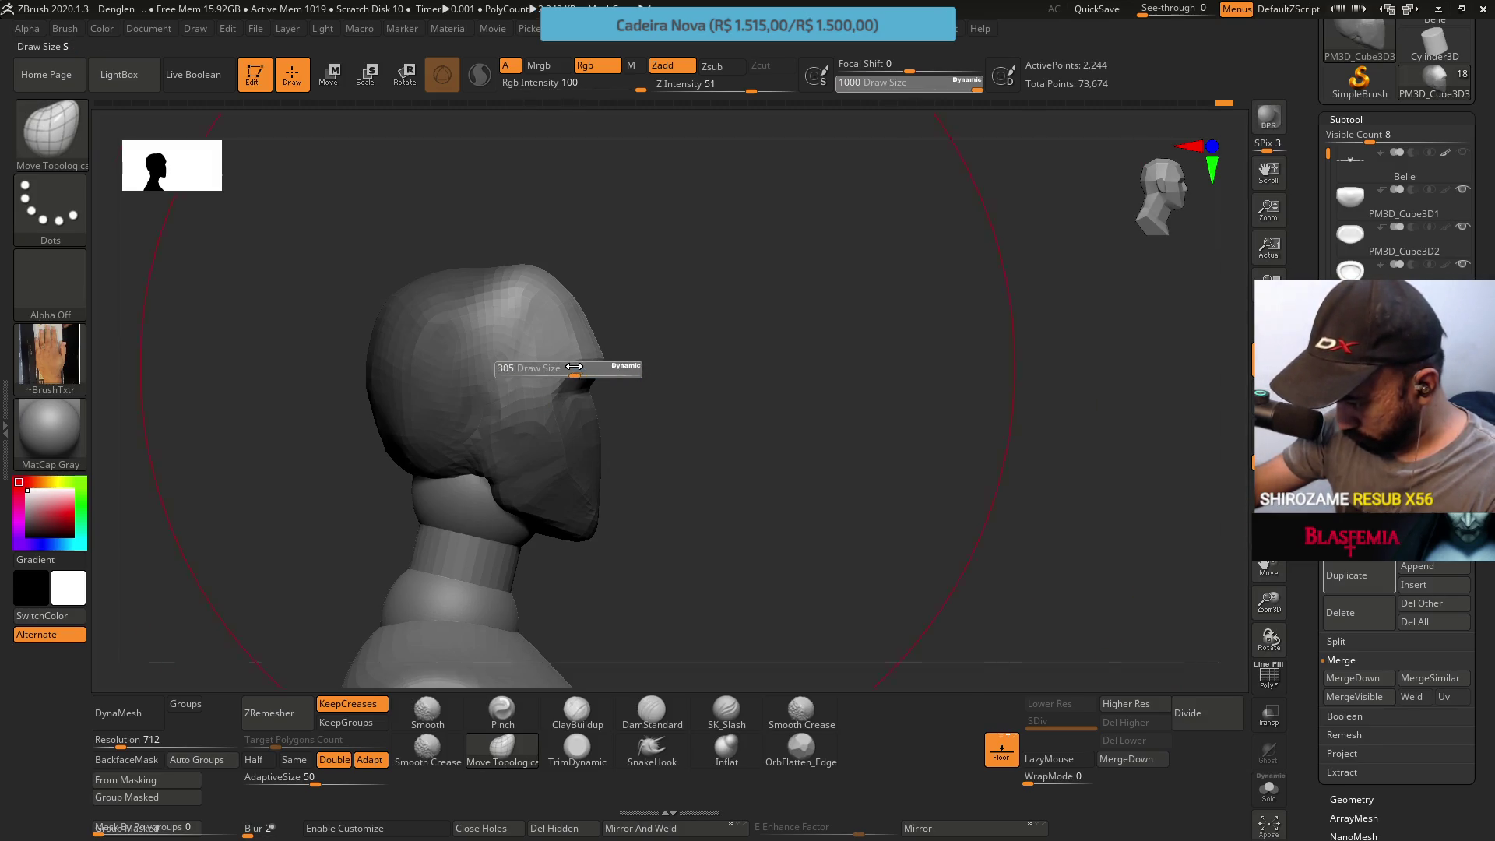
# Clear the mask over the forehead and return to the Move Topological brush for the brow
pyautogui.press('s')
pyautogui.press('ctrl')
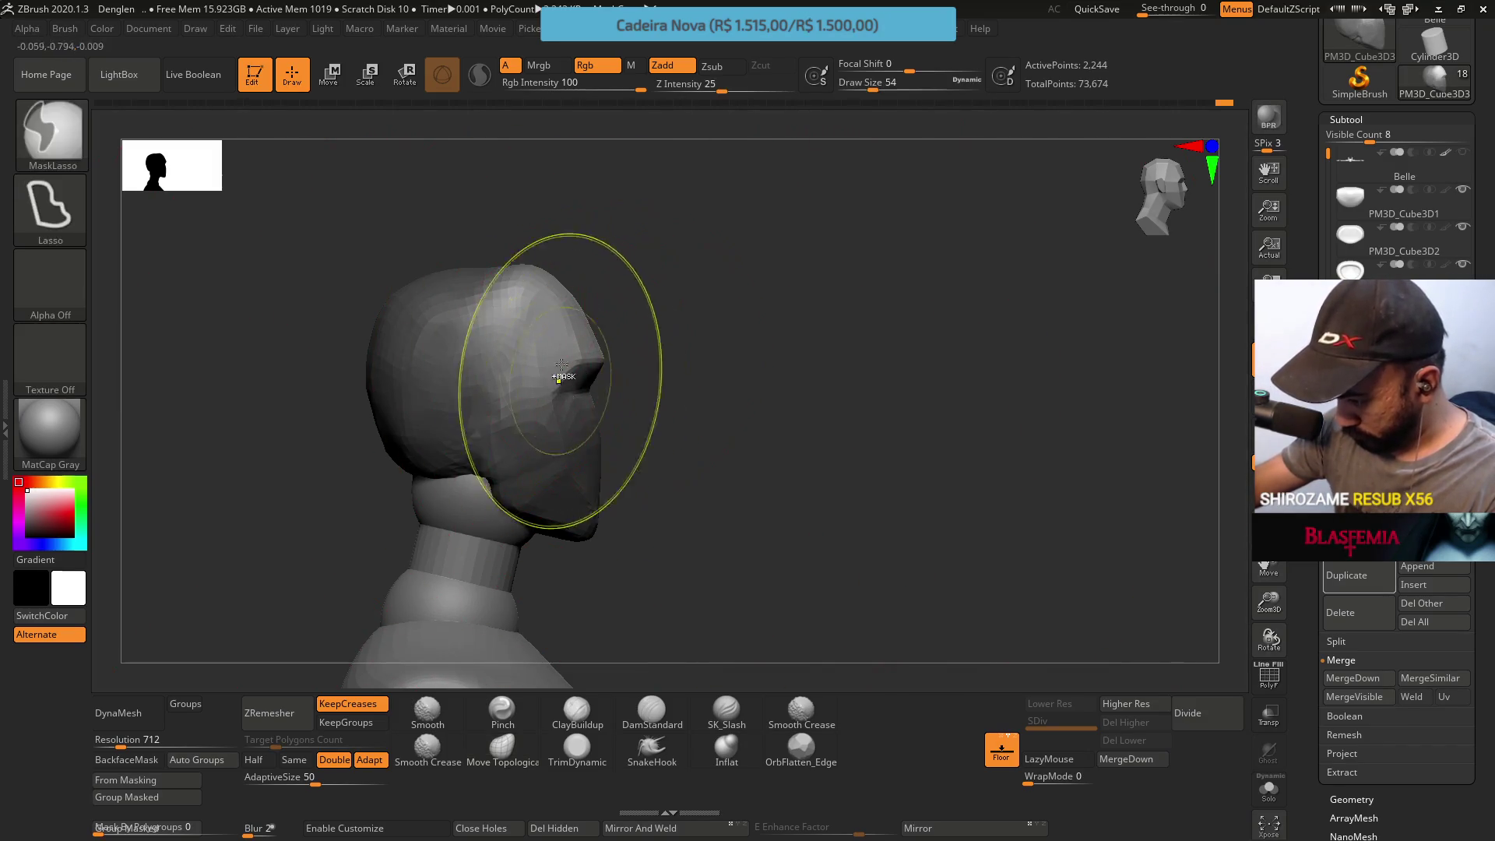
pyautogui.moveTo(675, 230)
pyautogui.keyDown('ctrl'); pyautogui.mouseDown()
pyautogui.moveTo(661, 360)
pyautogui.moveTo(589, 340)
pyautogui.mouseUp(); pyautogui.keyUp('ctrl')
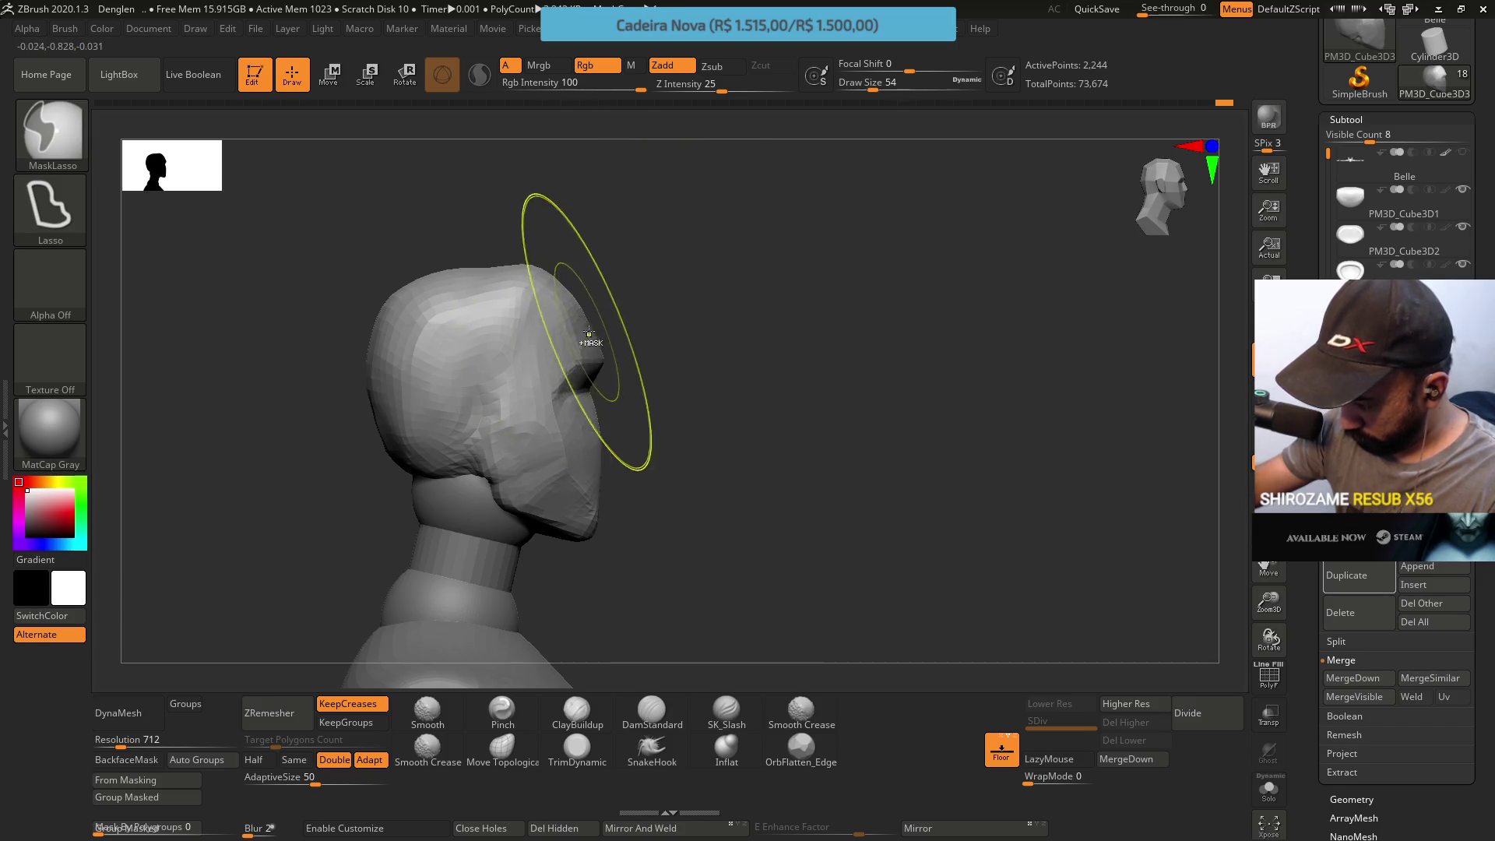
pyautogui.press('b')
pyautogui.press('m')
pyautogui.press('t')
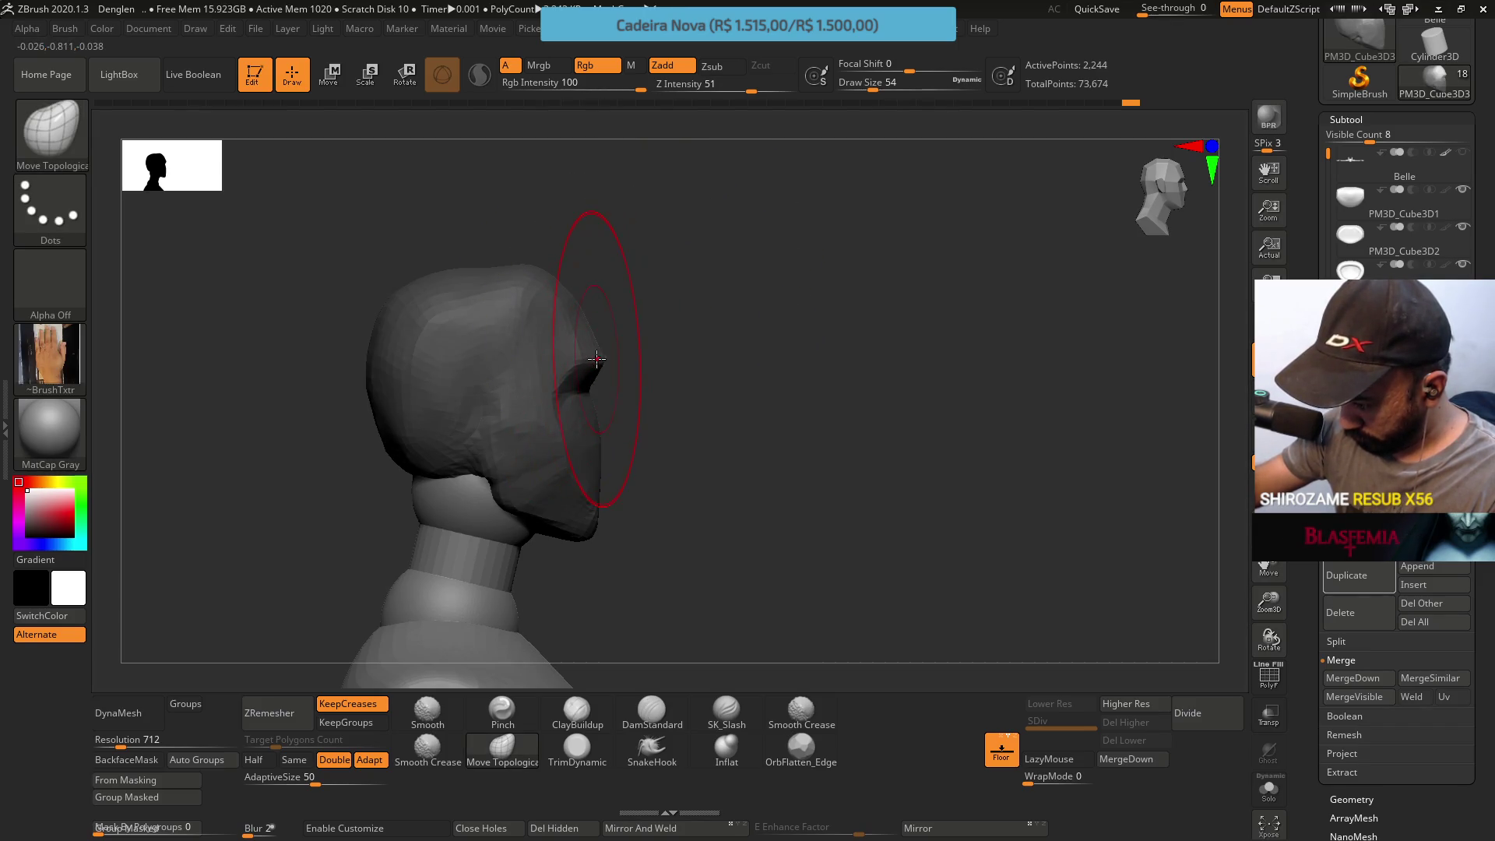
# Clear the head mask entirely and Shift-smooth the head surface above the brow
pyautogui.press('ctrl')
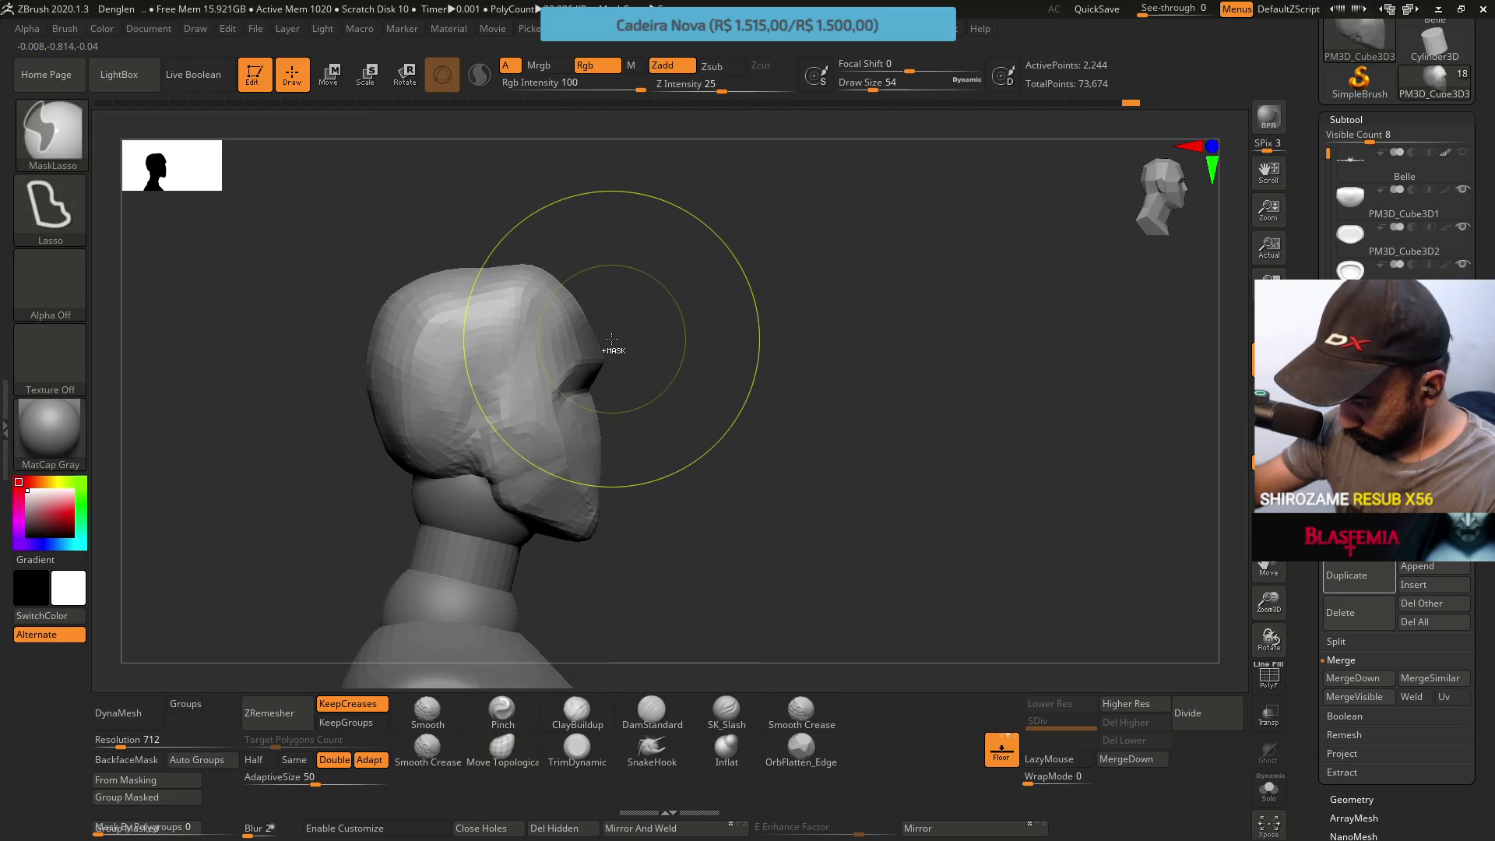
pyautogui.keyDown('ctrl'); pyautogui.click(589, 354); pyautogui.keyUp('ctrl')
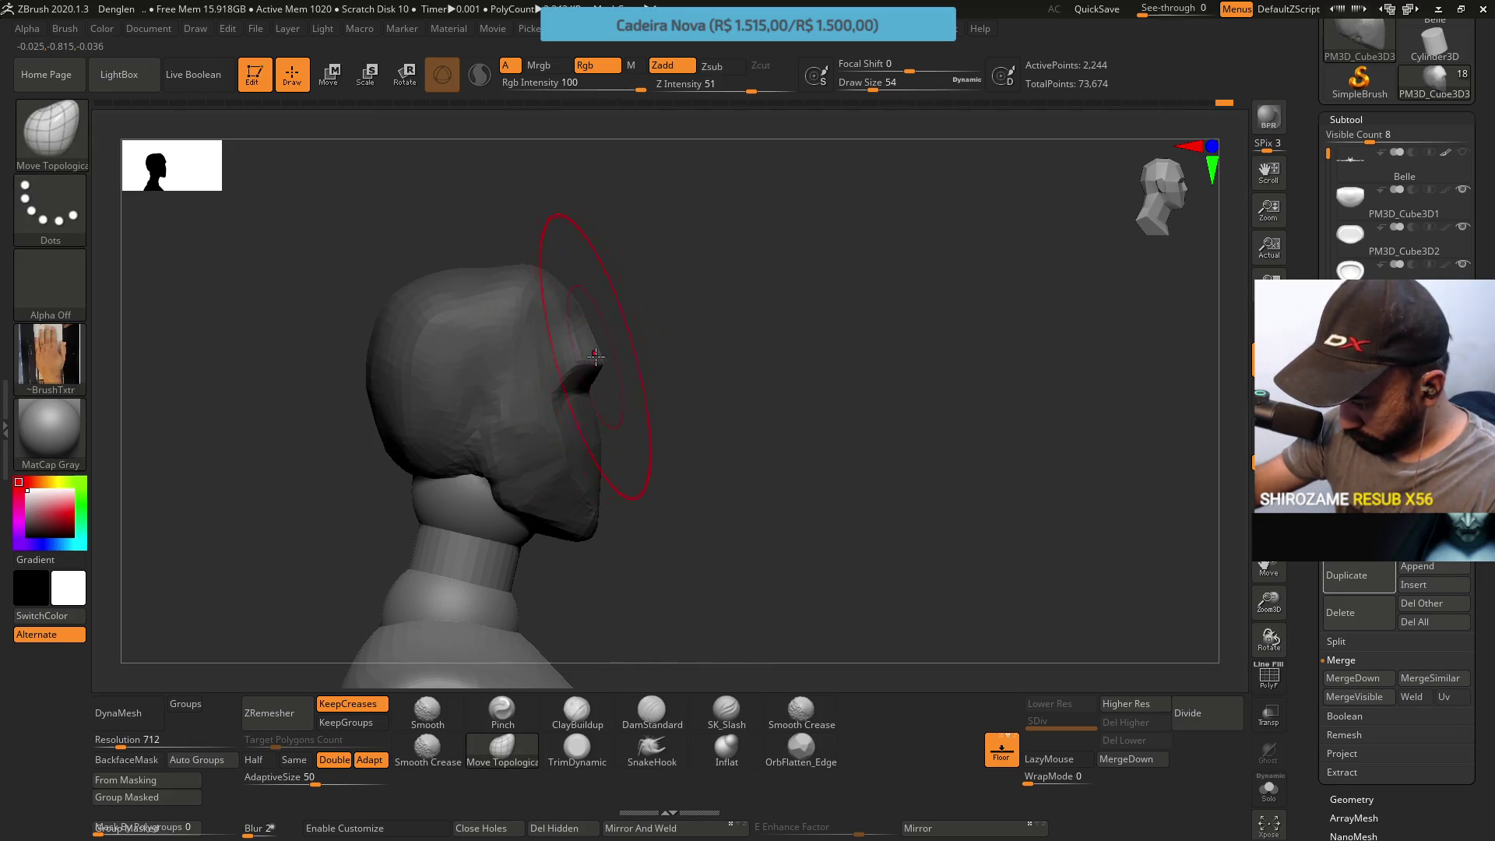
pyautogui.moveTo(646, 288)
pyautogui.keyDown('shift'); pyautogui.mouseDown()
pyautogui.moveTo(694, 347)
pyautogui.moveTo(569, 271)
pyautogui.mouseUp(); pyautogui.keyUp('shift')
pyautogui.press('s')
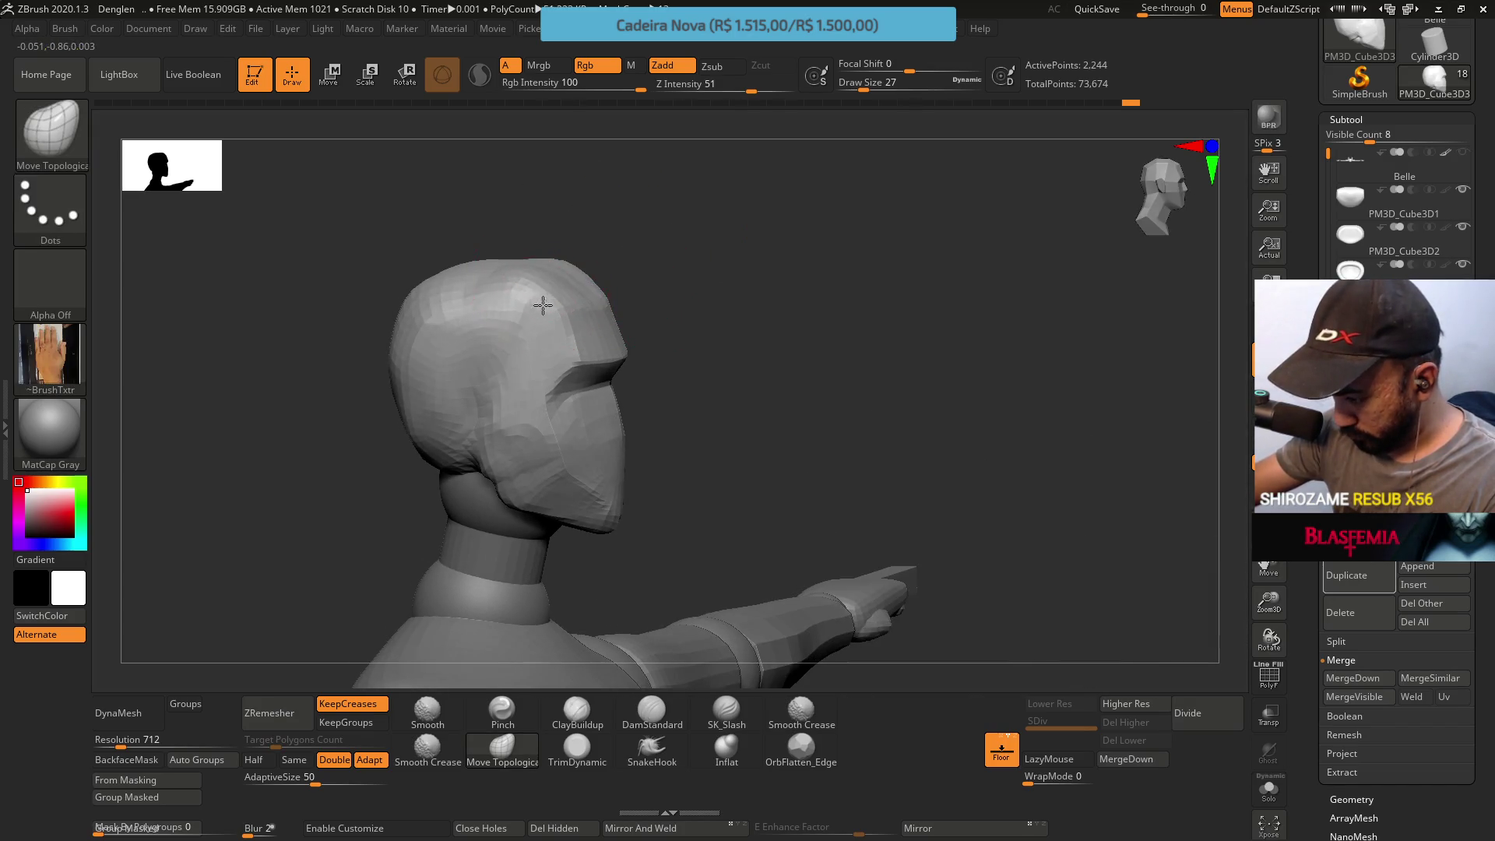
# Orbit the head to profile and draw a MaskLasso selection across the front of the face
pyautogui.moveTo(595, 296); pyautogui.dragTo(604, 299)
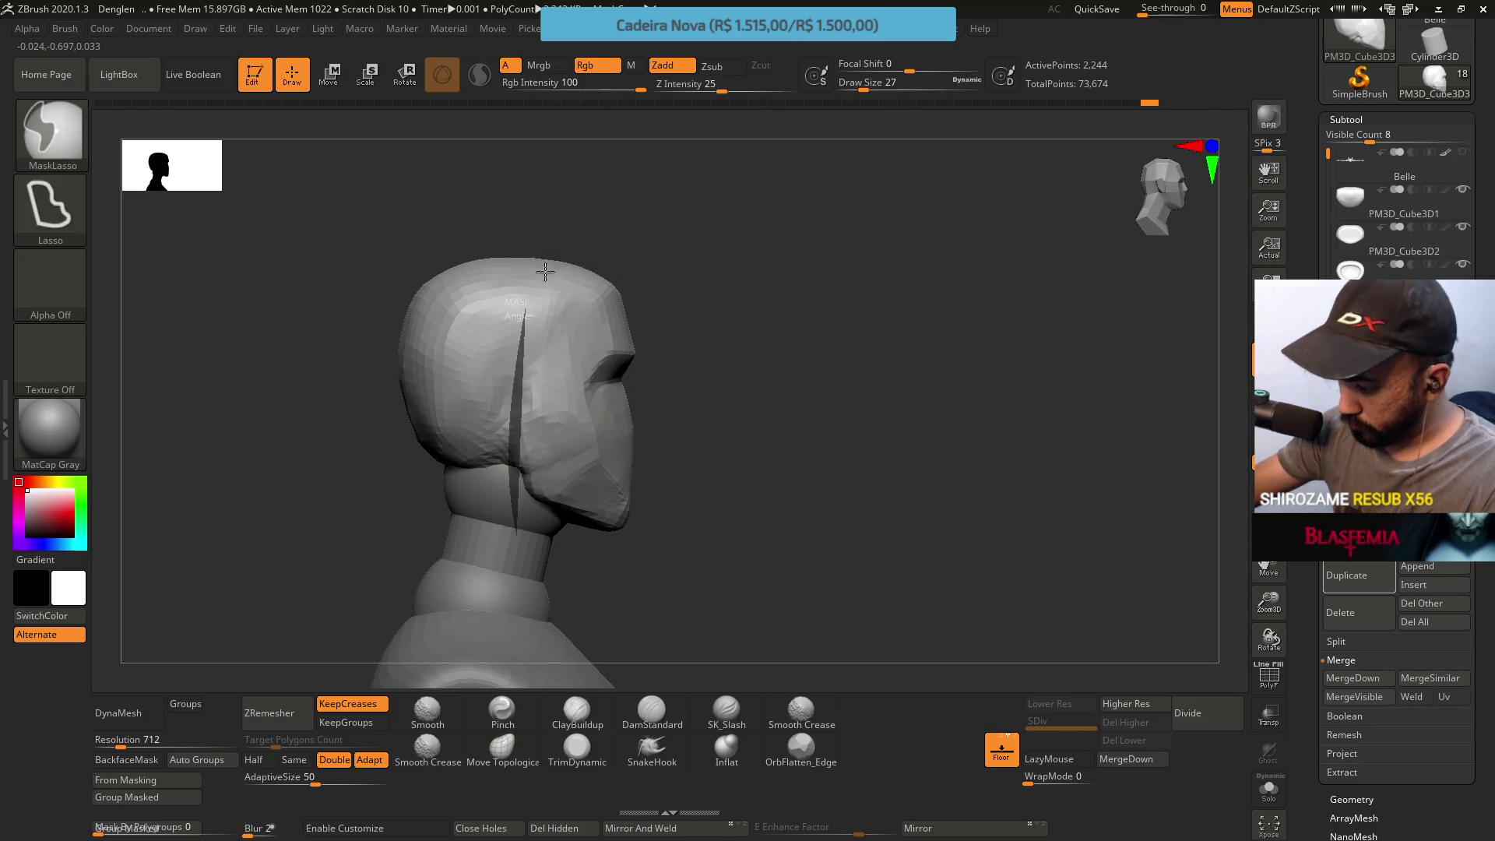
pyautogui.keyDown('ctrl'); pyautogui.keyDown('shift'); pyautogui.moveTo(533, 283); pyautogui.dragTo(673, 290); pyautogui.keyUp('shift'); pyautogui.keyUp('ctrl')
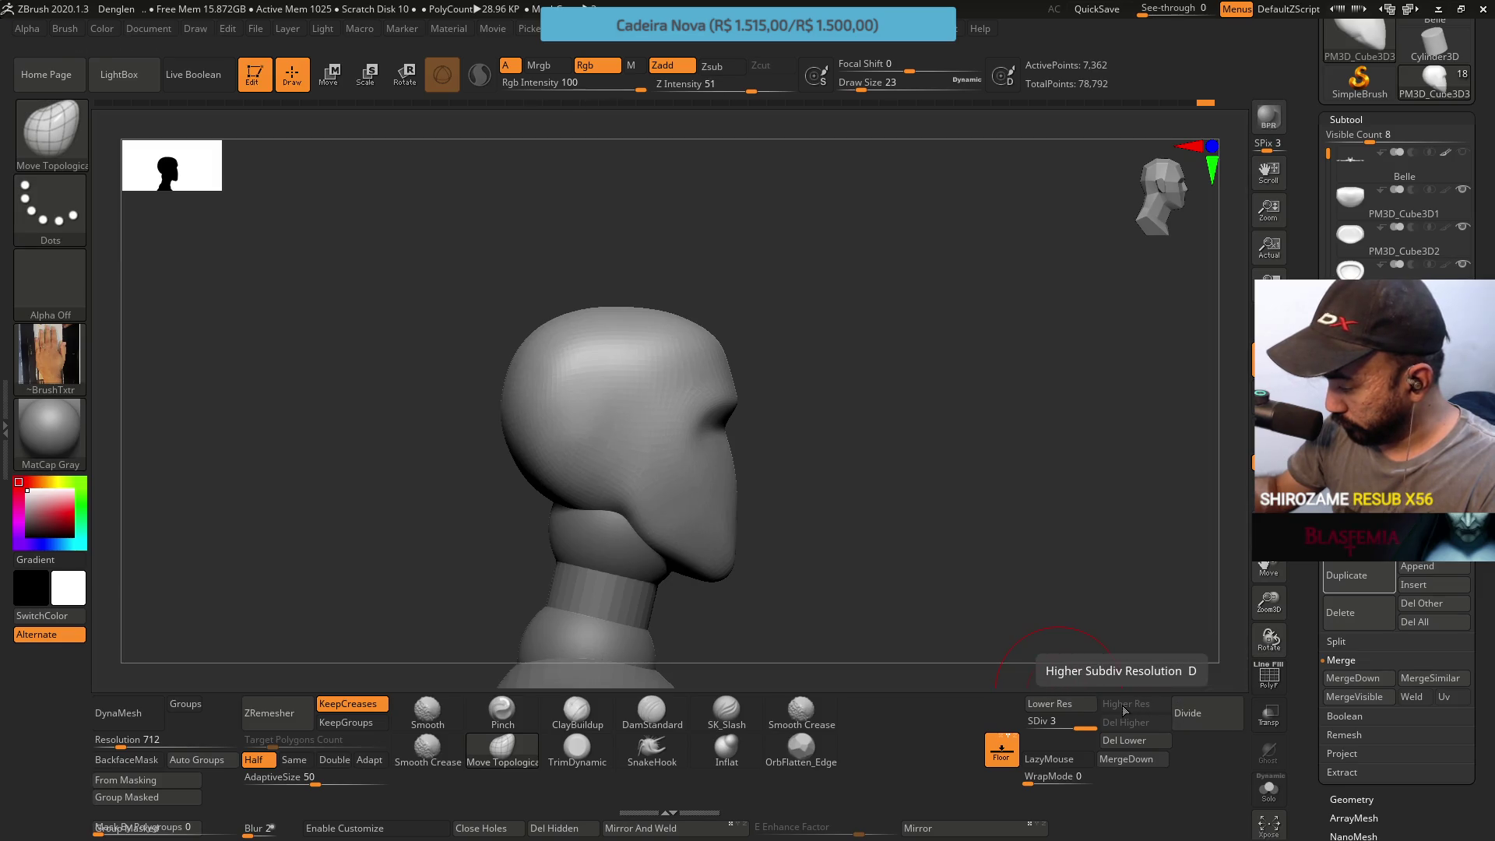
# Drop the head to SDiv 1, undo a stray stroke and lower the Draw Size
pyautogui.click(1048, 703)
pyautogui.moveTo(1057, 721); pyautogui.dragTo(962, 669)
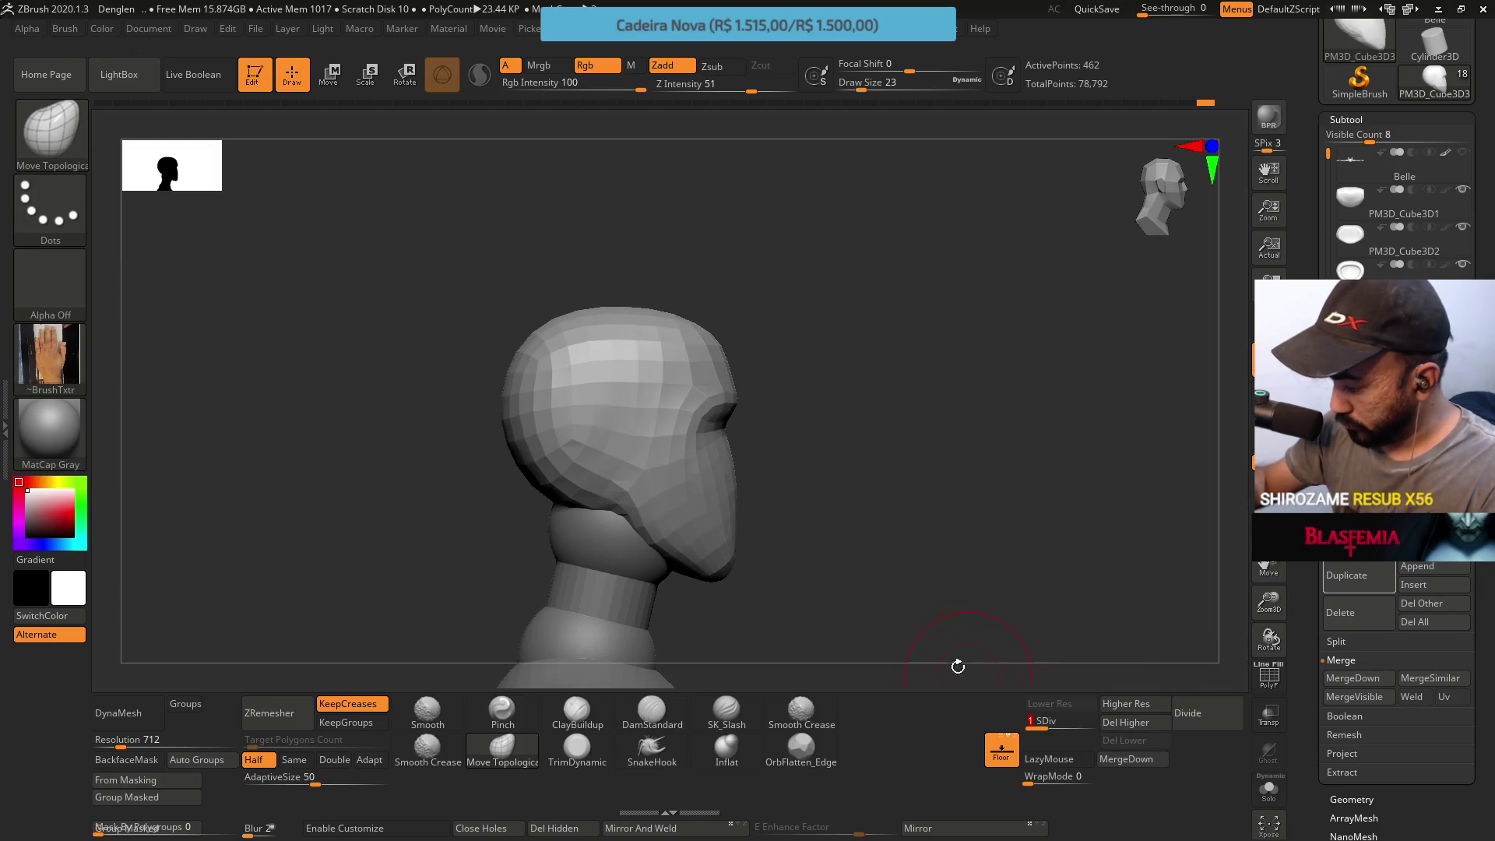
pyautogui.moveTo(603, 464); pyautogui.dragTo(567, 484)
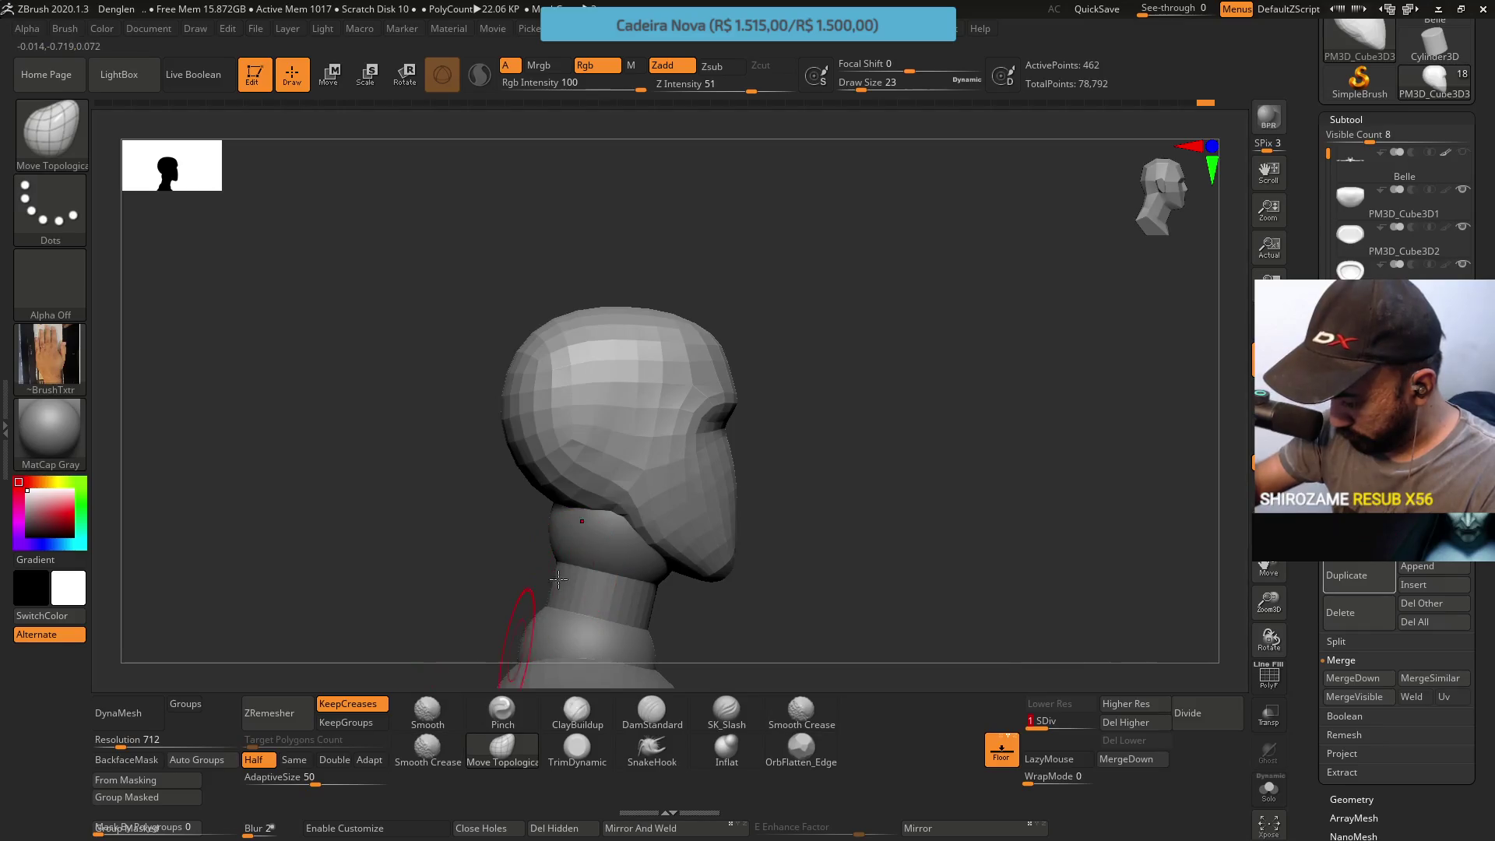
pyautogui.hotkey('ctrl', 'z')
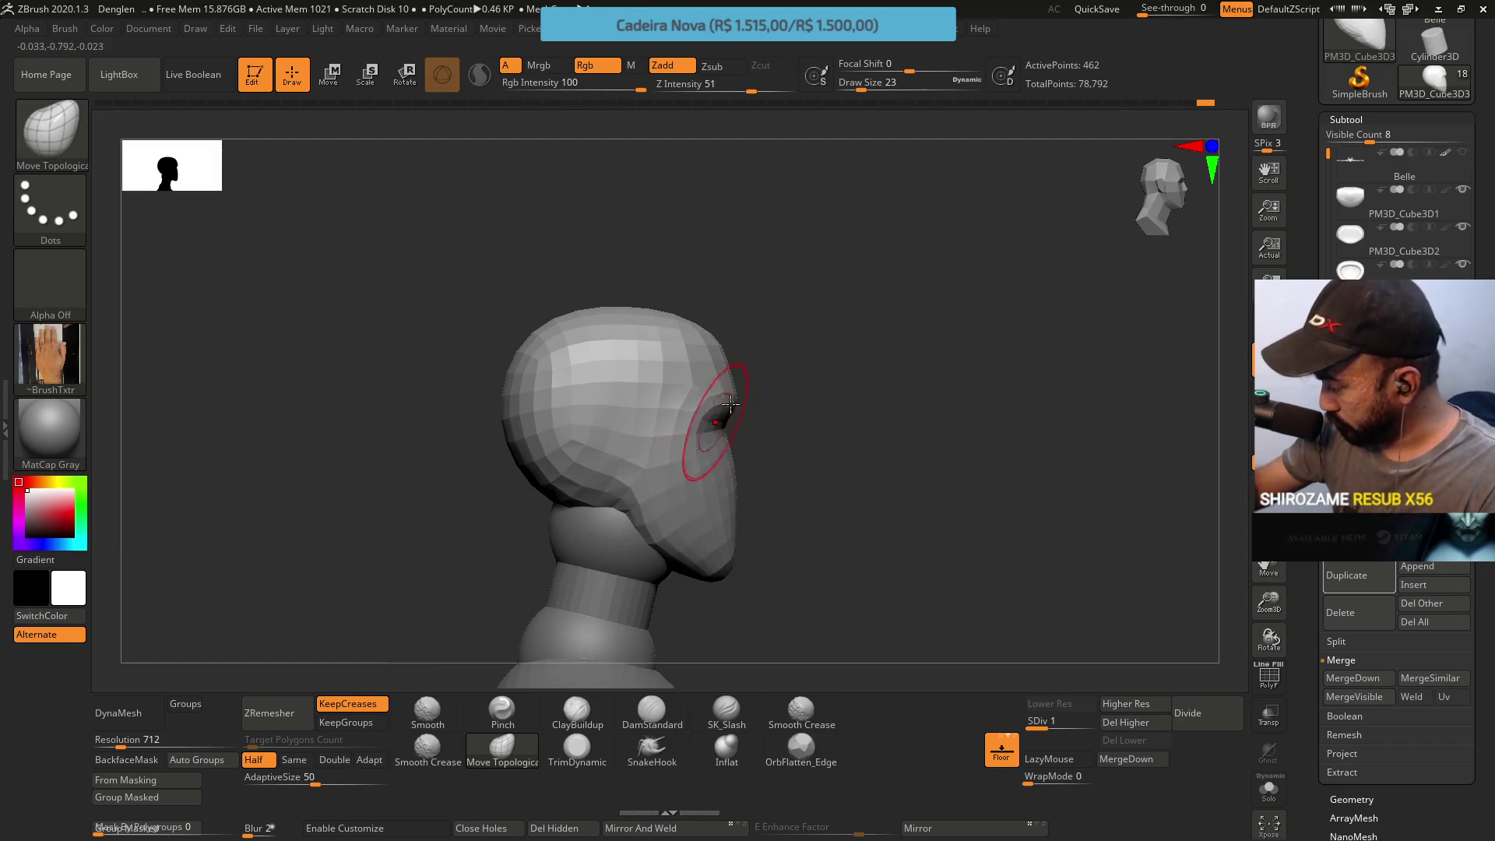
pyautogui.press('s')
pyautogui.moveTo(736, 418); pyautogui.dragTo(699, 414)
# From a front view, reshape the brow groove and forehead, checking from several angles
pyautogui.keyDown('shift'); pyautogui.moveTo(705, 407); pyautogui.dragTo(844, 390, button='right'); pyautogui.keyUp('shift')
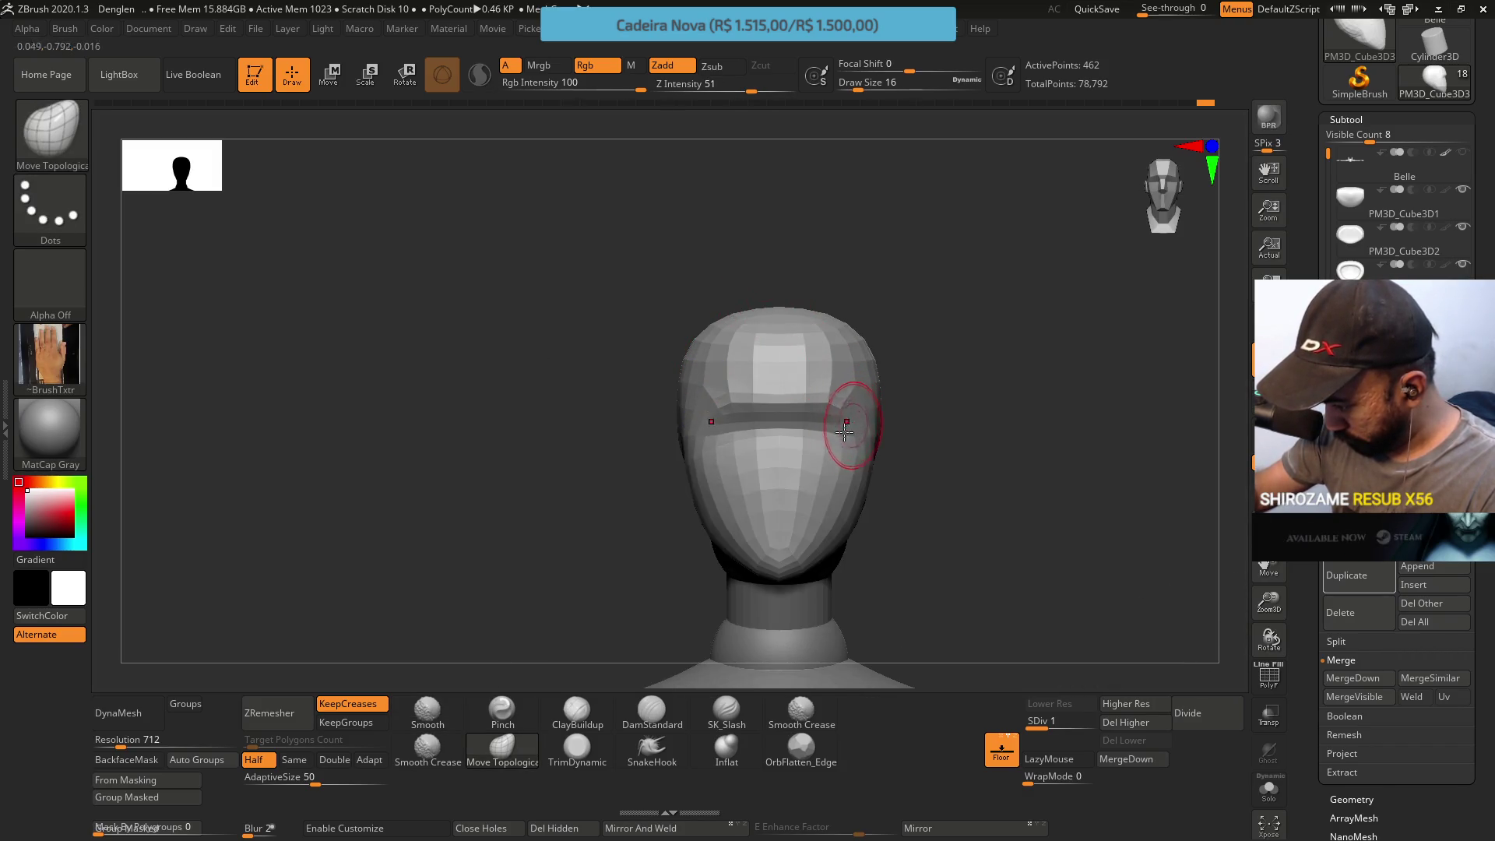
pyautogui.moveTo(718, 435)
pyautogui.mouseDown()
pyautogui.moveTo(800, 432)
pyautogui.moveTo(820, 393)
pyautogui.mouseUp()
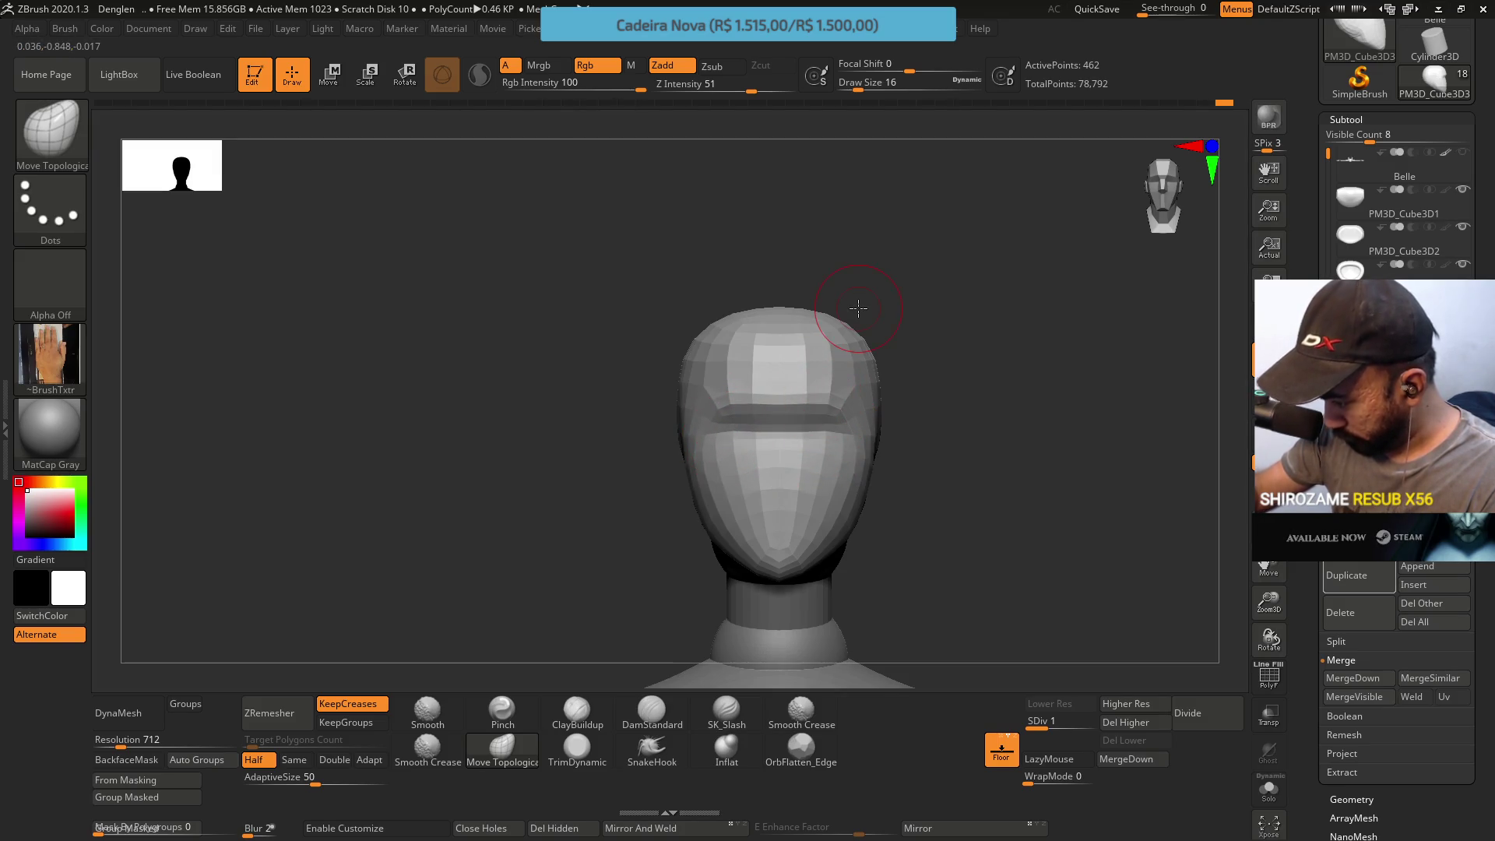
pyautogui.moveTo(752, 360)
pyautogui.mouseDown()
pyautogui.moveTo(804, 363)
pyautogui.moveTo(838, 335)
pyautogui.mouseUp()
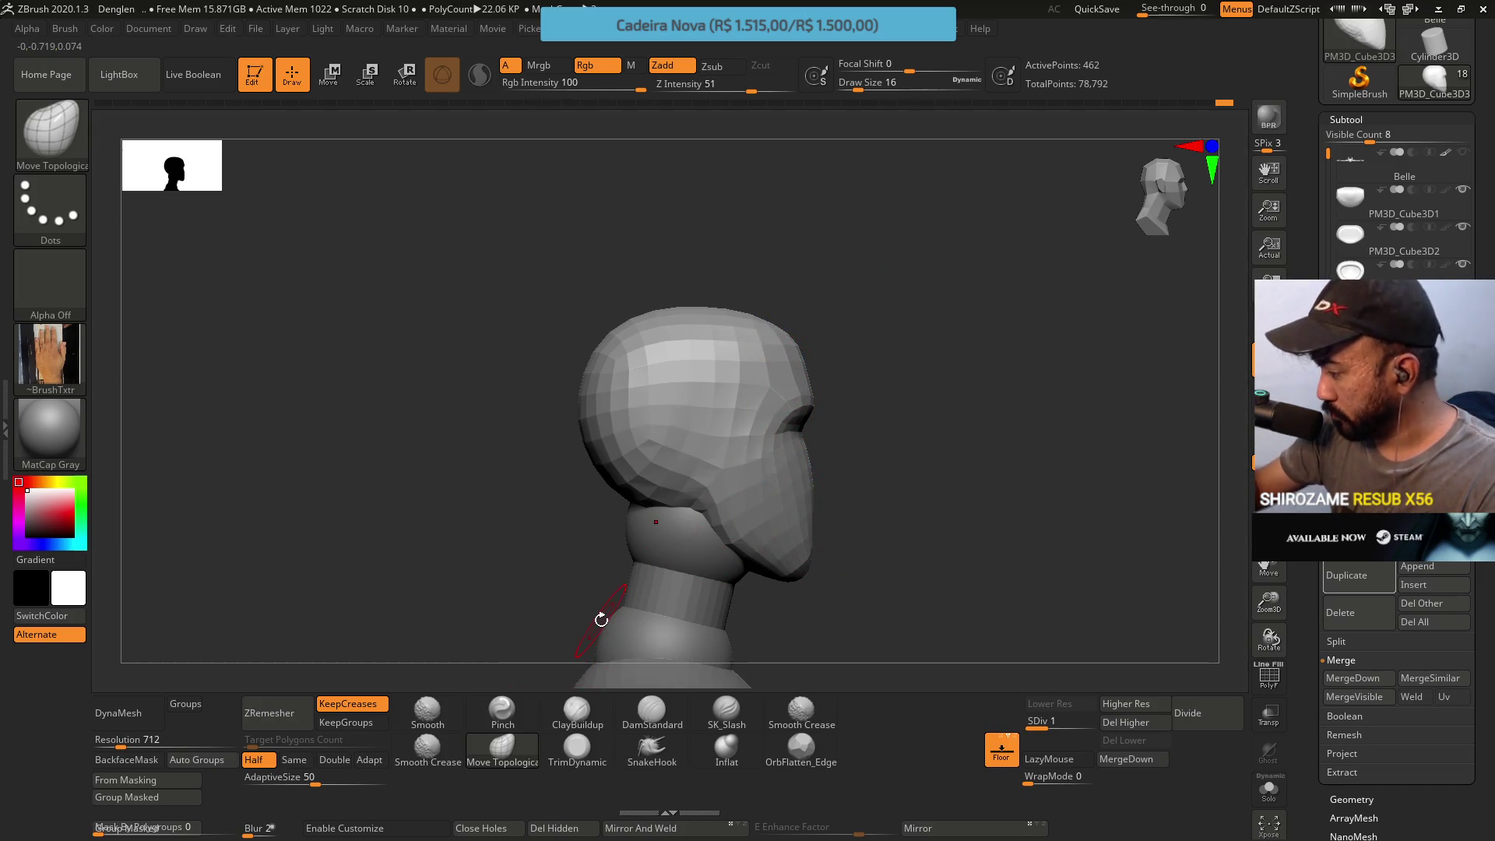
pyautogui.moveTo(817, 567); pyautogui.dragTo(868, 255)
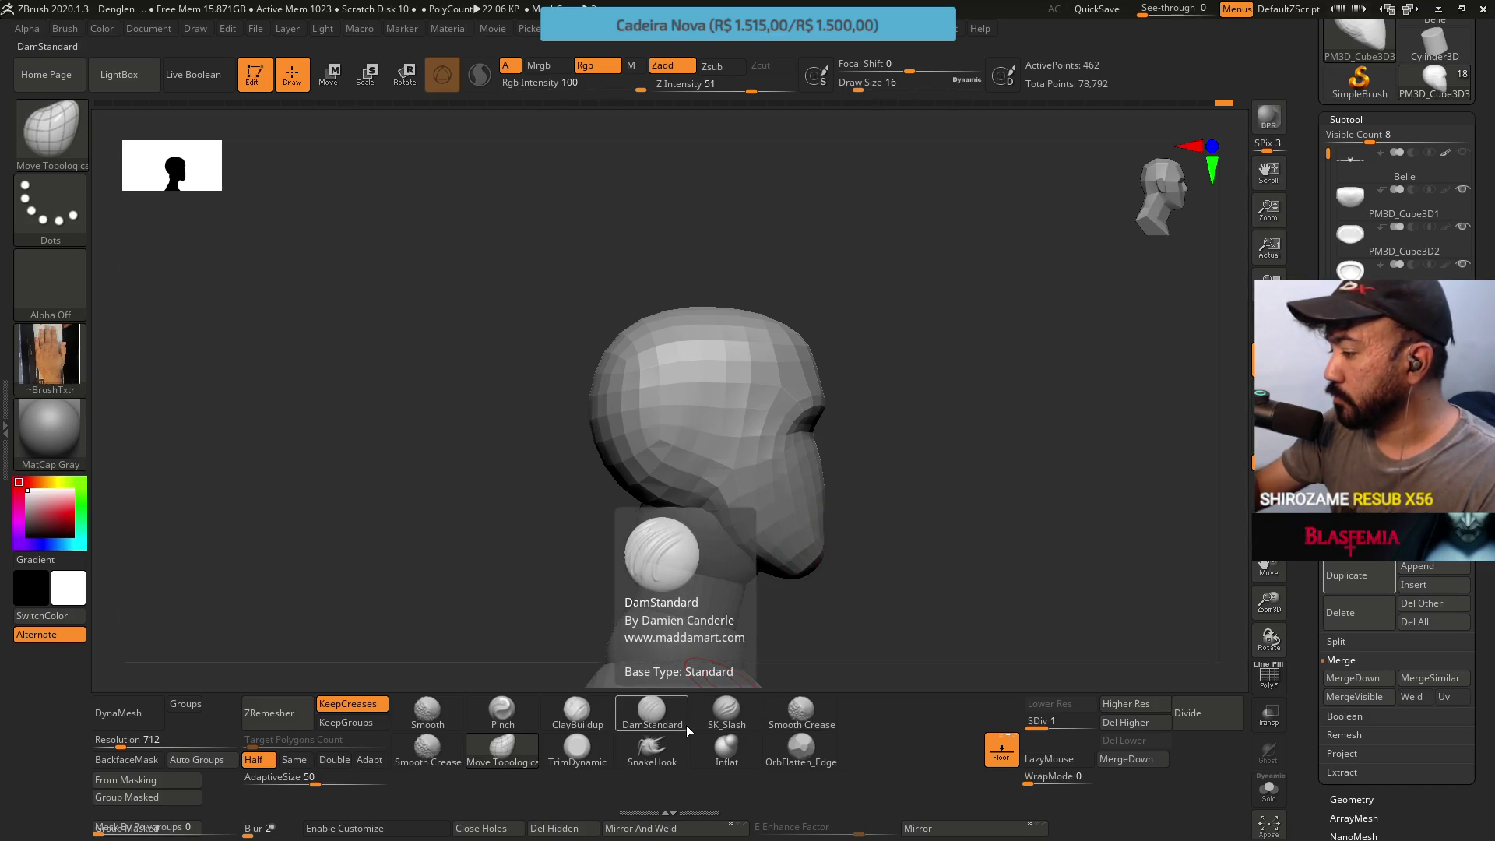
pyautogui.moveTo(750, 467); pyautogui.dragTo(861, 306)
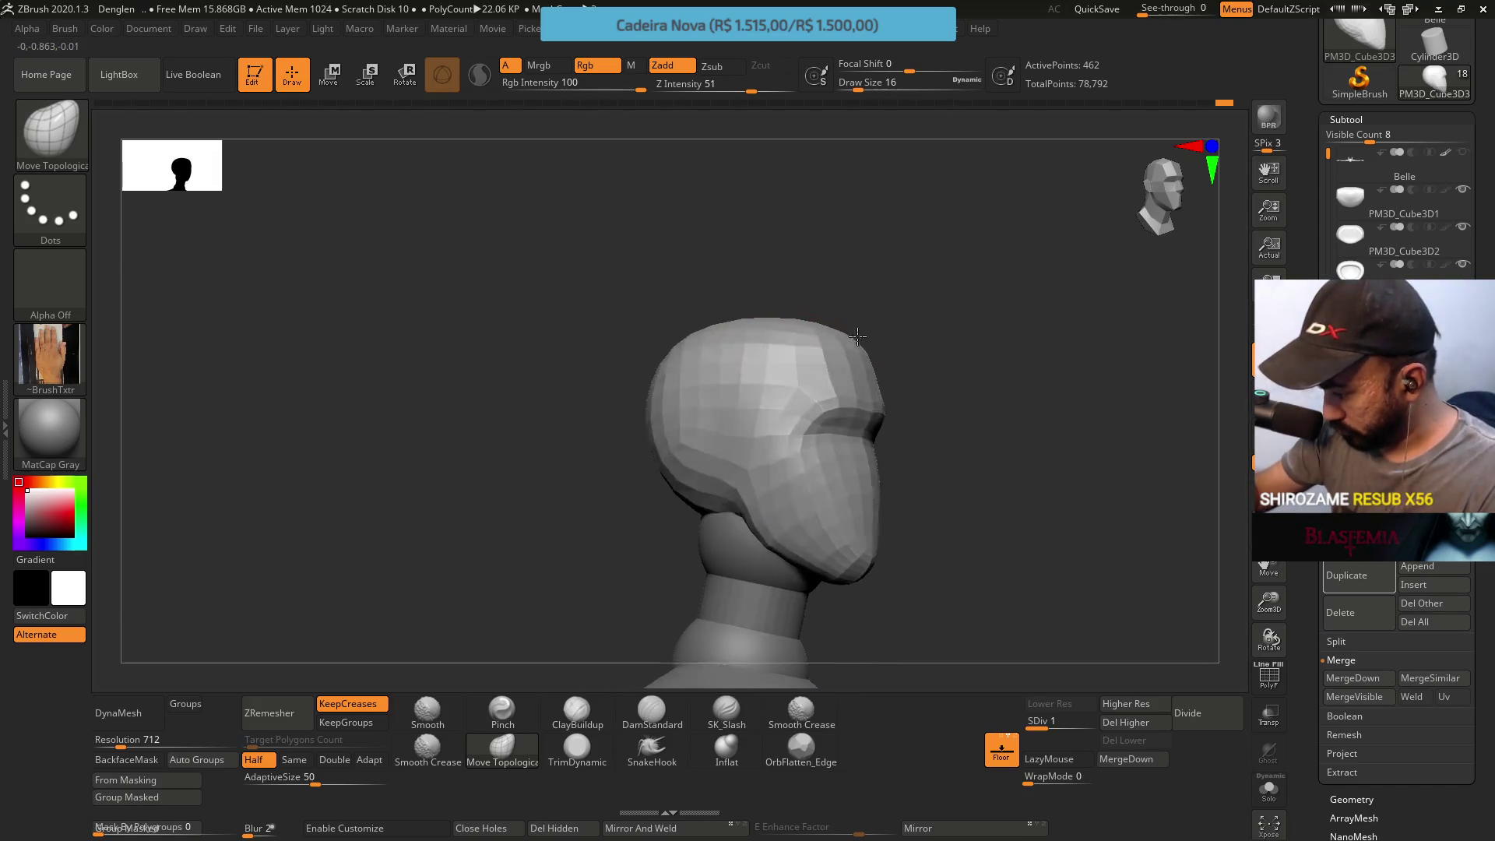
pyautogui.moveTo(1040, 491); pyautogui.dragTo(1041, 493)
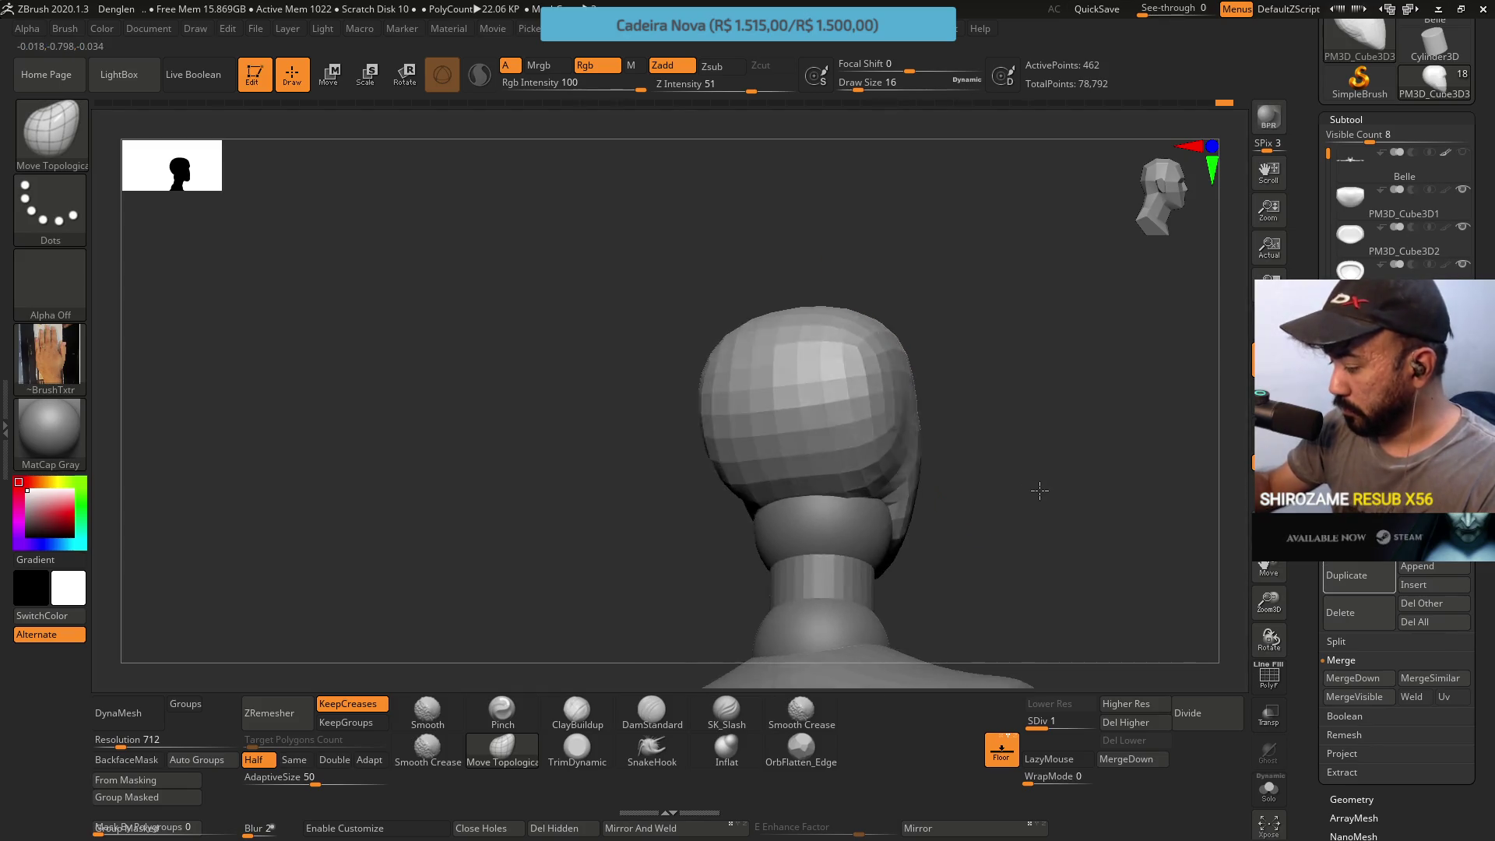
# Enlarge the head slightly with the Transpose gizmo, then undo the scale
pyautogui.press('w')
pyautogui.moveTo(764, 471); pyautogui.dragTo(781, 450)
pyautogui.hotkey('ctrl', 'z')
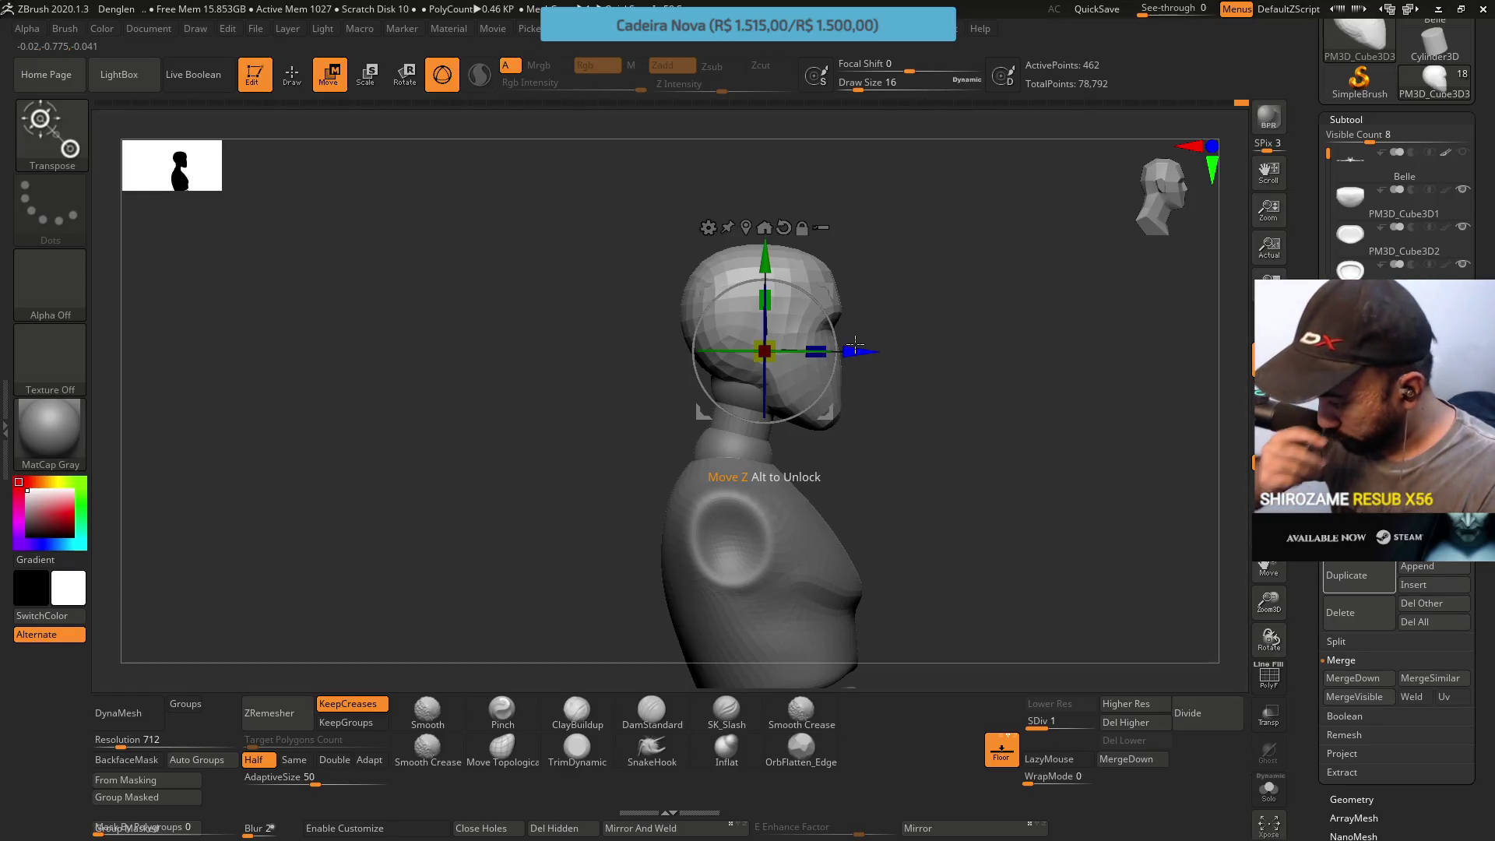
# Undo the scaling, nudge the head along one axis, return to Draw and step up to SDiv 3
pyautogui.hotkey('ctrl', 'z')
pyautogui.hotkey('ctrl', 'z')
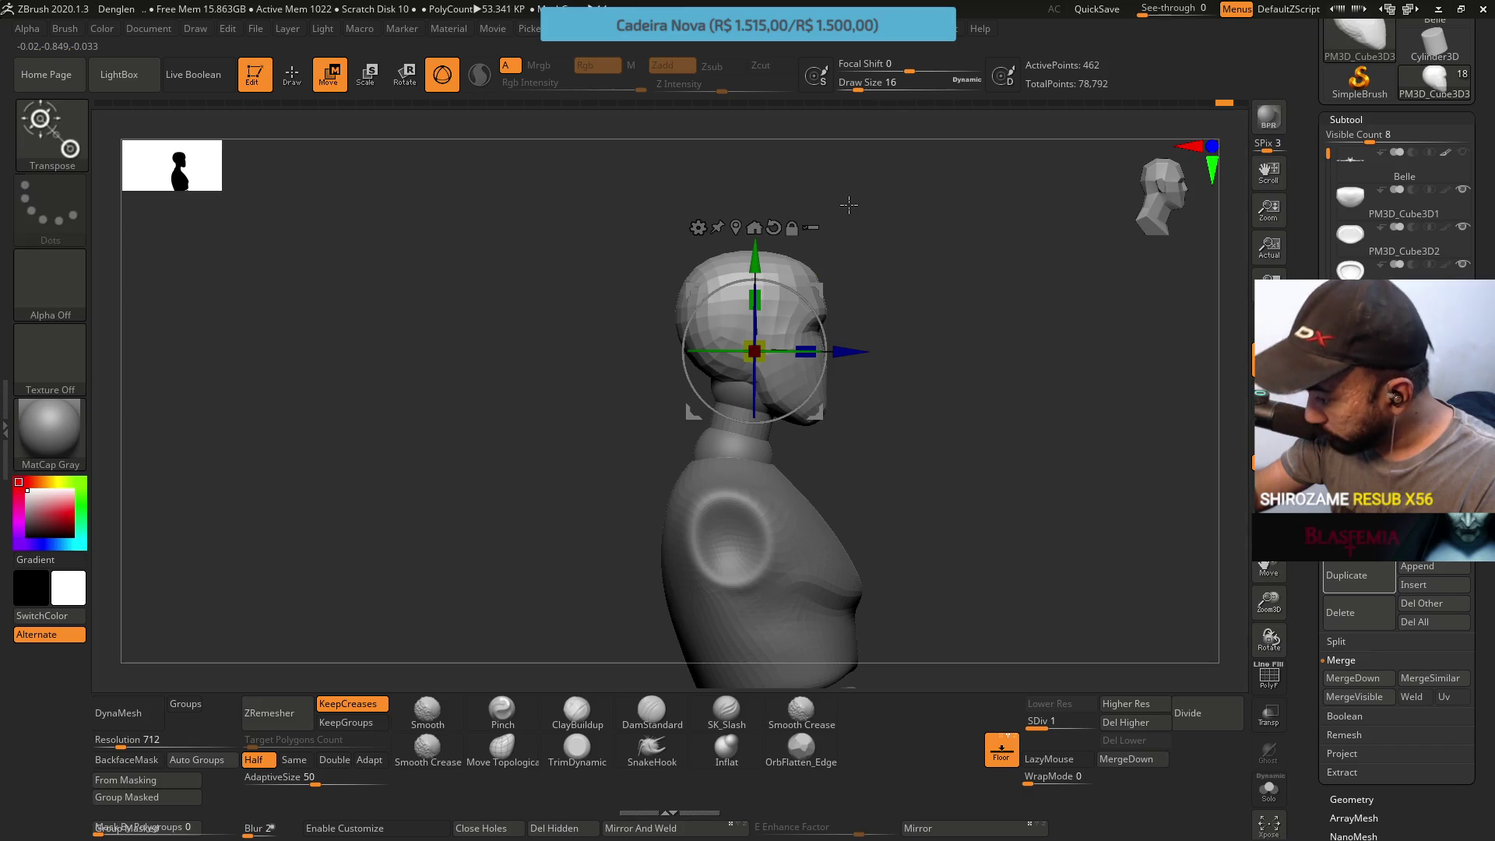
pyautogui.hotkey('ctrl', 'z')
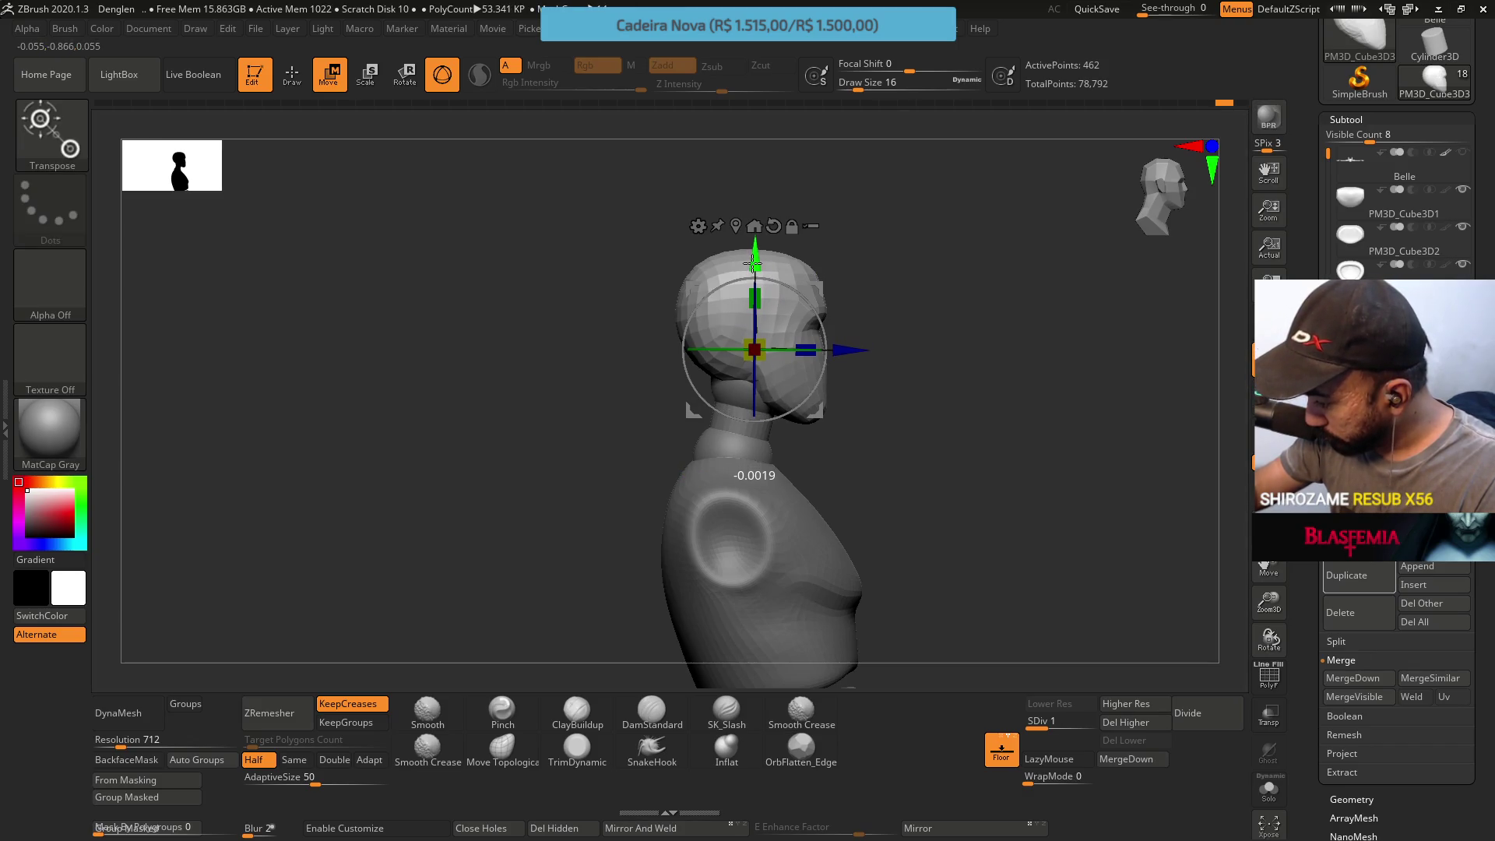
pyautogui.moveTo(846, 348); pyautogui.dragTo(856, 348)
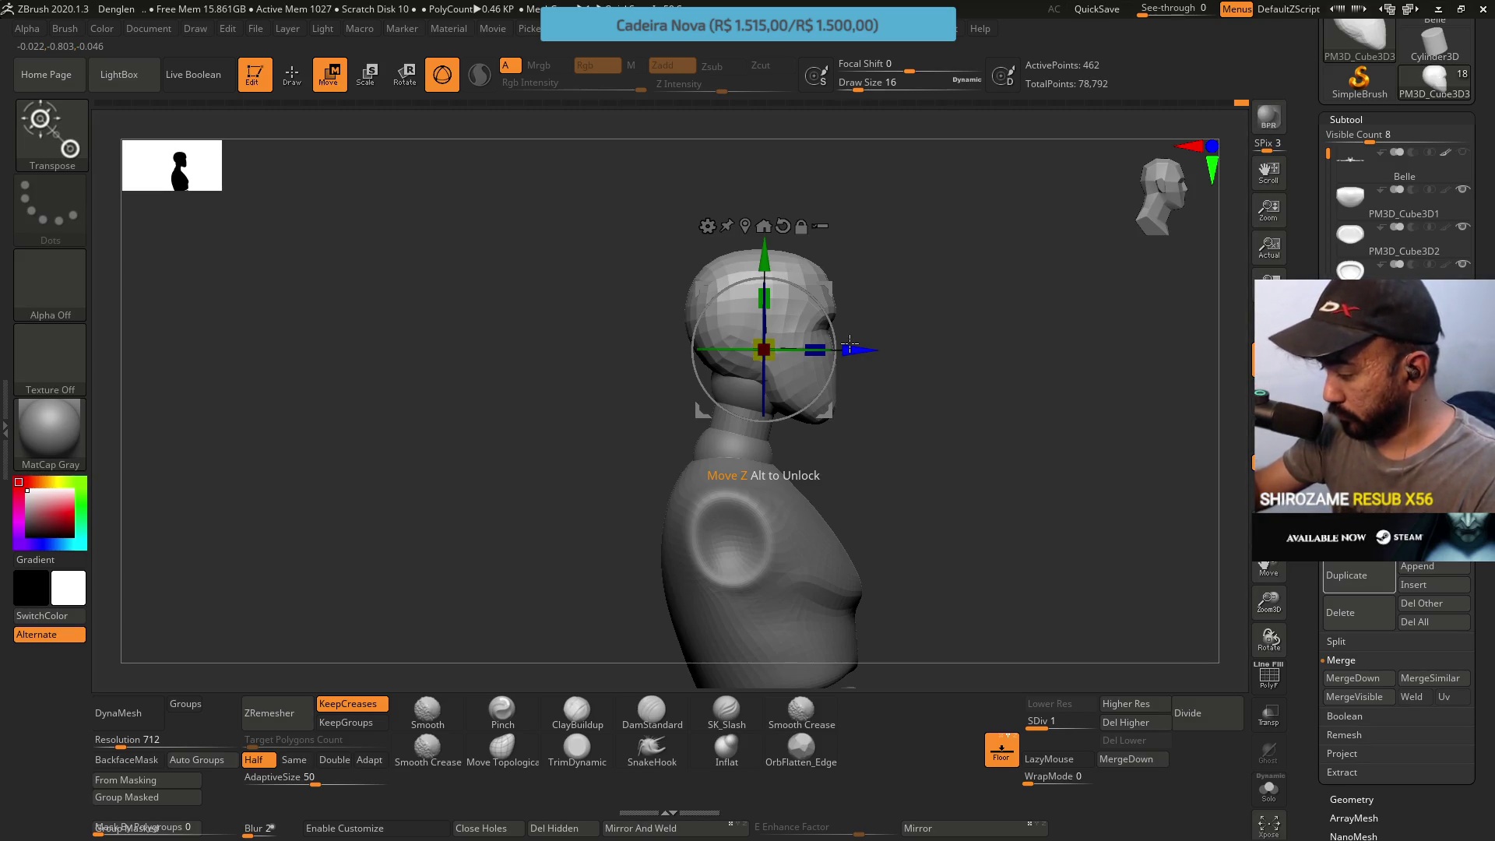
pyautogui.press('q')
pyautogui.moveTo(849, 347)
pyautogui.mouseDown()
pyautogui.moveTo(709, 387)
pyautogui.moveTo(930, 320)
pyautogui.moveTo(864, 528)
pyautogui.mouseUp()
pyautogui.press('d')
pyautogui.press('d')
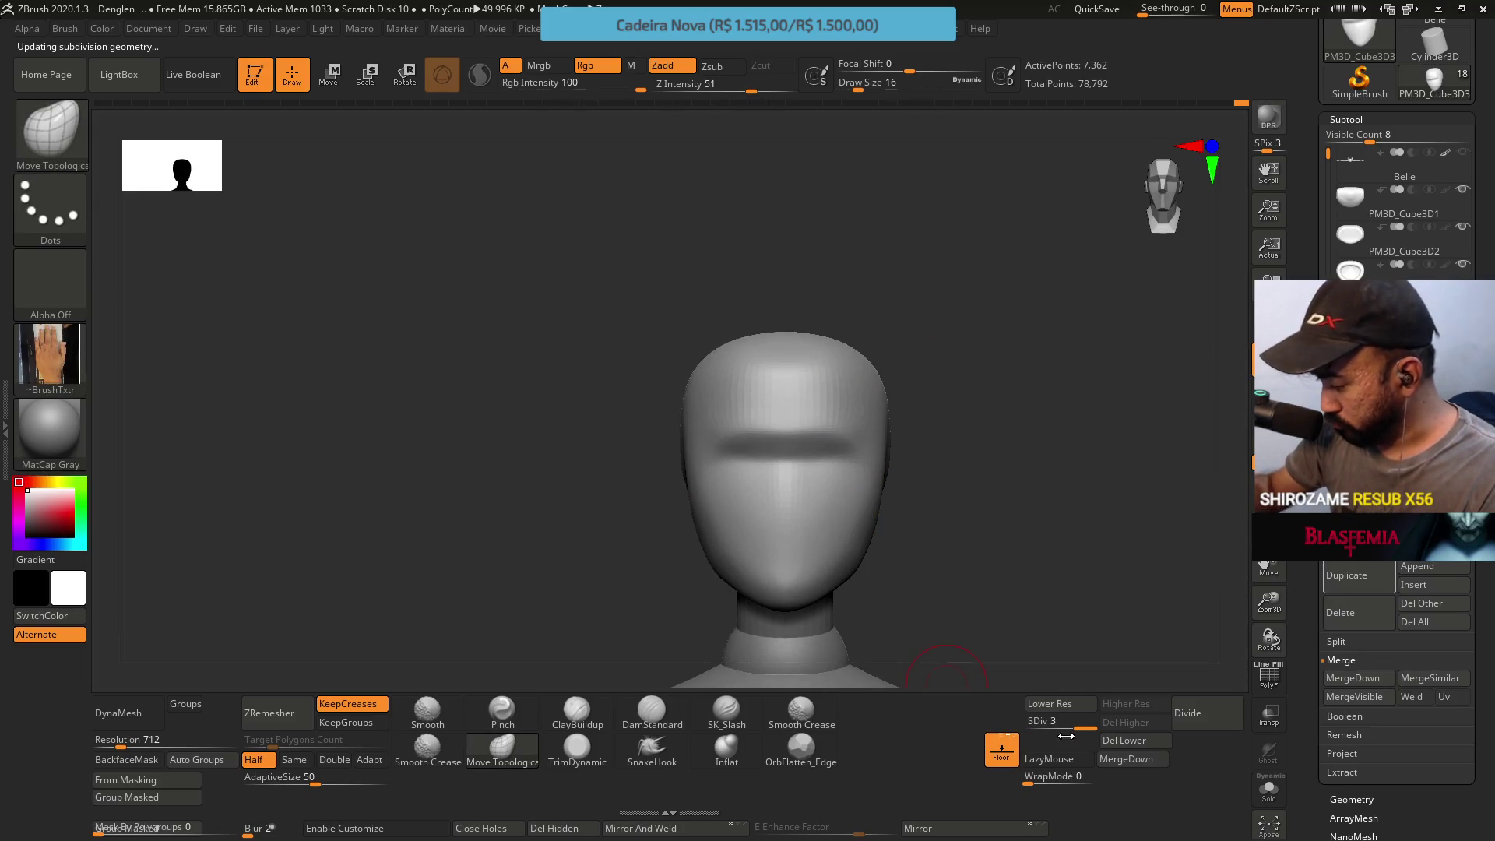
# Step down to SDiv 2 and pinch the brow groove edge with Pinch at Draw Size 13
pyautogui.hotkey('shift', 'd')
pyautogui.keyDown('alt'); pyautogui.moveTo(765, 420); pyautogui.dragTo(762, 502); pyautogui.keyUp('alt')
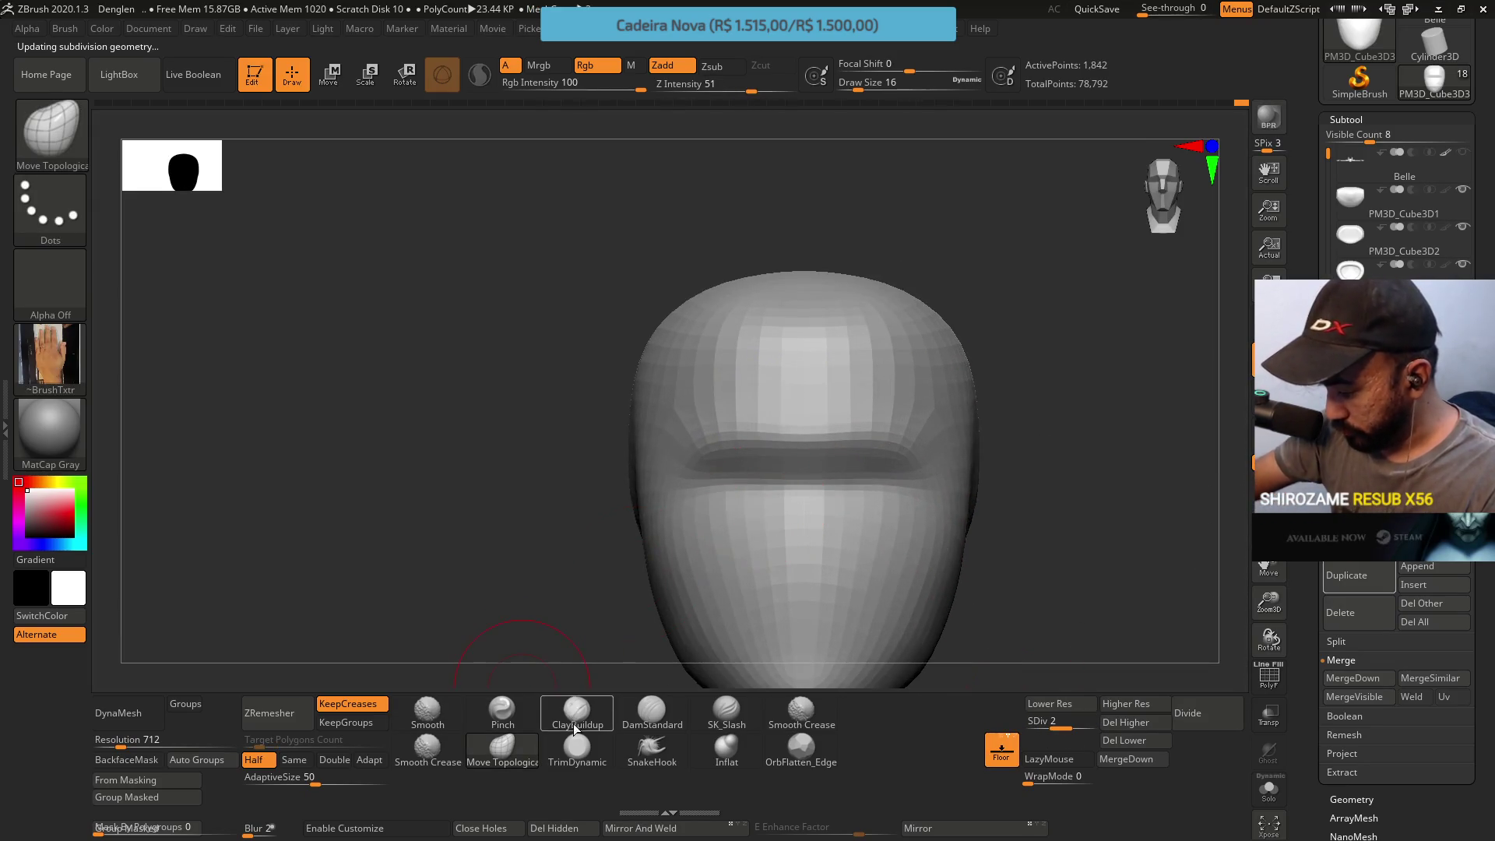
pyautogui.click(503, 709)
pyautogui.write('s')
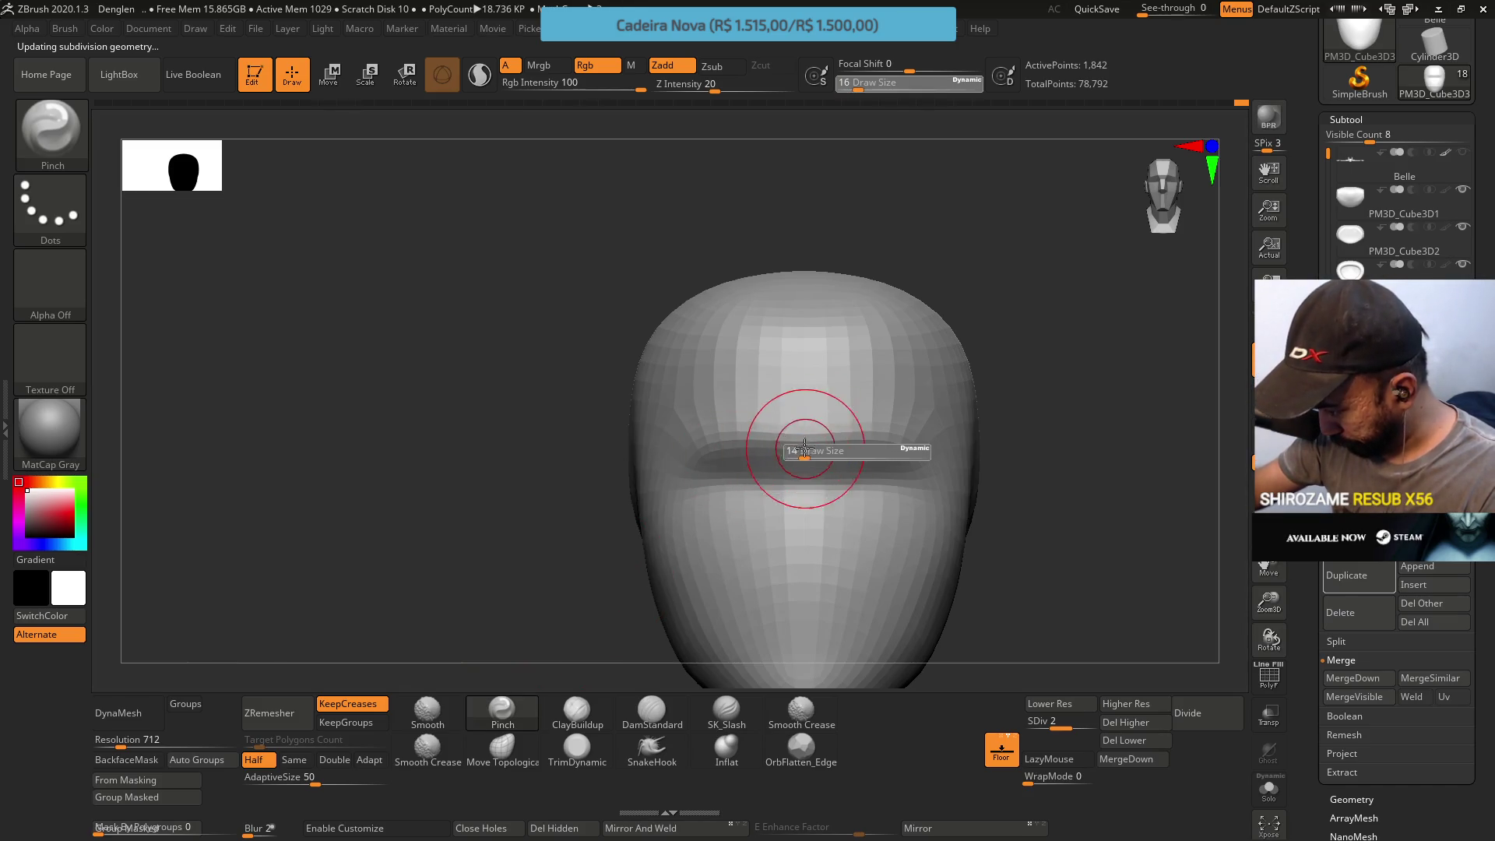
pyautogui.write('13')
pyautogui.press('Return')
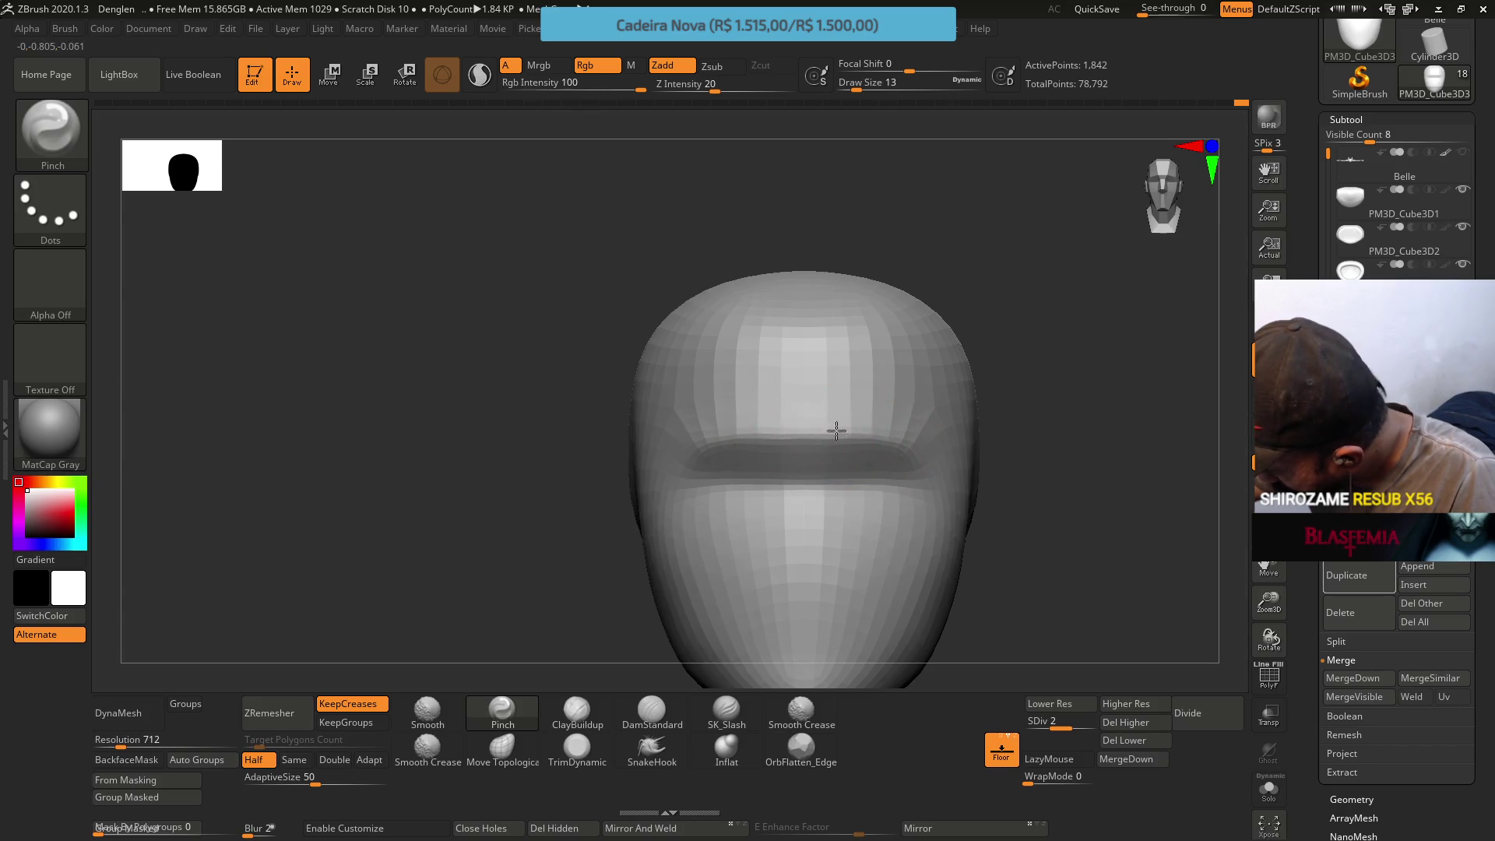
pyautogui.moveTo(809, 444); pyautogui.dragTo(920, 467)
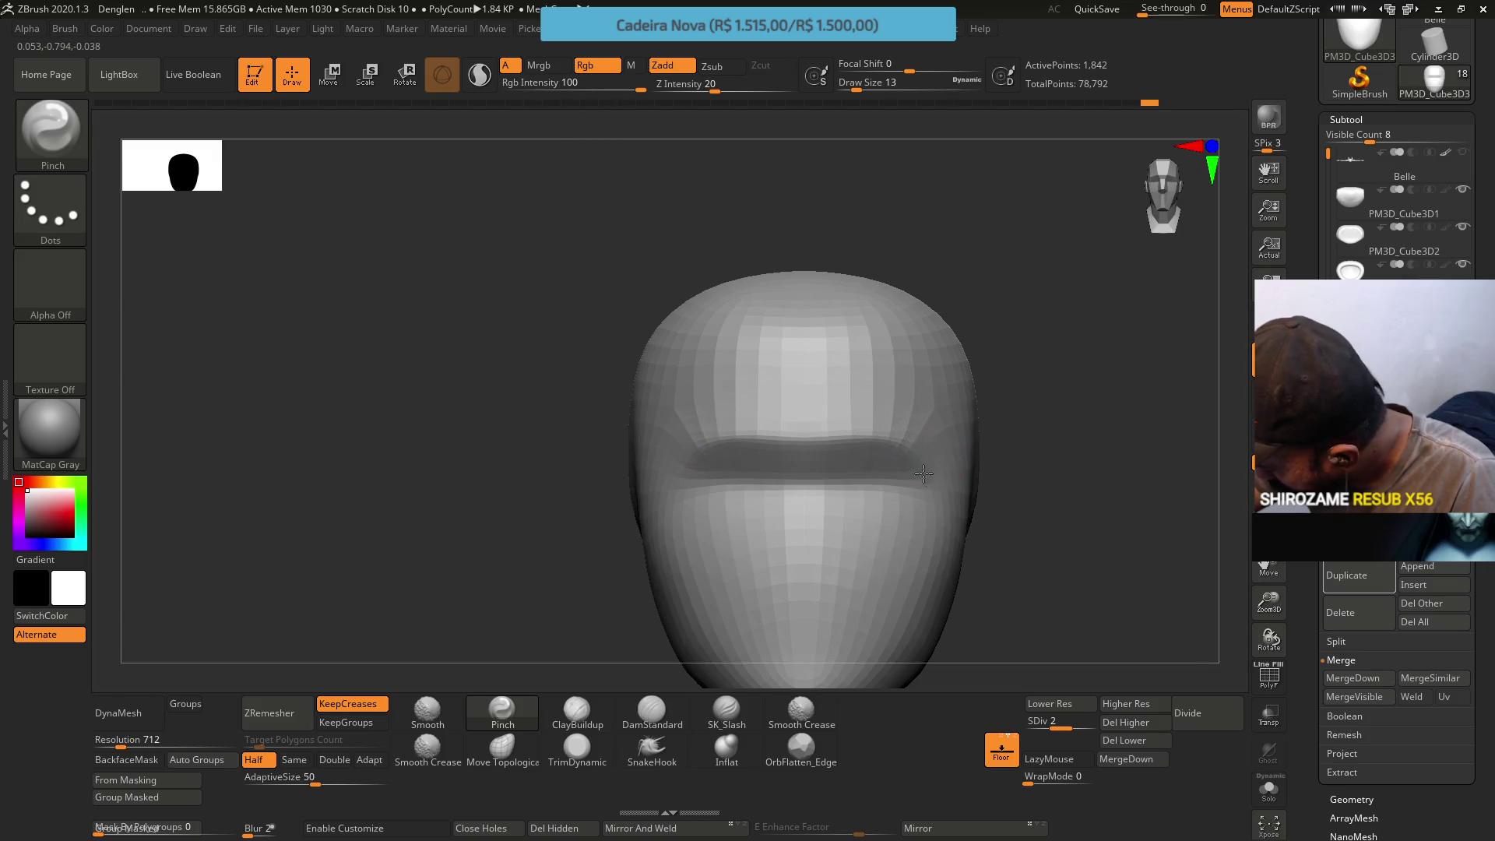
# Pinch the chin to sharpen it, checking the head from three-quarter, profile and front views
pyautogui.moveTo(875, 494)
pyautogui.mouseDown(button='right')
pyautogui.moveTo(908, 367)
pyautogui.moveTo(884, 368)
pyautogui.mouseUp(button='right')
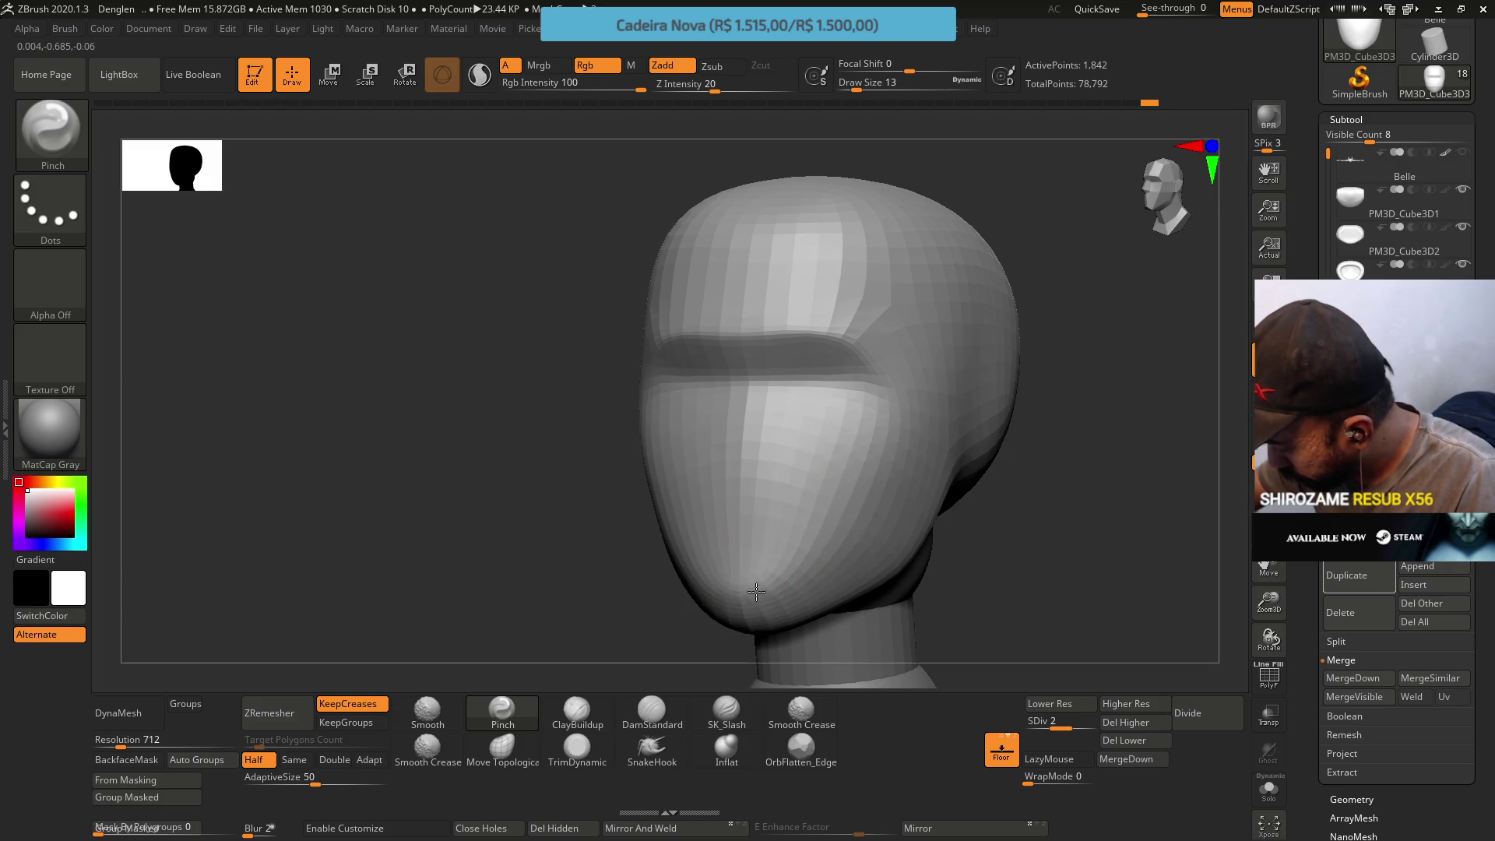
pyautogui.moveTo(791, 563); pyautogui.dragTo(811, 544)
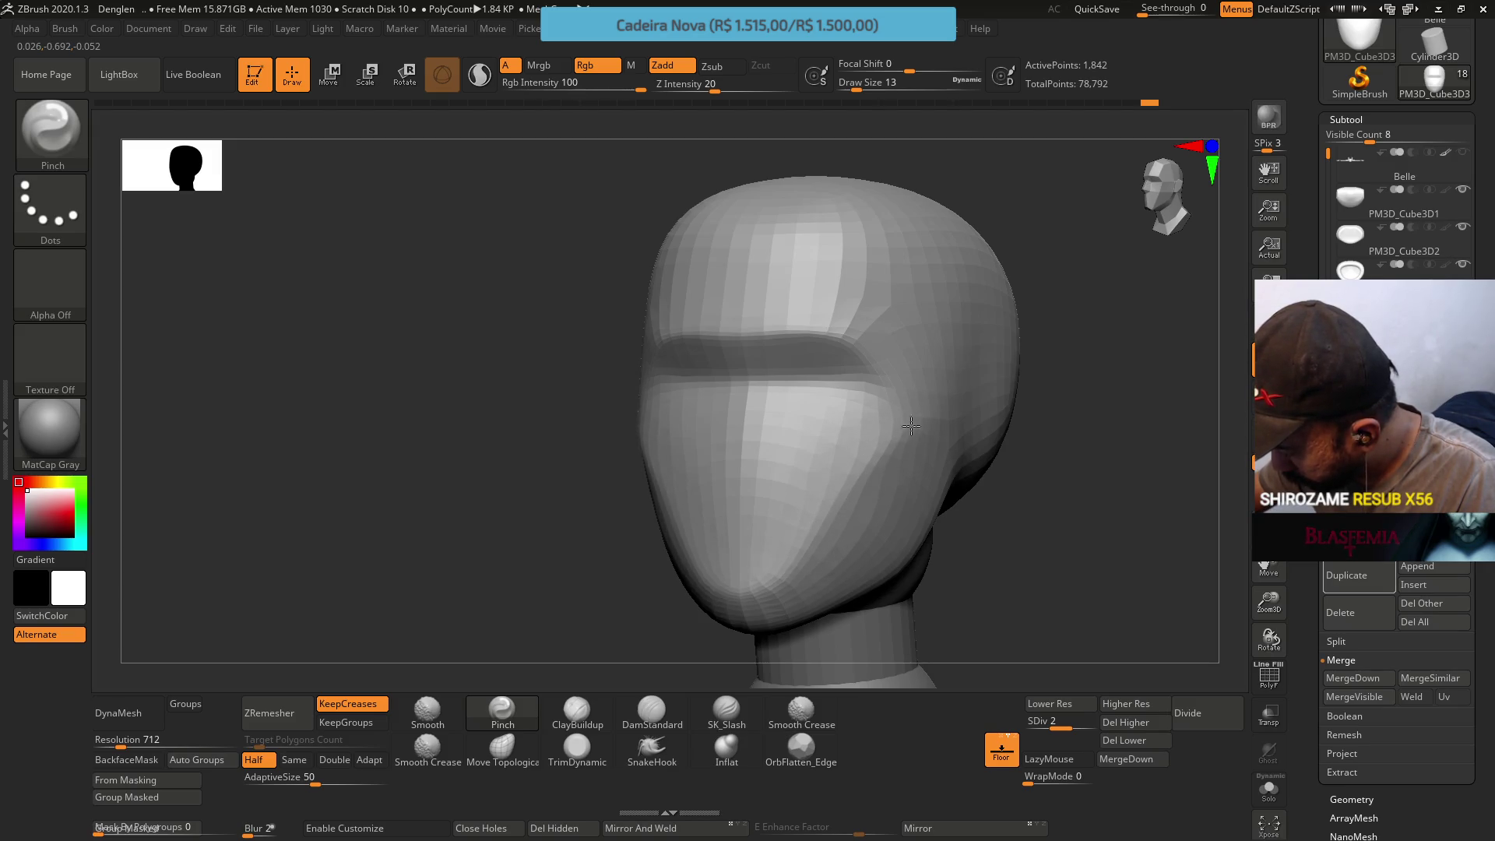
pyautogui.moveTo(851, 441)
pyautogui.mouseDown(button='right')
pyautogui.moveTo(920, 412)
pyautogui.moveTo(908, 386)
pyautogui.mouseUp(button='right')
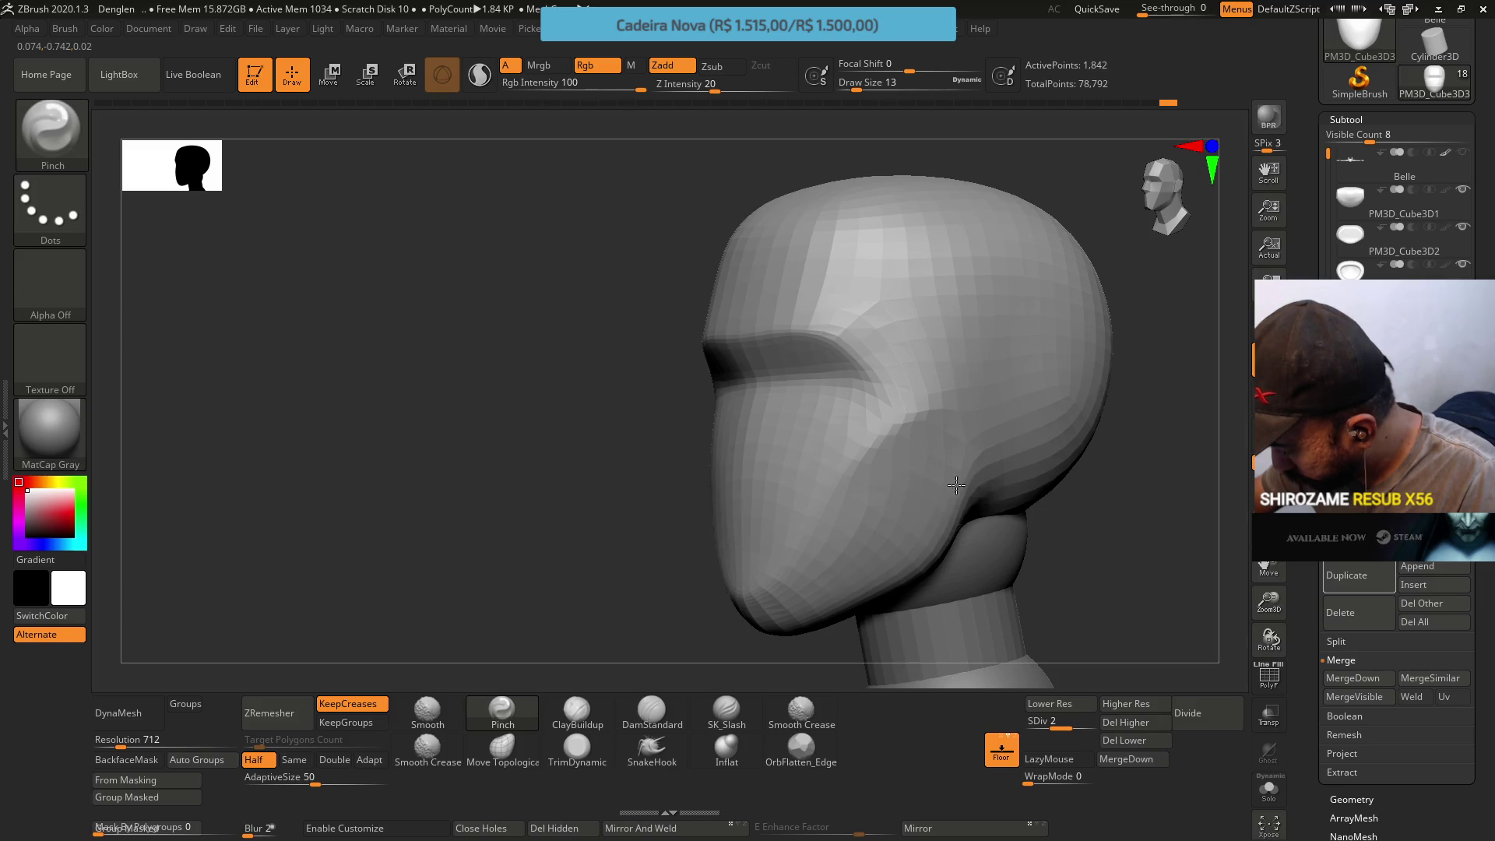
pyautogui.moveTo(960, 481); pyautogui.dragTo(951, 434, button='right')
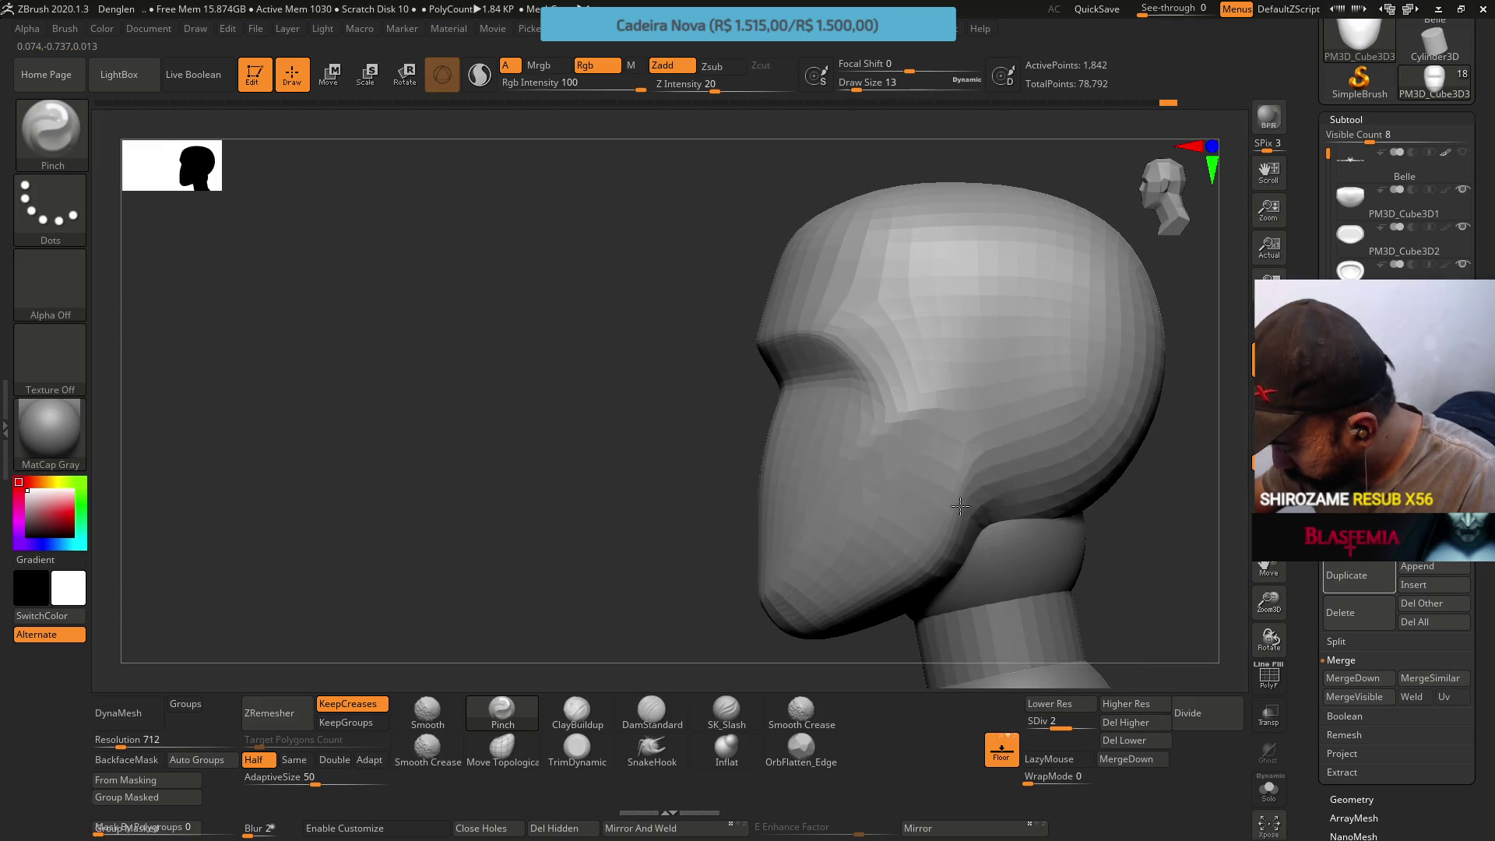
pyautogui.moveTo(991, 377)
pyautogui.mouseDown(button='right')
pyautogui.moveTo(1021, 324)
pyautogui.moveTo(969, 371)
pyautogui.moveTo(968, 434)
pyautogui.mouseUp(button='right')
pyautogui.click(576, 710)
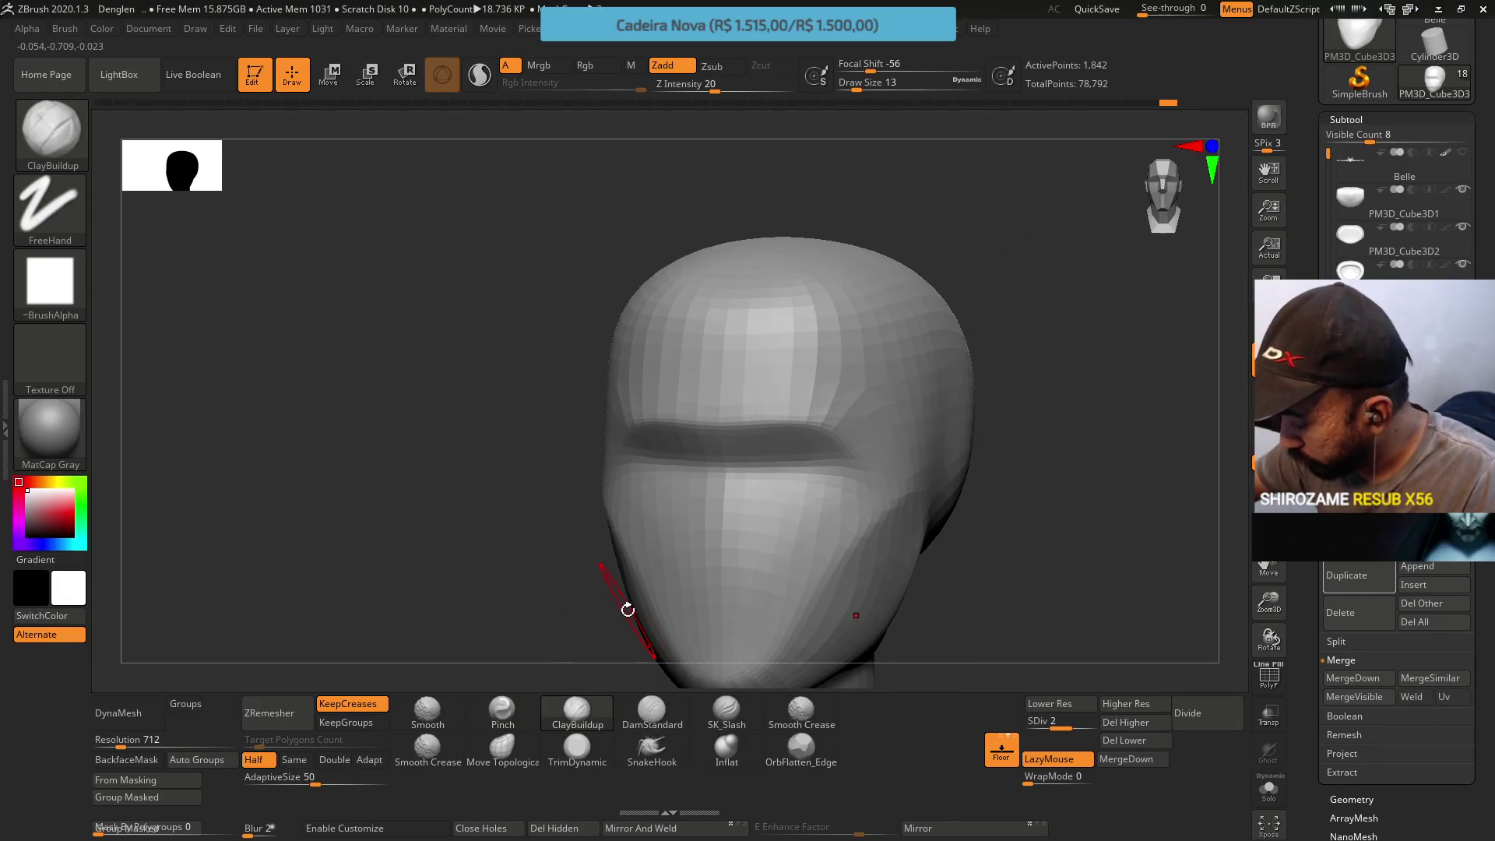
# Build up the upper right cheek with ClayBuildup using a larger brush
pyautogui.press(']')
pyautogui.moveTo(912, 423); pyautogui.dragTo(928, 465)
pyautogui.moveTo(907, 393); pyautogui.dragTo(918, 440)
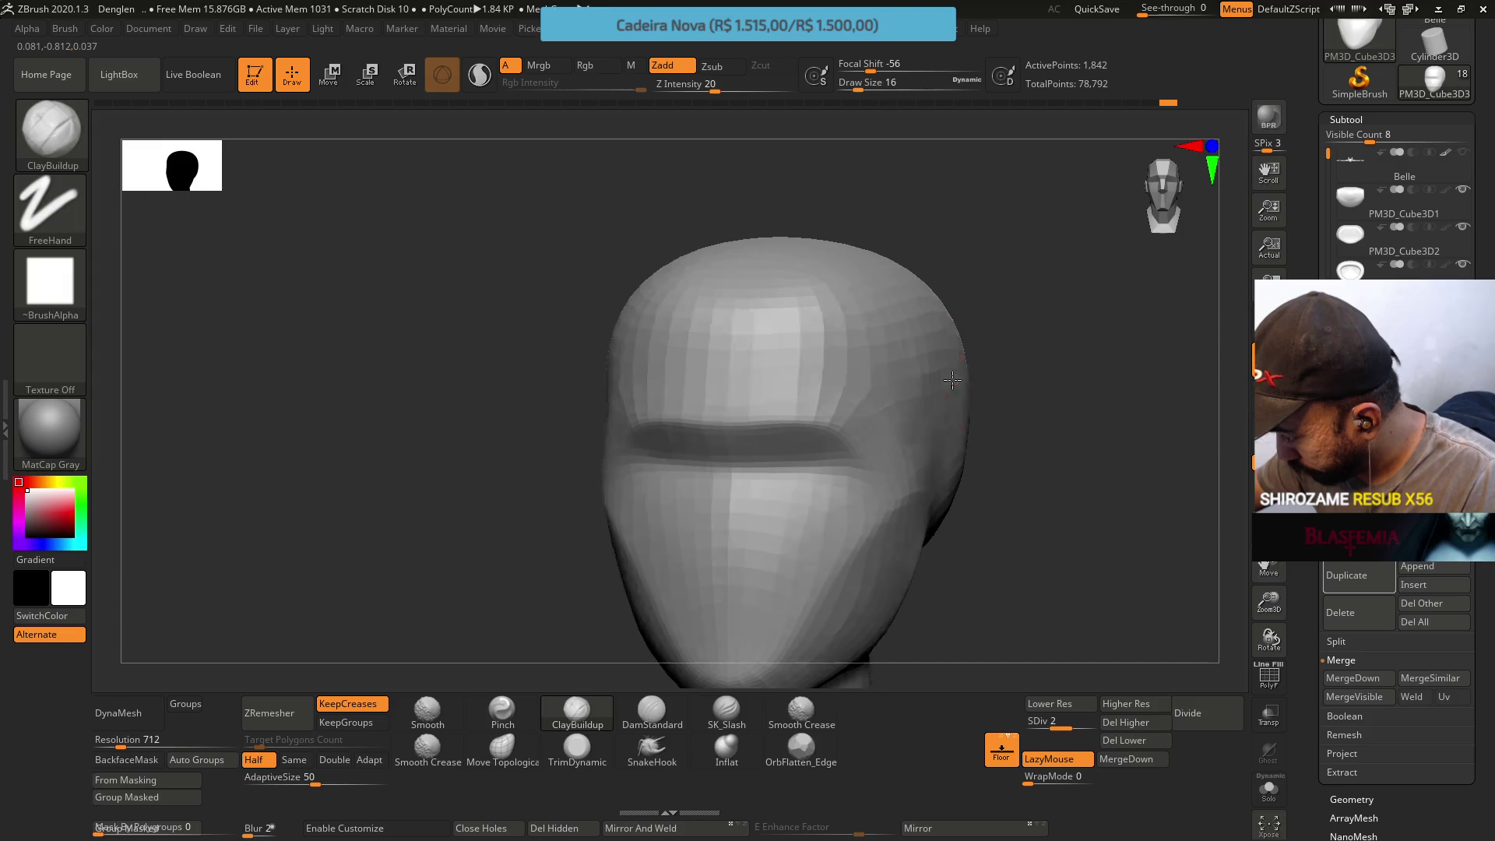
pyautogui.moveTo(945, 384); pyautogui.dragTo(962, 267, button='right')
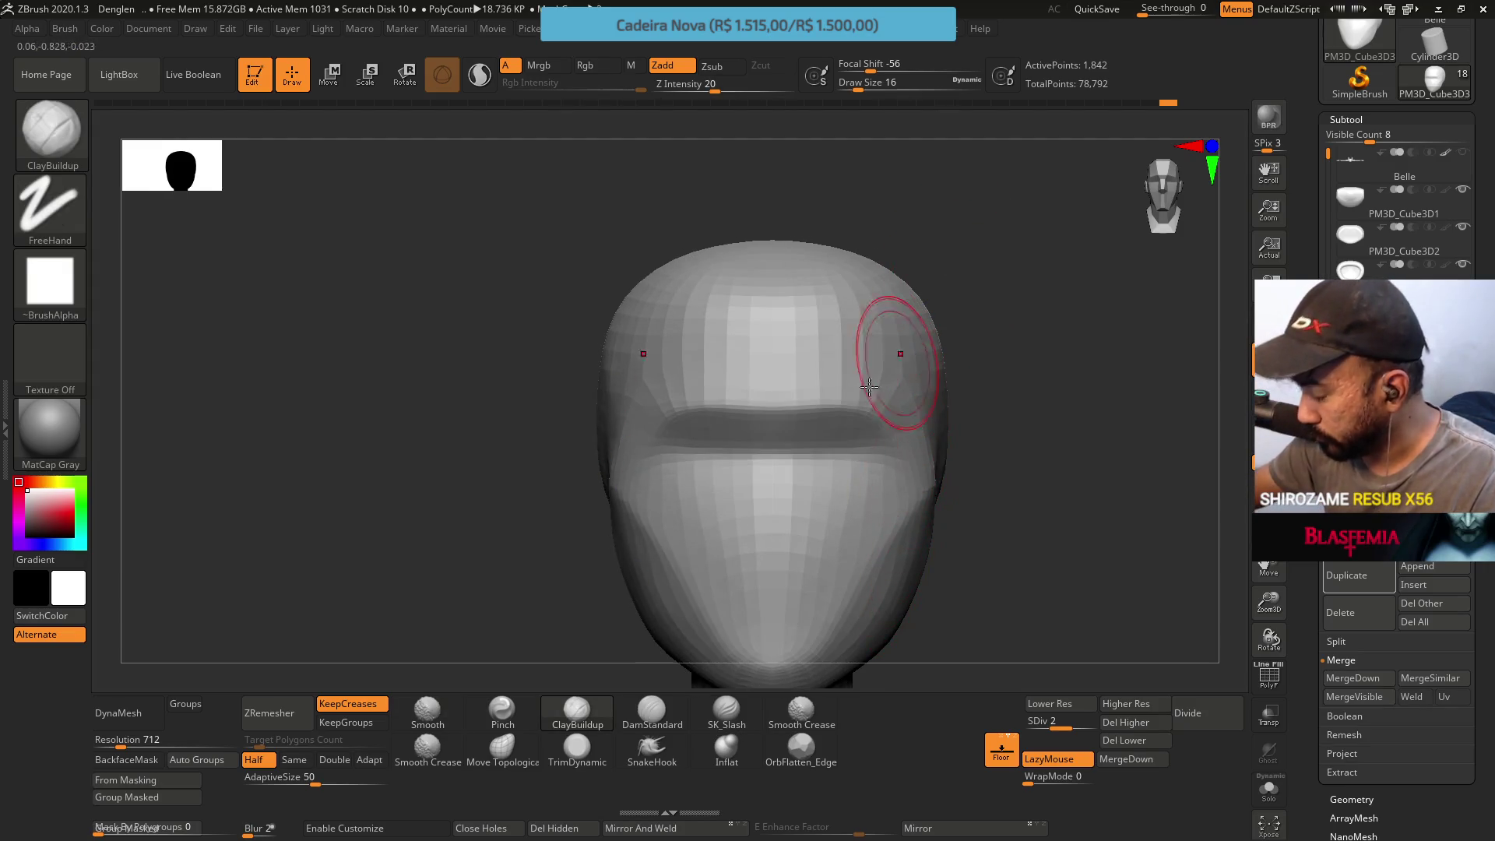
# Pinch the upper right of the head and soften the forehead crease with a smaller brush
pyautogui.click(502, 709)
pyautogui.moveTo(884, 255); pyautogui.dragTo(858, 369, button='right')
pyautogui.moveTo(858, 368); pyautogui.dragTo(864, 344)
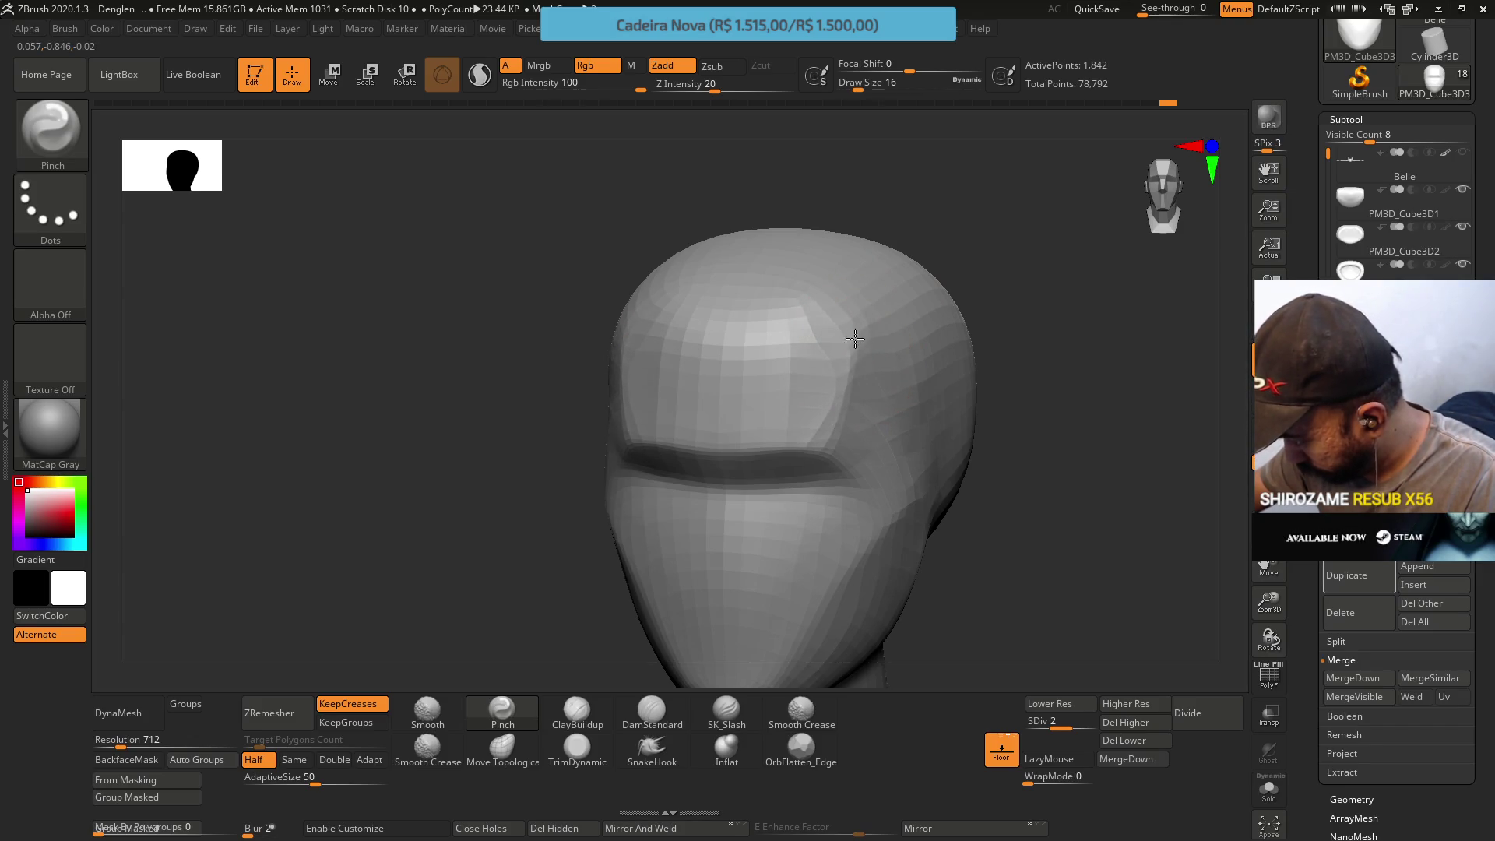
pyautogui.moveTo(853, 344); pyautogui.dragTo(853, 353)
pyautogui.press('[')
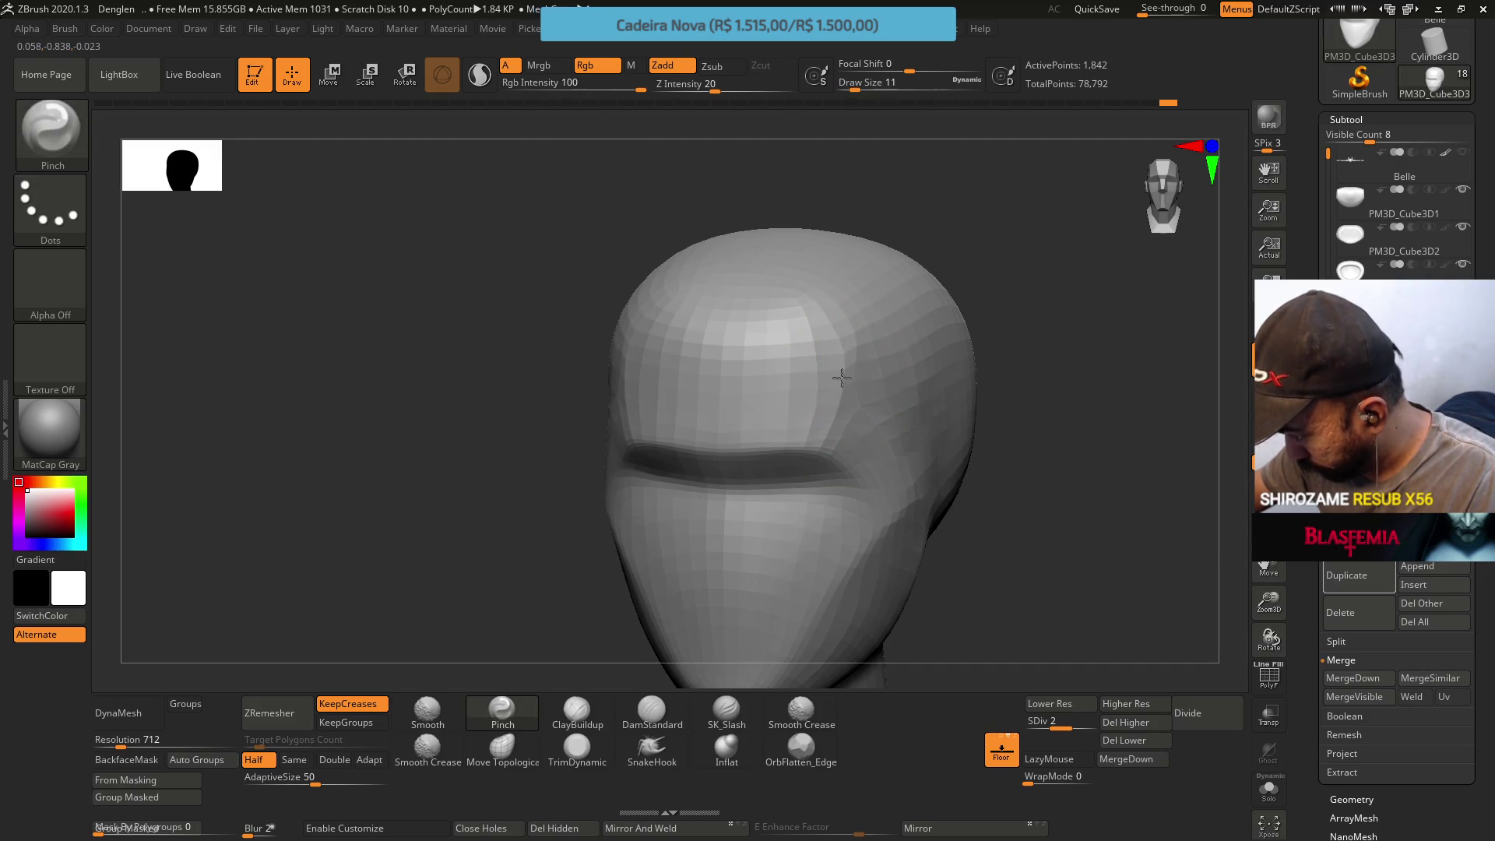
# Turn the head to a straight front view and switch to the Move Topological brush
pyautogui.moveTo(817, 384)
pyautogui.mouseDown(button='right')
pyautogui.moveTo(861, 333)
pyautogui.moveTo(895, 442)
pyautogui.mouseUp(button='right')
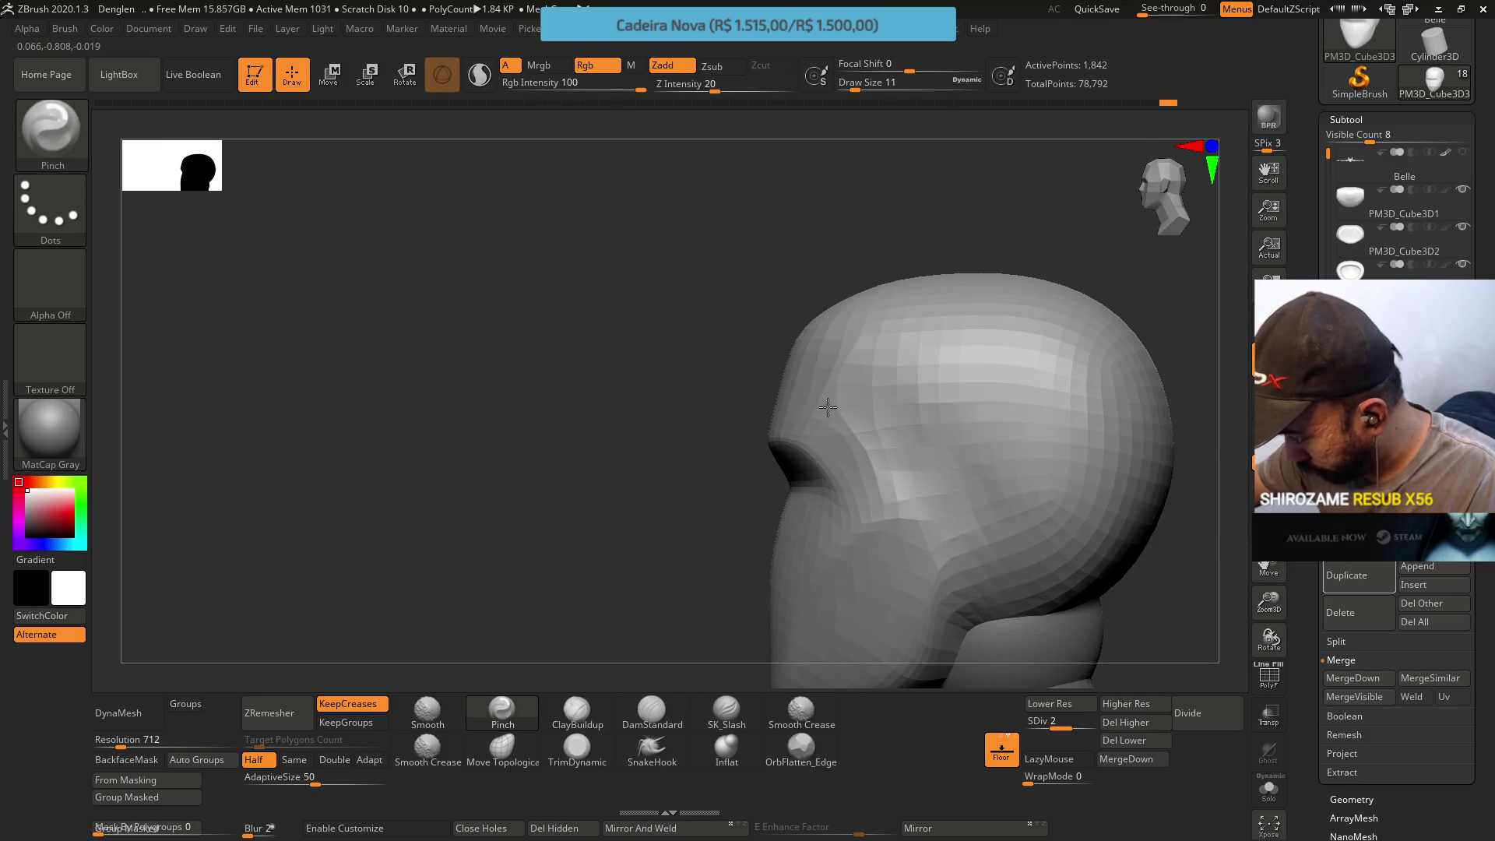
pyautogui.moveTo(856, 446); pyautogui.dragTo(852, 335, button='right')
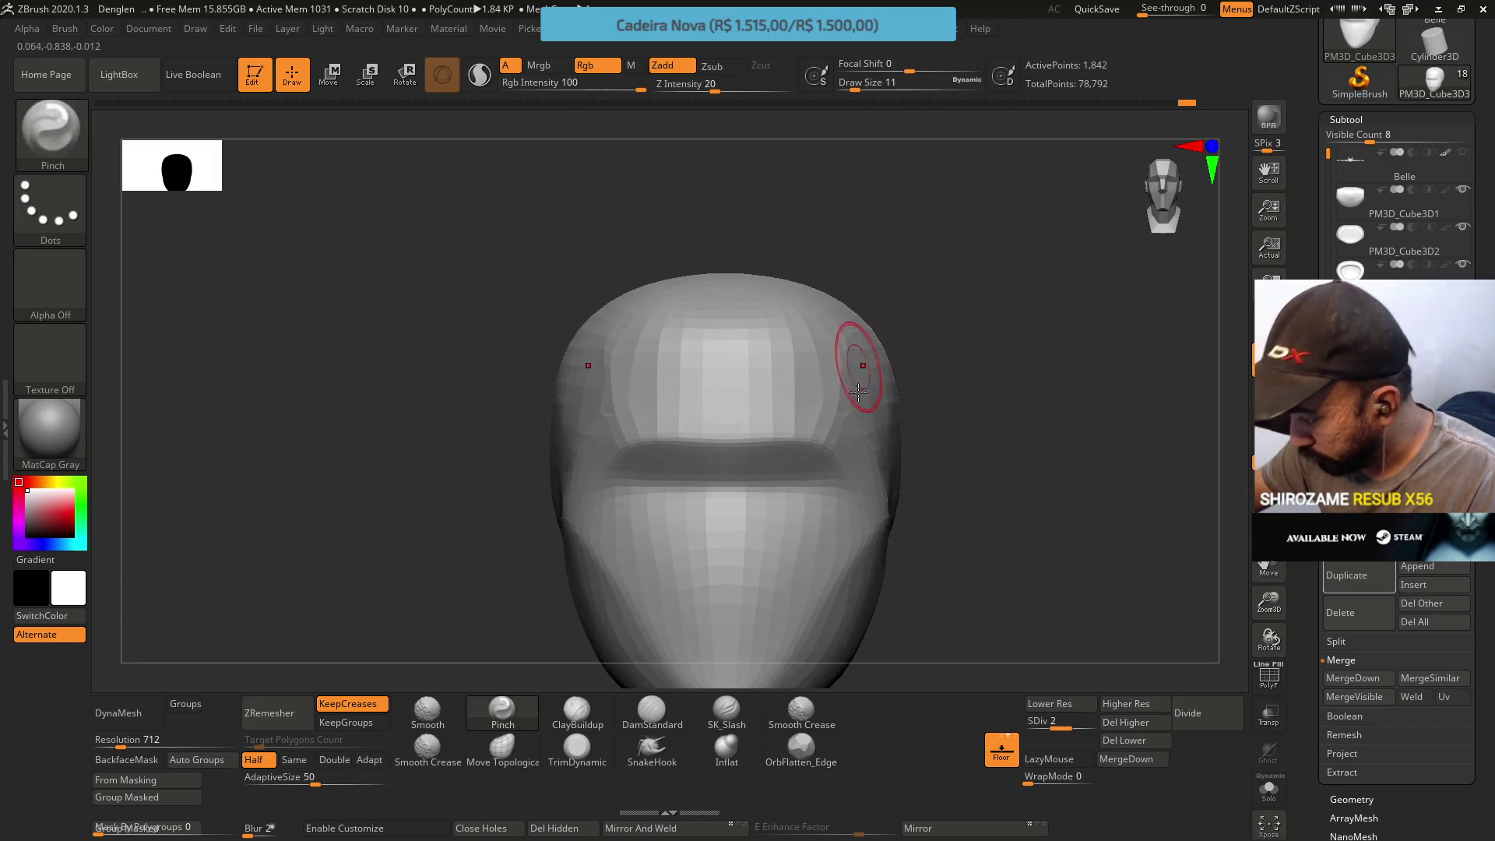
pyautogui.click(503, 747)
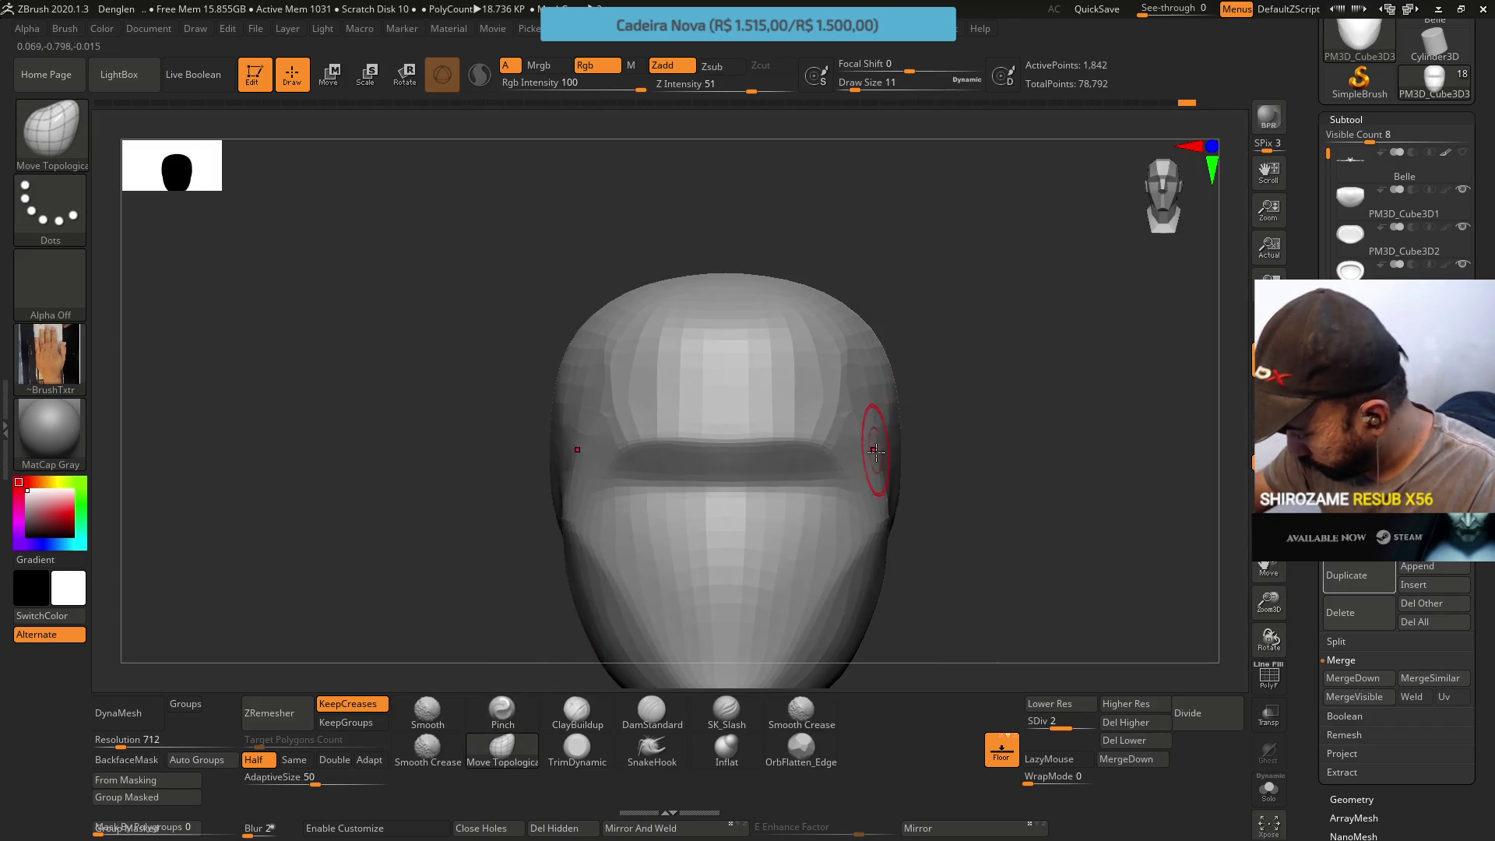
# Set Draw Size to 29, pick the TrimDynamic brush and drop the head to SDiv 1
pyautogui.press('s')
pyautogui.moveTo(874, 449); pyautogui.dragTo(872, 449)
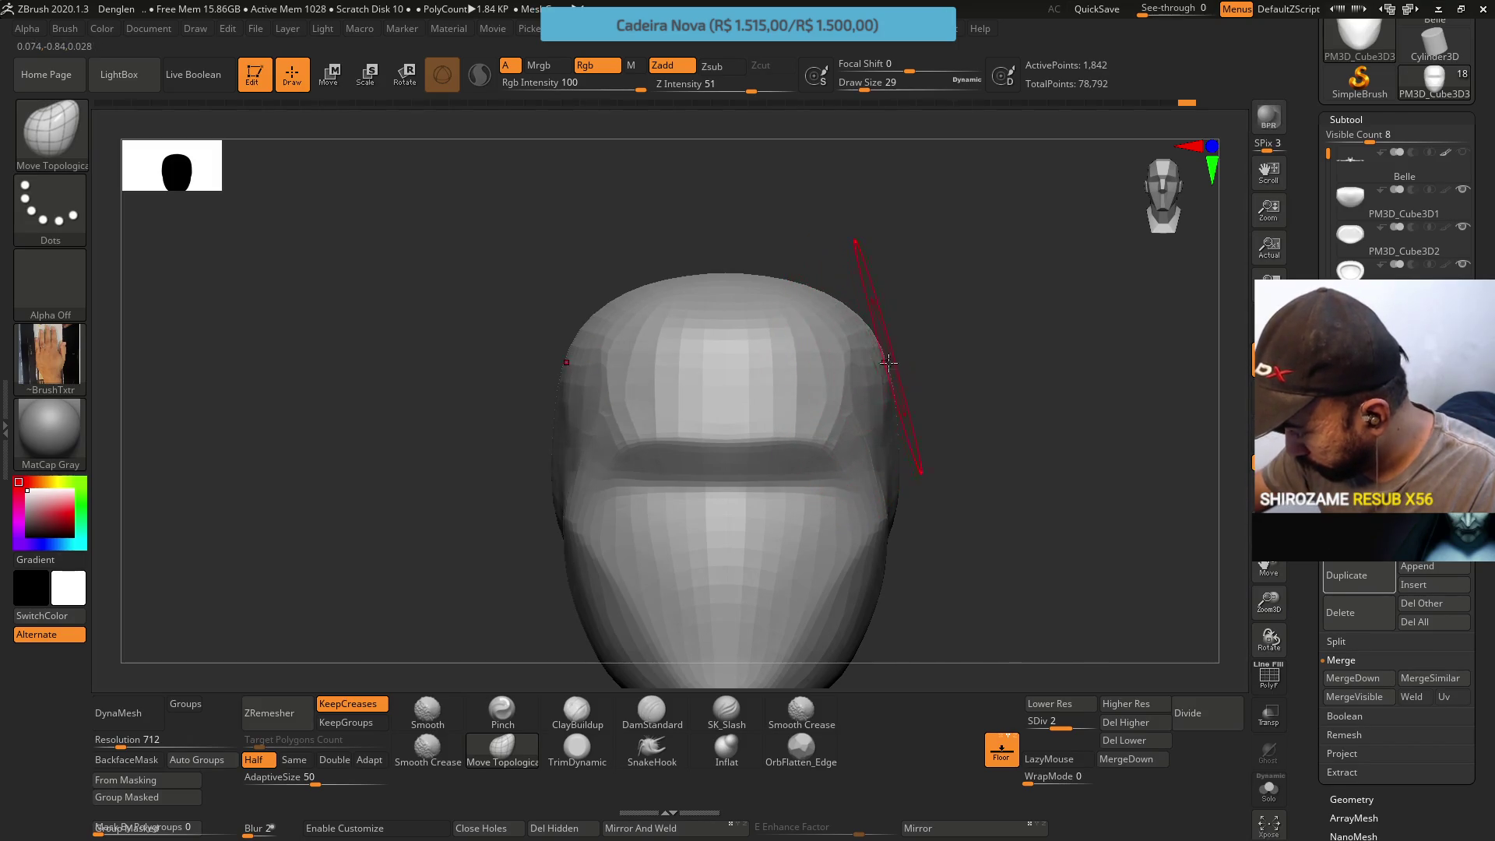
pyautogui.moveTo(903, 400); pyautogui.dragTo(915, 478)
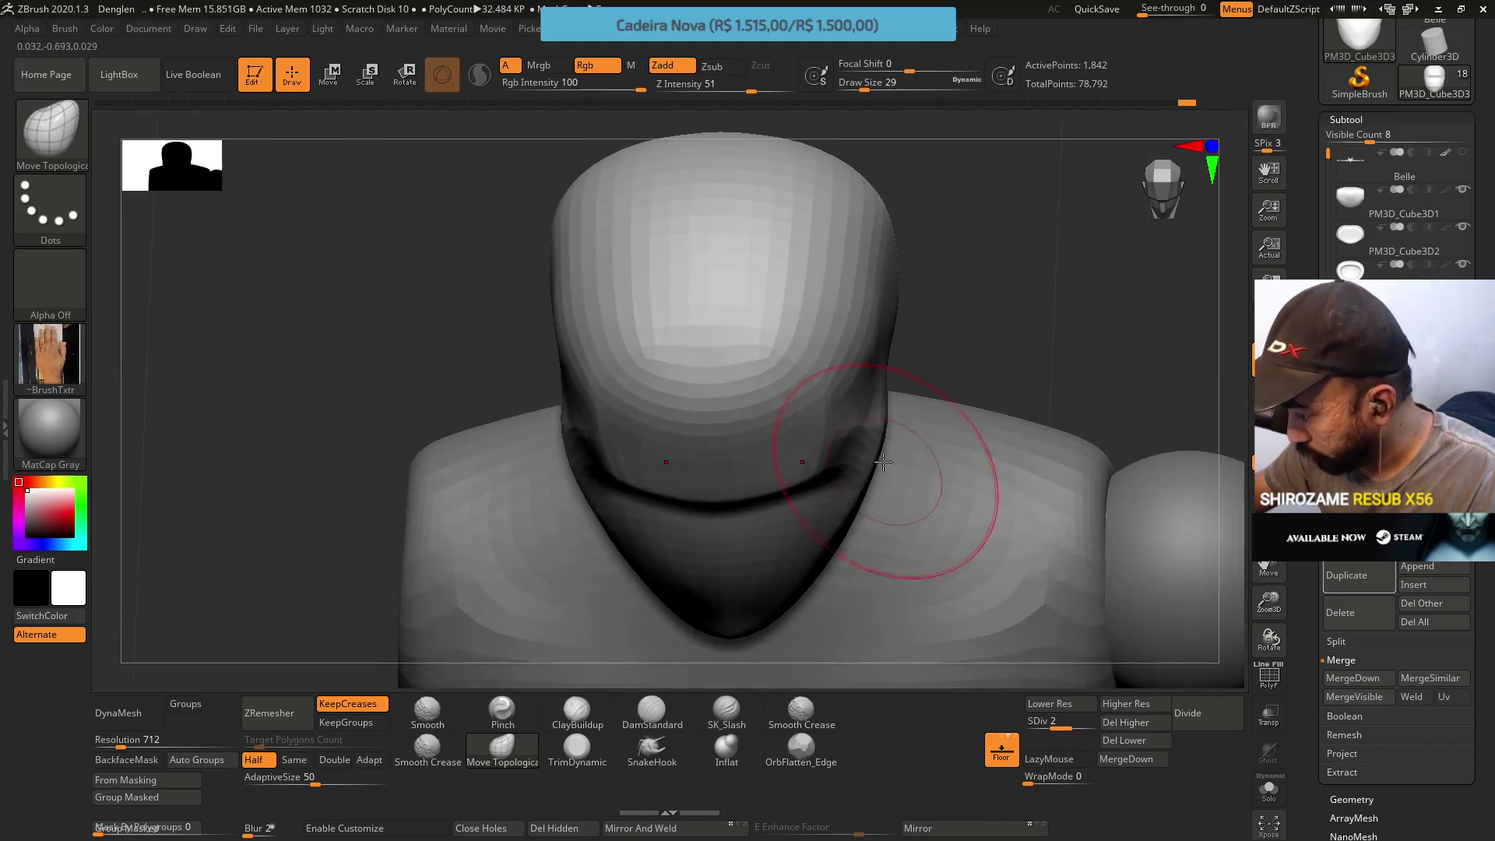
pyautogui.click(576, 748)
pyautogui.click(1049, 703)
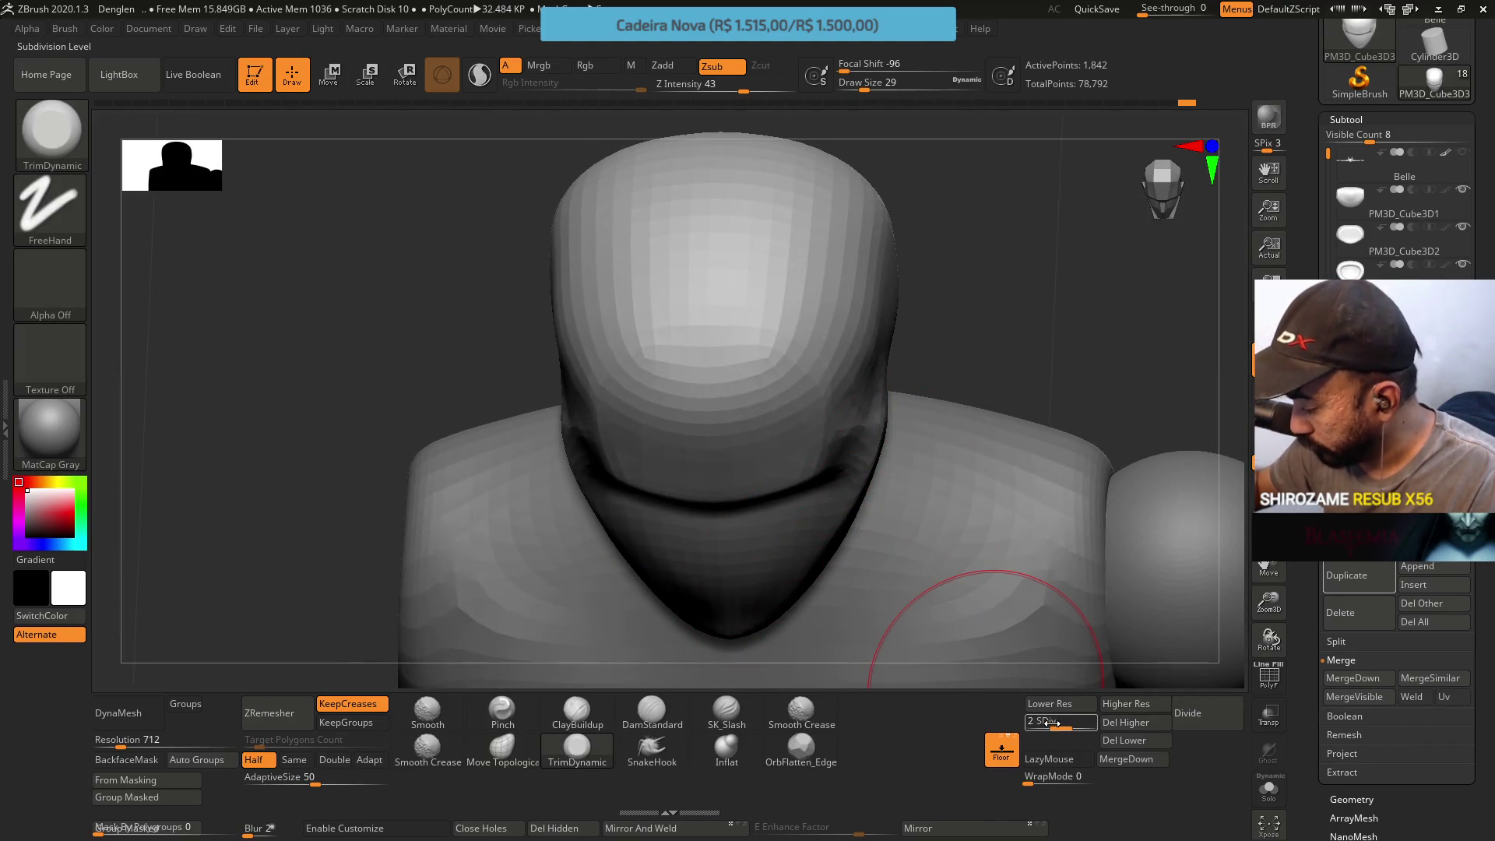
# Set Draw Size to 39 and inspect the trimmed head from front, side, top and three-quarter angles
pyautogui.press('s')
pyautogui.moveTo(957, 340); pyautogui.dragTo(943, 284)
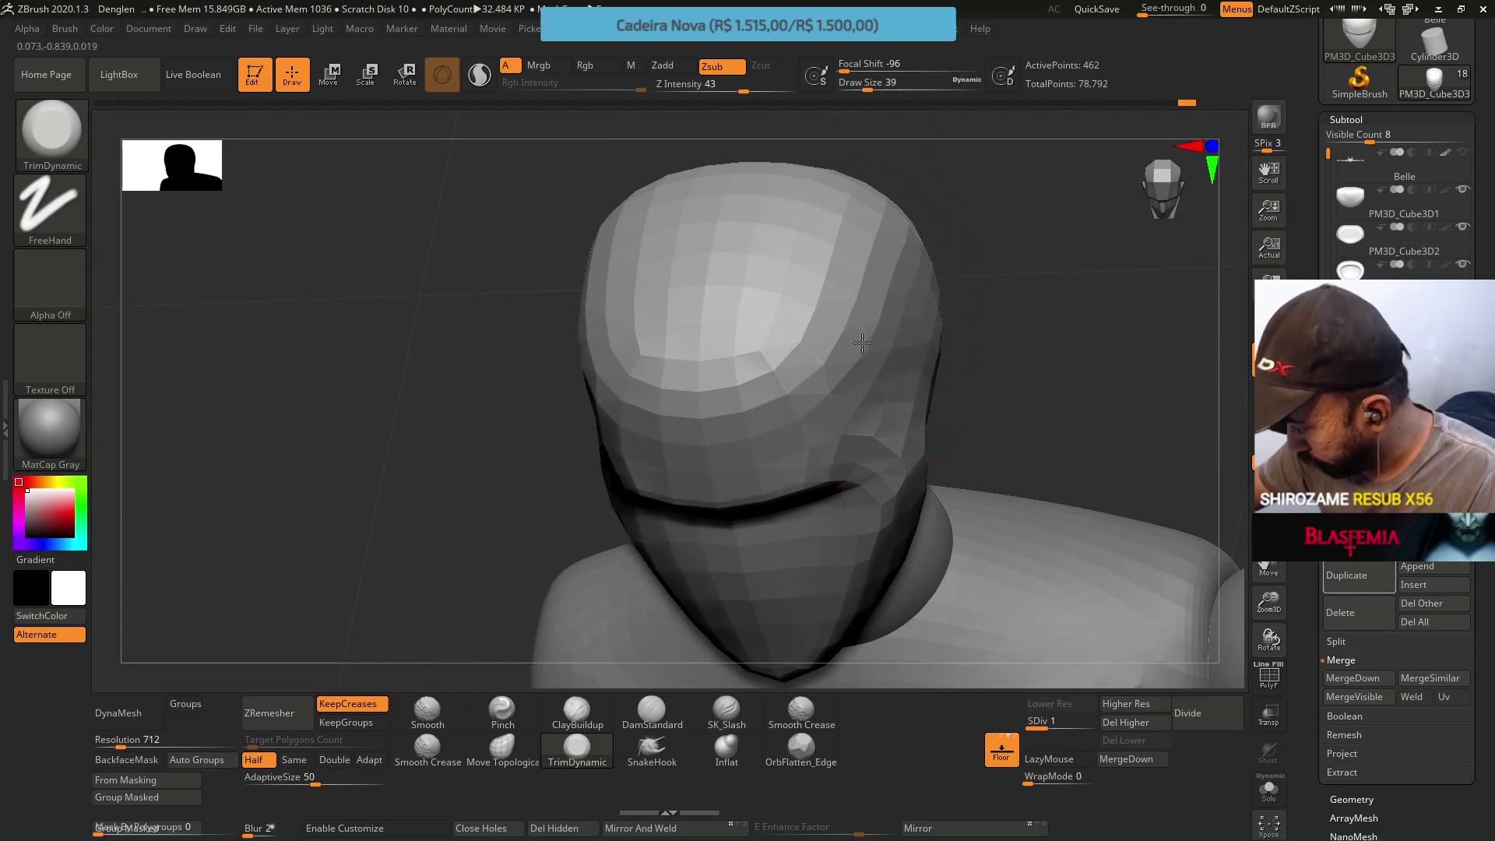
pyautogui.keyDown('shift'); pyautogui.moveTo(894, 341); pyautogui.dragTo(943, 173); pyautogui.keyUp('shift')
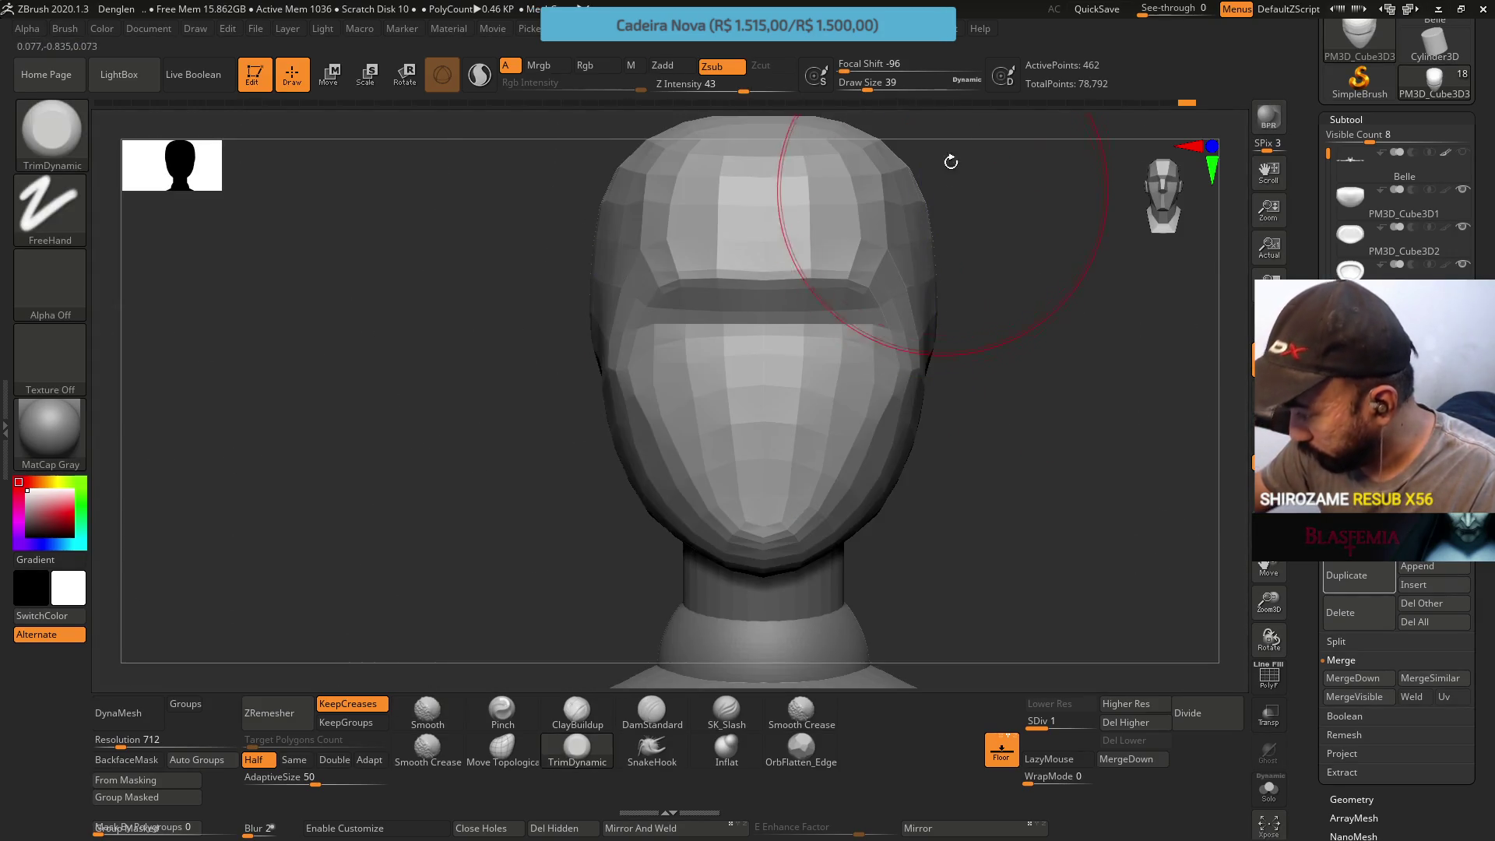
pyautogui.moveTo(764, 420); pyautogui.dragTo(888, 328)
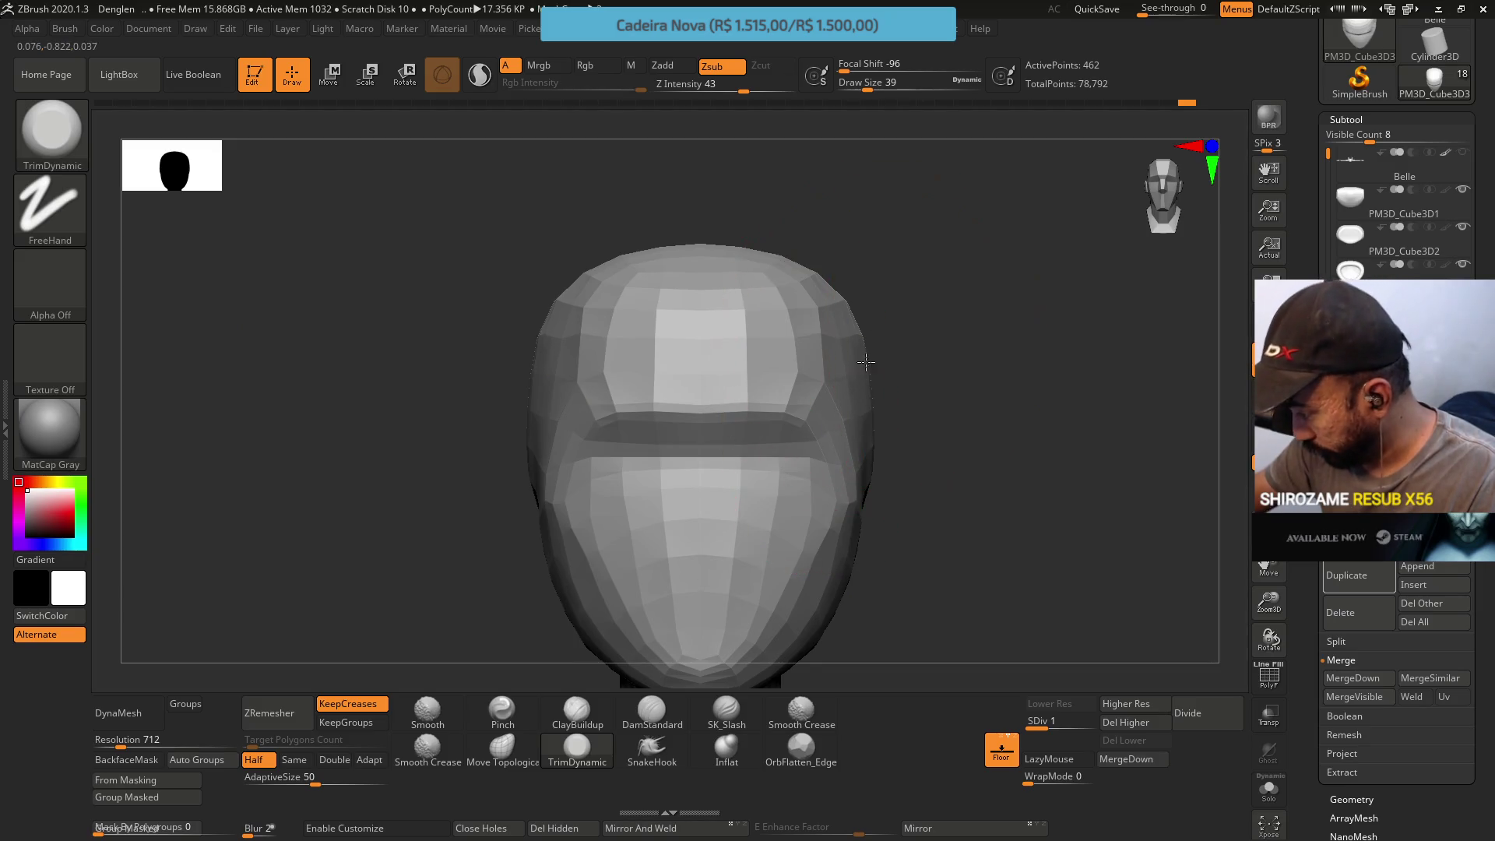
pyautogui.moveTo(884, 451); pyautogui.dragTo(875, 460)
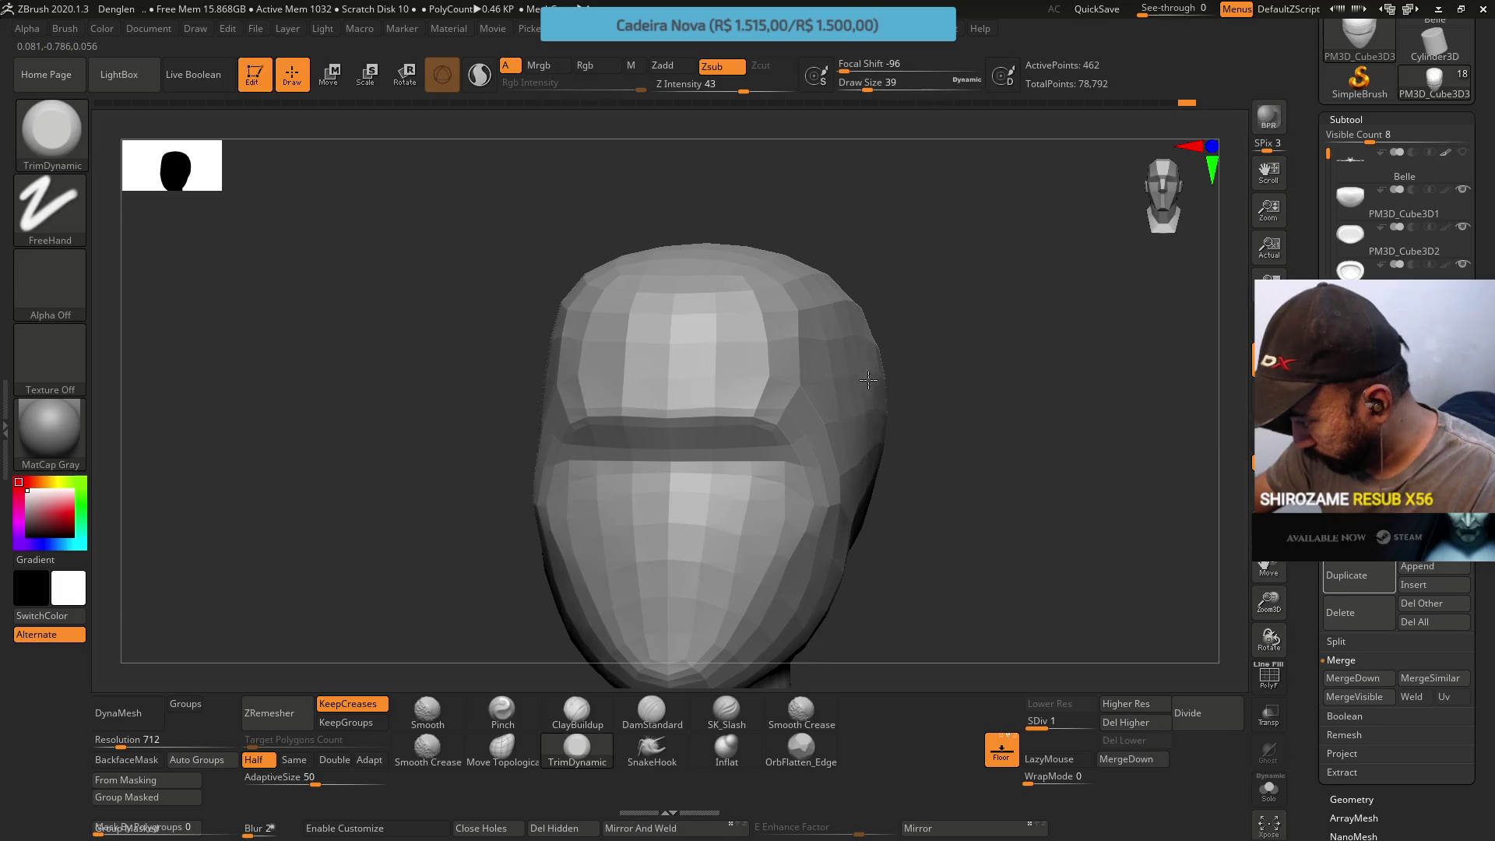
pyautogui.keyDown('shift'); pyautogui.moveTo(887, 403); pyautogui.dragTo(901, 417); pyautogui.keyUp('shift')
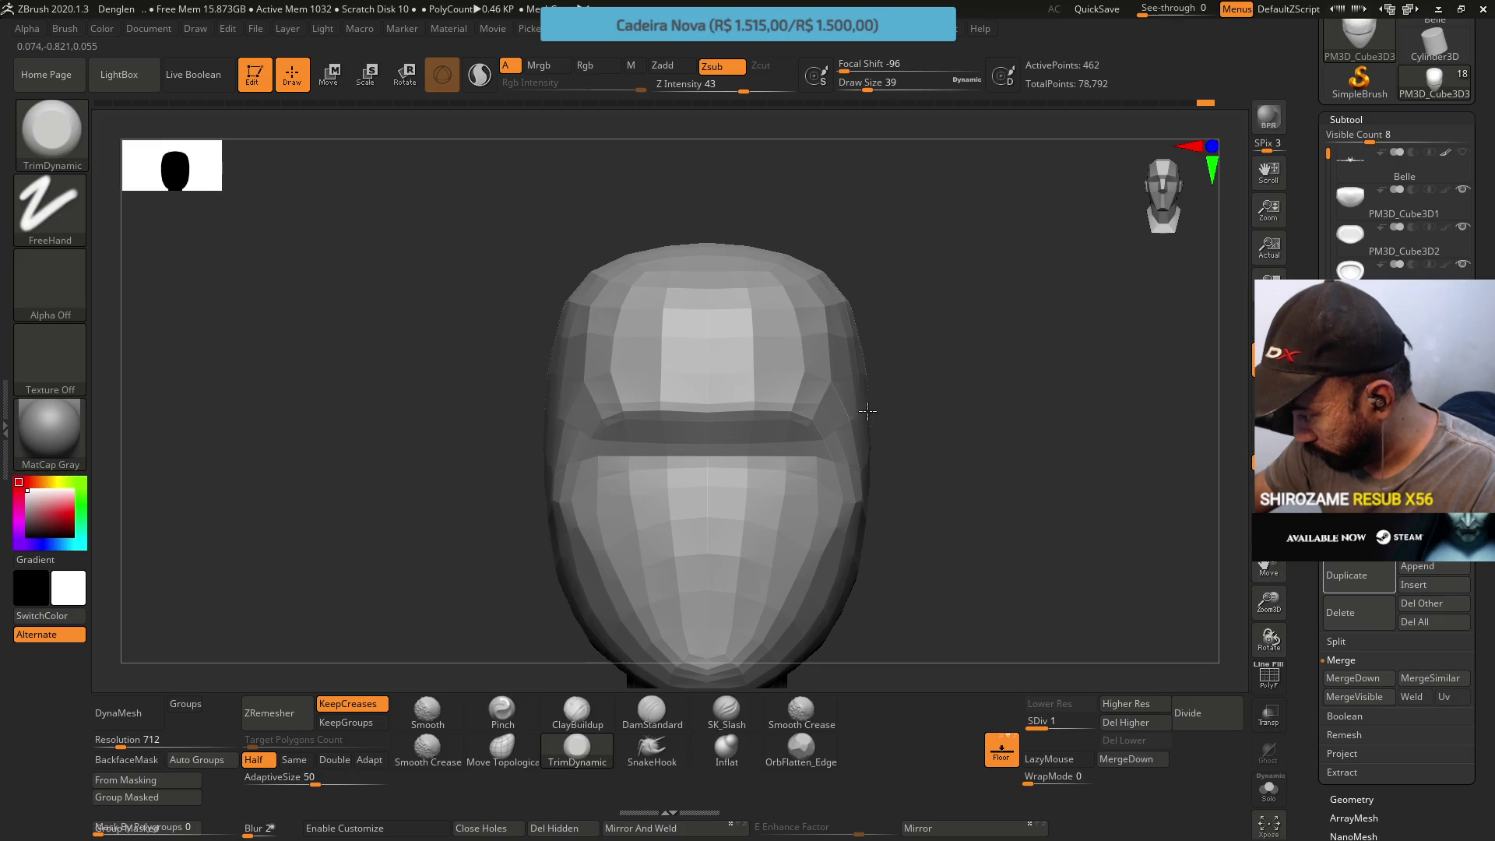
pyautogui.moveTo(807, 238); pyautogui.dragTo(783, 186)
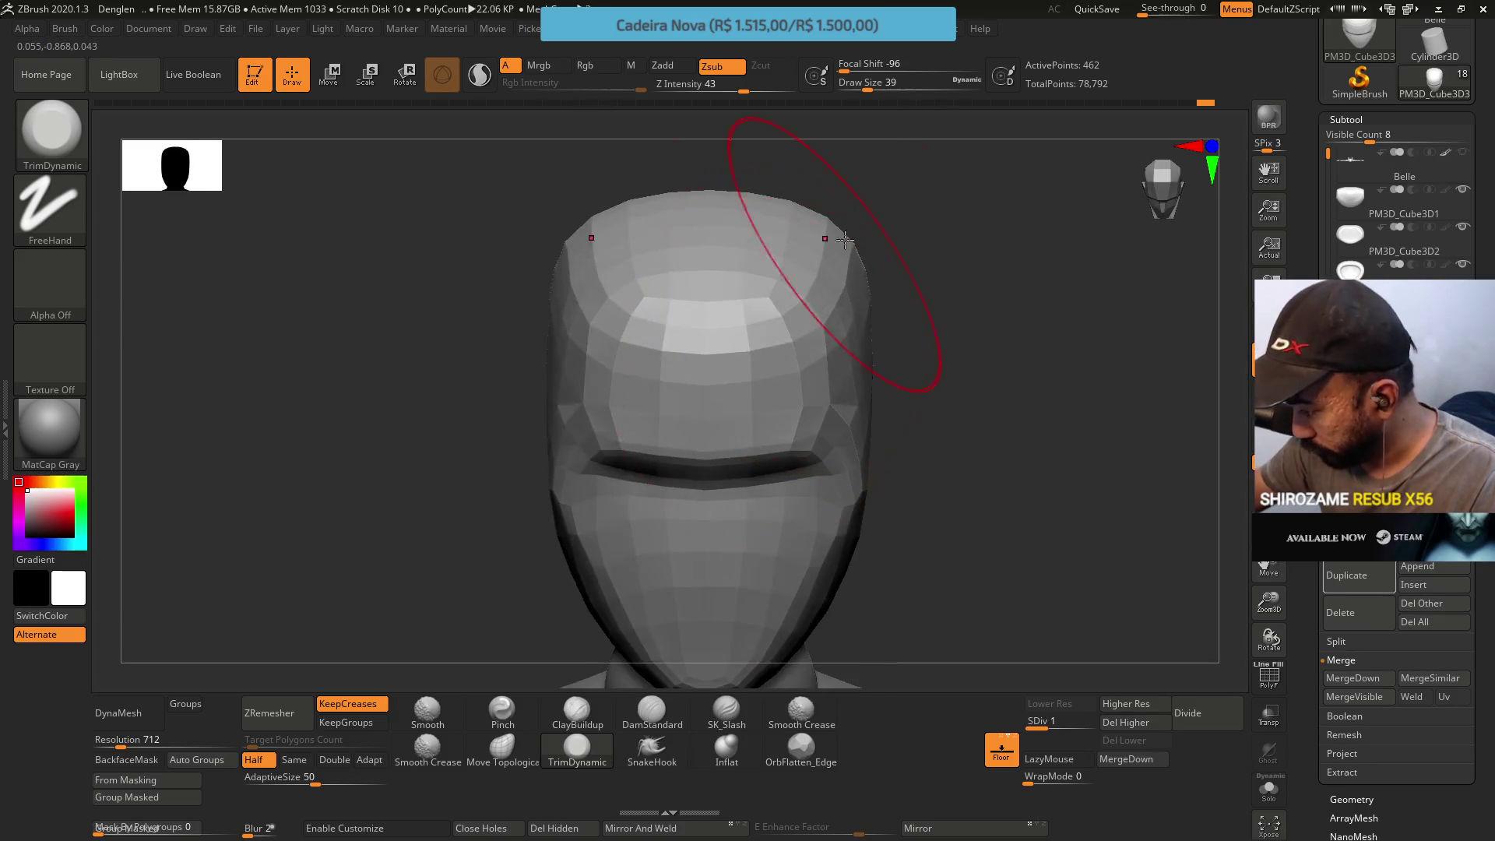
pyautogui.moveTo(833, 284); pyautogui.dragTo(829, 253)
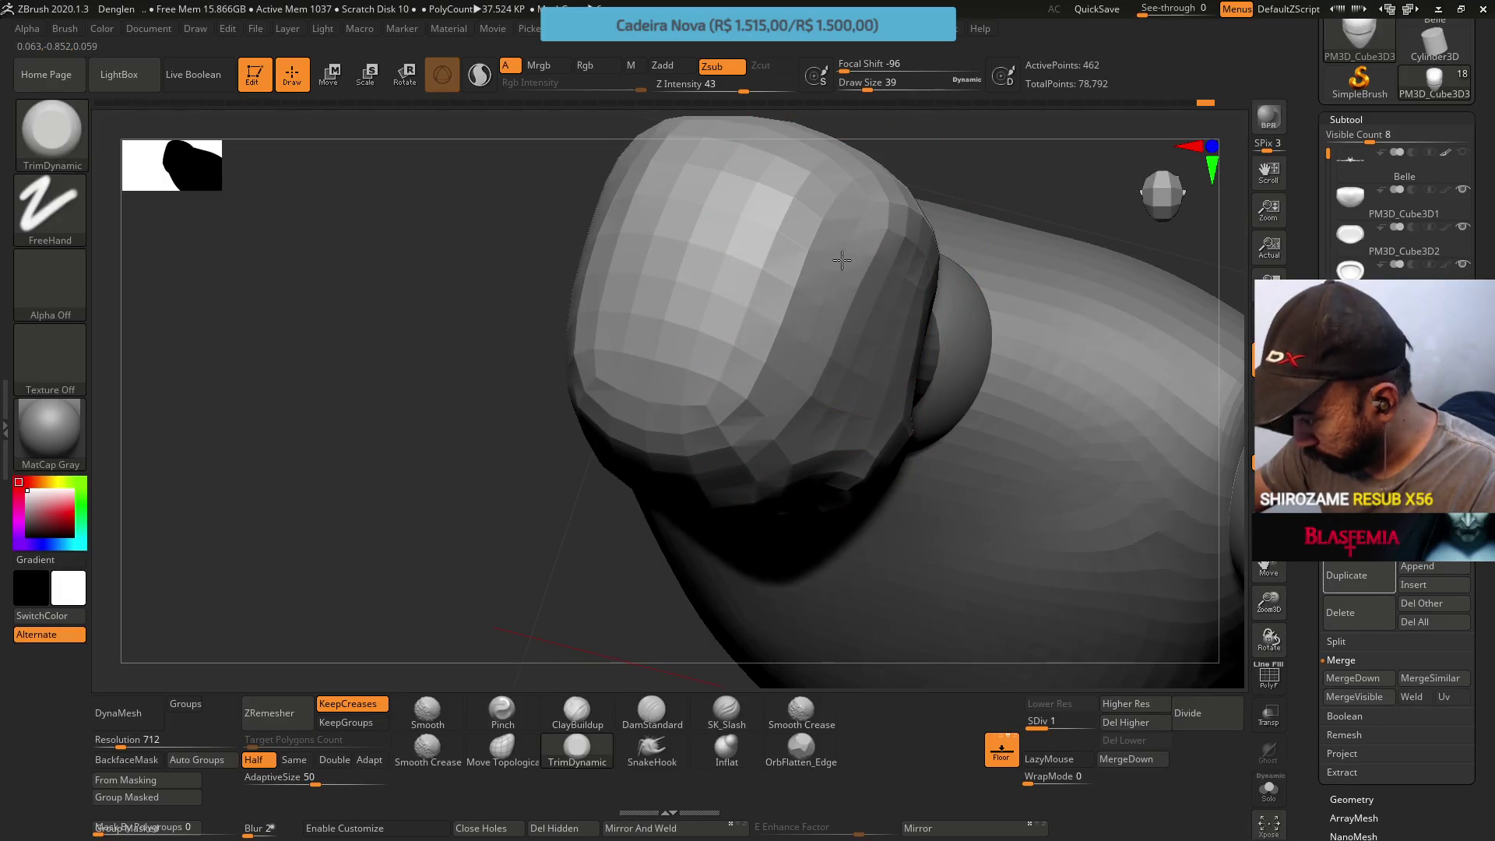
# Return the head to its smooth highest subdivision level and reframe the view on the figure
pyautogui.keyDown('shift'); pyautogui.moveTo(811, 378); pyautogui.dragTo(854, 217); pyautogui.keyUp('shift')
pyautogui.press('ctrl')
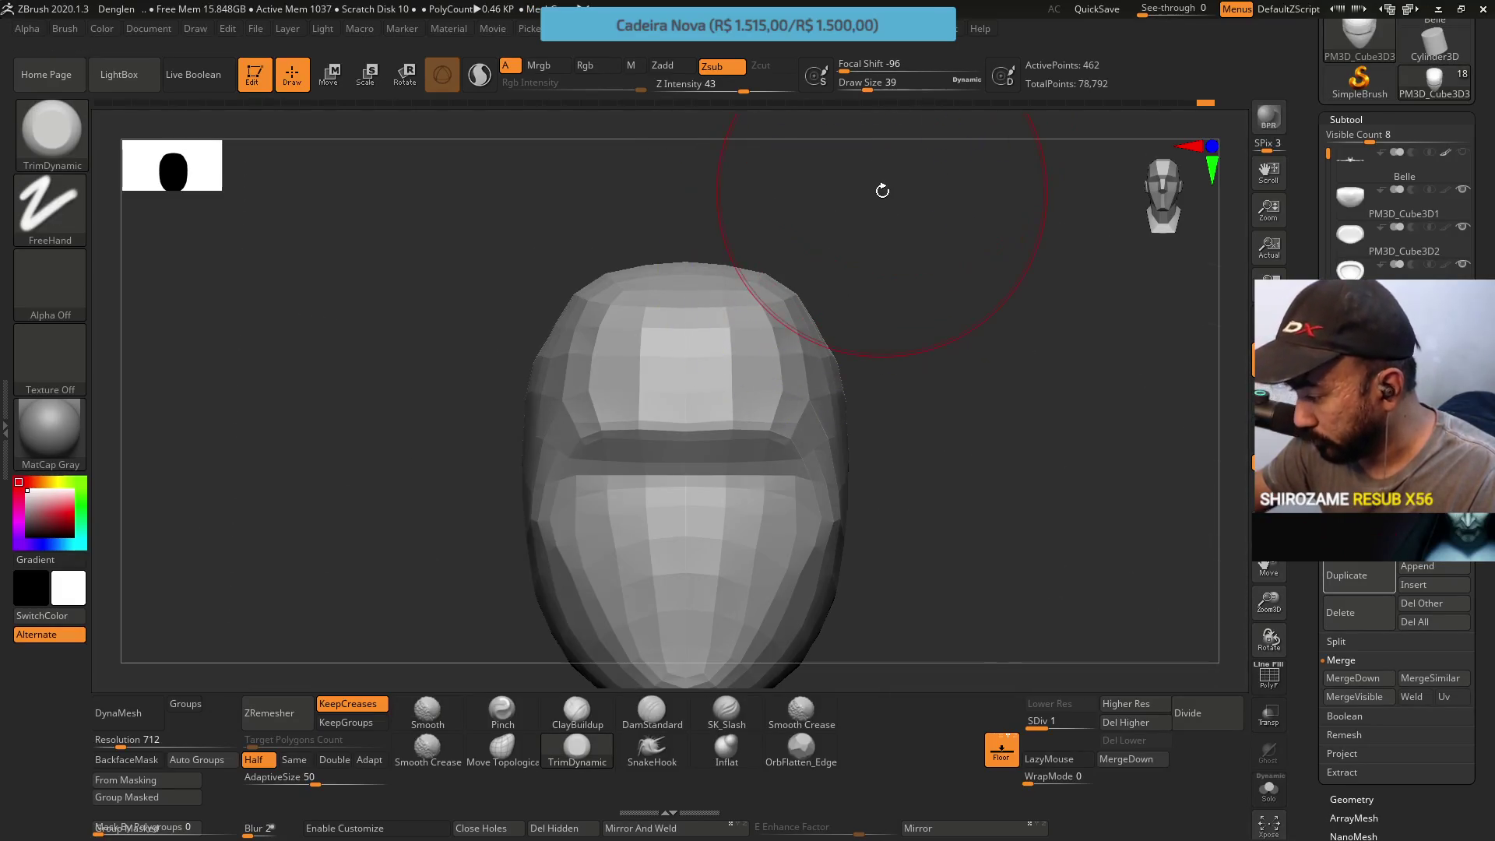
pyautogui.press('alt')
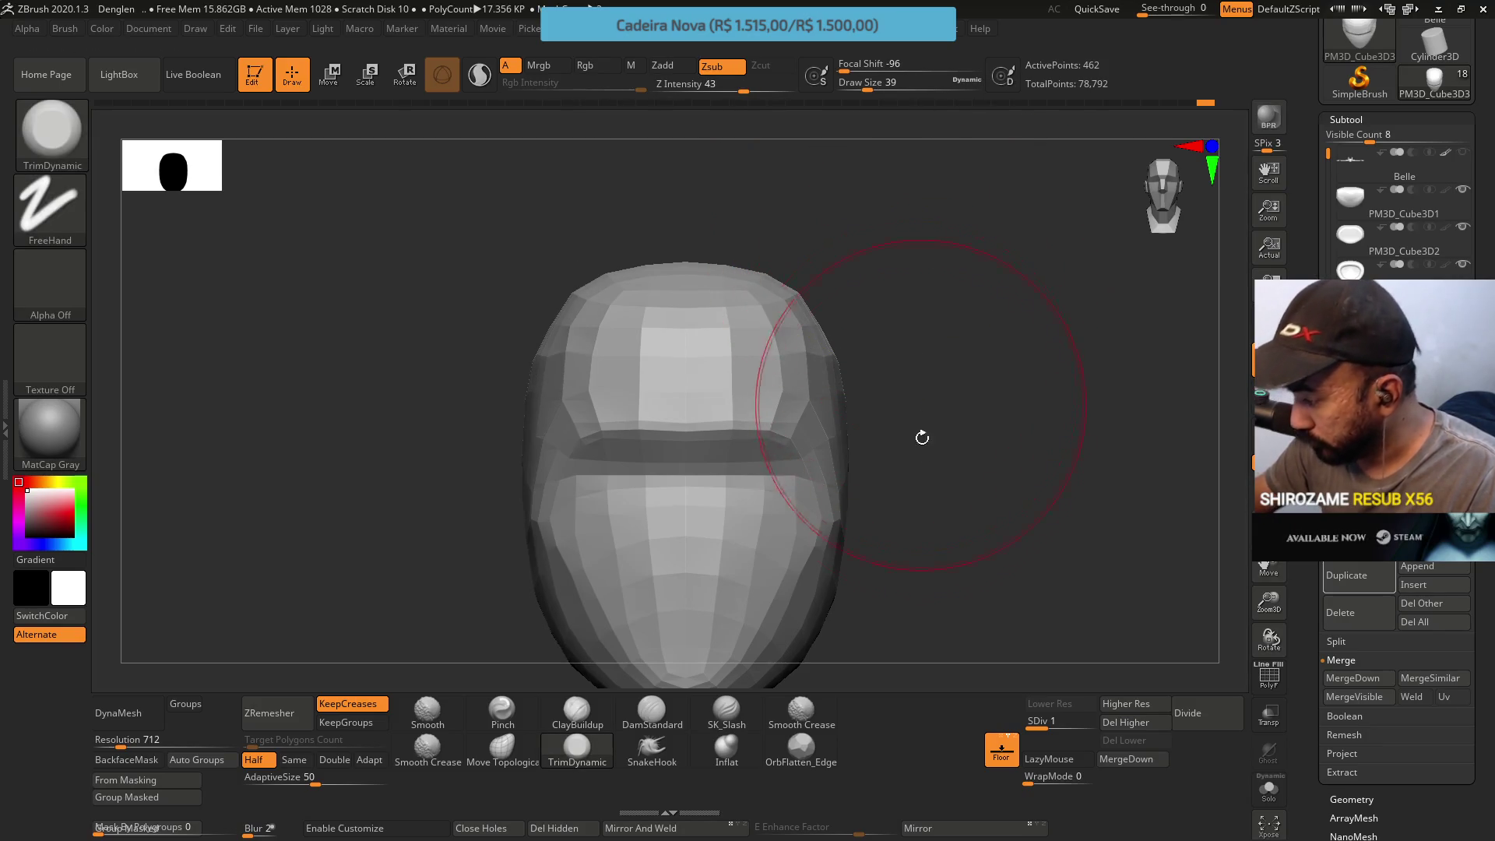
pyautogui.moveTo(868, 400); pyautogui.dragTo(860, 258)
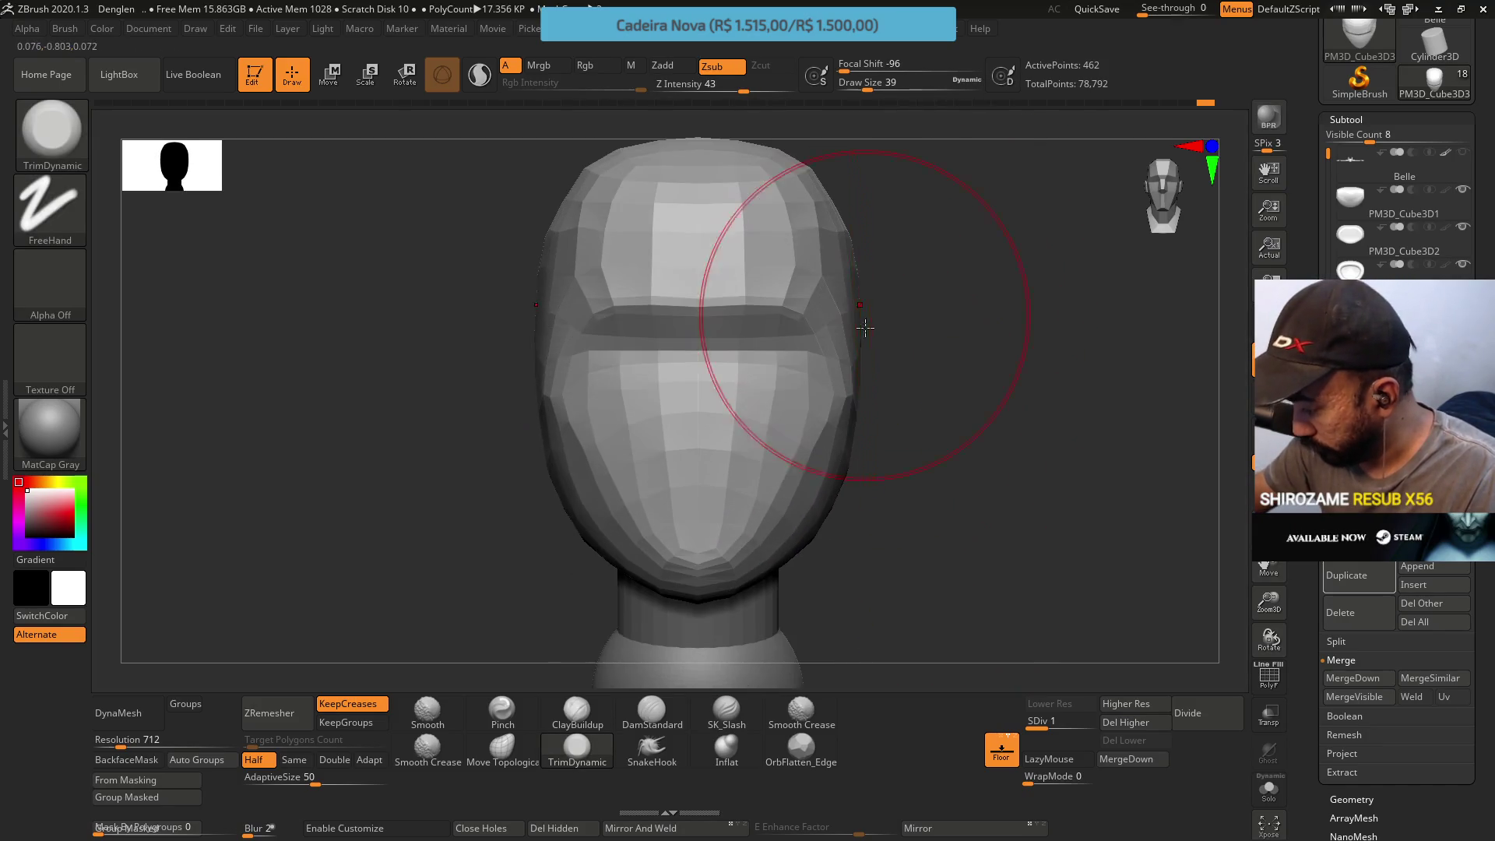
pyautogui.press('f')
pyautogui.press('d')
pyautogui.press('d')
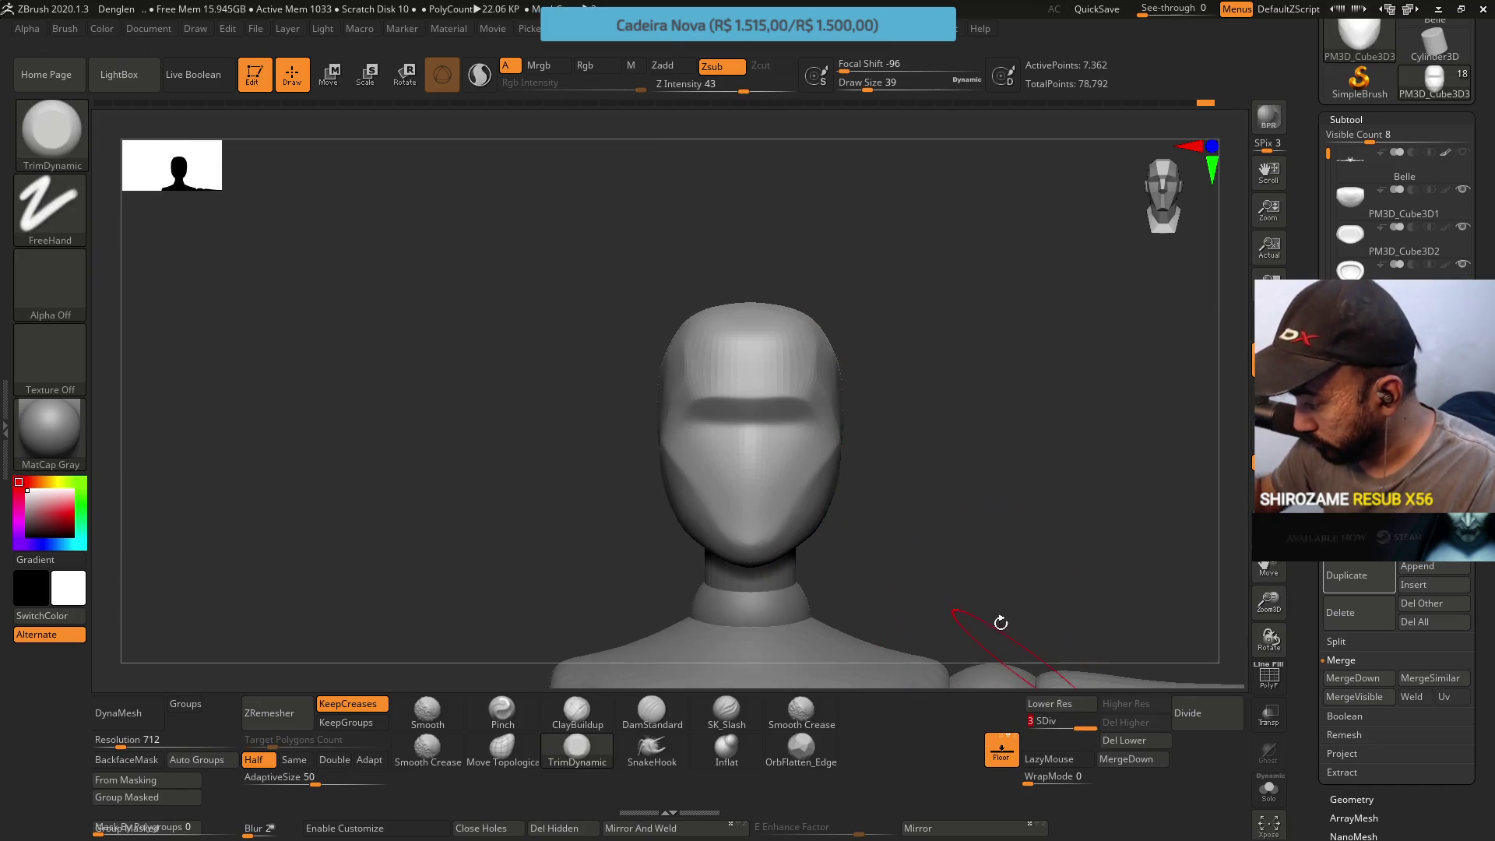
# View the head beside the outstretched arm, then drop it to SDiv 1 with the slider
pyautogui.moveTo(897, 473); pyautogui.dragTo(877, 451)
pyautogui.moveTo(861, 568)
pyautogui.keyDown('alt'); pyautogui.mouseDown()
pyautogui.moveTo(875, 494)
pyautogui.moveTo(981, 501)
pyautogui.moveTo(924, 593)
pyautogui.mouseUp(); pyautogui.keyUp('alt')
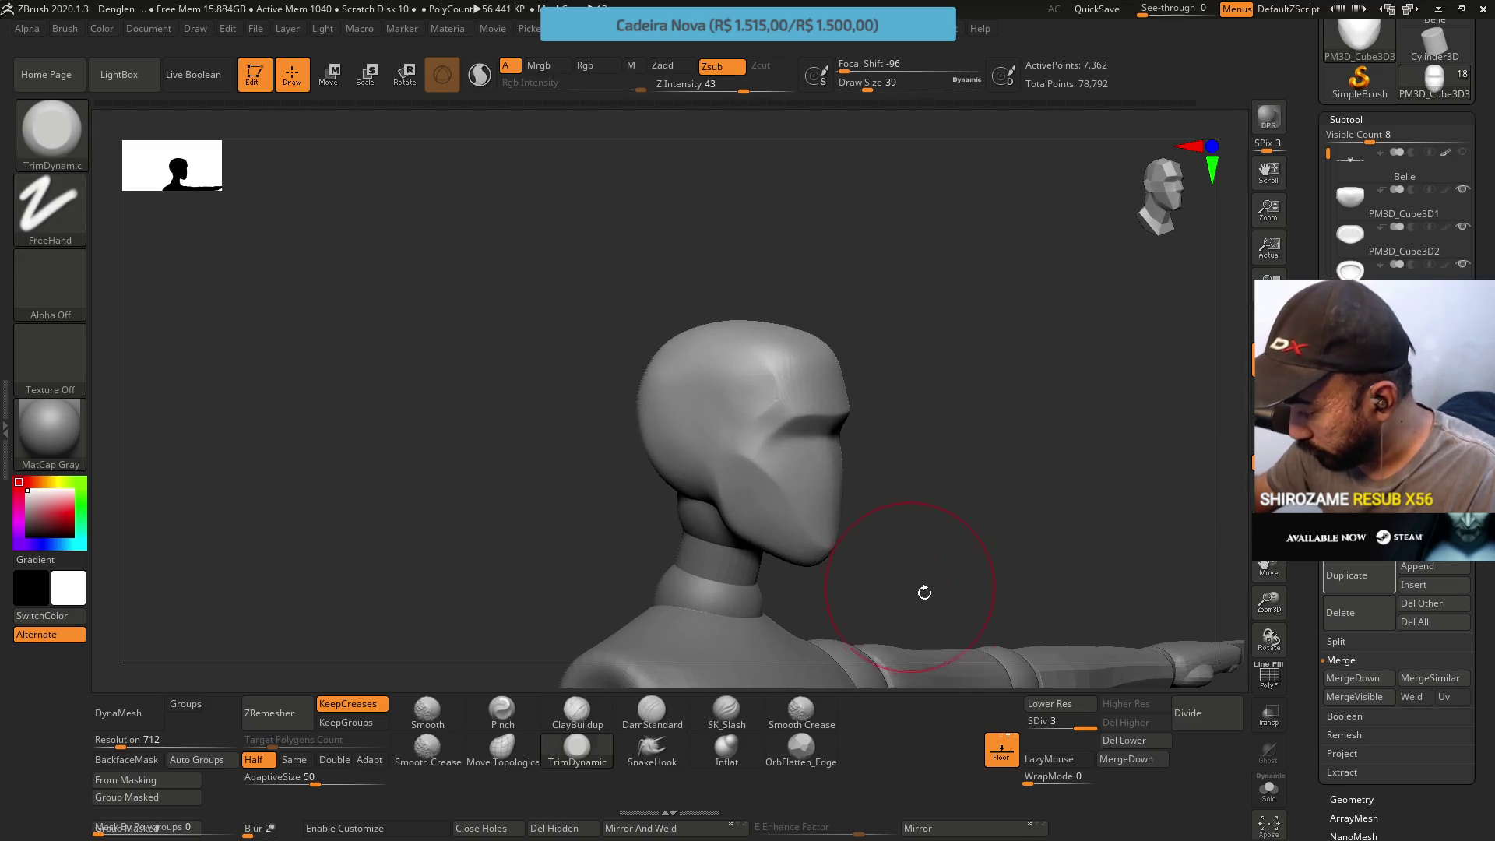
pyautogui.click(1037, 720)
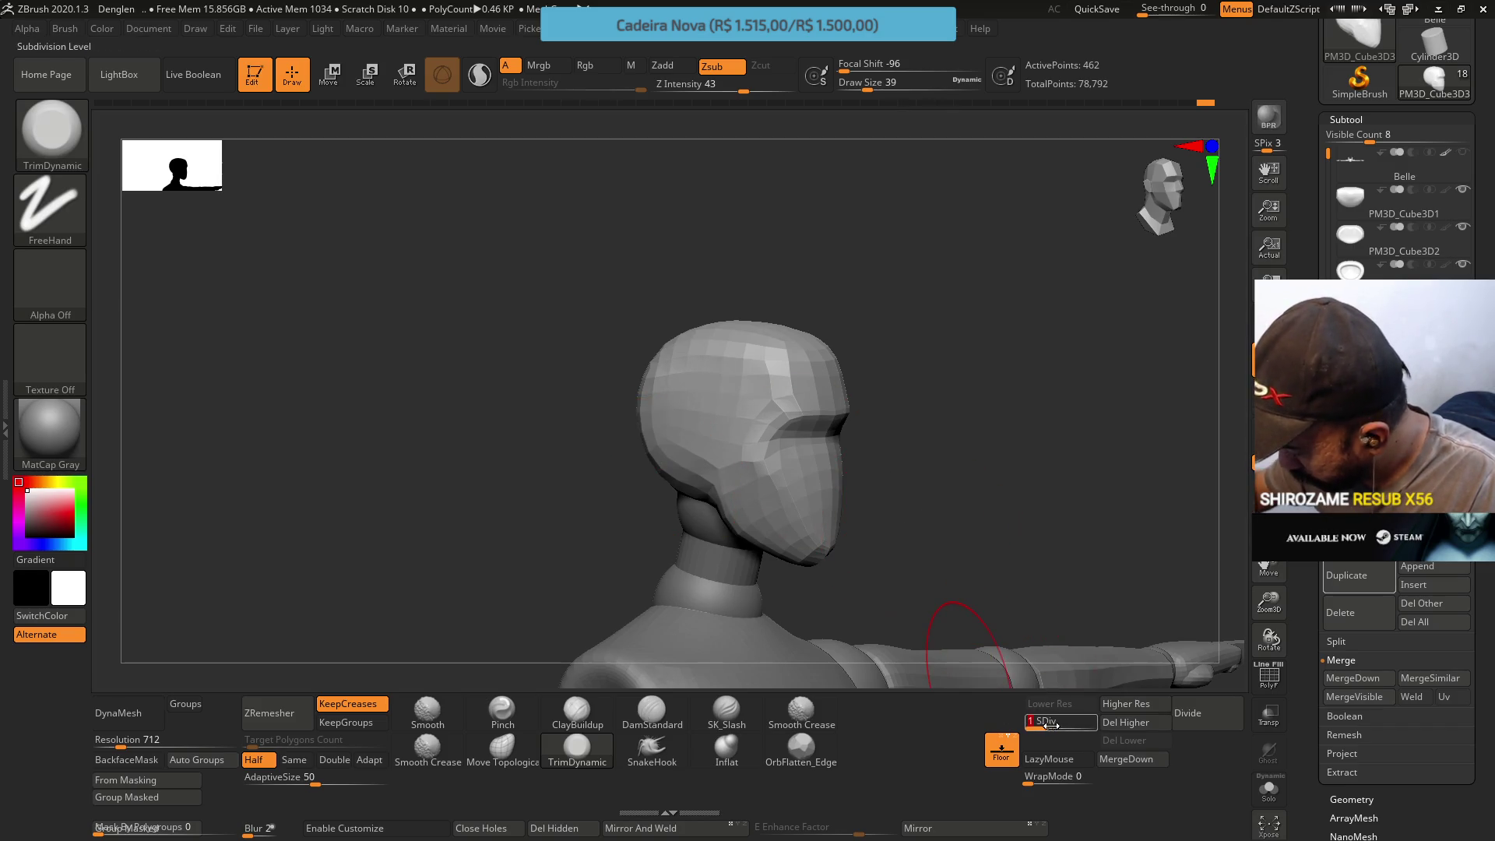
# Raise the head to SDiv 2, check it in profile and front view, then switch over to the reference images
pyautogui.moveTo(1047, 721); pyautogui.dragTo(1080, 721)
pyautogui.moveTo(934, 385)
pyautogui.mouseDown()
pyautogui.moveTo(764, 356)
pyautogui.moveTo(728, 426)
pyautogui.moveTo(767, 367)
pyautogui.mouseUp()
pyautogui.moveTo(884, 367)
pyautogui.mouseDown()
pyautogui.moveTo(869, 383)
pyautogui.moveTo(957, 478)
pyautogui.moveTo(1035, 419)
pyautogui.mouseUp()
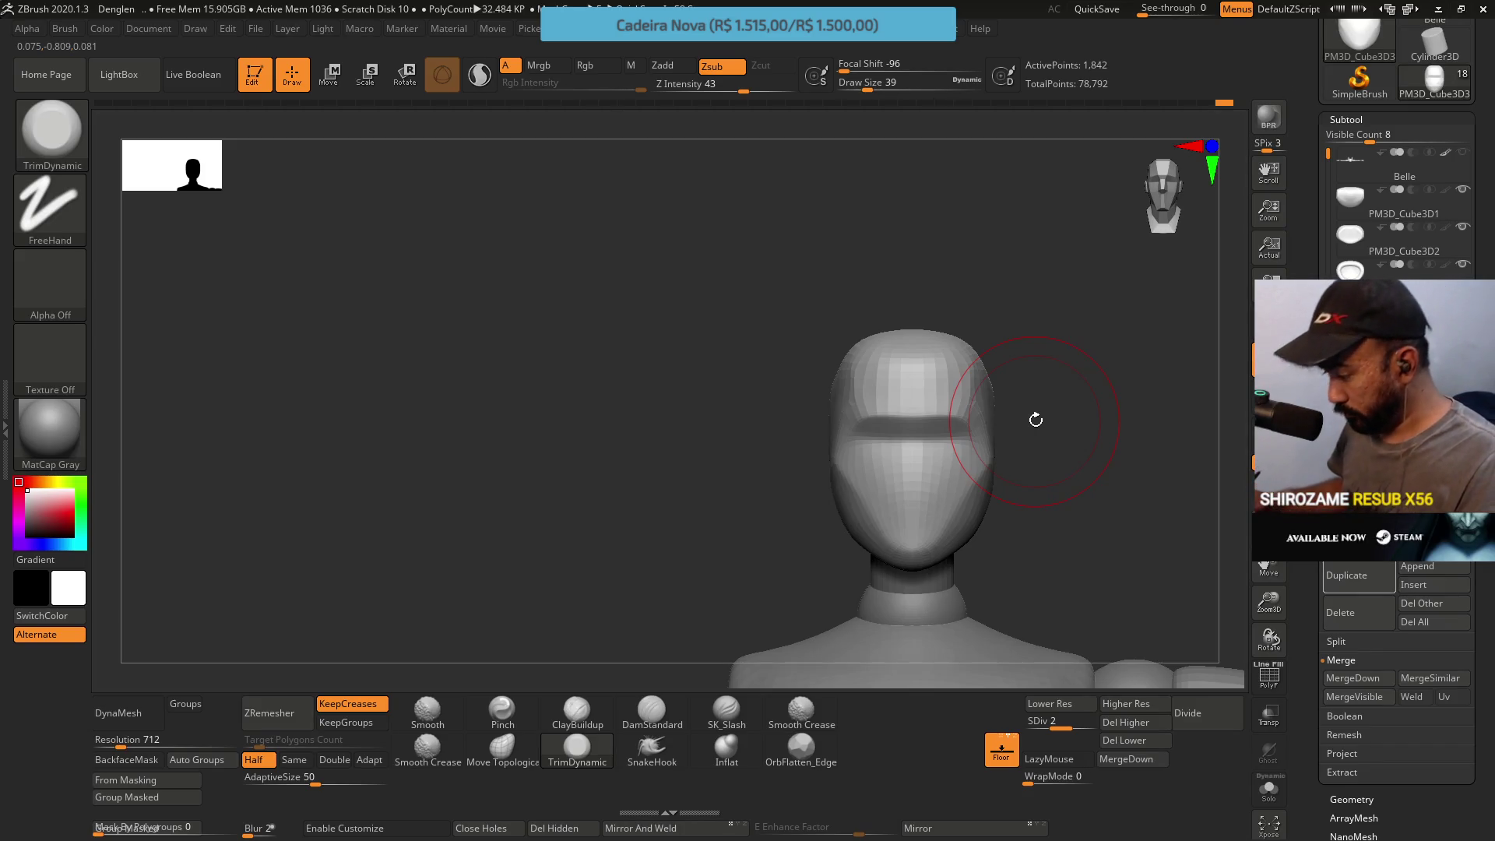
pyautogui.moveTo(924, 518); pyautogui.dragTo(943, 479, button='right')
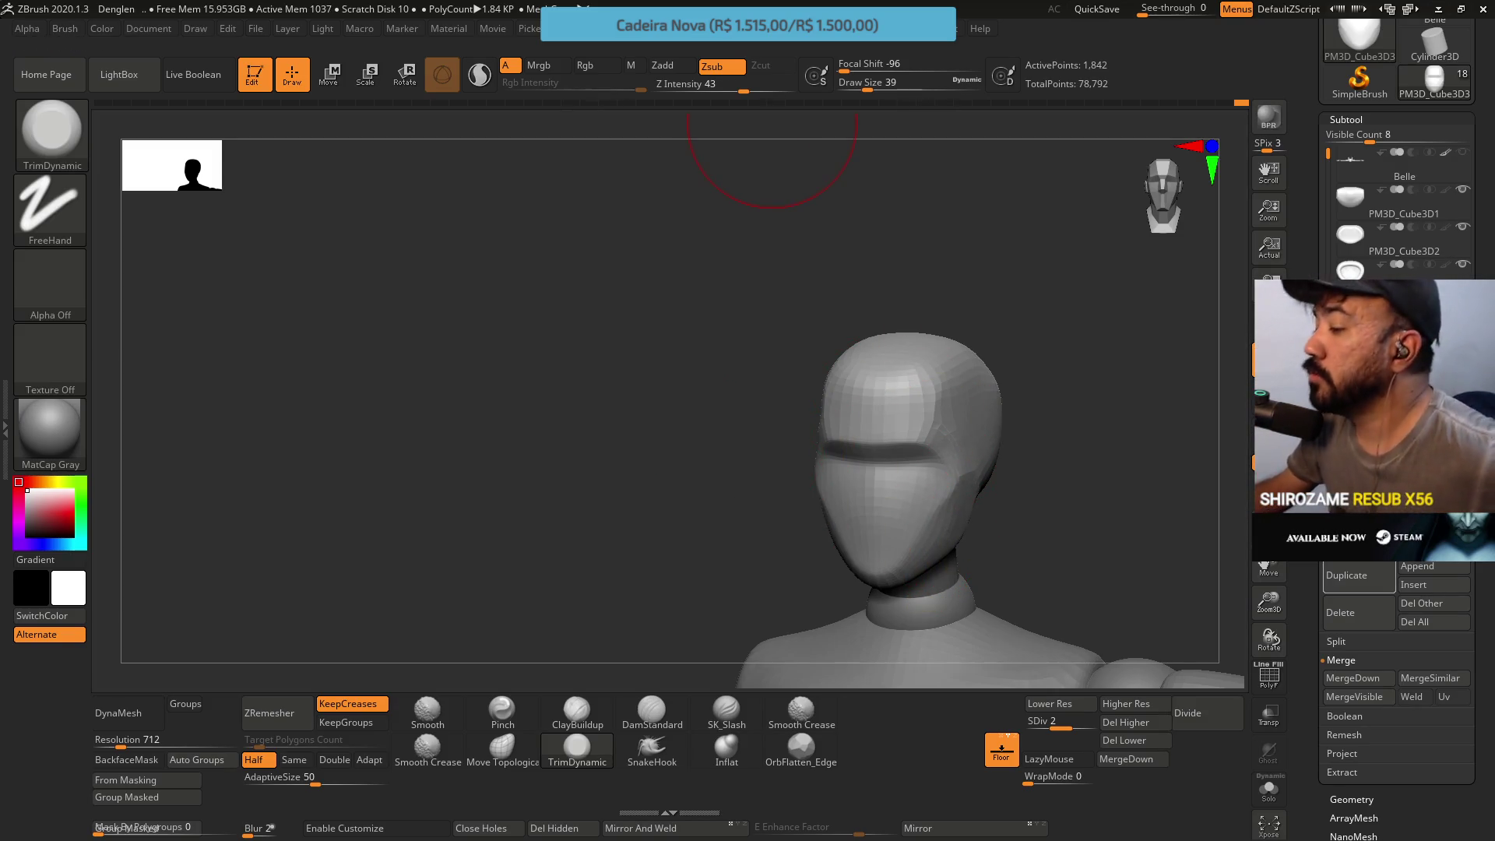
pyautogui.hotkey('alt', 'Tab')
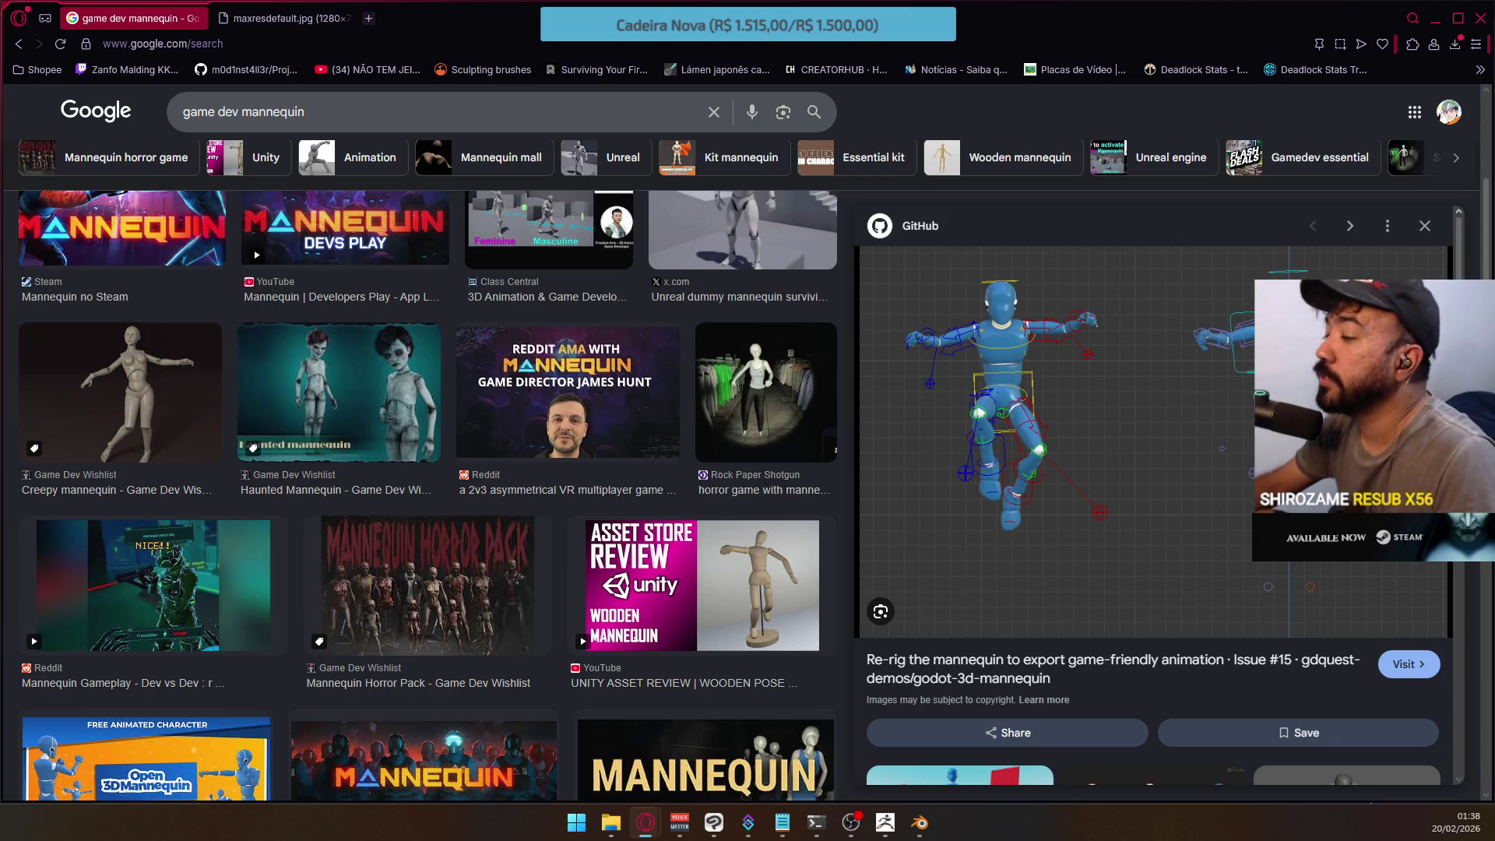
# Switch back from the Google Images mannequin references to the ZBrush sculpt
pyautogui.hotkey('alt', 'Tab')
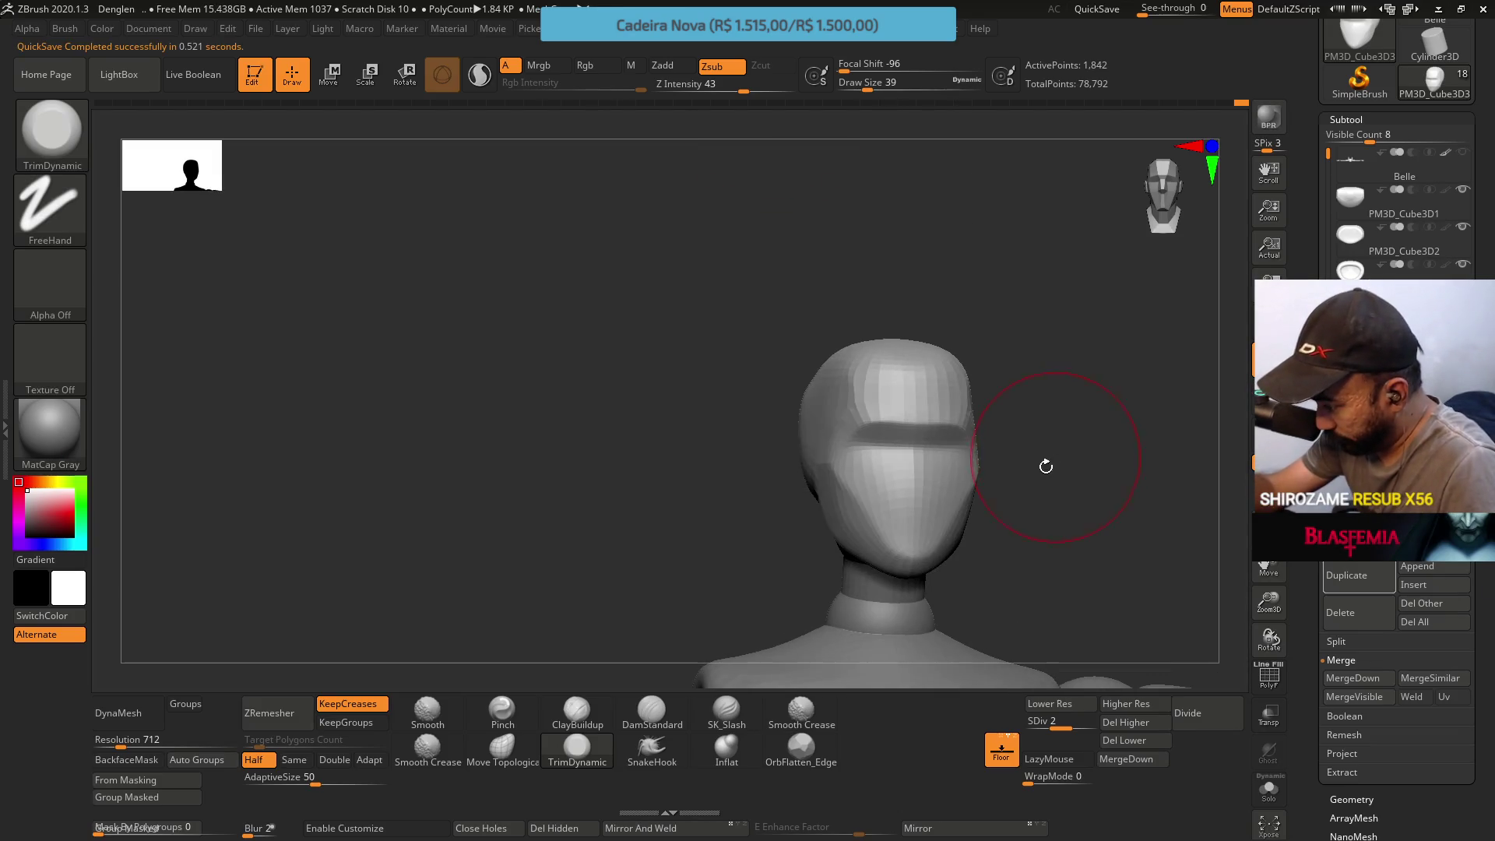
# Check the head in front and profile, then enter Move mode (W) to put the transpose gizmo on the head
pyautogui.moveTo(1051, 460); pyautogui.dragTo(1034, 453)
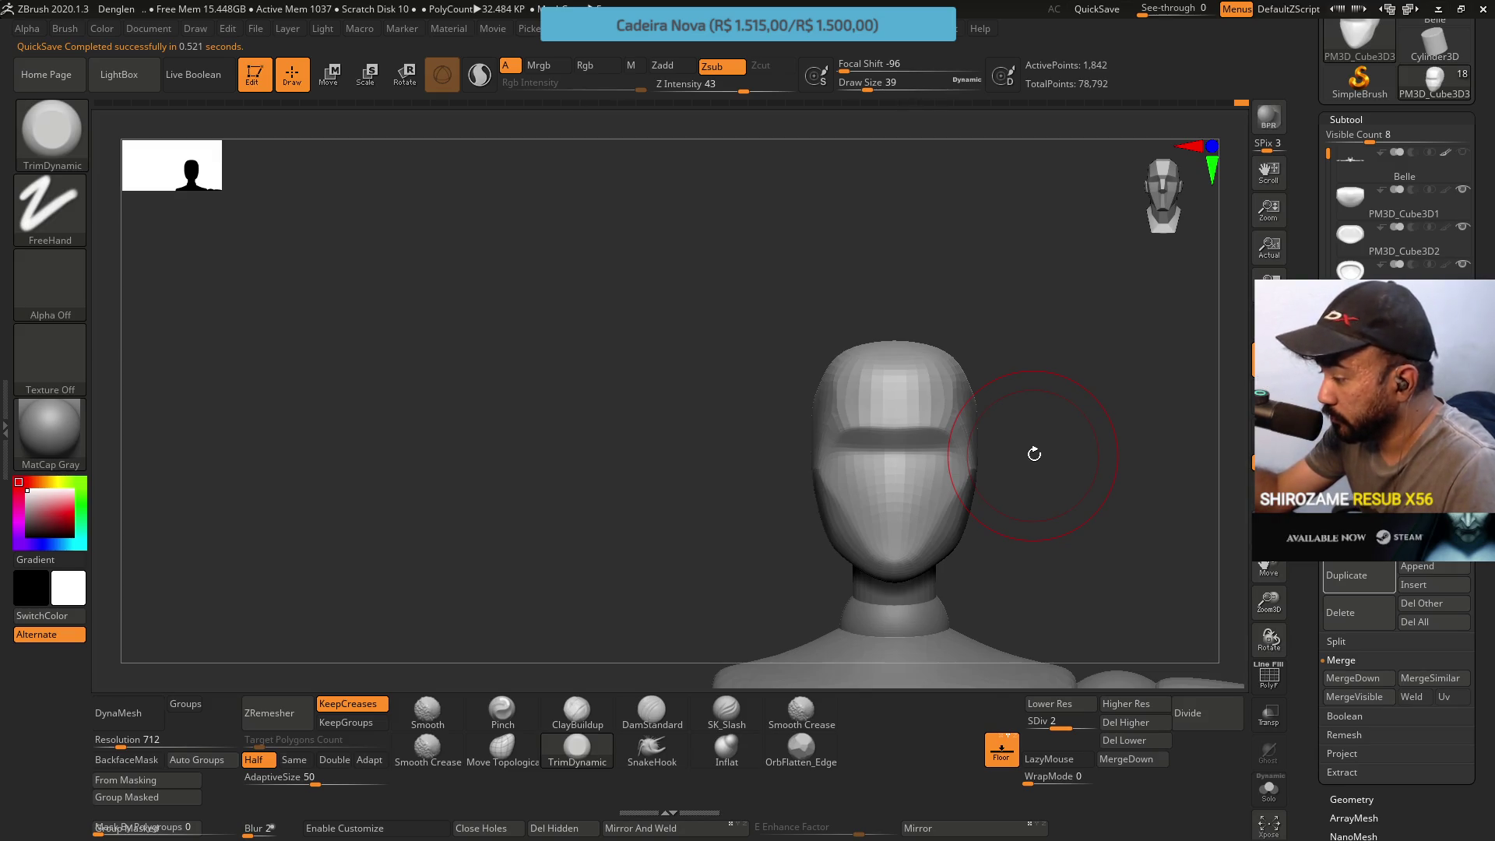
pyautogui.moveTo(1033, 453)
pyautogui.mouseDown()
pyautogui.moveTo(1020, 499)
pyautogui.moveTo(970, 509)
pyautogui.mouseUp()
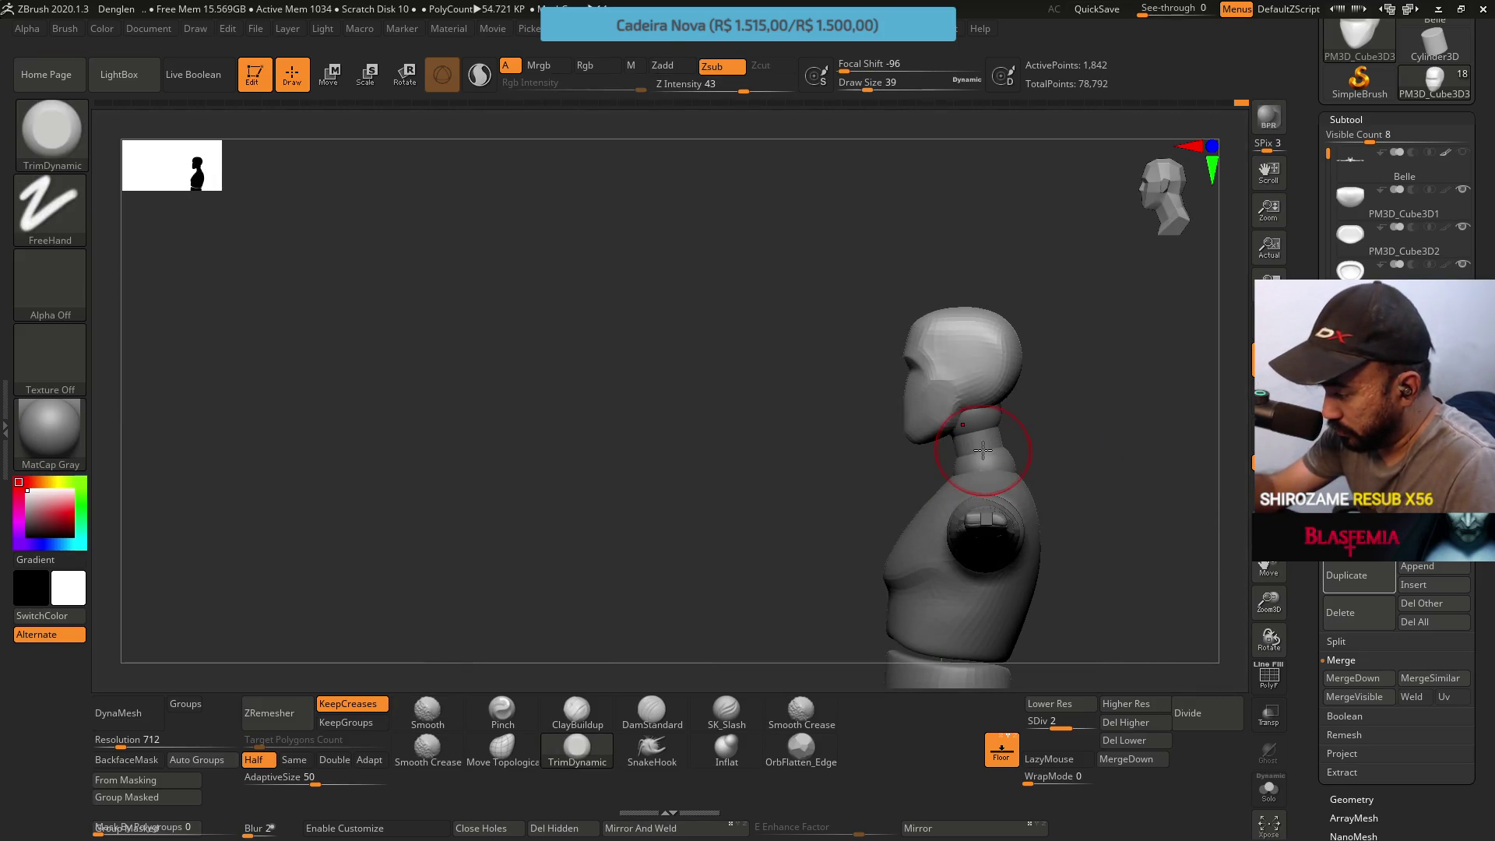
pyautogui.moveTo(970, 509)
pyautogui.mouseDown()
pyautogui.moveTo(1082, 394)
pyautogui.moveTo(1075, 367)
pyautogui.mouseUp()
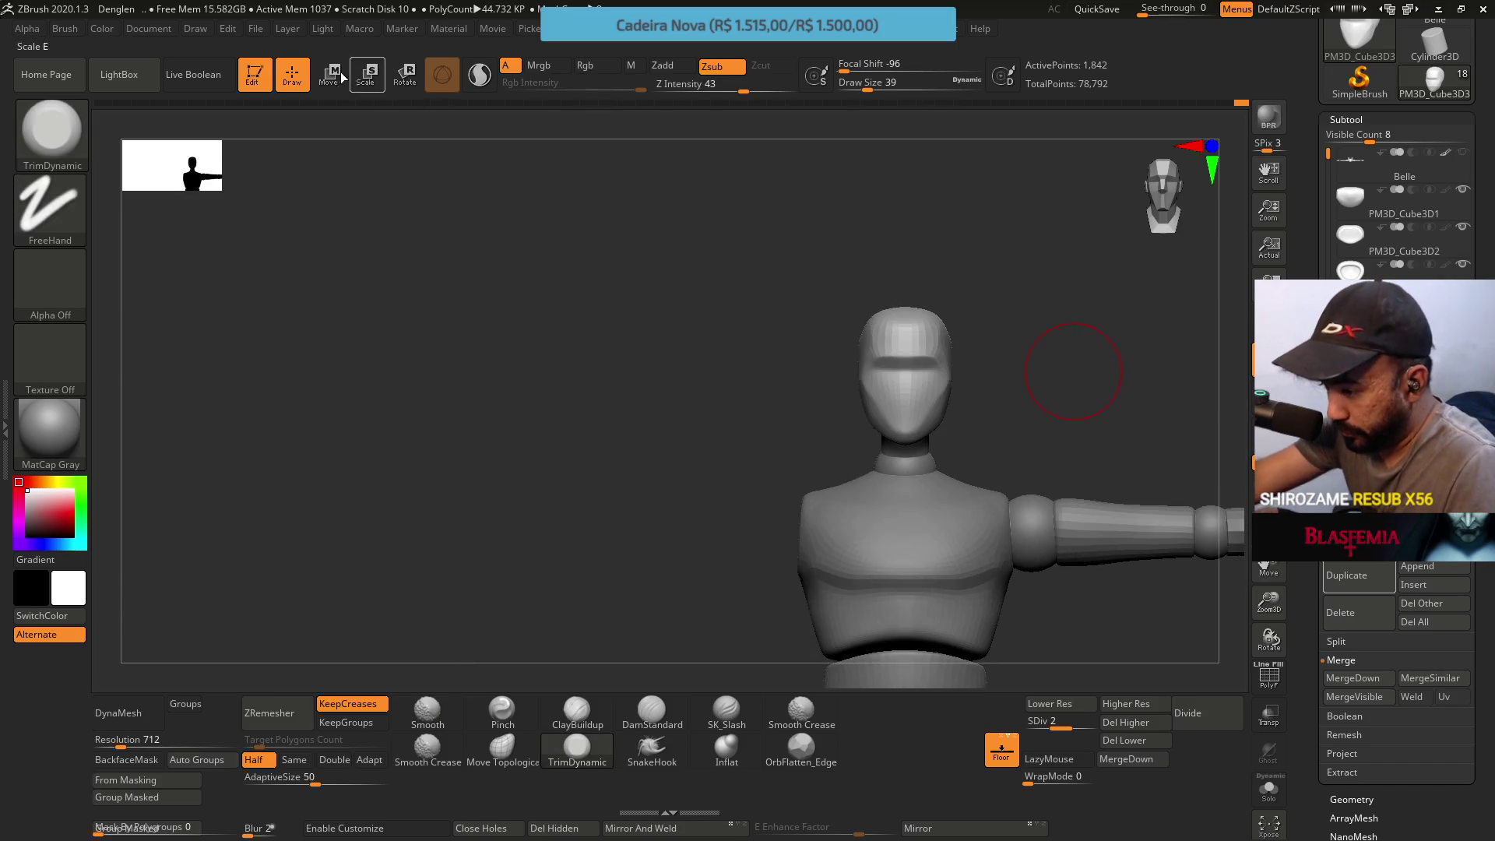
pyautogui.press('w')
pyautogui.moveTo(927, 263); pyautogui.dragTo(911, 291)
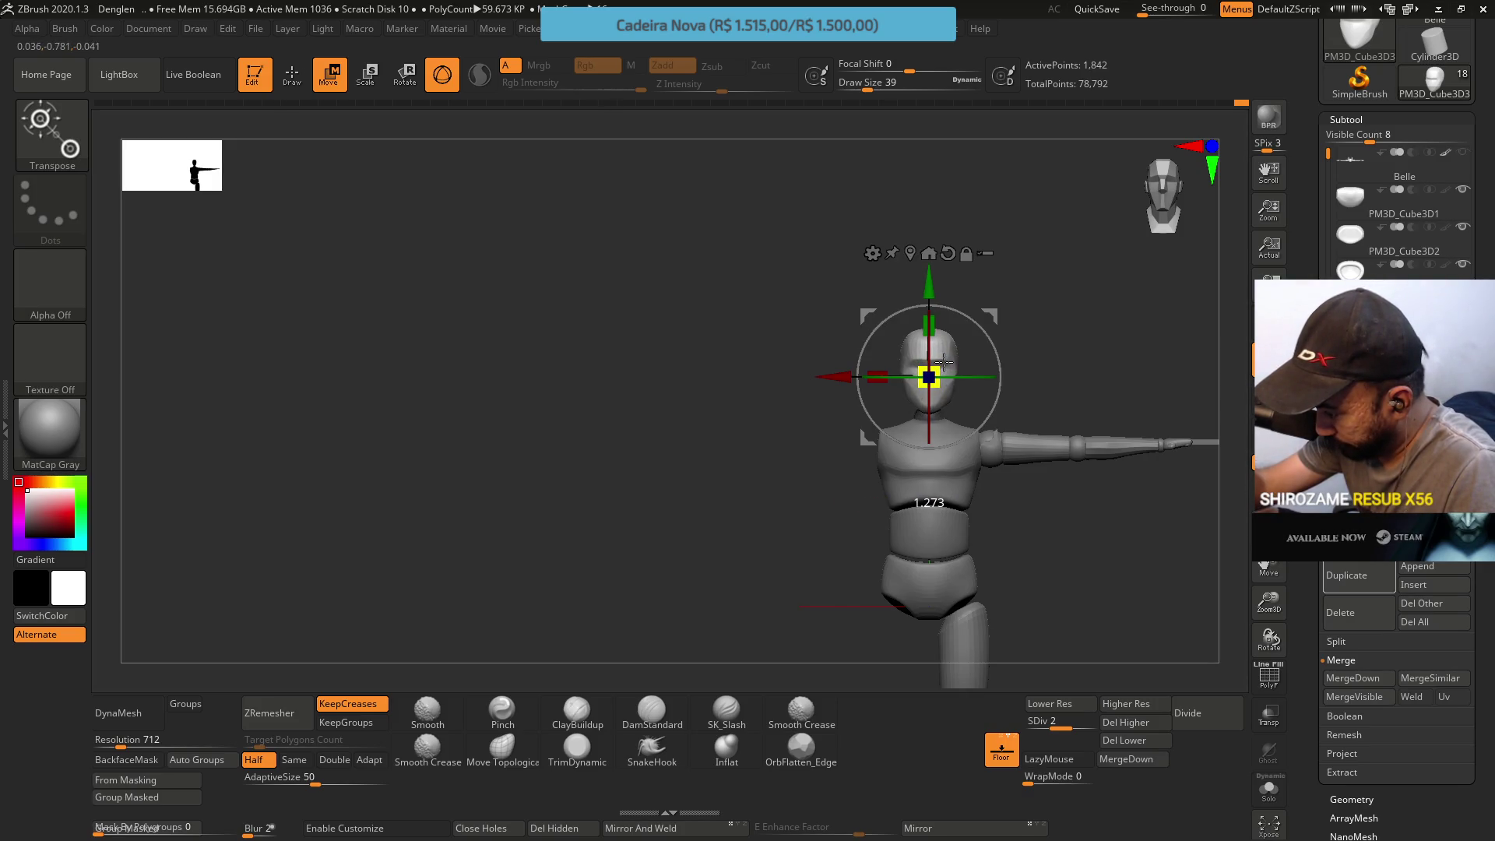
# Scale the head subtool up uniformly with the gizmo, checking it from the side and front
pyautogui.moveTo(940, 365); pyautogui.dragTo(1010, 308)
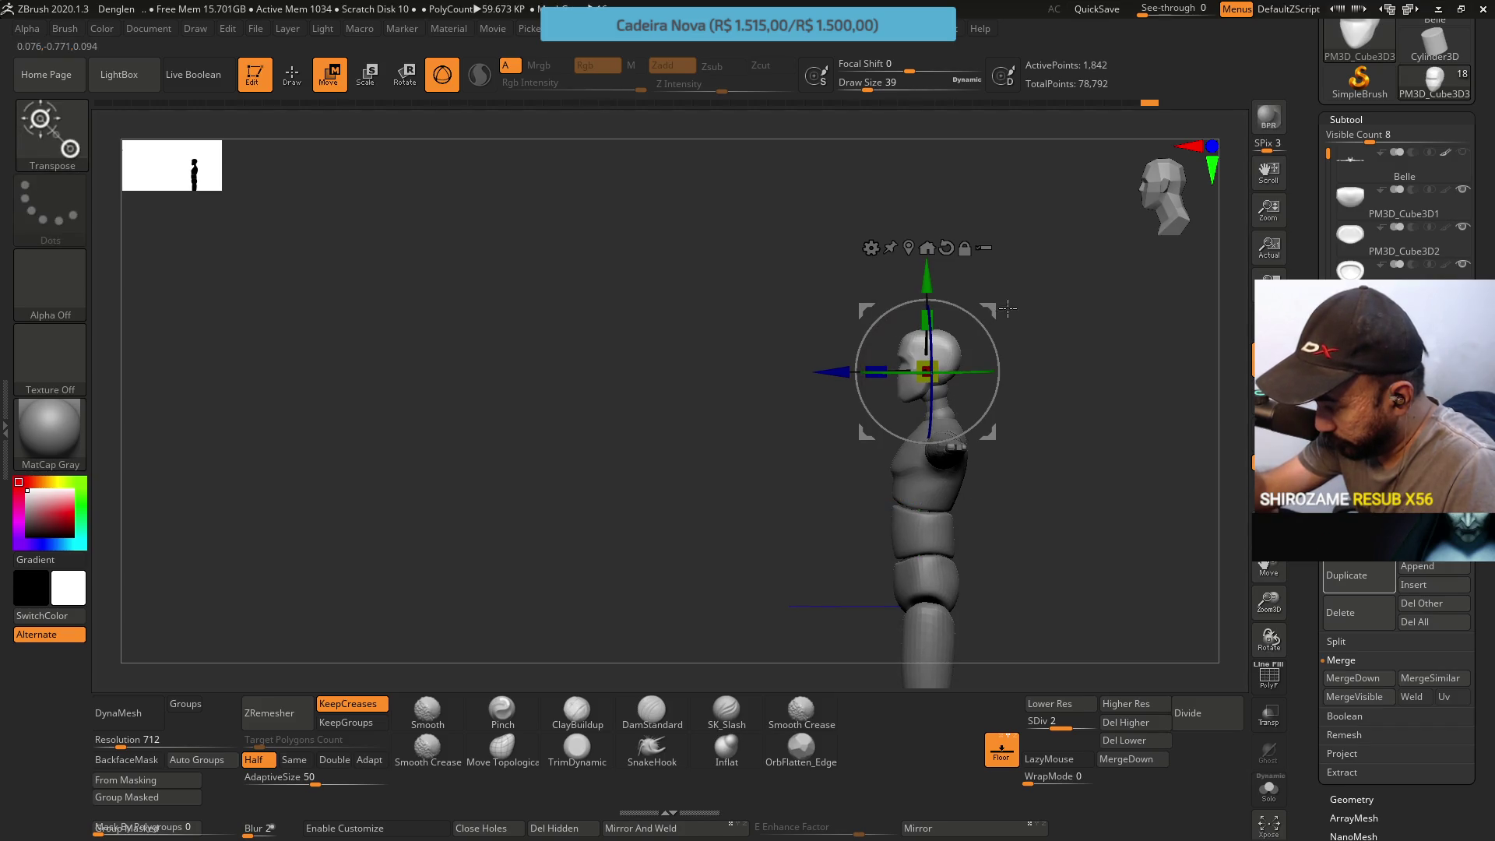
pyautogui.rightClick(993, 327)
pyautogui.keyDown('ctrl'); pyautogui.moveTo(979, 420); pyautogui.dragTo(979, 450, button='right'); pyautogui.keyUp('ctrl')
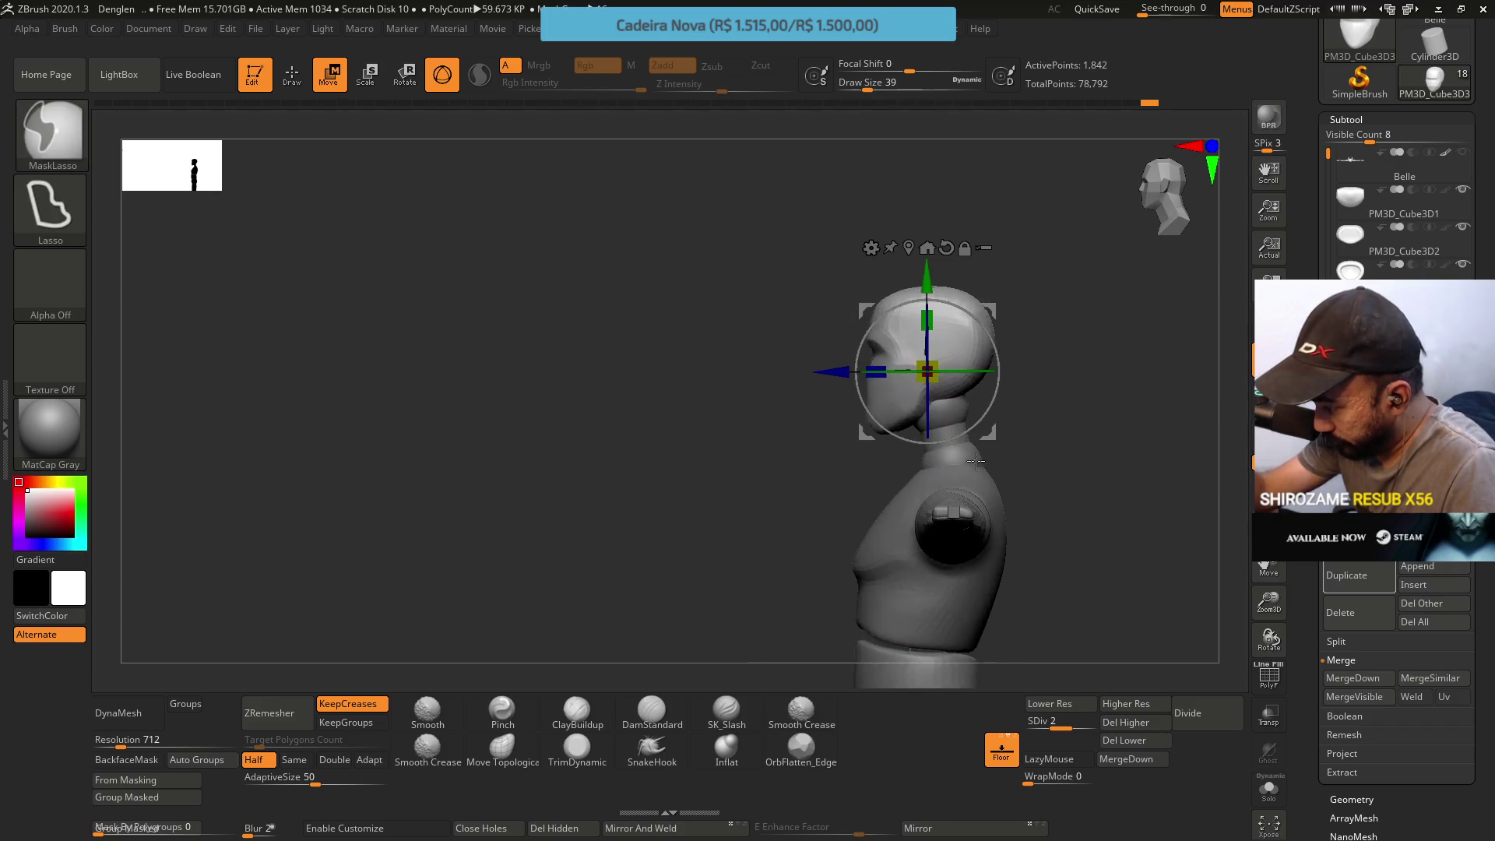
pyautogui.moveTo(967, 306); pyautogui.dragTo(1003, 318)
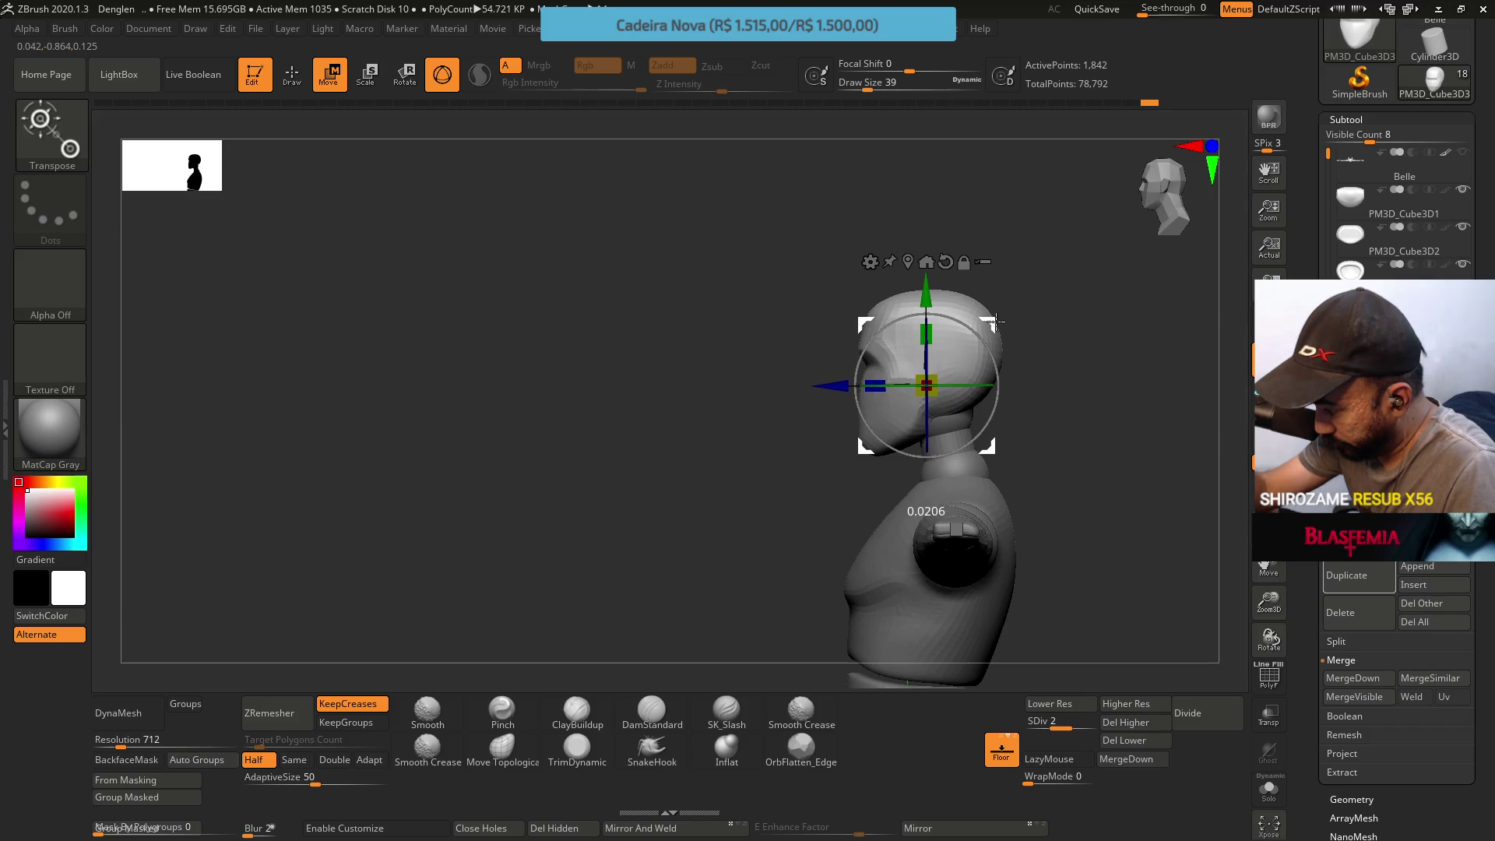
pyautogui.moveTo(1003, 318)
pyautogui.keyDown('shift'); pyautogui.mouseDown()
pyautogui.moveTo(1011, 291)
pyautogui.moveTo(1113, 485)
pyautogui.moveTo(1068, 499)
pyautogui.moveTo(1065, 470)
pyautogui.mouseUp(); pyautogui.keyUp('shift')
pyautogui.press('q')
pyautogui.moveTo(1071, 423)
pyautogui.keyDown('ctrl'); pyautogui.mouseDown(button='right')
pyautogui.moveTo(1084, 390)
pyautogui.moveTo(1002, 406)
pyautogui.mouseUp(button='right'); pyautogui.keyUp('ctrl')
pyautogui.moveTo(1077, 440)
pyautogui.keyDown('shift'); pyautogui.mouseDown()
pyautogui.moveTo(1088, 450)
pyautogui.moveTo(1073, 403)
pyautogui.mouseUp(); pyautogui.keyUp('shift')
pyautogui.press('ctrl')
pyautogui.keyDown('ctrl'); pyautogui.moveTo(1070, 402); pyautogui.dragTo(827, 490, button='right'); pyautogui.keyUp('ctrl')
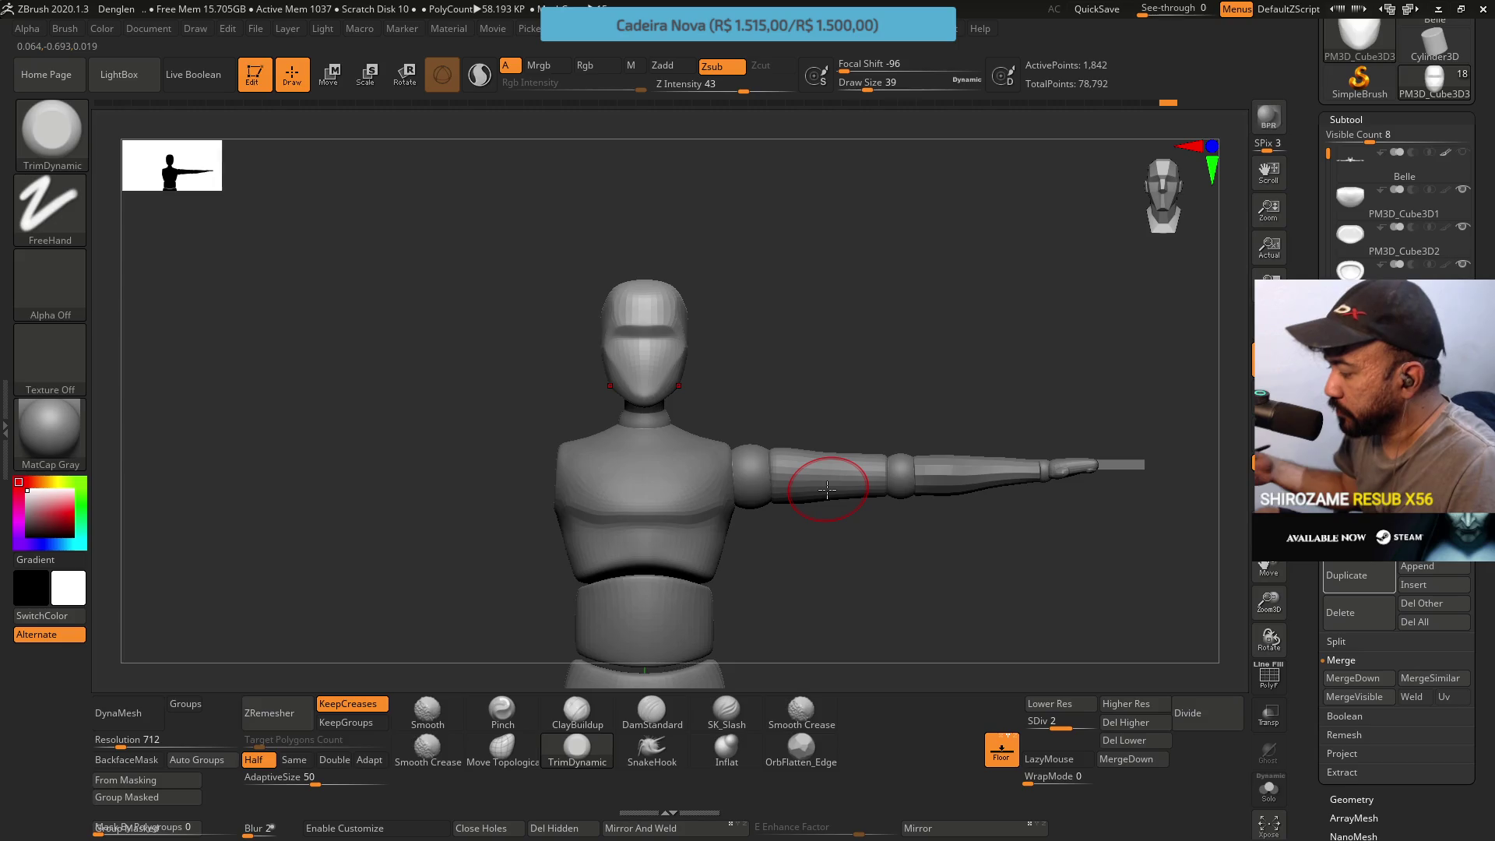
pyautogui.moveTo(957, 284); pyautogui.dragTo(950, 484)
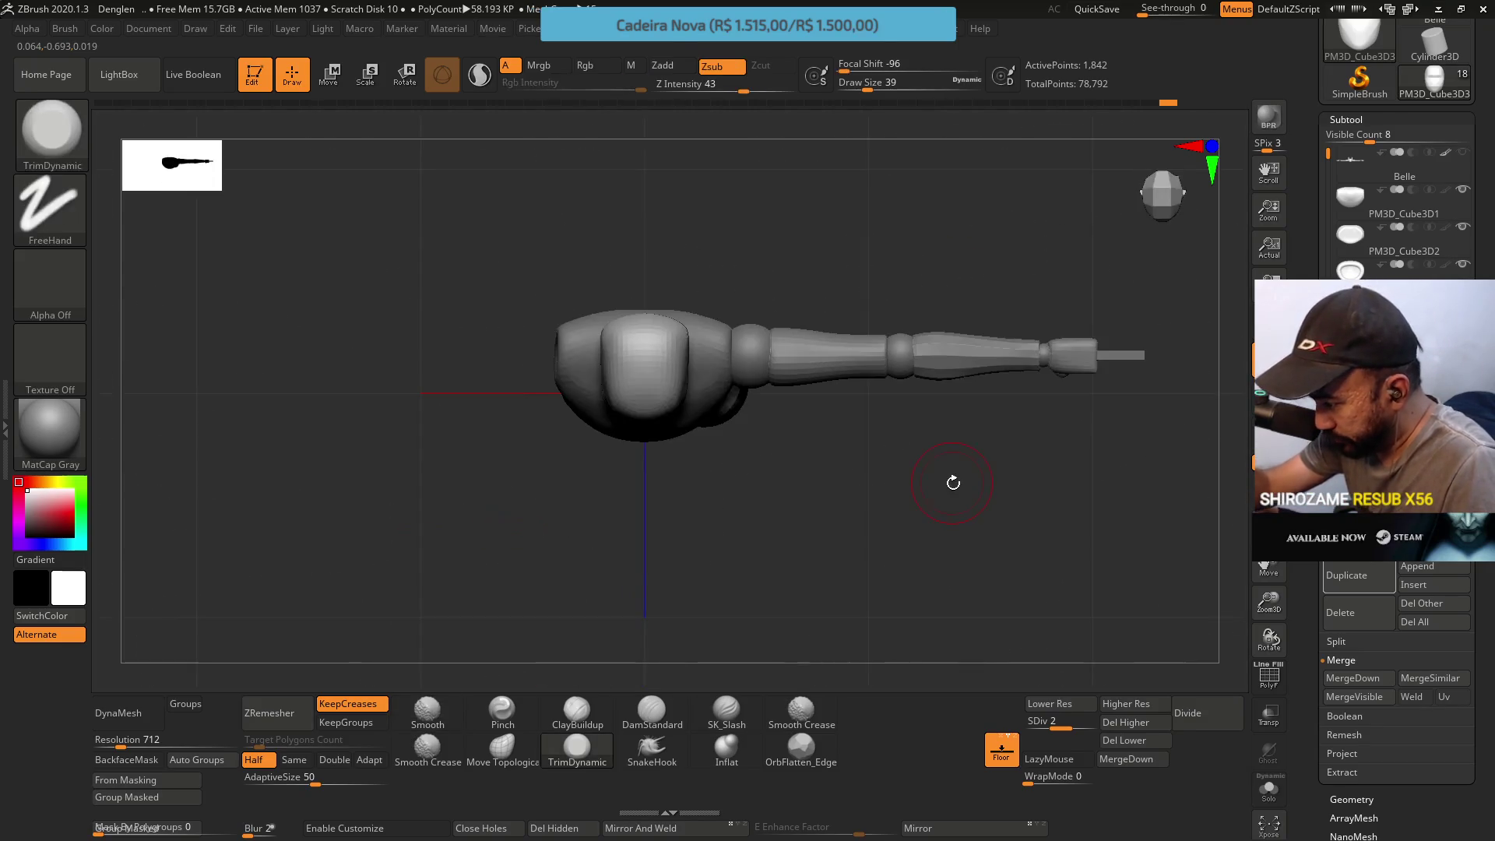
pyautogui.keyDown('alt'); pyautogui.moveTo(847, 442); pyautogui.dragTo(894, 605); pyautogui.keyUp('alt')
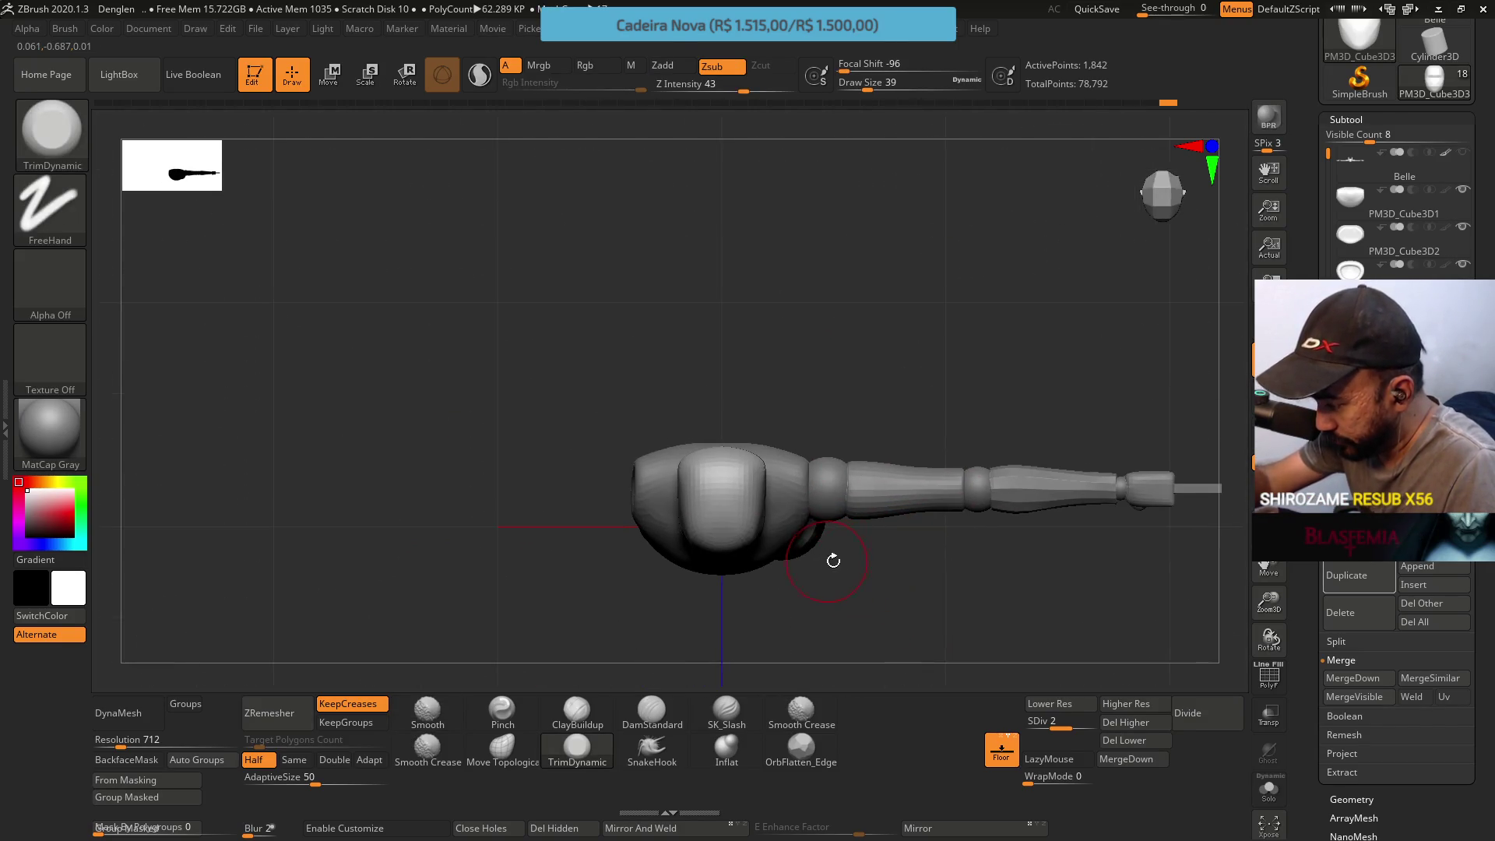
pyautogui.keyDown('shift'); pyautogui.moveTo(829, 561); pyautogui.dragTo(836, 569); pyautogui.keyUp('shift')
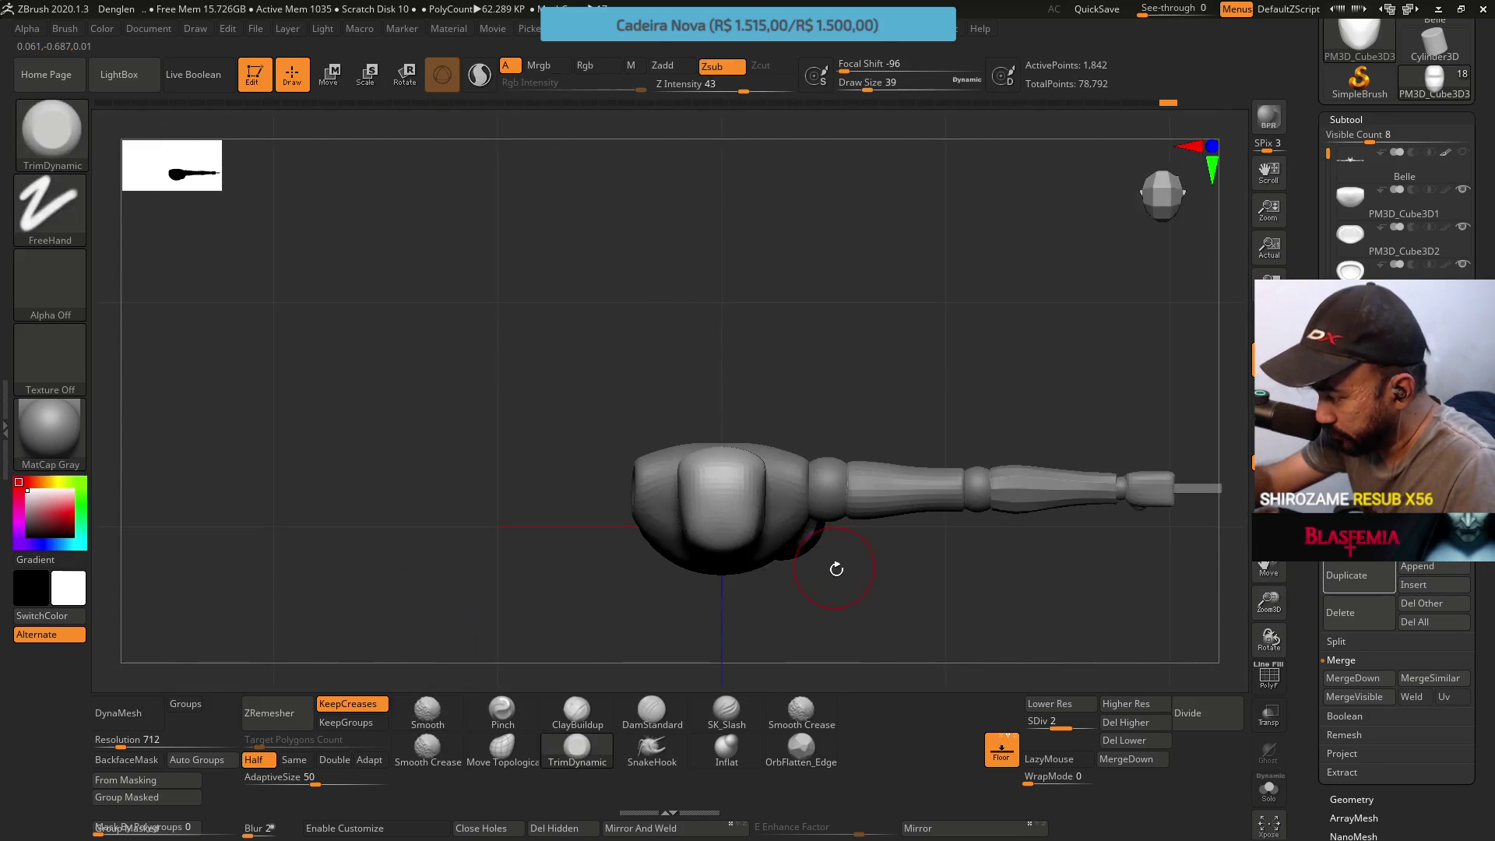
pyautogui.moveTo(739, 676)
pyautogui.mouseDown()
pyautogui.moveTo(855, 512)
pyautogui.moveTo(802, 544)
pyautogui.moveTo(808, 440)
pyautogui.moveTo(718, 388)
pyautogui.moveTo(825, 496)
pyautogui.mouseUp()
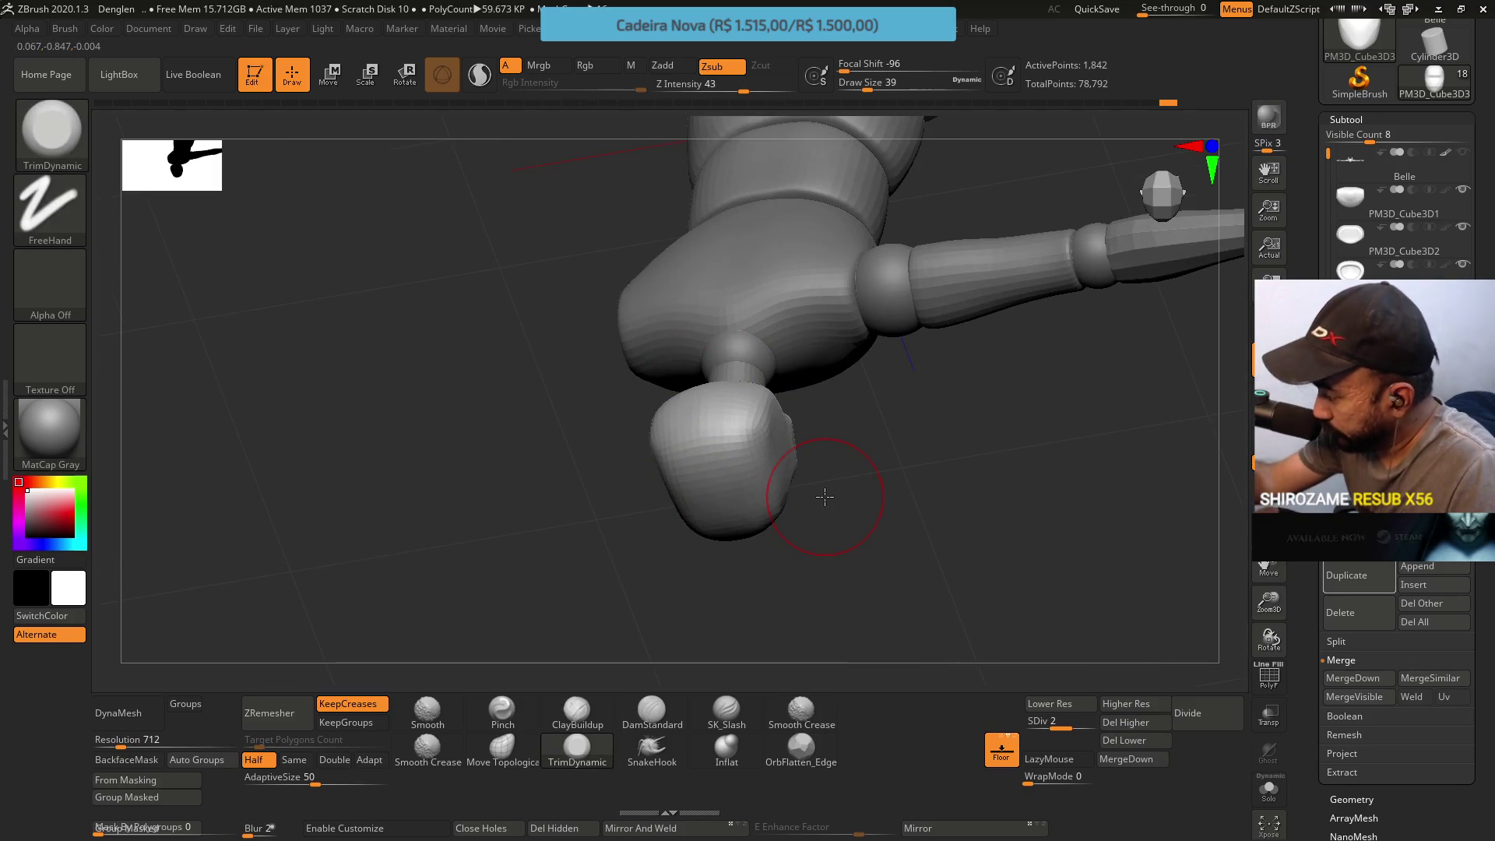
# Drop the model to SDiv 1 and inspect the arm, head and torso from front, side and rear
pyautogui.hotkey('shift', 'd')
pyautogui.keyDown('shift'); pyautogui.moveTo(751, 334); pyautogui.dragTo(744, 428); pyautogui.keyUp('shift')
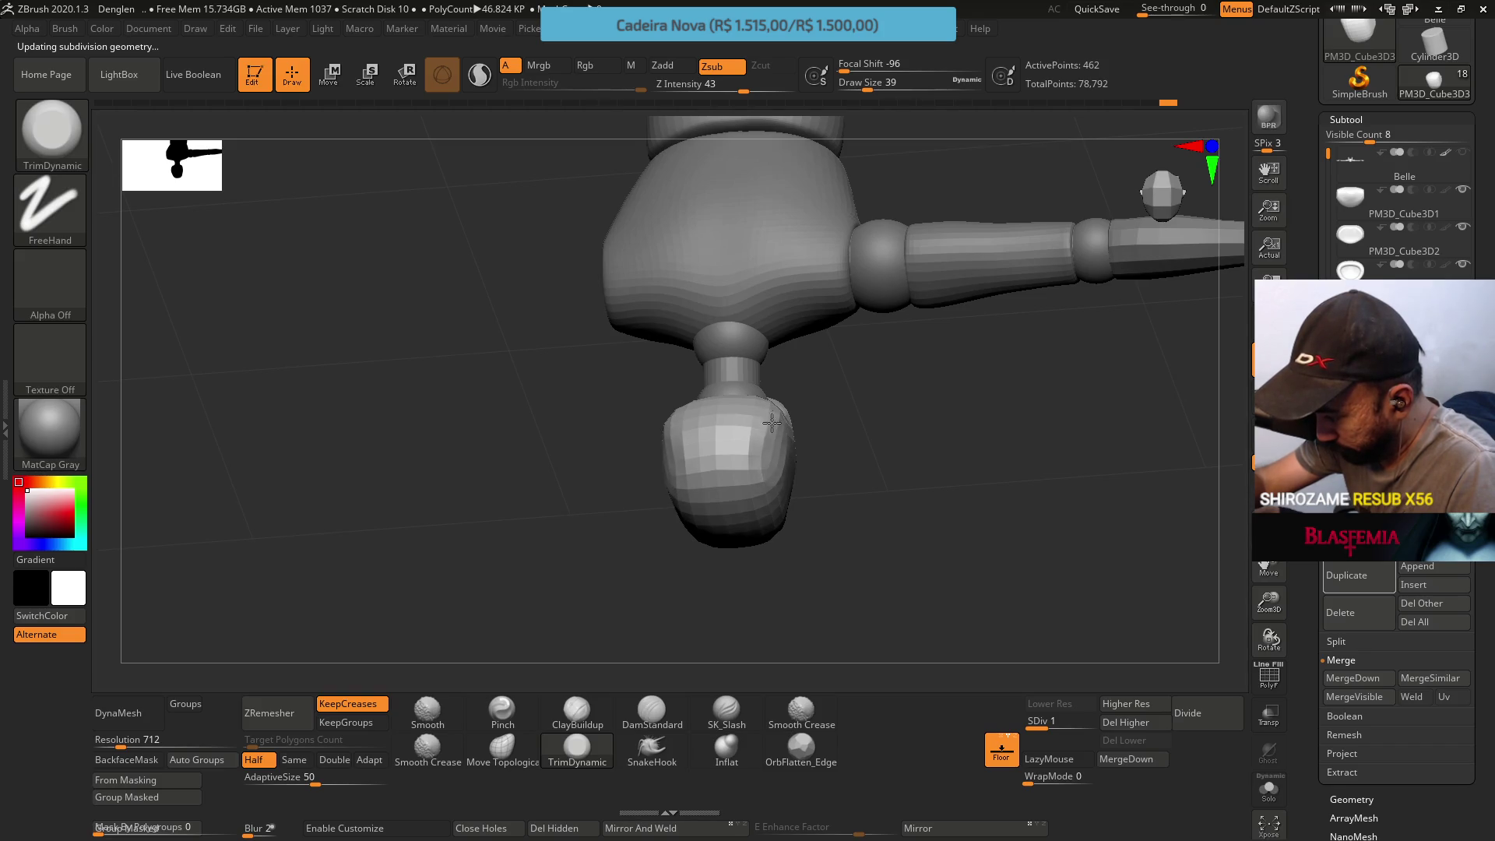
pyautogui.moveTo(769, 425); pyautogui.dragTo(767, 438)
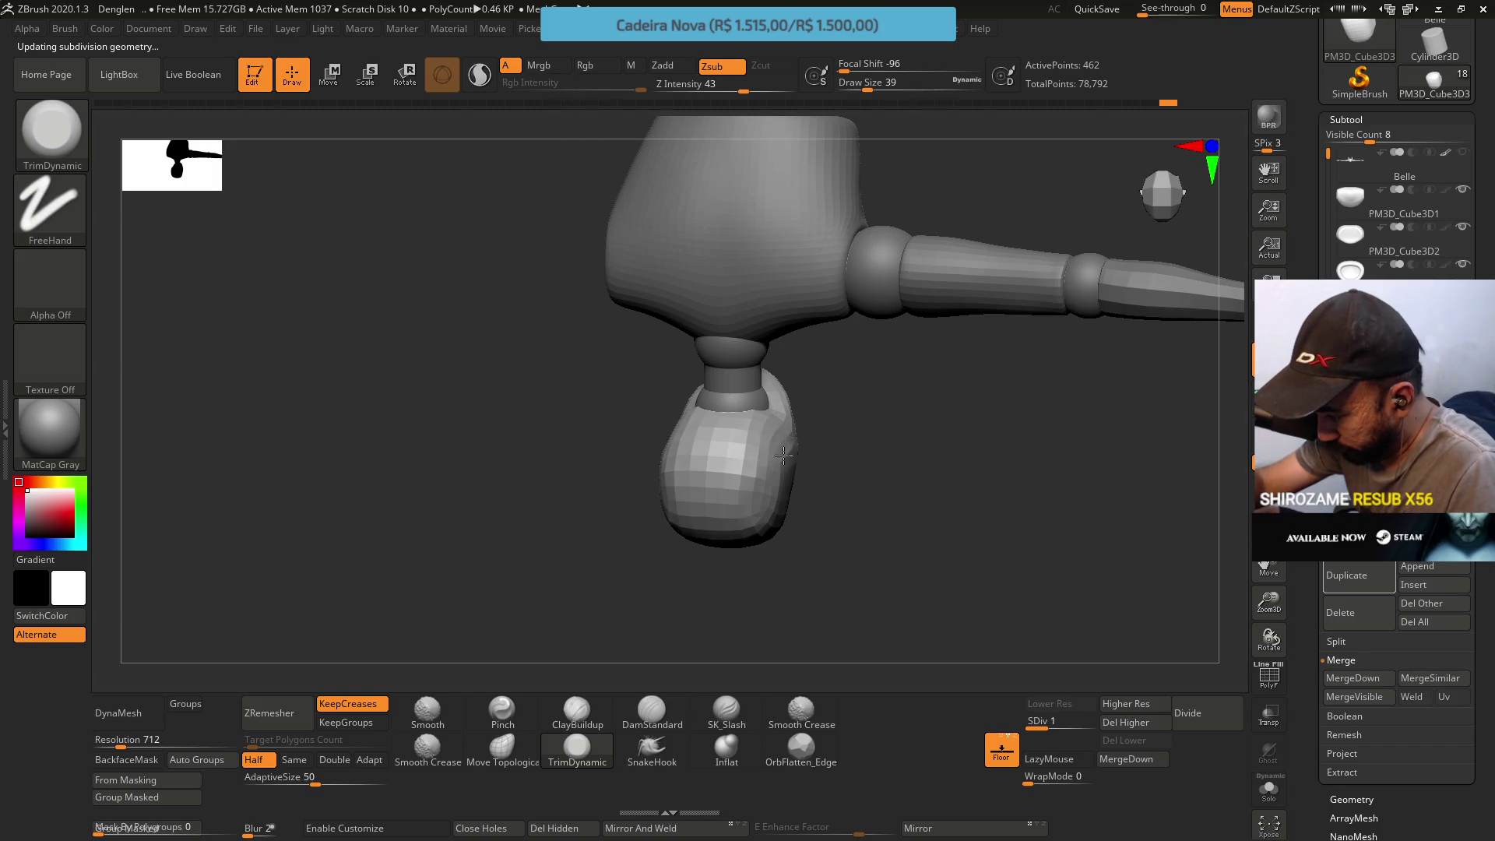
pyautogui.moveTo(765, 487)
pyautogui.keyDown('shift'); pyautogui.mouseDown()
pyautogui.moveTo(754, 337)
pyautogui.moveTo(761, 511)
pyautogui.mouseUp(); pyautogui.keyUp('shift')
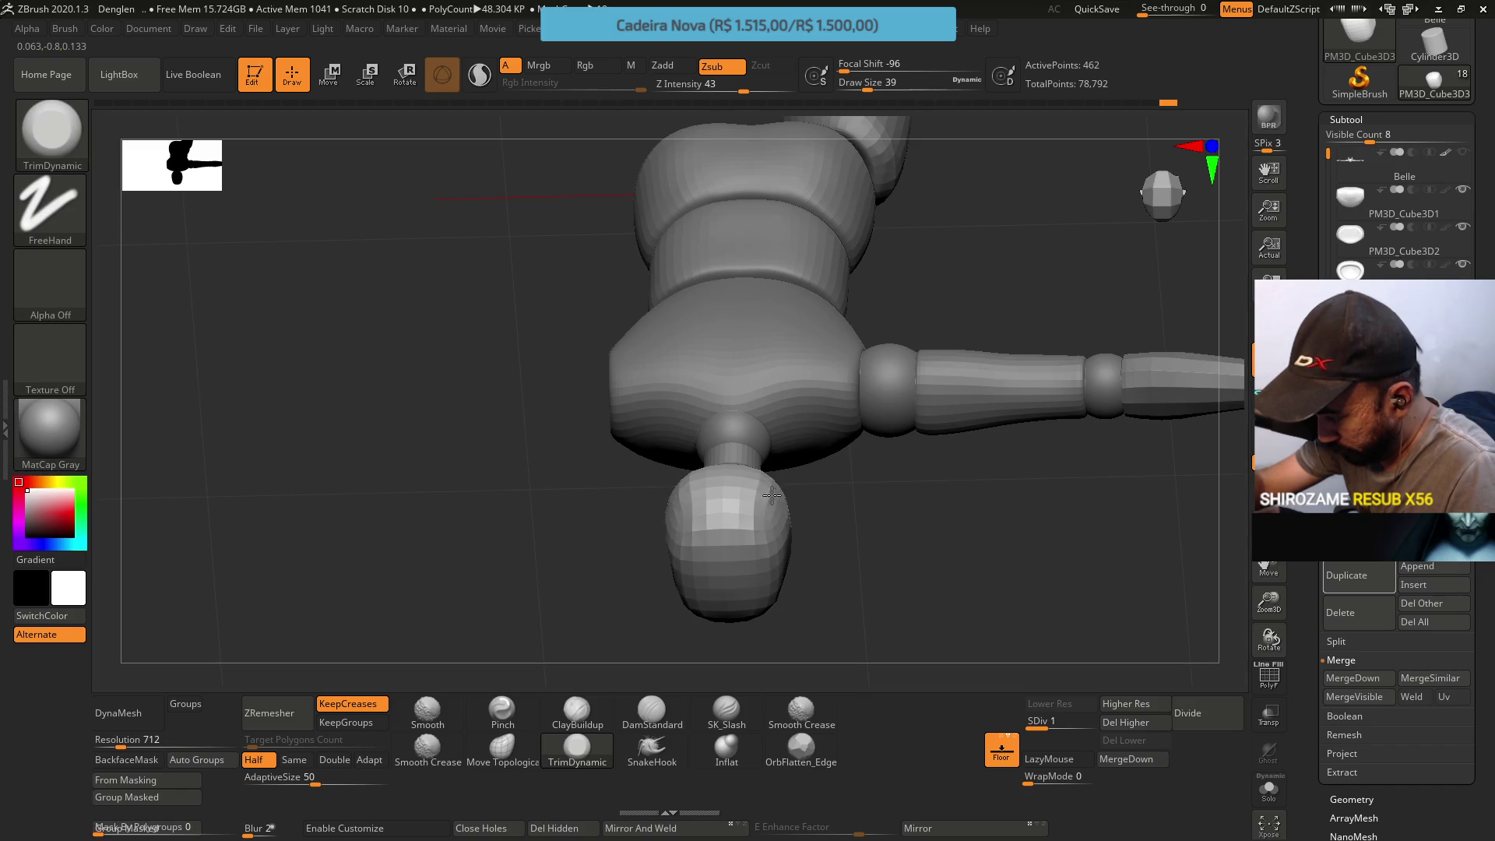
pyautogui.keyDown('shift'); pyautogui.moveTo(780, 505); pyautogui.dragTo(782, 390); pyautogui.keyUp('shift')
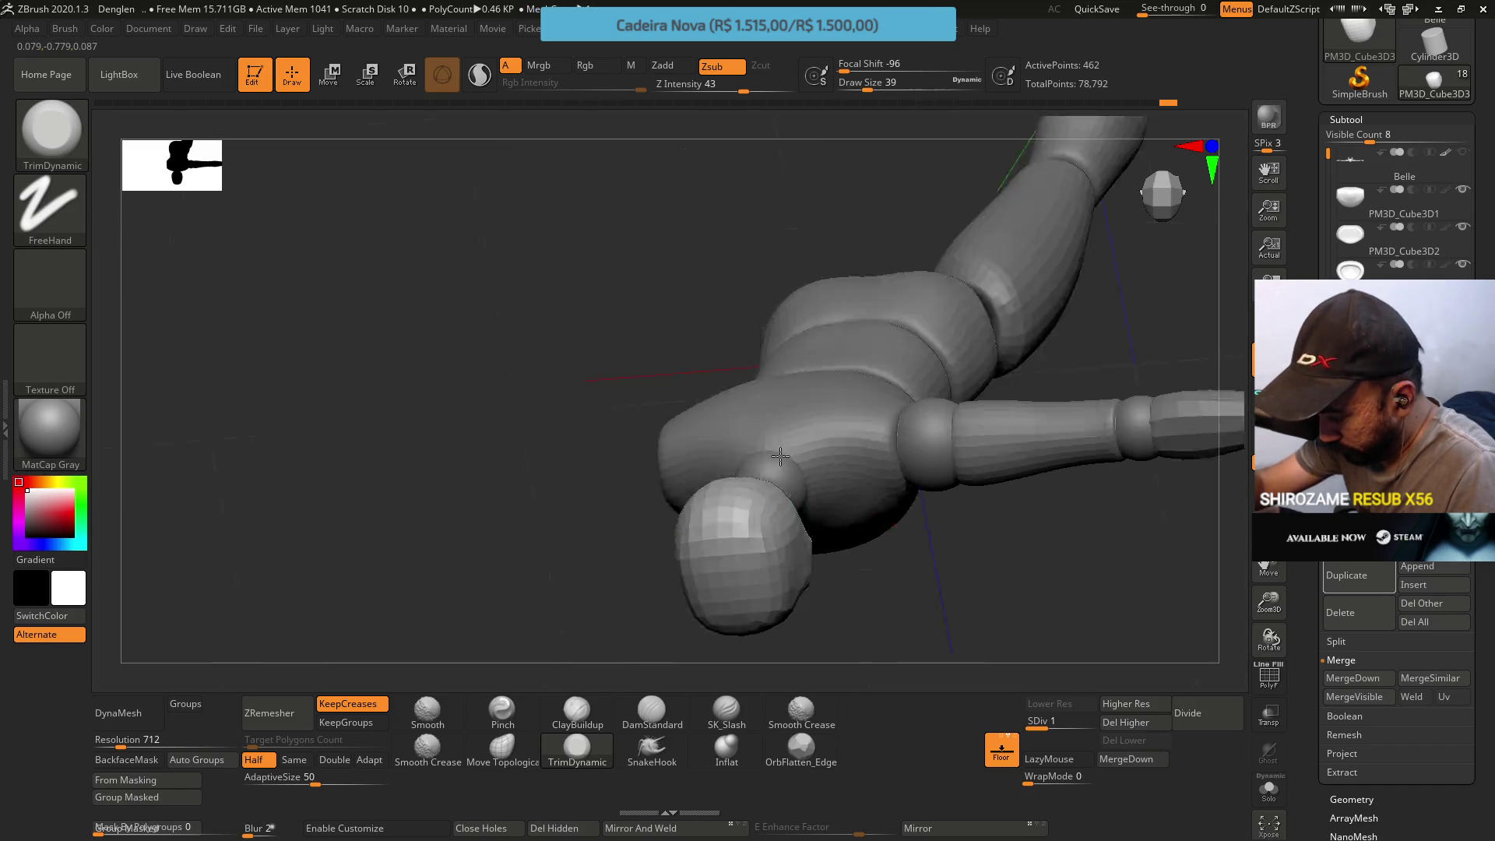
pyautogui.moveTo(783, 471)
pyautogui.mouseDown()
pyautogui.moveTo(798, 425)
pyautogui.moveTo(629, 466)
pyautogui.mouseUp()
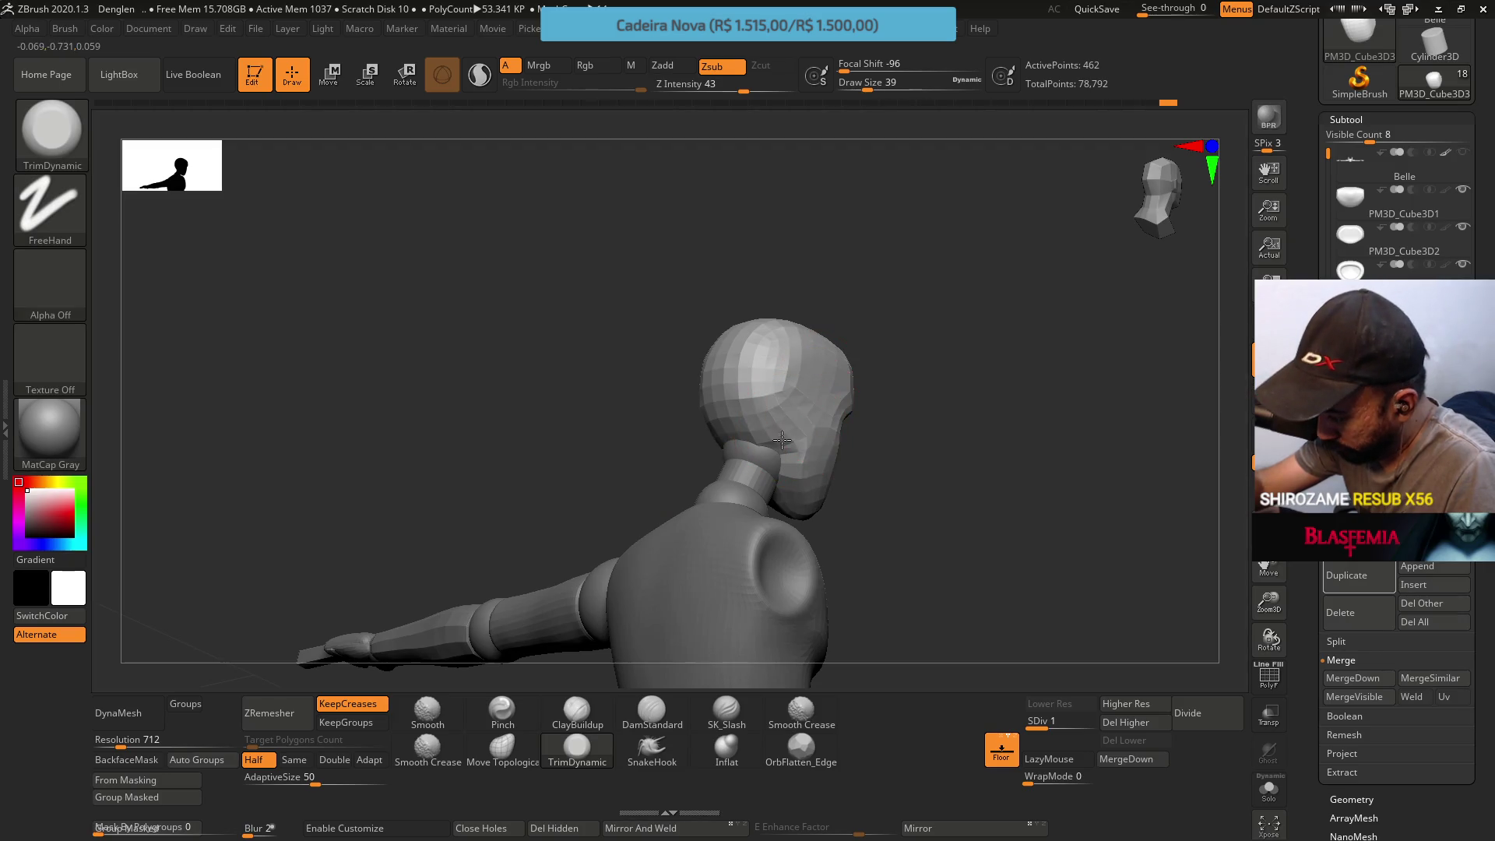
pyautogui.moveTo(718, 384); pyautogui.dragTo(806, 397, button='right')
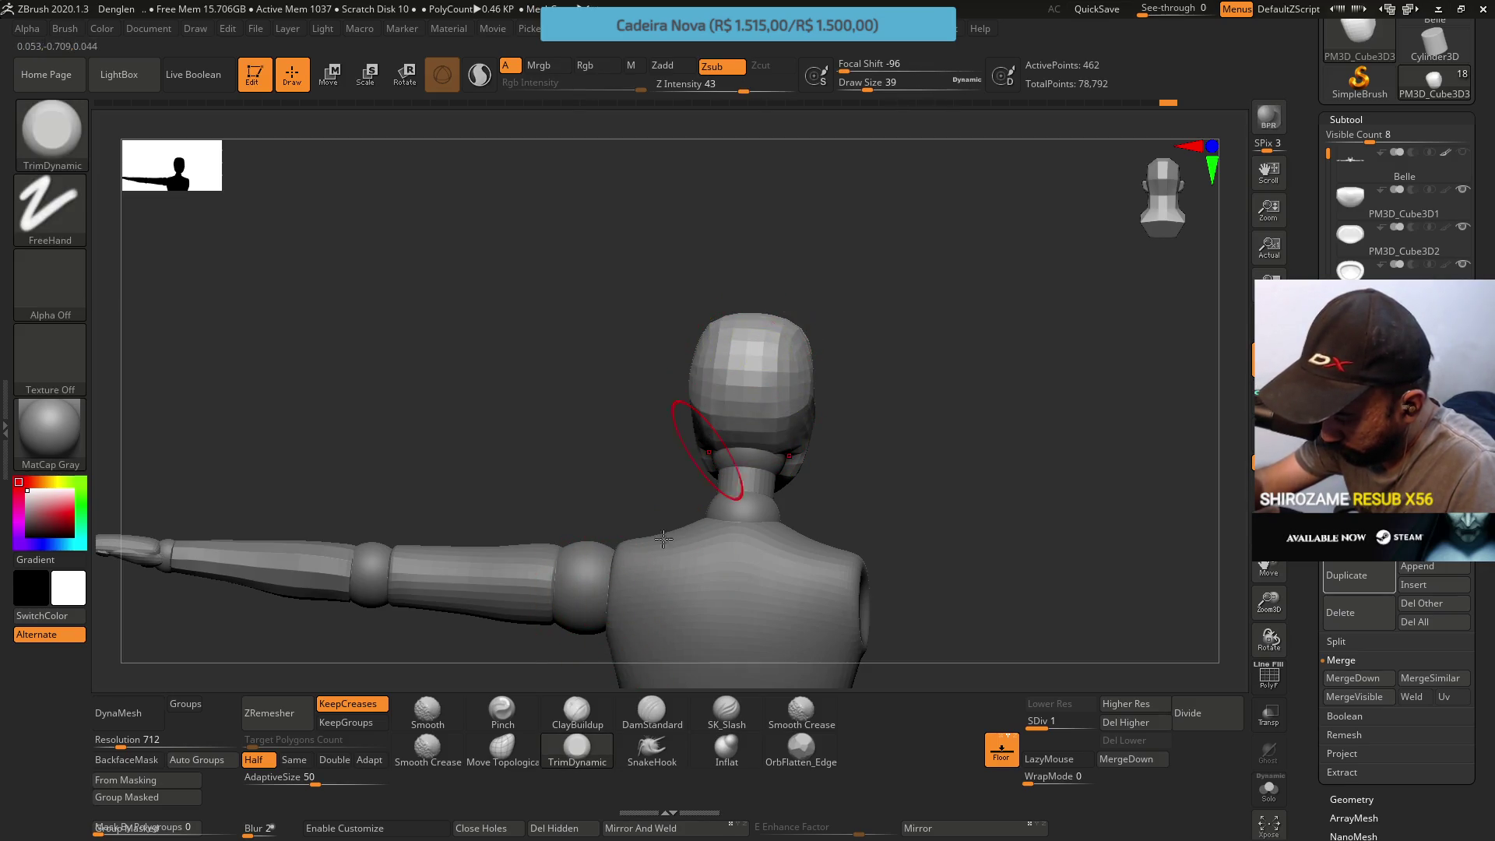
# Pick the ClayBuildup brush (B, C) and build up clay on the back of the head
pyautogui.press('b')
pyautogui.press('c')
pyautogui.press('b')
pyautogui.moveTo(741, 402); pyautogui.dragTo(743, 434)
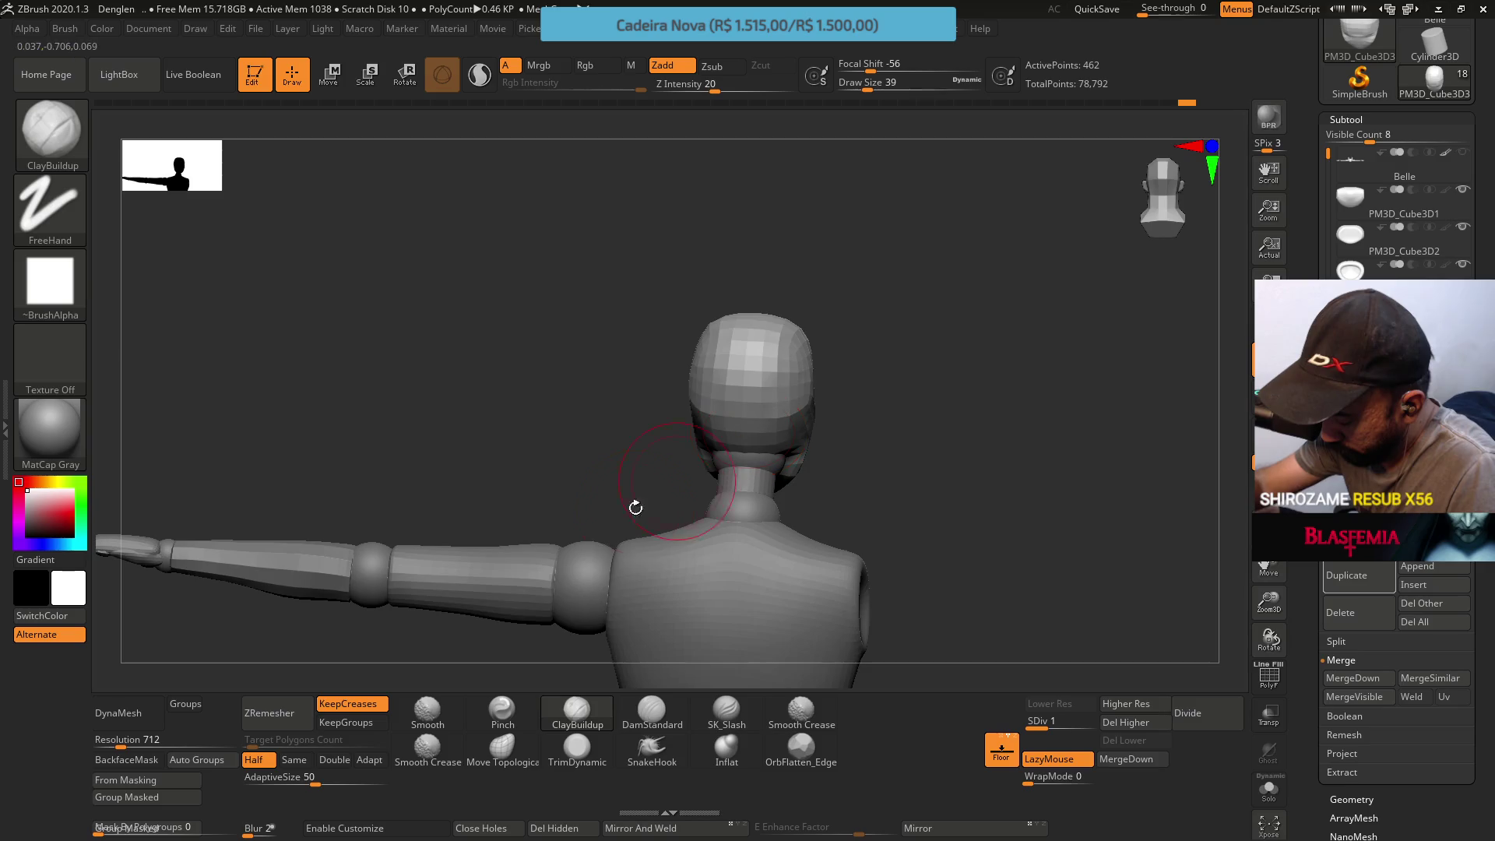
# Switch between the TrimDynamic and ClayBuildup brushes while viewing the torso and head
pyautogui.click(577, 751)
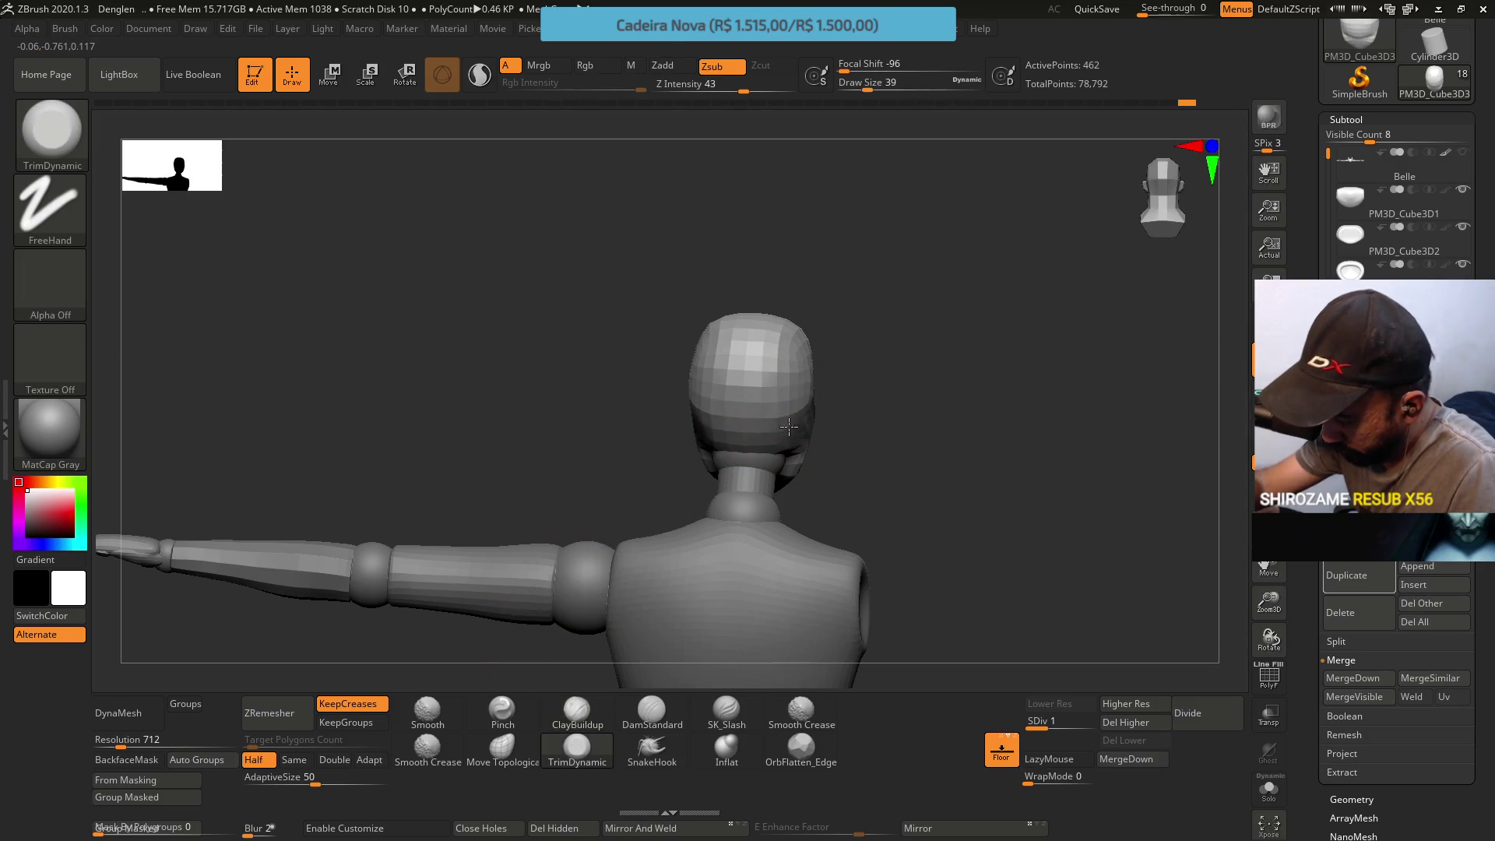
pyautogui.moveTo(801, 316); pyautogui.dragTo(807, 405)
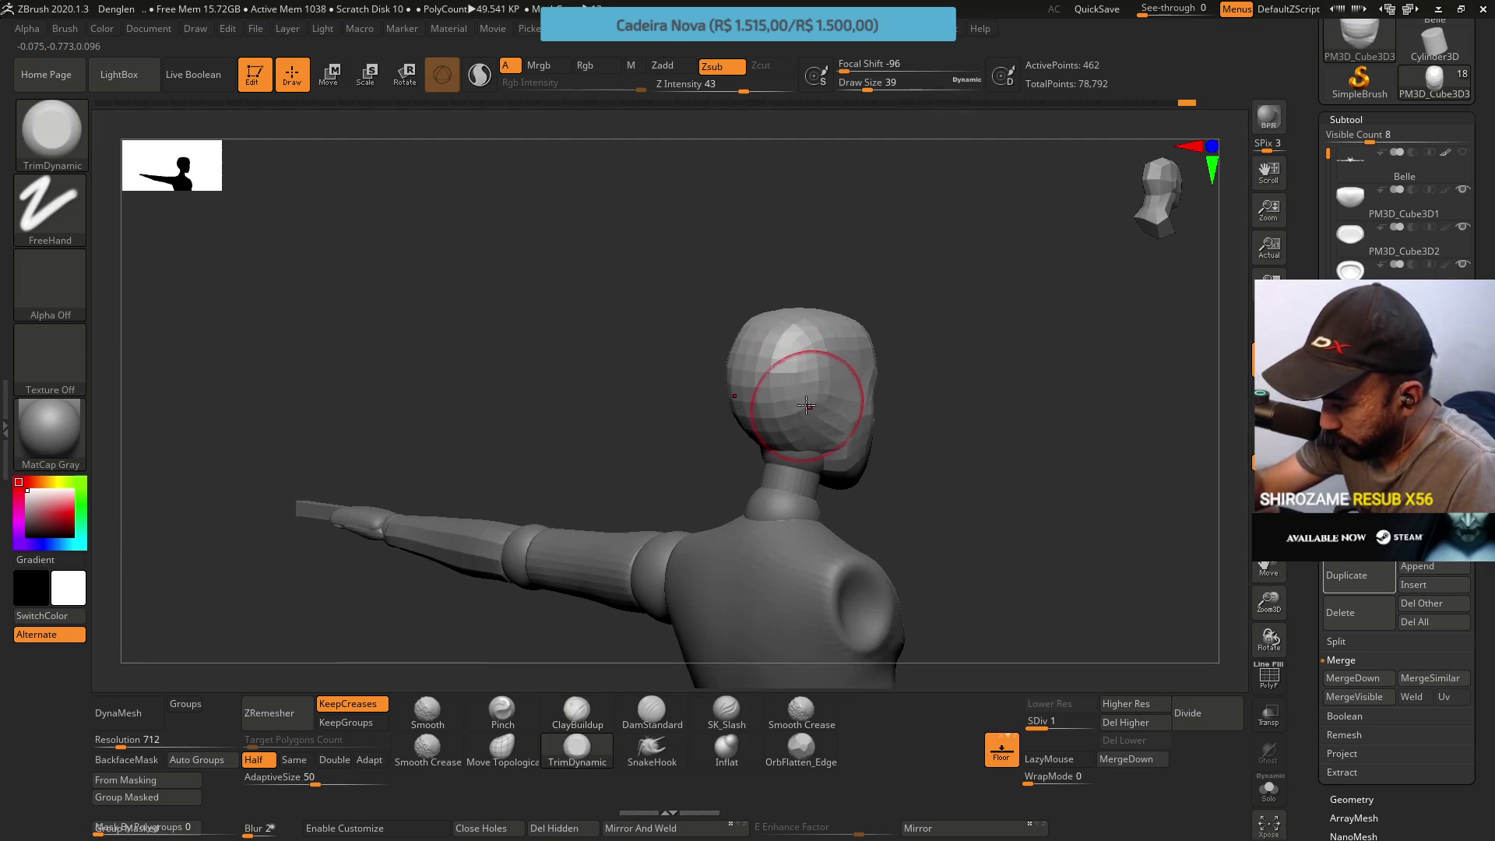
pyautogui.moveTo(862, 333); pyautogui.dragTo(958, 254)
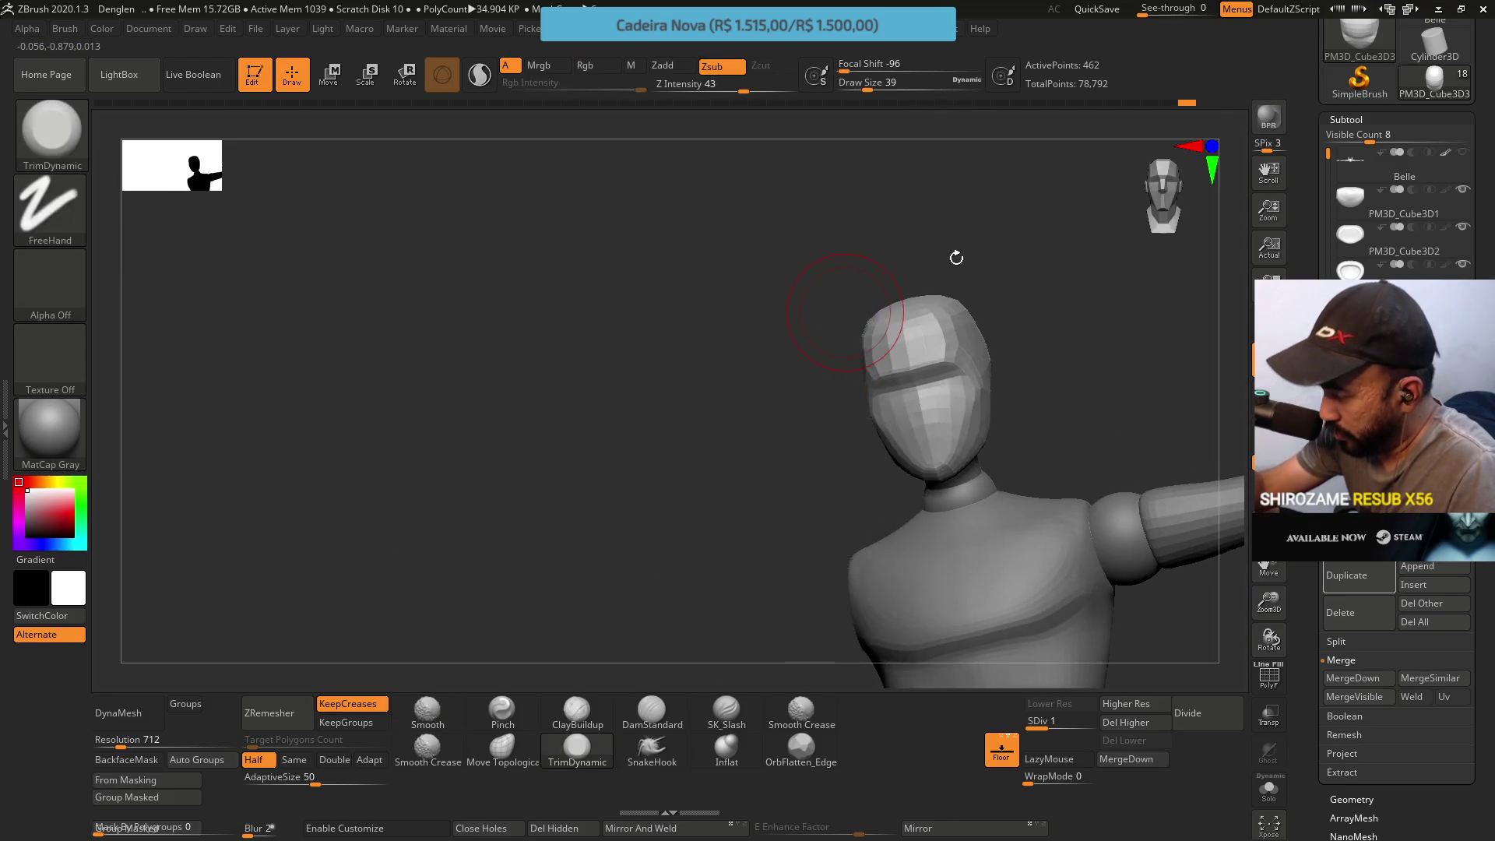
pyautogui.press('space')
pyautogui.moveTo(1128, 484)
pyautogui.mouseDown()
pyautogui.moveTo(1015, 503)
pyautogui.moveTo(1016, 422)
pyautogui.moveTo(963, 542)
pyautogui.mouseUp()
pyautogui.press('space')
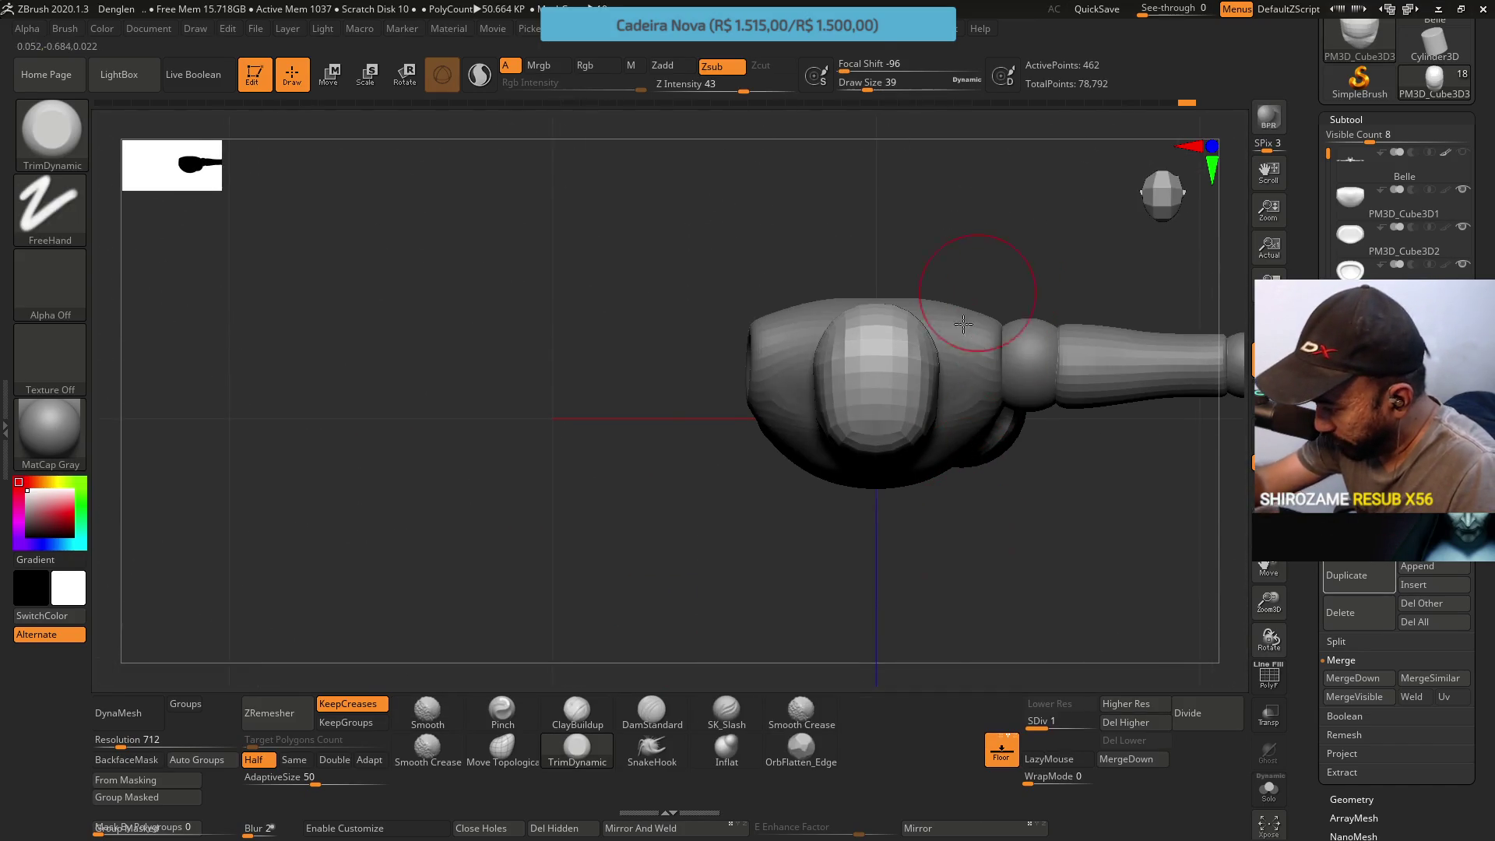
pyautogui.click(576, 711)
# Check the fist from side and front, then save the project with Ctrl+S
pyautogui.moveTo(935, 339)
pyautogui.mouseDown()
pyautogui.moveTo(881, 383)
pyautogui.moveTo(896, 402)
pyautogui.mouseUp()
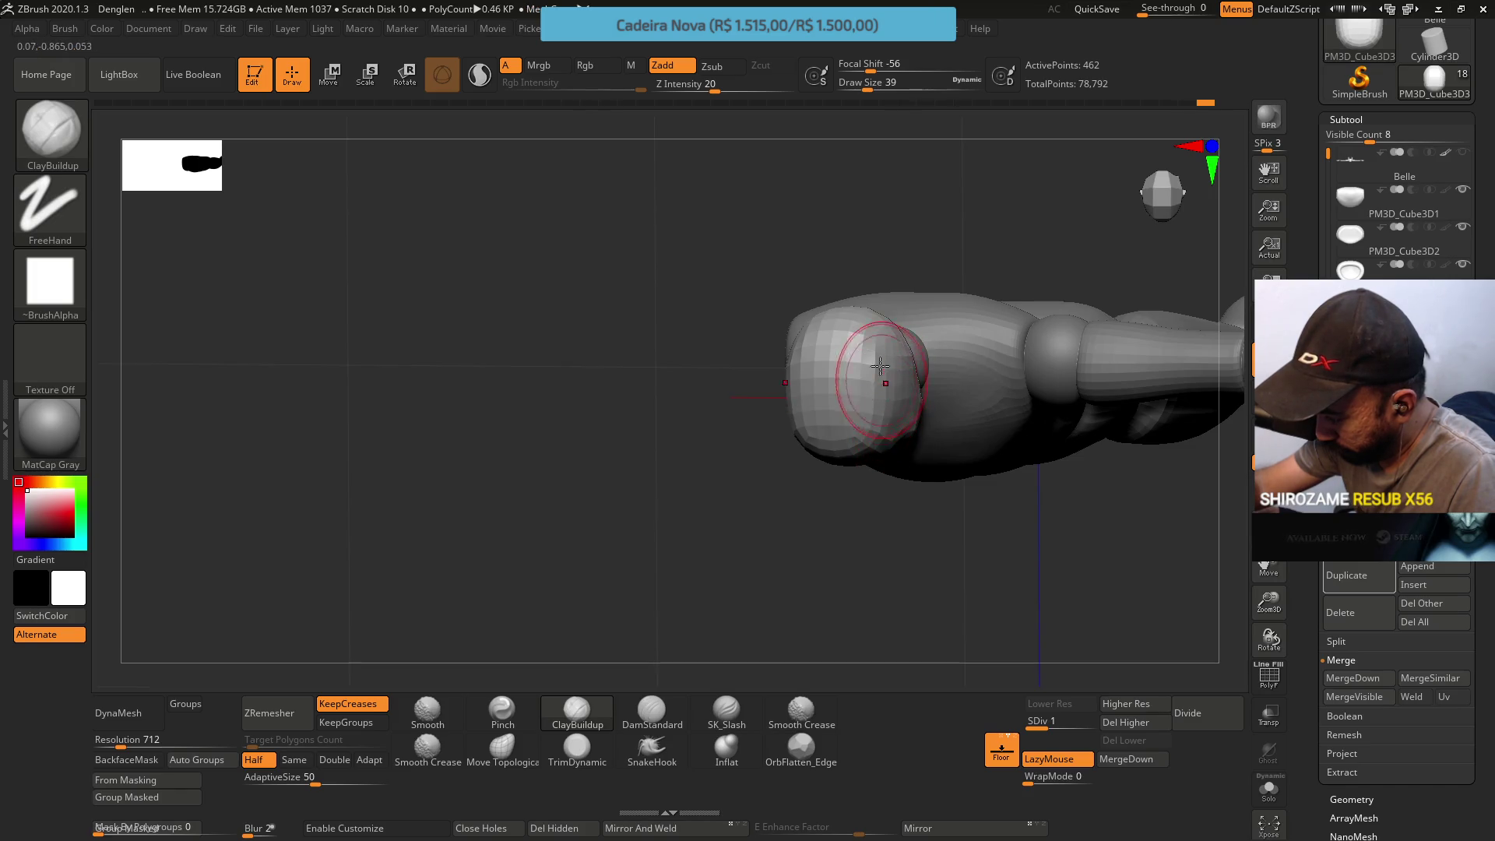
pyautogui.moveTo(898, 382); pyautogui.dragTo(938, 310, button='right')
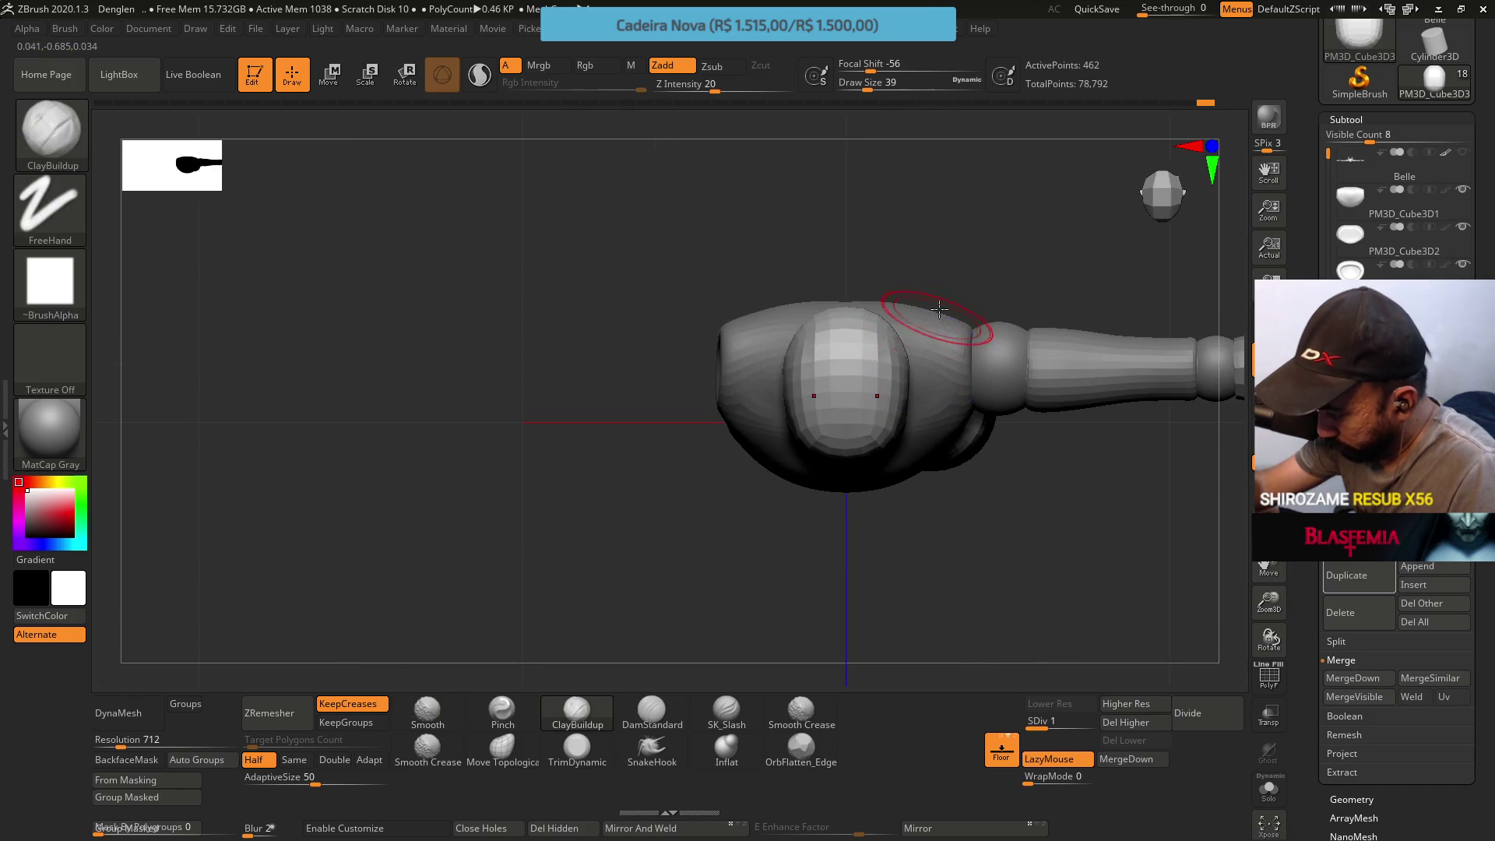
pyautogui.moveTo(929, 442); pyautogui.dragTo(1004, 436, button='right')
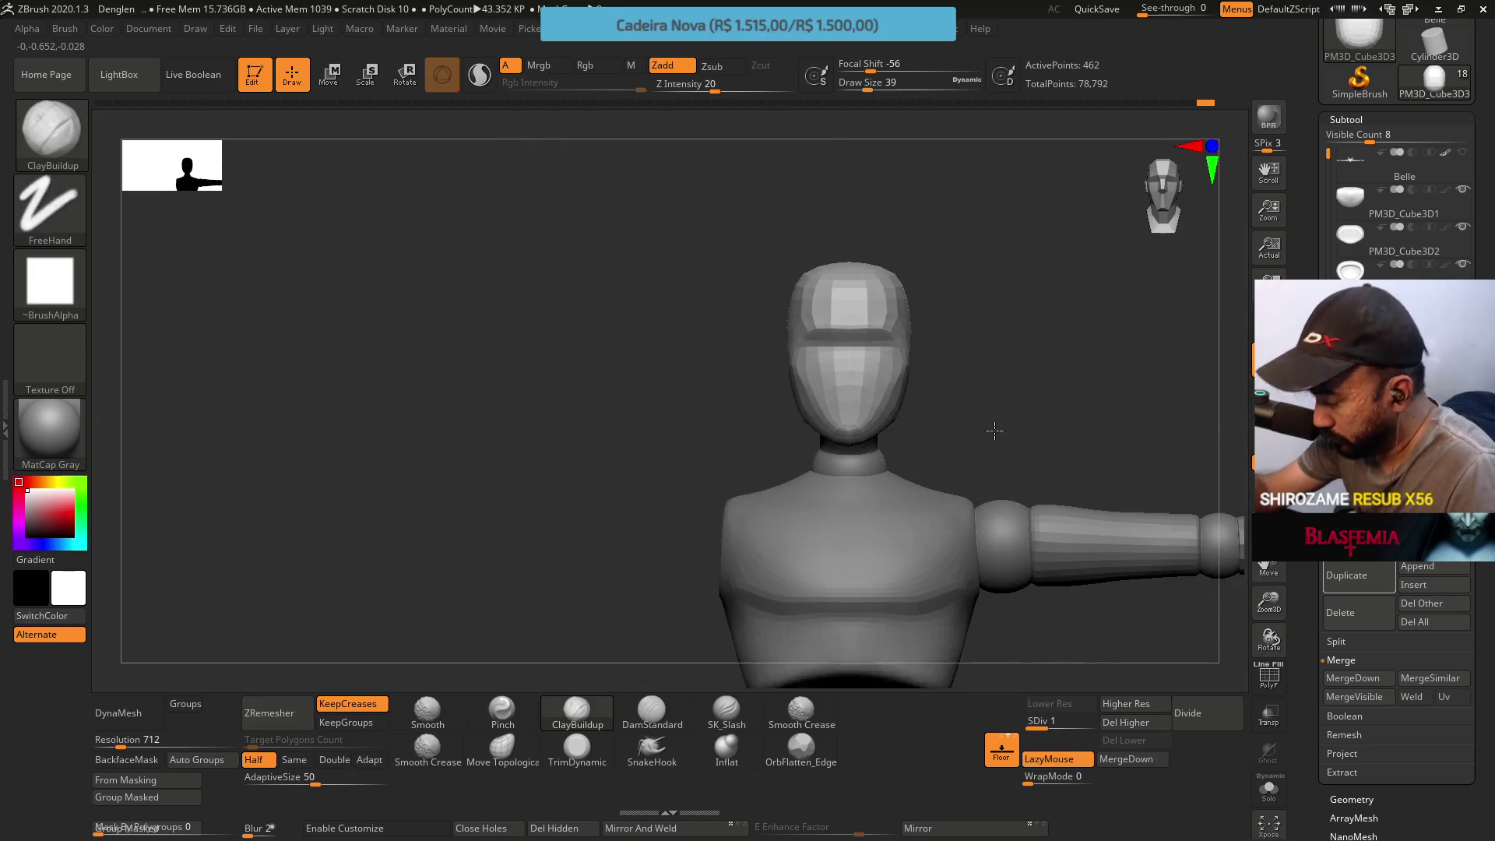
pyautogui.press('ctrl')
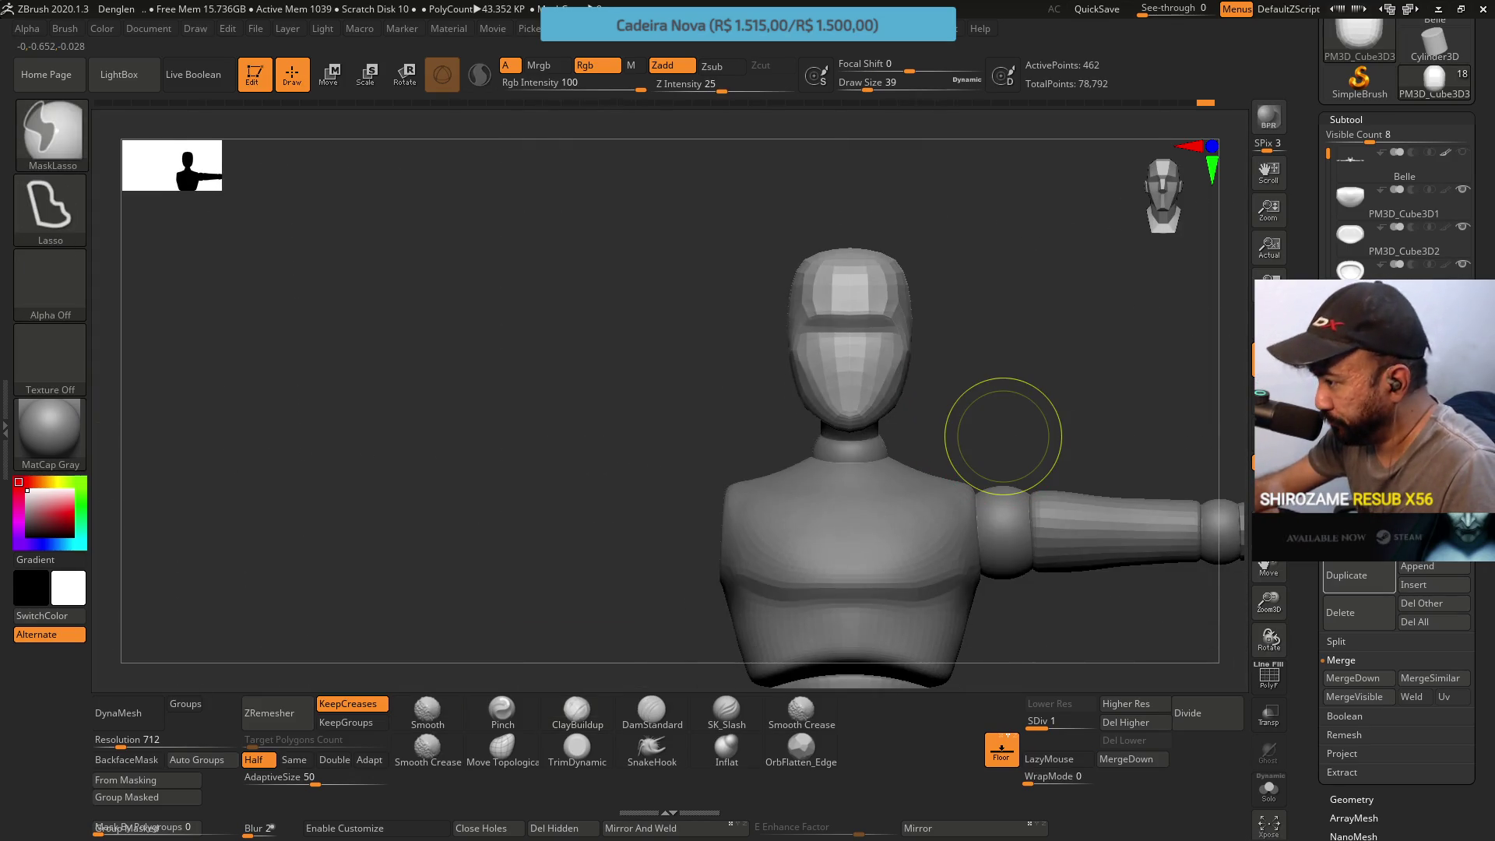
pyautogui.hotkey('ctrl', 's')
pyautogui.moveTo(994, 427); pyautogui.dragTo(809, 240, button='right')
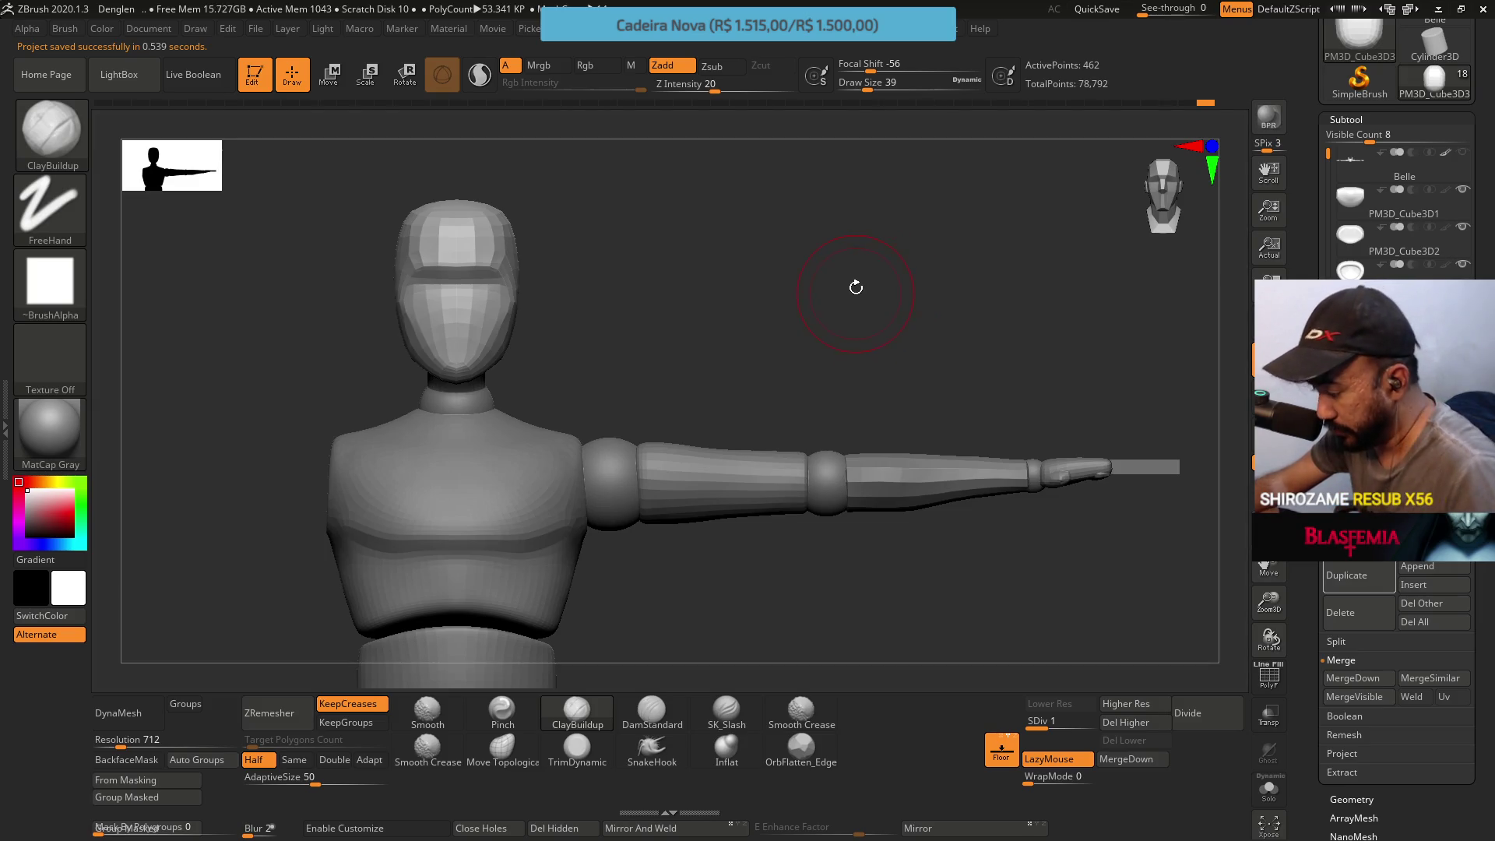
pyautogui.moveTo(854, 291); pyautogui.dragTo(846, 359, button='right')
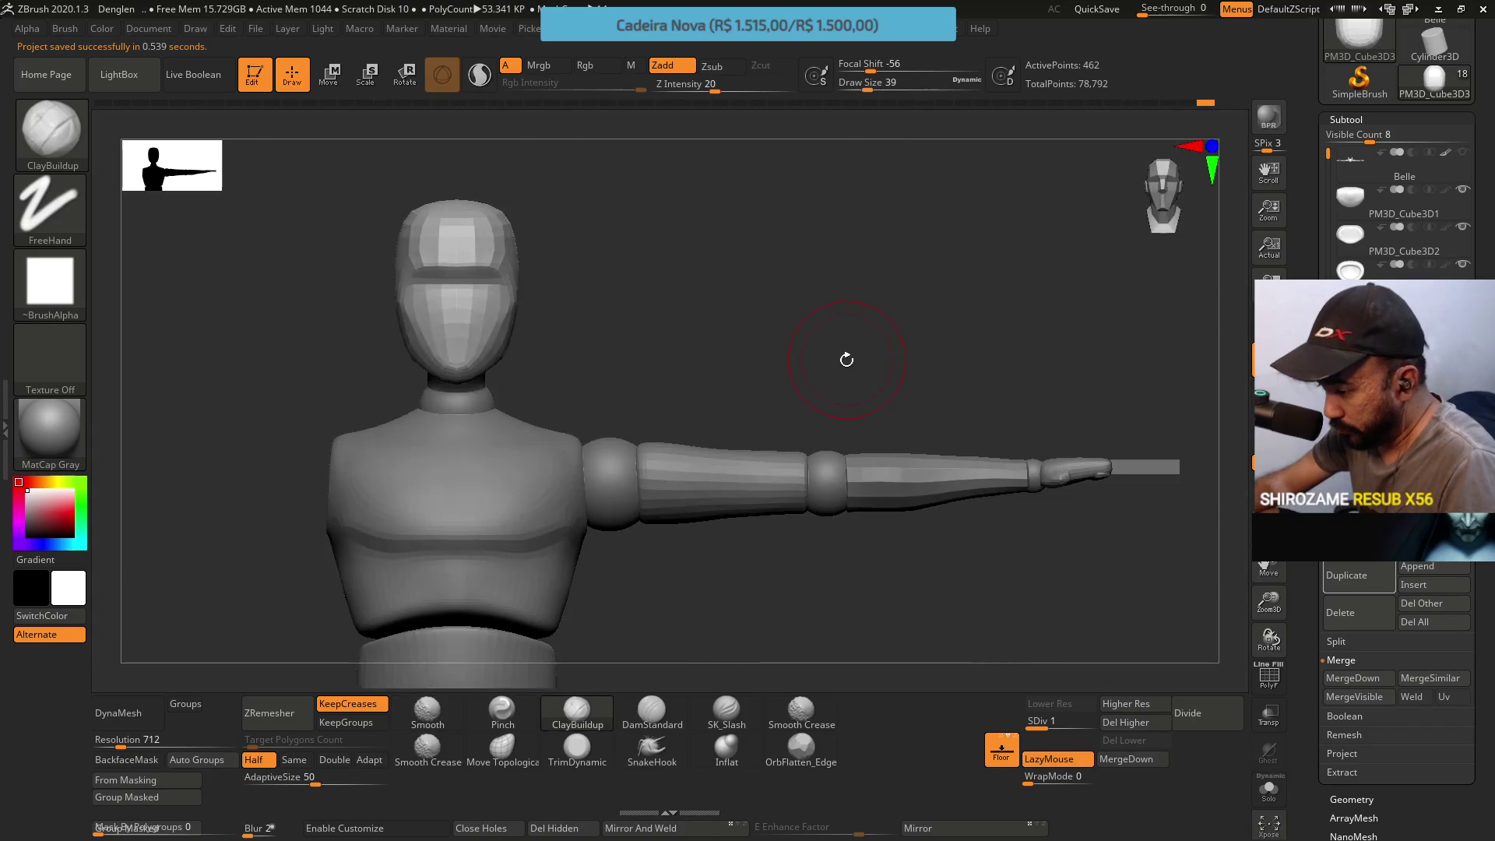
pyautogui.scroll(-2, 1348, 270)
pyautogui.scroll(-2, 1349, 257)
pyautogui.scroll(1, 1323, 253)
pyautogui.scroll(1, 1324, 253)
pyautogui.scroll(2, 1323, 253)
# Select the PM3D_Cube3D4 block, gizmo-duplicate it and move the copy down and out toward the arm's end
pyautogui.click(1402, 369)
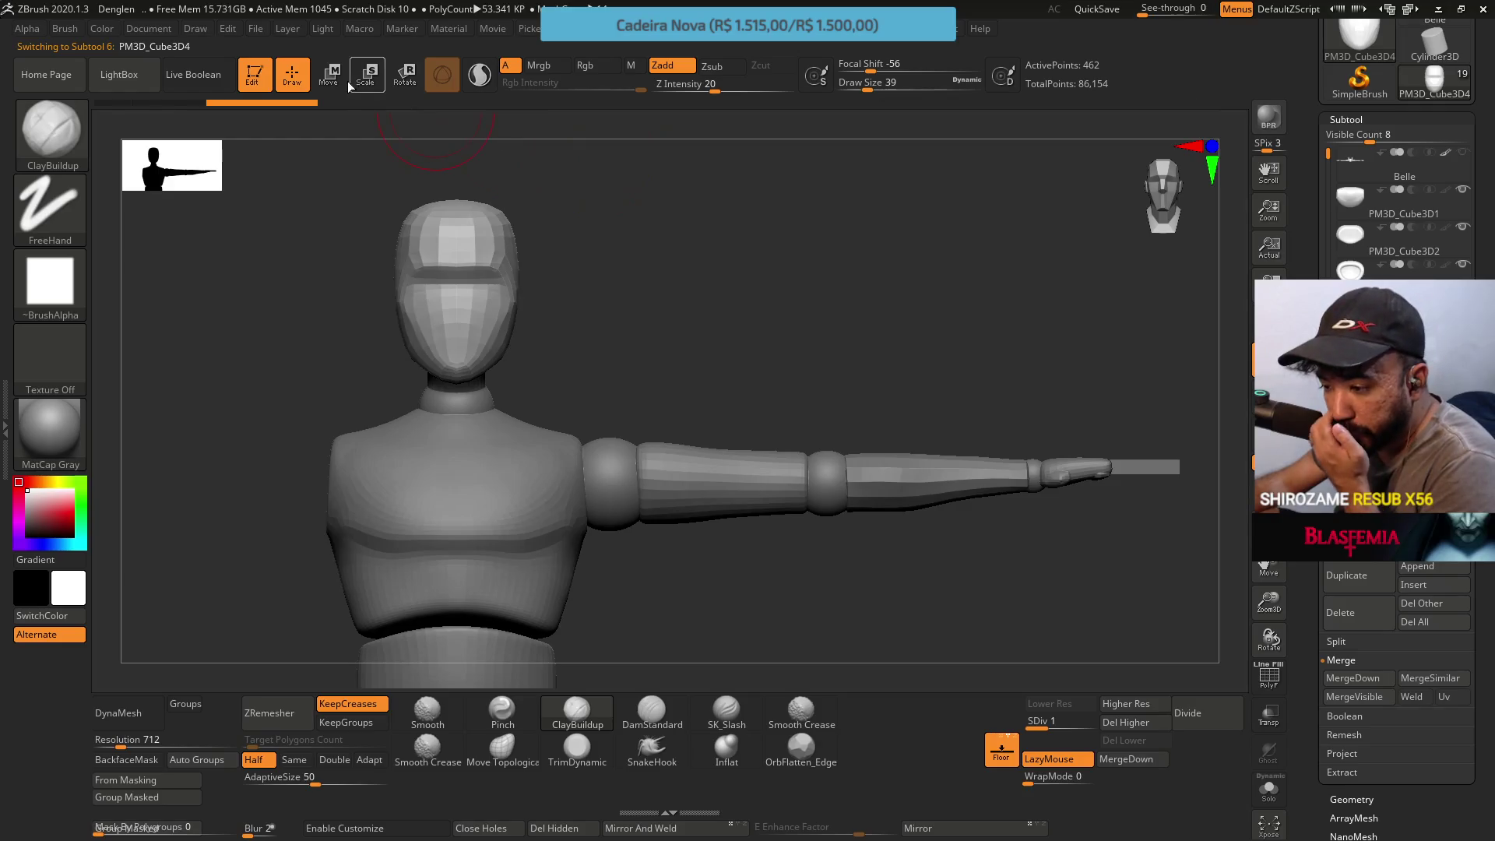
pyautogui.press('w')
pyautogui.moveTo(377, 305); pyautogui.dragTo(911, 306)
pyautogui.hotkey('ctrl', 'z')
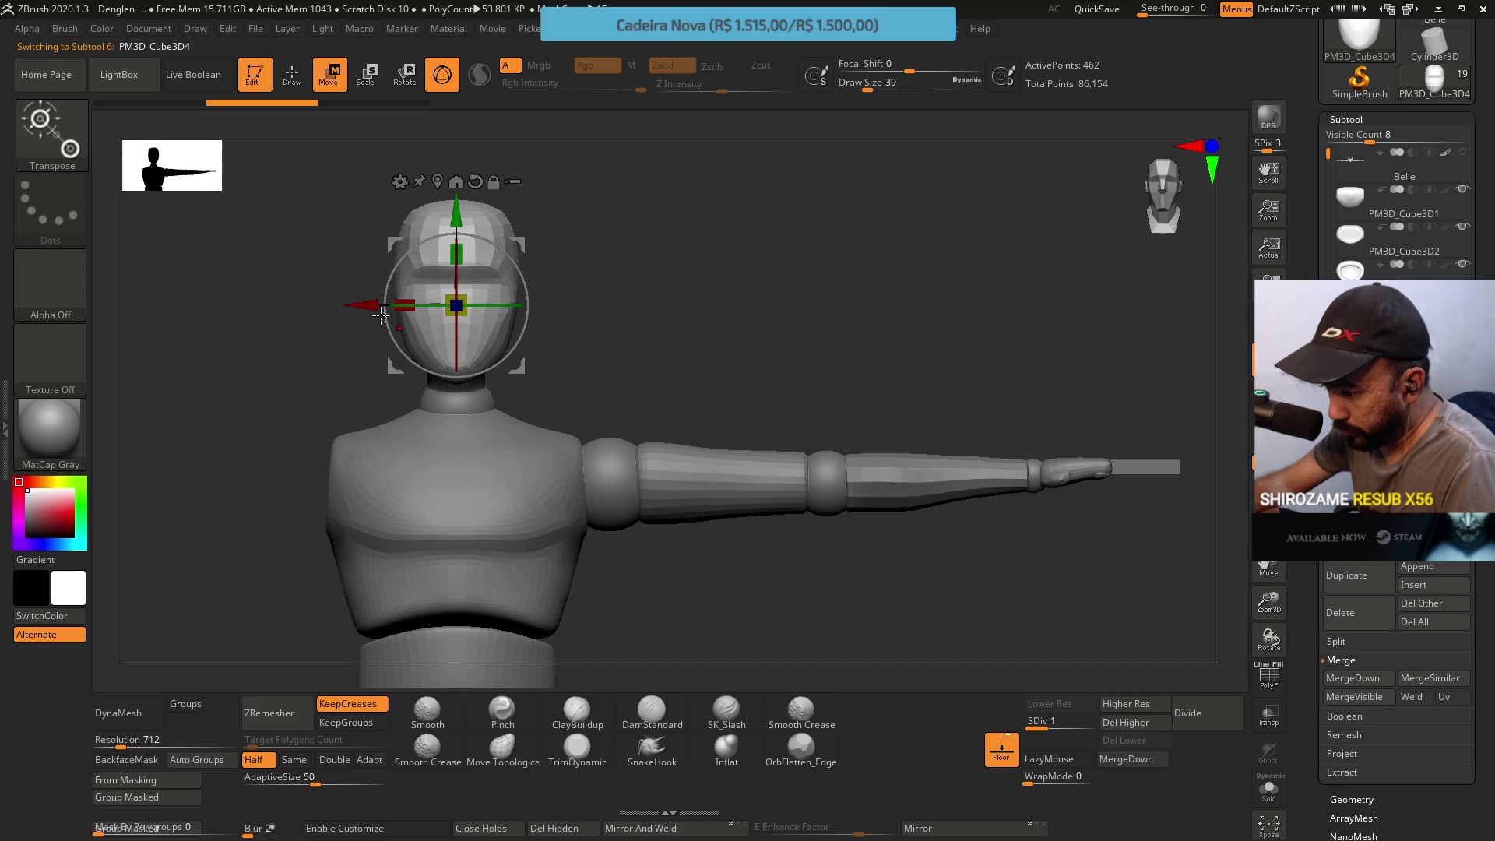
pyautogui.moveTo(456, 305)
pyautogui.keyDown('ctrl'); pyautogui.mouseDown()
pyautogui.moveTo(795, 304)
pyautogui.moveTo(806, 333)
pyautogui.moveTo(798, 234)
pyautogui.mouseUp(); pyautogui.keyUp('ctrl')
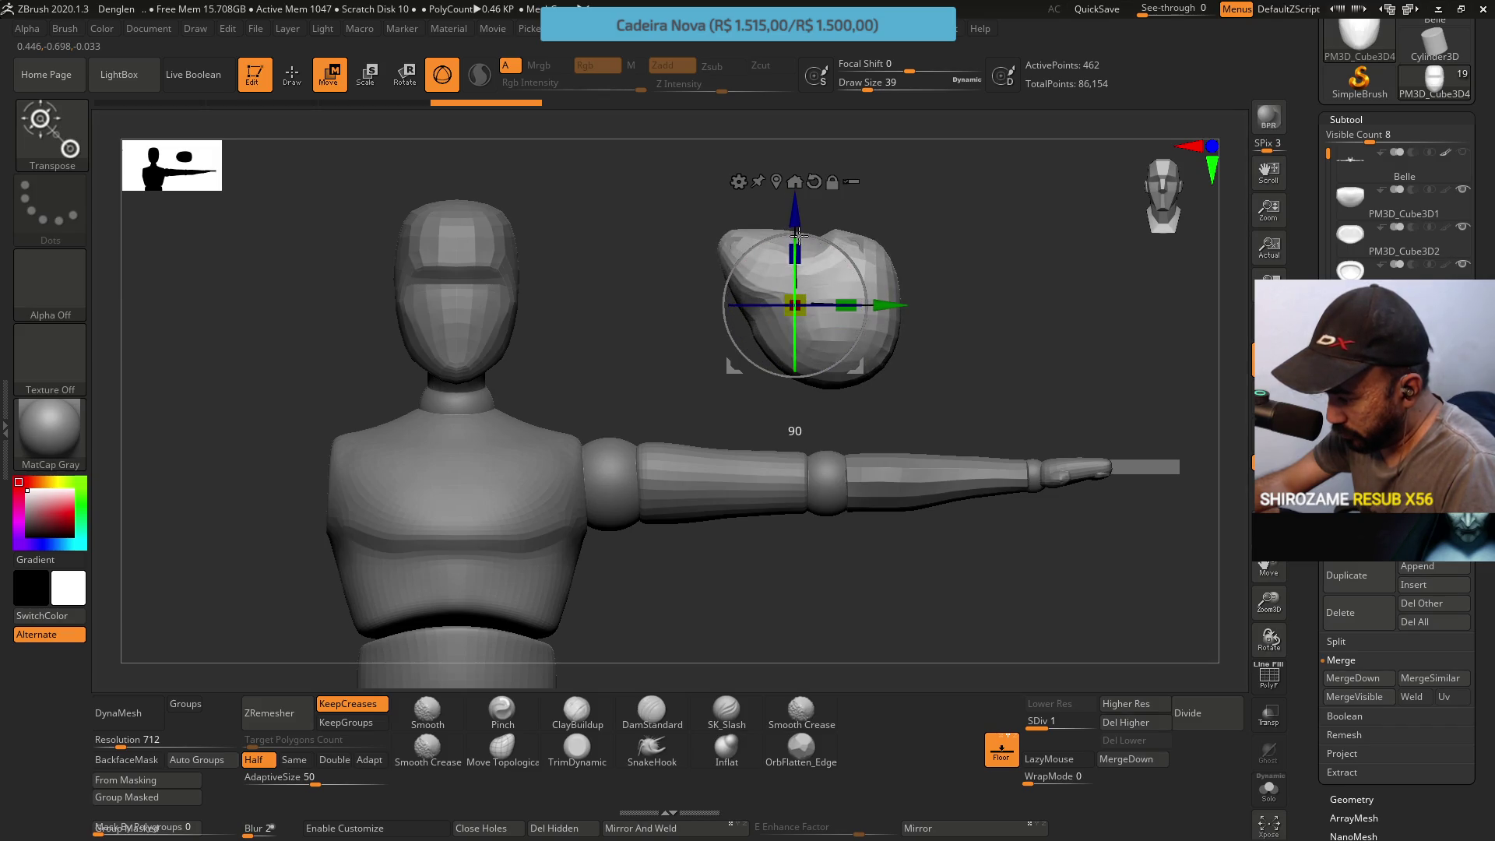
pyautogui.moveTo(797, 234); pyautogui.dragTo(826, 477)
pyautogui.moveTo(908, 549); pyautogui.dragTo(1219, 583)
# Settle the copy at the end of the arm, raised slightly over the wrist, checking from the top
pyautogui.moveTo(1121, 453); pyautogui.dragTo(1118, 473)
pyautogui.moveTo(1207, 564); pyautogui.dragTo(1204, 564)
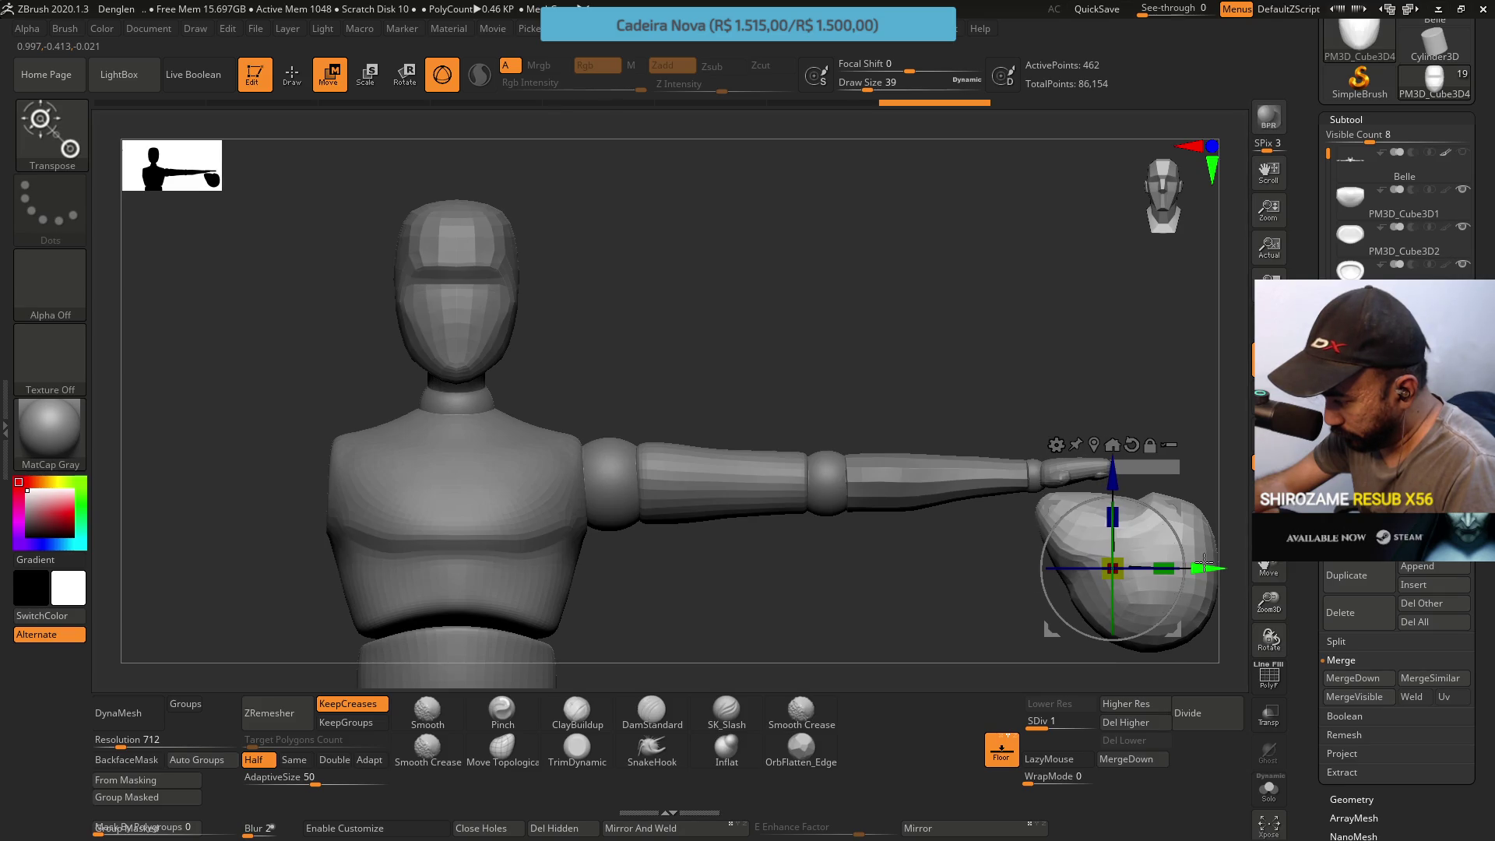
pyautogui.moveTo(1203, 563); pyautogui.dragTo(1092, 497, button='right')
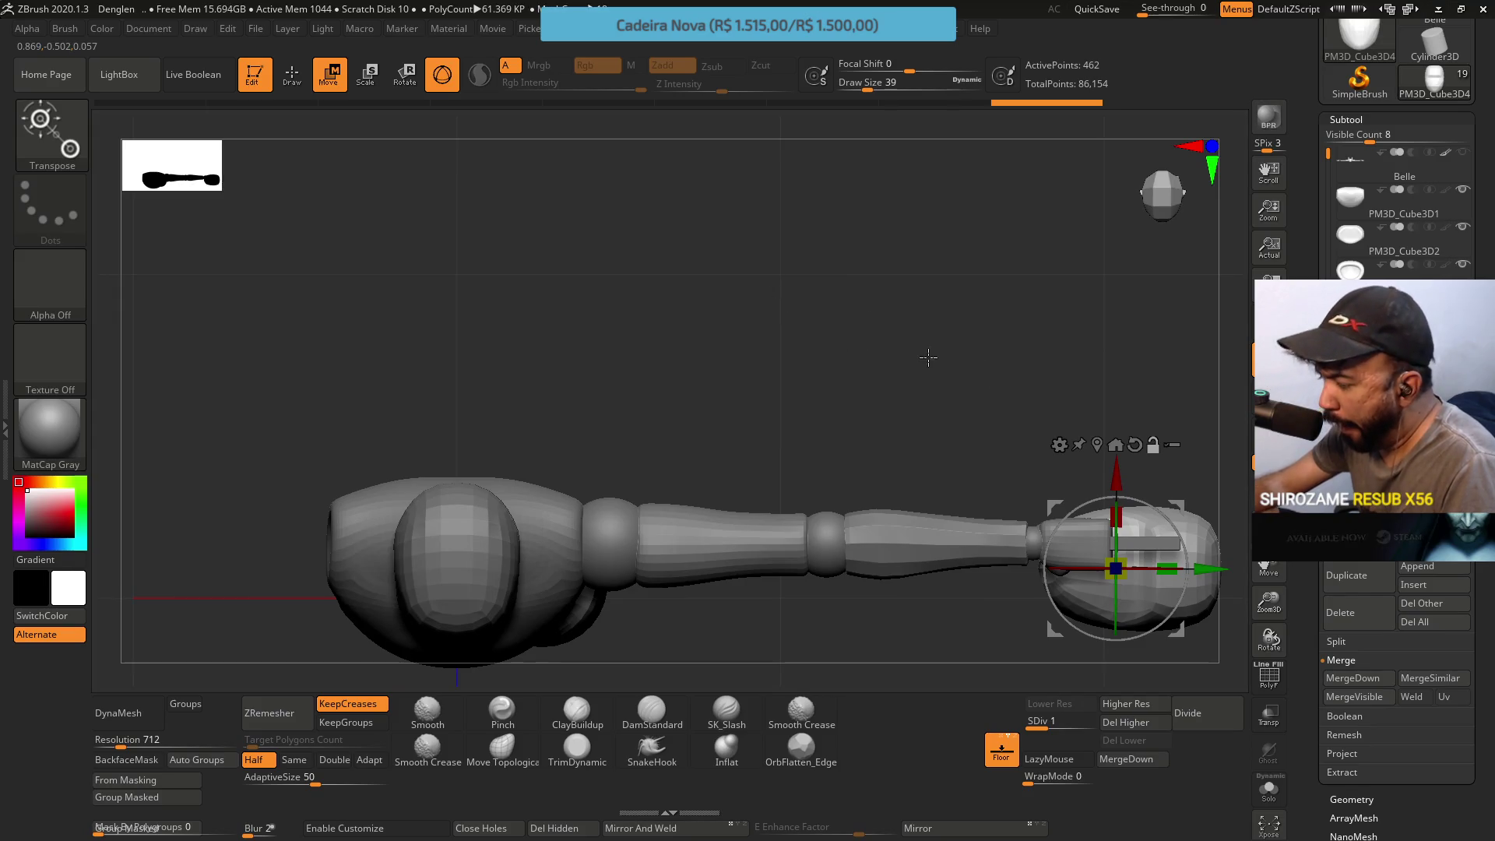
pyautogui.moveTo(974, 345)
pyautogui.keyDown('alt'); pyautogui.mouseDown(button='right')
pyautogui.moveTo(900, 327)
pyautogui.moveTo(796, 390)
pyautogui.mouseUp(button='right'); pyautogui.keyUp('alt')
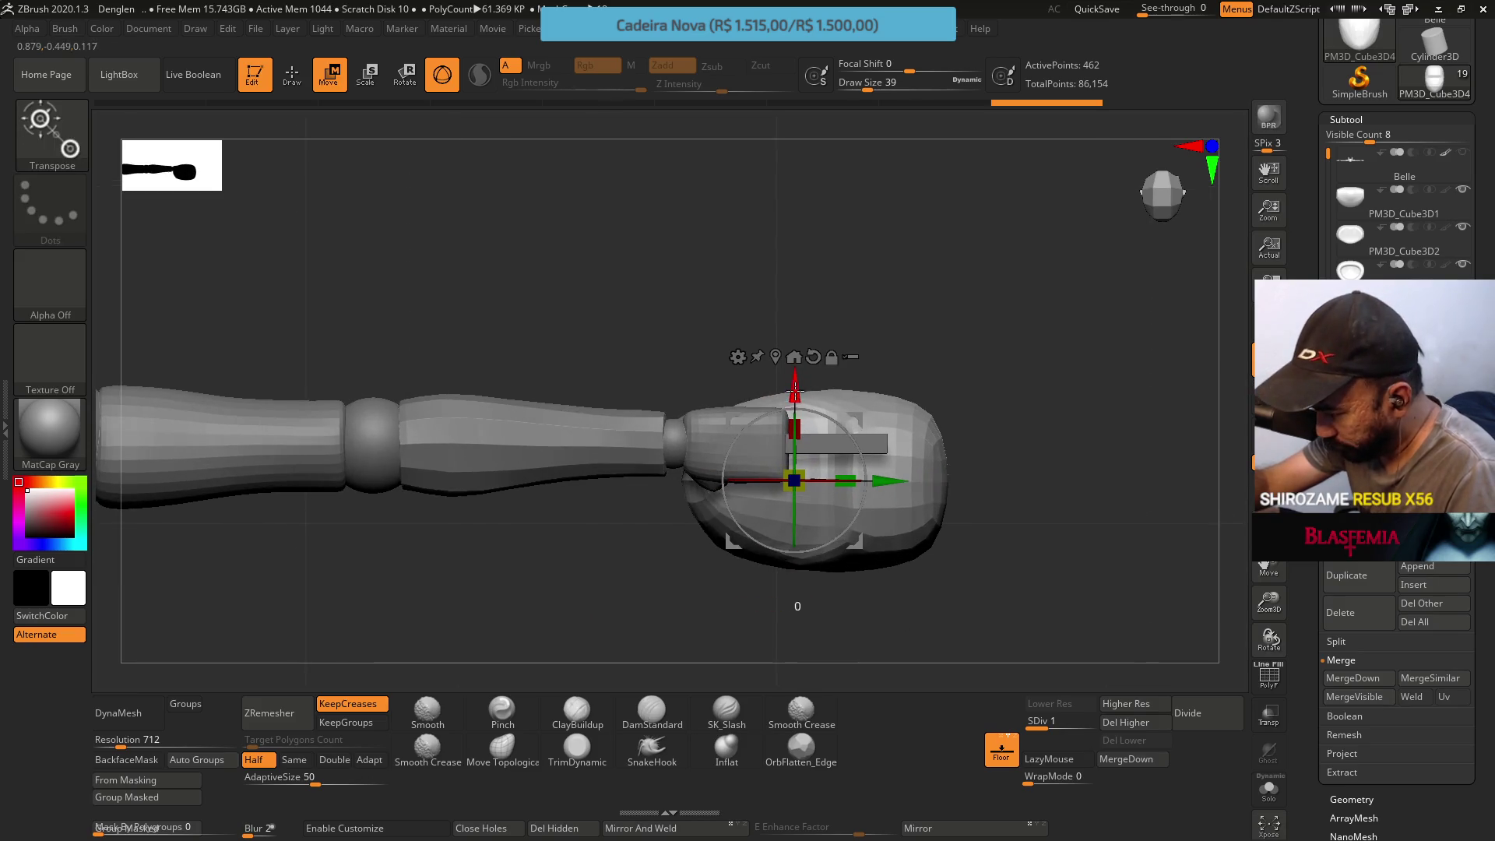
pyautogui.moveTo(797, 392); pyautogui.dragTo(789, 353)
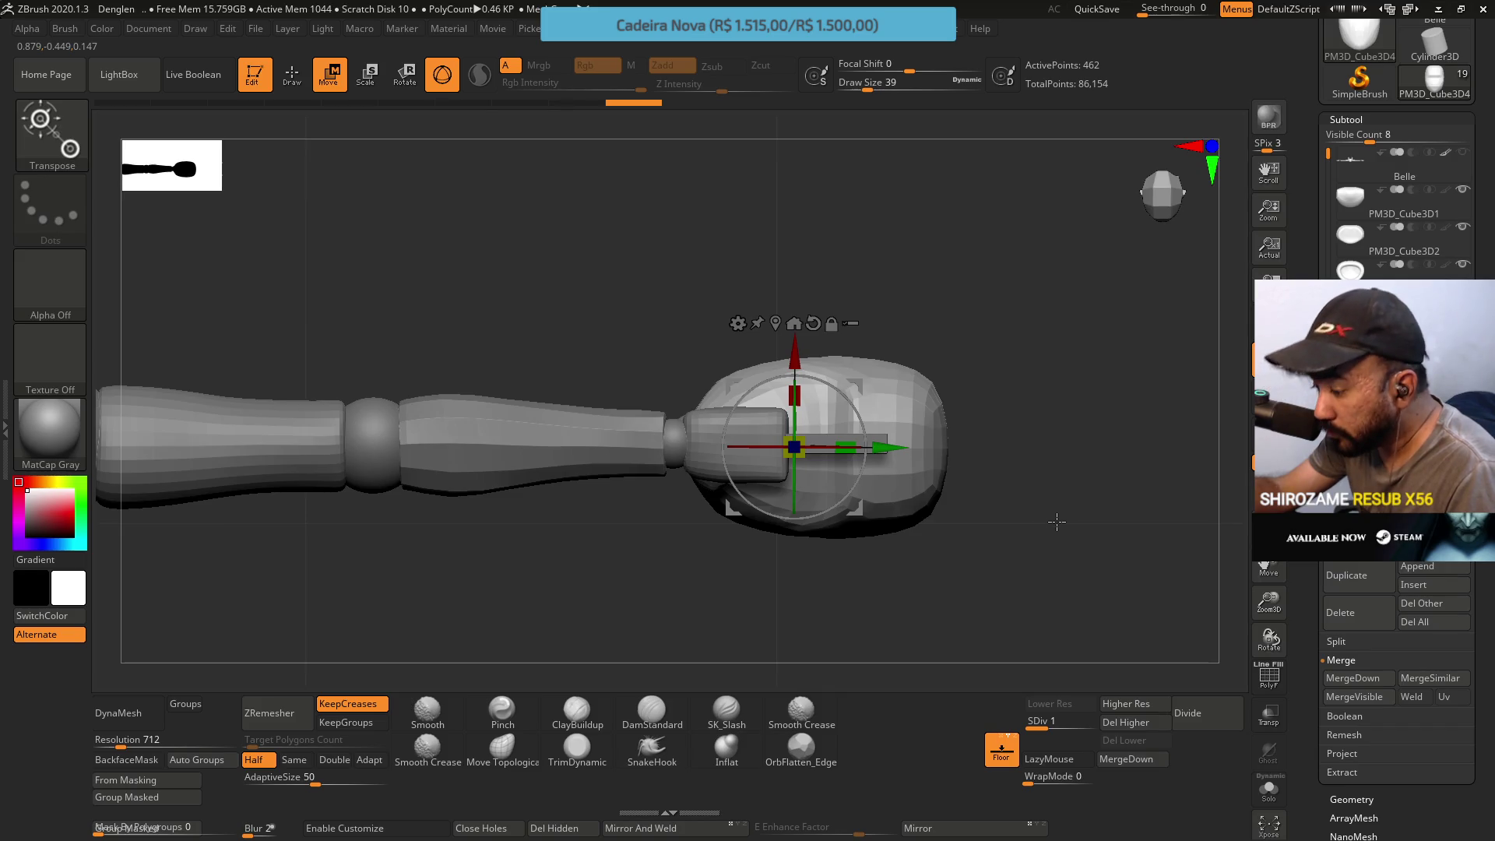
pyautogui.moveTo(1045, 570)
pyautogui.mouseDown()
pyautogui.moveTo(896, 291)
pyautogui.moveTo(892, 435)
pyautogui.mouseUp()
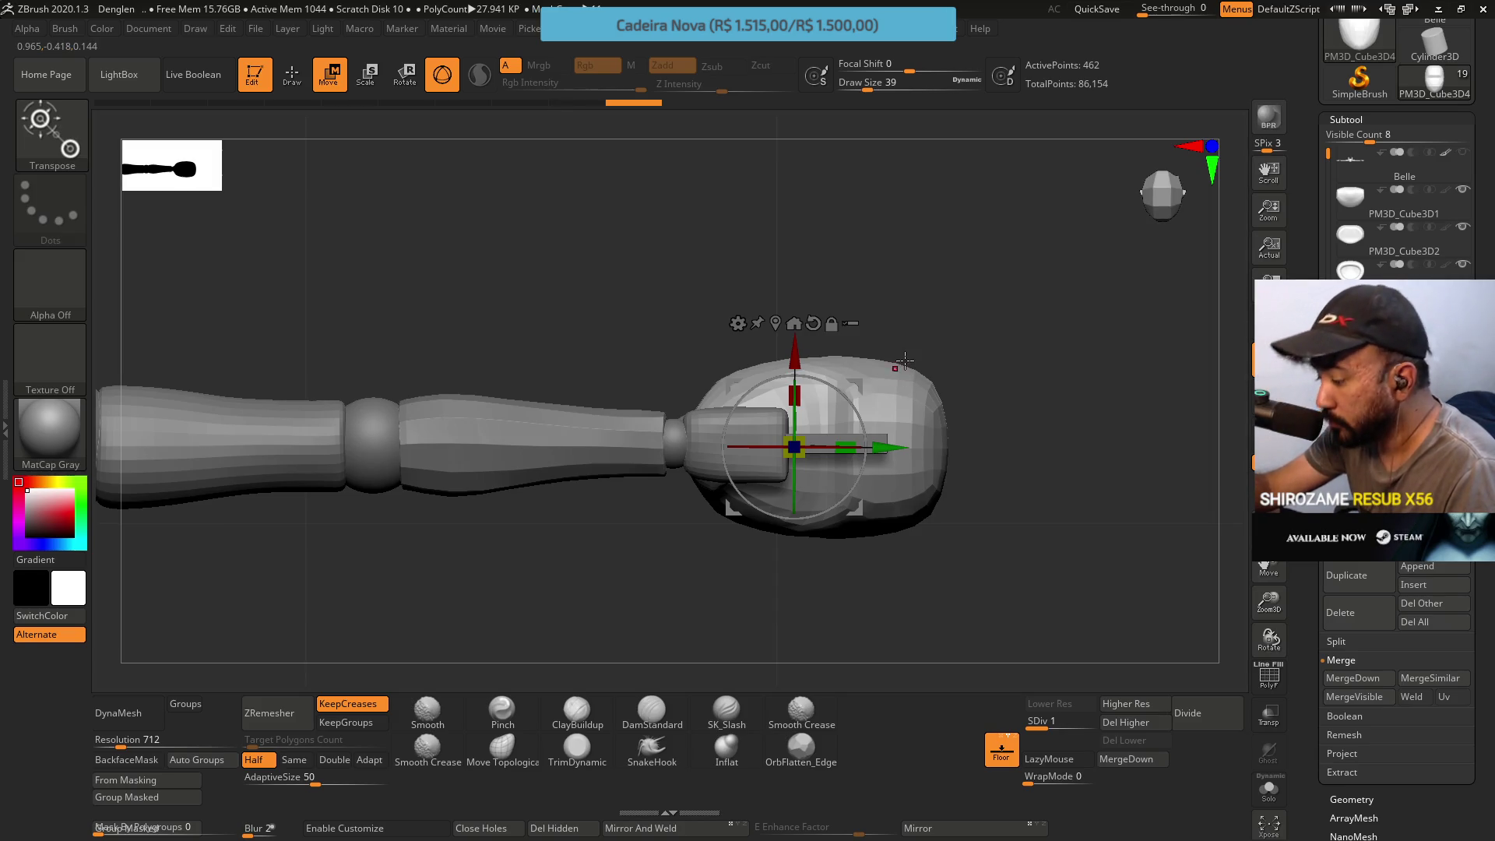
pyautogui.moveTo(1326, 156); pyautogui.dragTo(1328, 193)
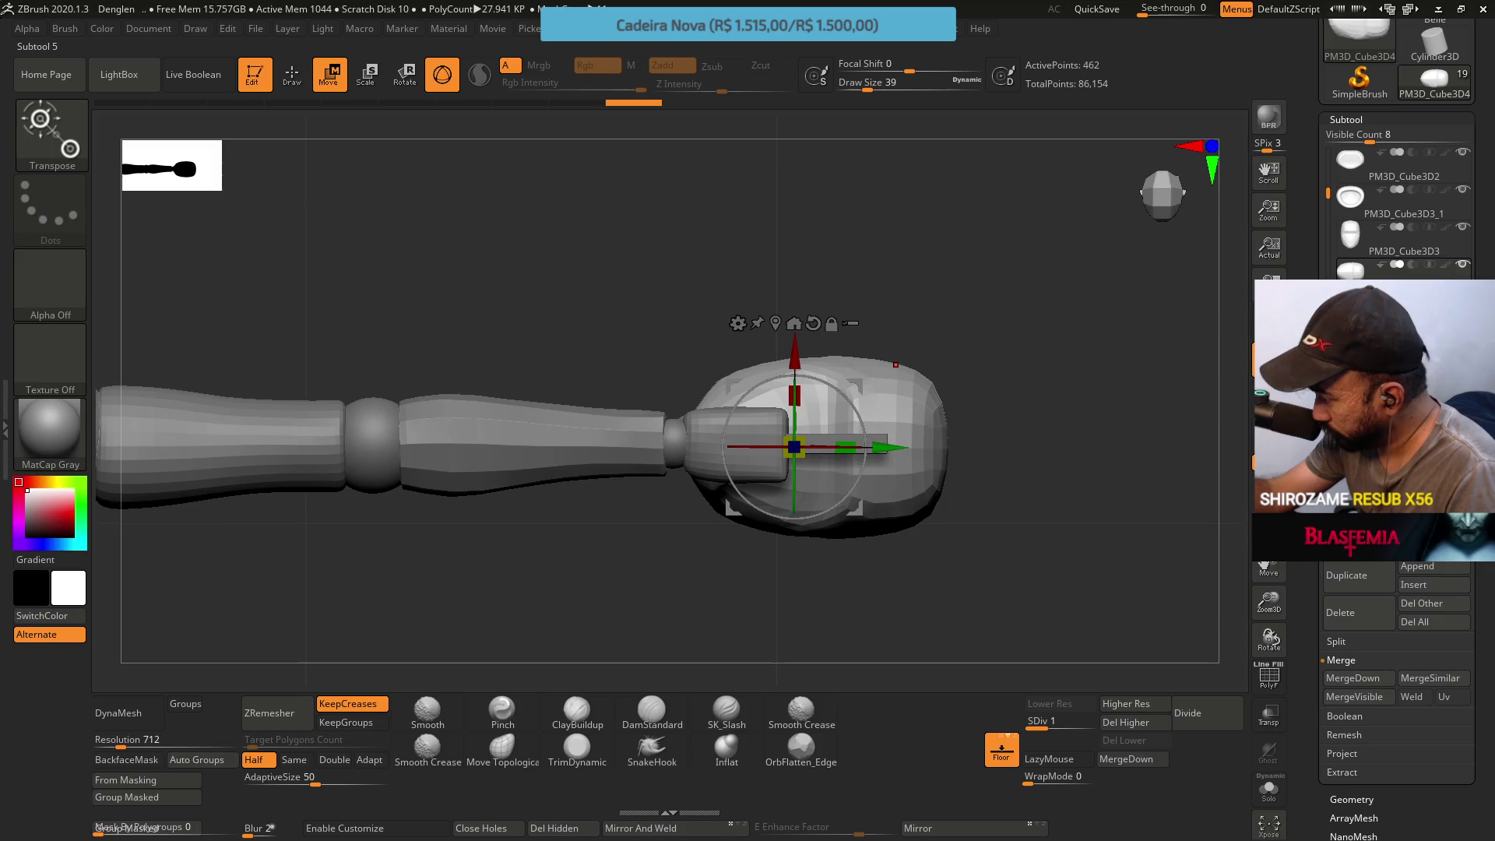
pyautogui.moveTo(1327, 193); pyautogui.dragTo(1328, 292)
# Select the thin finger block, move it left, stretch it longer along X and nudge it upward
pyautogui.click(1358, 269)
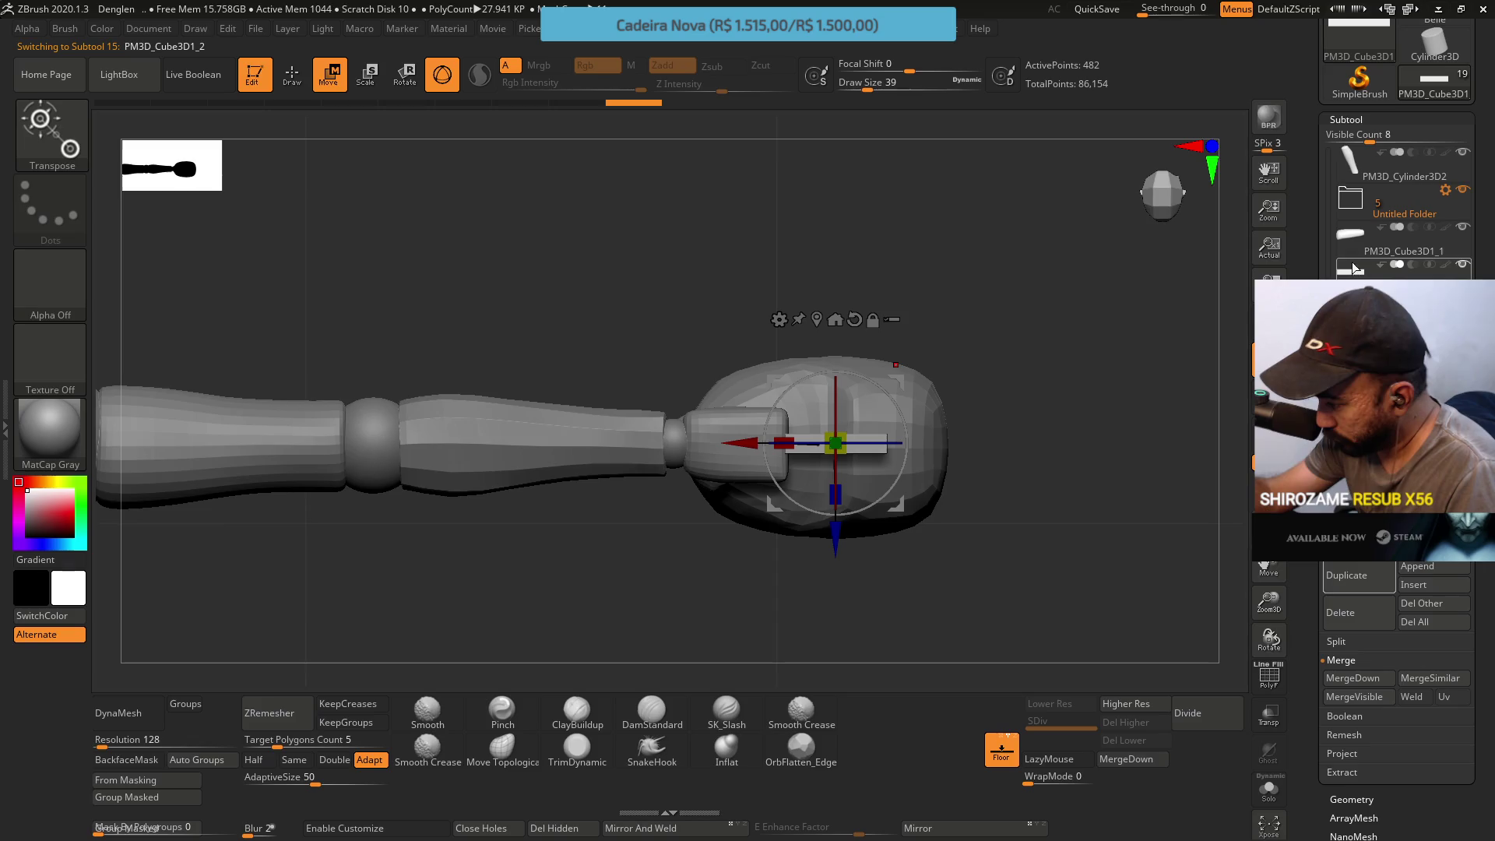
pyautogui.keyDown('ctrl'); pyautogui.moveTo(747, 491); pyautogui.dragTo(744, 434, button='right'); pyautogui.keyUp('ctrl')
pyautogui.moveTo(745, 435); pyautogui.dragTo(650, 427)
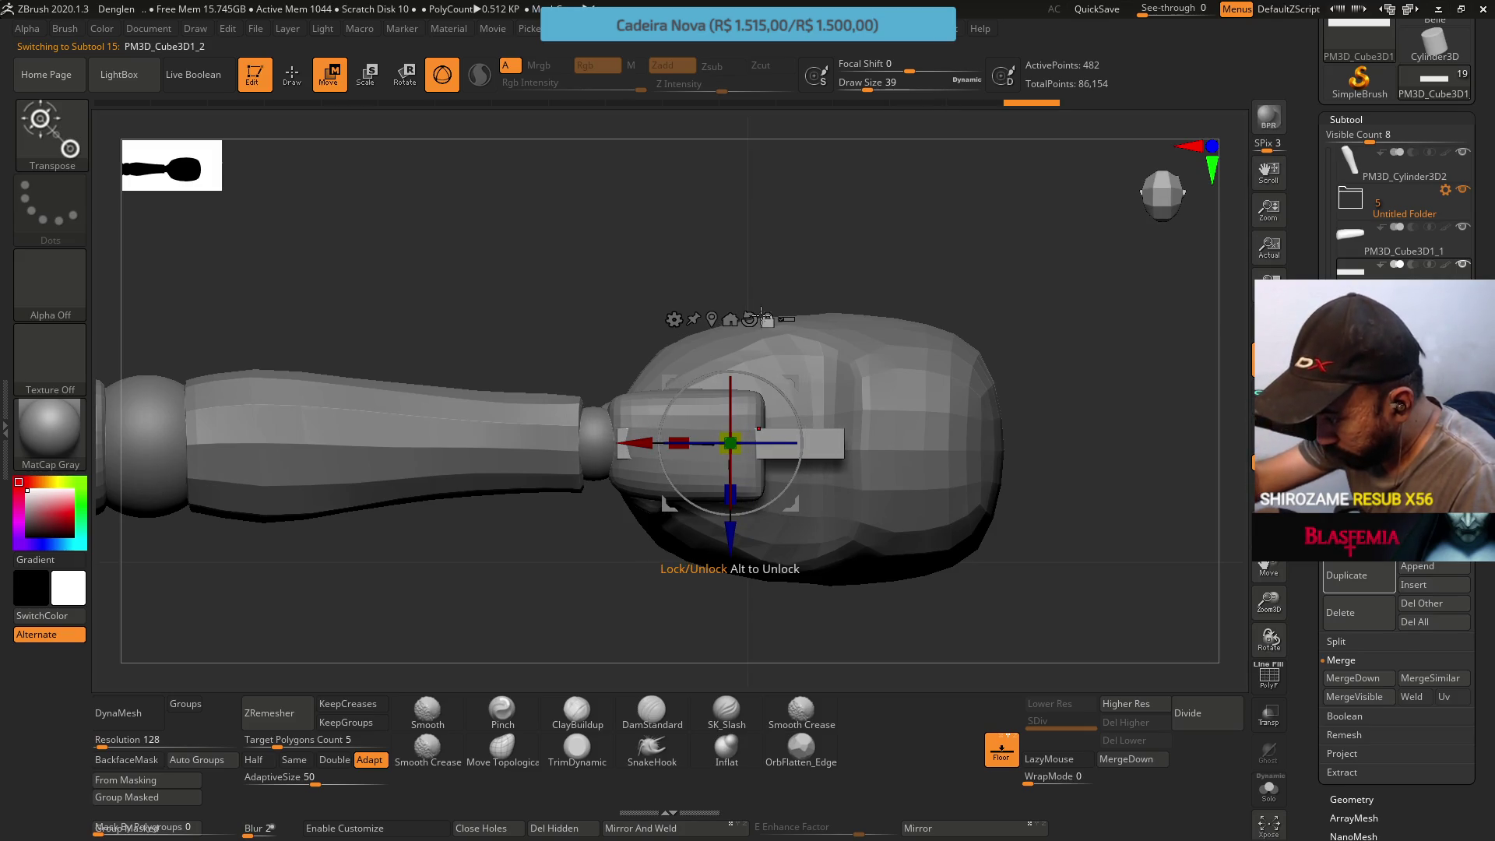
pyautogui.moveTo(674, 437); pyautogui.dragTo(649, 442)
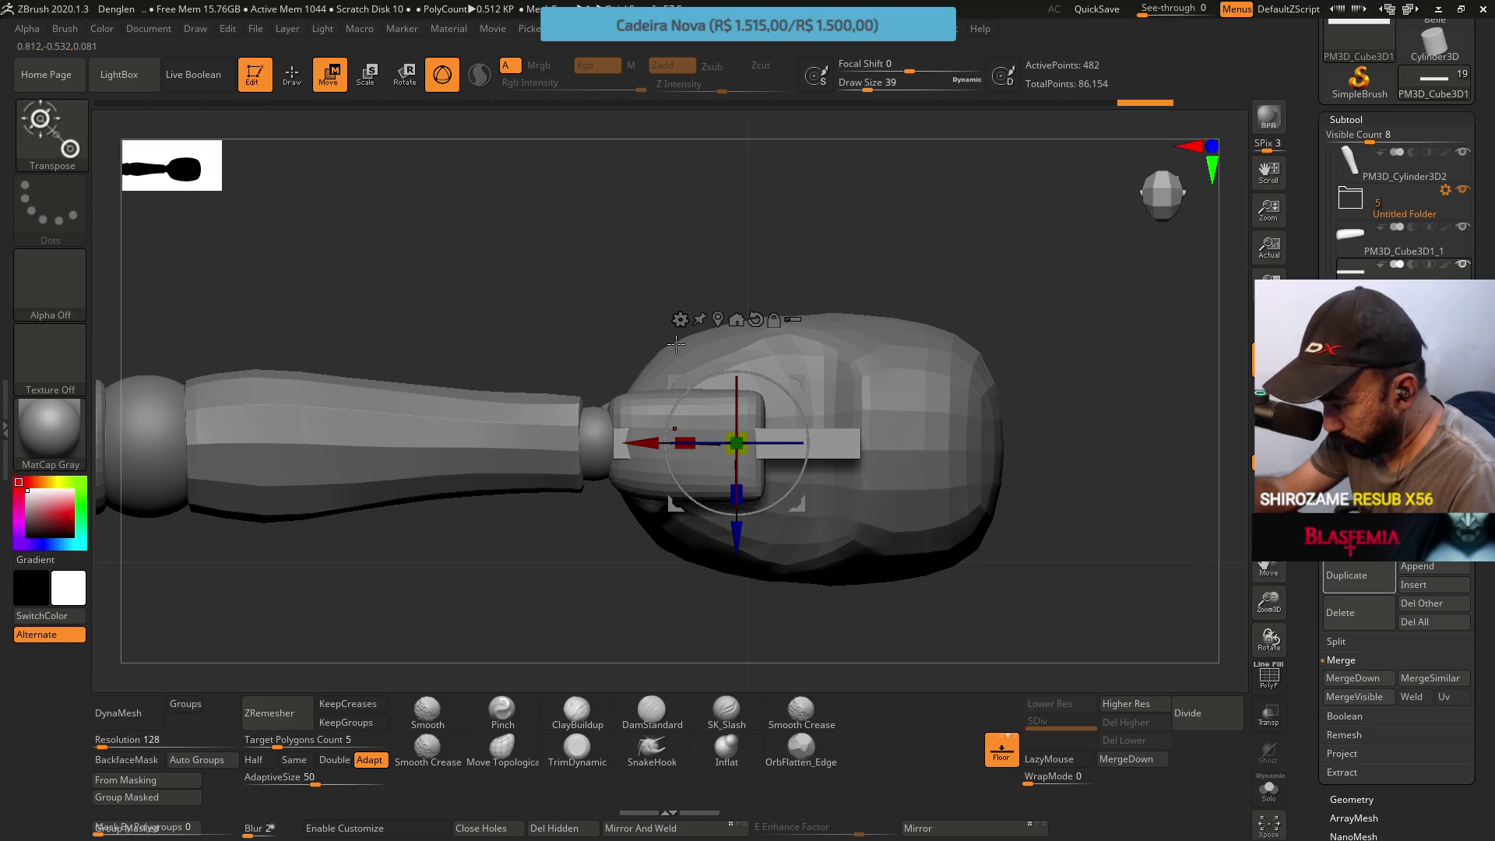
pyautogui.moveTo(736, 525); pyautogui.dragTo(737, 447)
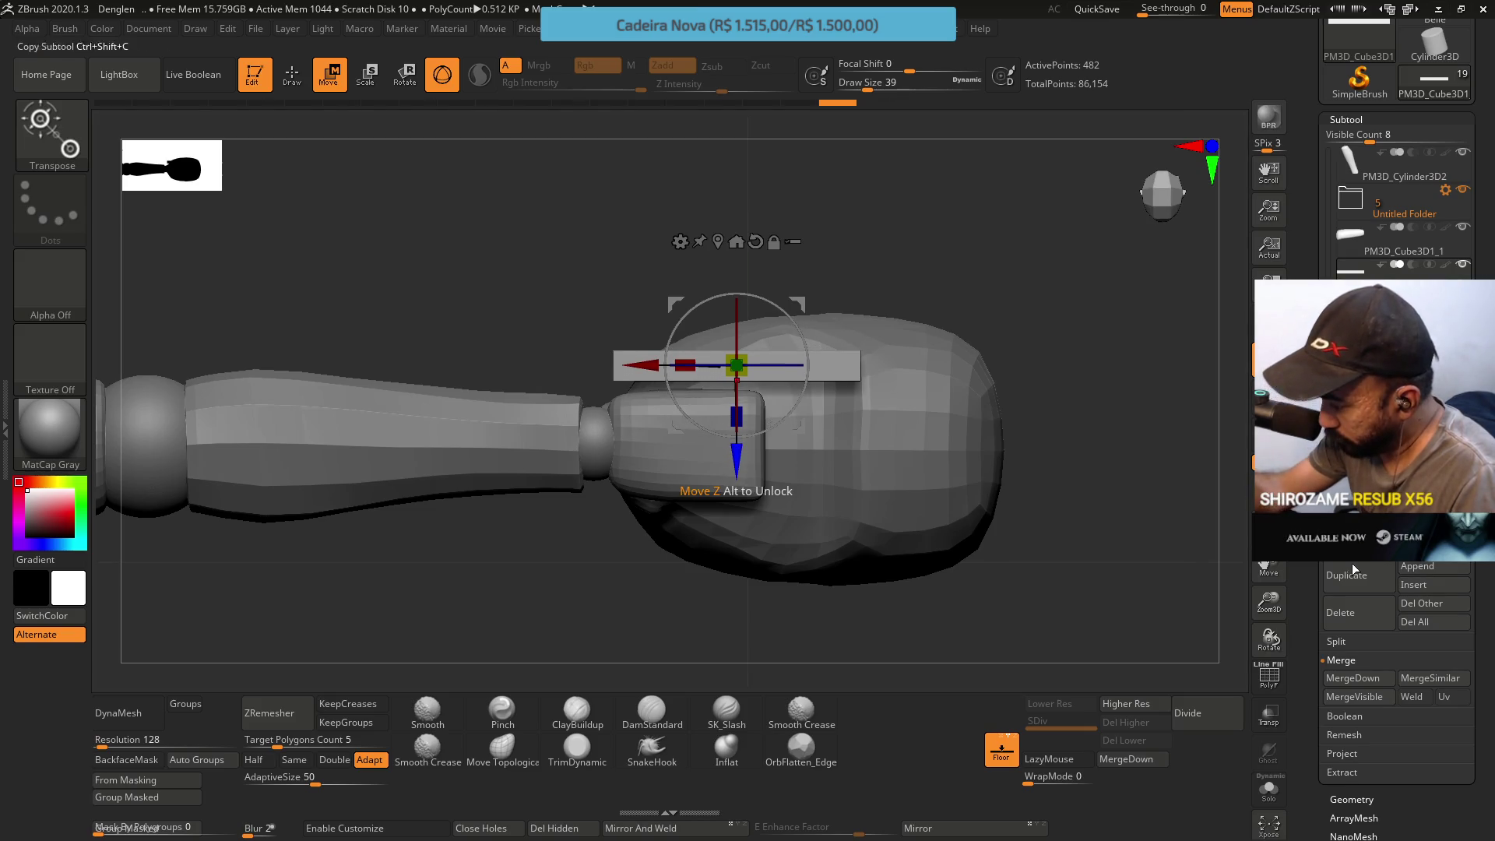
# Duplicate the finger block, shorten the copy on X and move it down inside the fist
pyautogui.click(1357, 596)
pyautogui.moveTo(743, 457); pyautogui.dragTo(744, 420)
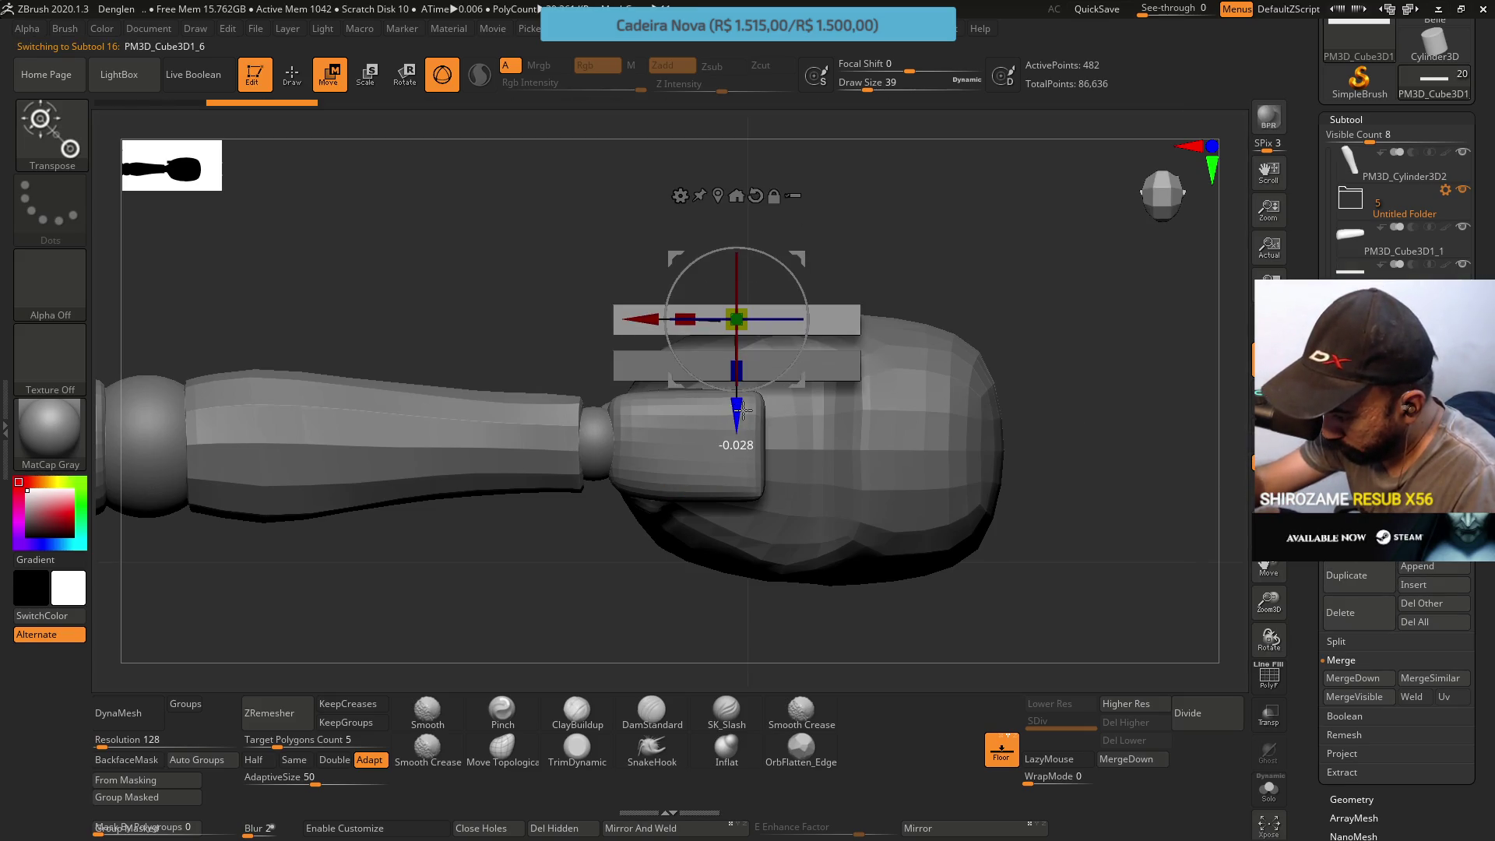
pyautogui.moveTo(685, 328)
pyautogui.mouseDown()
pyautogui.moveTo(731, 322)
pyautogui.moveTo(711, 319)
pyautogui.mouseUp()
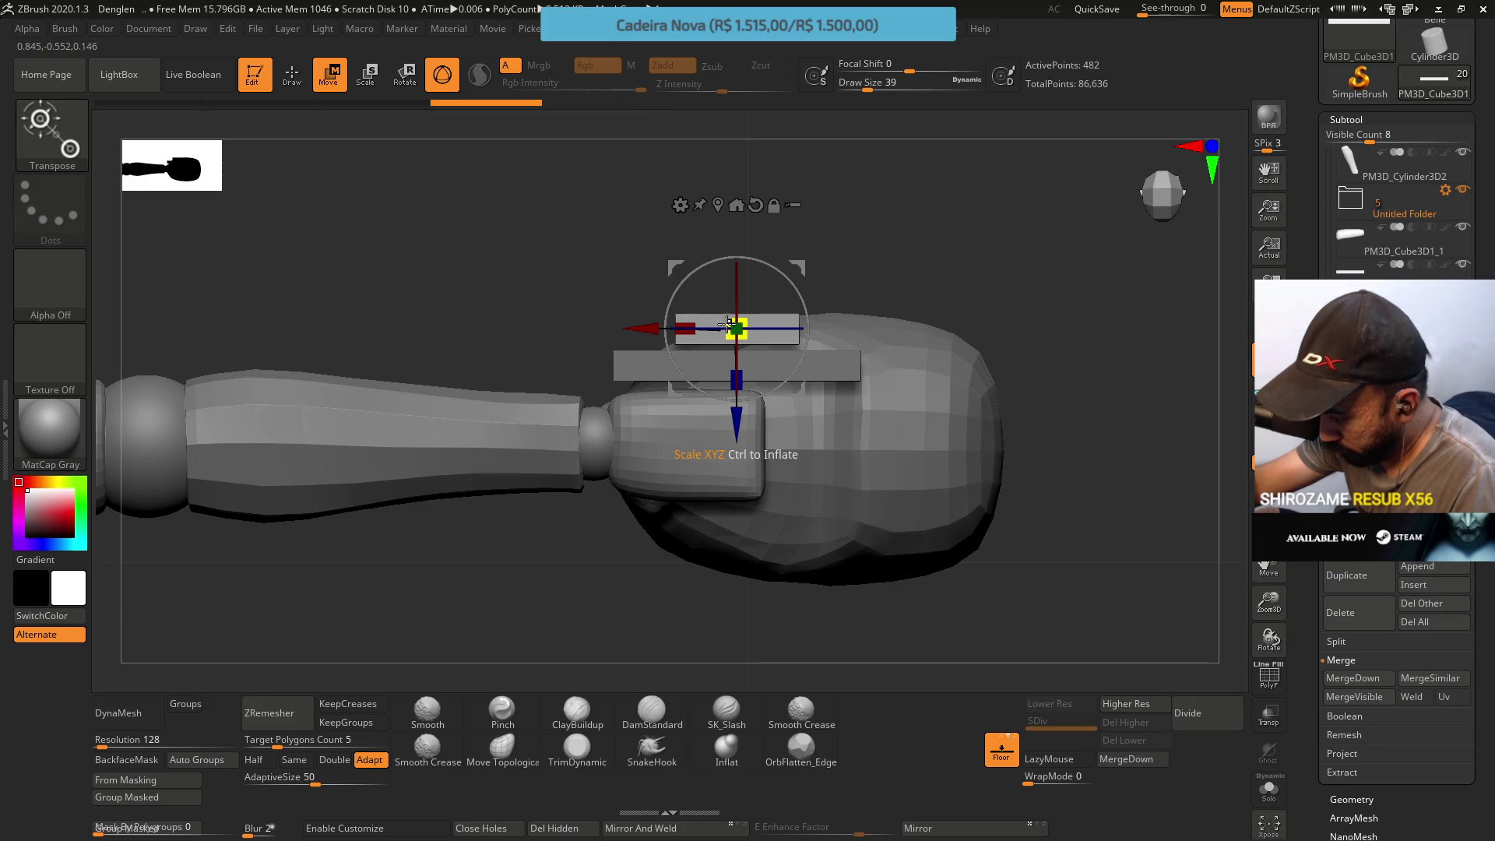
pyautogui.click(663, 329)
pyautogui.moveTo(659, 328); pyautogui.dragTo(723, 329)
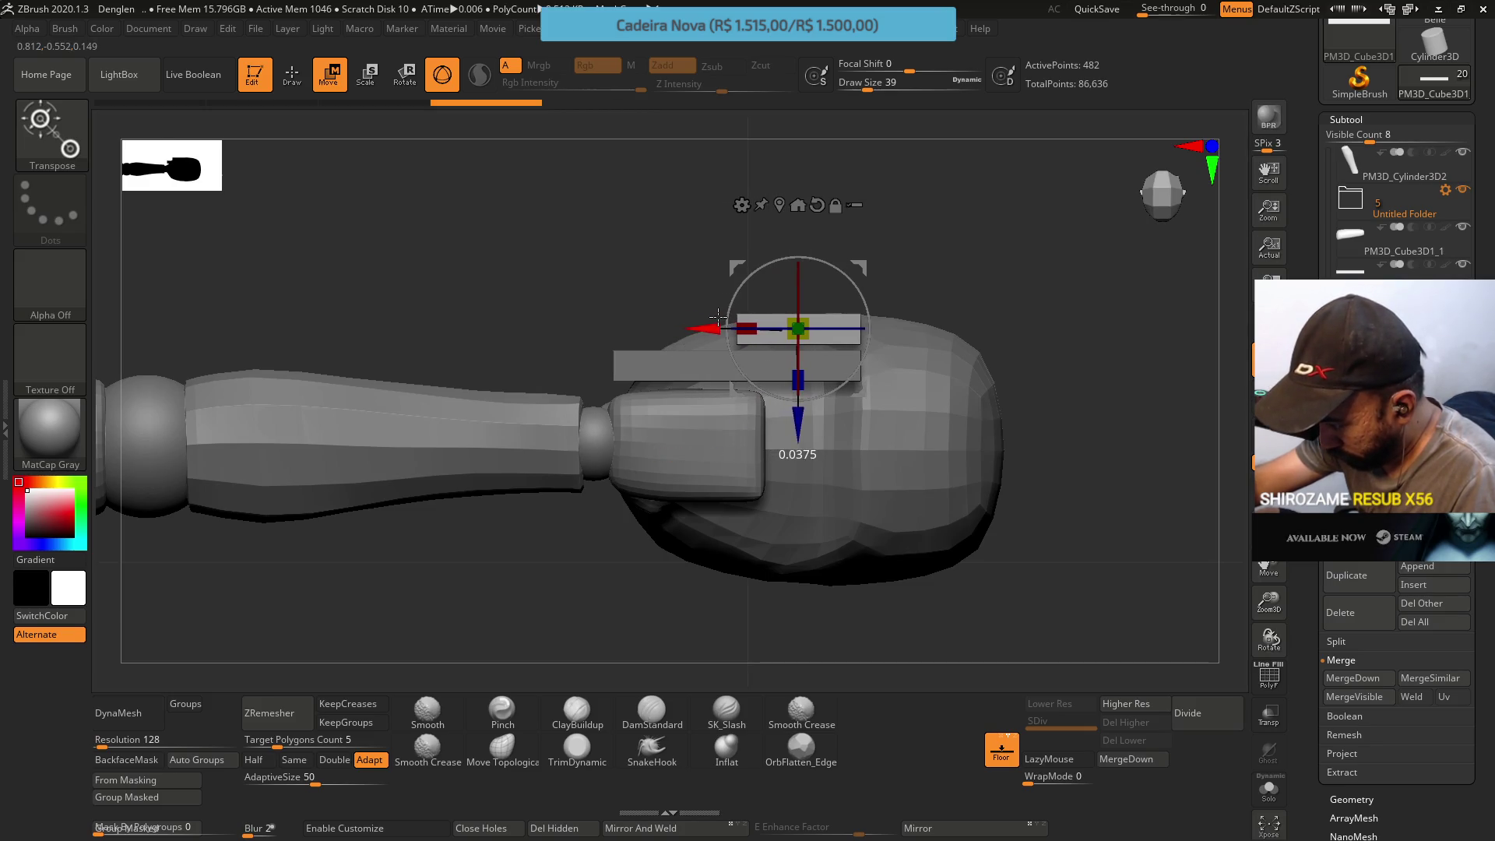
pyautogui.moveTo(798, 383); pyautogui.dragTo(780, 519)
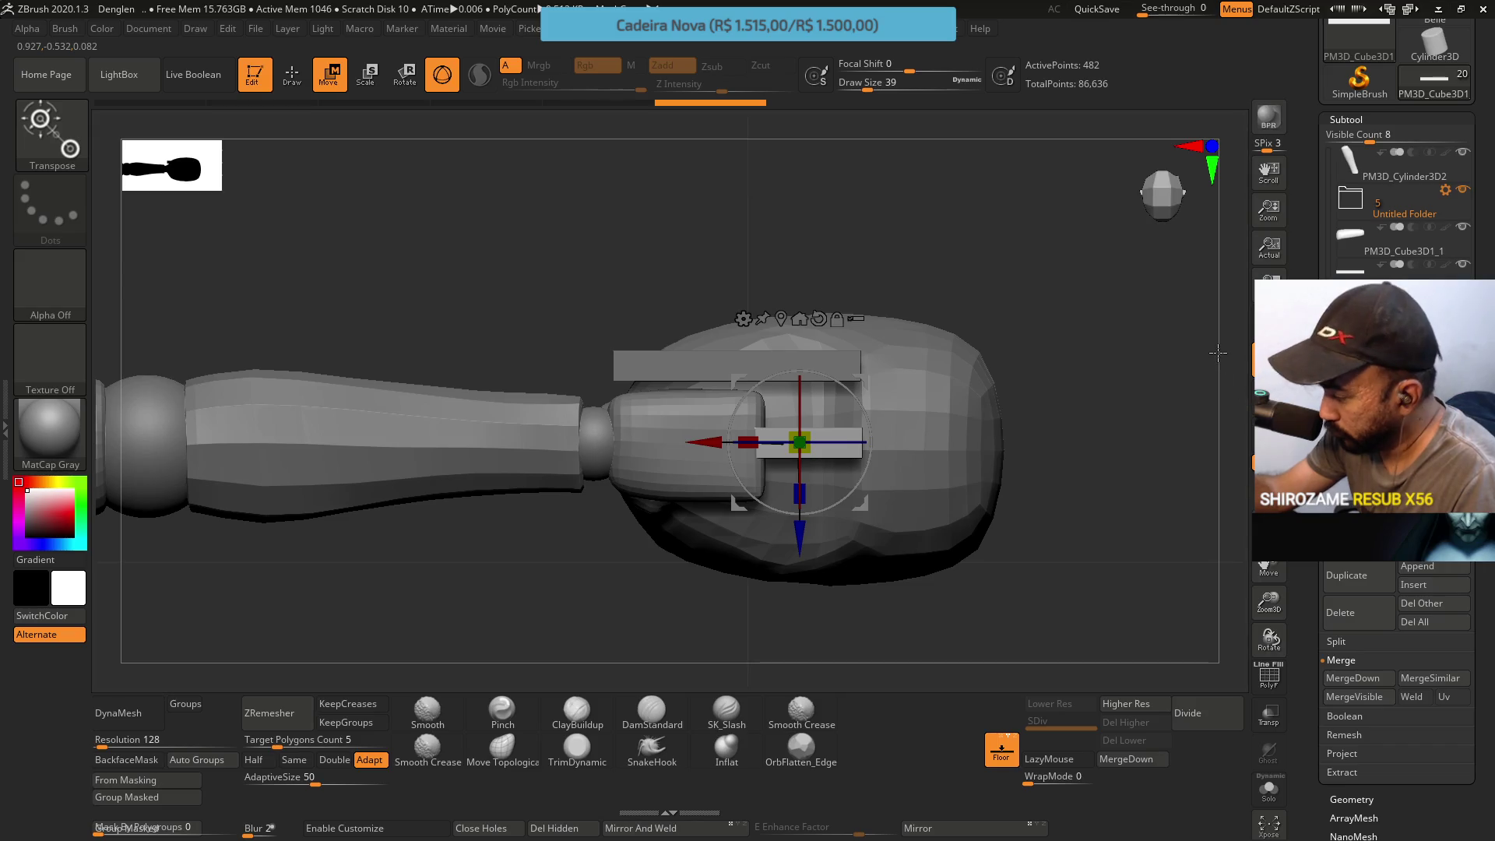
# Reselect the upper finger bar and scale it narrower on X
pyautogui.keyDown('alt'); pyautogui.click(694, 362); pyautogui.keyUp('alt')
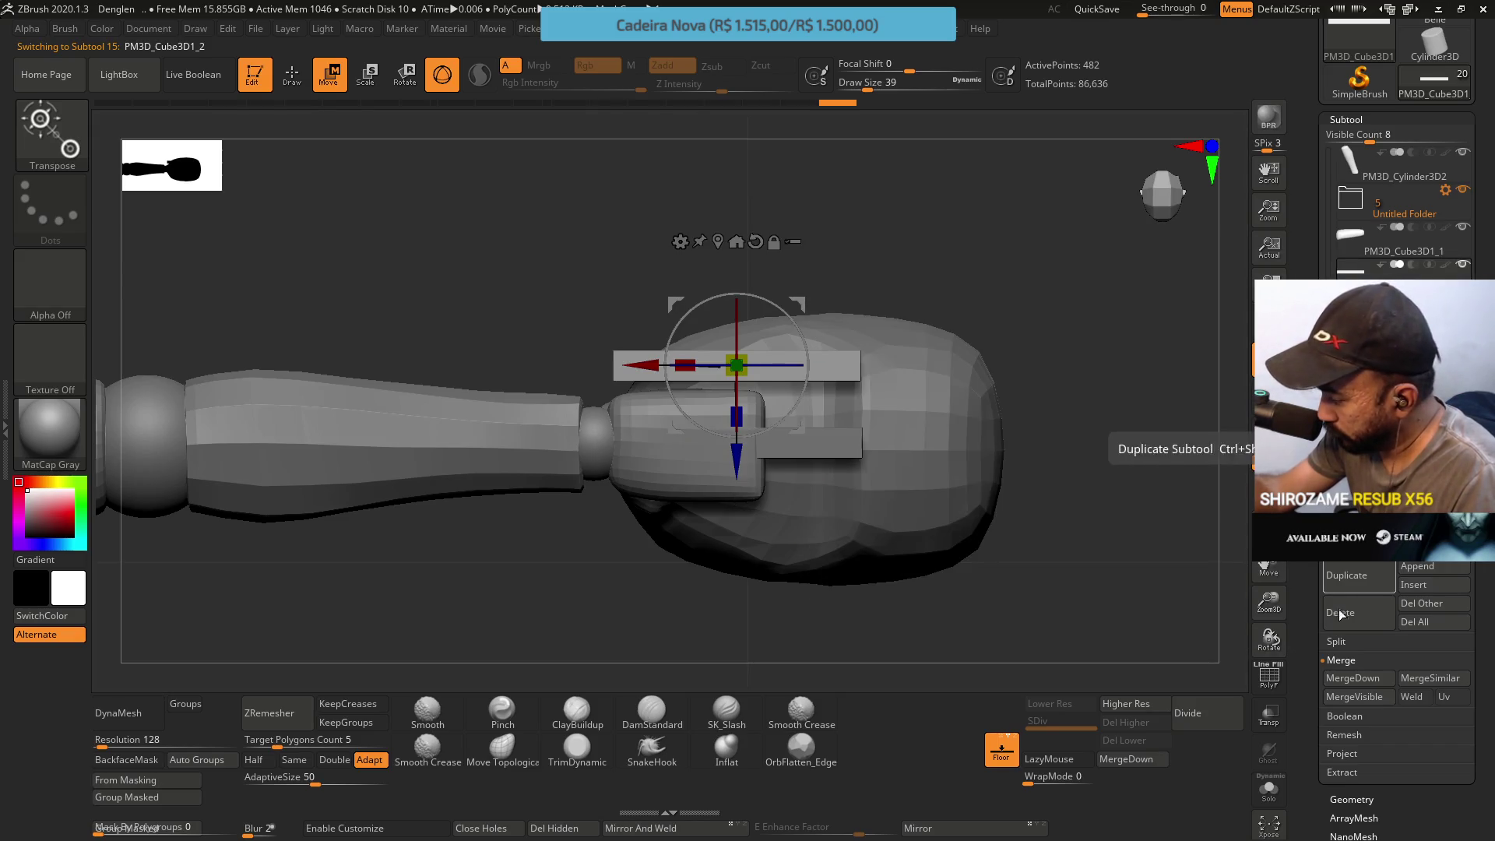
pyautogui.moveTo(695, 361)
pyautogui.mouseDown()
pyautogui.moveTo(717, 362)
pyautogui.moveTo(591, 365)
pyautogui.mouseUp()
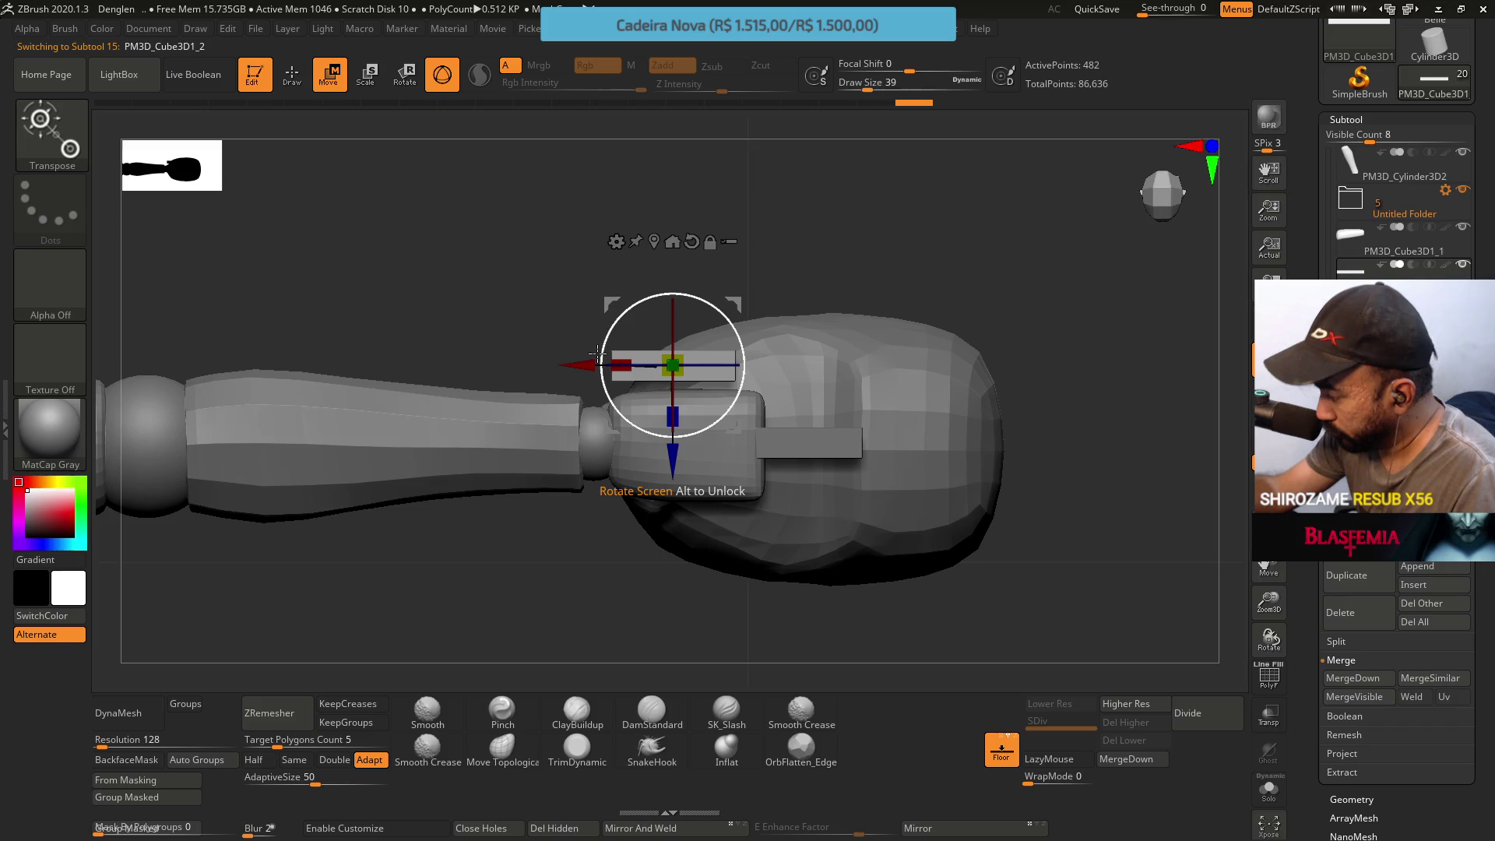
# Slim the wrist-end block PM3D_Cube3D1_1 and shift it slightly left with the gizmo
pyautogui.keyDown('alt'); pyautogui.click(654, 444); pyautogui.keyUp('alt')
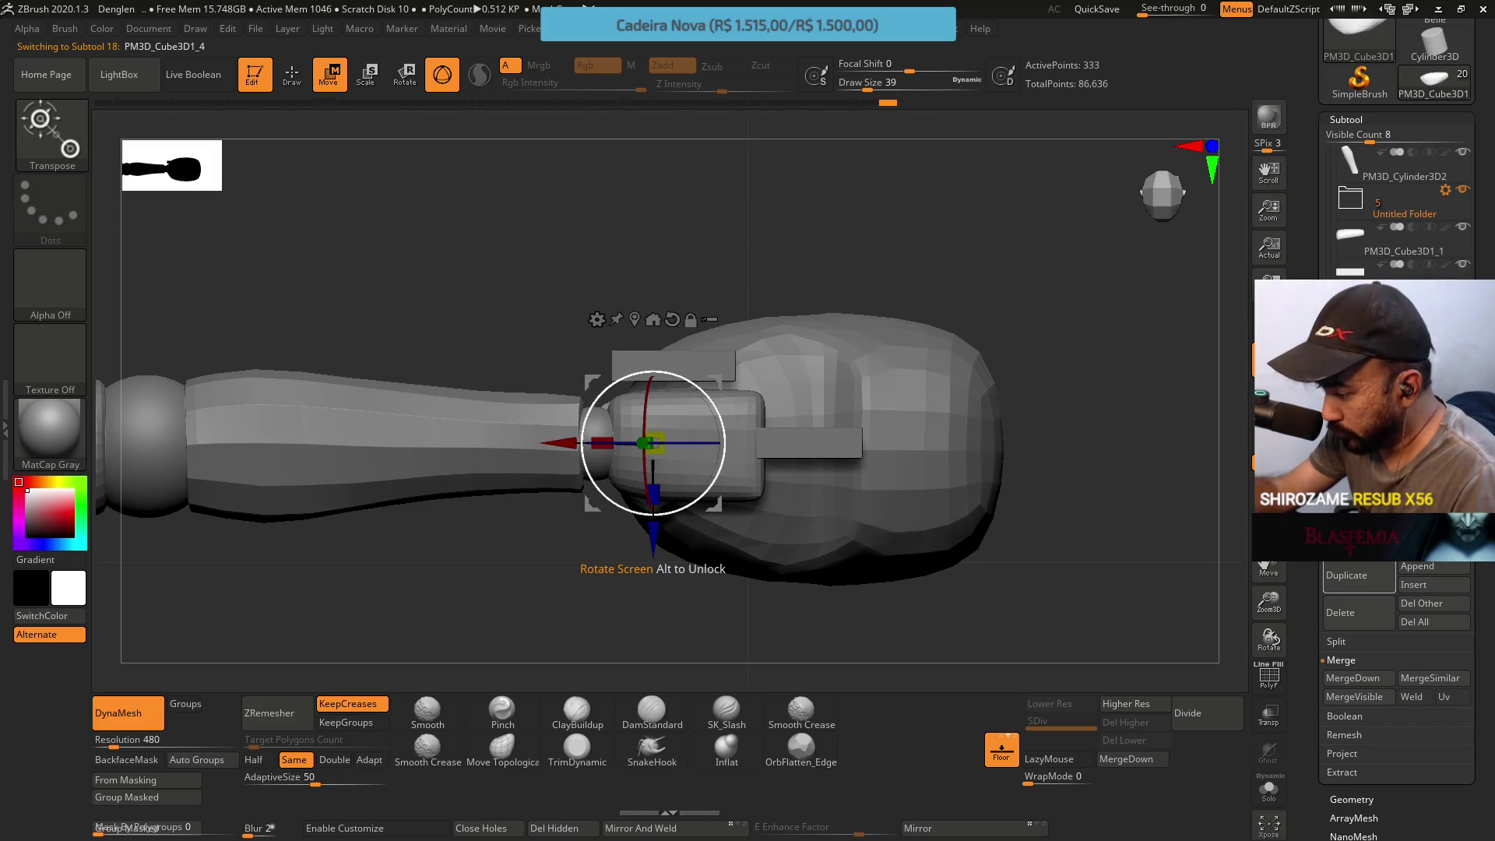
pyautogui.click(1390, 239)
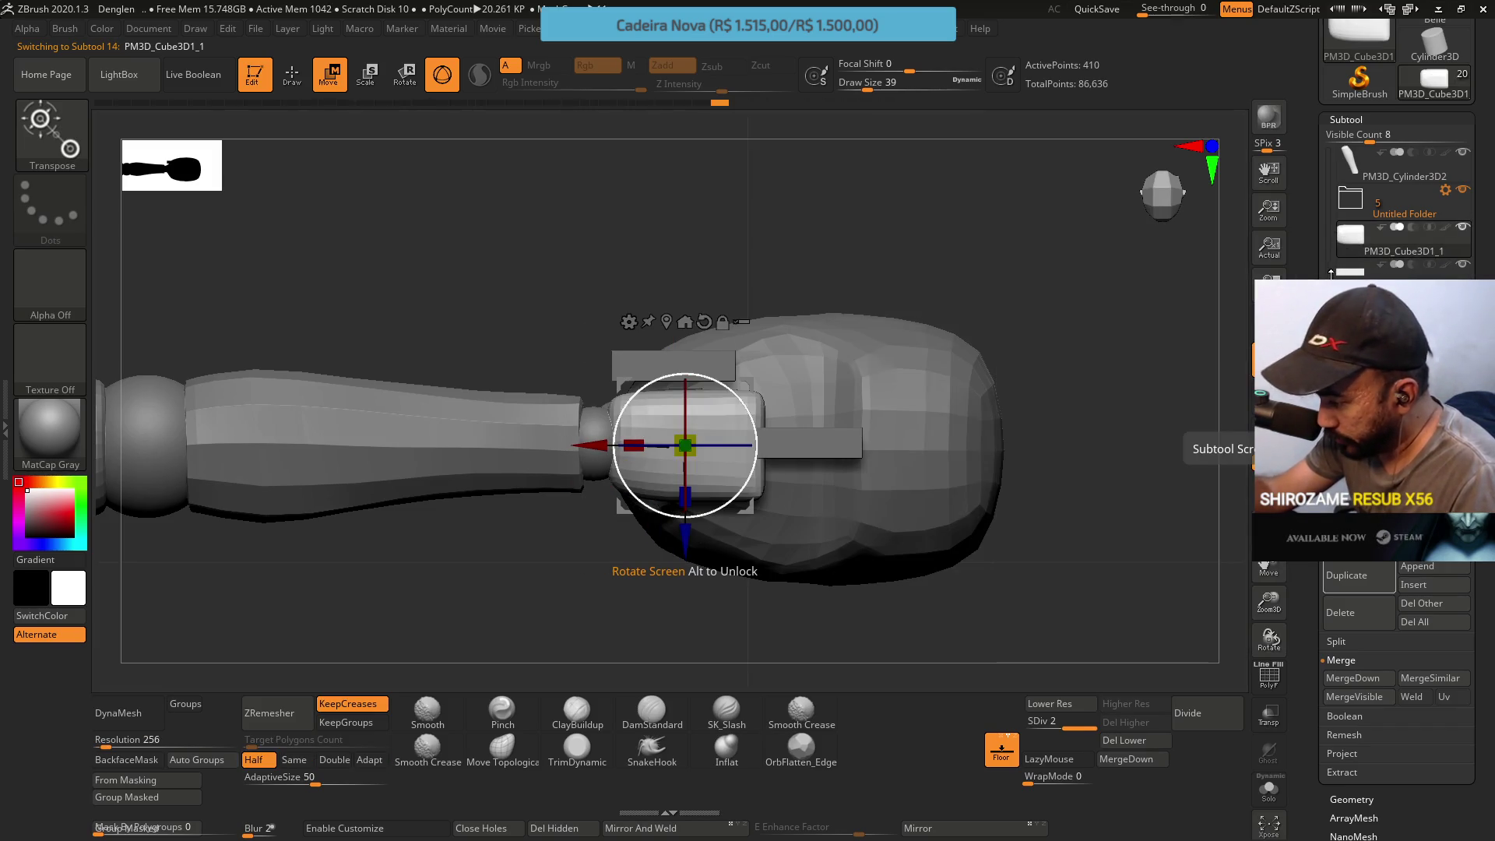
pyautogui.keyDown('shift'); pyautogui.moveTo(1218, 278); pyautogui.dragTo(745, 499); pyautogui.keyUp('shift')
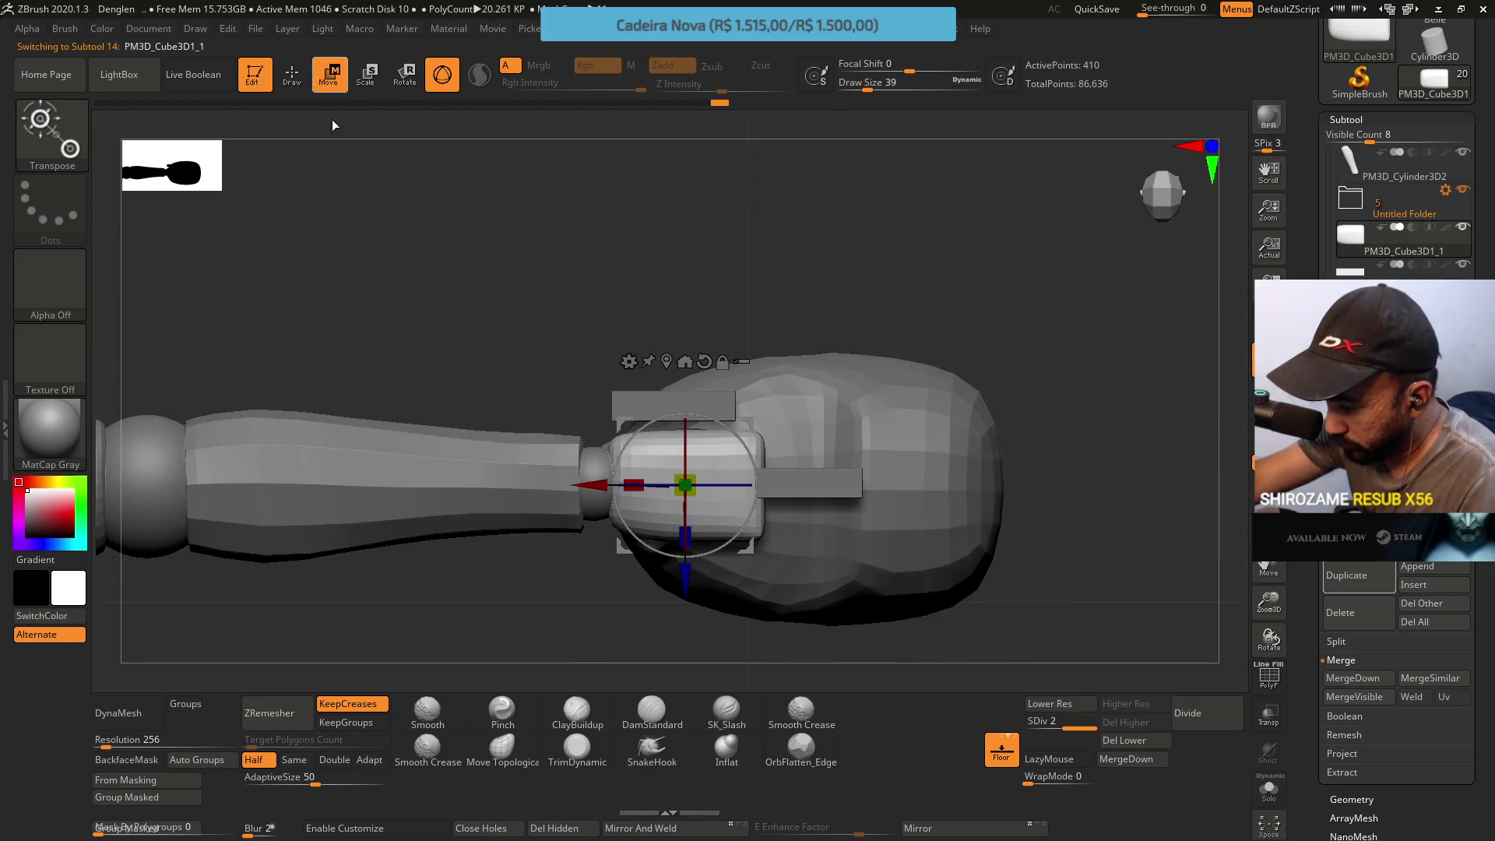
pyautogui.moveTo(642, 477); pyautogui.dragTo(582, 459)
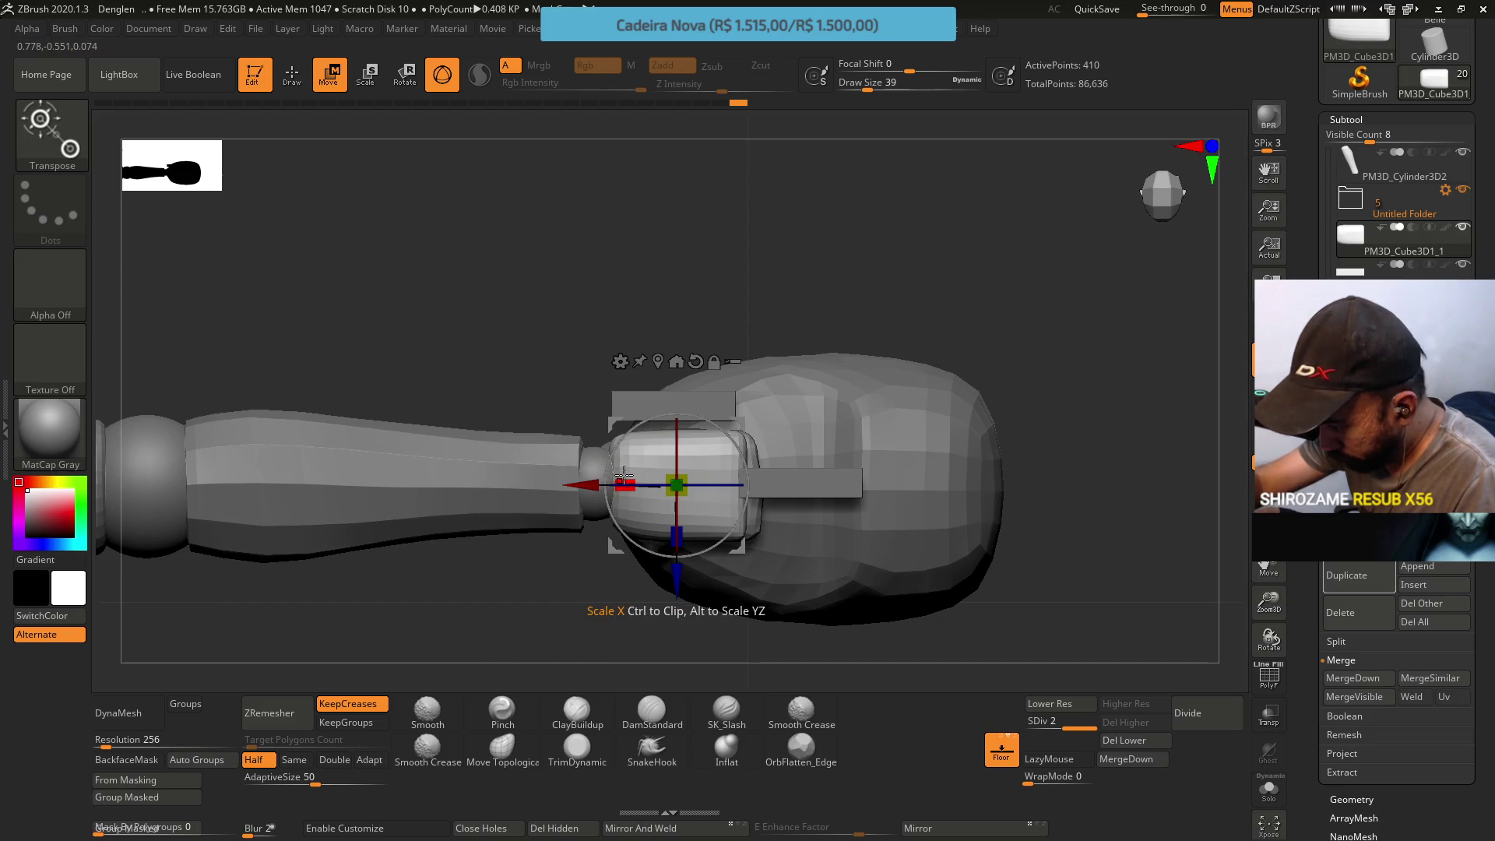
pyautogui.moveTo(583, 479); pyautogui.dragTo(713, 289)
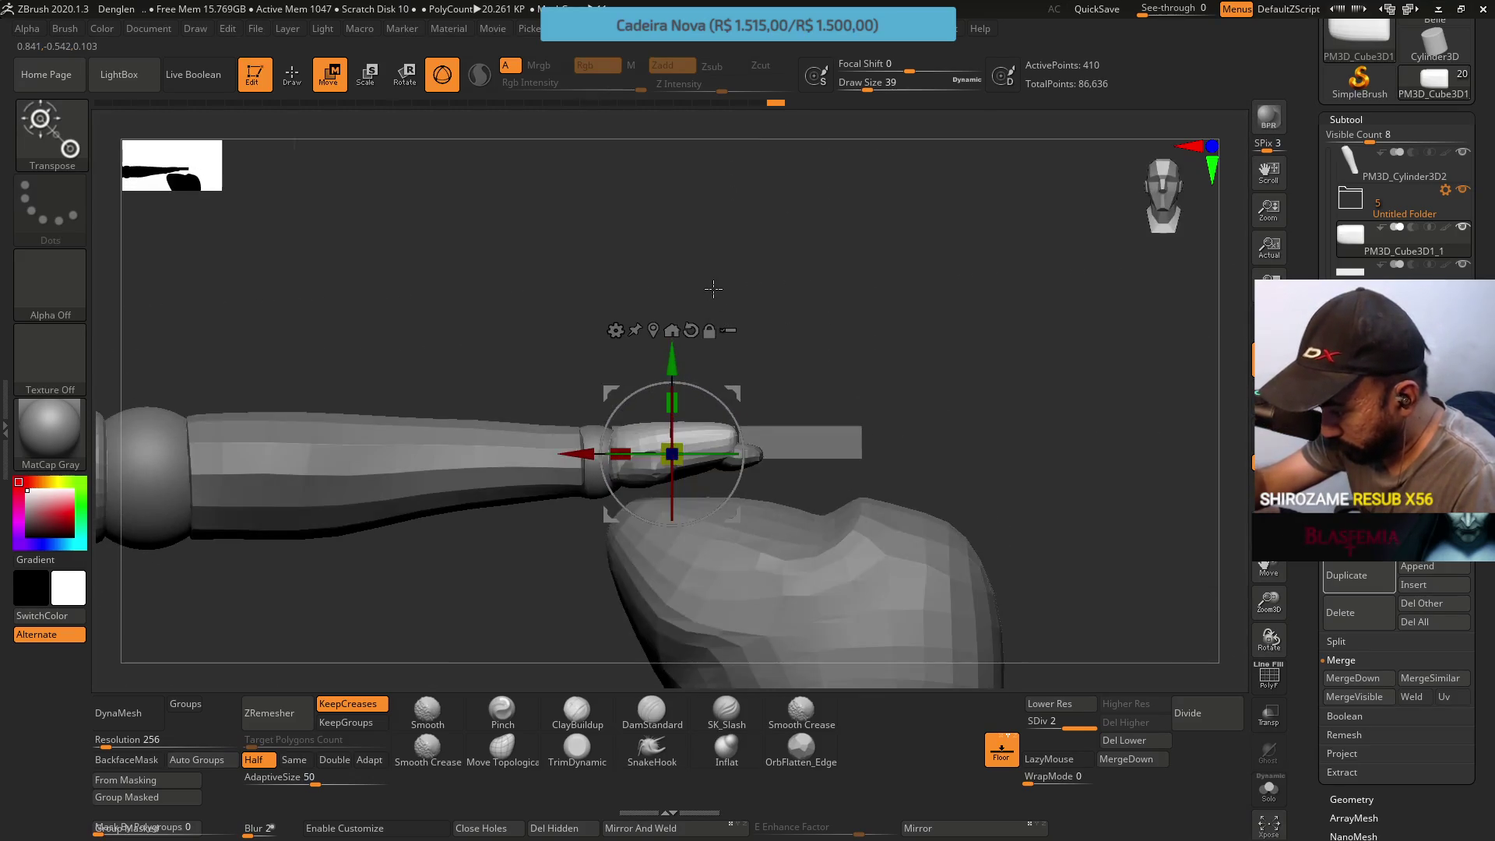
# Select the large rounded hand mass PM3D_Cube3D4 and request its deletion from the Subtool list
pyautogui.moveTo(1092, 453); pyautogui.dragTo(818, 328)
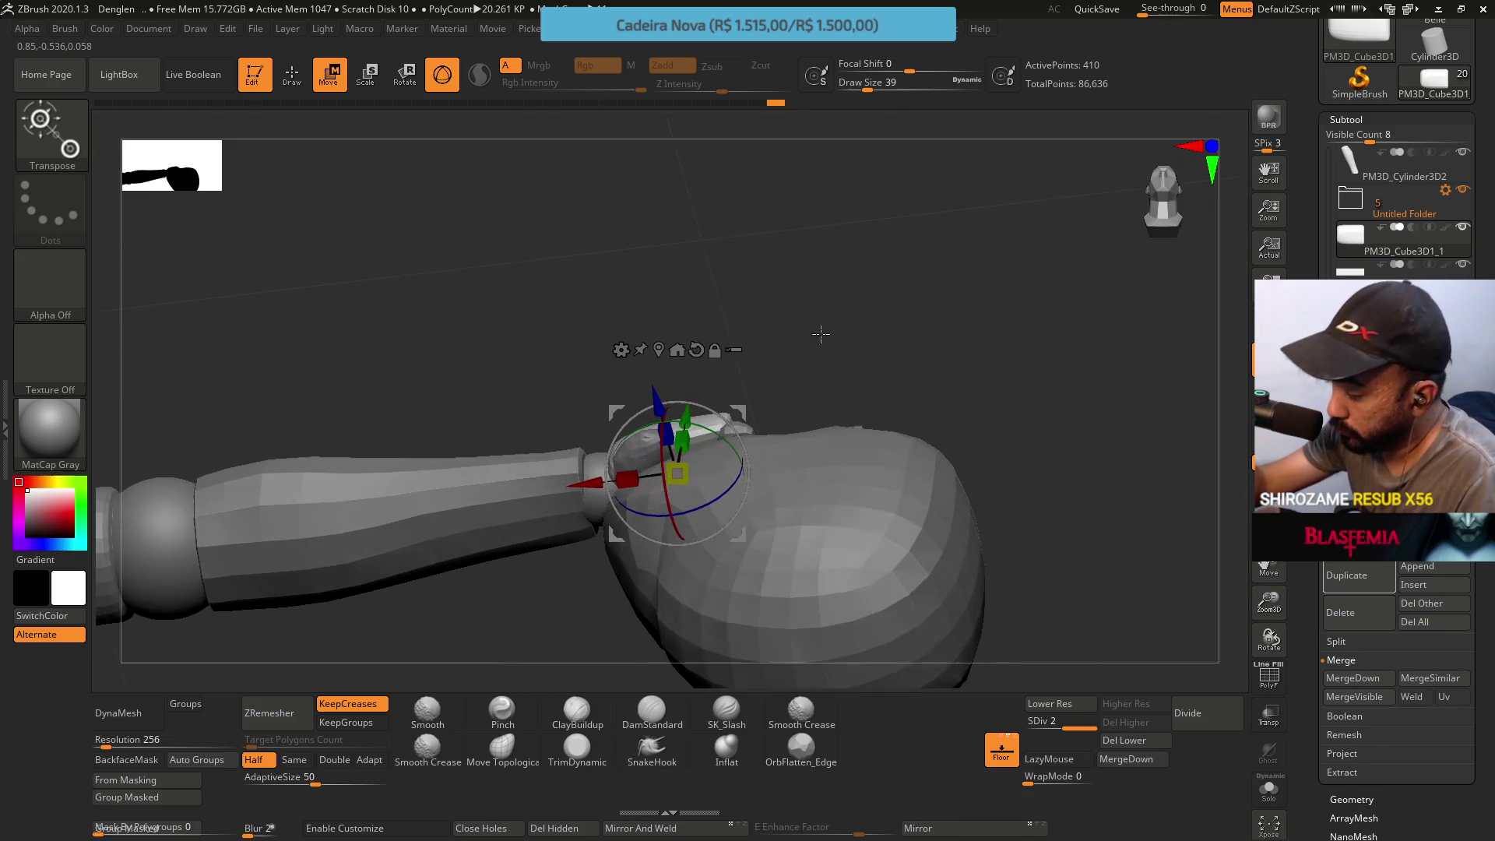
pyautogui.scroll(-2, 1328, 277)
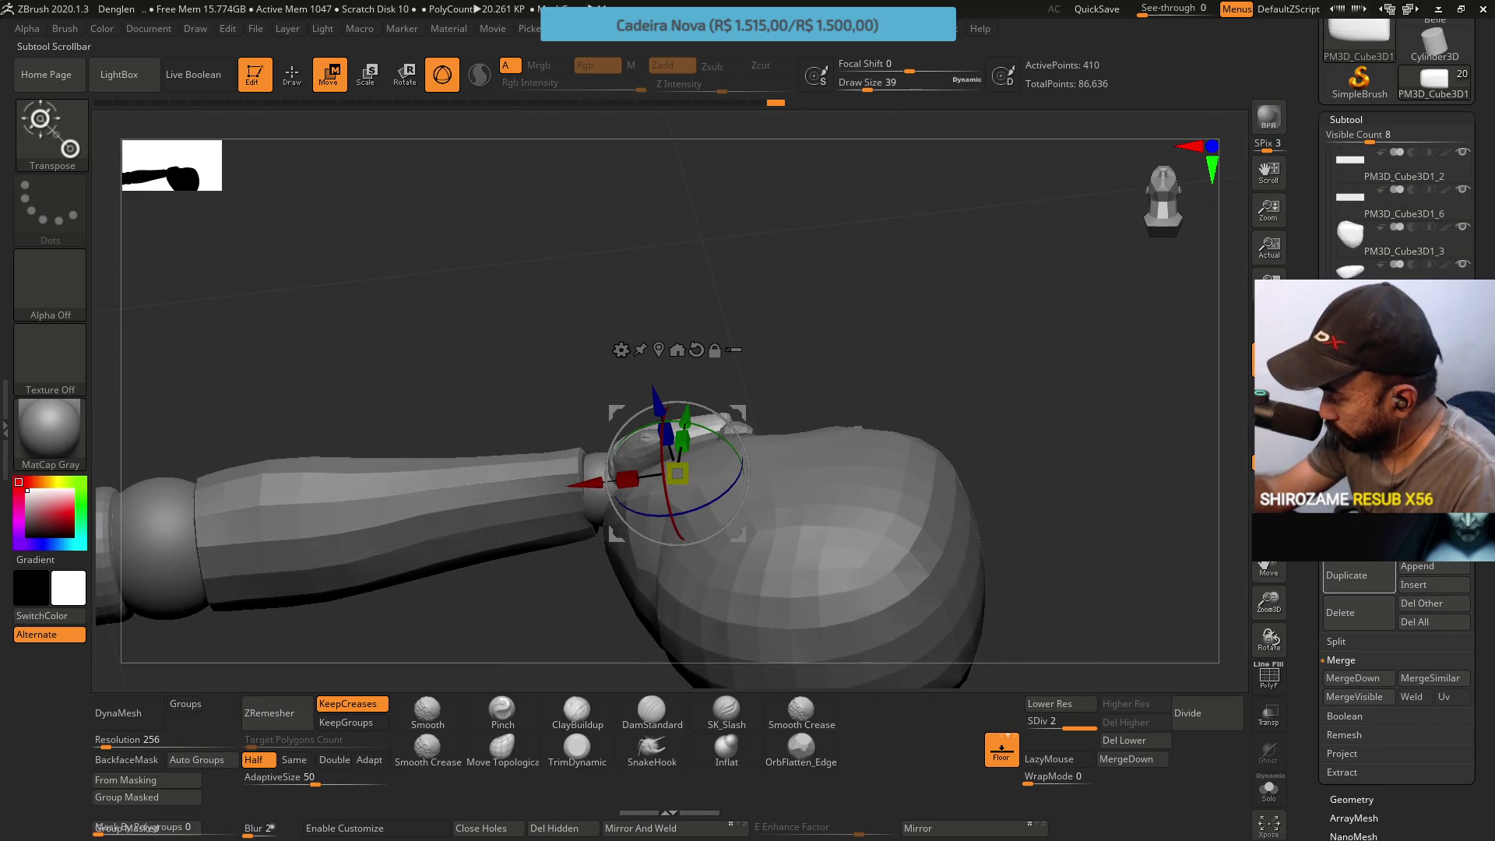
pyautogui.keyDown('alt'); pyautogui.click(671, 443); pyautogui.keyUp('alt')
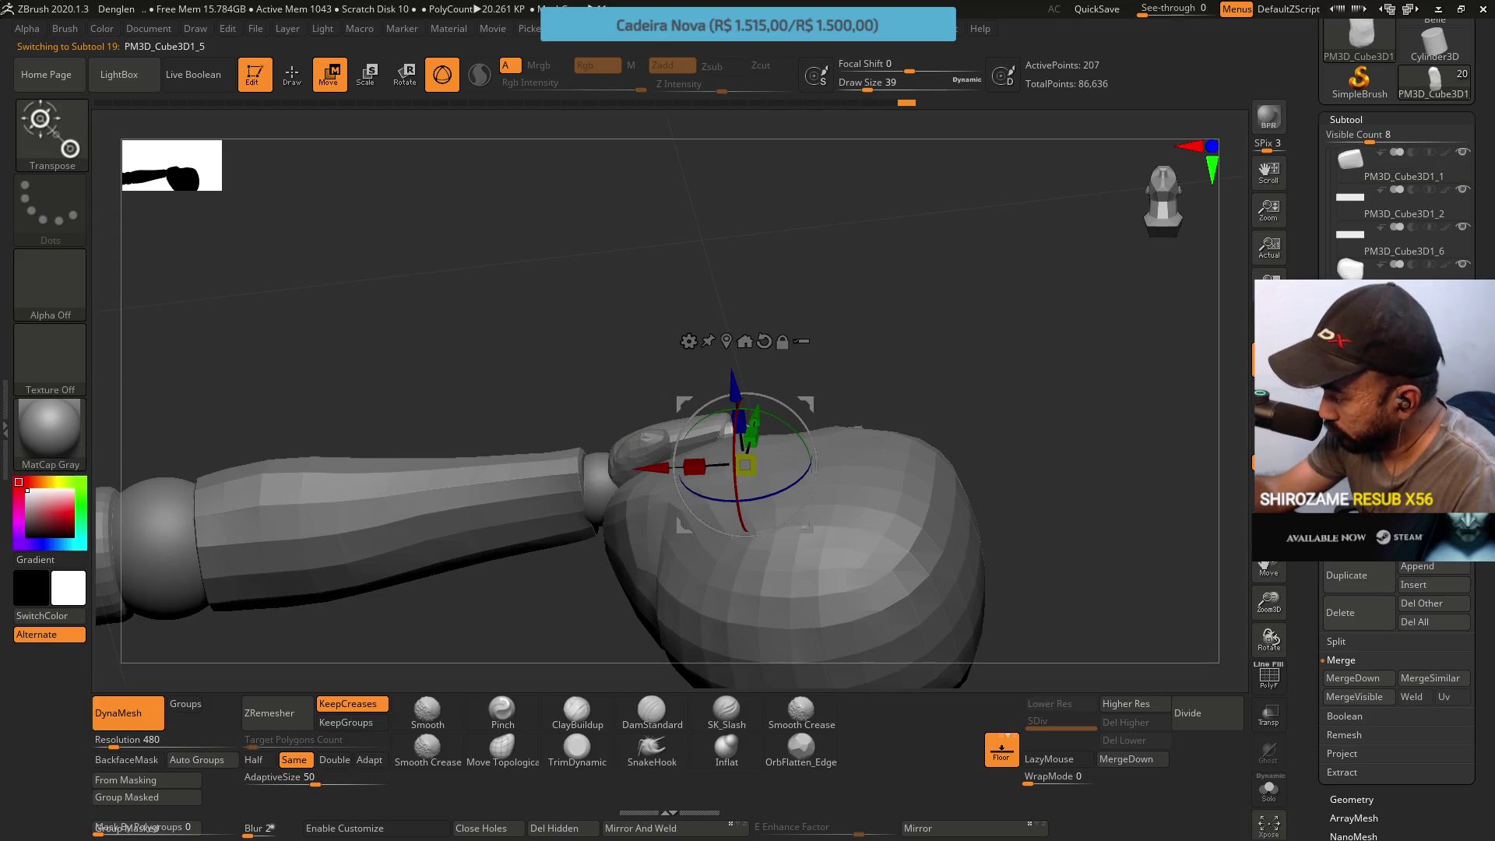
pyautogui.click(1346, 193)
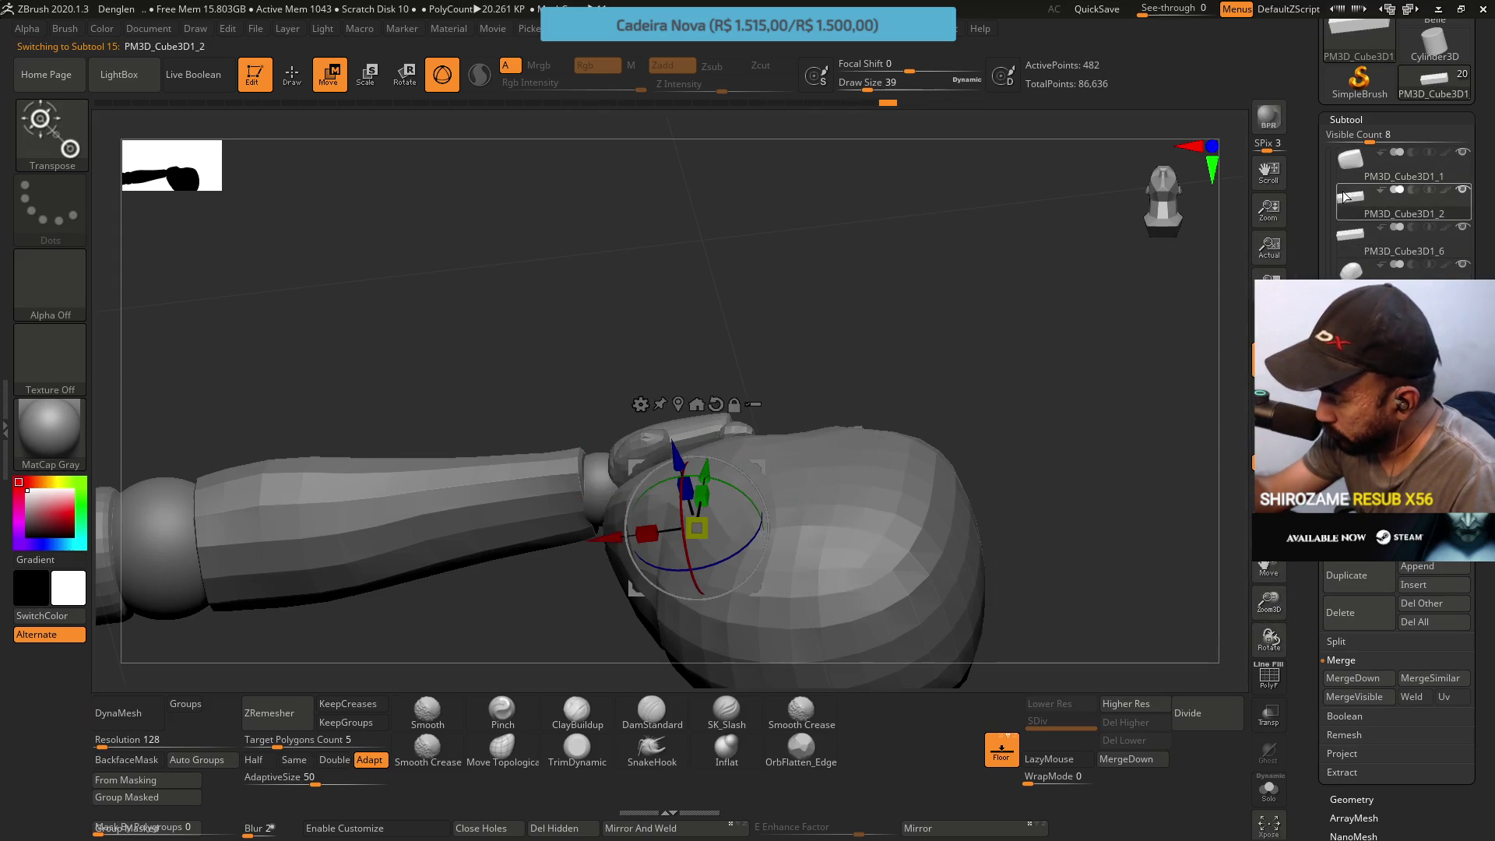
pyautogui.scroll(-2, 1353, 233)
pyautogui.scroll(-2, 1352, 234)
pyautogui.scroll(-1, 1352, 234)
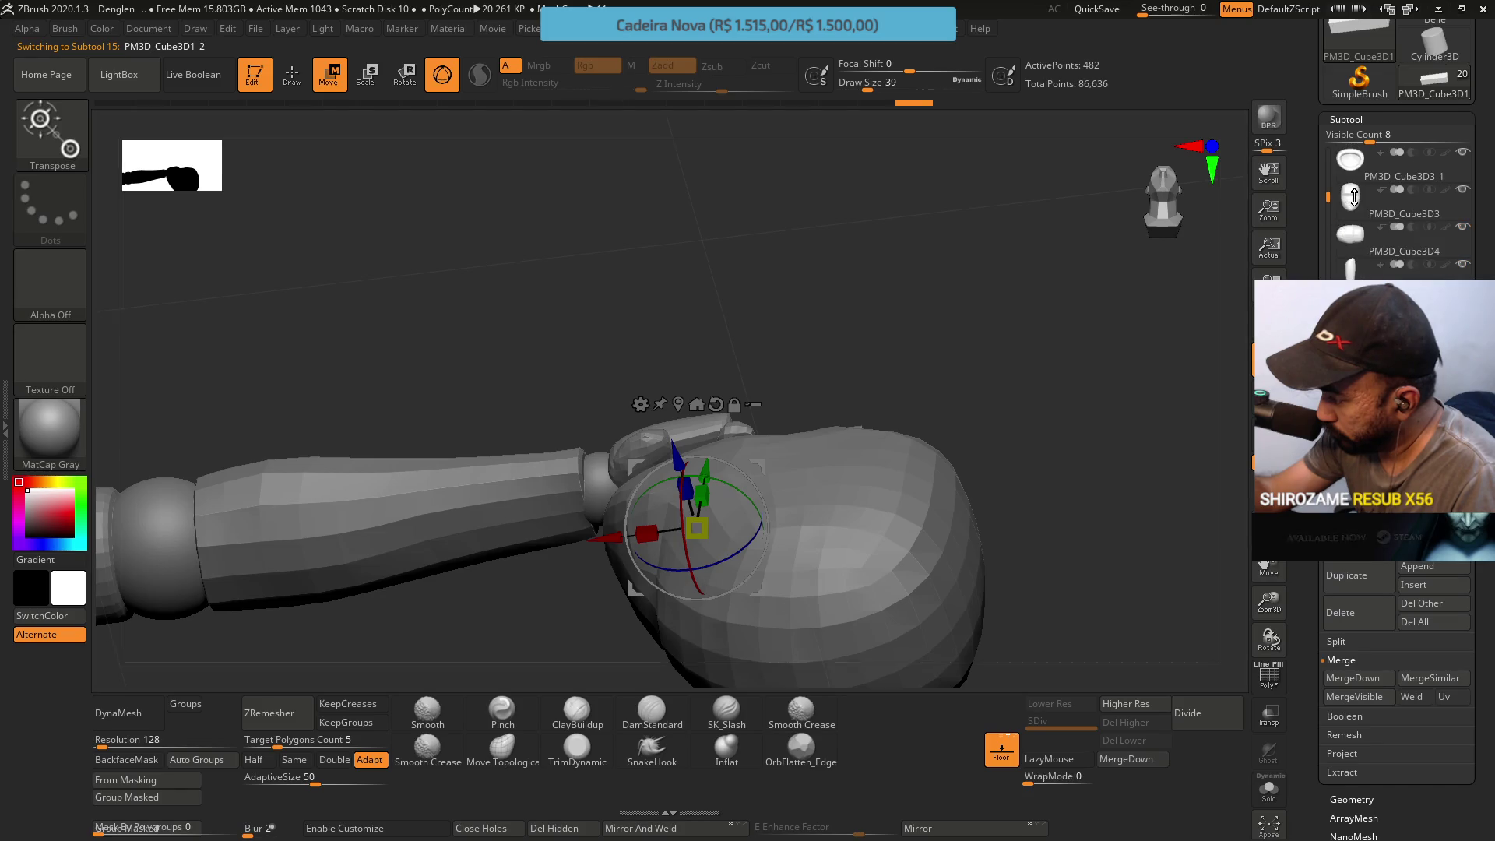
pyautogui.click(1343, 613)
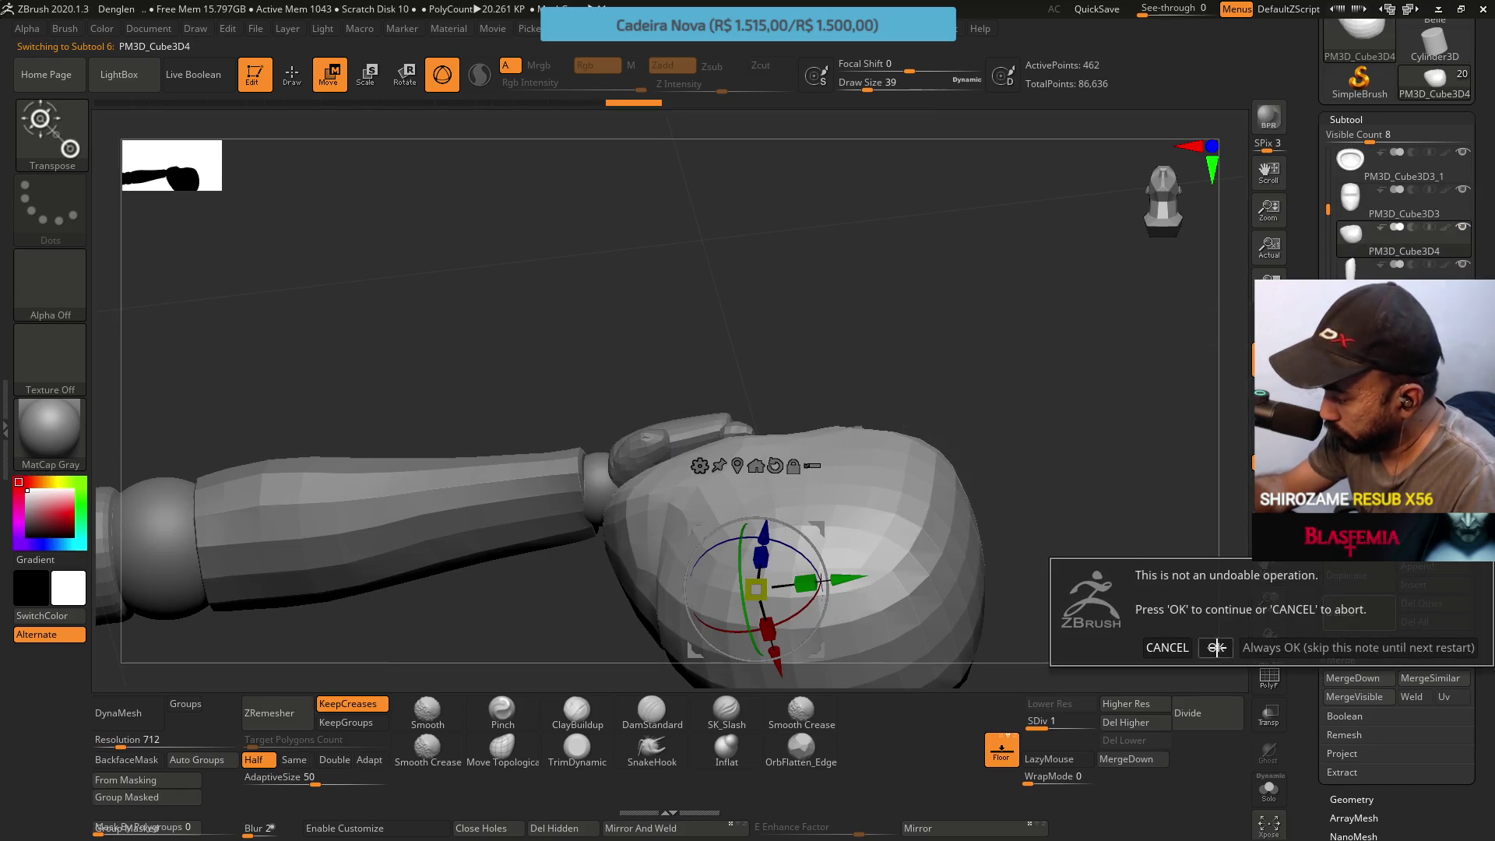
# Confirm deleting the rounded hand mass despite the irreversible-step warning
pyautogui.click(1215, 645)
pyautogui.moveTo(881, 362); pyautogui.dragTo(855, 290)
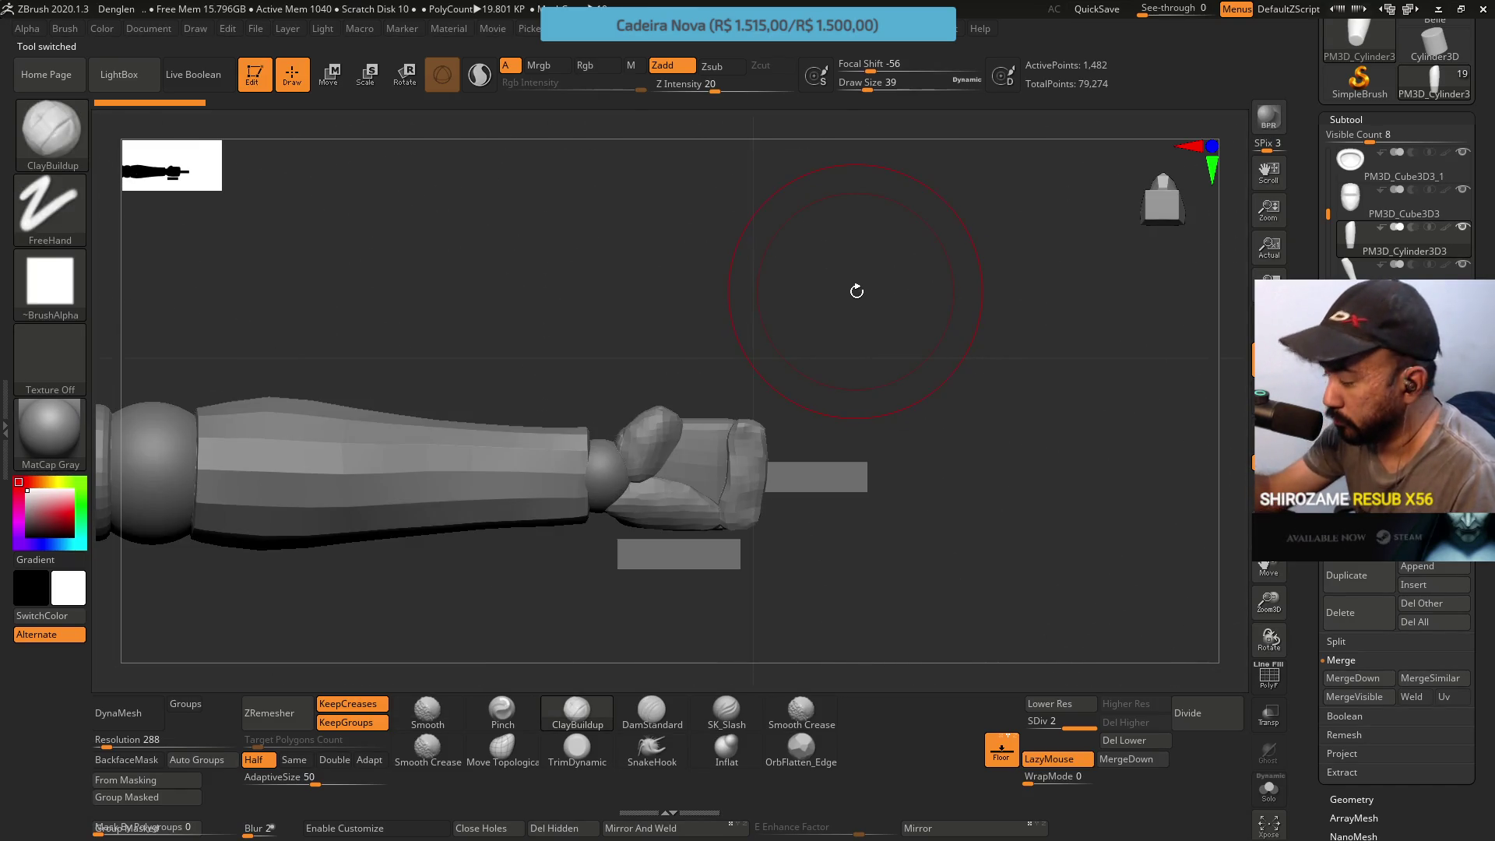
pyautogui.click(1389, 385)
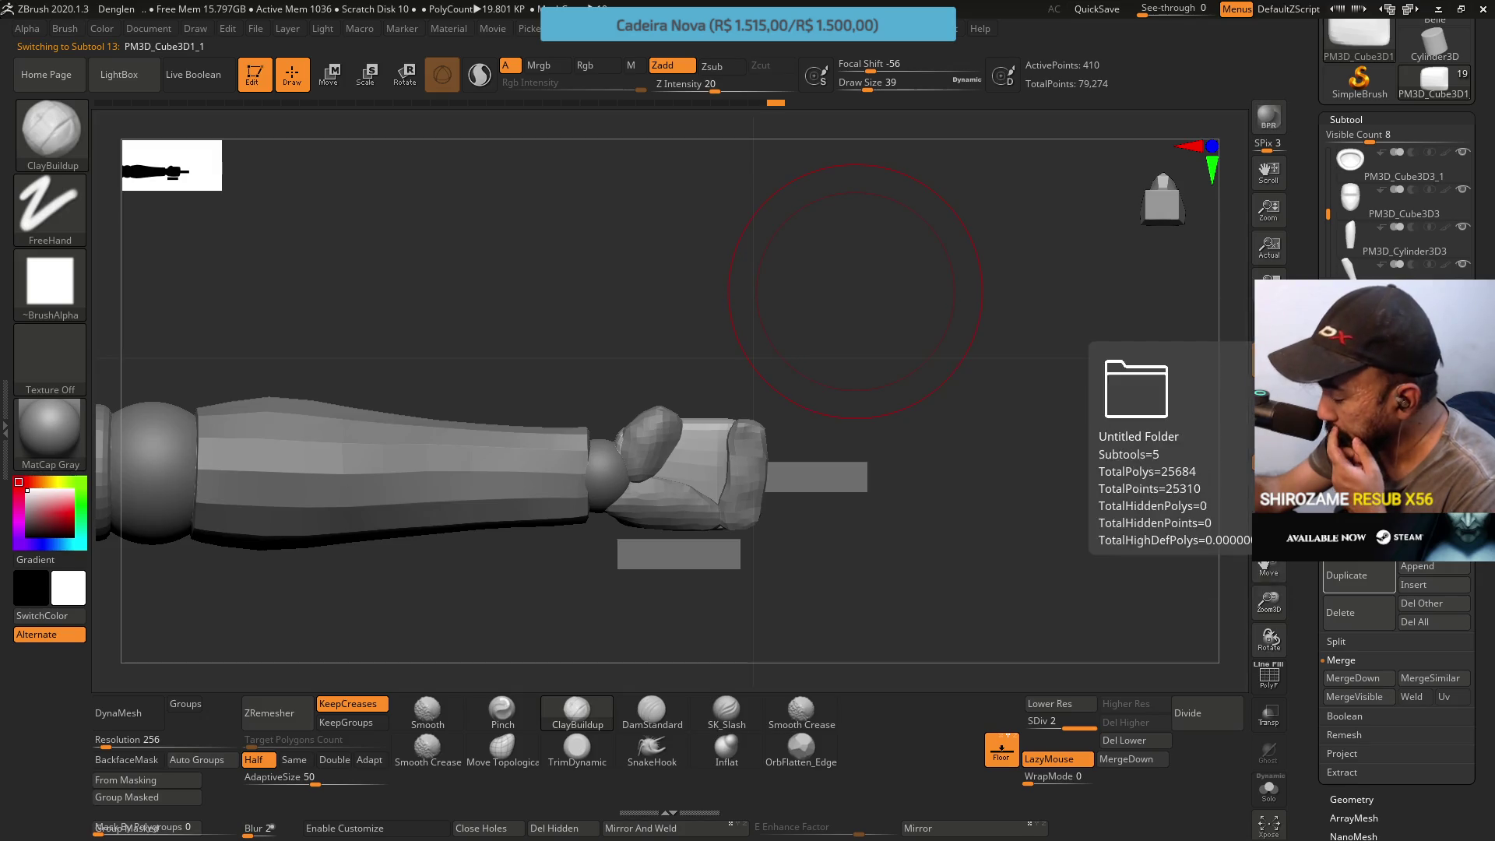
# Delete the flat finger bar subtool PM3D_Cube3D1_2 and confirm the warning
pyautogui.click(1389, 422)
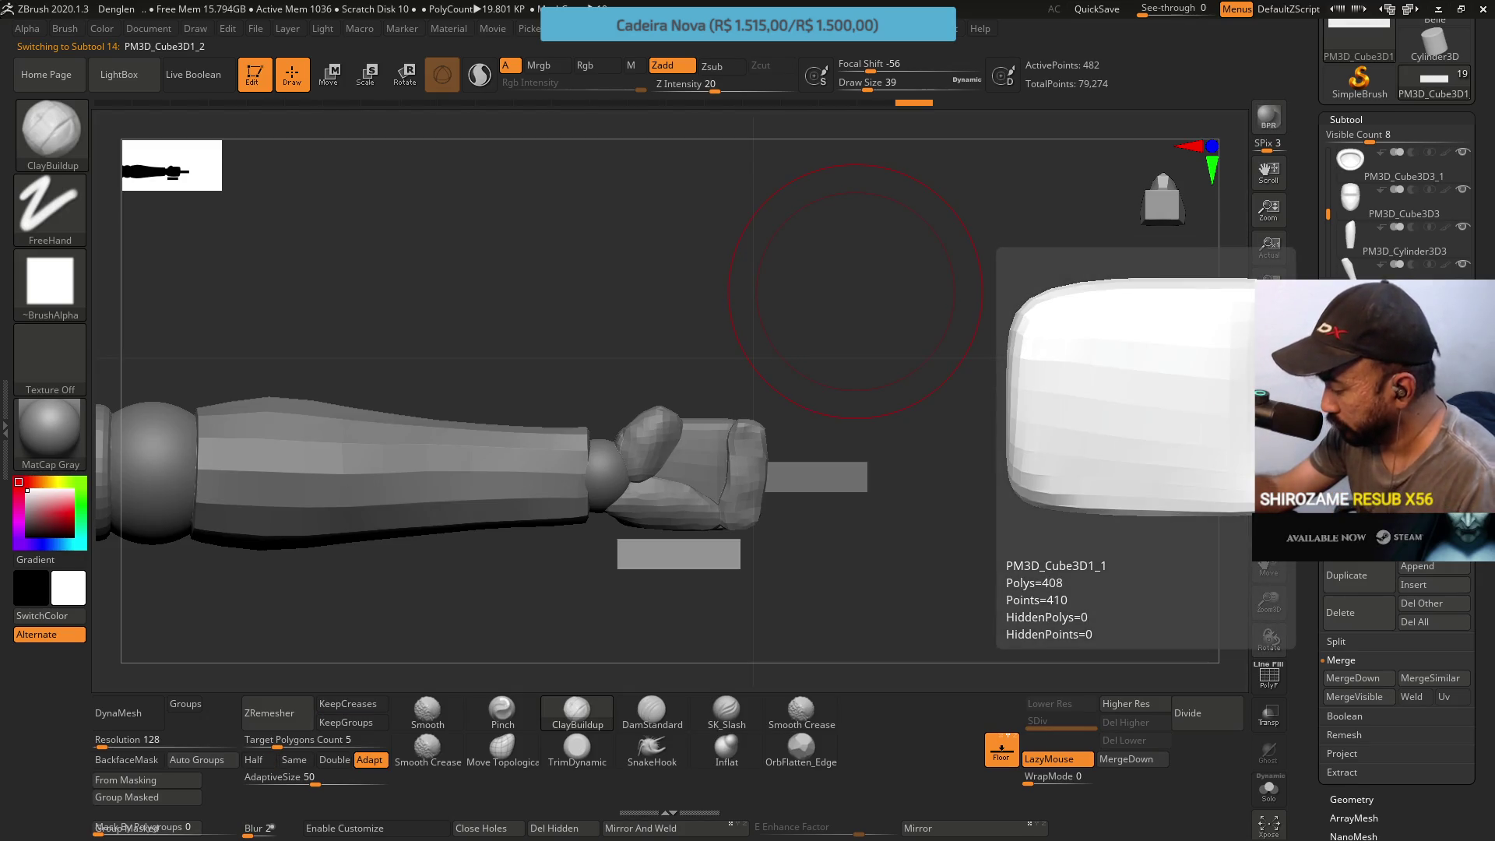
pyautogui.click(1340, 613)
pyautogui.click(1218, 646)
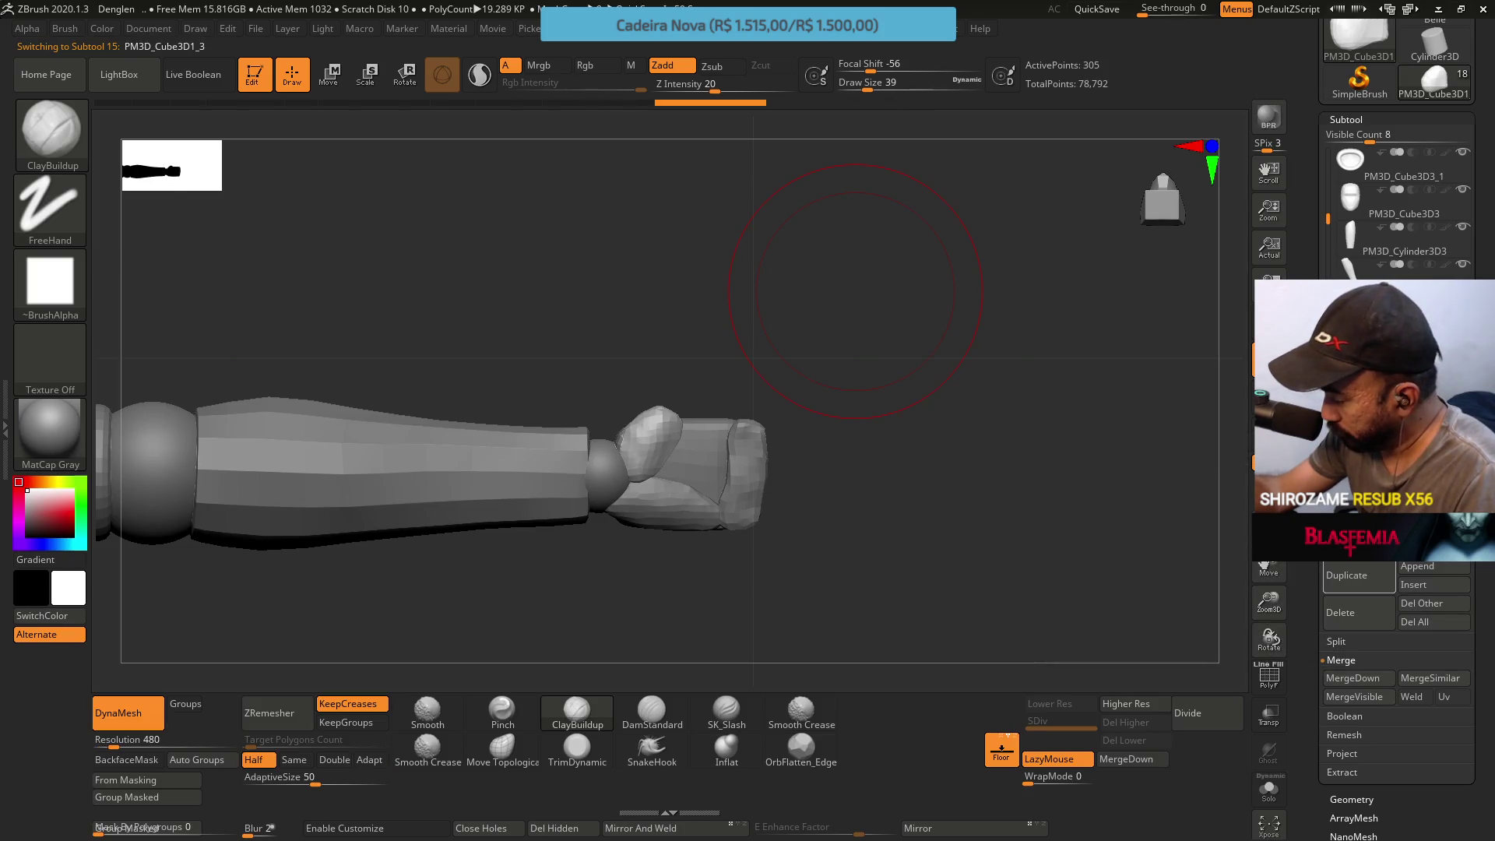
# Snap to a side view, zoom on the fist and shift the next fist block slightly with Move
pyautogui.keyDown('shift'); pyautogui.moveTo(1074, 456); pyautogui.dragTo(735, 351); pyautogui.keyUp('shift')
pyautogui.hotkey('ctrl', 'shift')
pyautogui.keyDown('alt'); pyautogui.moveTo(741, 408); pyautogui.dragTo(739, 482); pyautogui.keyUp('alt')
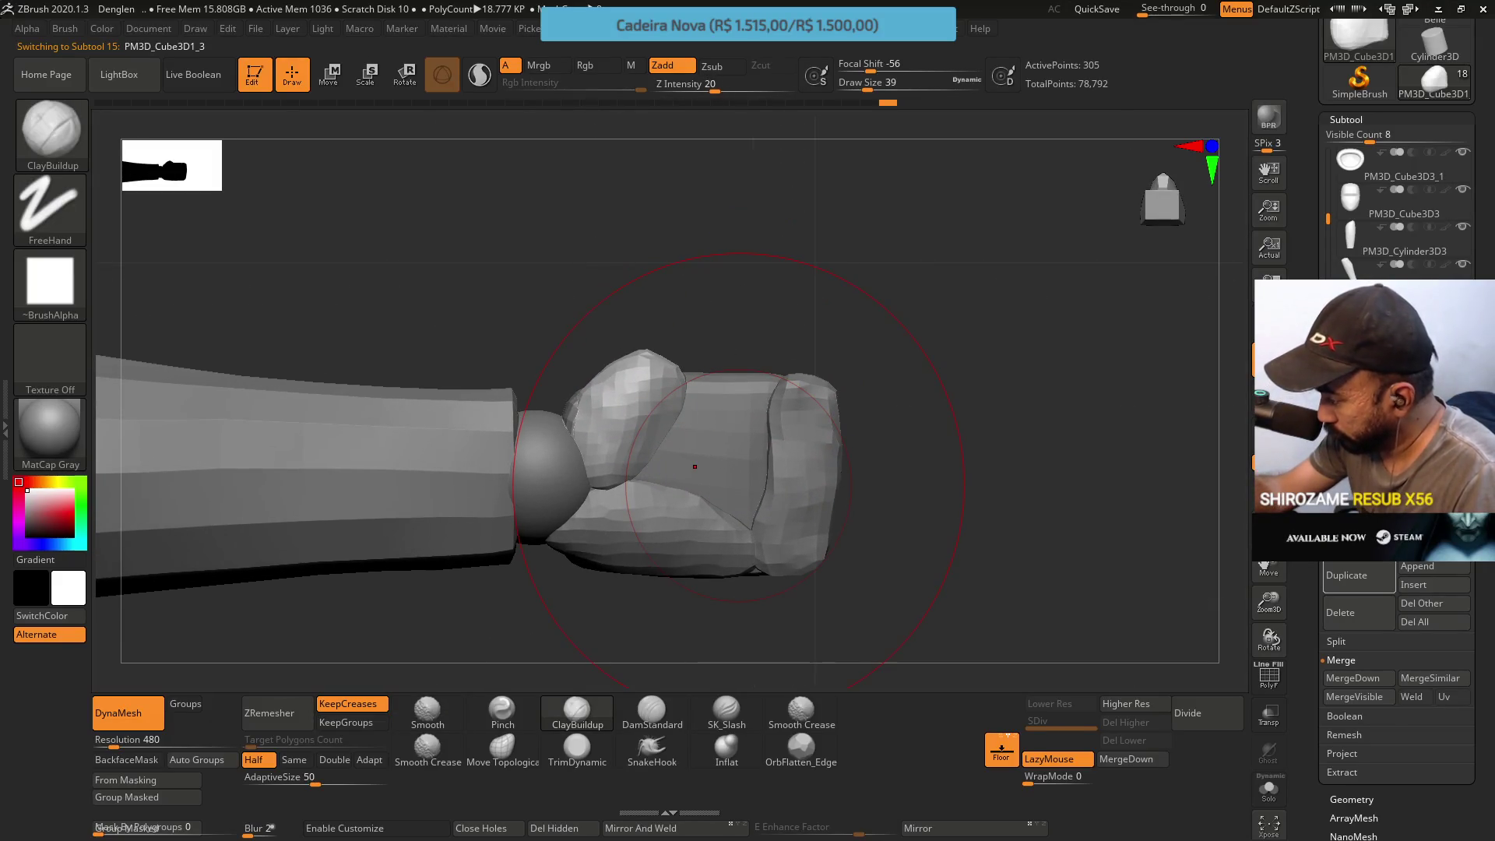
pyautogui.press('Down')
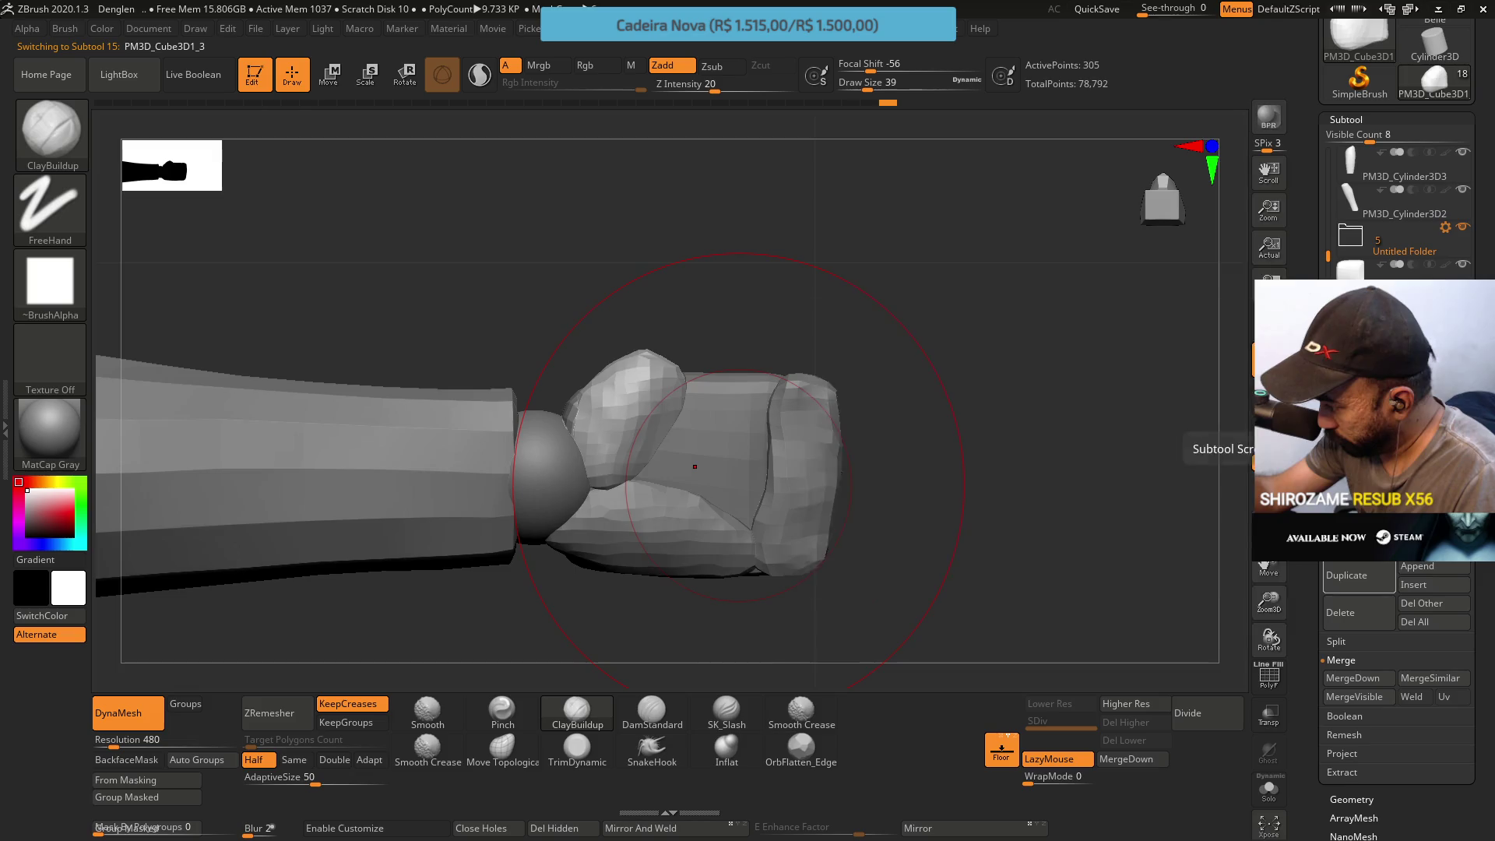
pyautogui.hotkey('ctrl', 'z')
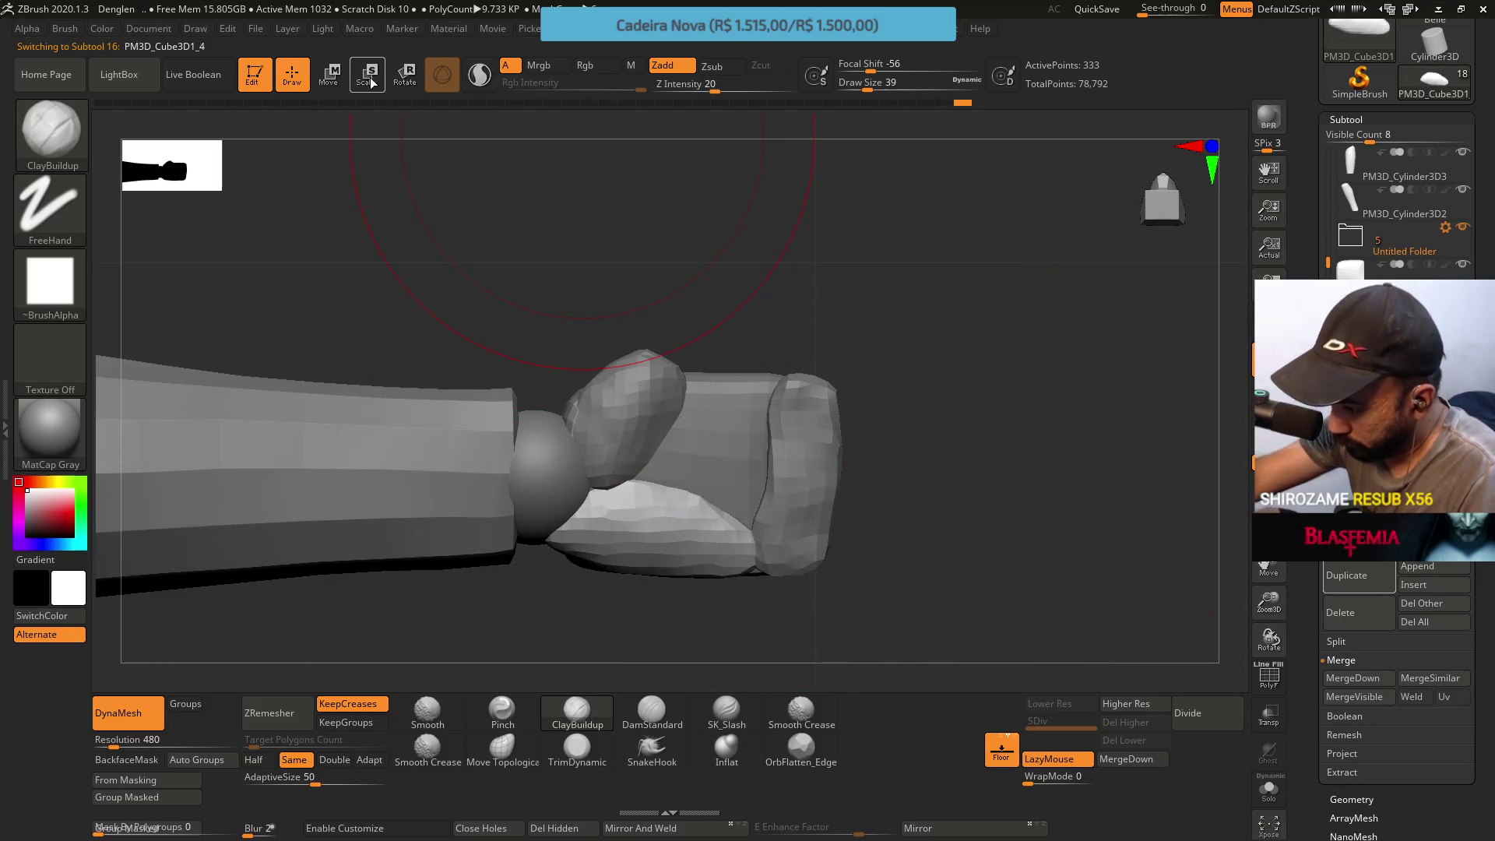
pyautogui.press('w')
pyautogui.moveTo(637, 473); pyautogui.dragTo(550, 470)
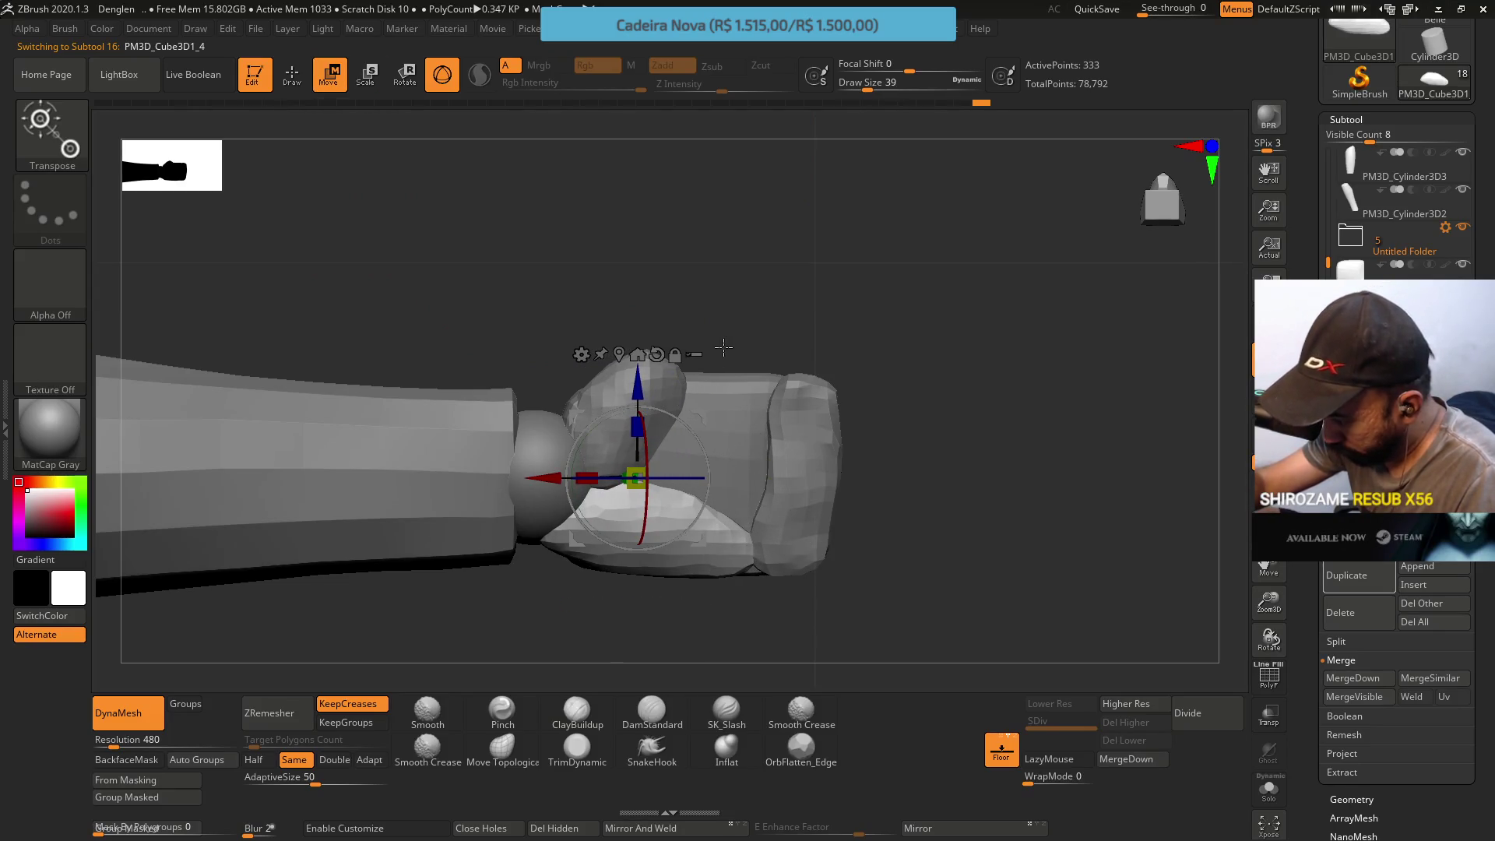
# Nudge the fist's right end block PM3D_Cube3D1_5 slightly left against the other blocks
pyautogui.keyDown('alt'); pyautogui.click(794, 514); pyautogui.keyUp('alt')
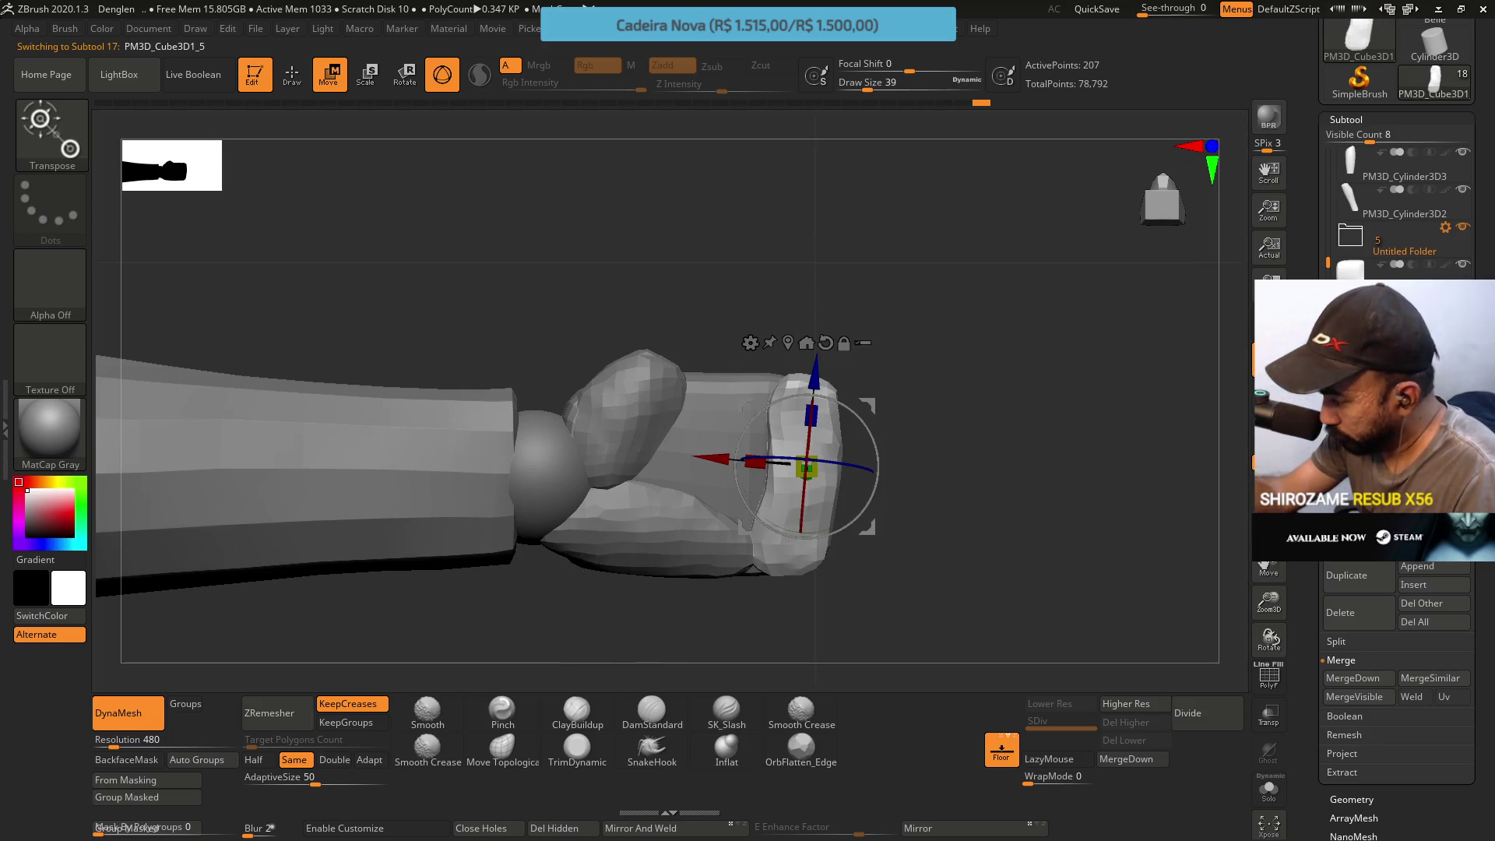
pyautogui.moveTo(867, 404); pyautogui.dragTo(833, 401)
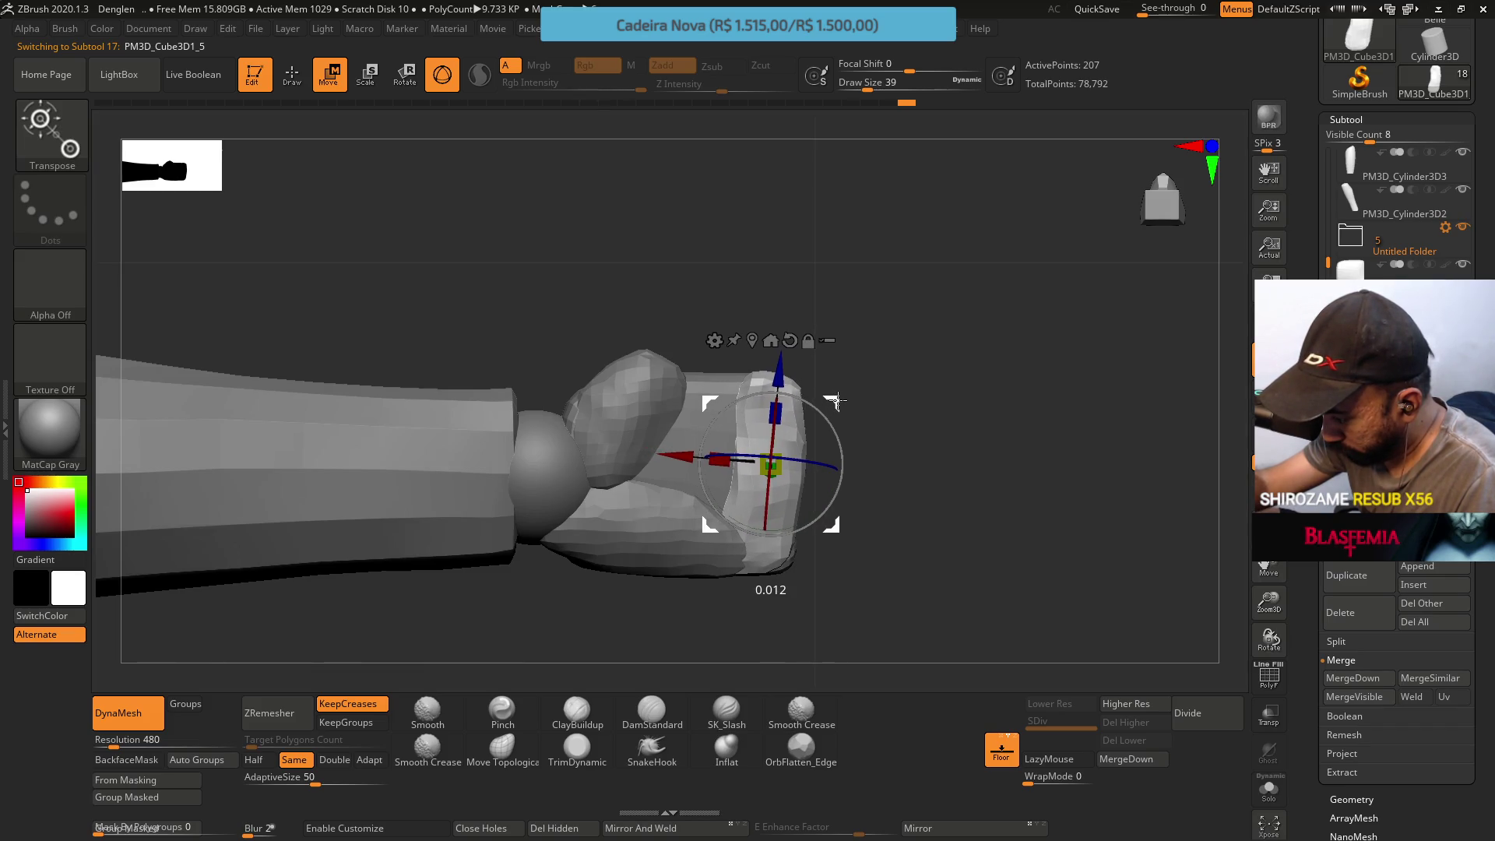
pyautogui.moveTo(834, 401); pyautogui.dragTo(832, 401)
# Switch to the lower lump piece with Move Topological and a smaller Draw Size
pyautogui.keyDown('alt'); pyautogui.click(654, 526); pyautogui.keyUp('alt')
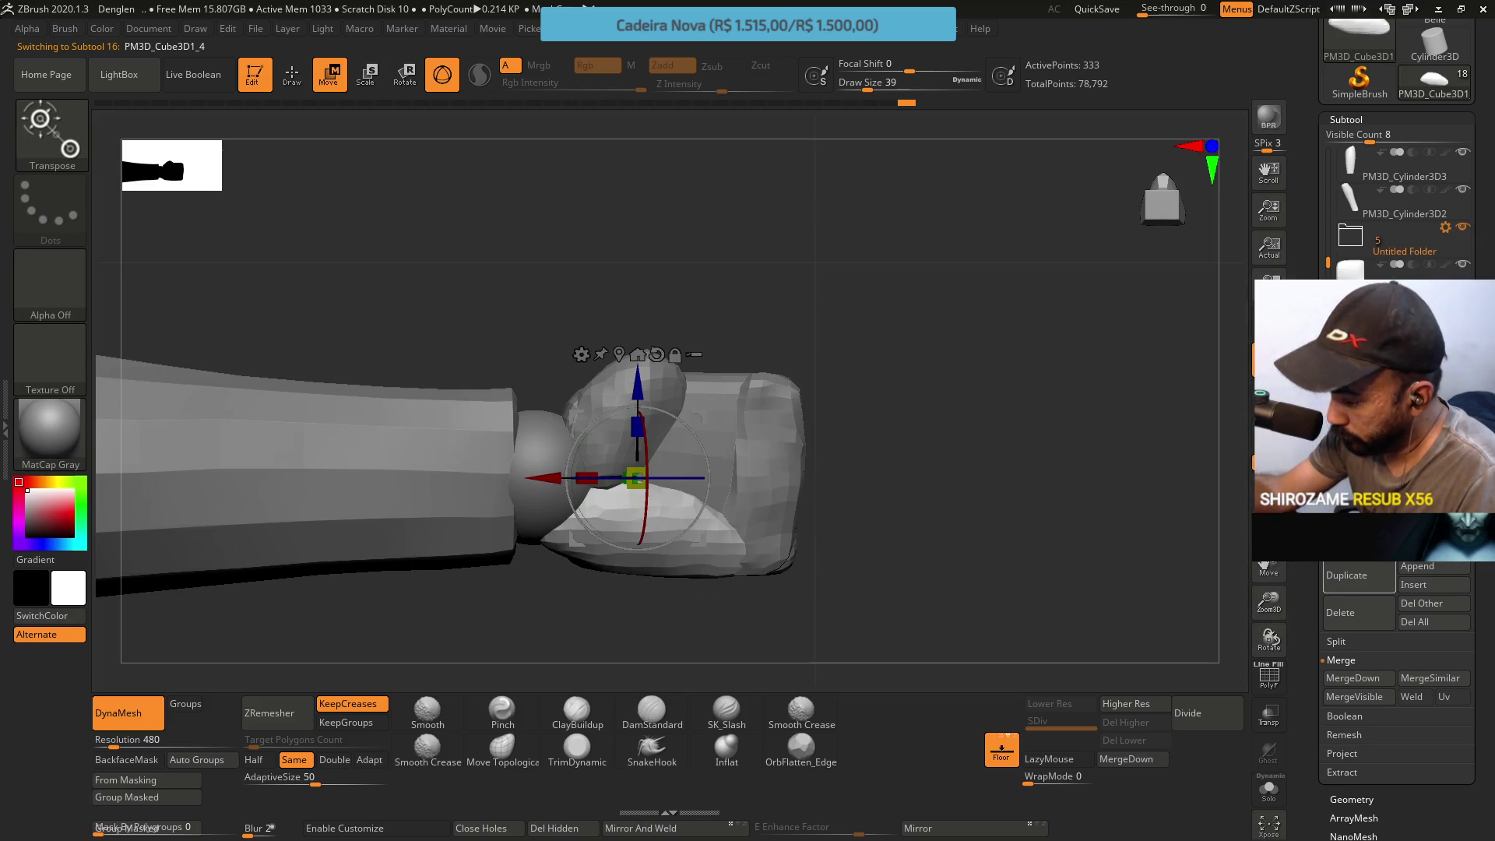
pyautogui.click(502, 748)
pyautogui.press('s')
pyautogui.moveTo(700, 503); pyautogui.dragTo(705, 503)
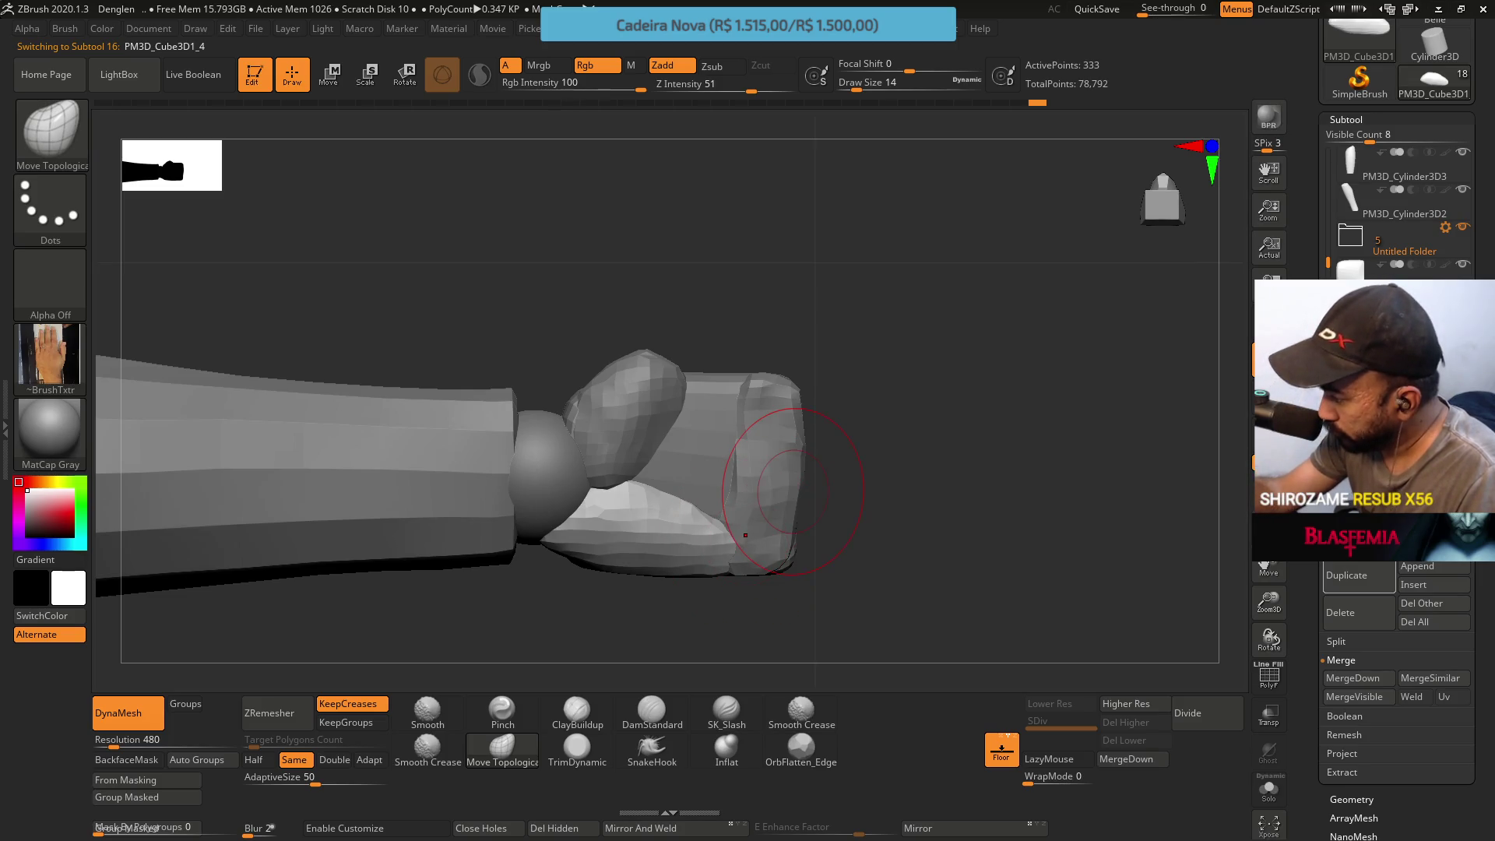
# Pull in the end block's lower-right corner, then inspect the fist with ClayBuildup ready
pyautogui.keyDown('alt'); pyautogui.click(742, 533); pyautogui.keyUp('alt')
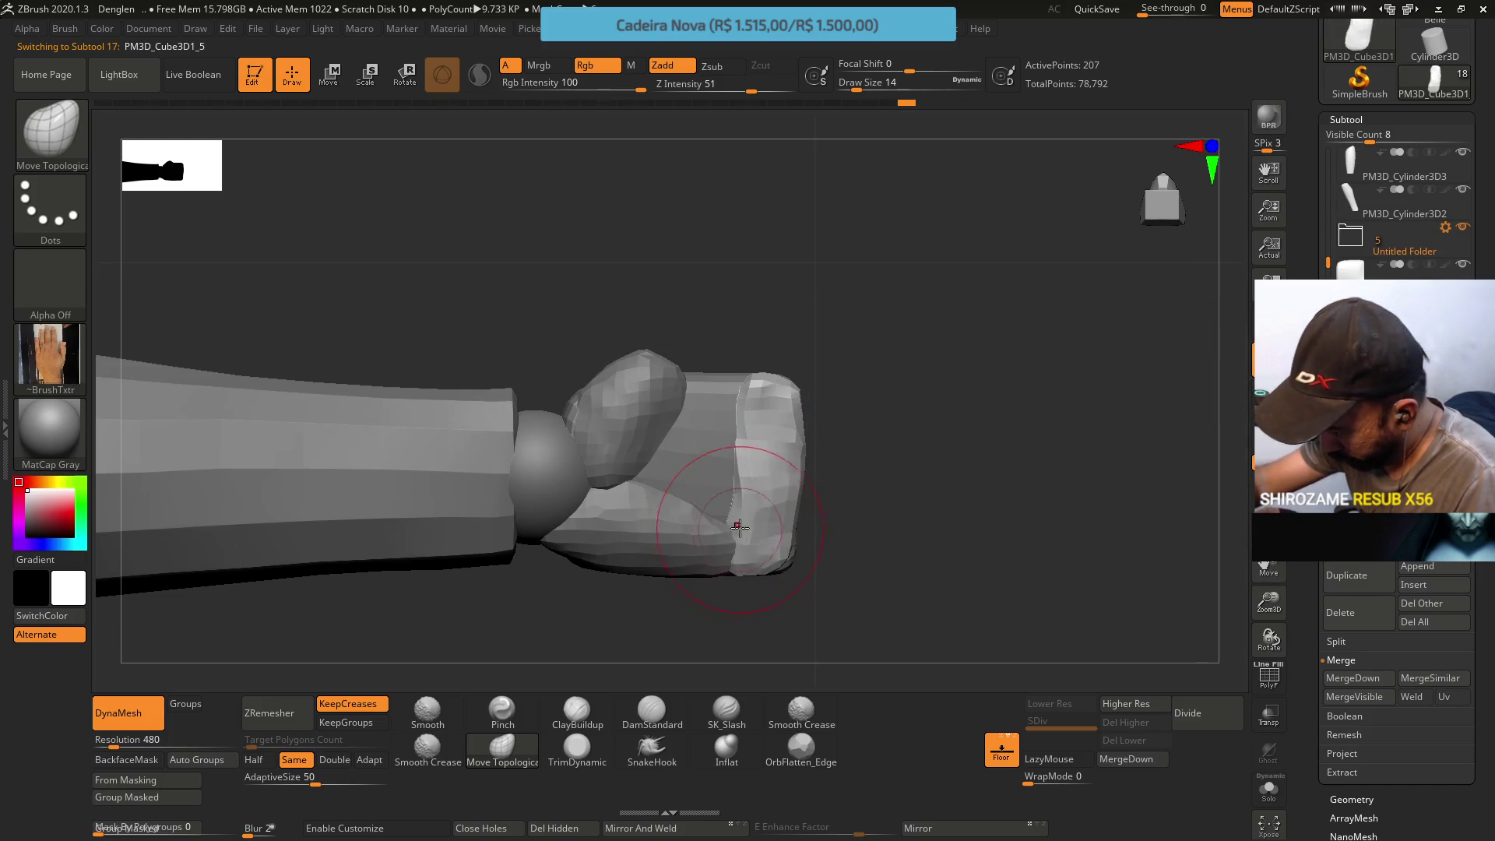
pyautogui.moveTo(748, 556); pyautogui.dragTo(748, 544)
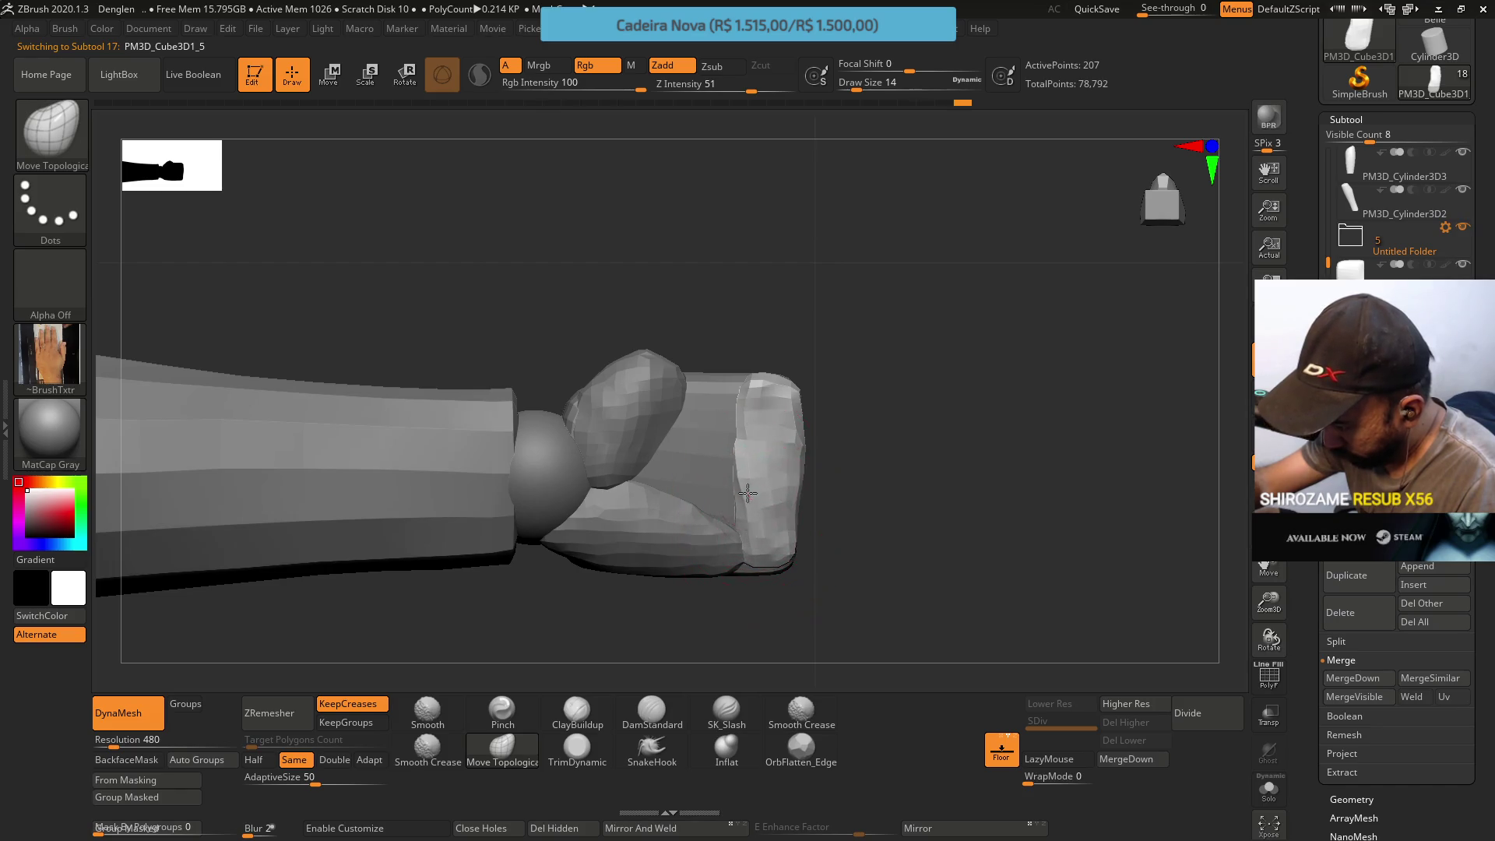
pyautogui.moveTo(748, 493); pyautogui.dragTo(730, 495, button='right')
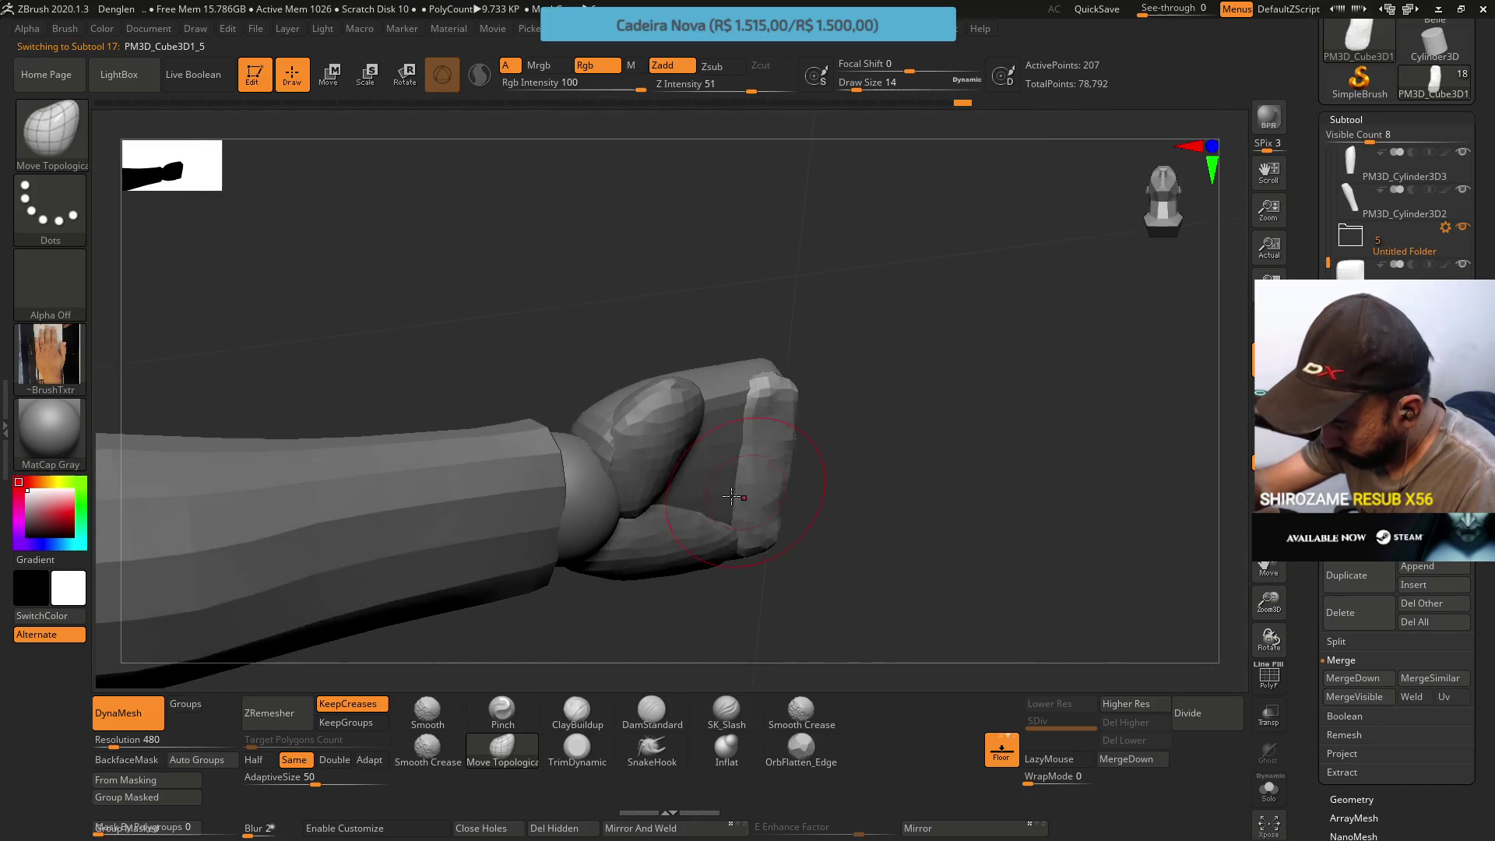
pyautogui.click(577, 710)
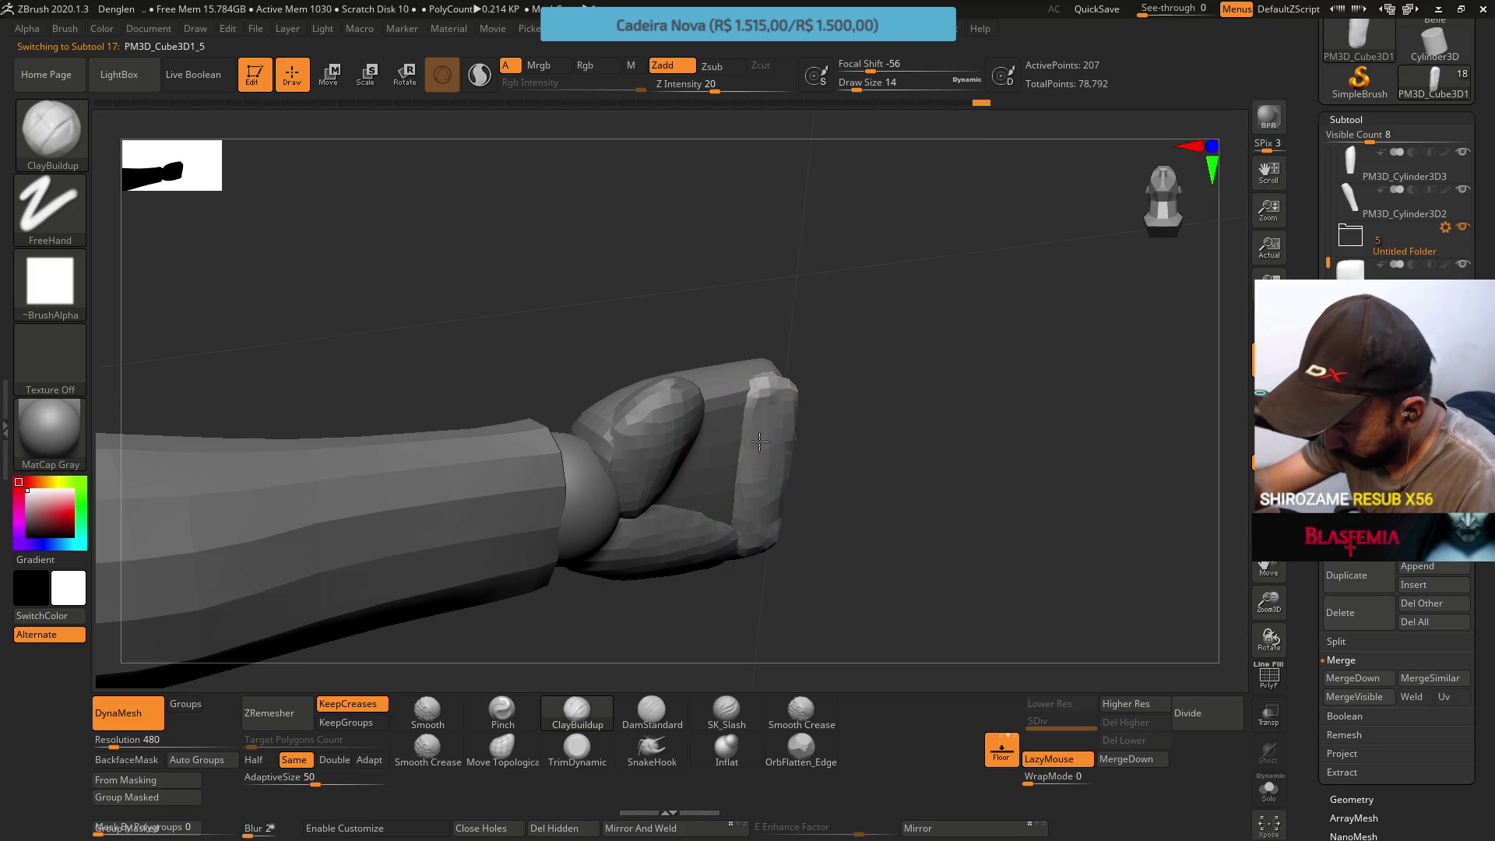
pyautogui.moveTo(775, 406)
pyautogui.mouseDown(button='right')
pyautogui.moveTo(781, 506)
pyautogui.moveTo(851, 418)
pyautogui.moveTo(836, 337)
pyautogui.mouseUp(button='right')
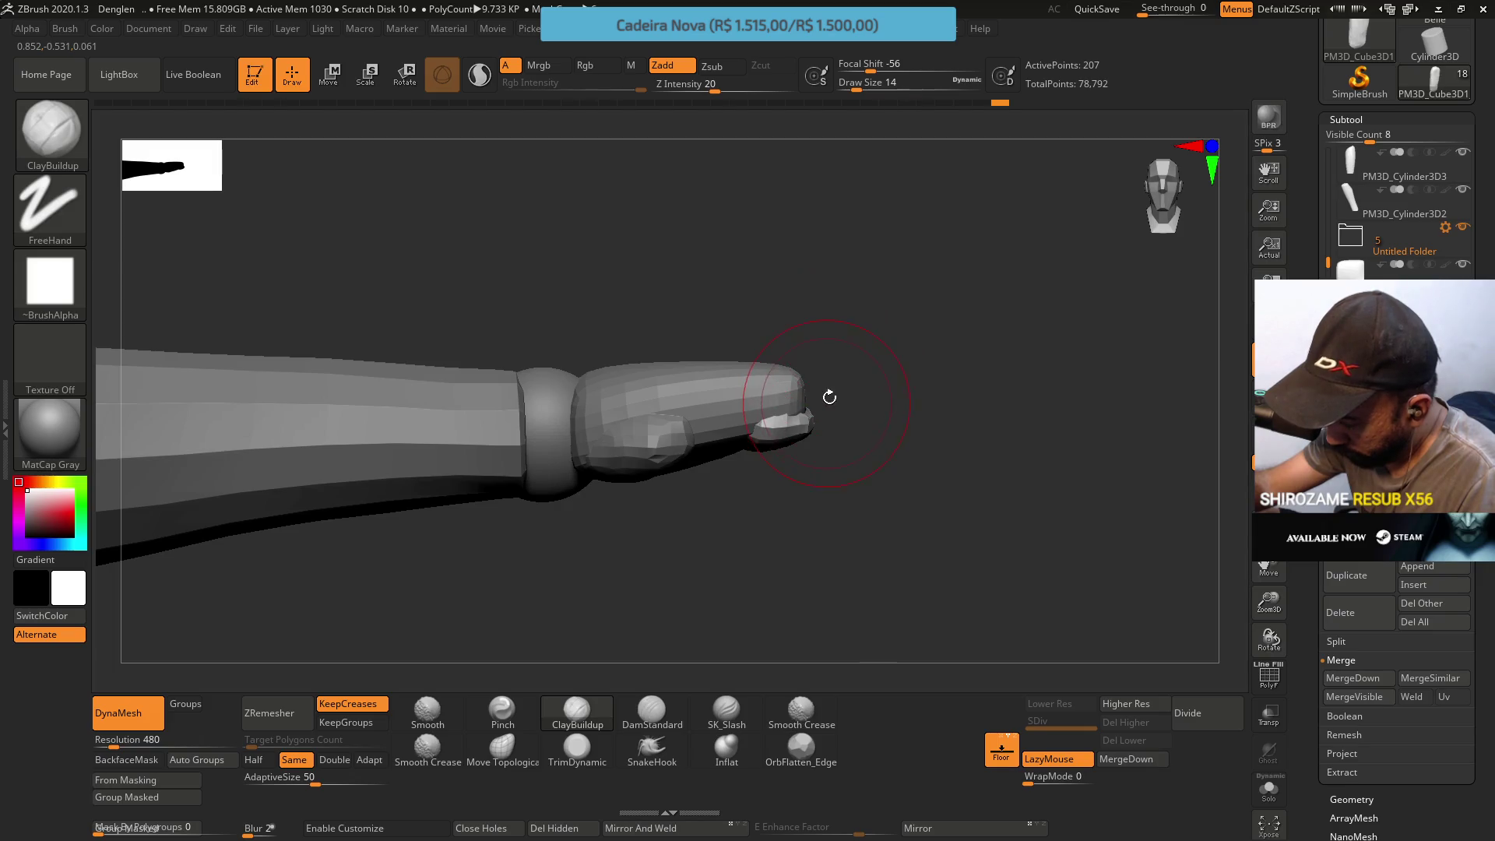
pyautogui.moveTo(827, 398)
pyautogui.mouseDown(button='right')
pyautogui.moveTo(796, 420)
pyautogui.moveTo(794, 487)
pyautogui.mouseUp(button='right')
pyautogui.moveTo(801, 428)
pyautogui.mouseDown(button='right')
pyautogui.moveTo(811, 300)
pyautogui.moveTo(771, 418)
pyautogui.mouseUp(button='right')
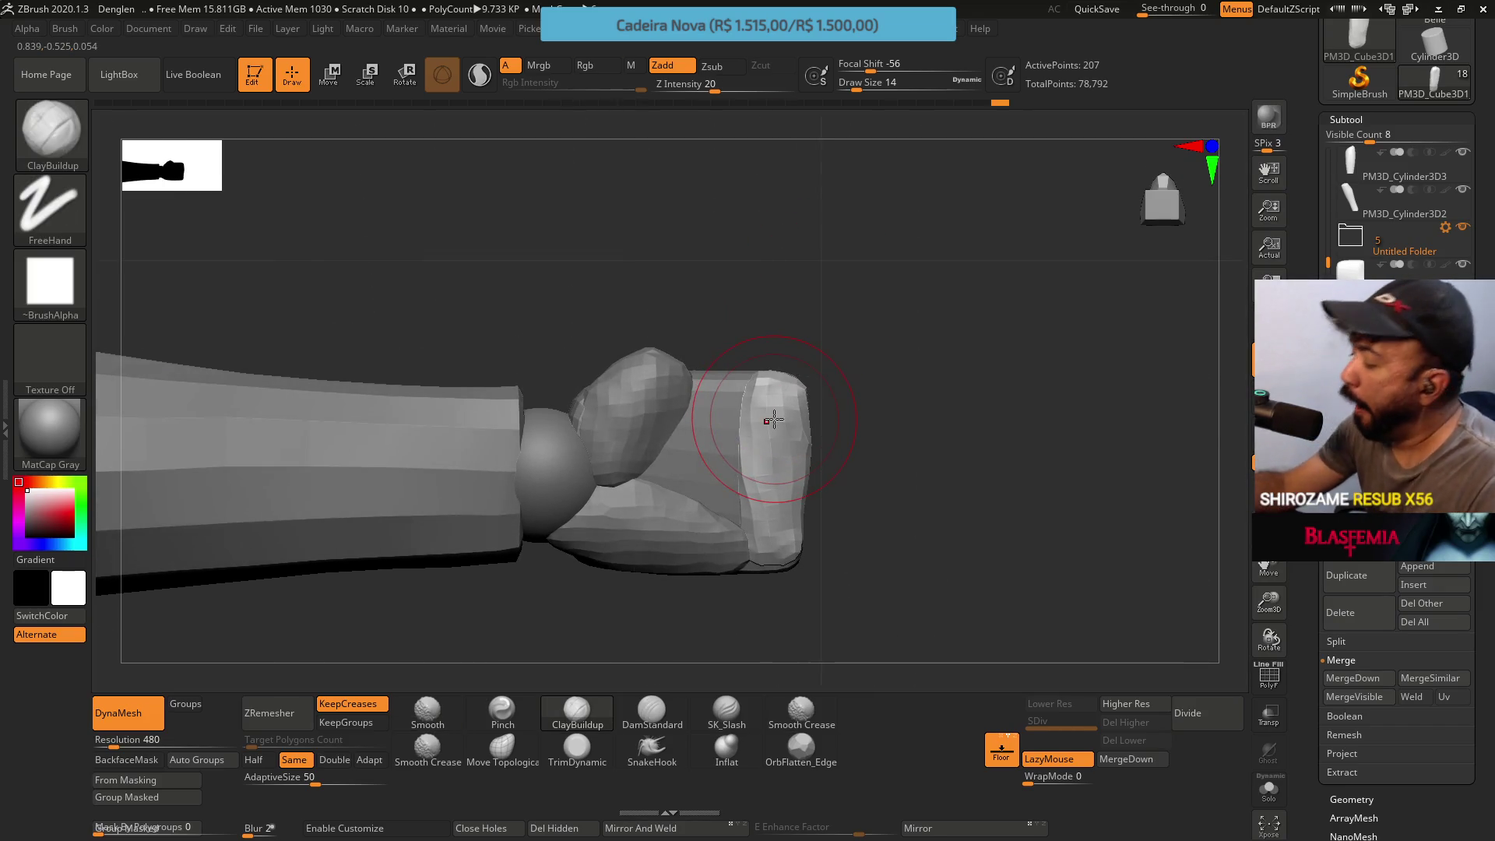
# Work on finger block PM3D_Cube3D1_3 with Move Topological and ClayBuildup, then reframe the model
pyautogui.keyDown('alt'); pyautogui.click(768, 422); pyautogui.keyUp('alt')
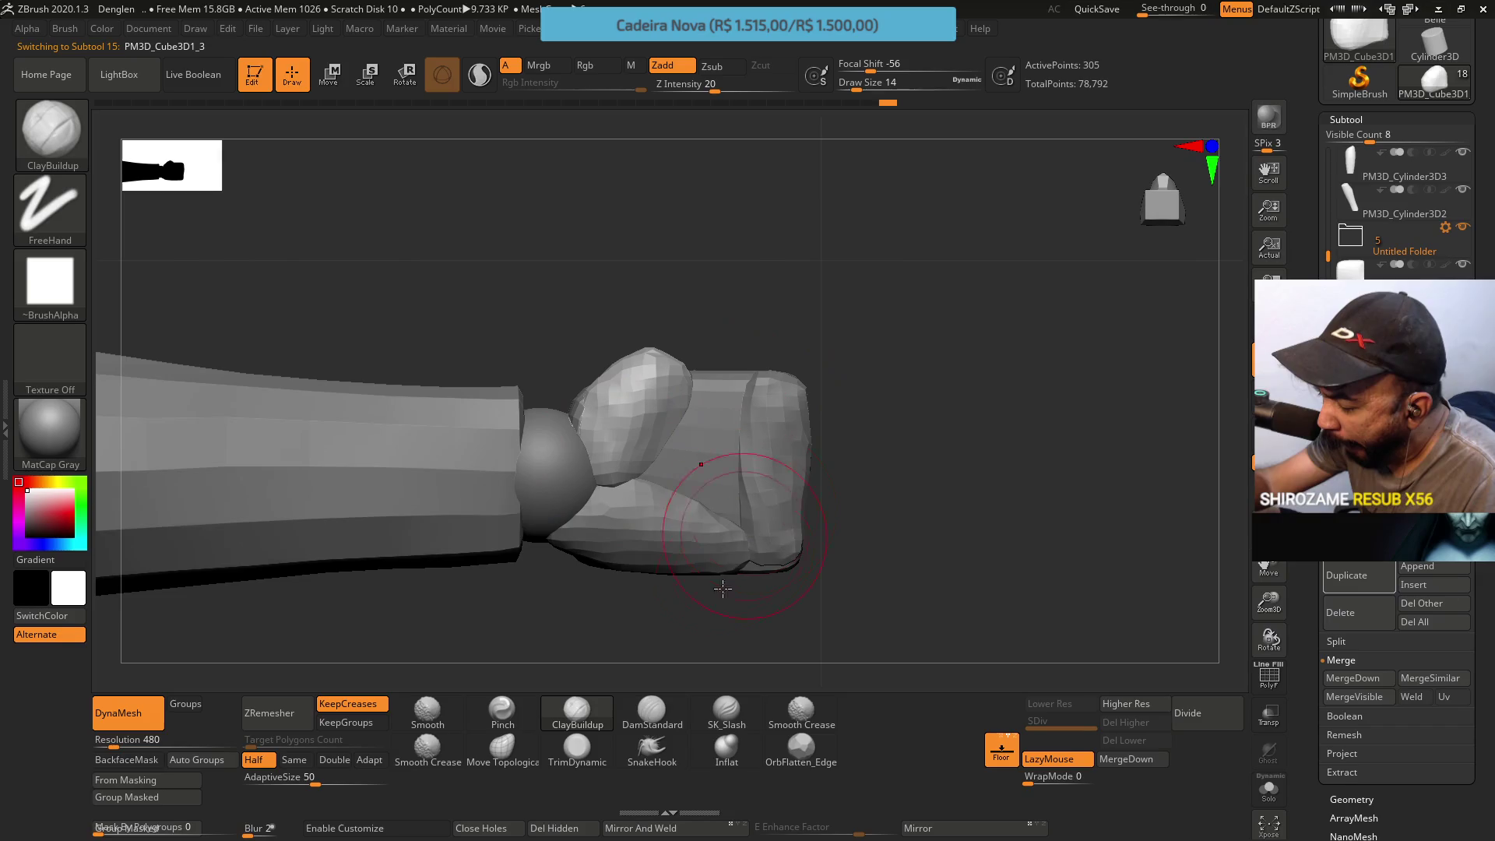
pyautogui.click(501, 747)
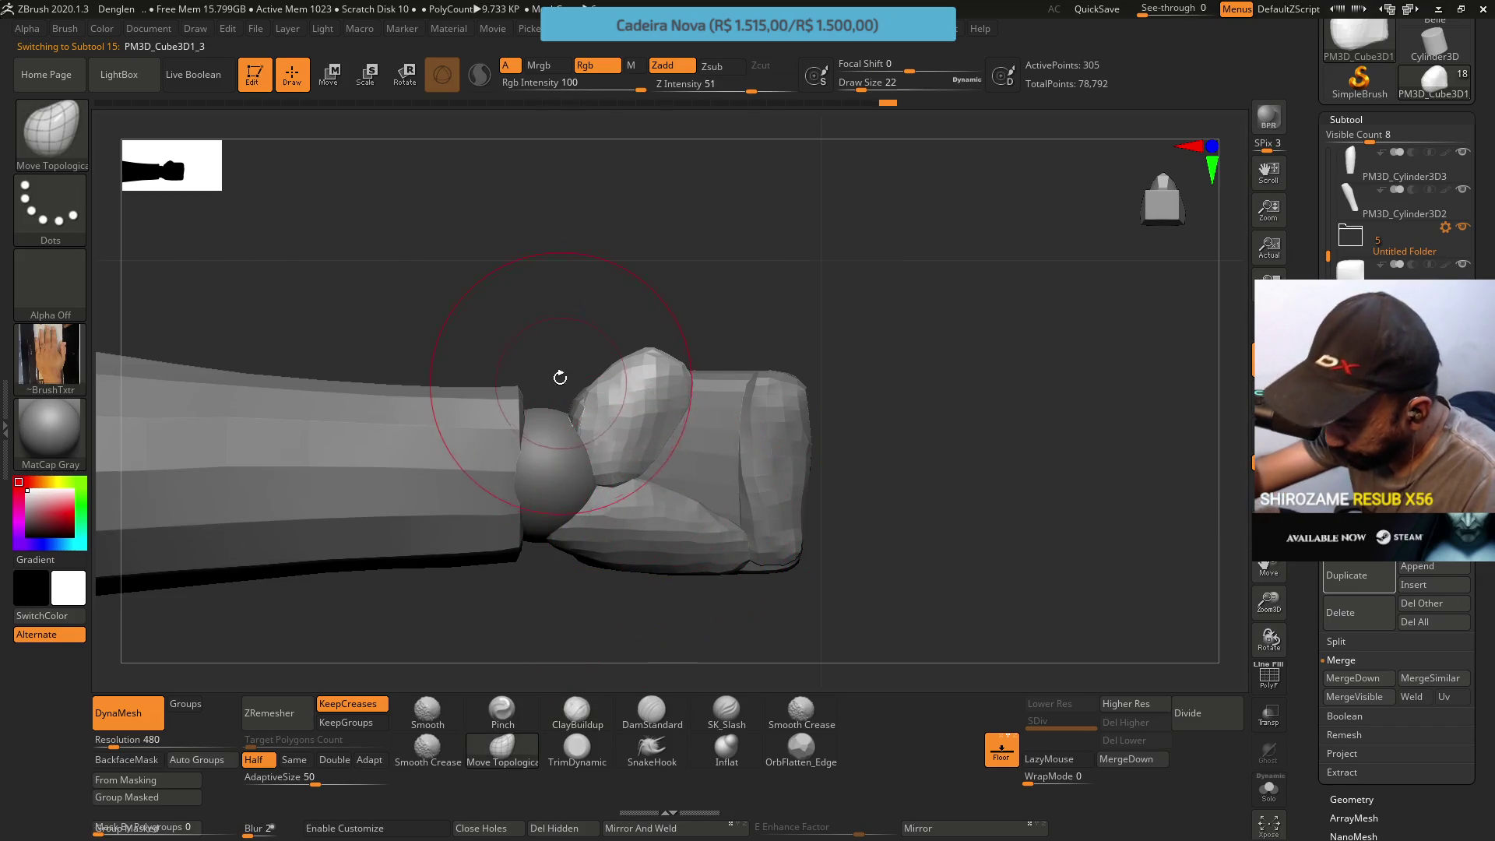
pyautogui.press('[')
pyautogui.press('[')
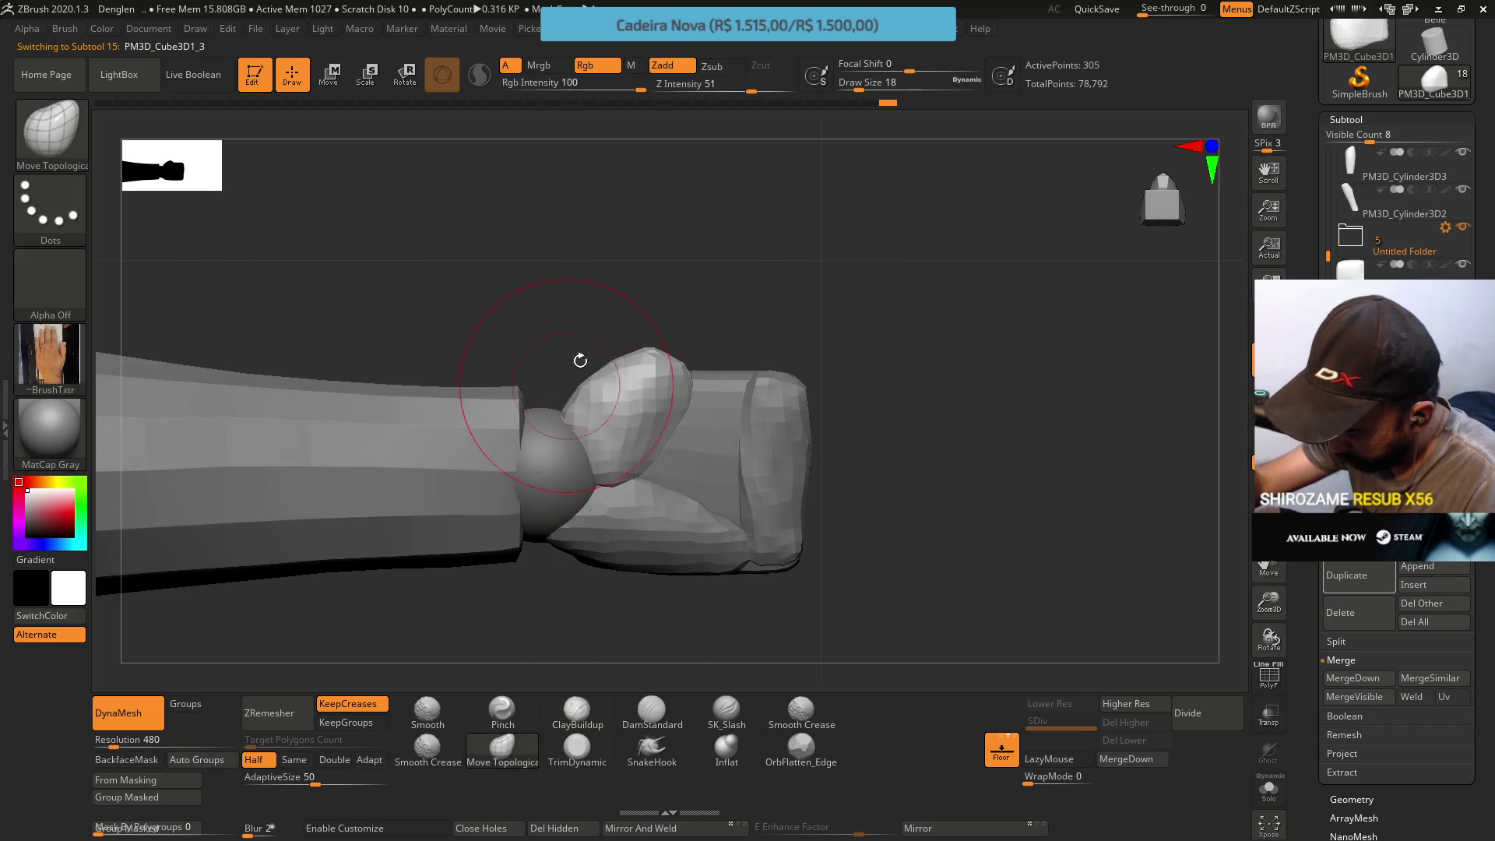
pyautogui.click(577, 709)
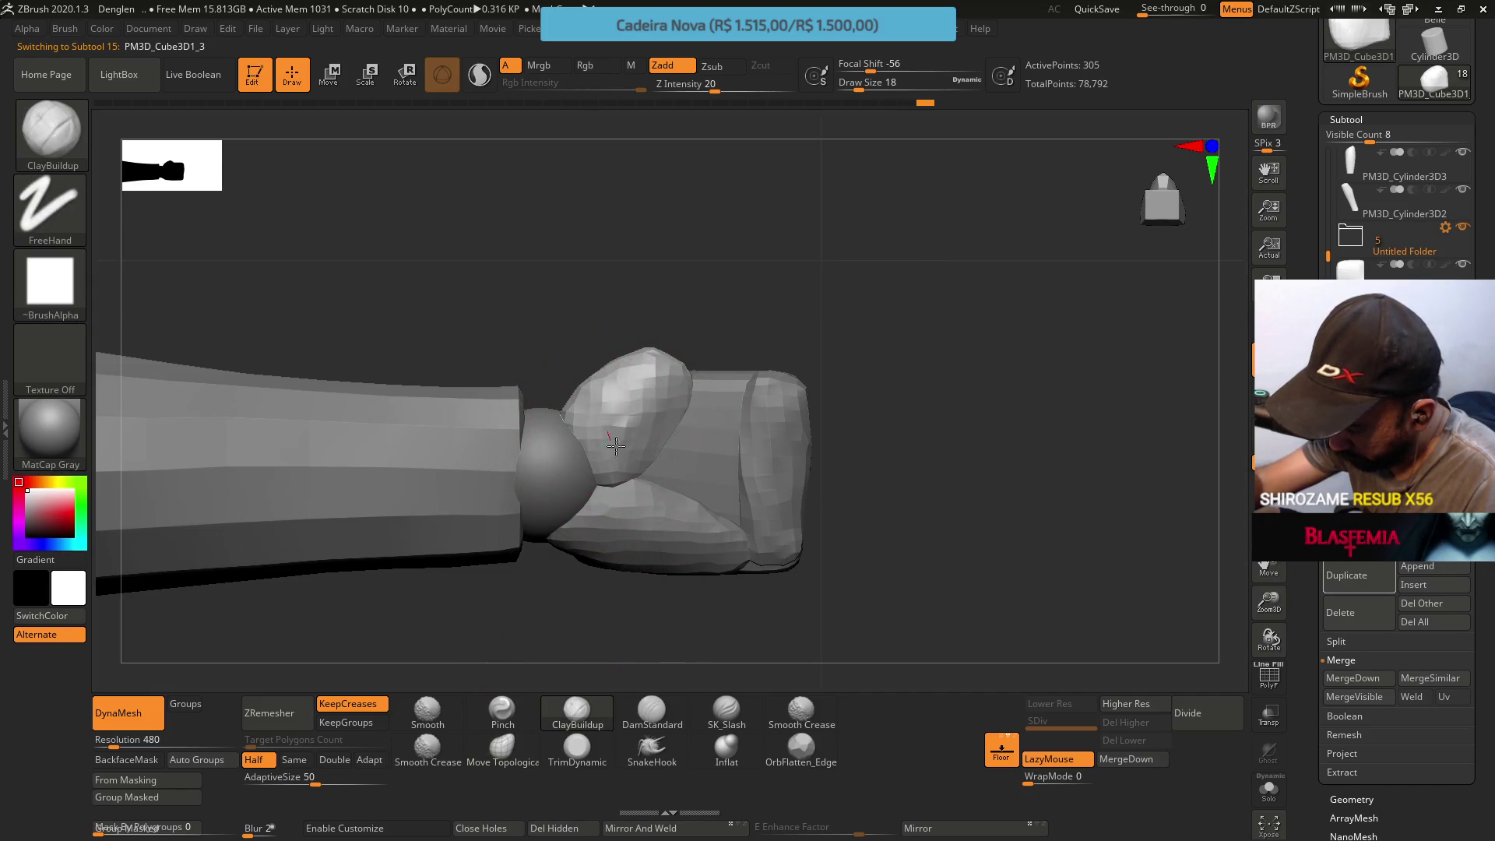
pyautogui.moveTo(748, 450)
pyautogui.mouseDown()
pyautogui.moveTo(713, 477)
pyautogui.moveTo(720, 517)
pyautogui.moveTo(685, 467)
pyautogui.mouseUp()
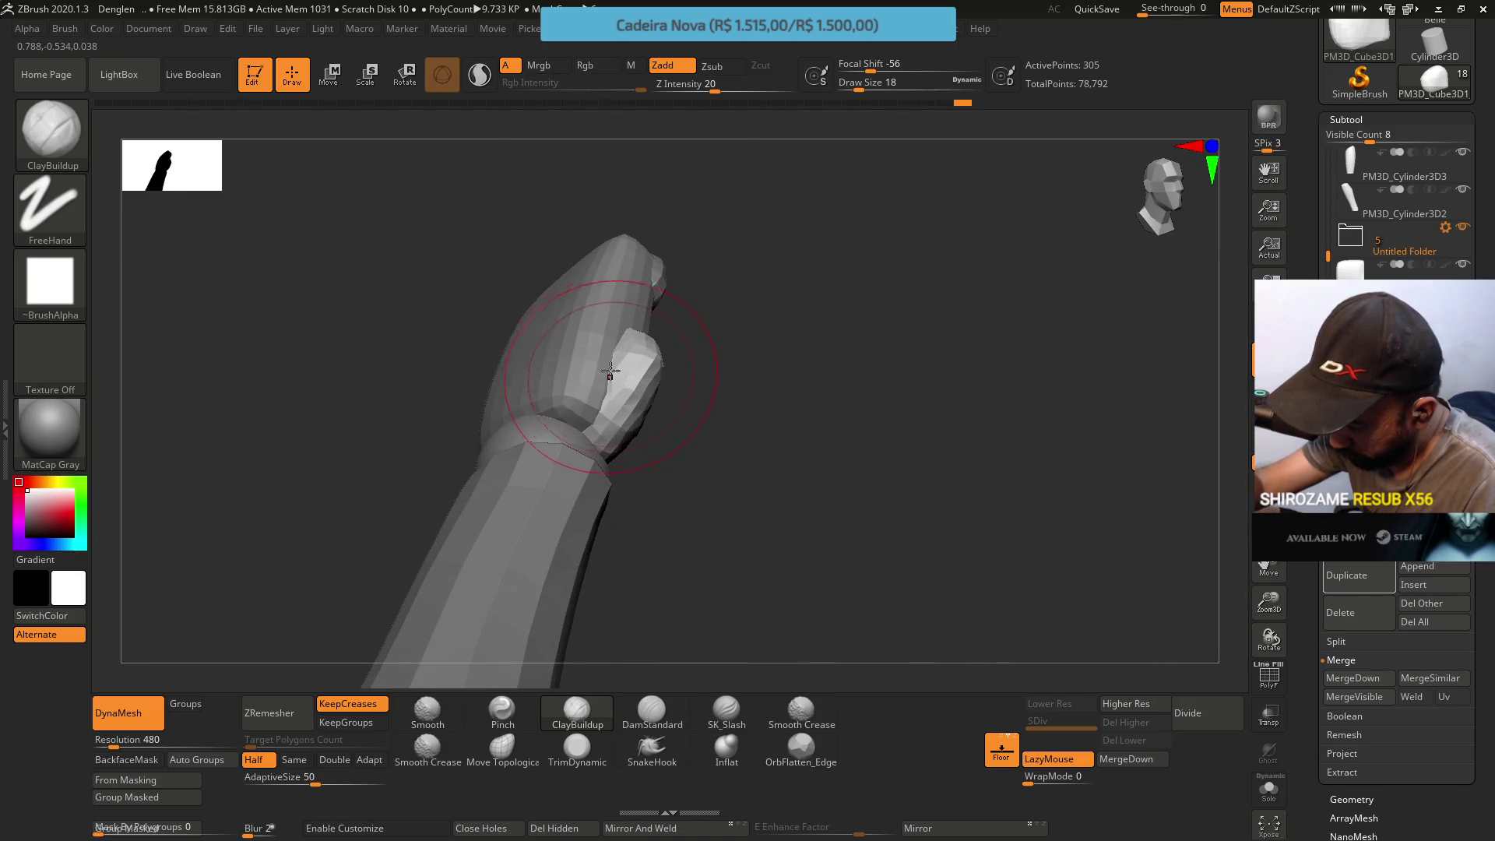
pyautogui.moveTo(608, 387); pyautogui.dragTo(667, 334)
pyautogui.keyDown('ctrl'); pyautogui.moveTo(667, 334); pyautogui.dragTo(643, 301, button='right'); pyautogui.keyUp('ctrl')
pyautogui.moveTo(643, 301); pyautogui.dragTo(698, 270)
pyautogui.press('f')
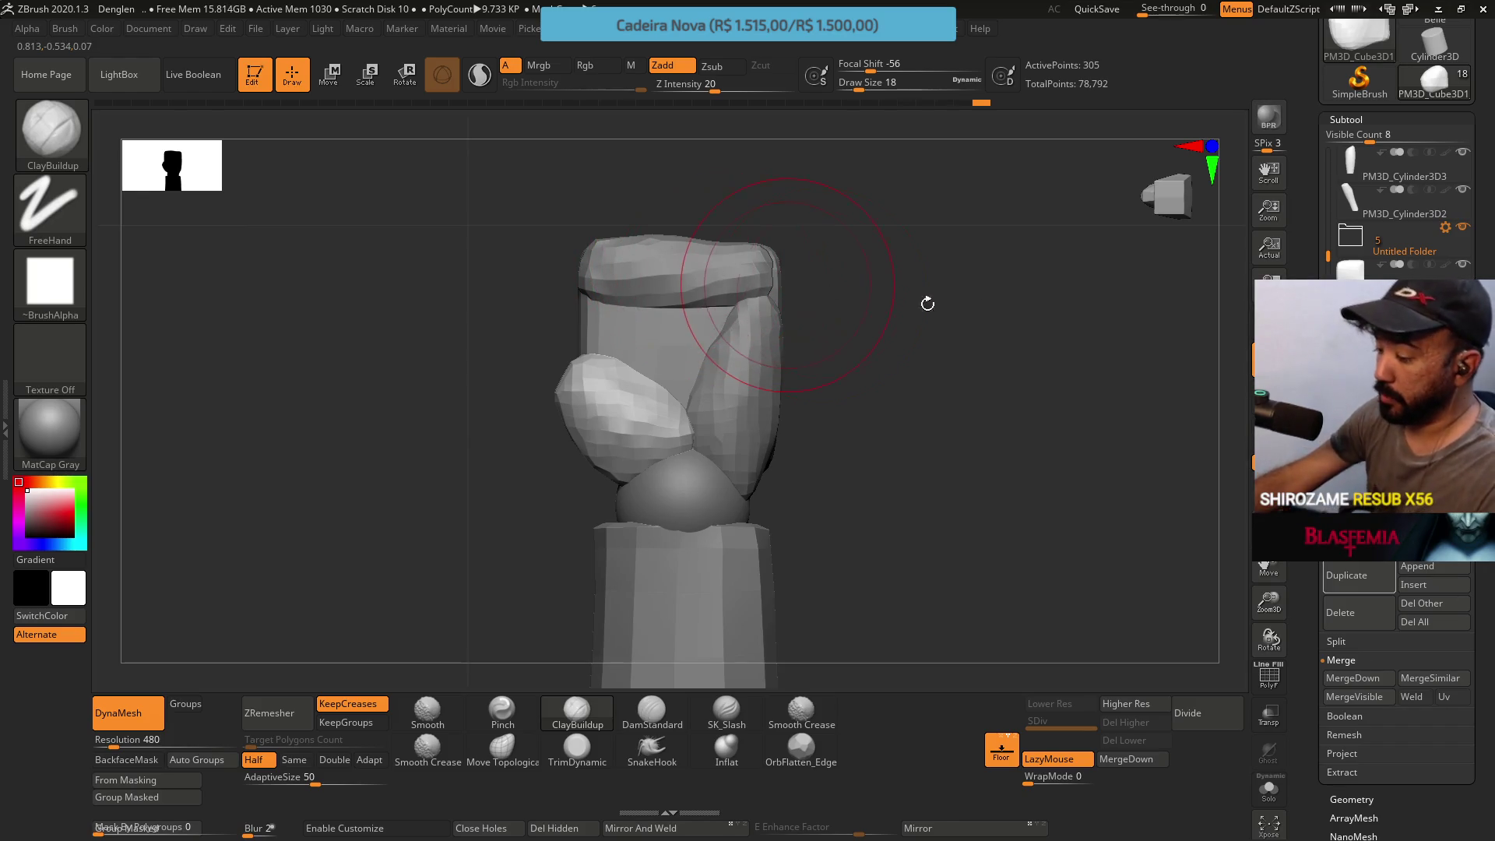
# Shift the small cylinder piece PM3D_Cube3D1_4 right and down with Move Topological
pyautogui.click(1390, 303)
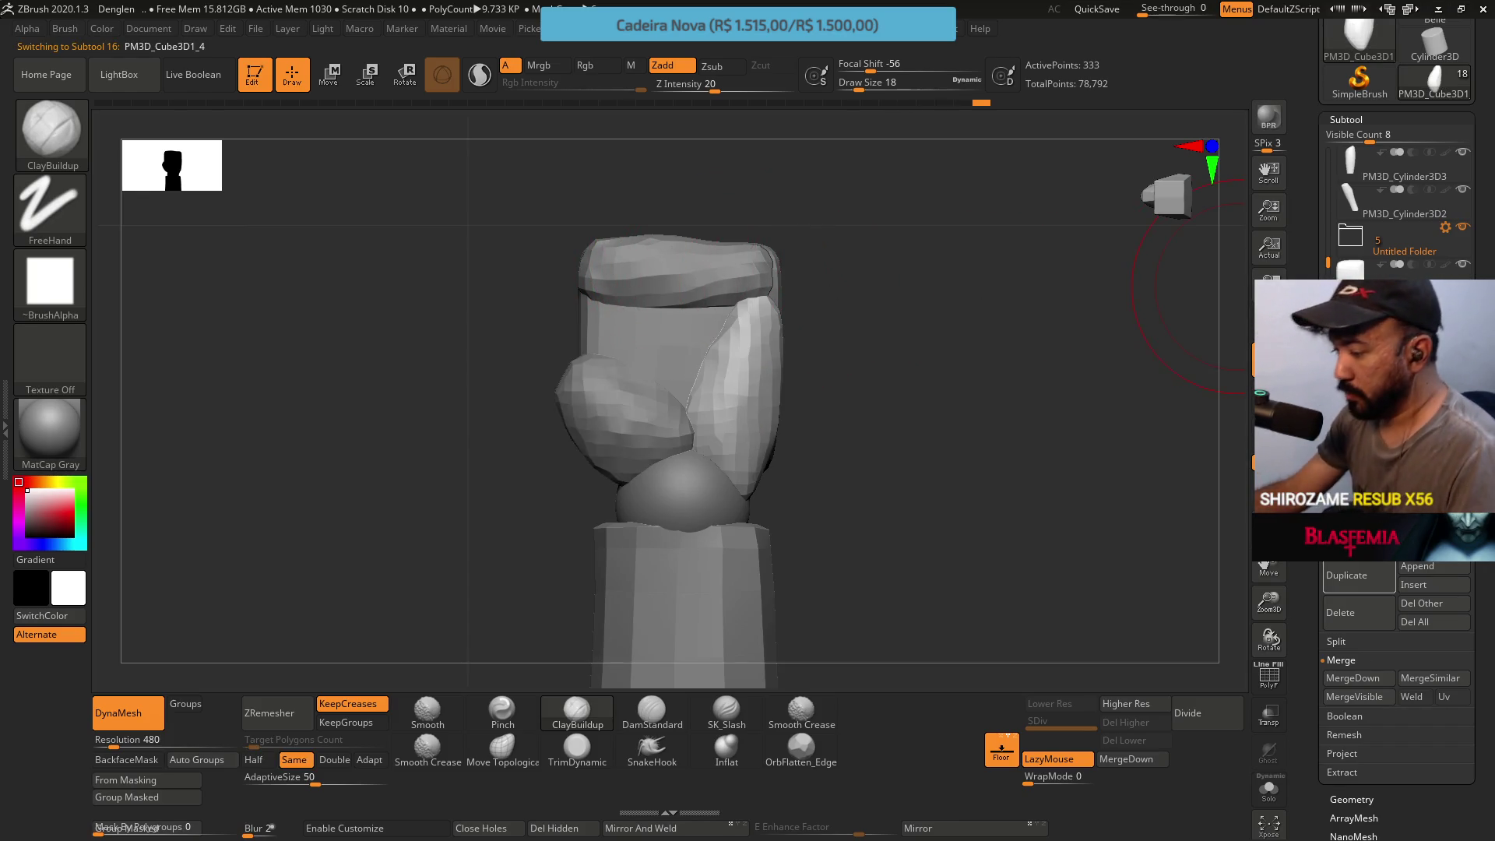
pyautogui.click(332, 77)
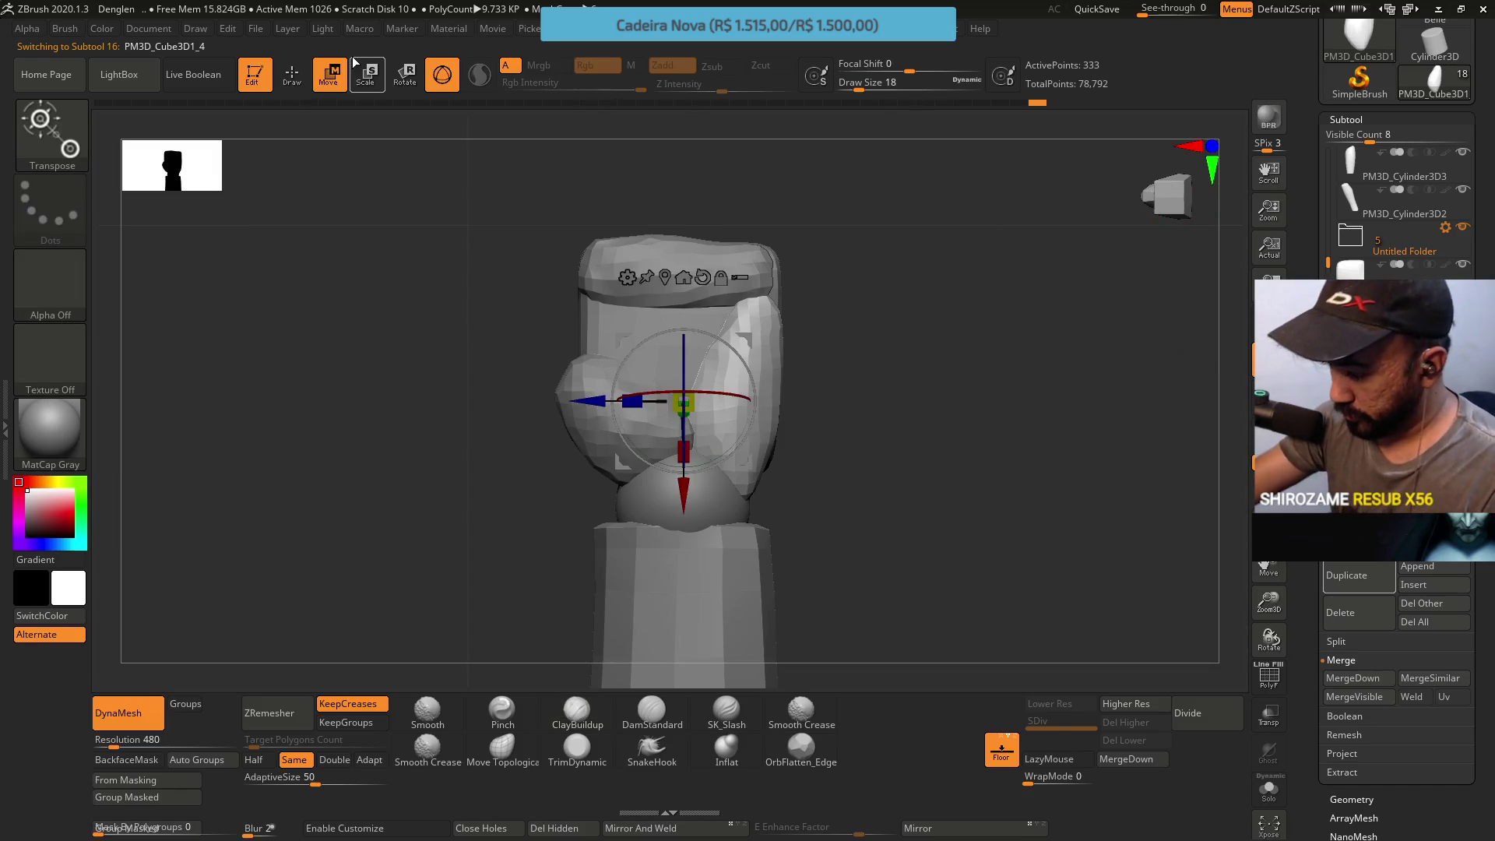
pyautogui.click(501, 747)
pyautogui.moveTo(743, 291); pyautogui.dragTo(764, 306)
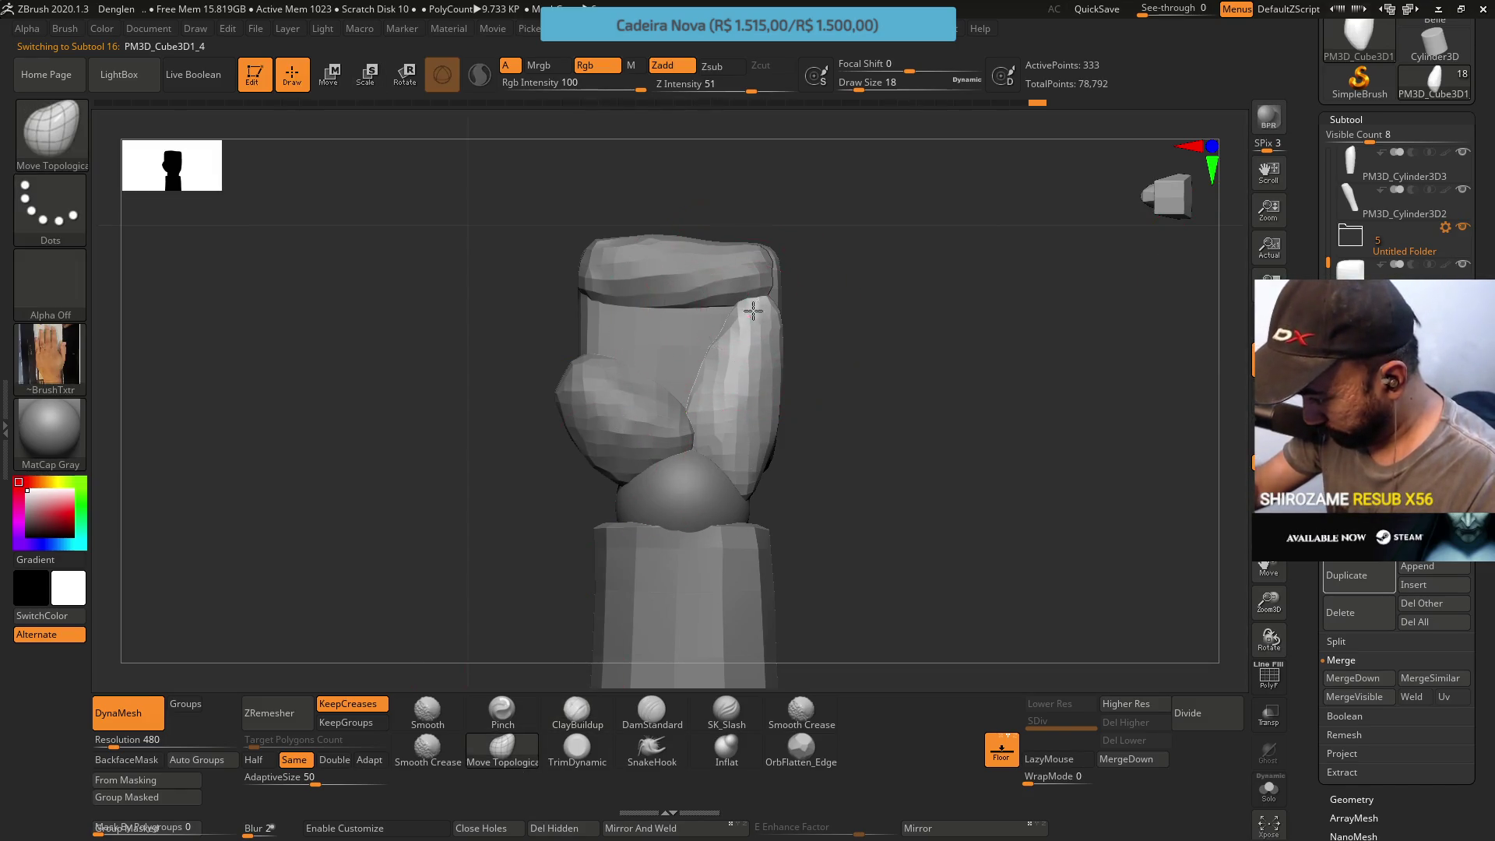
# Reshape the top cap's right edge and reduce the Draw Size
pyautogui.keyDown('alt'); pyautogui.click(779, 234); pyautogui.keyUp('alt')
pyautogui.moveTo(782, 229); pyautogui.dragTo(753, 260)
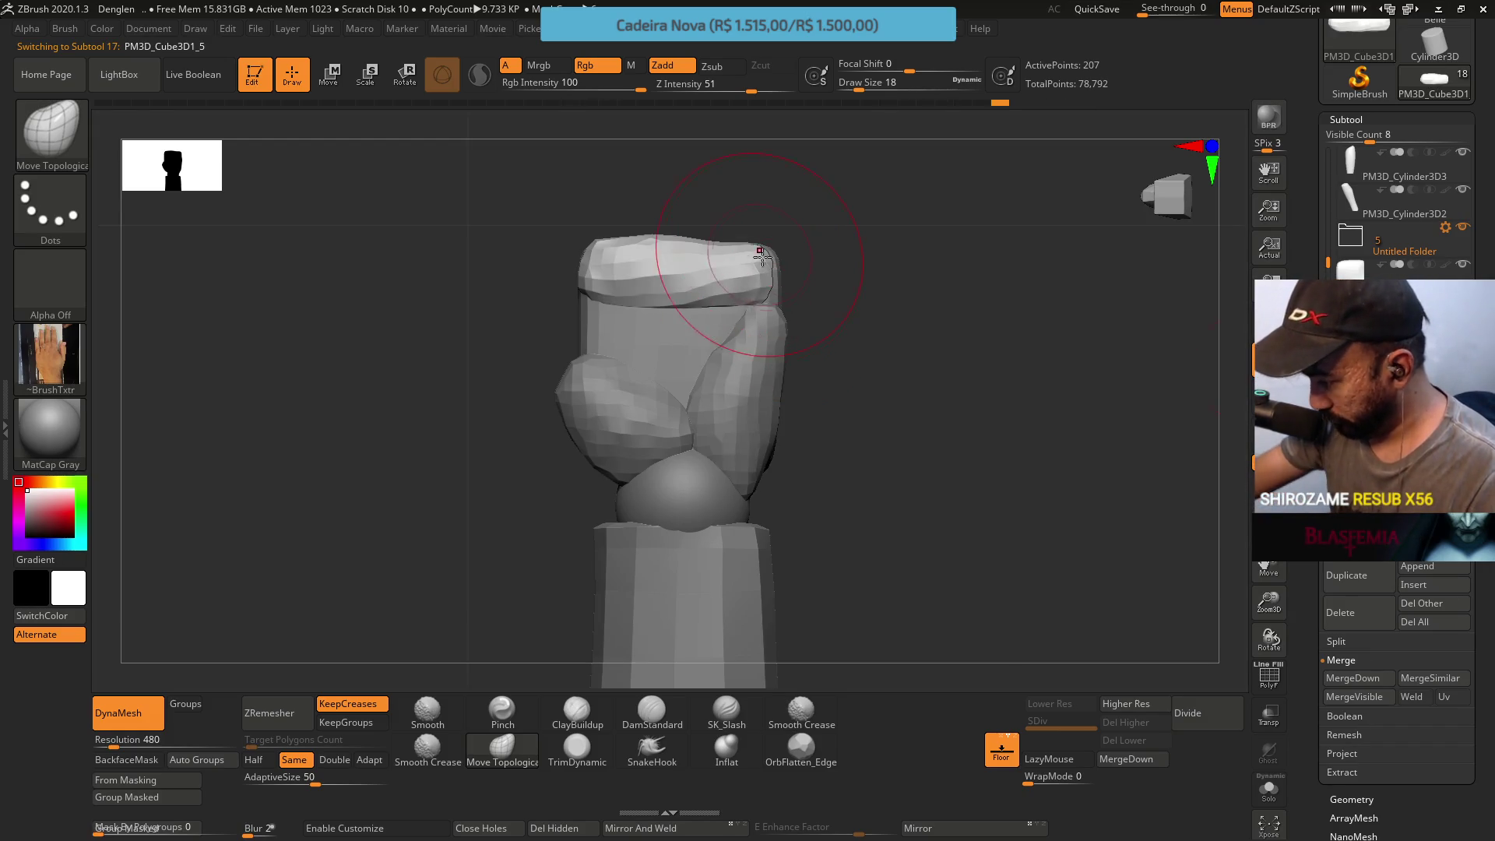
pyautogui.press('s')
pyautogui.moveTo(754, 248); pyautogui.dragTo(736, 251)
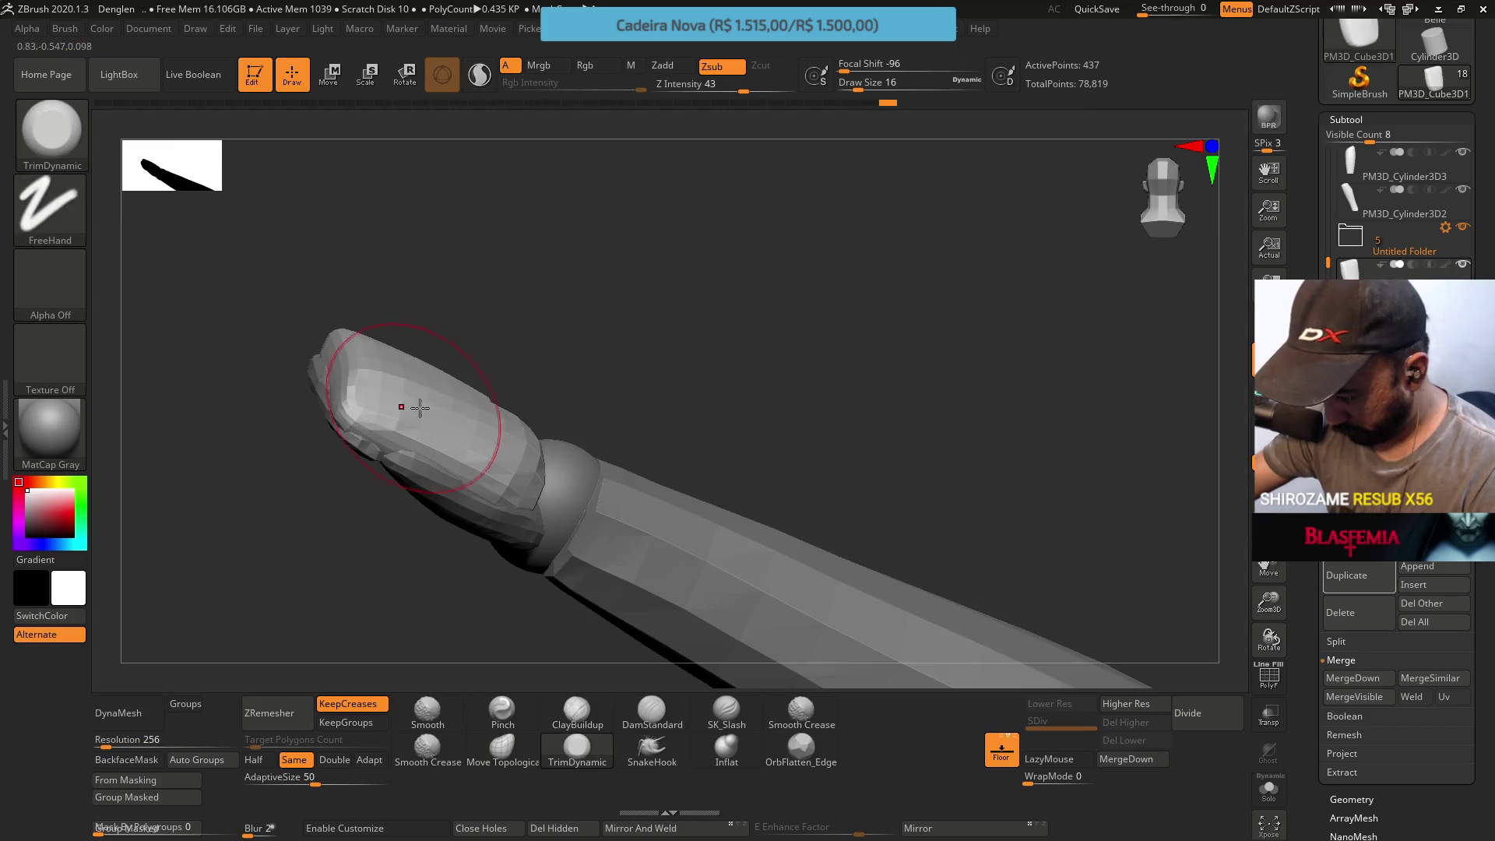
# Orbit to a side view of the finger with a smaller Move Topological brush
pyautogui.moveTo(479, 441); pyautogui.dragTo(416, 387, button='right')
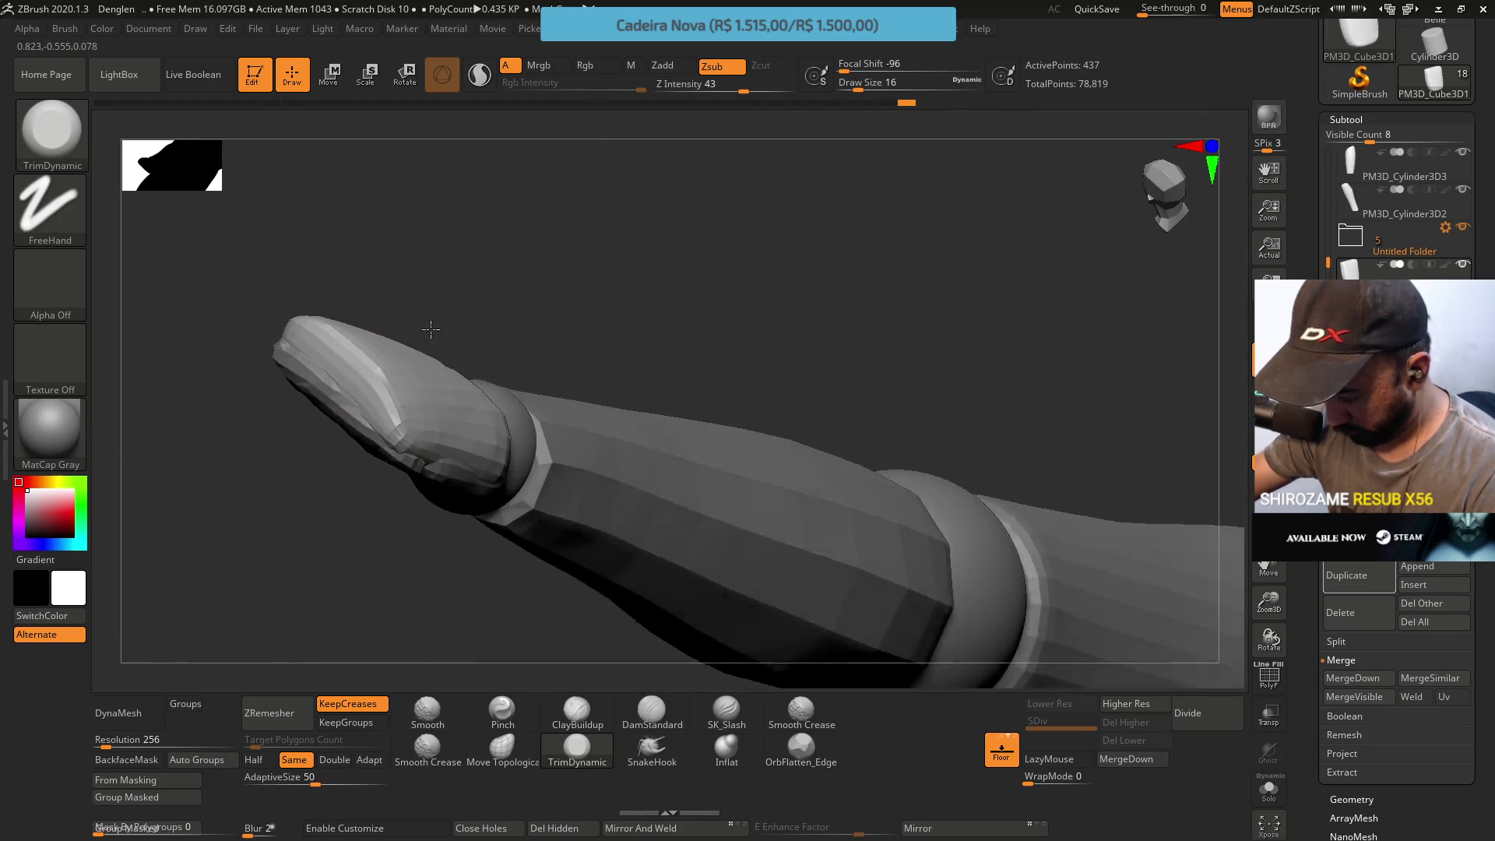
pyautogui.keyDown('shift'); pyautogui.moveTo(413, 390); pyautogui.dragTo(381, 312, button='right'); pyautogui.keyUp('shift')
pyautogui.click(502, 748)
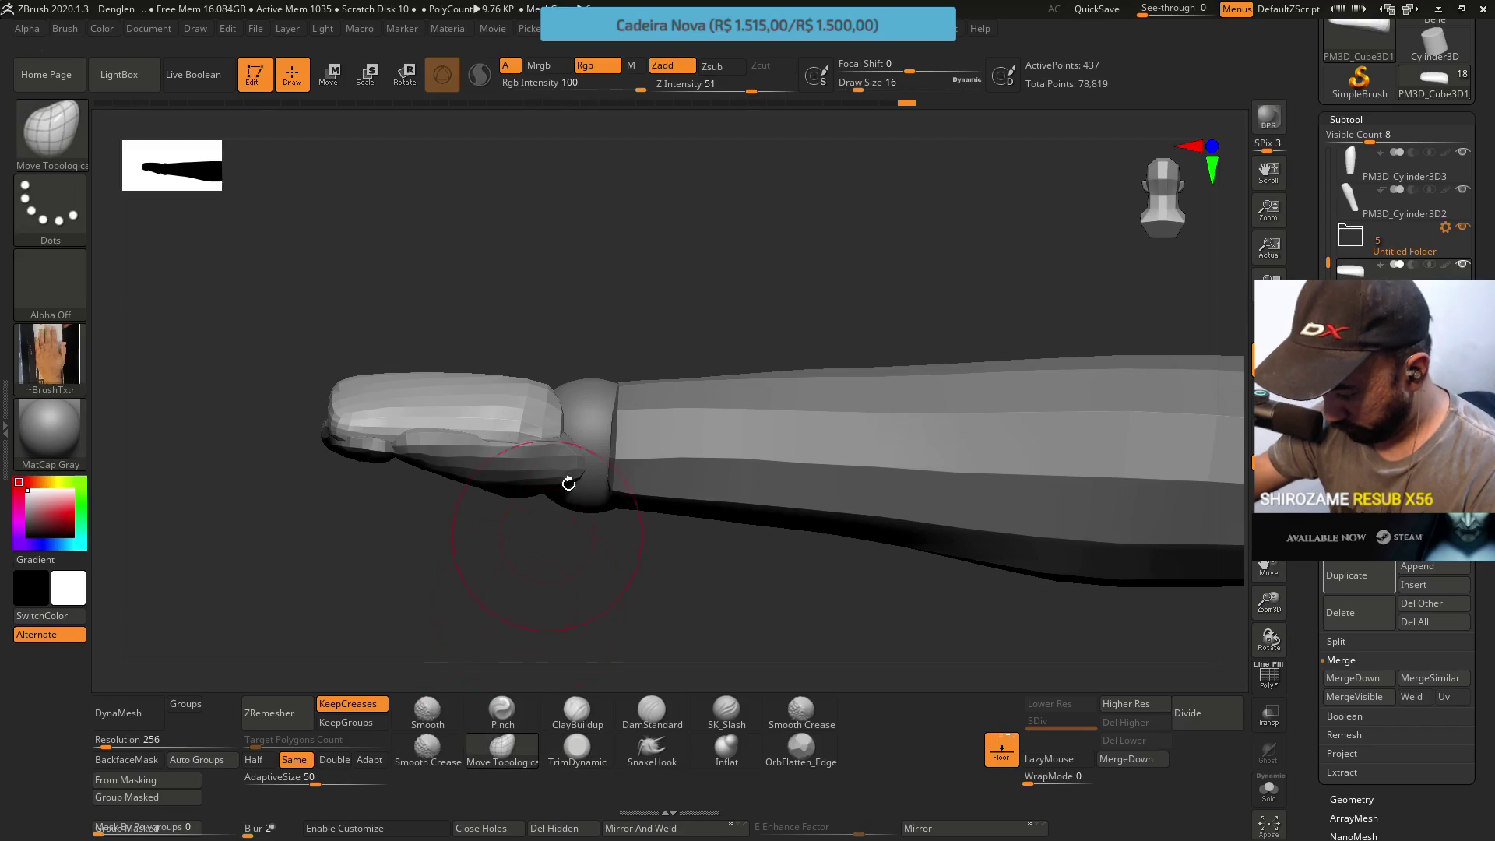
pyautogui.press('[')
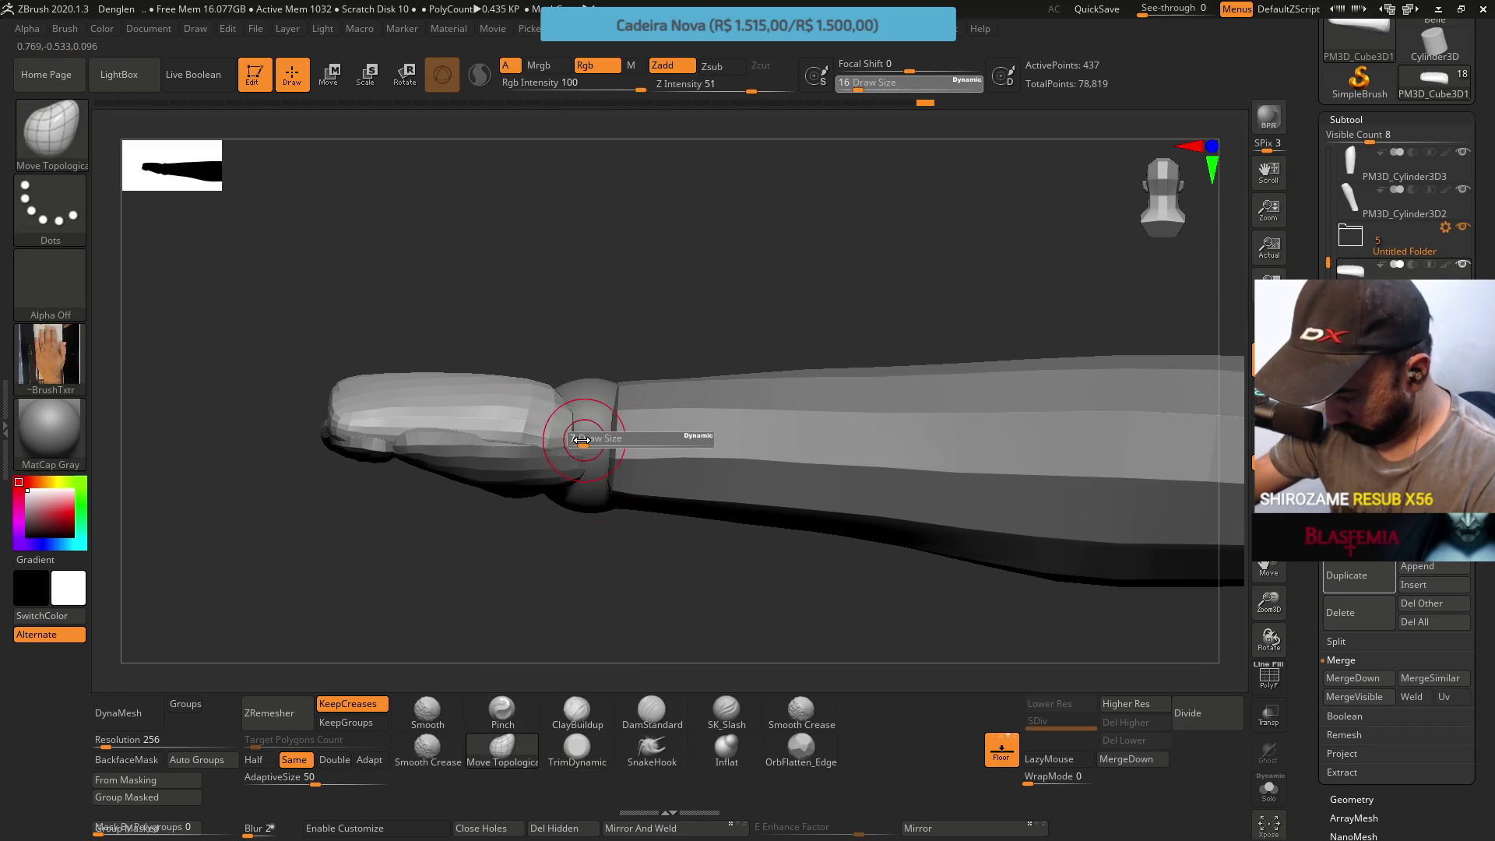
pyautogui.moveTo(578, 436); pyautogui.dragTo(584, 404, button='right')
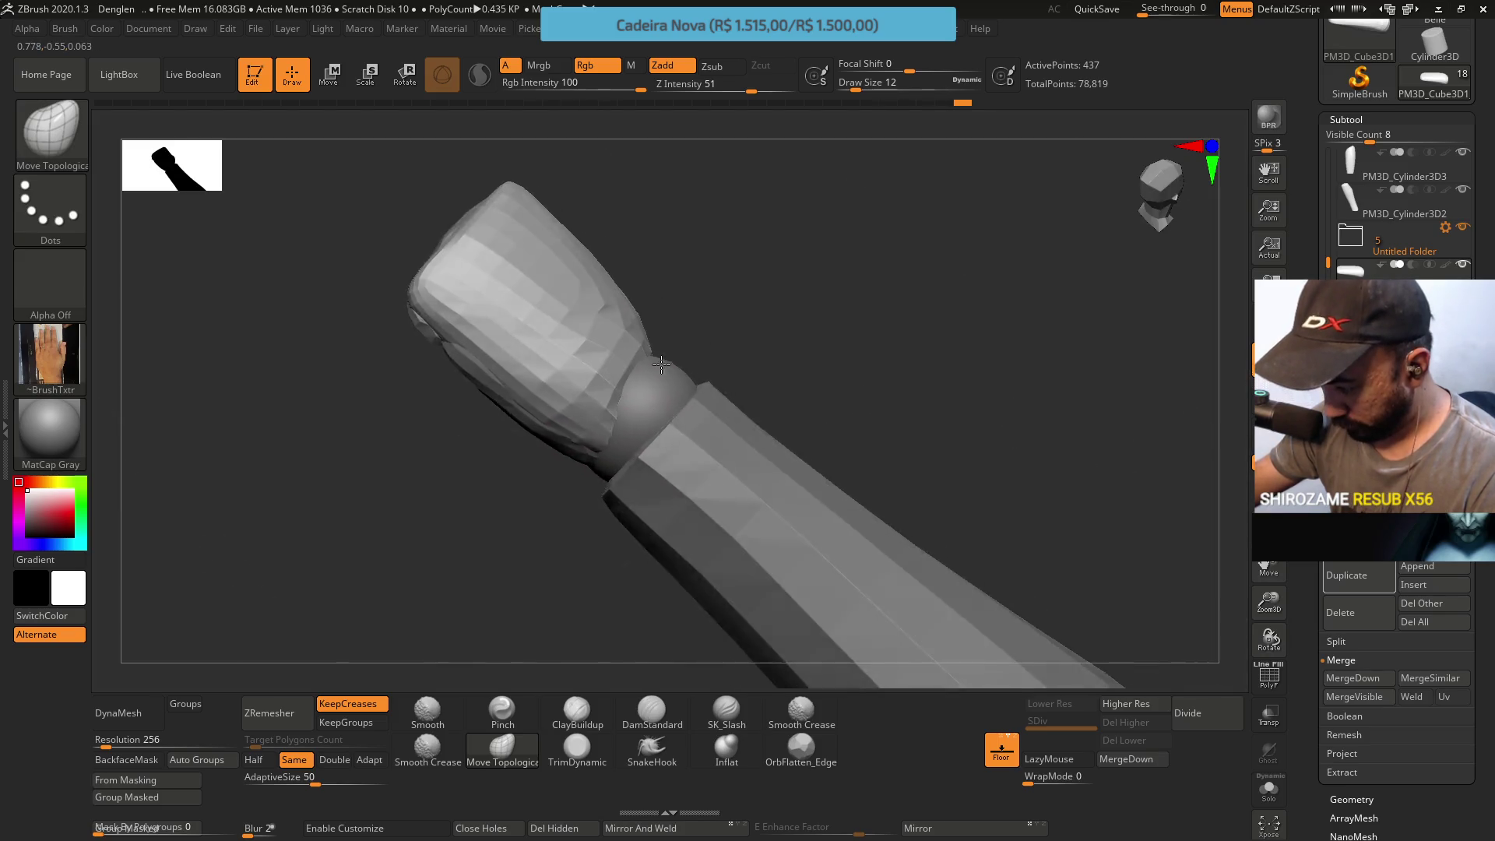
# Flatten the facets on the finger's upper part with TrimDynamic and turn the fingertip to camera
pyautogui.click(578, 748)
pyautogui.moveTo(608, 321); pyautogui.dragTo(619, 349)
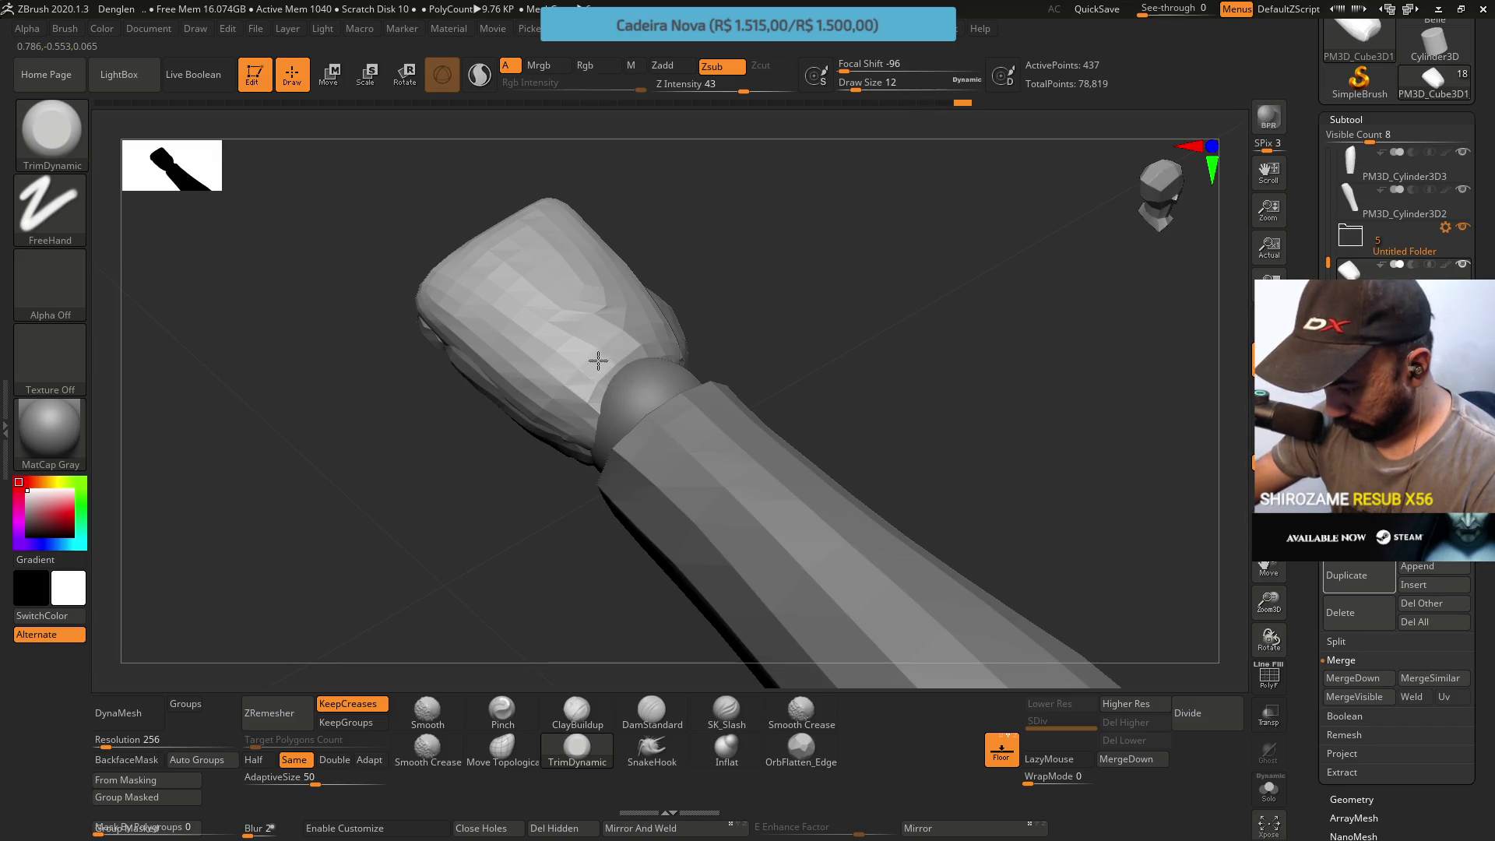
pyautogui.moveTo(634, 333); pyautogui.dragTo(660, 269, button='right')
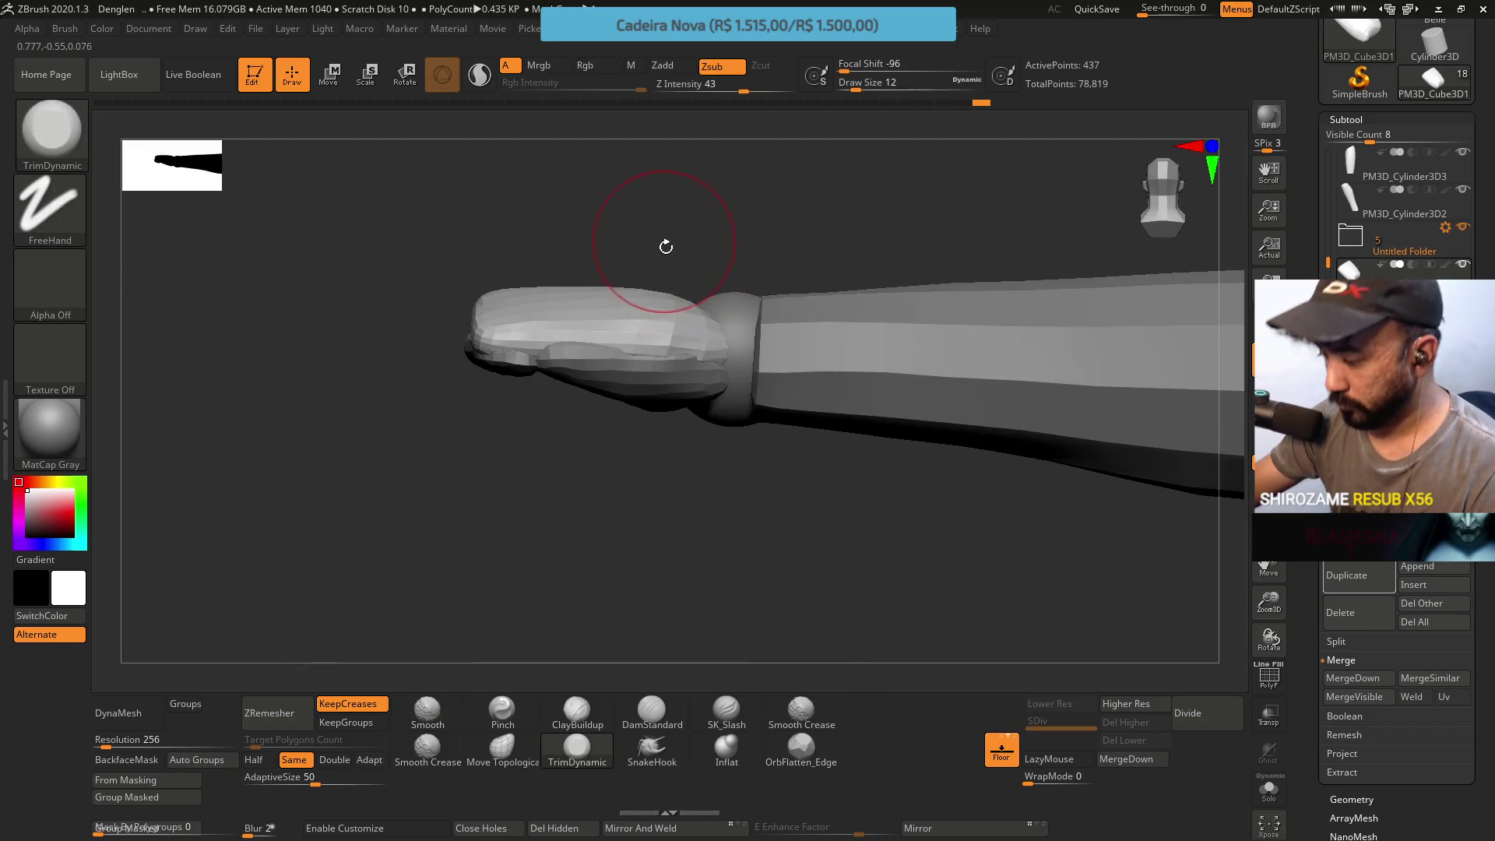
pyautogui.moveTo(675, 320); pyautogui.dragTo(759, 206, button='right')
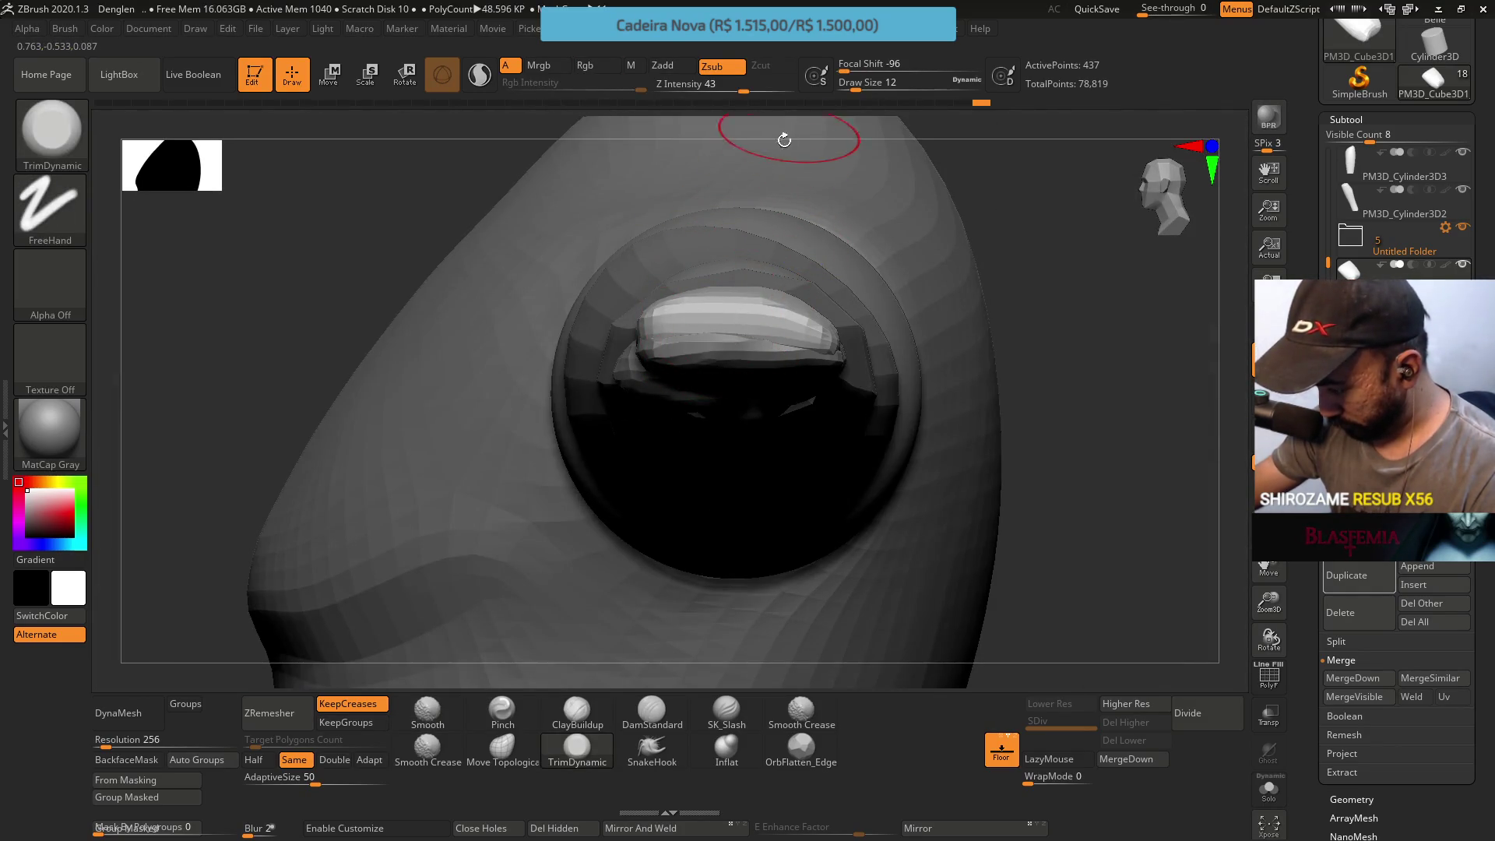
# Select the top finger block PM3D_Cube3D1_5, frame it and tweak it with Move Topological
pyautogui.click(502, 750)
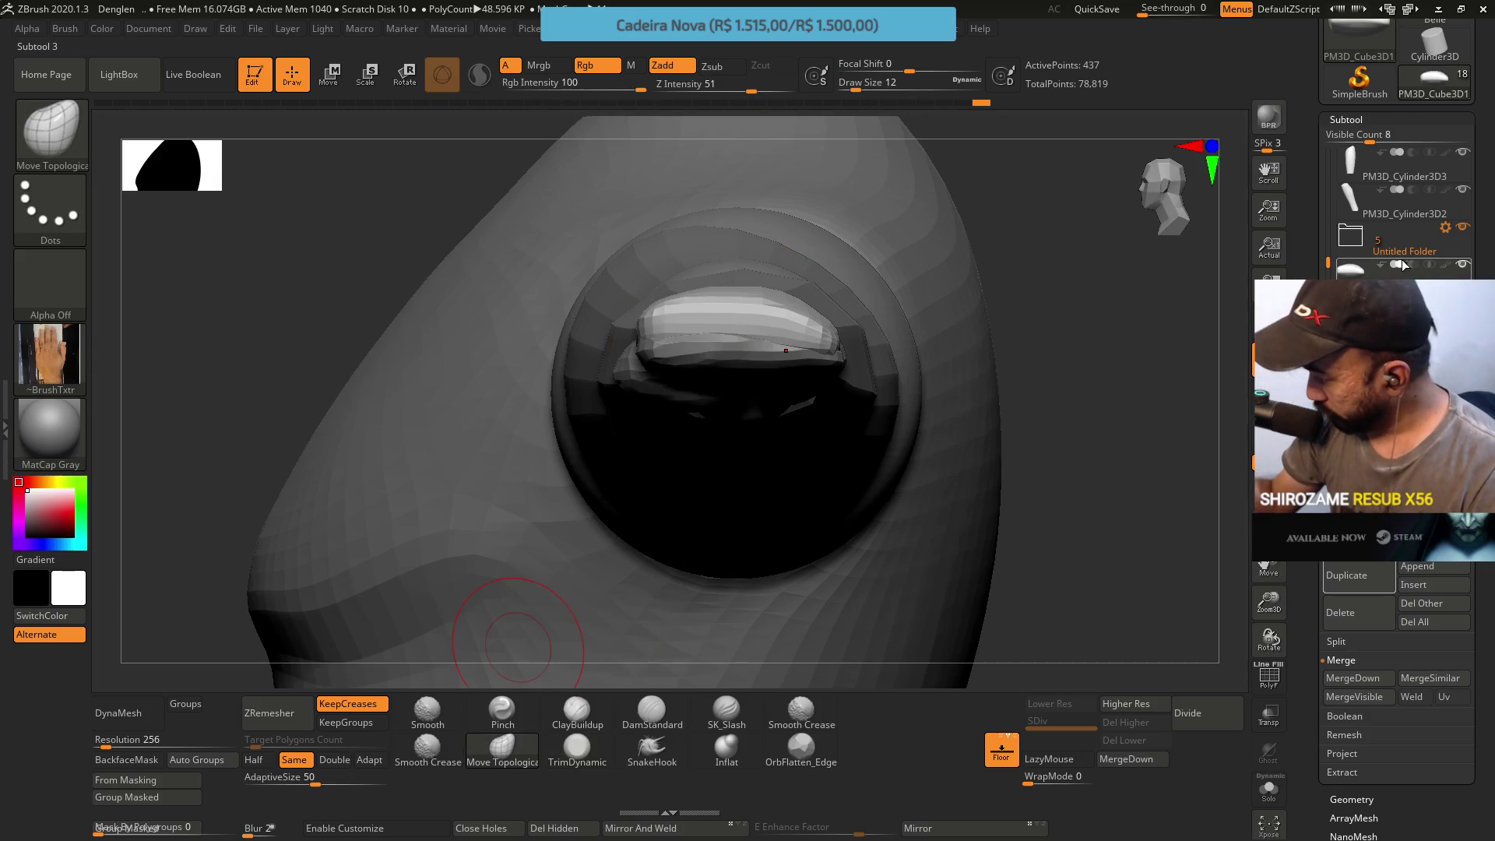
pyautogui.press('Down')
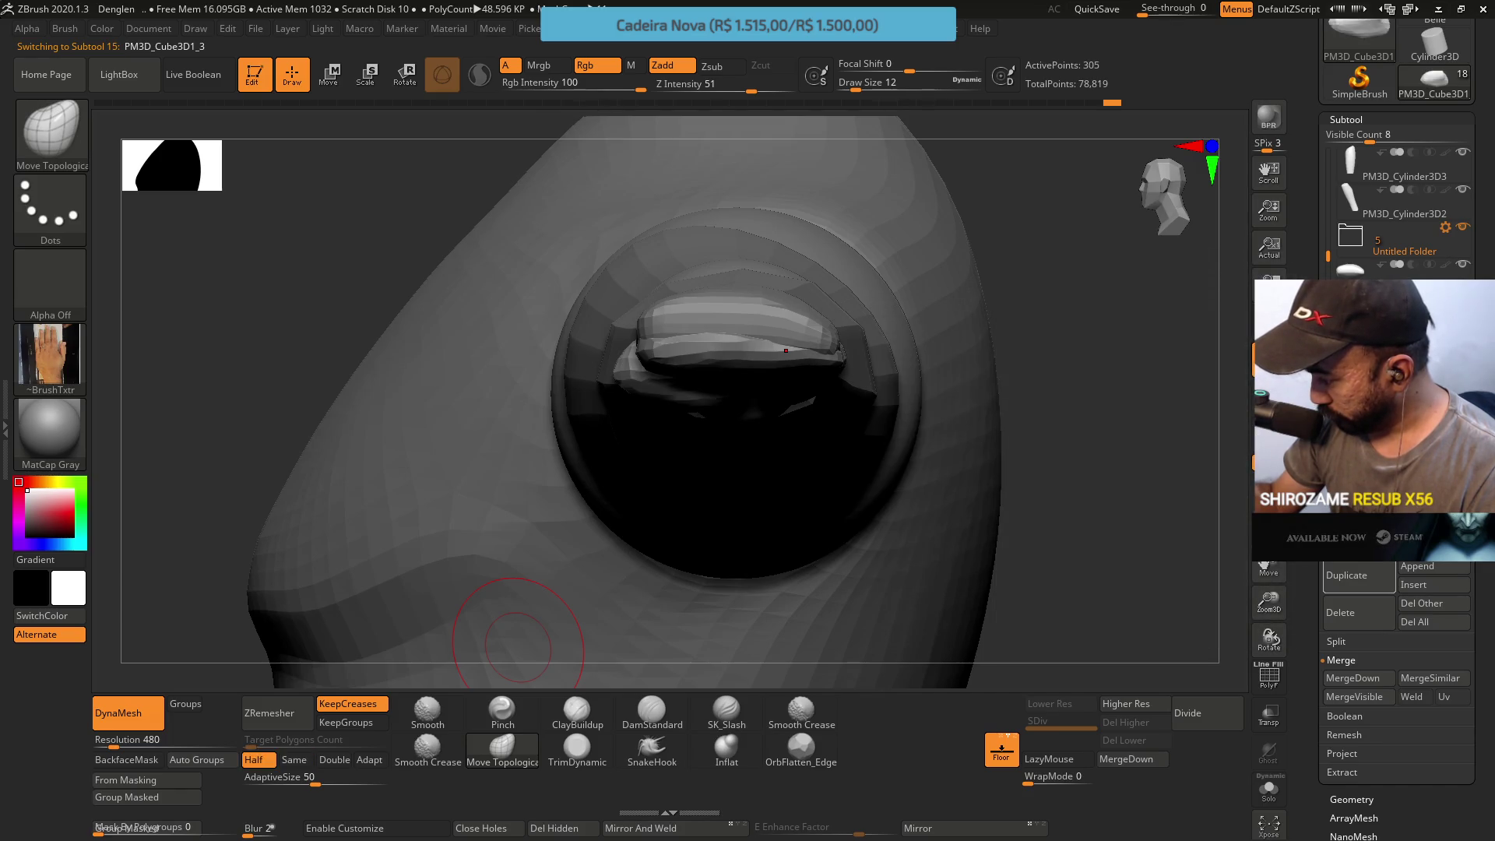
pyautogui.press('Down')
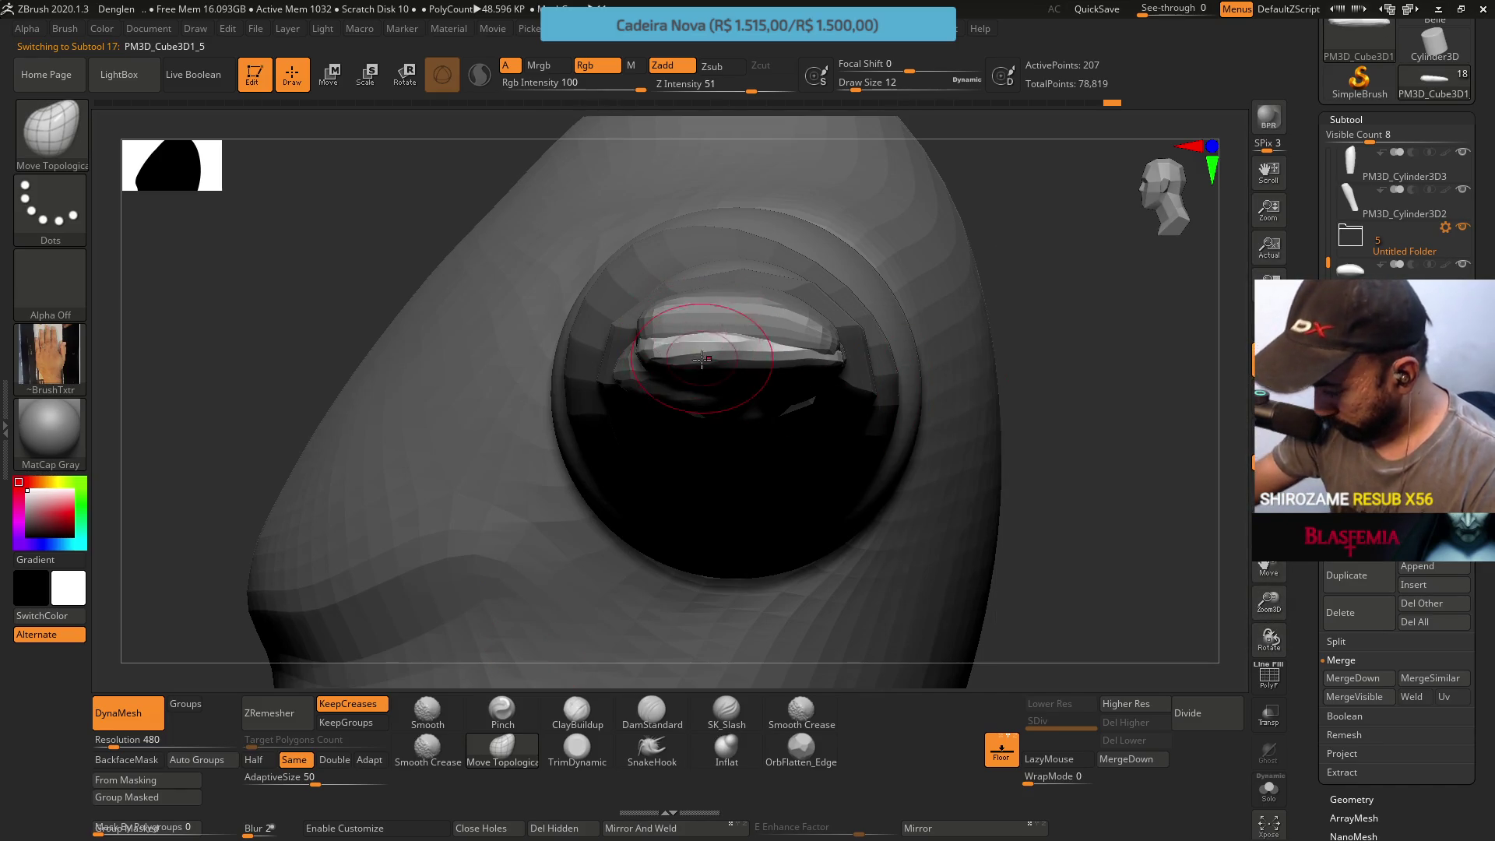
pyautogui.press('f')
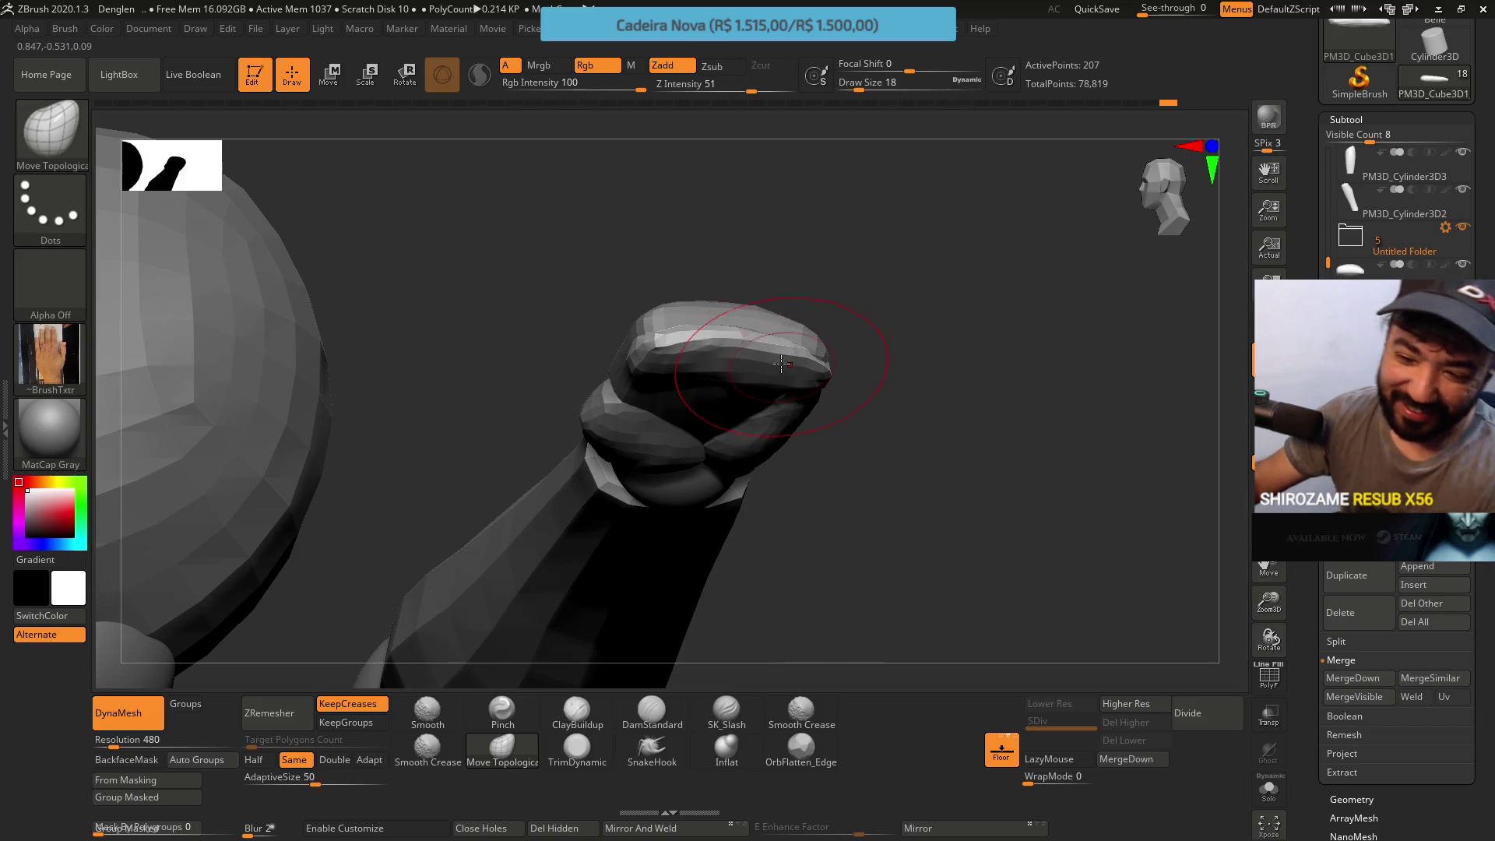
pyautogui.moveTo(776, 327)
pyautogui.mouseDown(button='right')
pyautogui.moveTo(768, 193)
pyautogui.moveTo(751, 277)
pyautogui.moveTo(714, 227)
pyautogui.mouseUp(button='right')
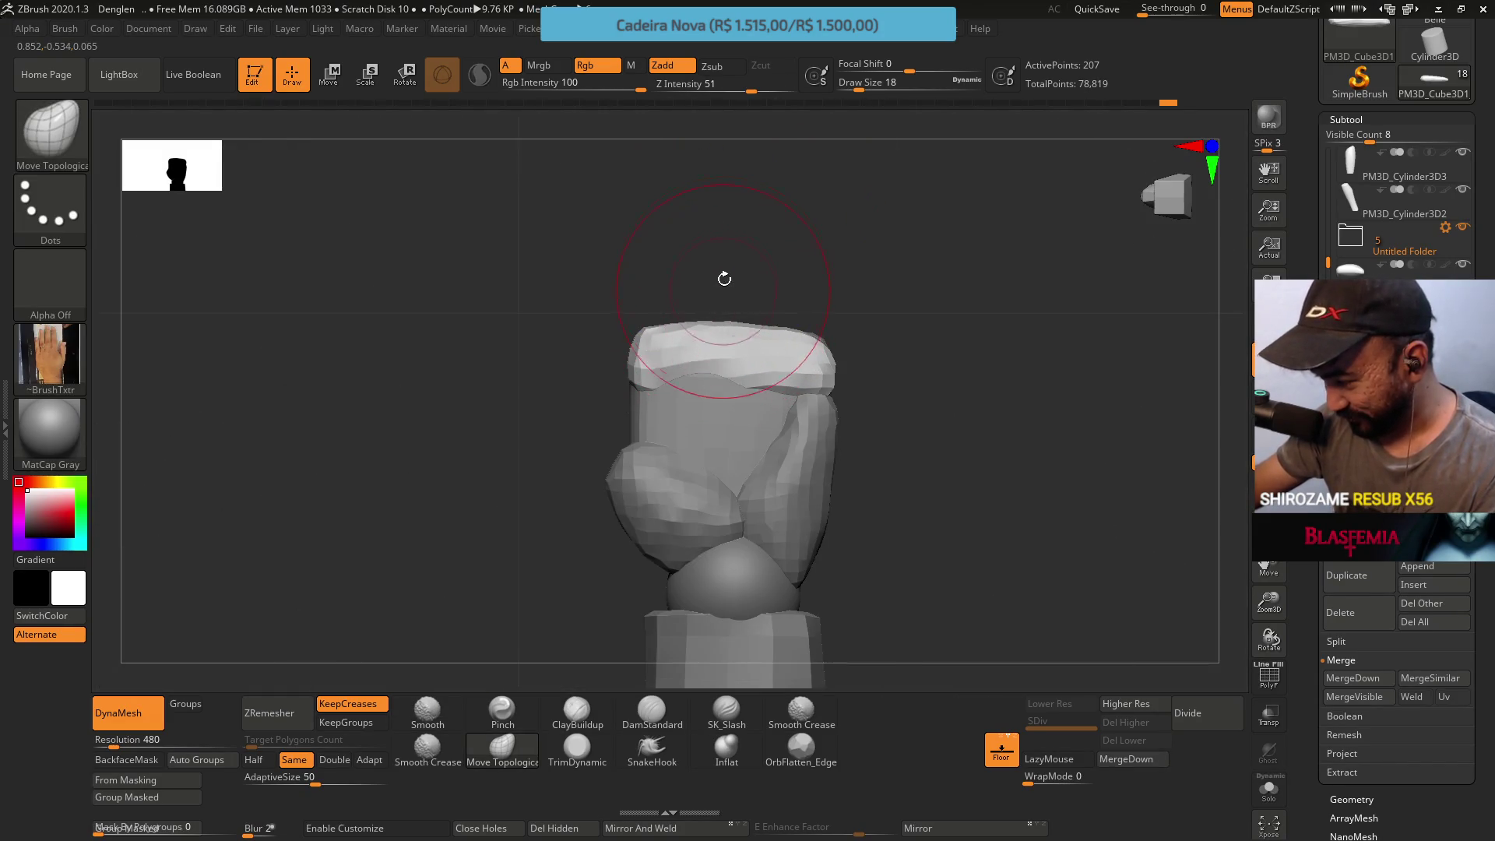
pyautogui.moveTo(729, 340); pyautogui.dragTo(739, 371, button='right')
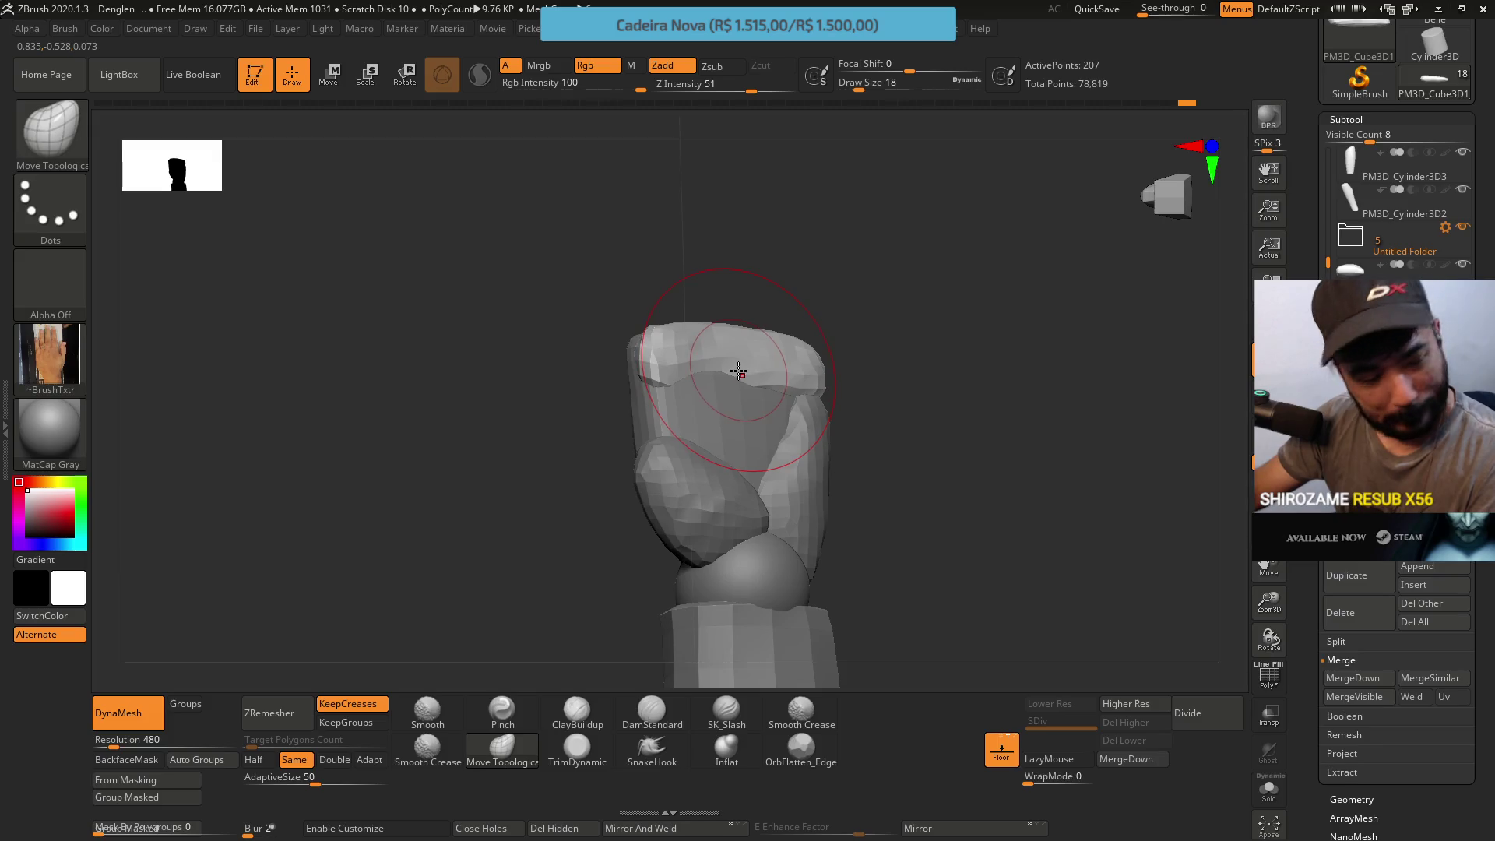
pyautogui.moveTo(739, 372)
pyautogui.mouseDown(button='right')
pyautogui.moveTo(747, 397)
pyautogui.moveTo(721, 374)
pyautogui.moveTo(727, 353)
pyautogui.mouseUp(button='right')
# Refine the block with a smaller brush, then pick TrimDynamic via B, T, D
pyautogui.press('s')
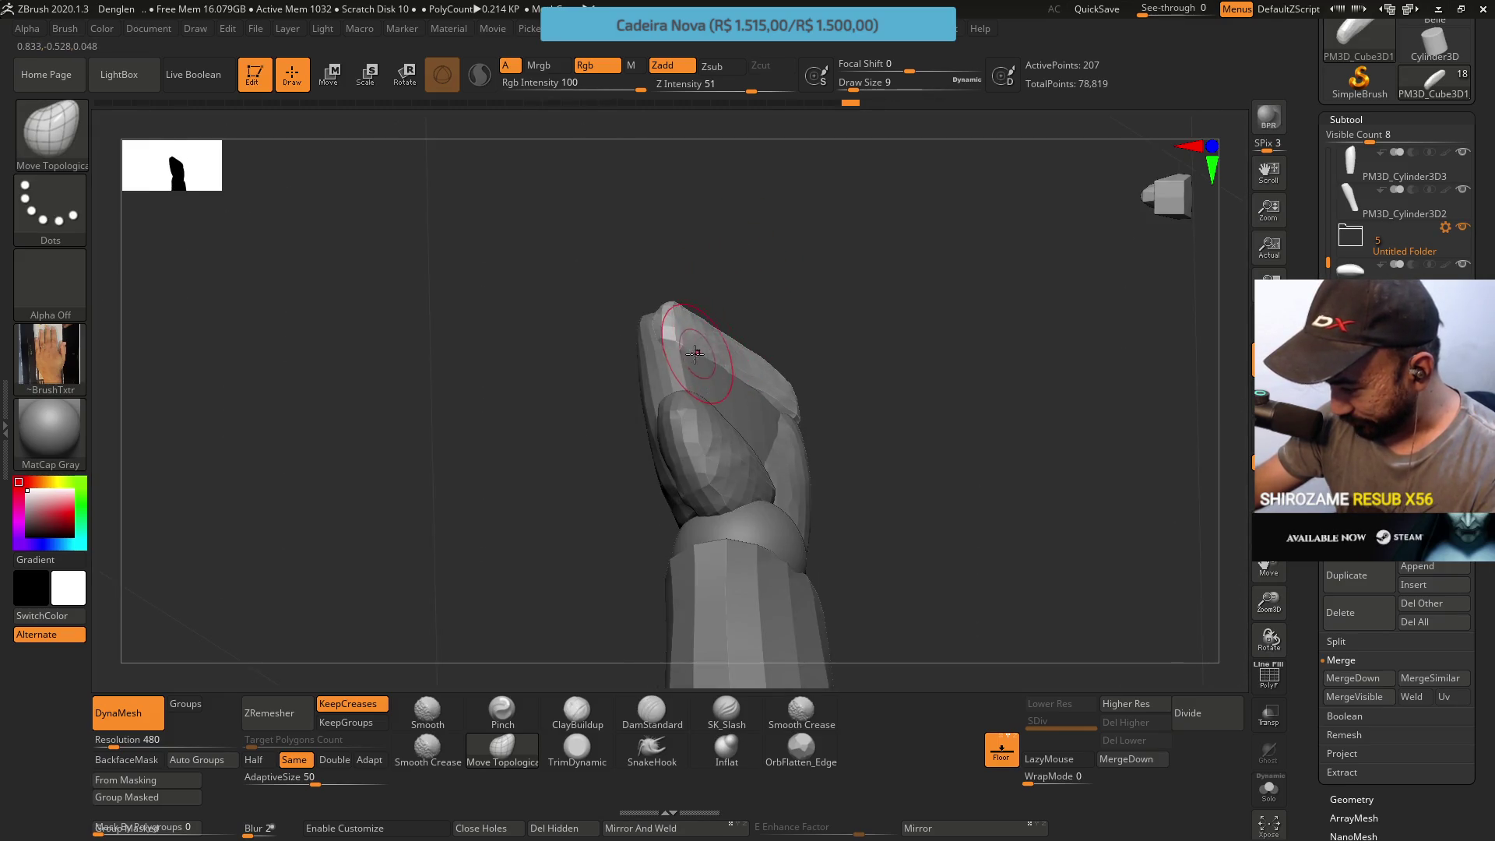
pyautogui.moveTo(717, 313)
pyautogui.mouseDown(button='right')
pyautogui.moveTo(731, 477)
pyautogui.moveTo(732, 328)
pyautogui.mouseUp(button='right')
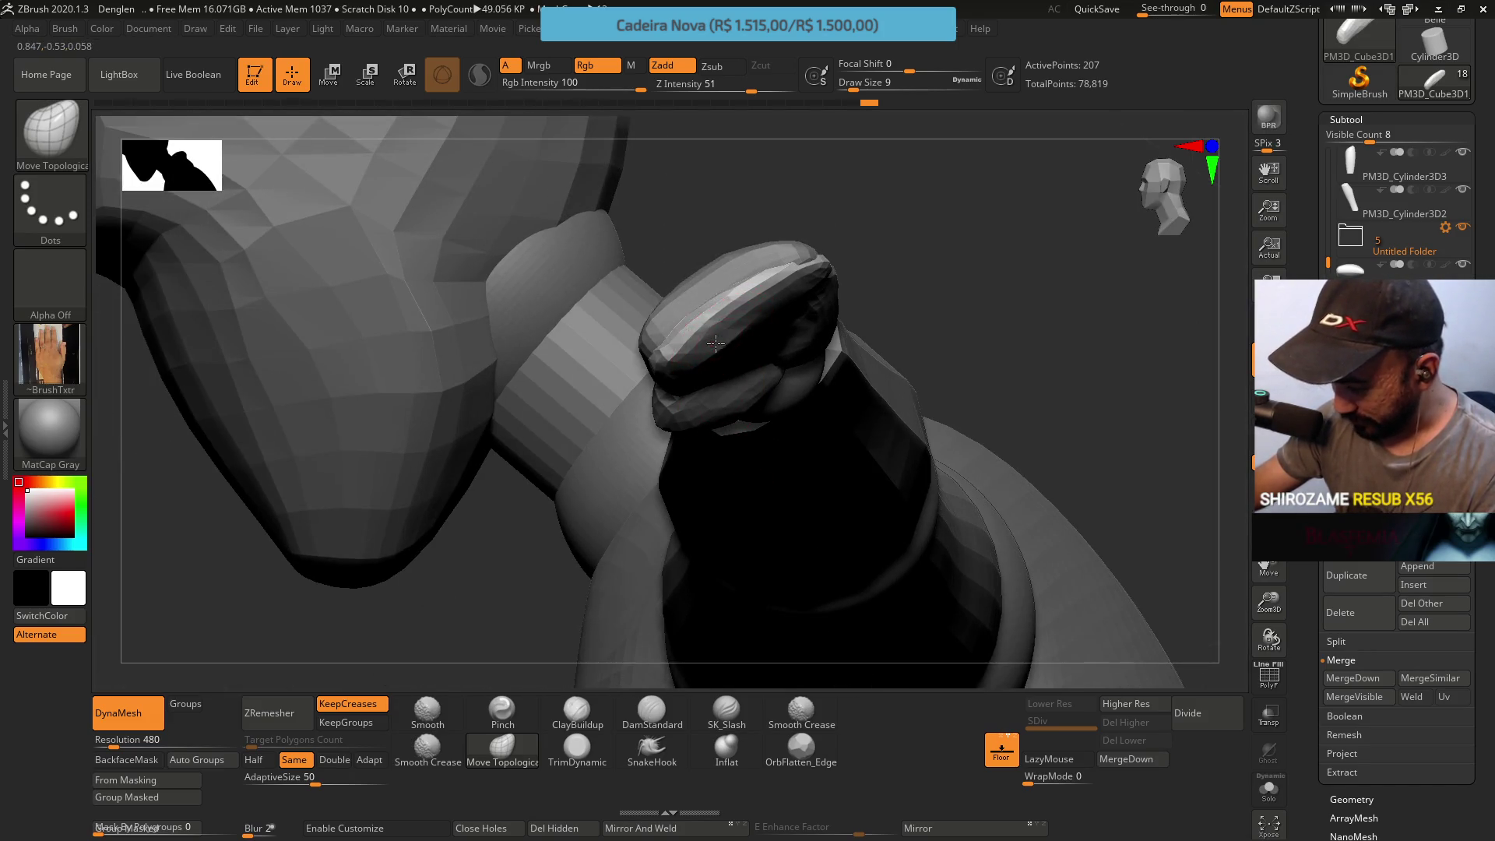
pyautogui.moveTo(772, 229)
pyautogui.mouseDown(button='right')
pyautogui.moveTo(784, 258)
pyautogui.moveTo(817, 250)
pyautogui.moveTo(822, 360)
pyautogui.moveTo(805, 287)
pyautogui.mouseUp(button='right')
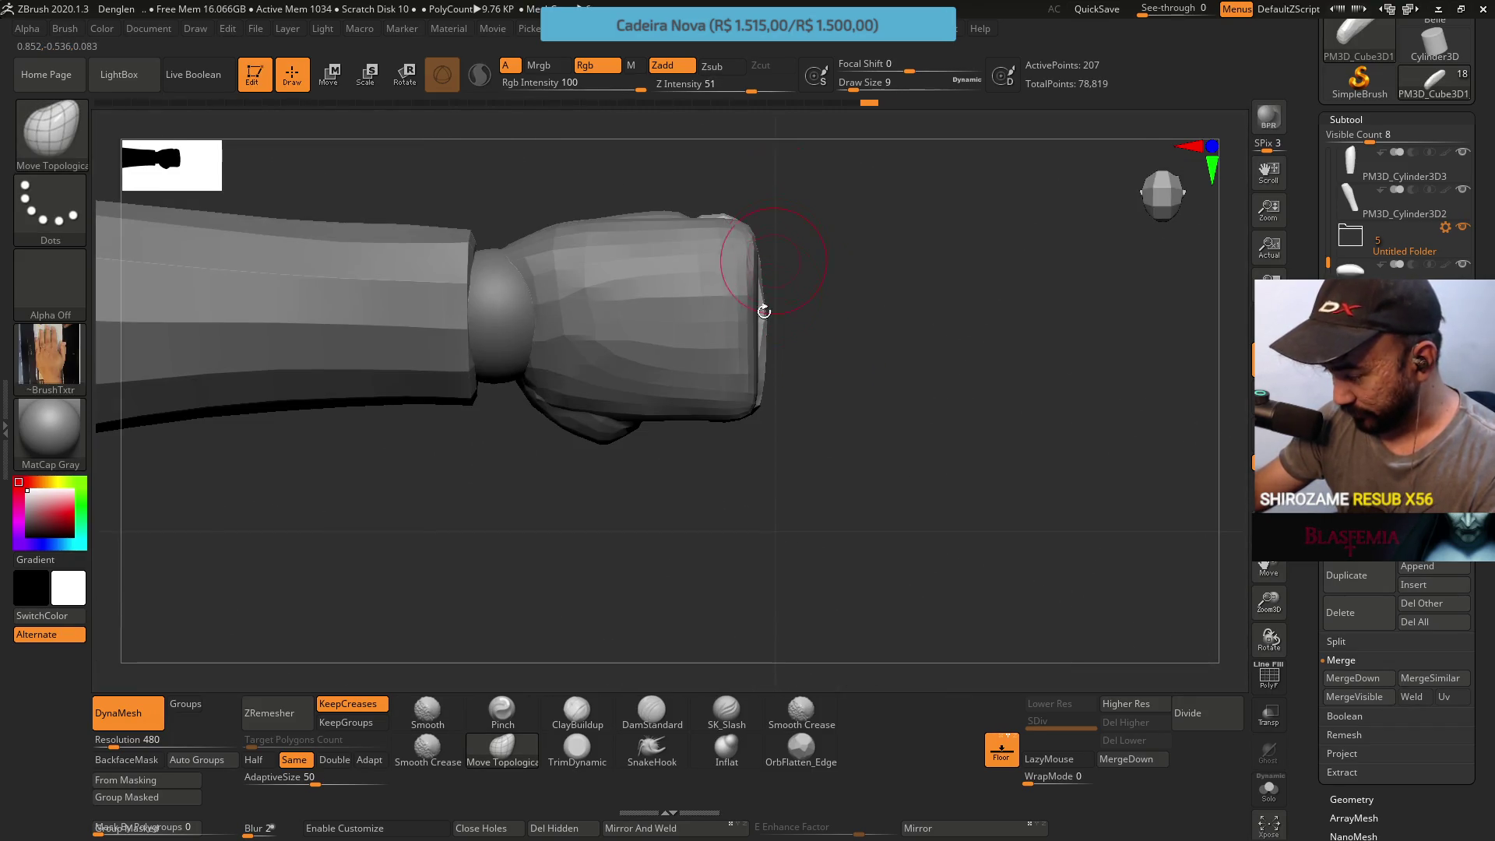
pyautogui.press('b')
pyautogui.press('t')
pyautogui.press('d')
# Zoom in and stand the hand upright for carving chiselled planes with TrimDynamic
pyautogui.keyDown('ctrl'); pyautogui.moveTo(717, 351); pyautogui.dragTo(701, 284, button='right'); pyautogui.keyUp('ctrl')
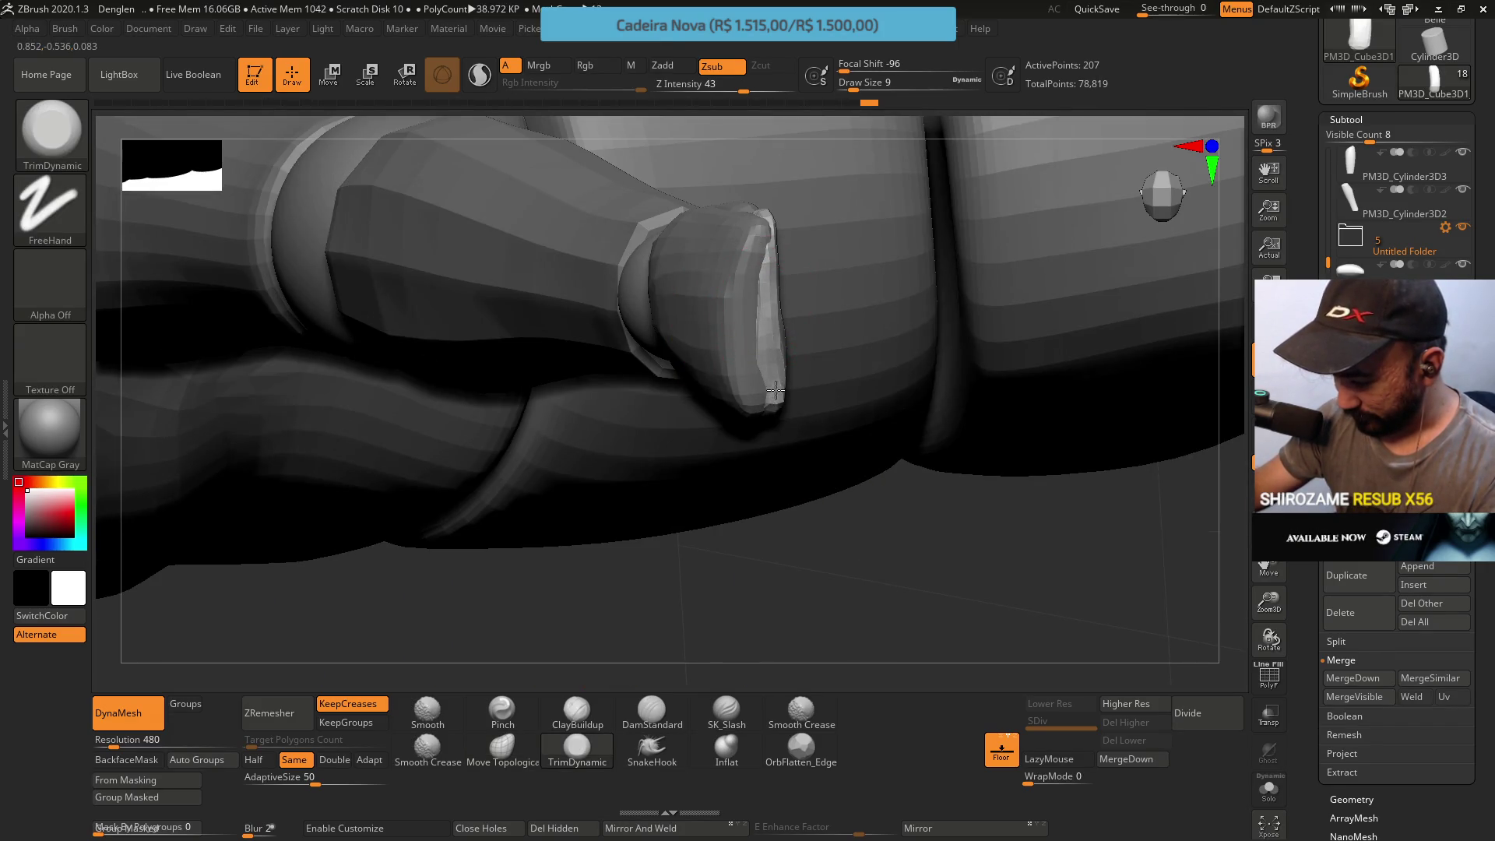
pyautogui.moveTo(740, 334)
pyautogui.mouseDown(button='right')
pyautogui.moveTo(775, 299)
pyautogui.moveTo(766, 331)
pyautogui.mouseUp(button='right')
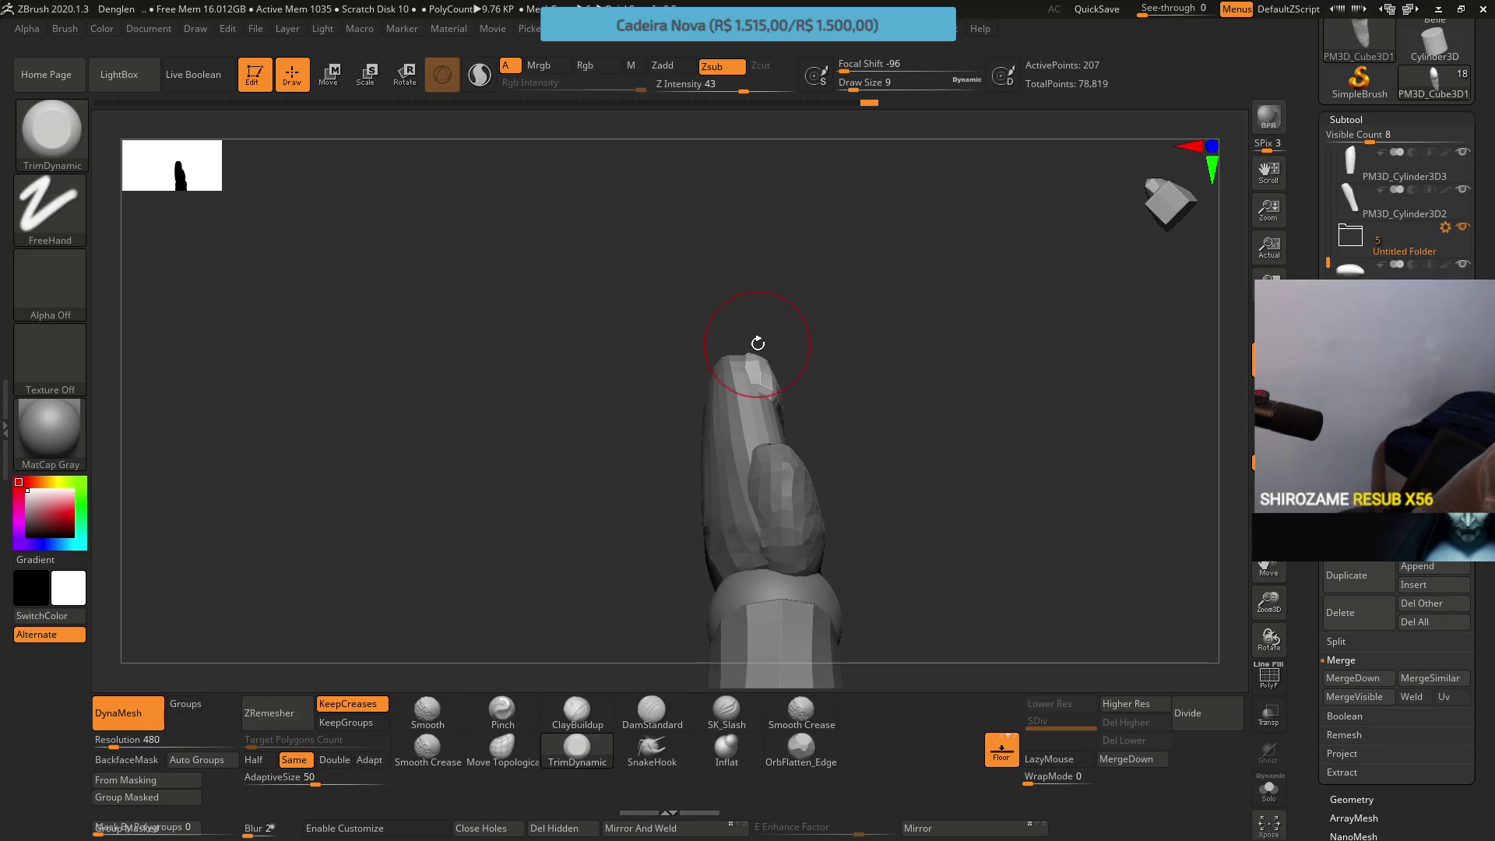
# Rotate around the fist and make the lower lump block PM3D_Cube3D1_1 the active subtool
pyautogui.hotkey('ctrl', 'q')
pyautogui.press('Return')
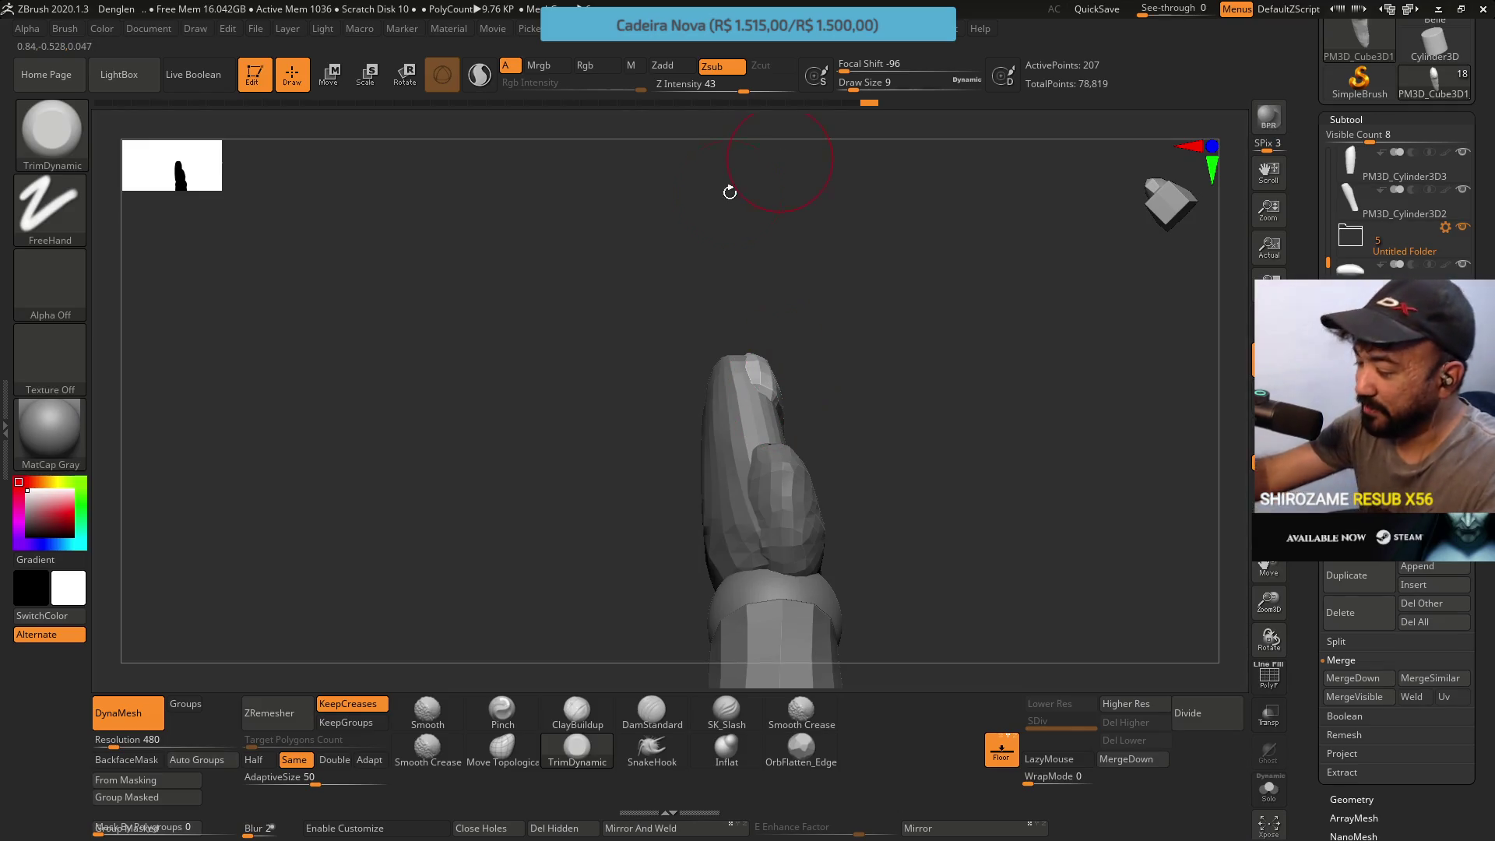
pyautogui.moveTo(764, 338)
pyautogui.mouseDown()
pyautogui.moveTo(705, 374)
pyautogui.moveTo(753, 351)
pyautogui.mouseUp()
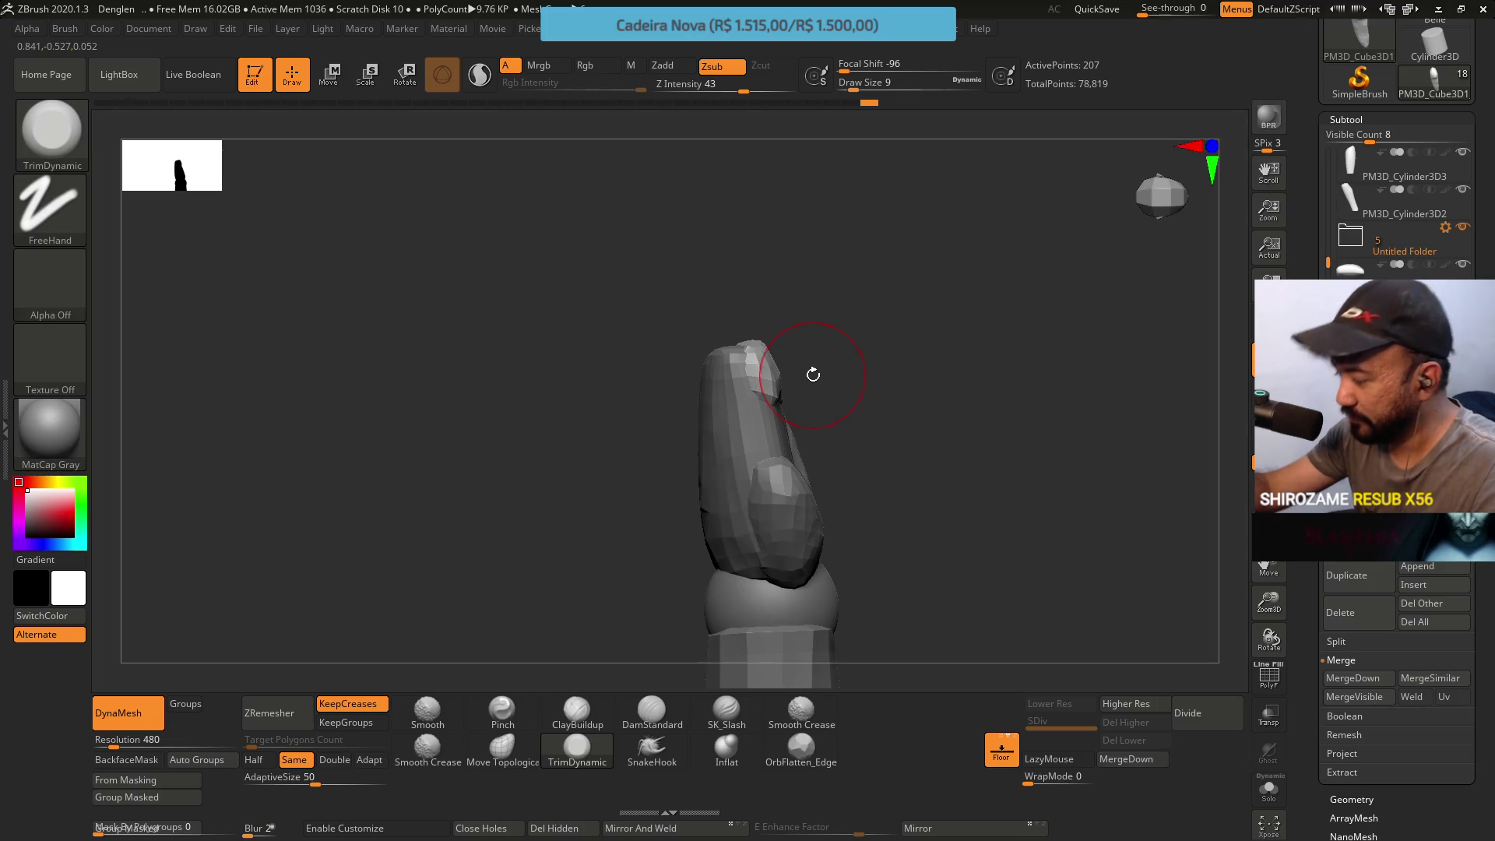
pyautogui.press('Down')
pyautogui.press('Down')
pyautogui.press('Up')
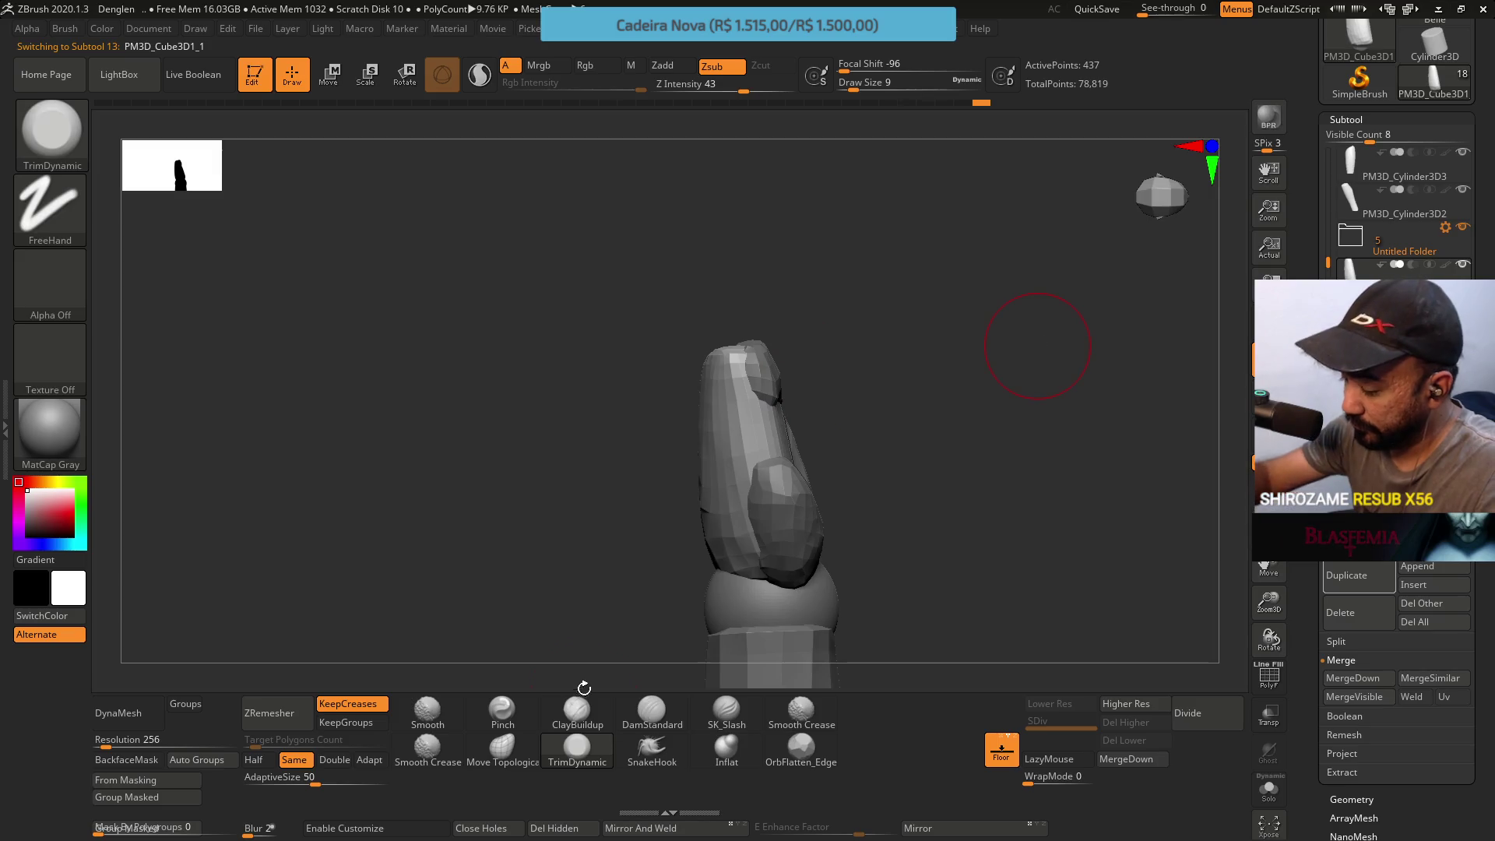
# Inspect the fist from top and side with ClayBuildup chosen and PolyFrame shown
pyautogui.click(578, 712)
pyautogui.moveTo(958, 491); pyautogui.dragTo(794, 395)
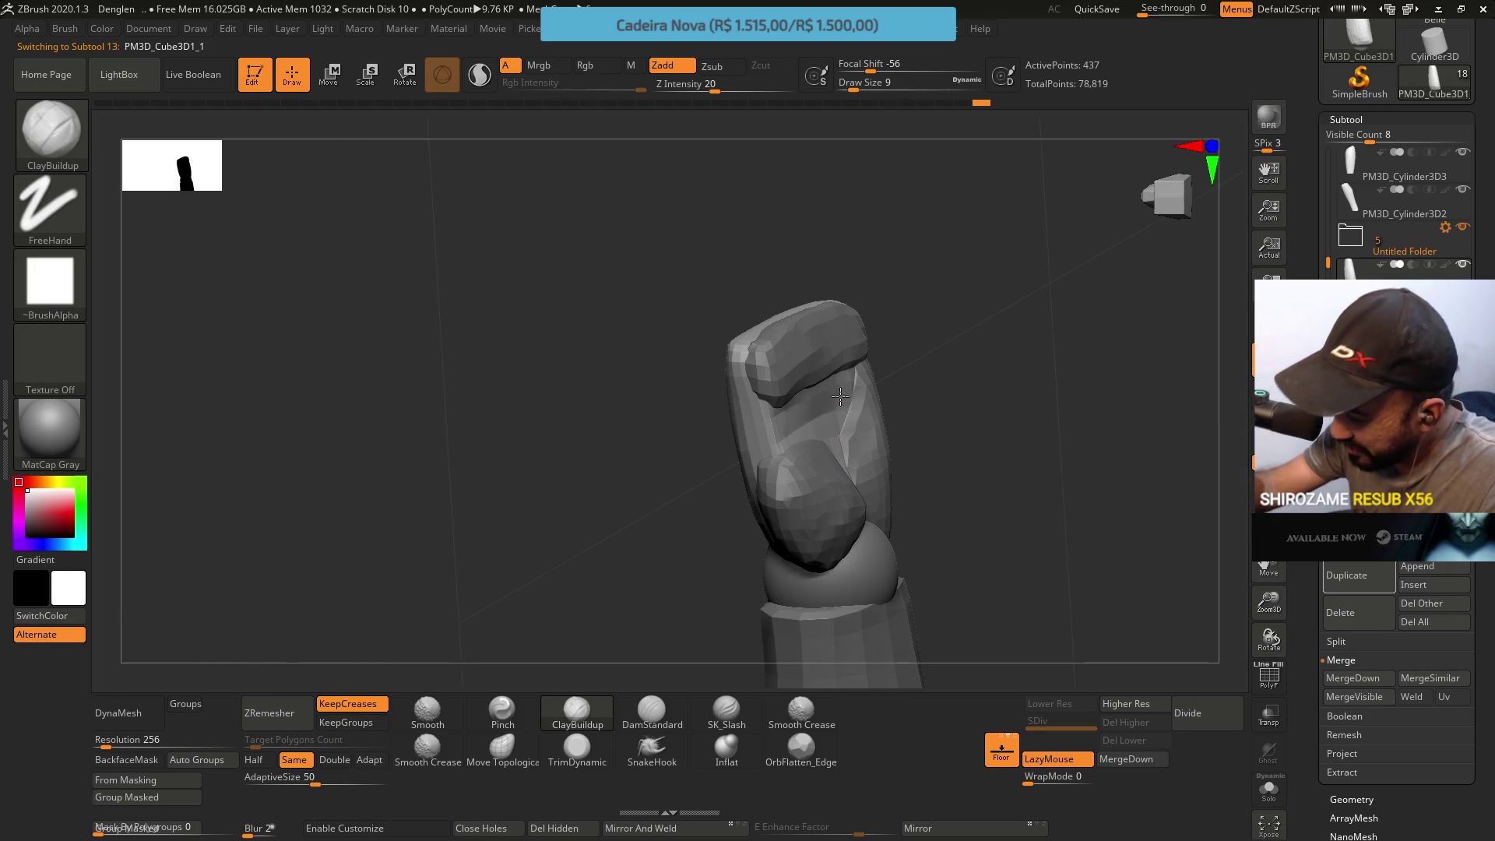
pyautogui.moveTo(789, 430)
pyautogui.mouseDown()
pyautogui.moveTo(870, 294)
pyautogui.moveTo(834, 331)
pyautogui.mouseUp()
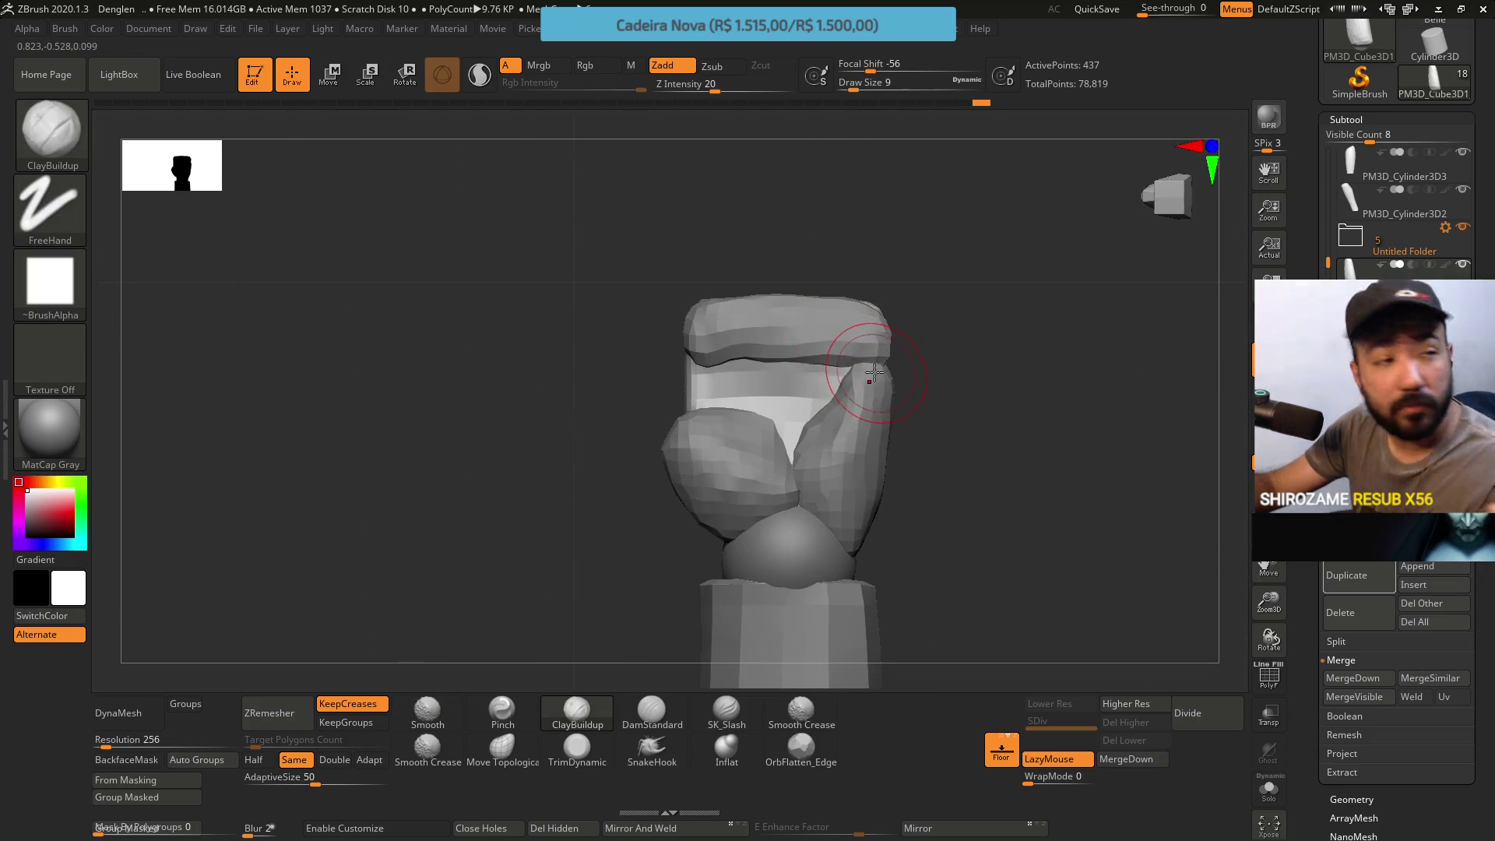
pyautogui.moveTo(856, 385)
pyautogui.mouseDown()
pyautogui.moveTo(953, 316)
pyautogui.moveTo(850, 376)
pyautogui.mouseUp()
pyautogui.hotkey('shift', 'f')
pyautogui.hotkey('shift', 'f')
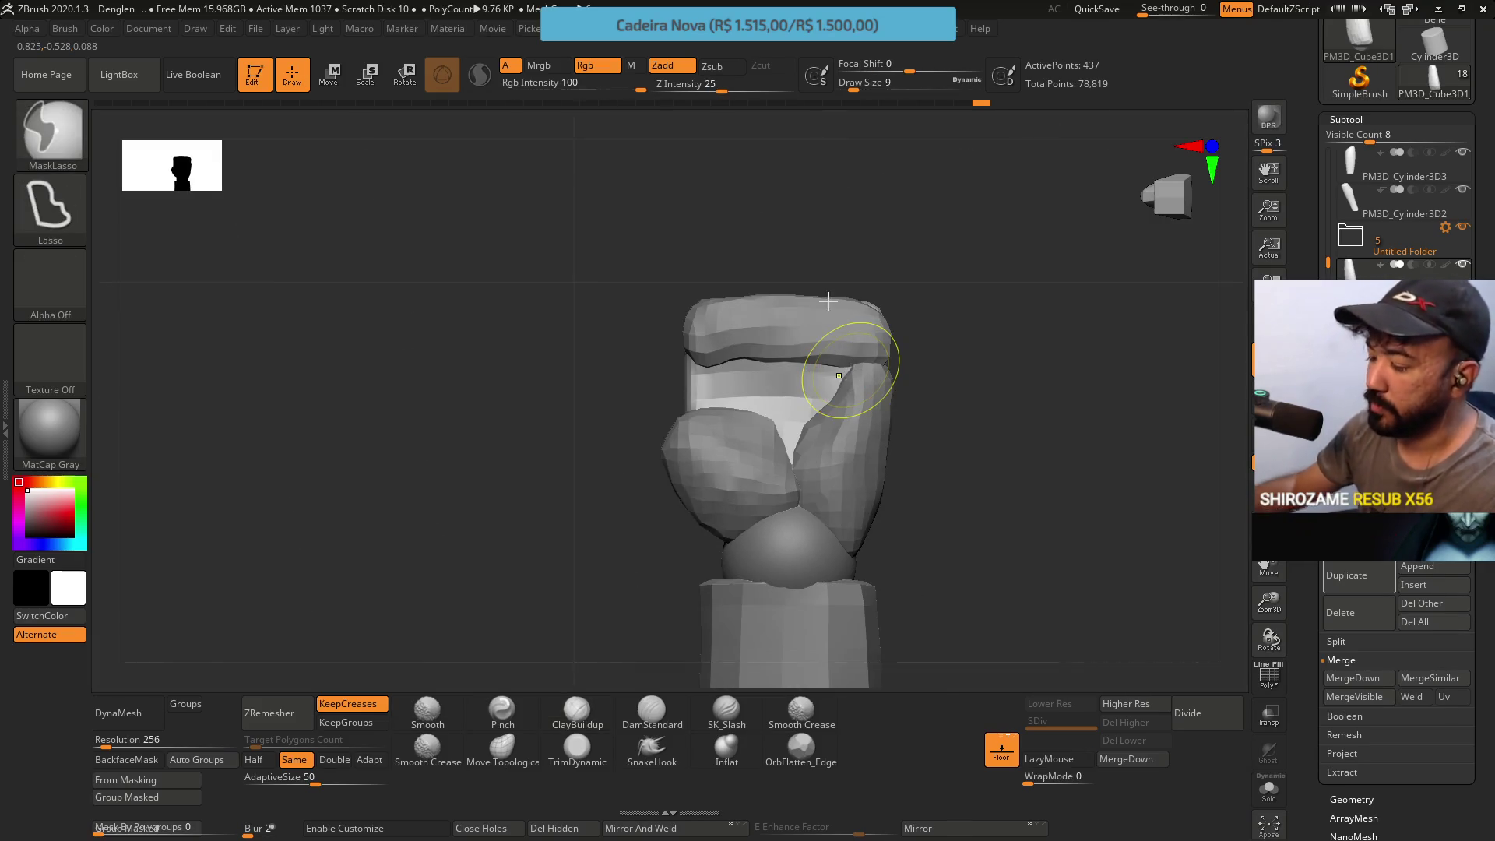
# Save the project with Ctrl+S and switch to finger block PM3D_Cube3D1_3
pyautogui.hotkey('ctrl', 's')
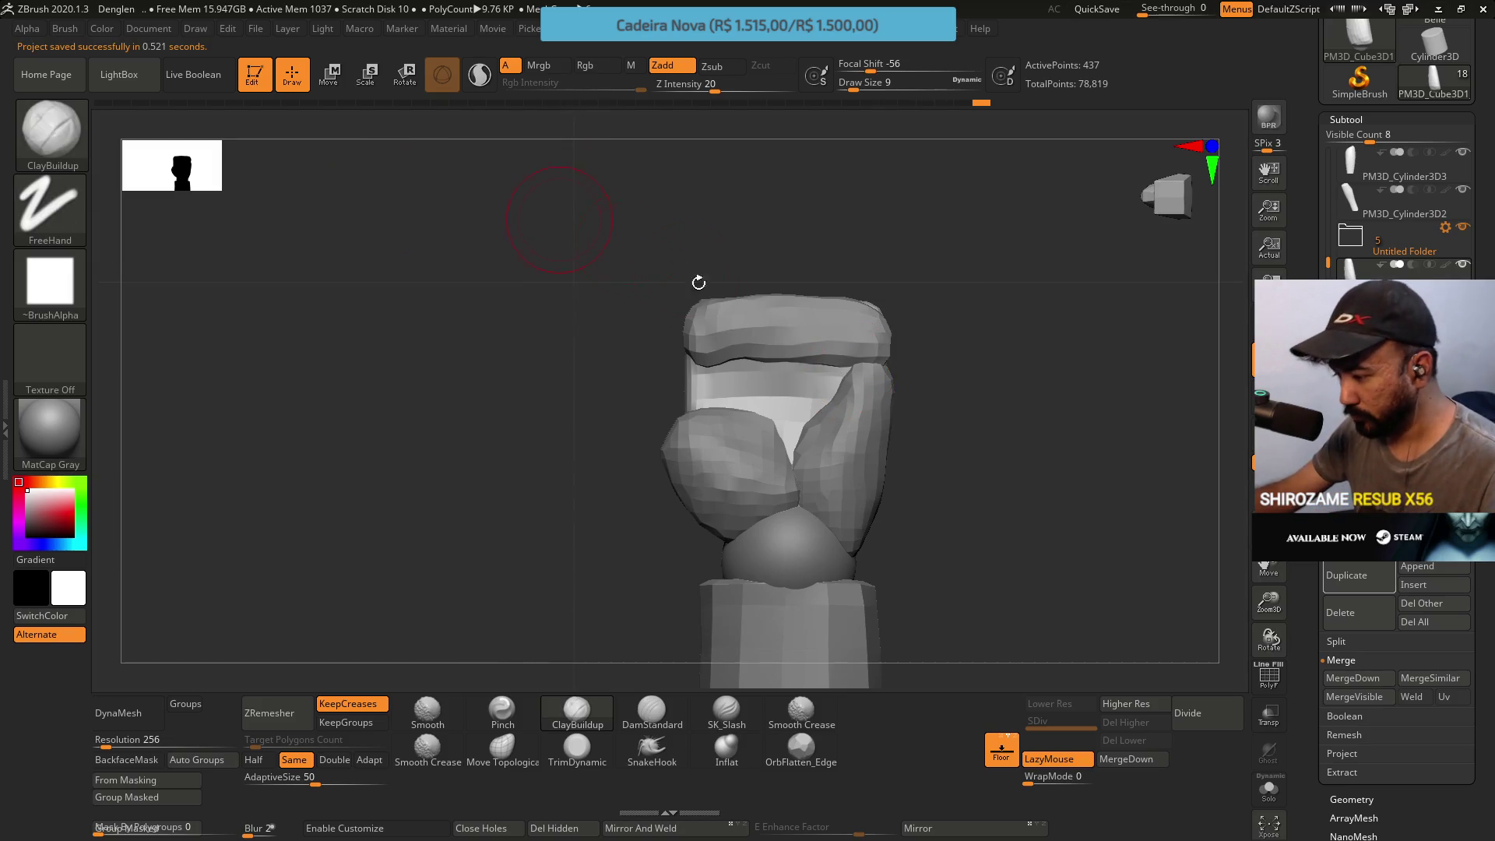
pyautogui.keyDown('alt'); pyautogui.click(718, 456); pyautogui.keyUp('alt')
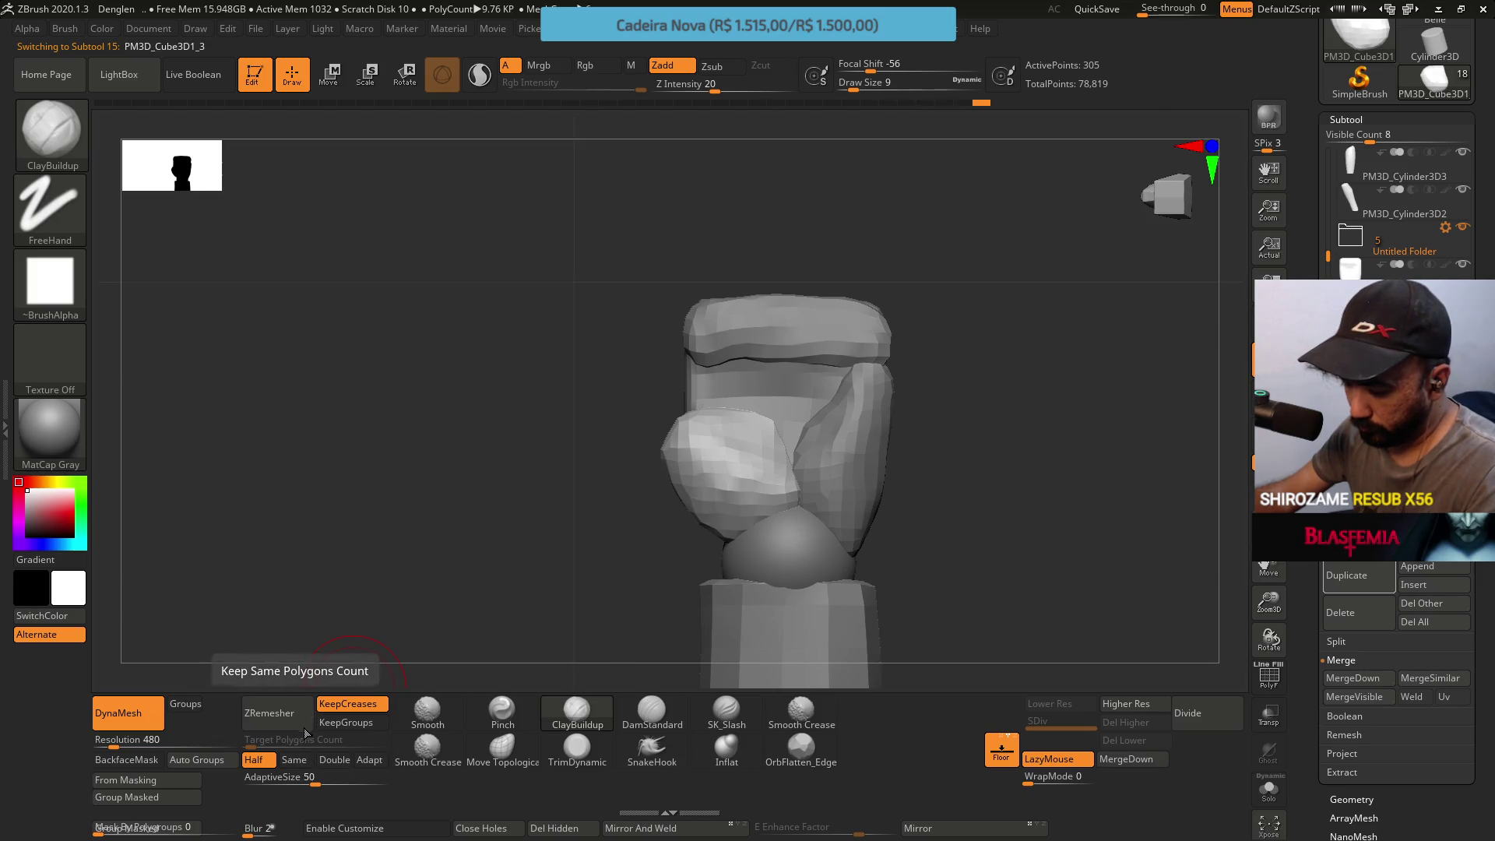
# ZRemesh block PM3D_Cube3D1_3 at half target polygons, then undo to restore denser topology
pyautogui.click(271, 713)
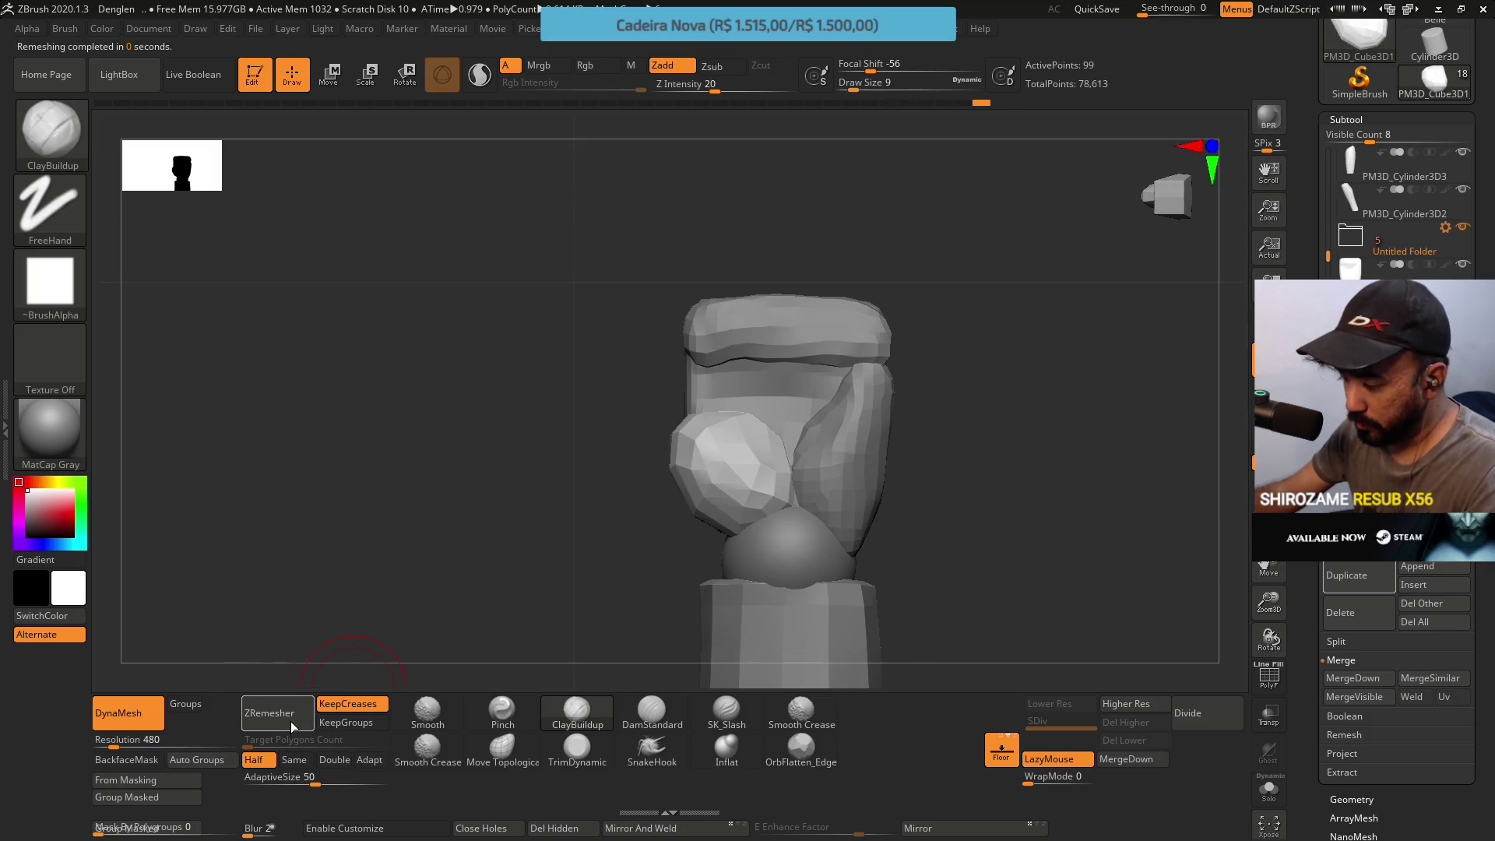
pyautogui.hotkey('ctrl', 'z')
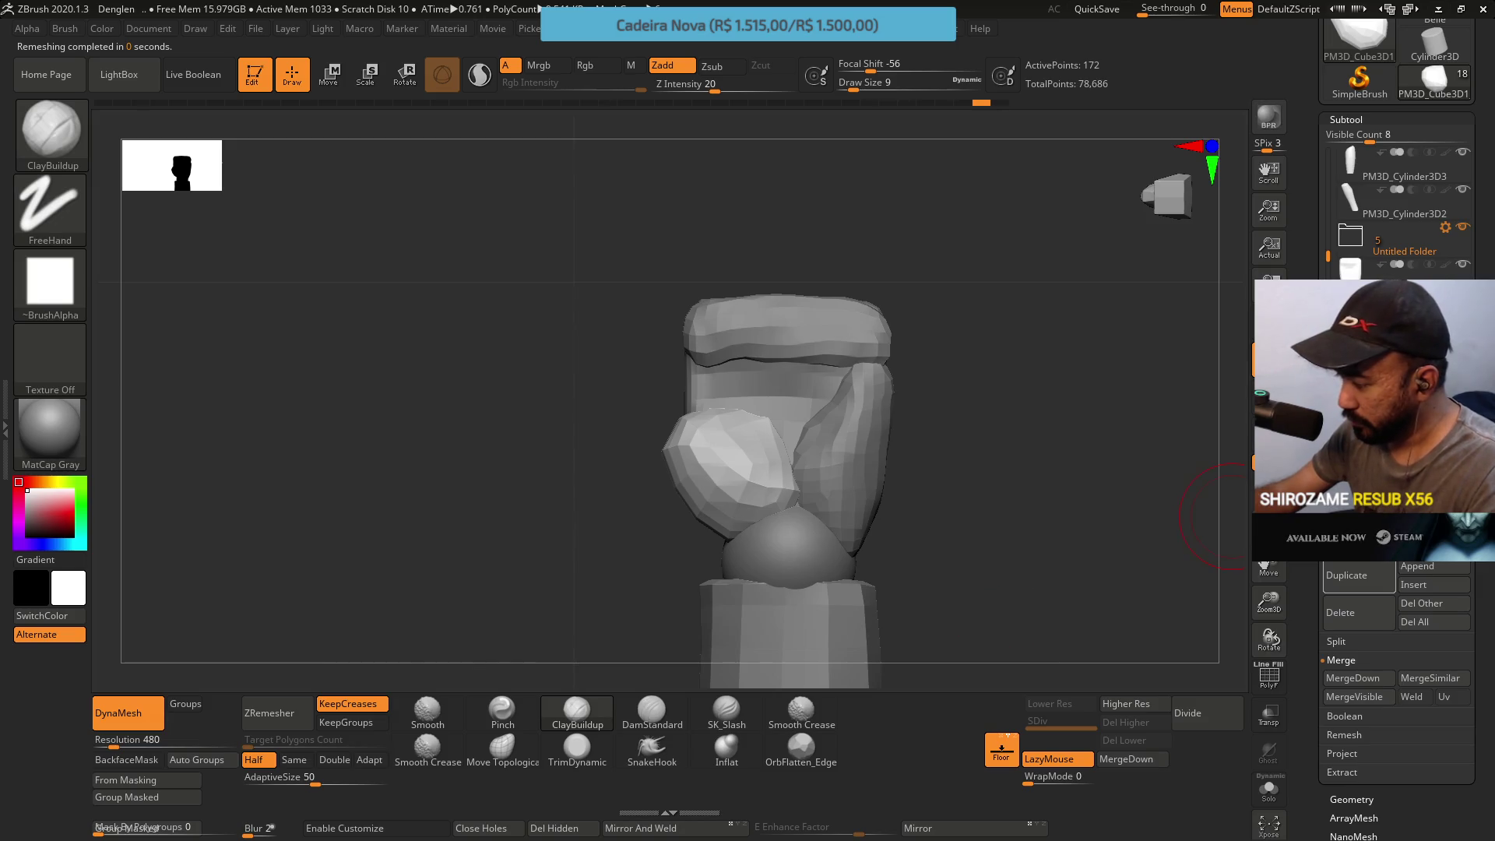
# Select block PM3D_Cube3D1_4 and retopologise it with ZRemesher
pyautogui.keyDown('alt'); pyautogui.click(858, 432); pyautogui.keyUp('alt')
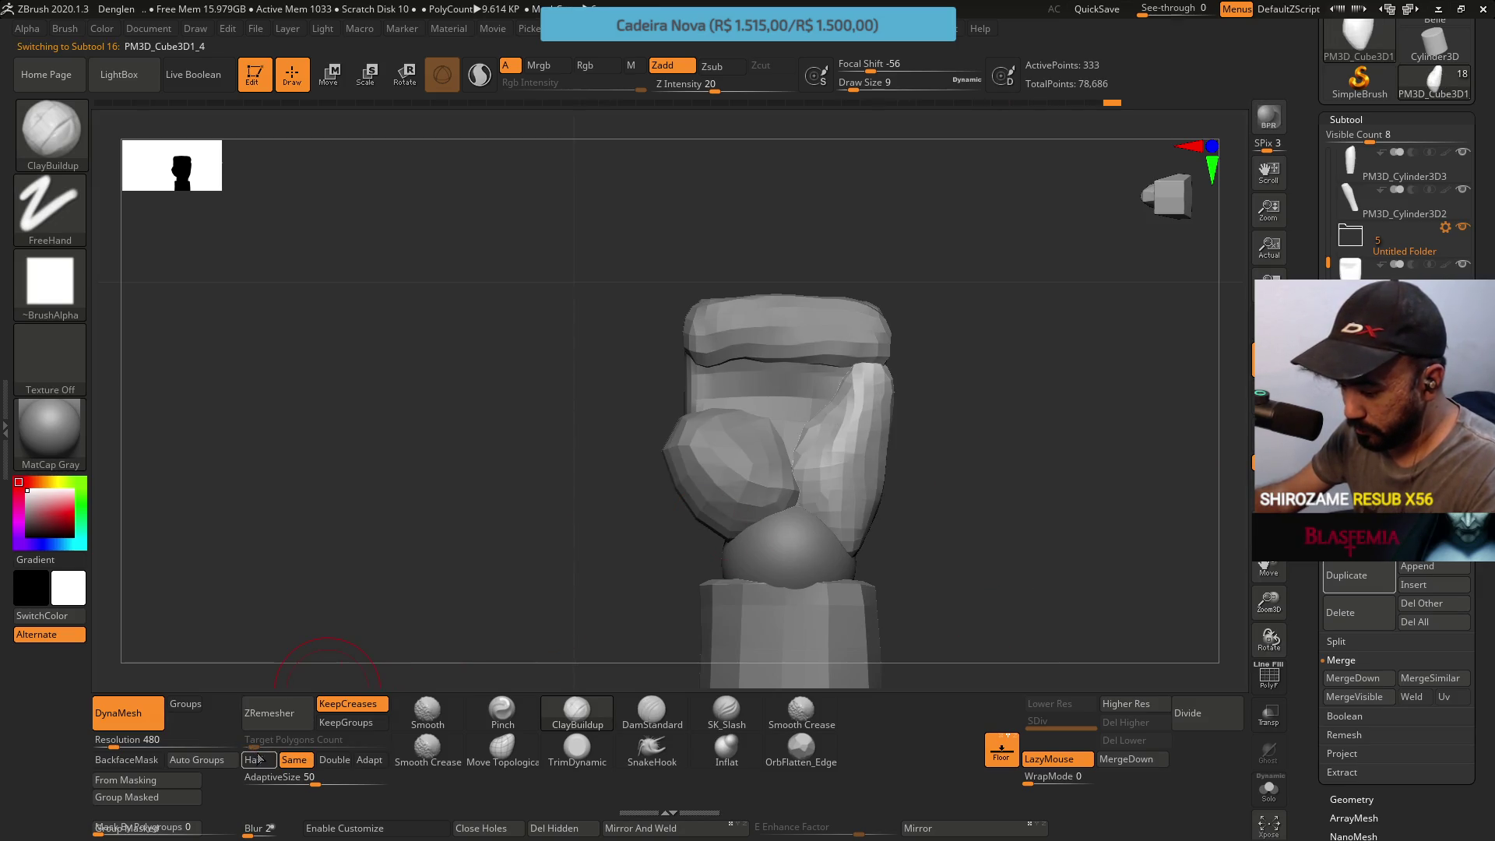
pyautogui.click(277, 720)
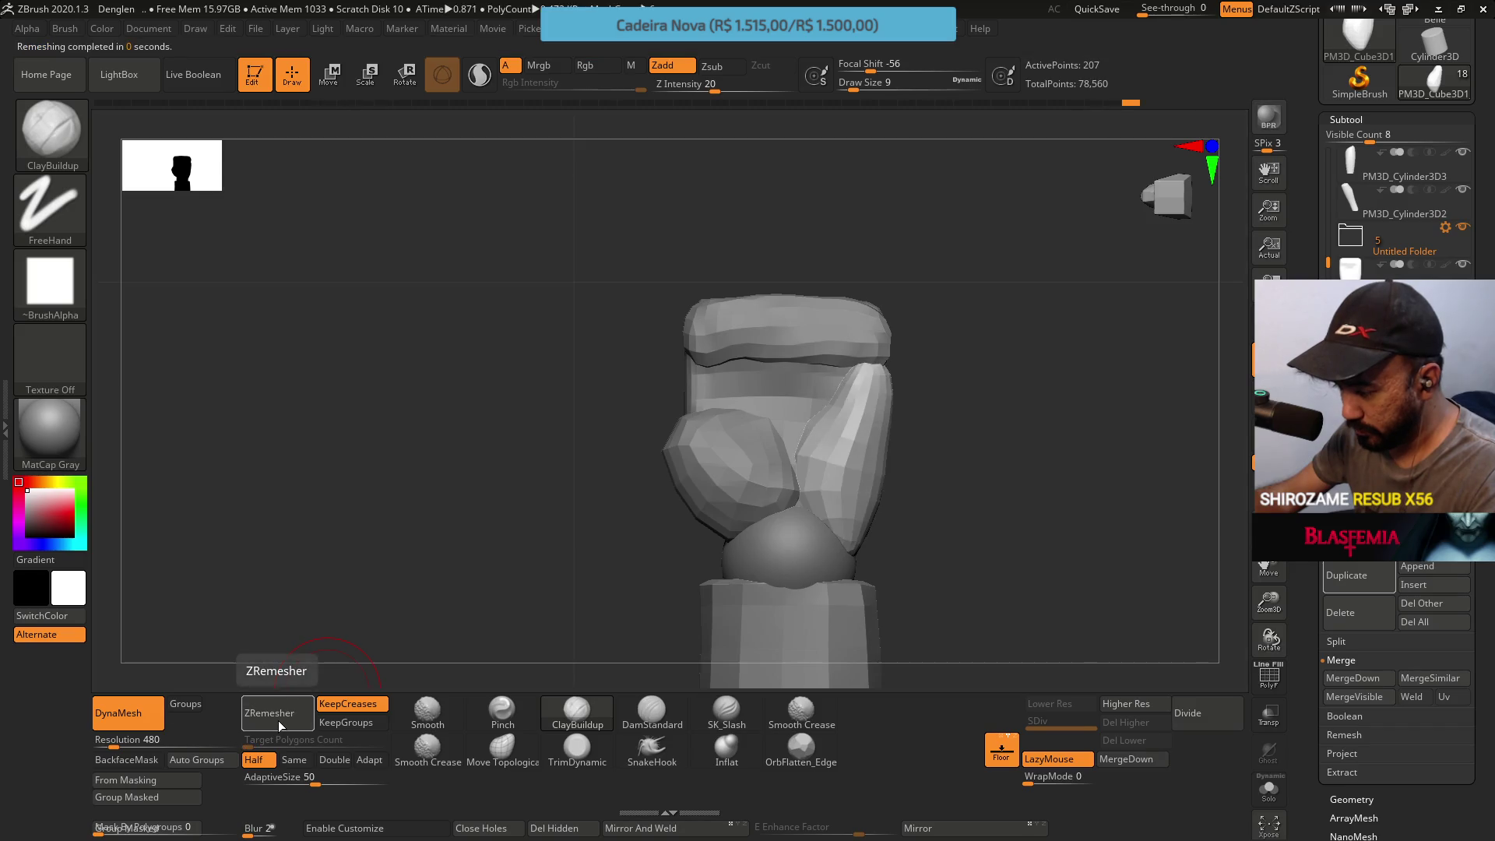